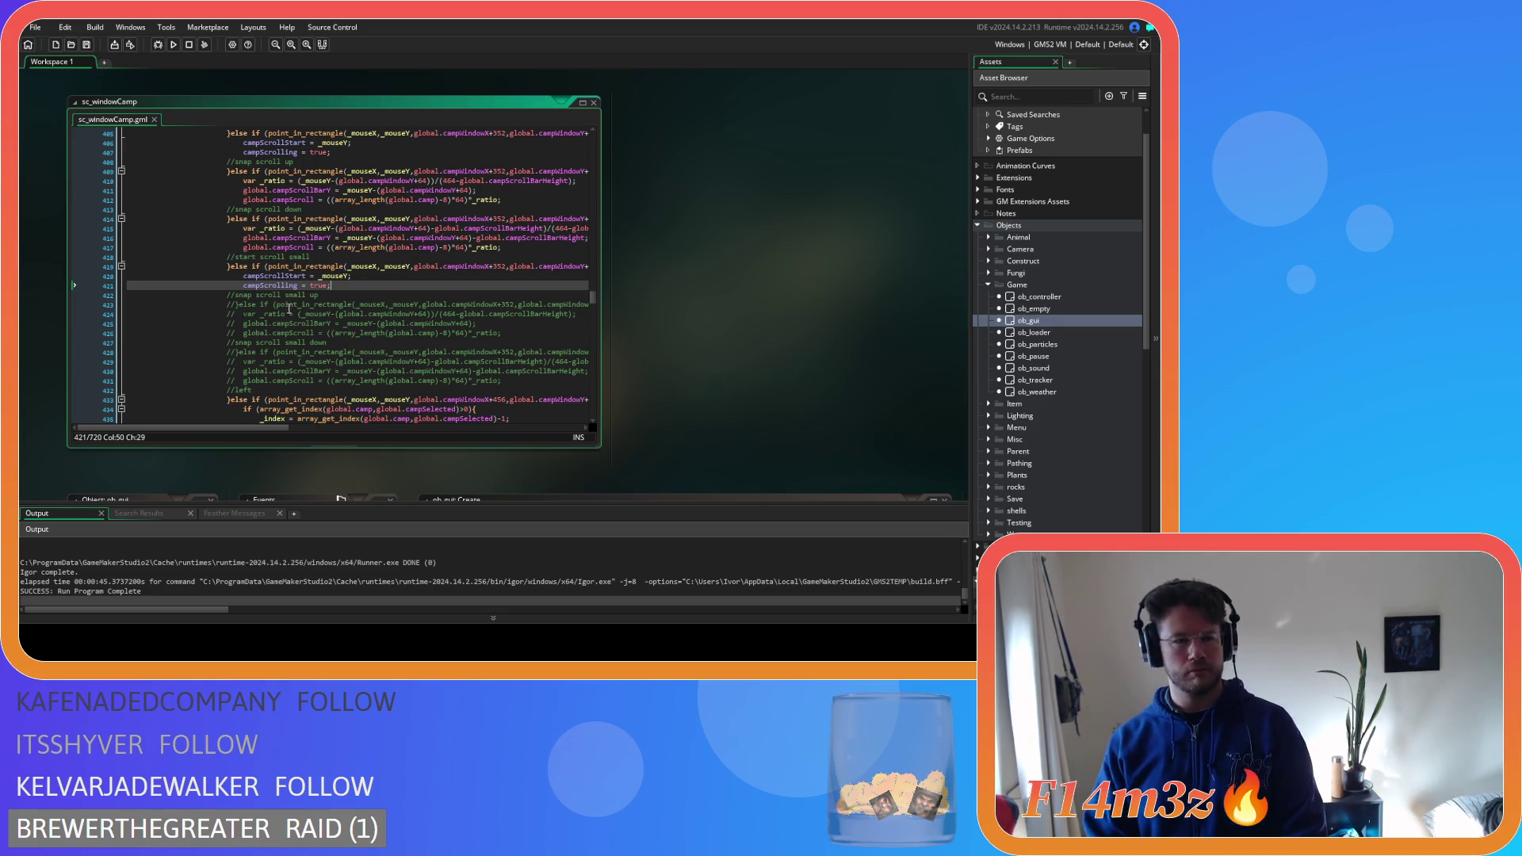
Rename line 420's variable to campSmallScrollStart and bring up ob_gui's Create event
{"action": "left_click", "coordinate": [285, 276]}
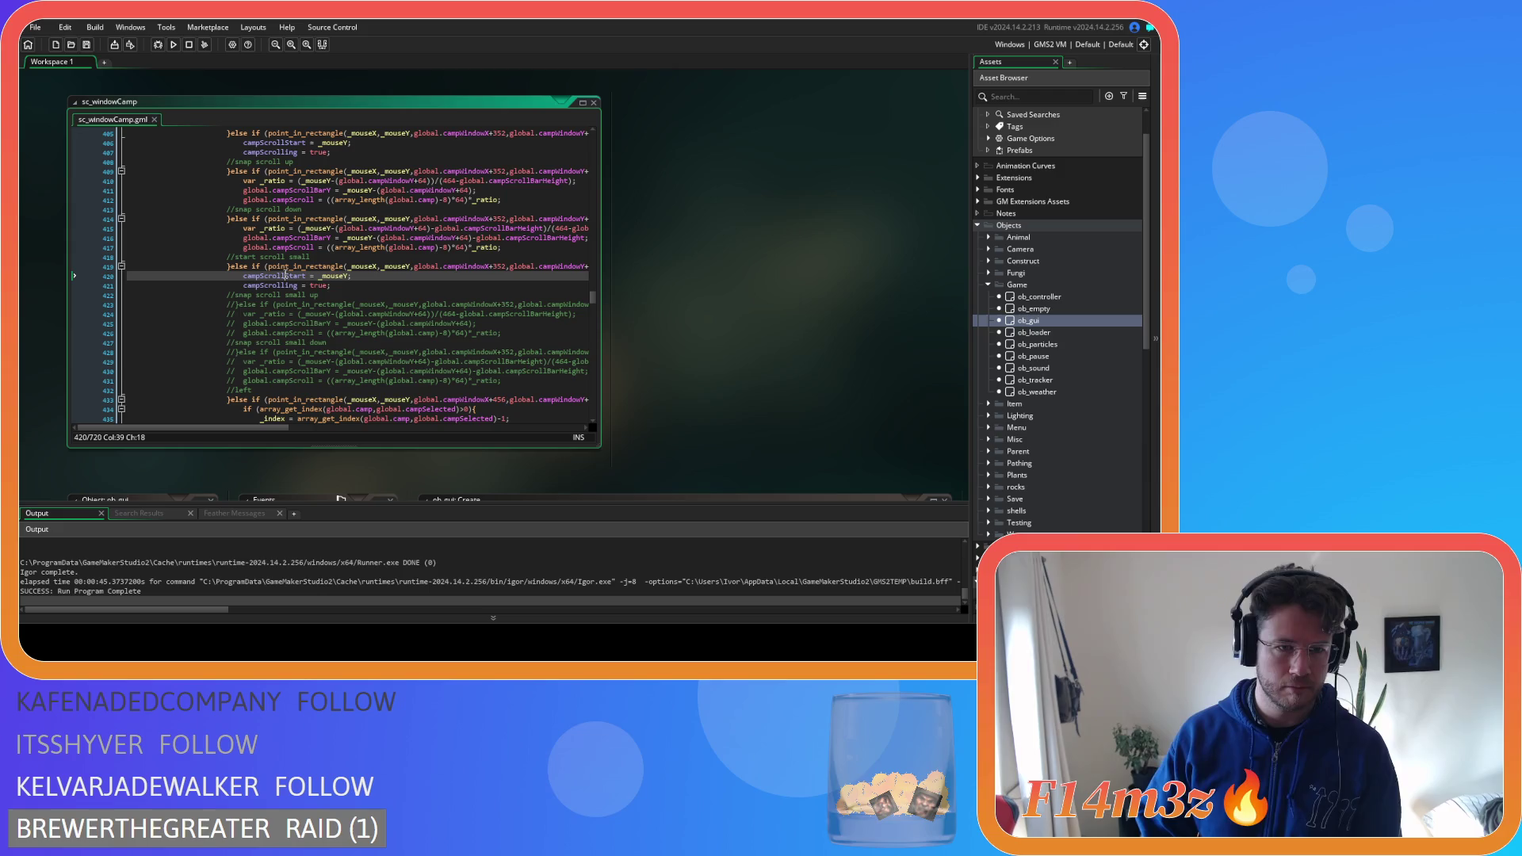
{"action": "type", "text": "Small"}
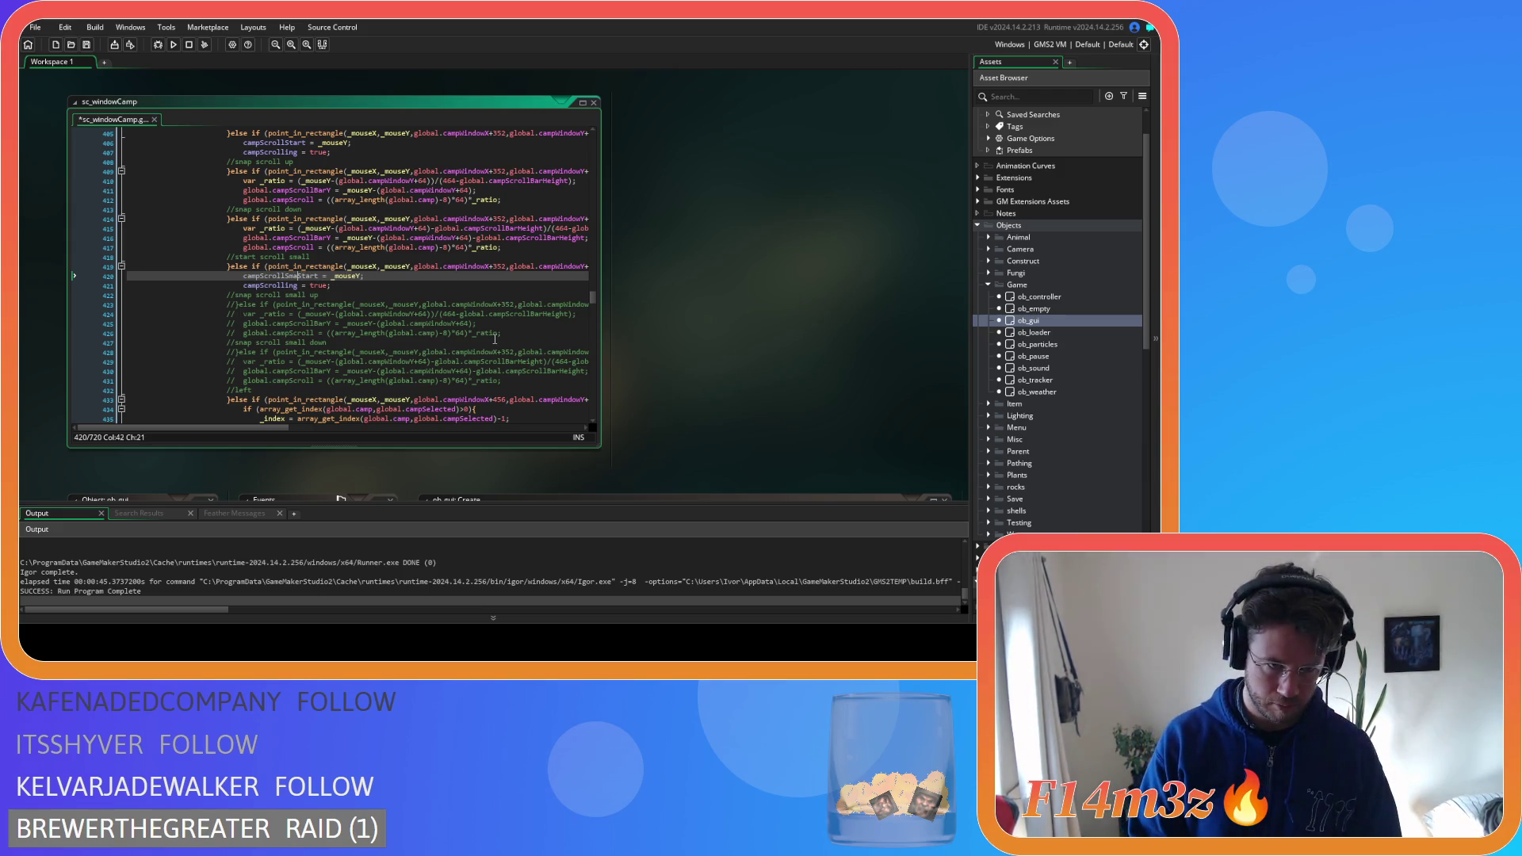
{"action": "key", "text": "ctrl+z"}
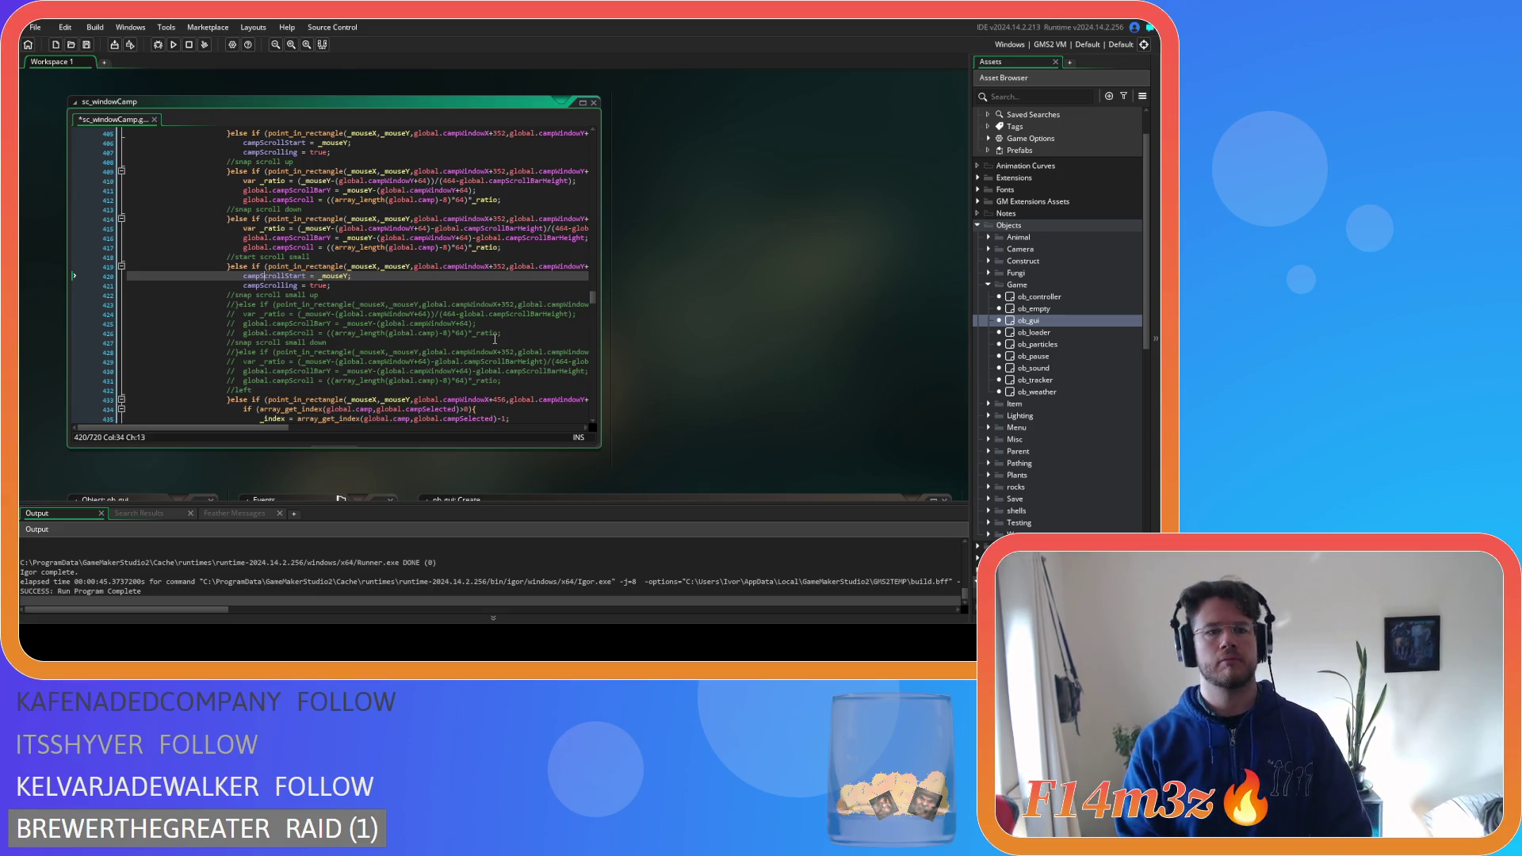
{"action": "key", "text": "Left"}
{"action": "type", "text": "Small"}
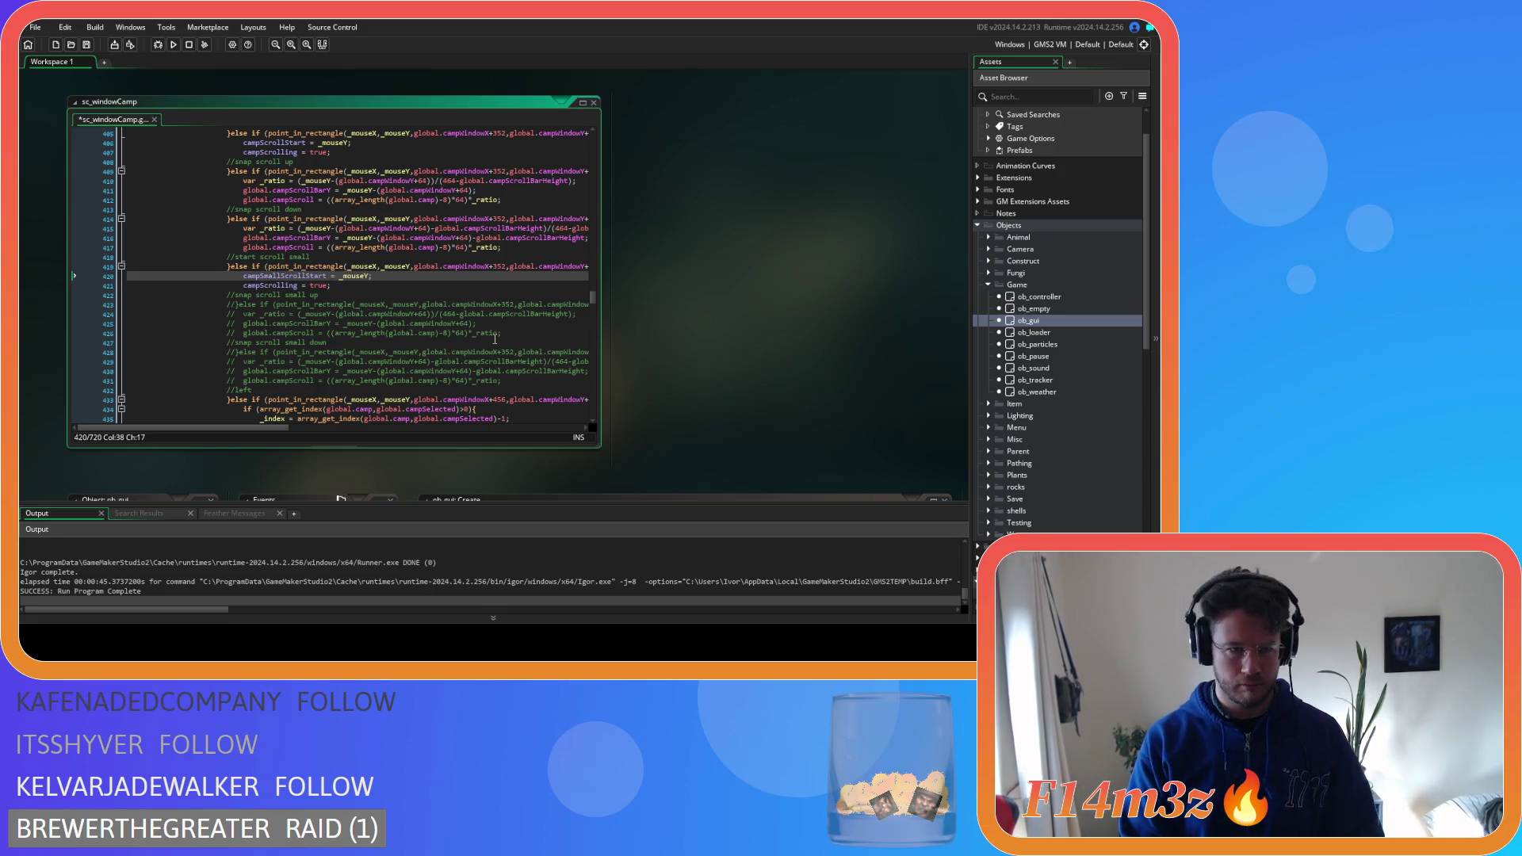
{"action": "key", "text": "Down"}
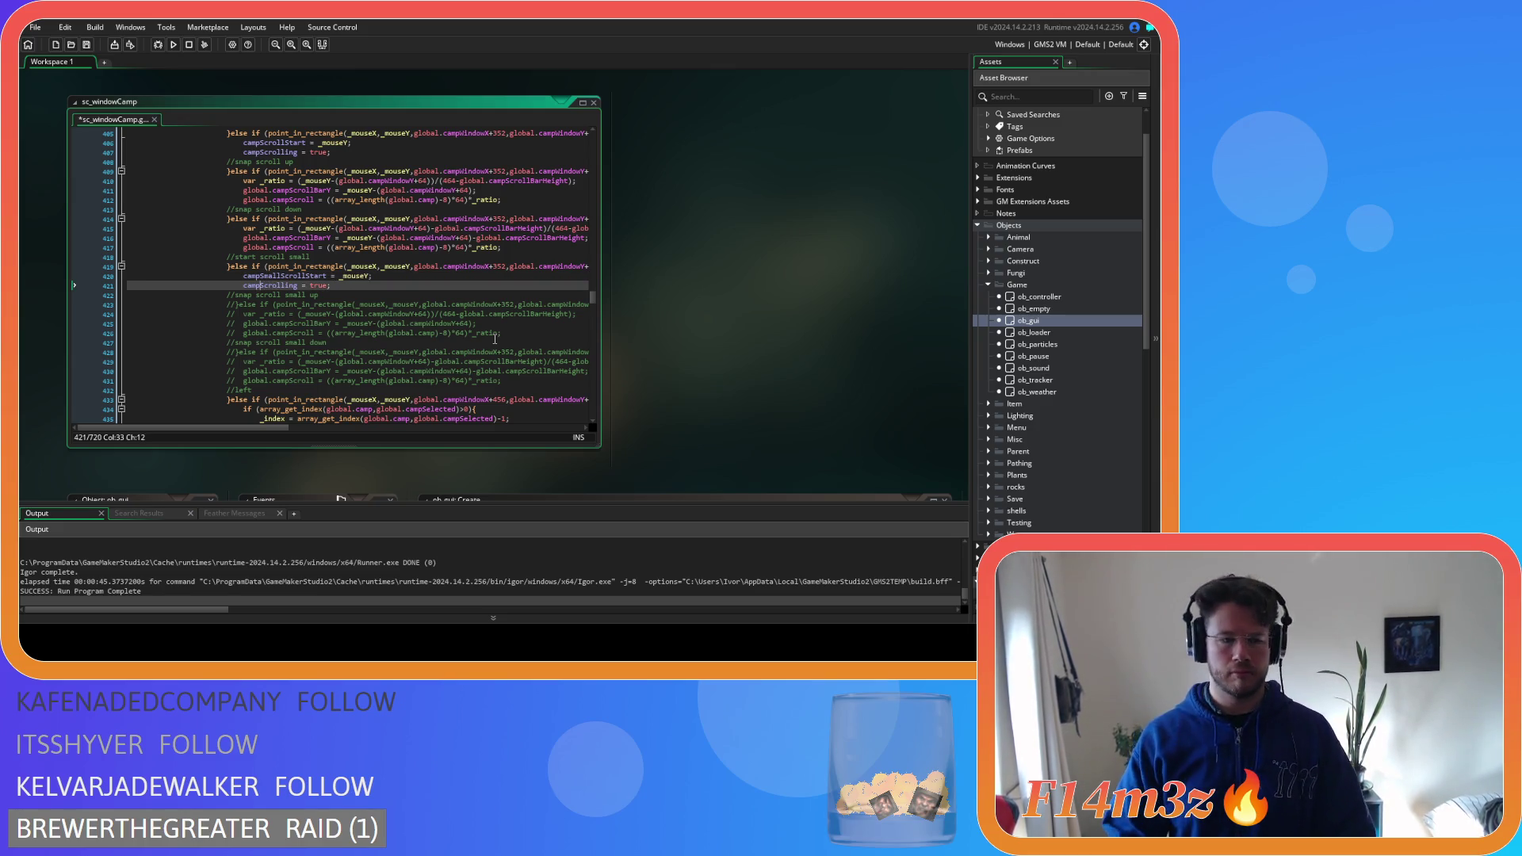
{"action": "double_click", "coordinate": [1029, 320]}
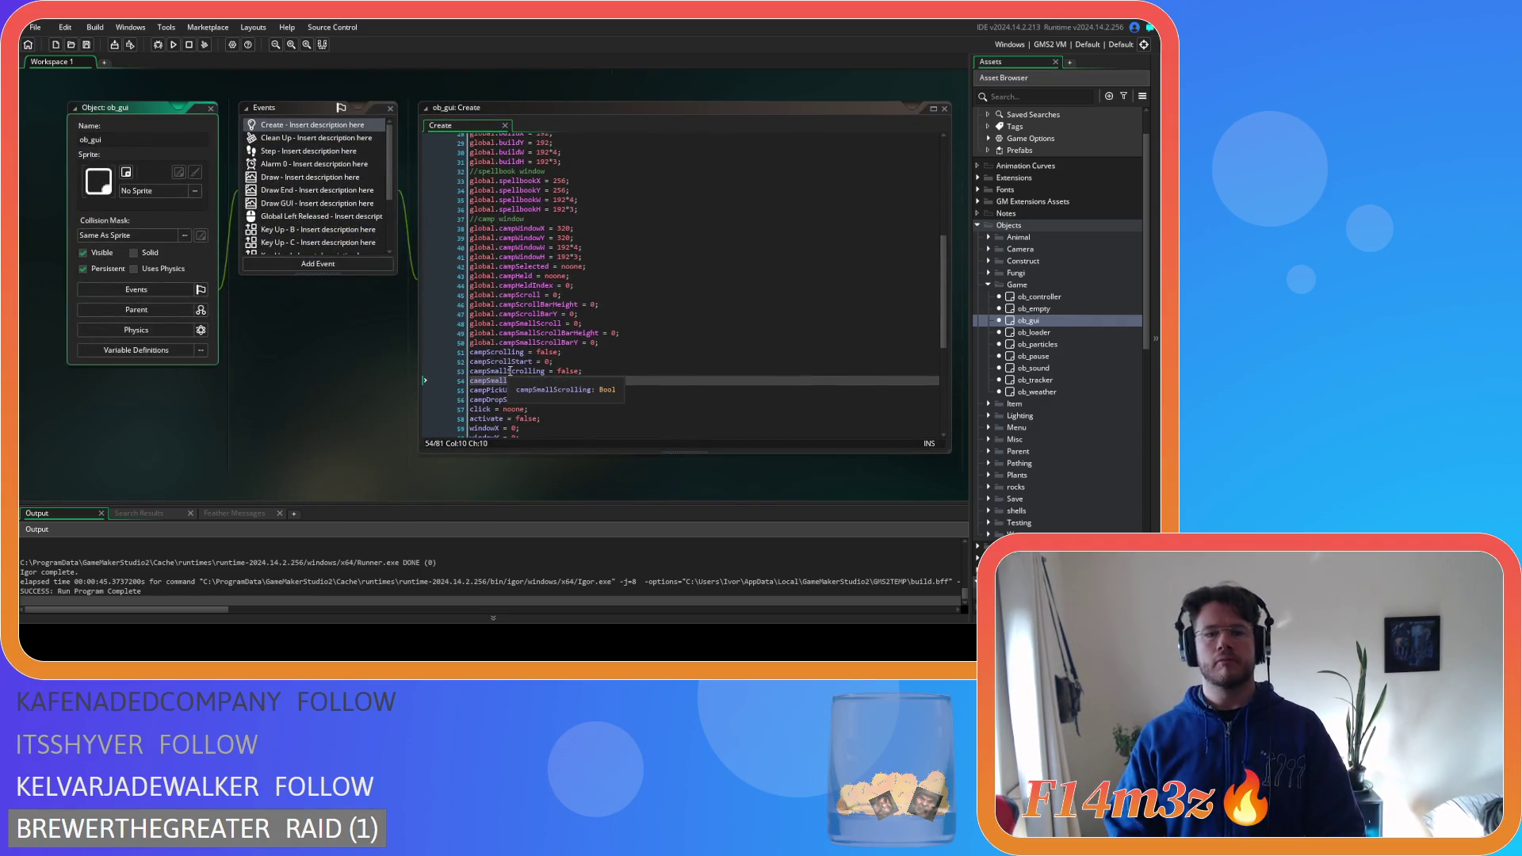
Change ob_gui Create lines 53–54 to campScrollingSmall and campScrollSmallStart and save
{"action": "left_click", "coordinate": [501, 373]}
{"action": "key", "text": "Delete"}
{"action": "key", "text": "Delete"}
{"action": "key", "text": "BackSpace"}
{"action": "key", "text": "BackSpace"}
{"action": "key", "text": "BackSpace"}
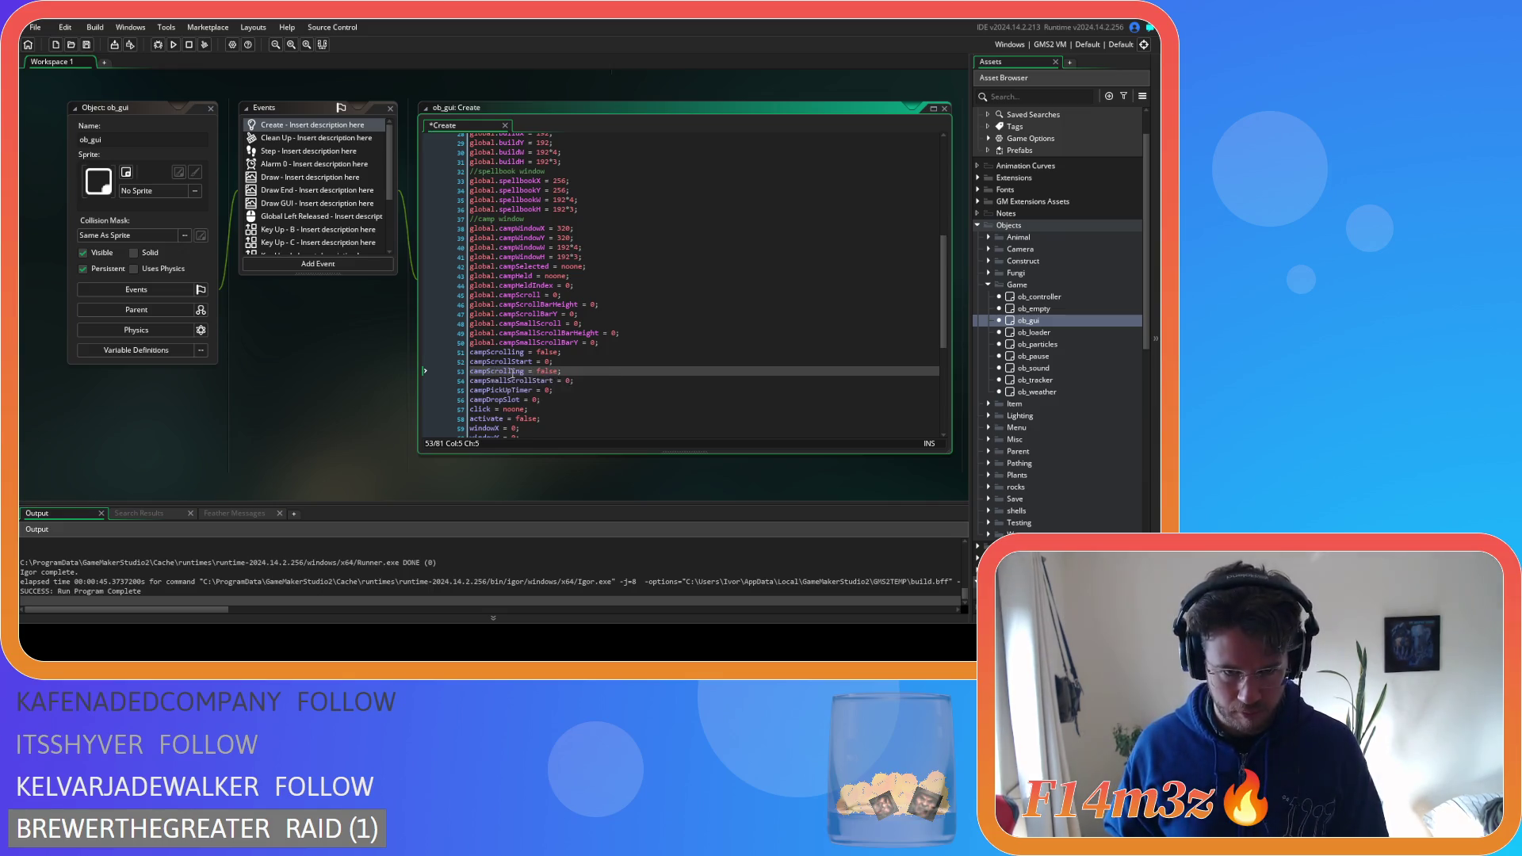
{"action": "key", "text": "ctrl+Right"}
{"action": "type", "text": "Small"}
{"action": "mouse_move", "coordinate": [508, 380]}
{"action": "left_mouse_down"}
{"action": "mouse_move", "coordinate": [486, 381]}
{"action": "mouse_move", "coordinate": [541, 380]}
{"action": "left_mouse_up"}
{"action": "key", "text": "ctrl+s"}
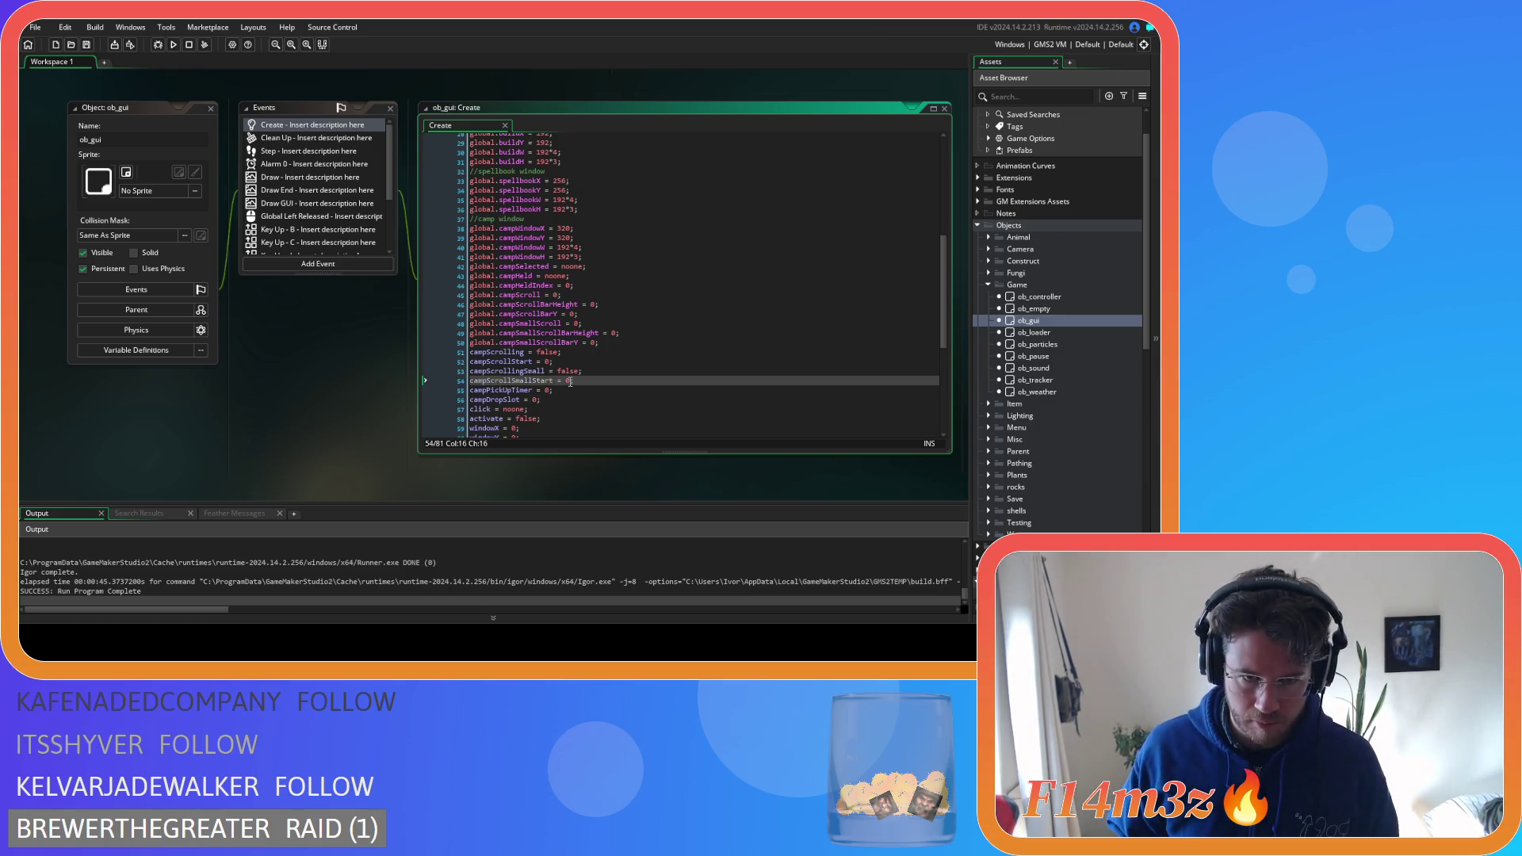
{"action": "scroll", "coordinate": [379, 447], "scroll_direction": "up", "scroll_amount": 5}
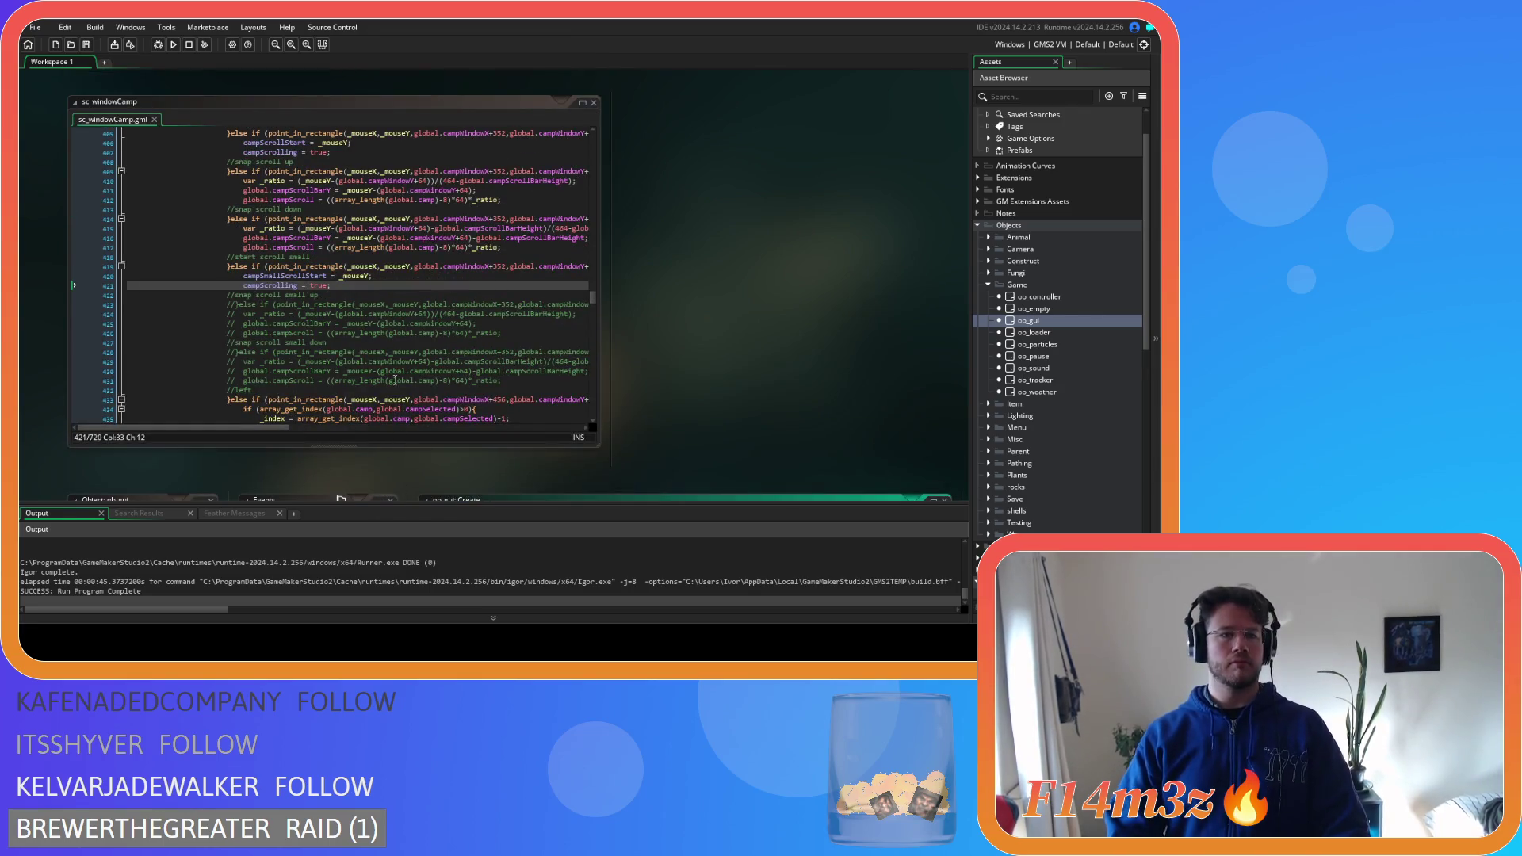
Make lines 420–421 set campScrollSmallStart and campScrollingSmall, and save sc_windowCamp
{"action": "left_click_drag", "start_coordinate": [261, 275], "coordinate": [292, 275]}
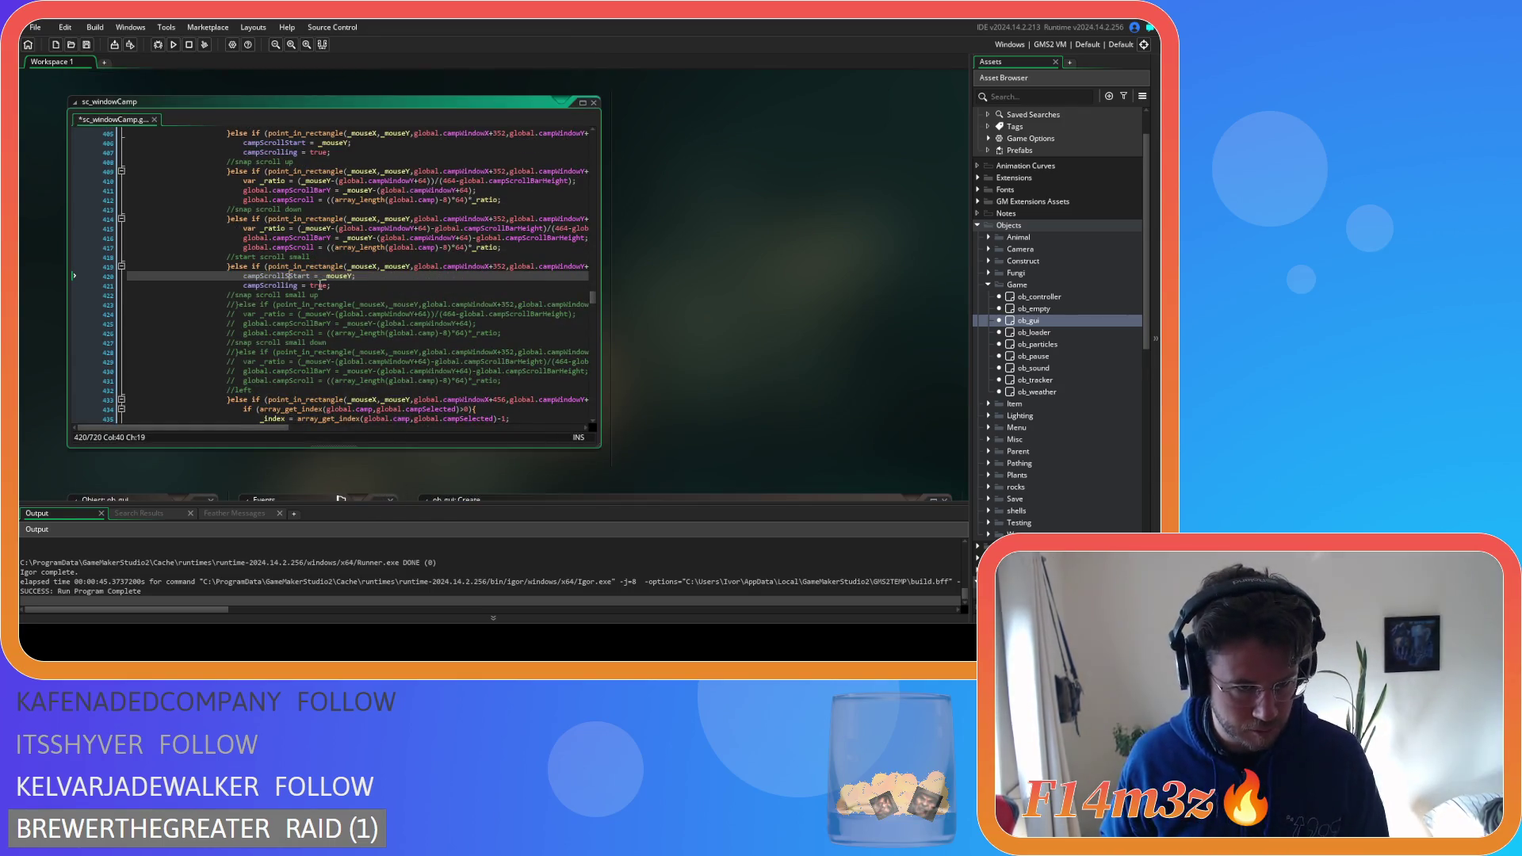
{"action": "type", "text": "mall"}
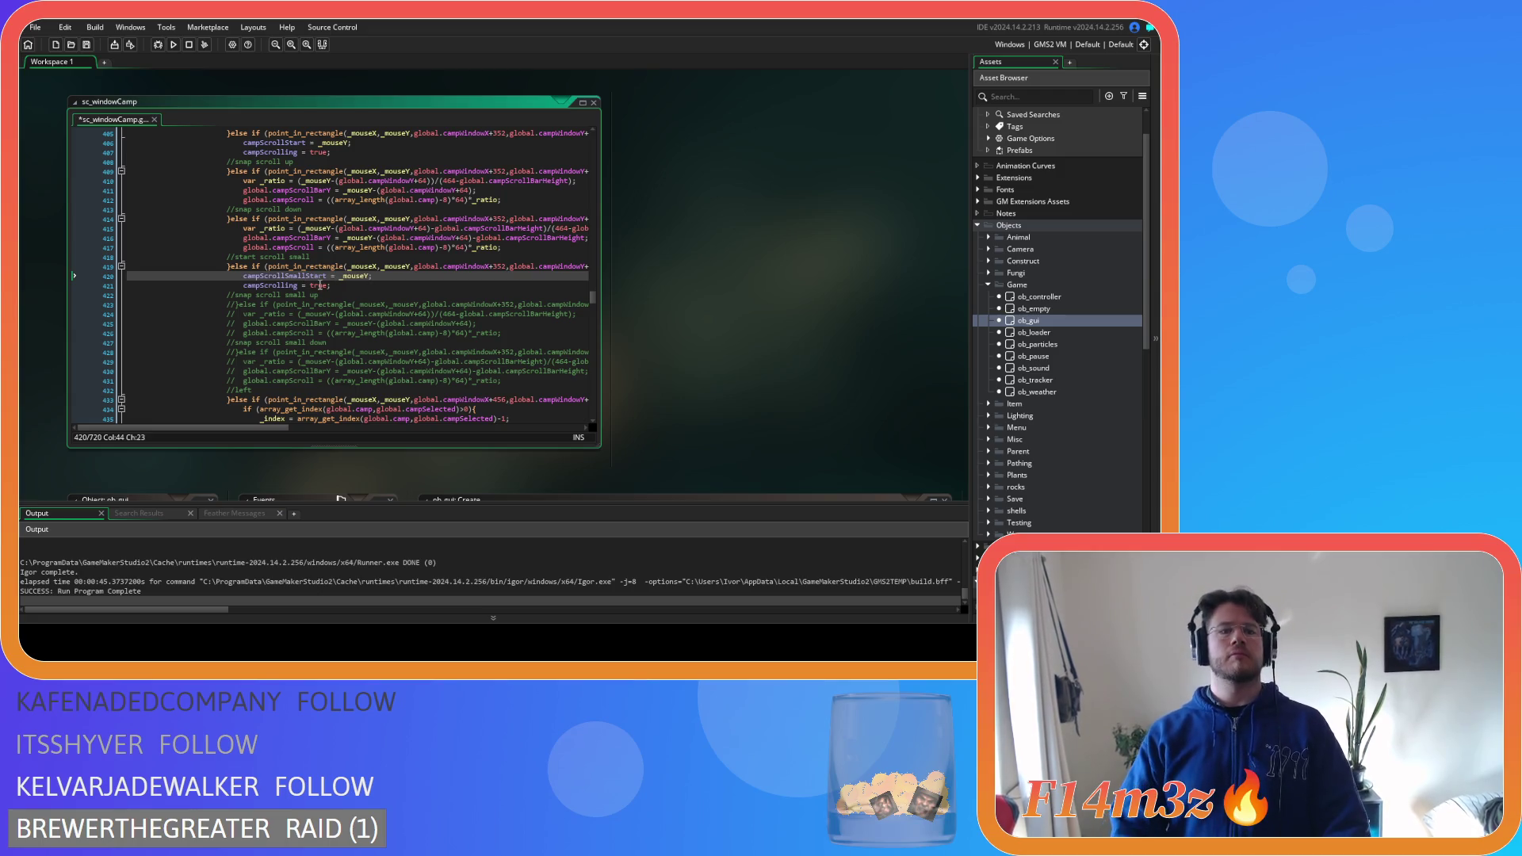
{"action": "left_click", "coordinate": [297, 285]}
{"action": "type", "text": "Small"}
{"action": "key", "text": "ctrl+s"}
{"action": "left_click", "coordinate": [377, 287]}
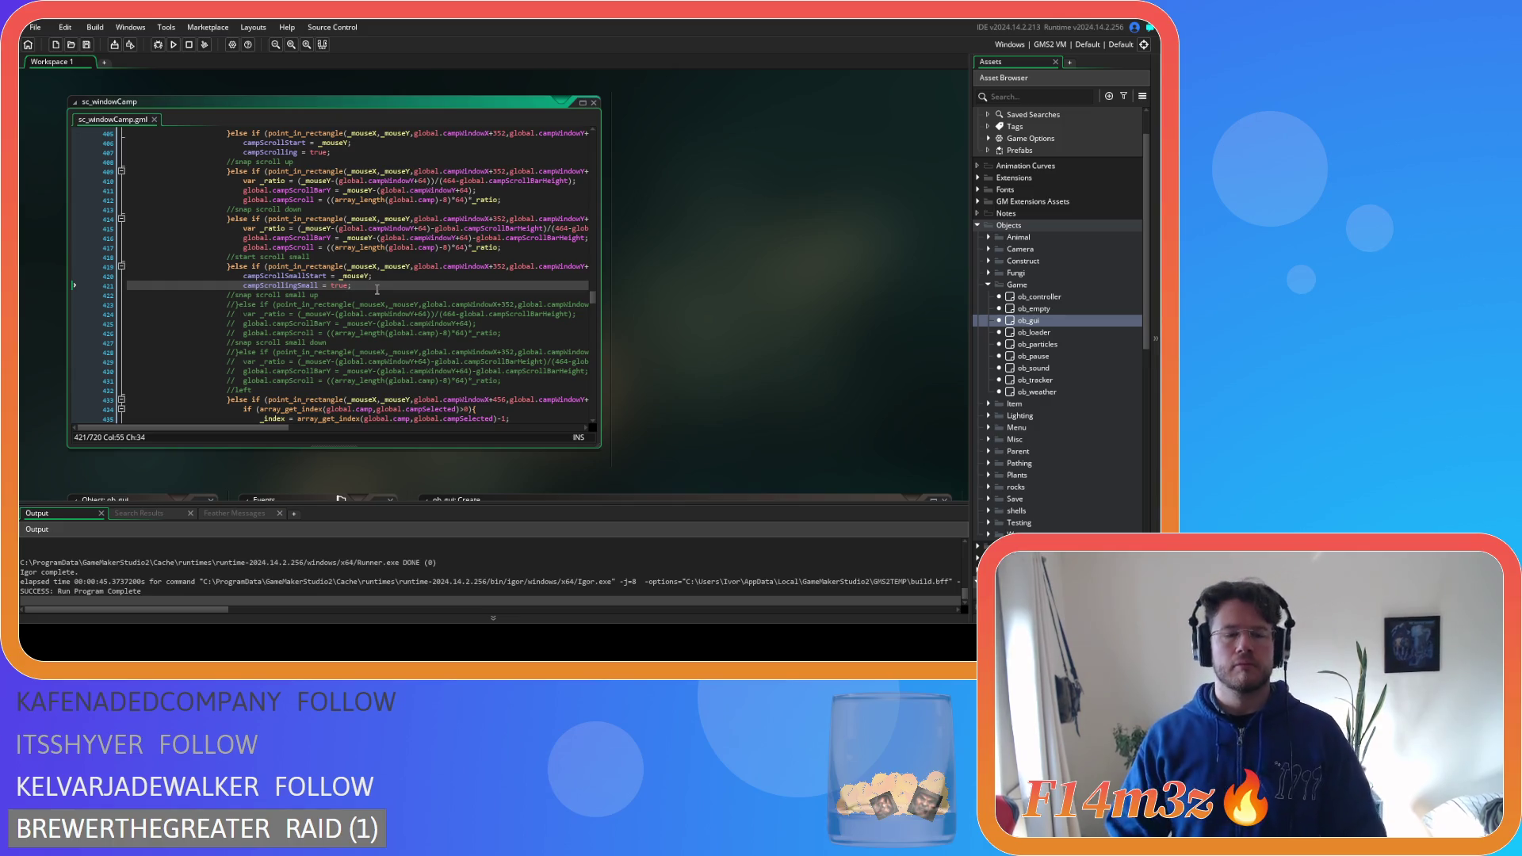
{"action": "scroll", "coordinate": [378, 293], "scroll_direction": "down", "scroll_amount": 4}
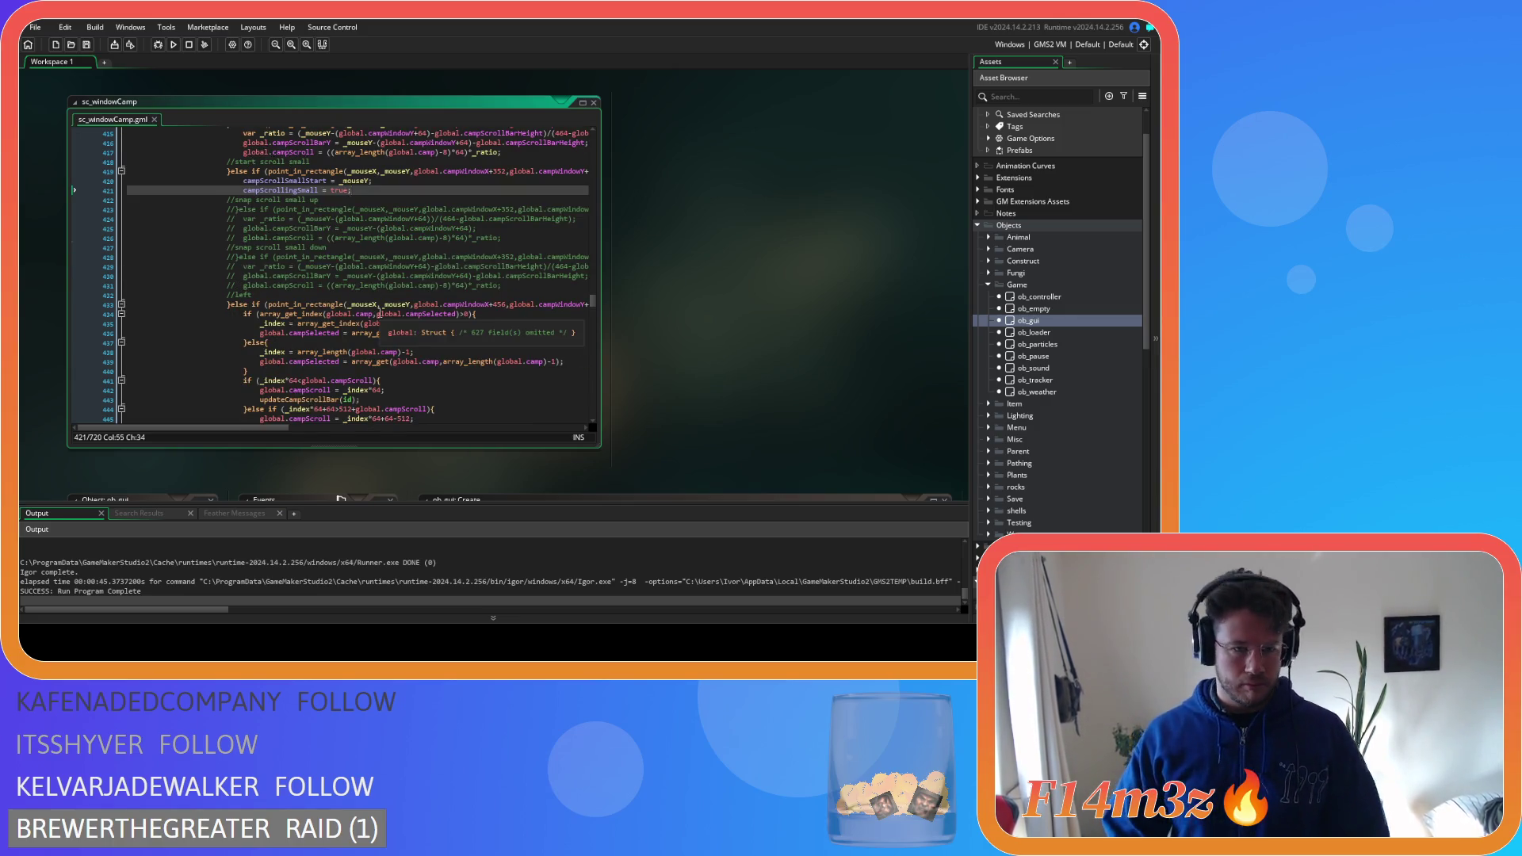
{"action": "scroll", "coordinate": [380, 314], "scroll_direction": "down", "scroll_amount": 4}
{"action": "scroll", "coordinate": [380, 315], "scroll_direction": "up", "scroll_amount": 7}
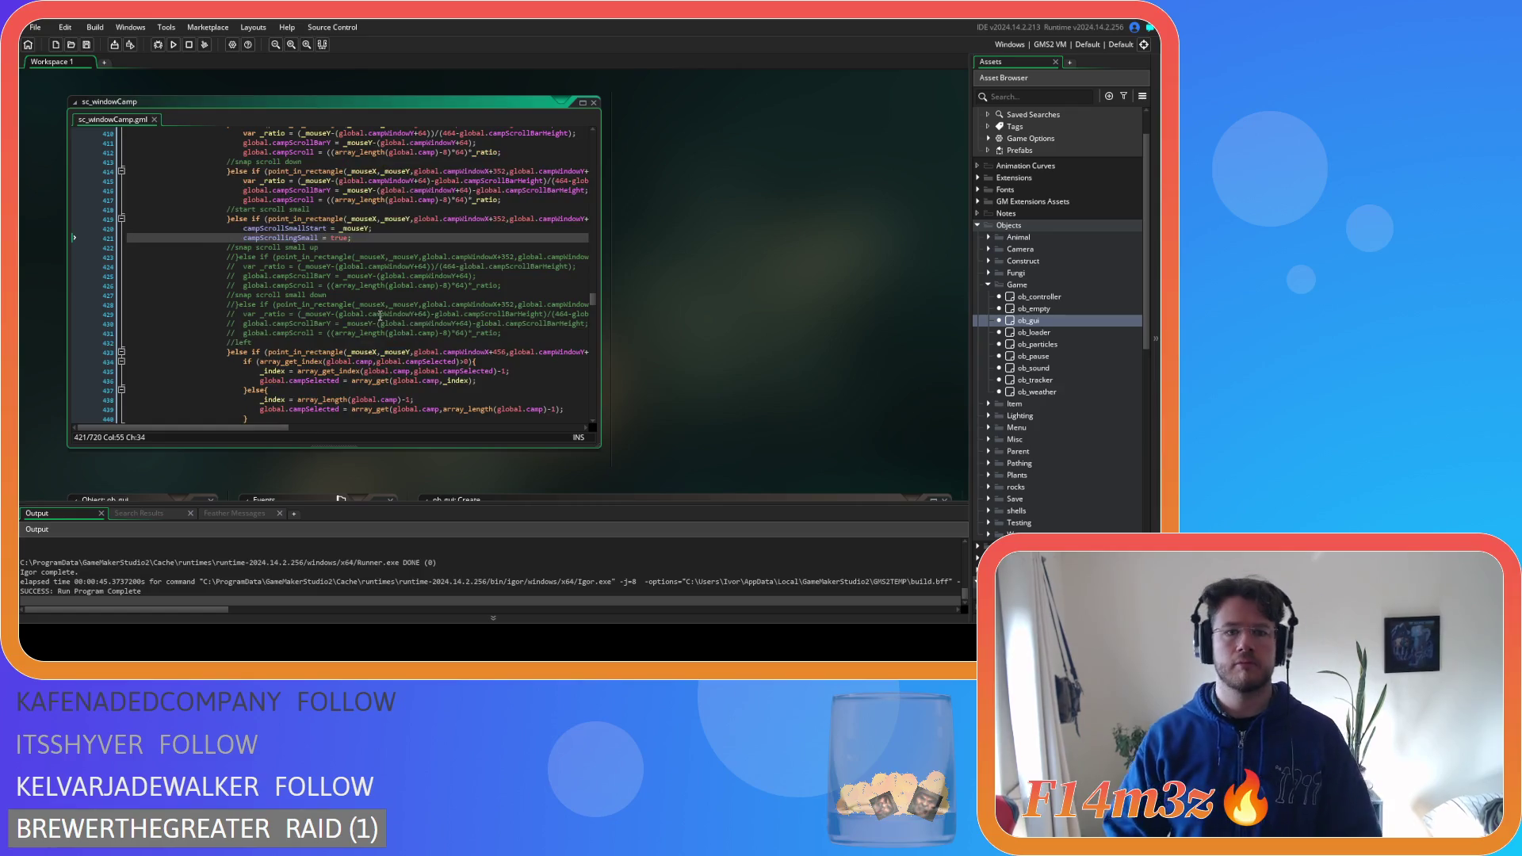
{"action": "mouse_move", "coordinate": [273, 428]}
{"action": "left_mouse_down"}
{"action": "mouse_move", "coordinate": [343, 430]}
{"action": "mouse_move", "coordinate": [323, 430]}
{"action": "left_mouse_up"}
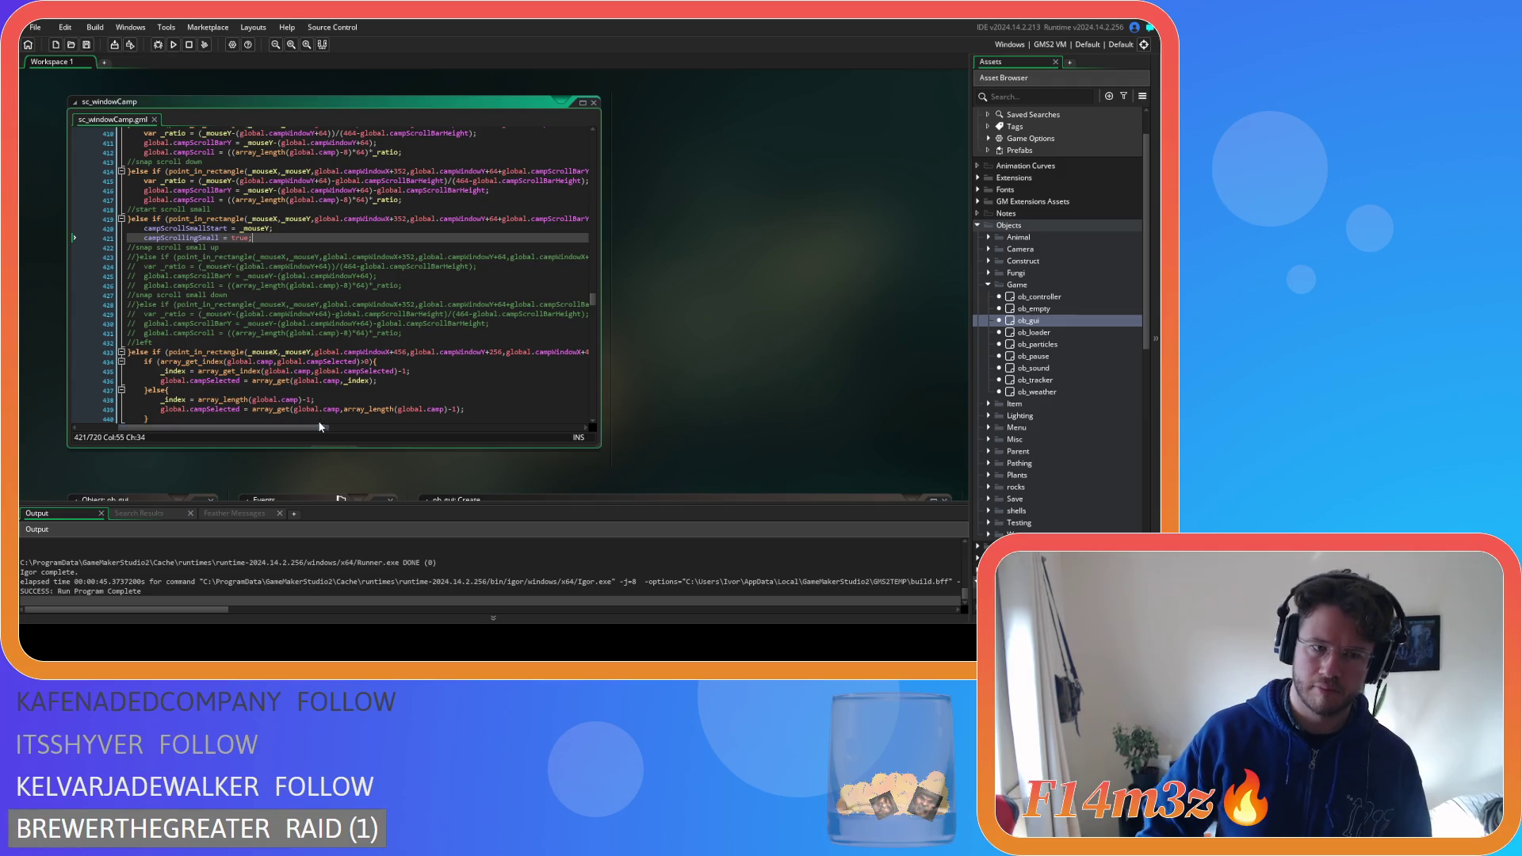
{"action": "scroll", "coordinate": [326, 380], "scroll_direction": "up", "scroll_amount": 5}
{"action": "scroll", "coordinate": [325, 381], "scroll_direction": "up", "scroll_amount": 20}
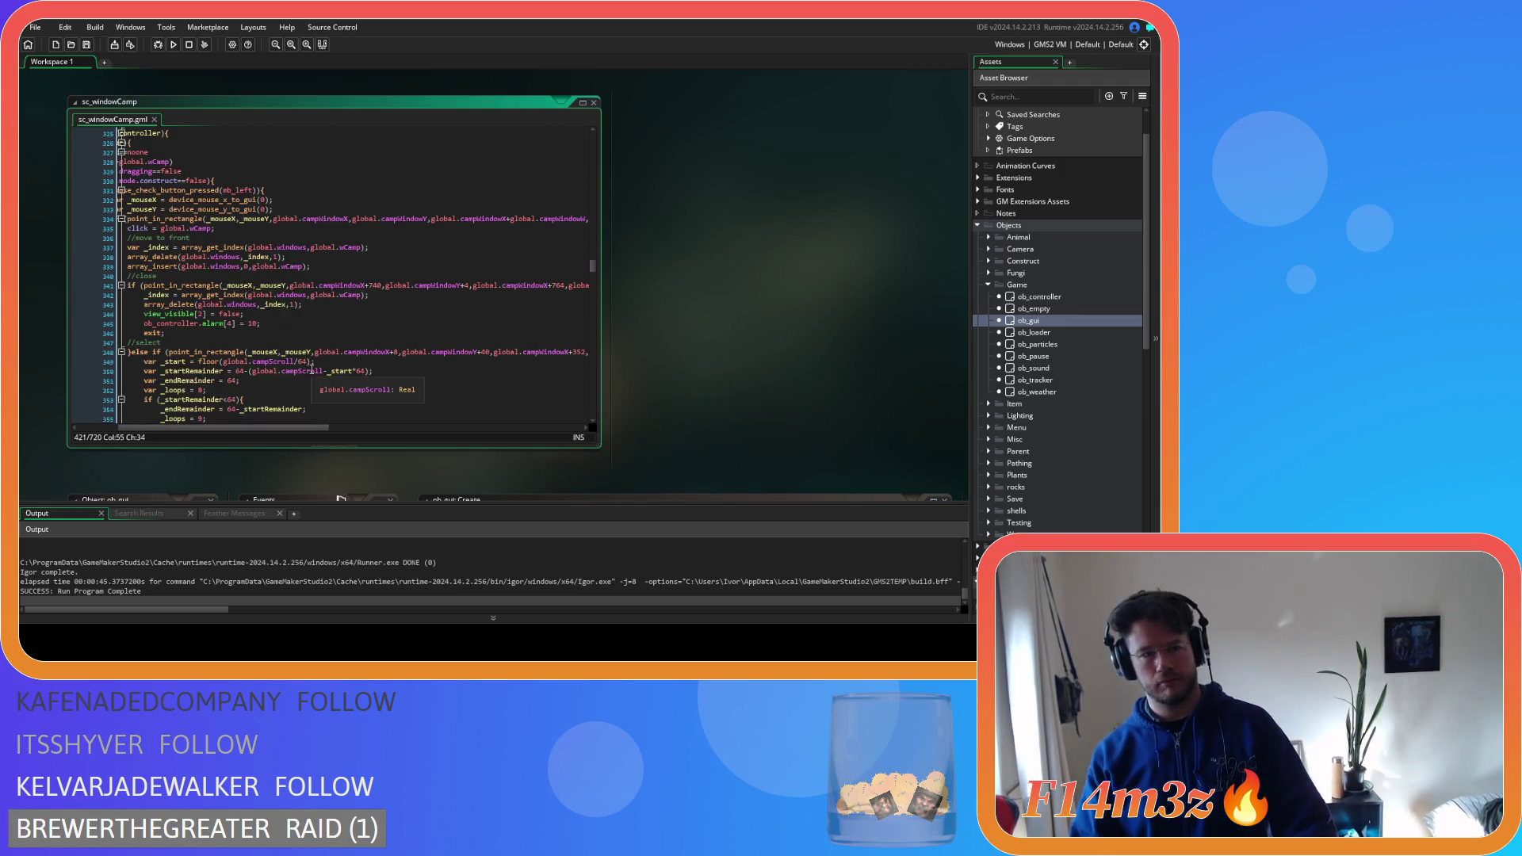
{"action": "scroll", "coordinate": [308, 376], "scroll_direction": "up", "scroll_amount": 4}
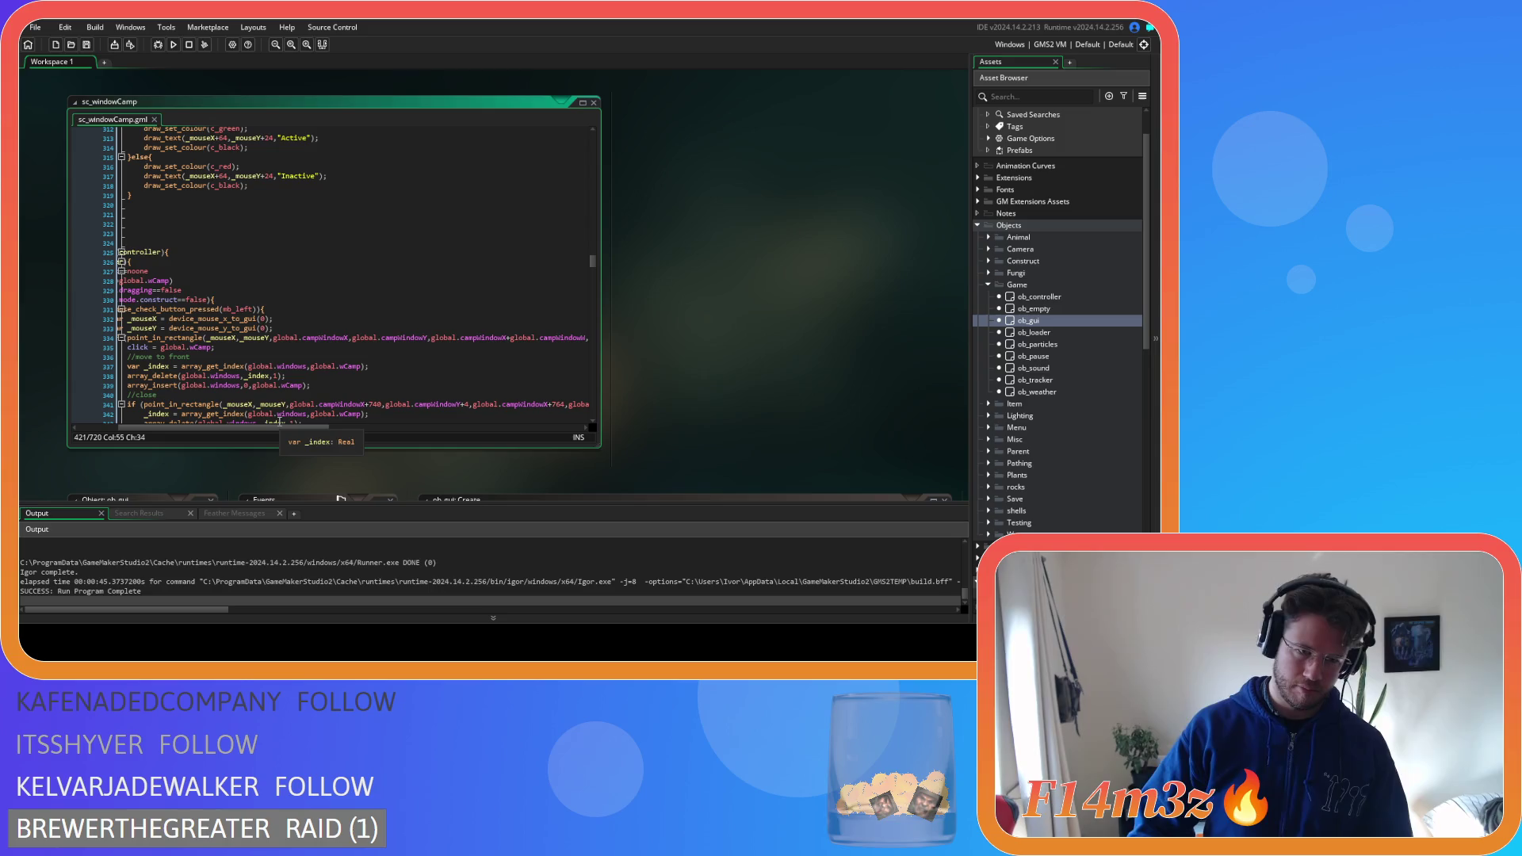
{"action": "scroll", "coordinate": [310, 373], "scroll_direction": "up", "scroll_amount": 13}
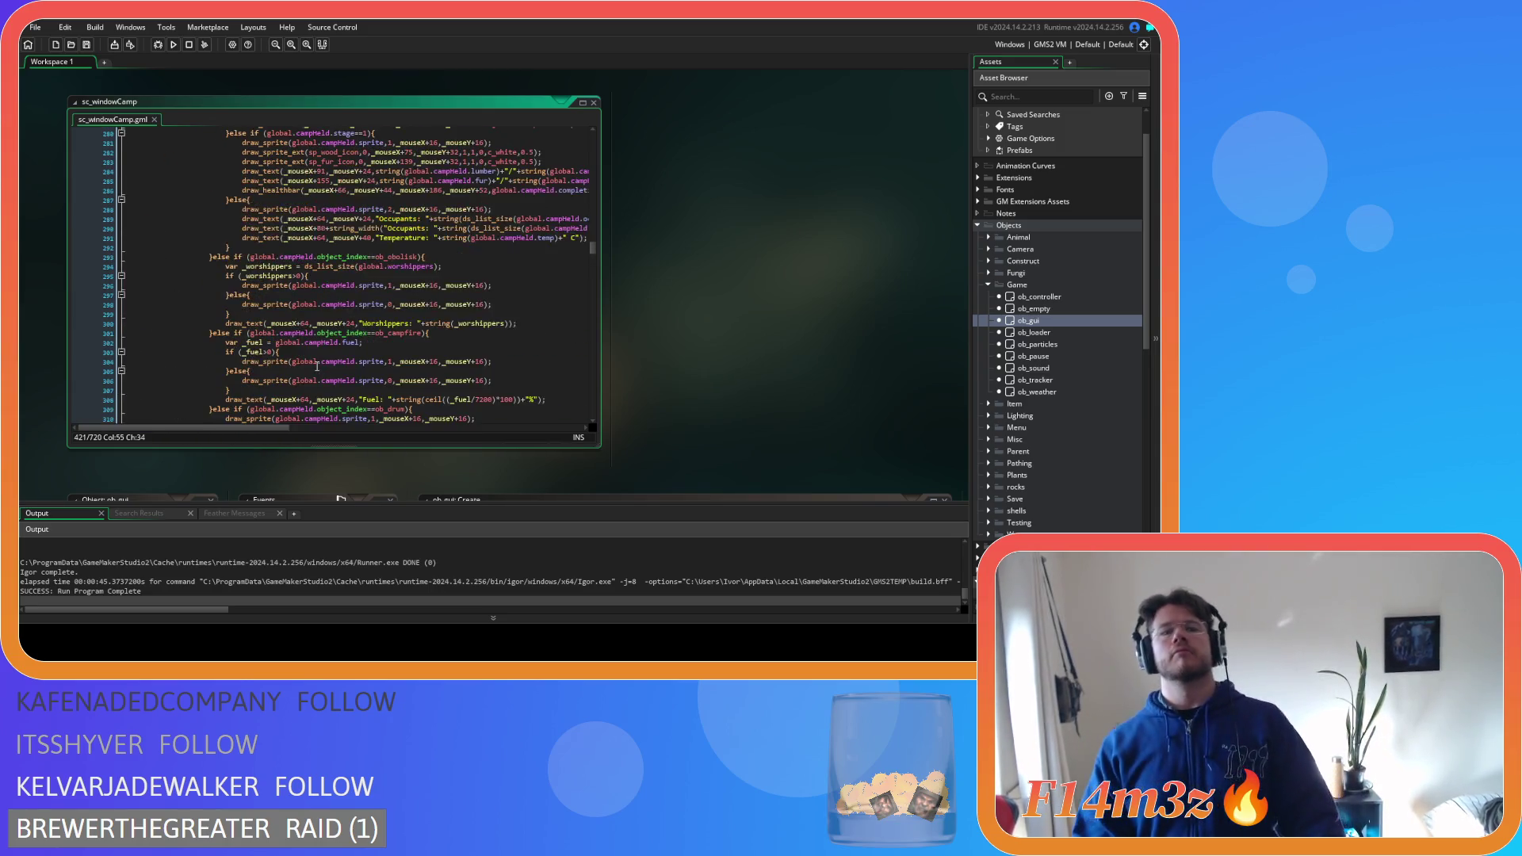
{"action": "scroll", "coordinate": [317, 366], "scroll_direction": "up", "scroll_amount": 9}
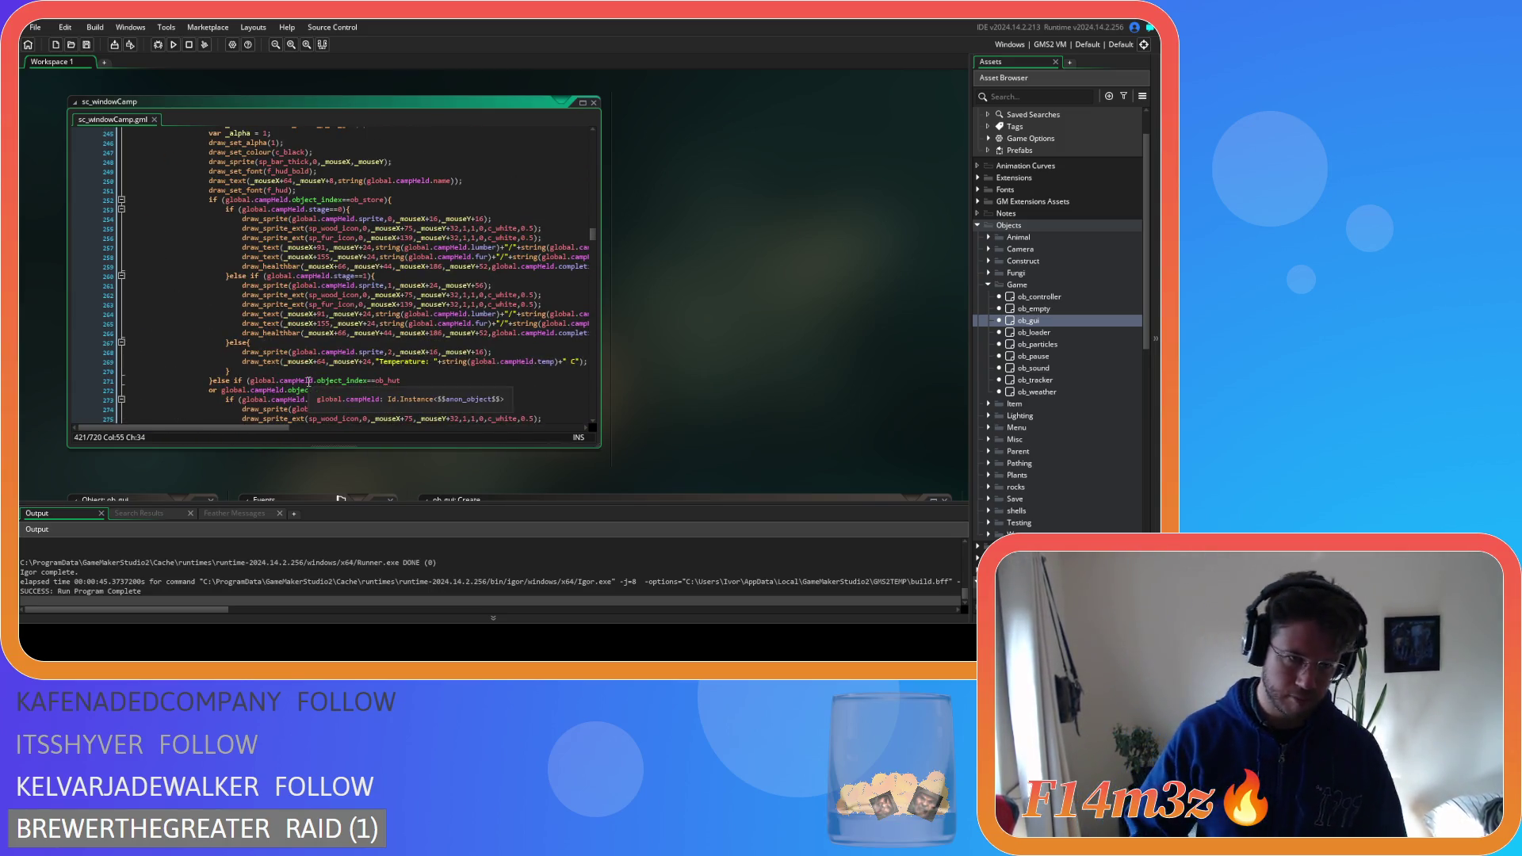
{"action": "scroll", "coordinate": [308, 381], "scroll_direction": "up", "scroll_amount": 12}
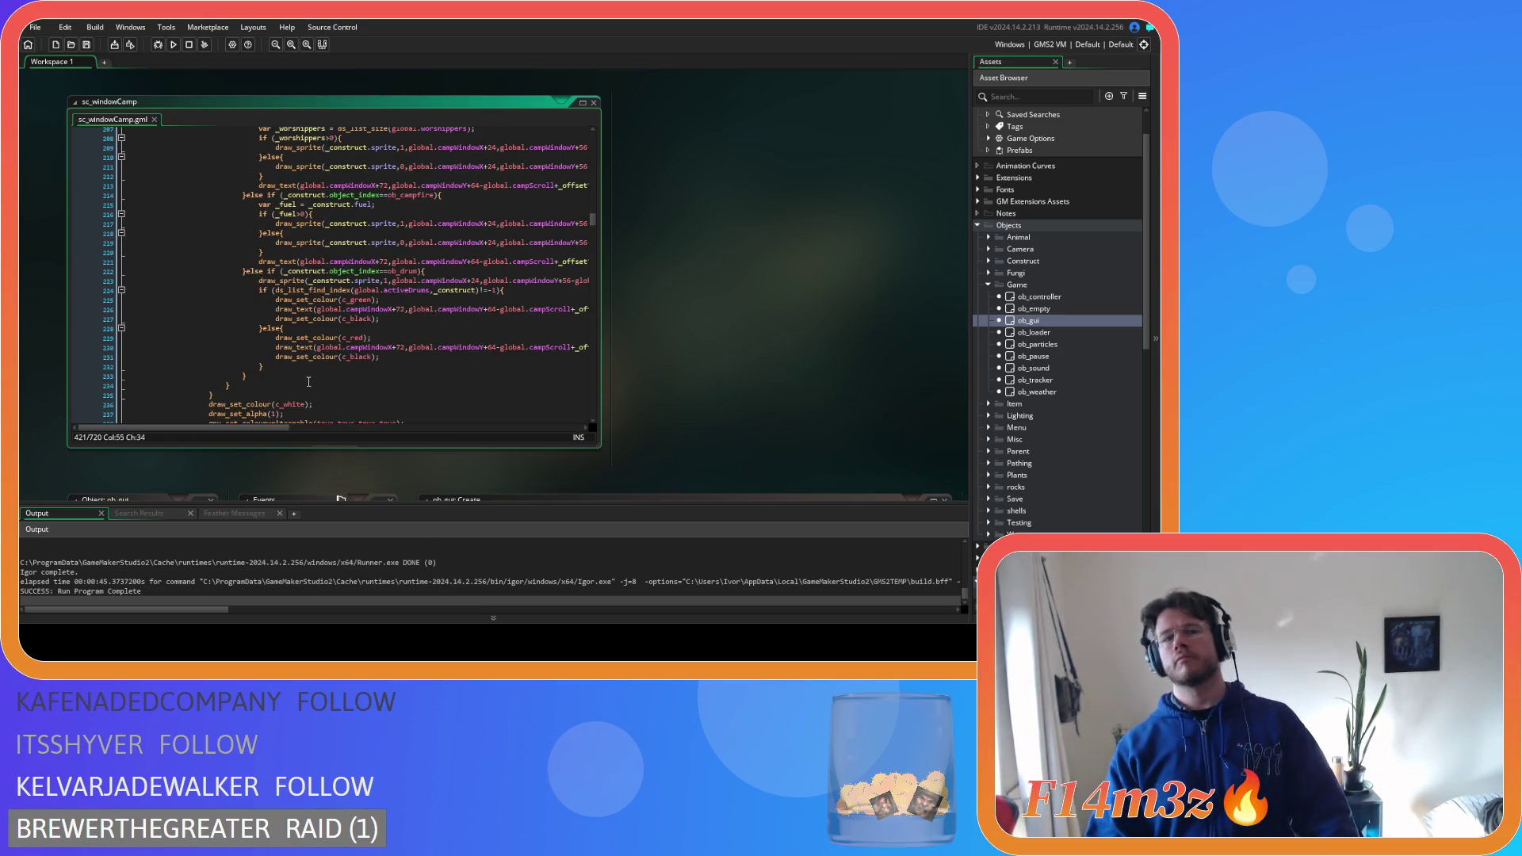
{"action": "scroll", "coordinate": [308, 381], "scroll_direction": "up", "scroll_amount": 11}
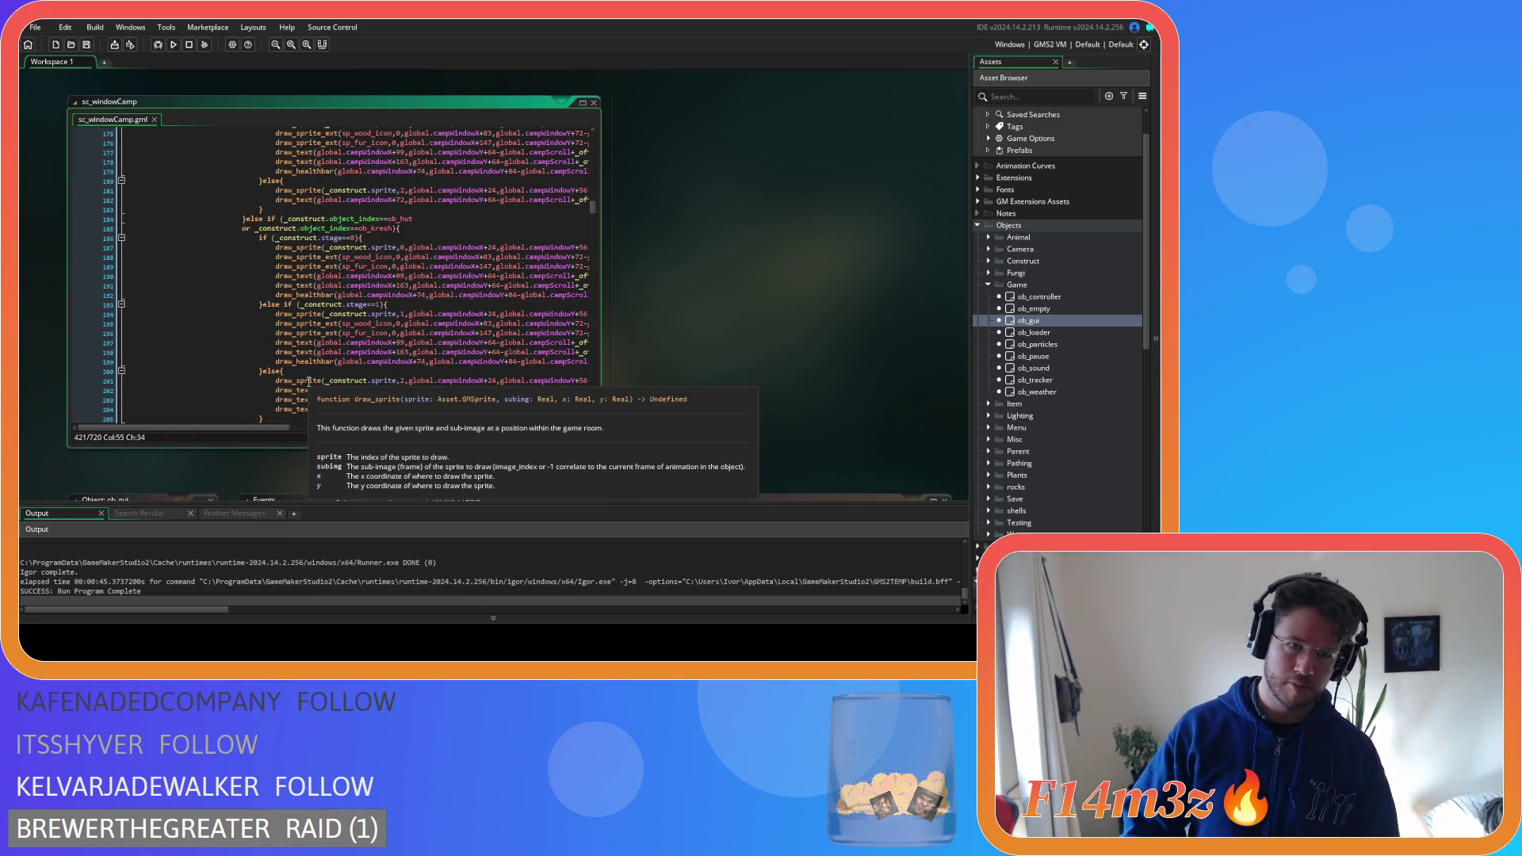
{"action": "scroll", "coordinate": [308, 381], "scroll_direction": "up", "scroll_amount": 20}
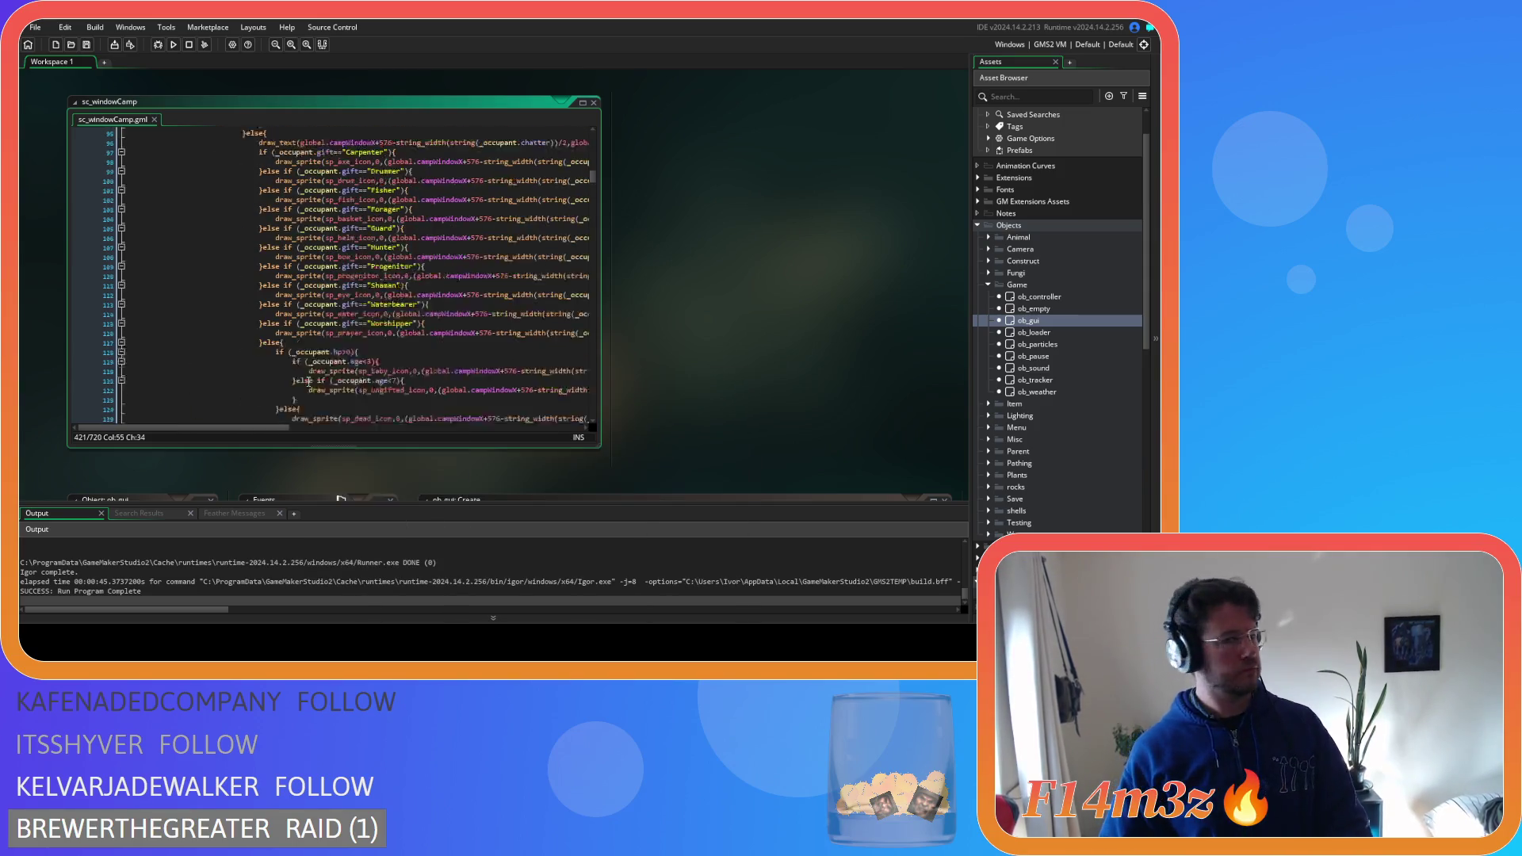
{"action": "scroll", "coordinate": [309, 381], "scroll_direction": "up", "scroll_amount": 3}
{"action": "scroll", "coordinate": [309, 382], "scroll_direction": "down", "scroll_amount": 17}
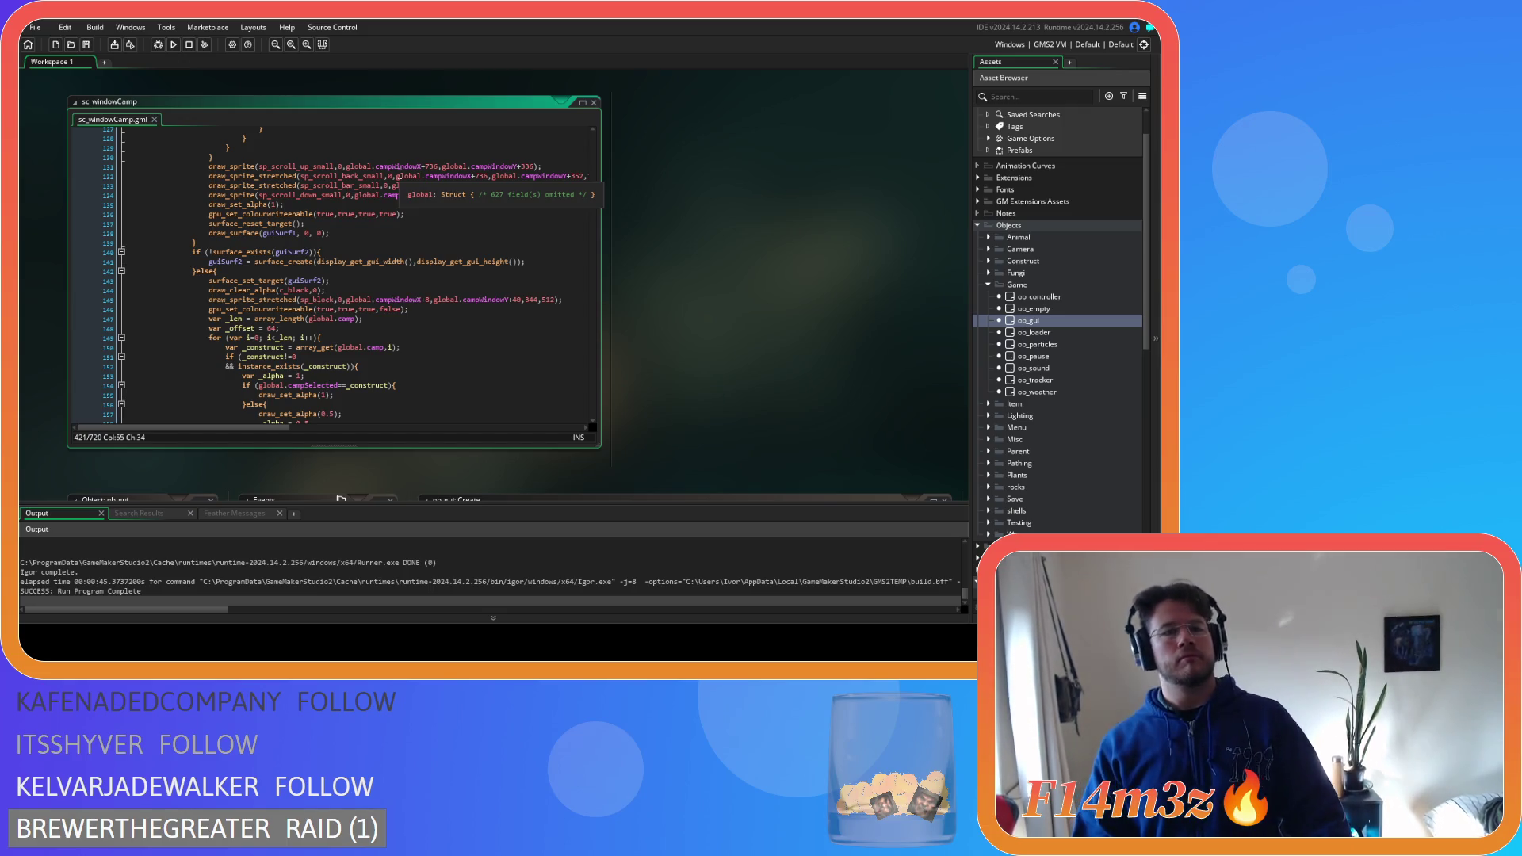
{"action": "mouse_move", "coordinate": [392, 186]}
{"action": "left_mouse_down"}
{"action": "mouse_move", "coordinate": [580, 191]}
{"action": "mouse_move", "coordinate": [609, 225]}
{"action": "mouse_move", "coordinate": [539, 187]}
{"action": "left_mouse_up"}
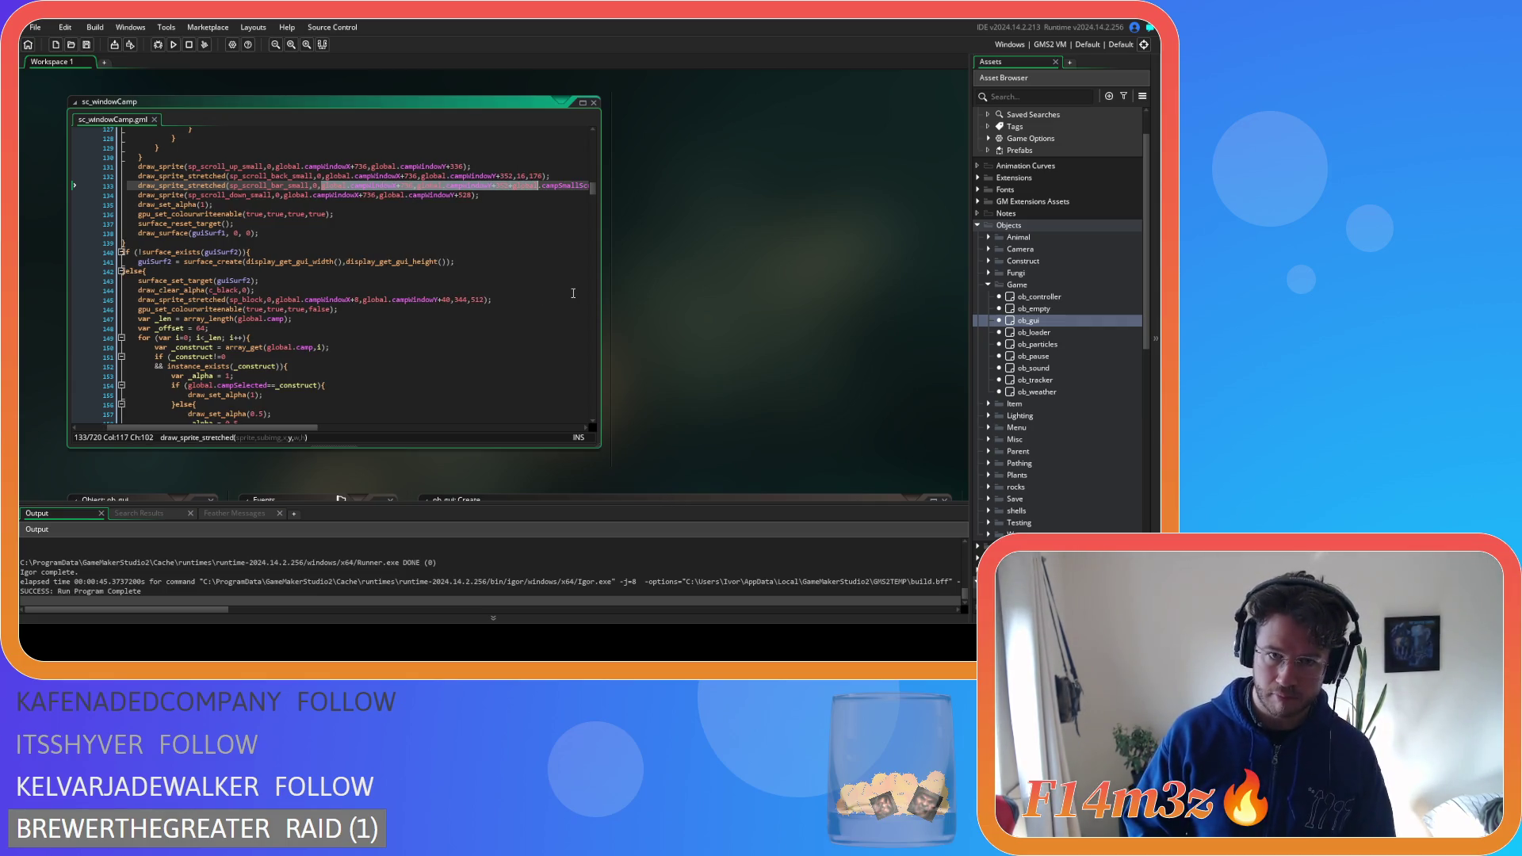
{"action": "key", "text": "shift+Right"}
{"action": "key", "text": "shift+Right"}
{"action": "key", "text": "shift+Right"}
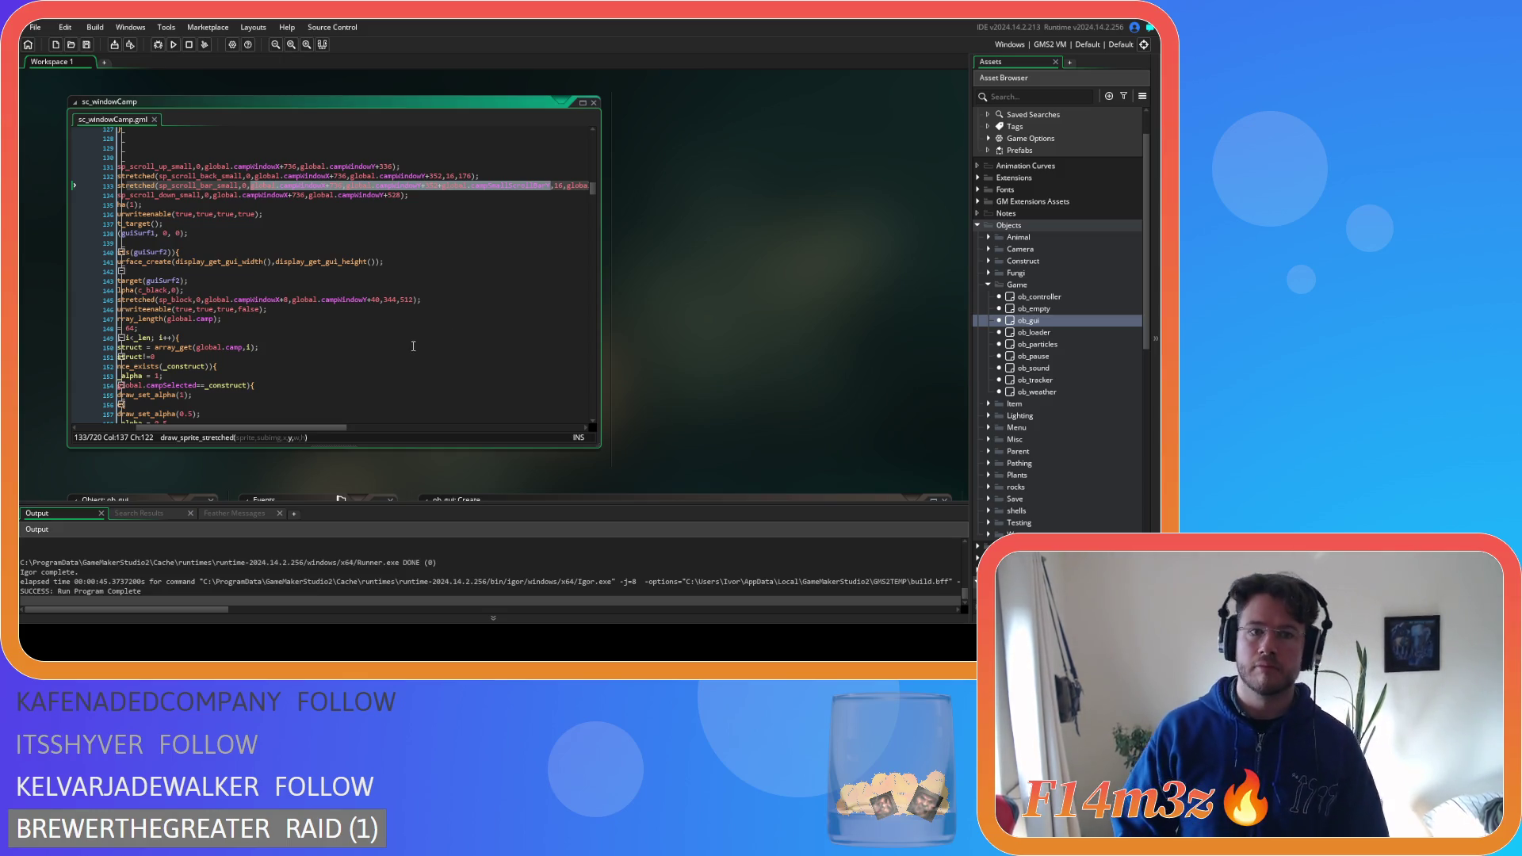
{"action": "scroll", "coordinate": [413, 346], "scroll_direction": "down", "scroll_amount": 20}
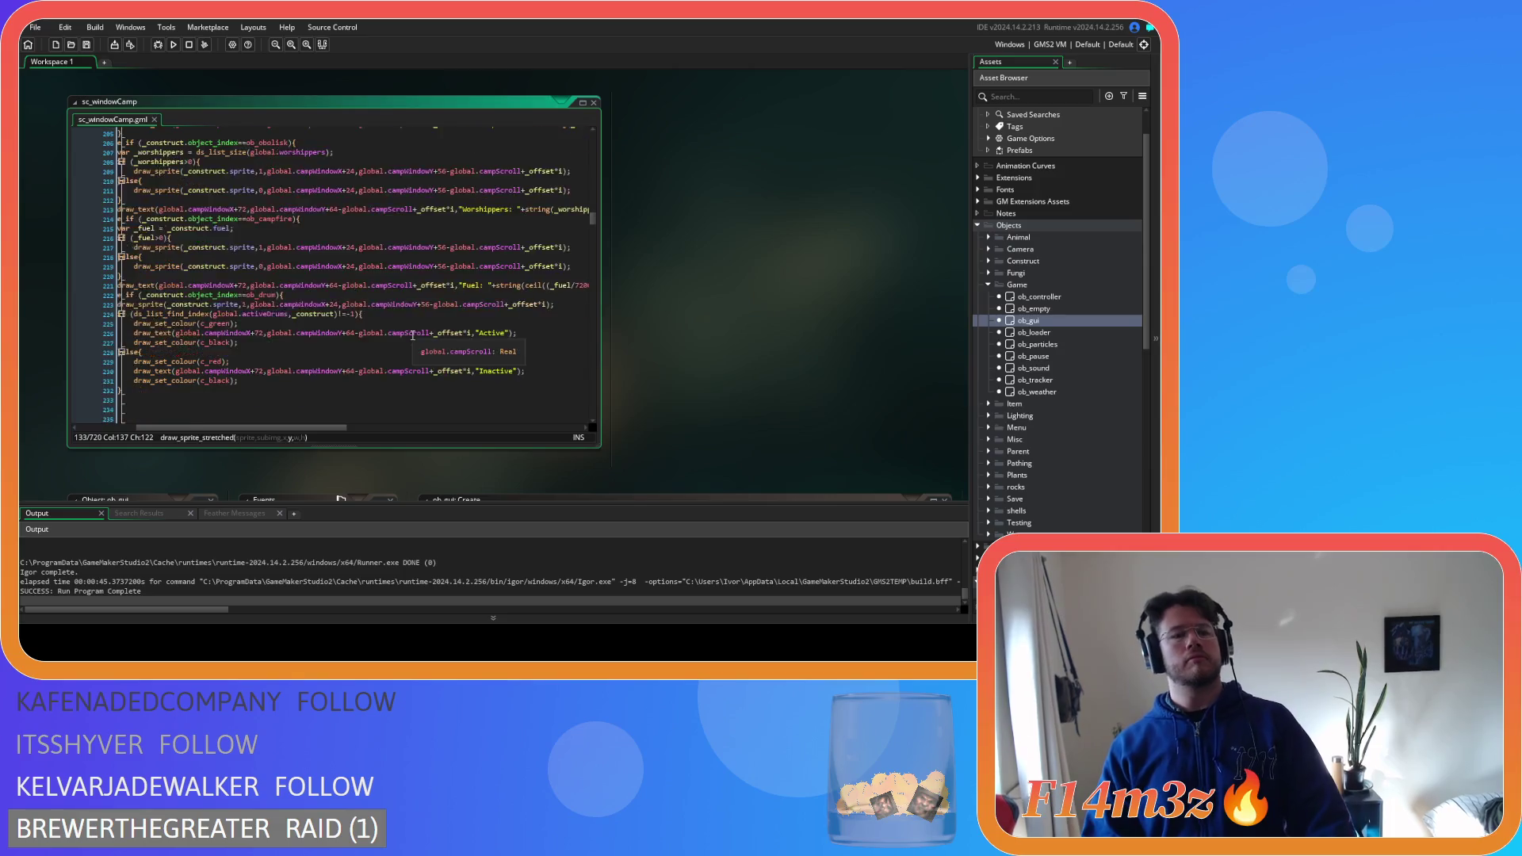
{"action": "scroll", "coordinate": [413, 336], "scroll_direction": "down", "scroll_amount": 10}
{"action": "scroll", "coordinate": [346, 369], "scroll_direction": "down", "scroll_amount": 6}
{"action": "scroll", "coordinate": [346, 368], "scroll_direction": "down", "scroll_amount": 20}
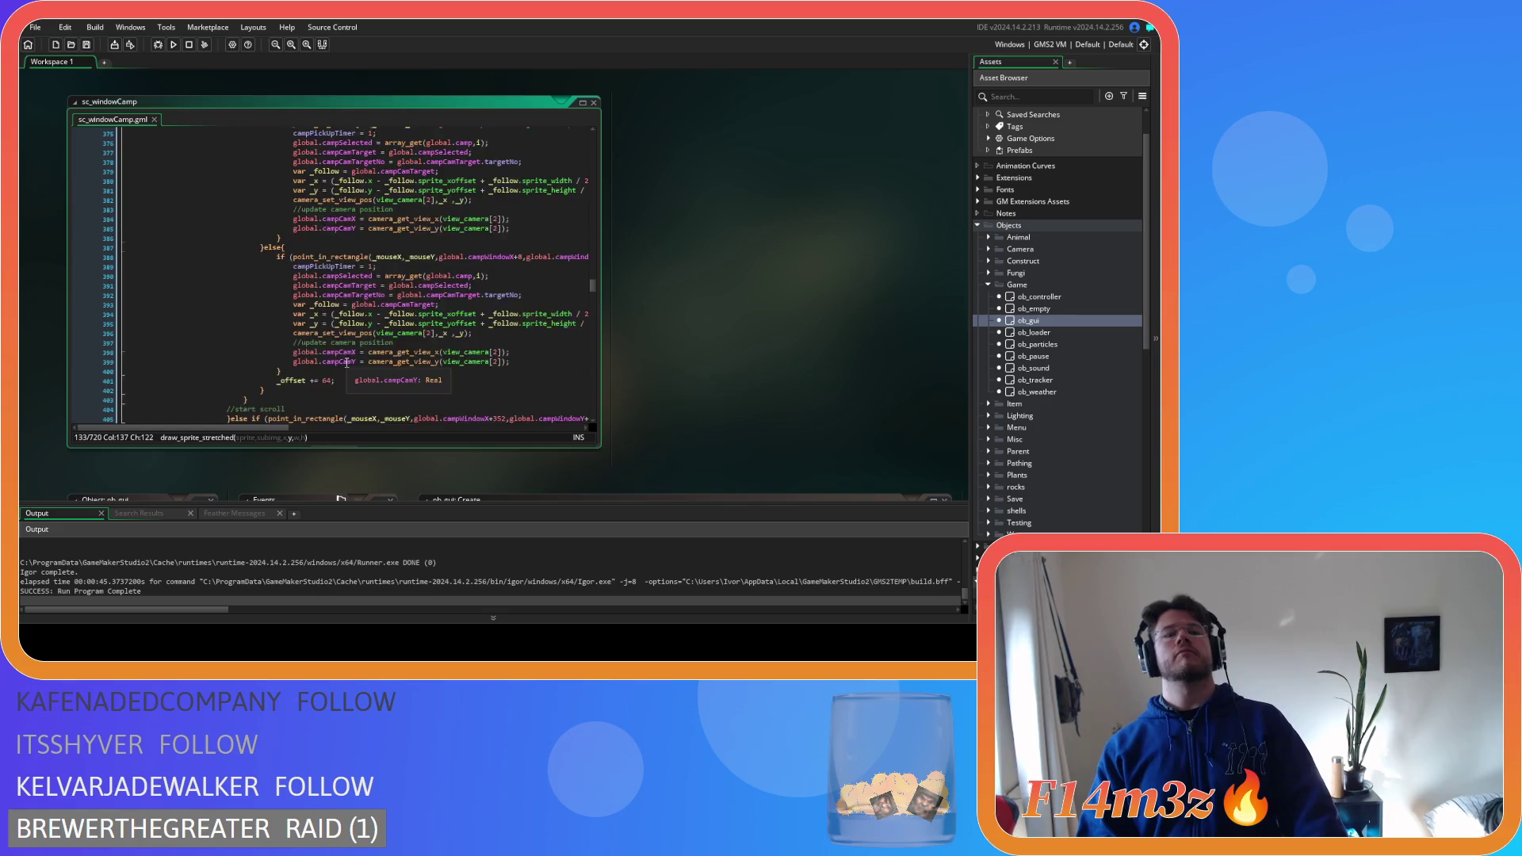
{"action": "scroll", "coordinate": [347, 363], "scroll_direction": "down", "scroll_amount": 10}
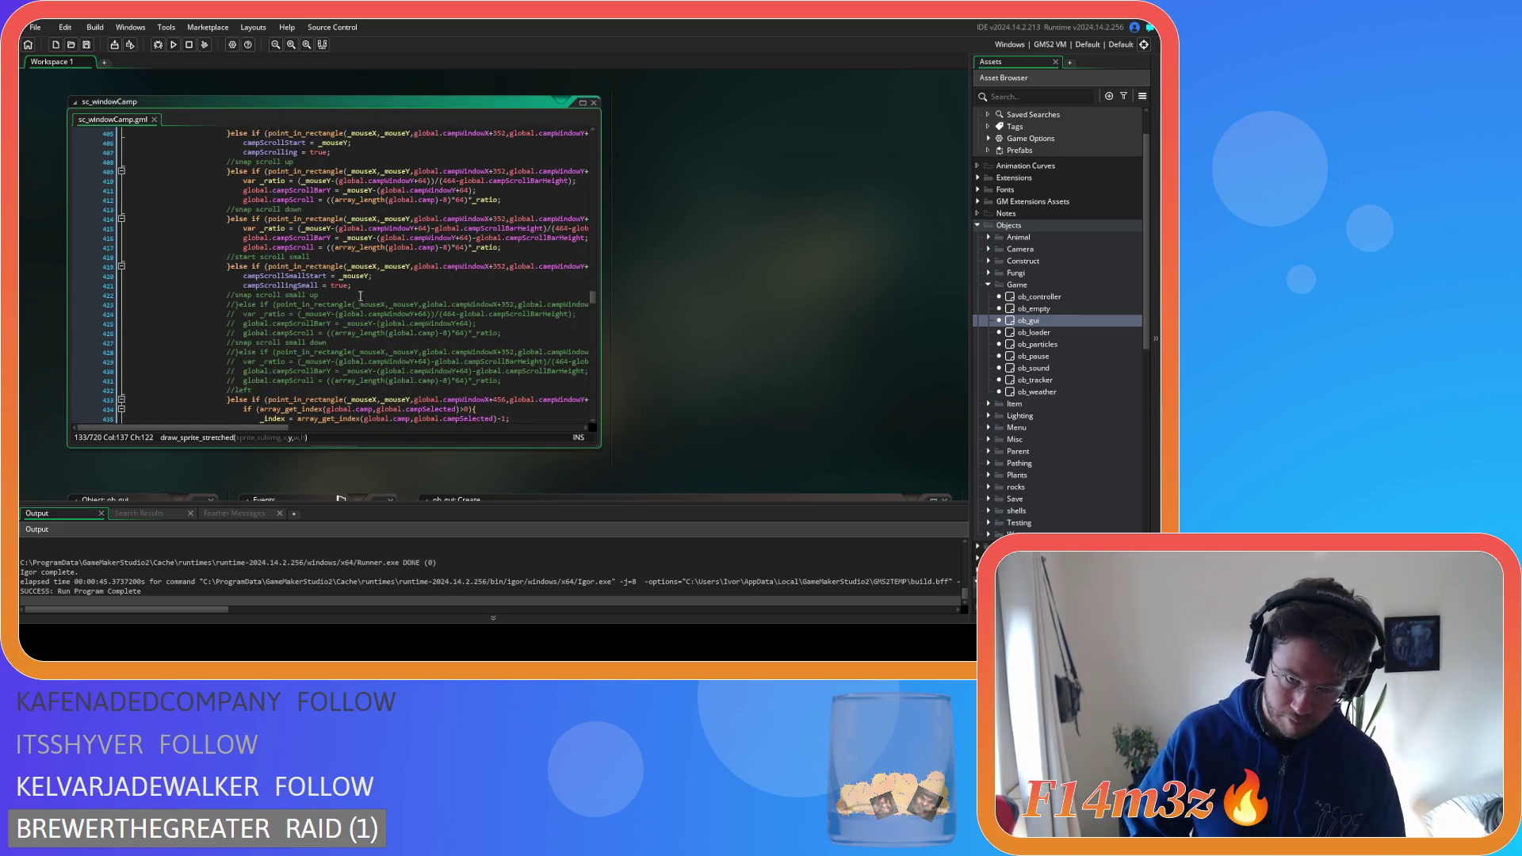
Change line 419's offsets to campWindowX+736 and campWindowY+352, save, and show ob_gui's Create code
{"action": "double_click", "coordinate": [500, 266]}
{"action": "type", "text": "736"}
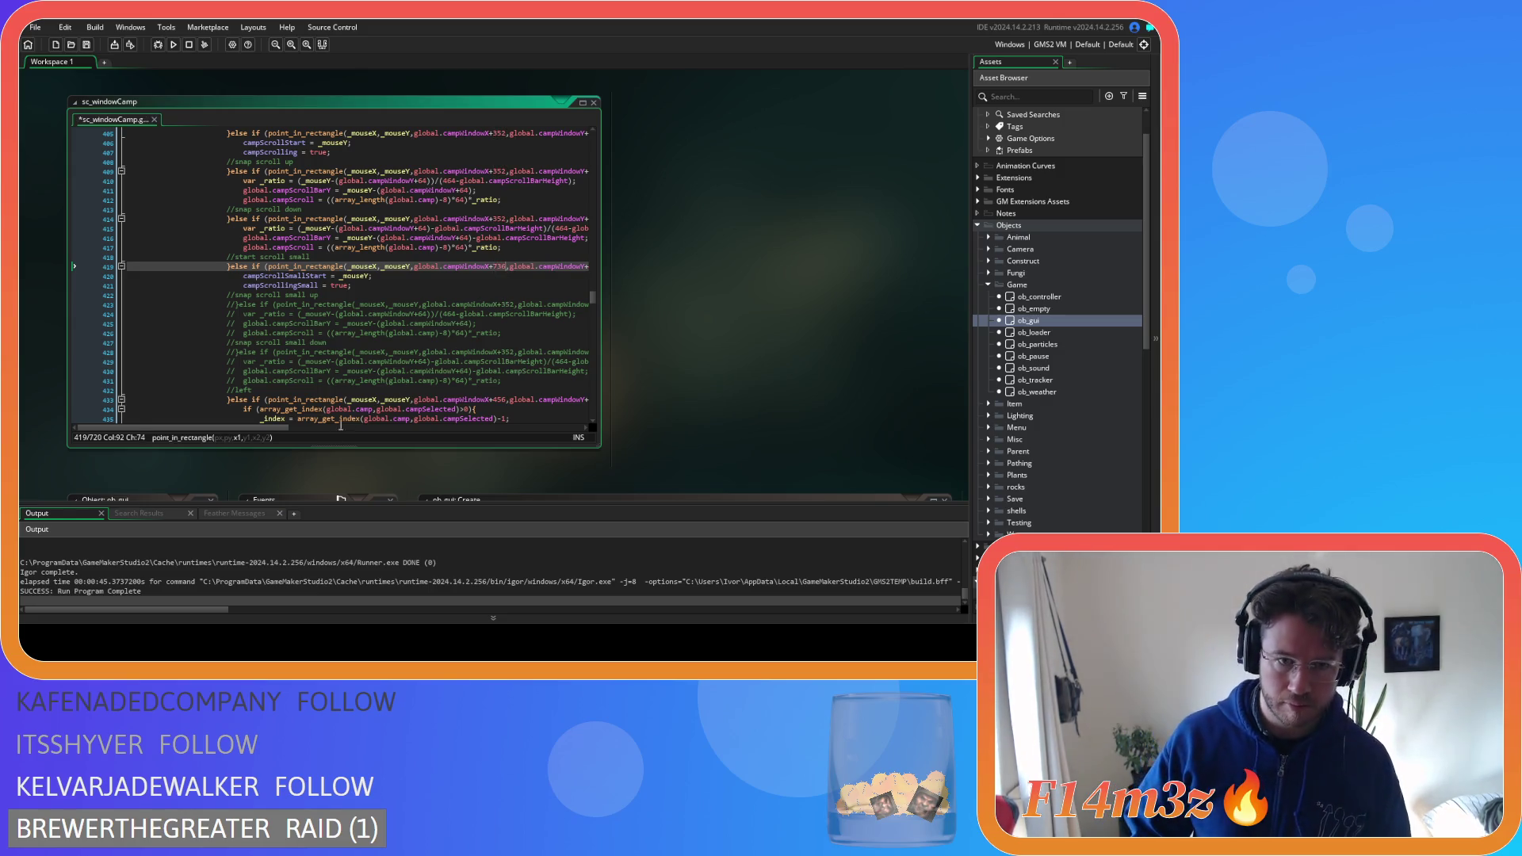
{"action": "mouse_move", "coordinate": [260, 429]}
{"action": "left_mouse_down"}
{"action": "mouse_move", "coordinate": [437, 426]}
{"action": "mouse_move", "coordinate": [367, 423]}
{"action": "mouse_move", "coordinate": [394, 424]}
{"action": "left_mouse_up"}
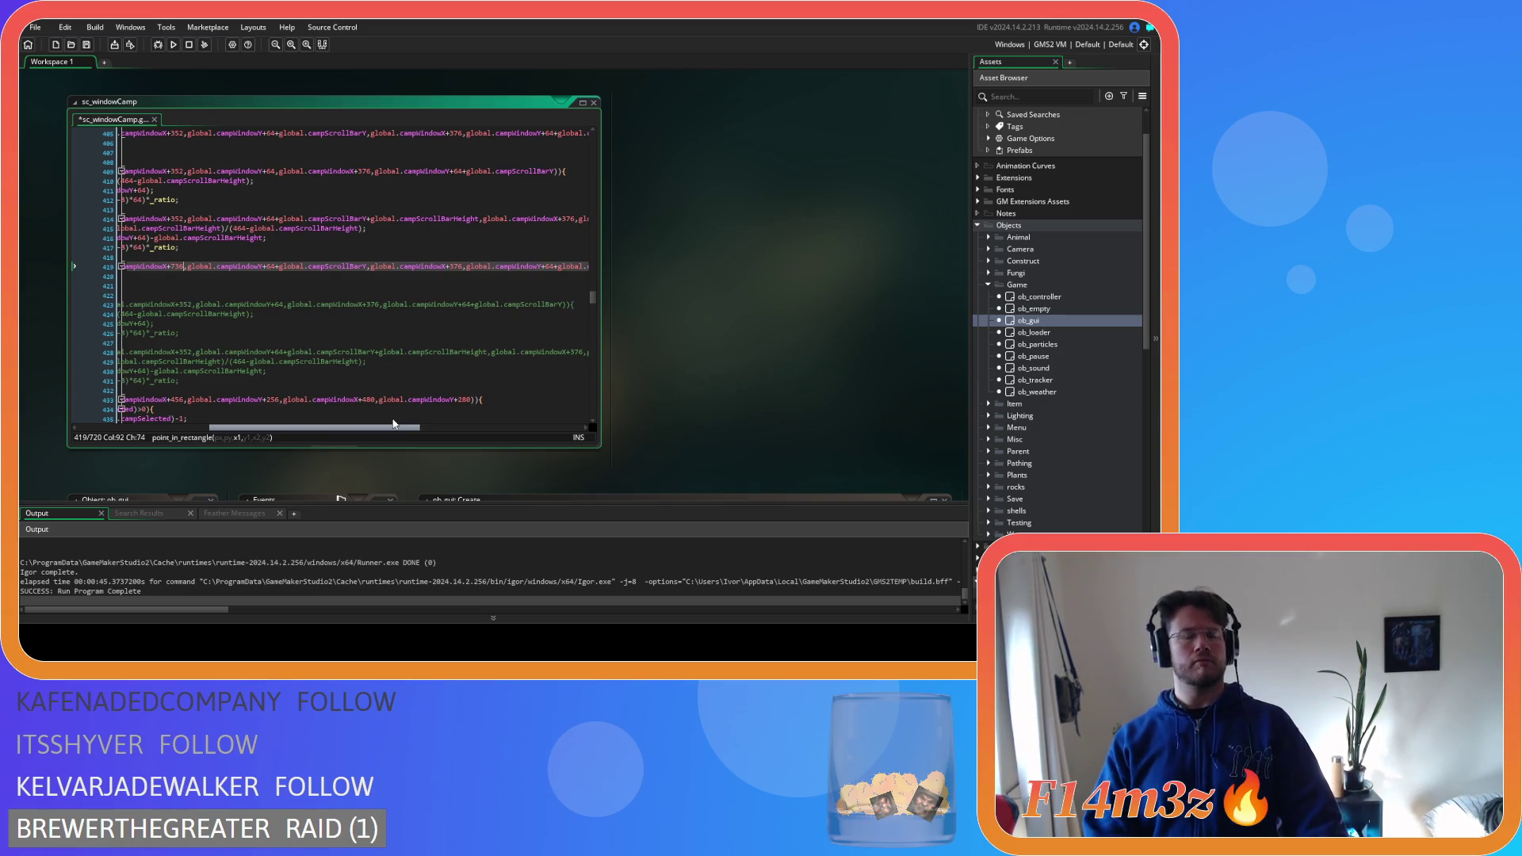
{"action": "double_click", "coordinate": [270, 267]}
{"action": "type", "text": "352"}
{"action": "key", "text": "ctrl+s"}
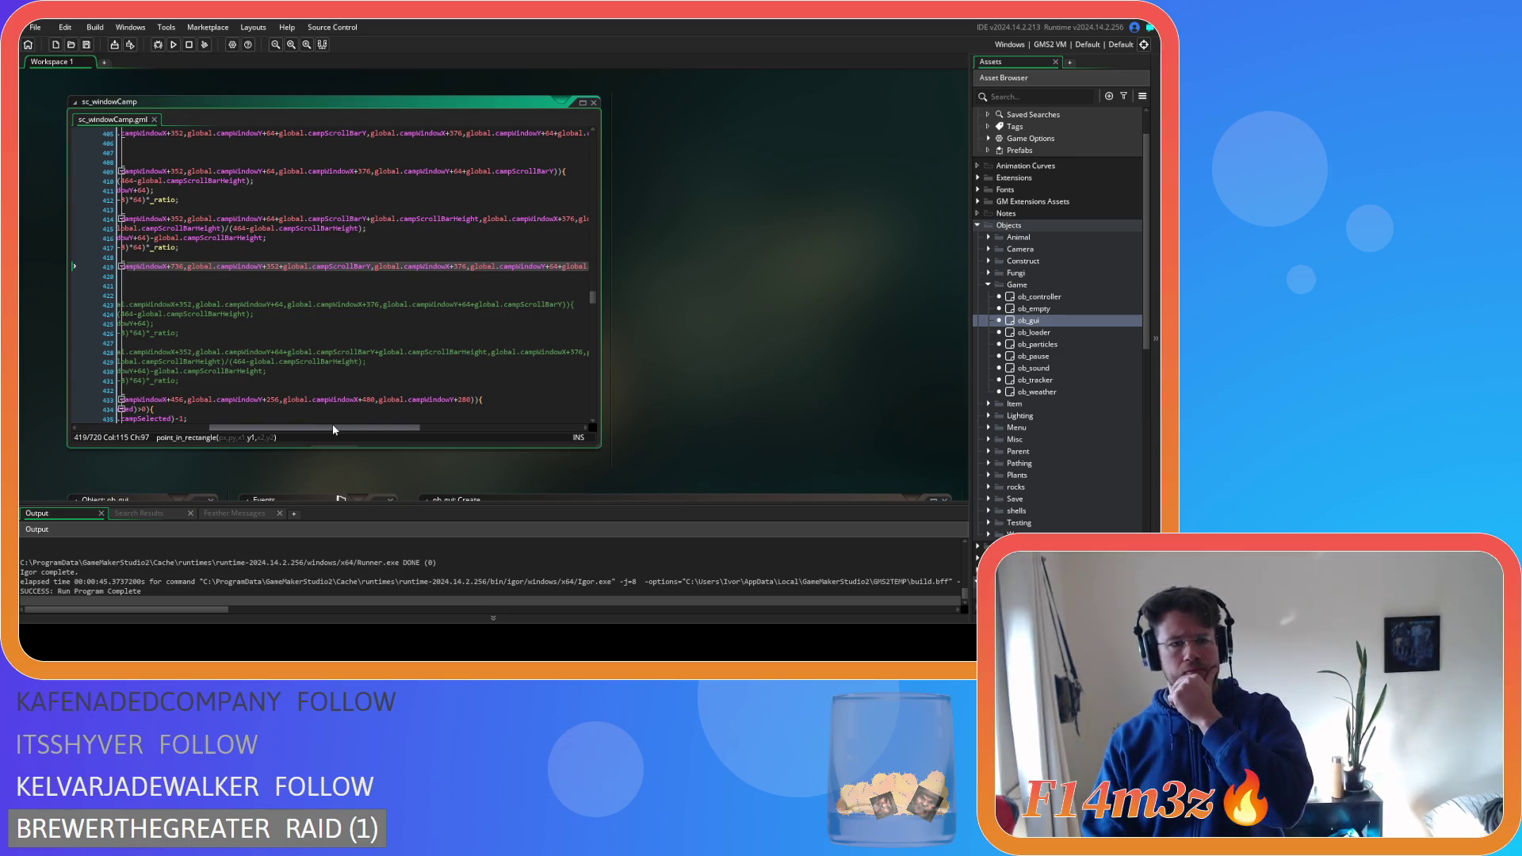
{"action": "left_click_drag", "start_coordinate": [334, 426], "coordinate": [284, 429]}
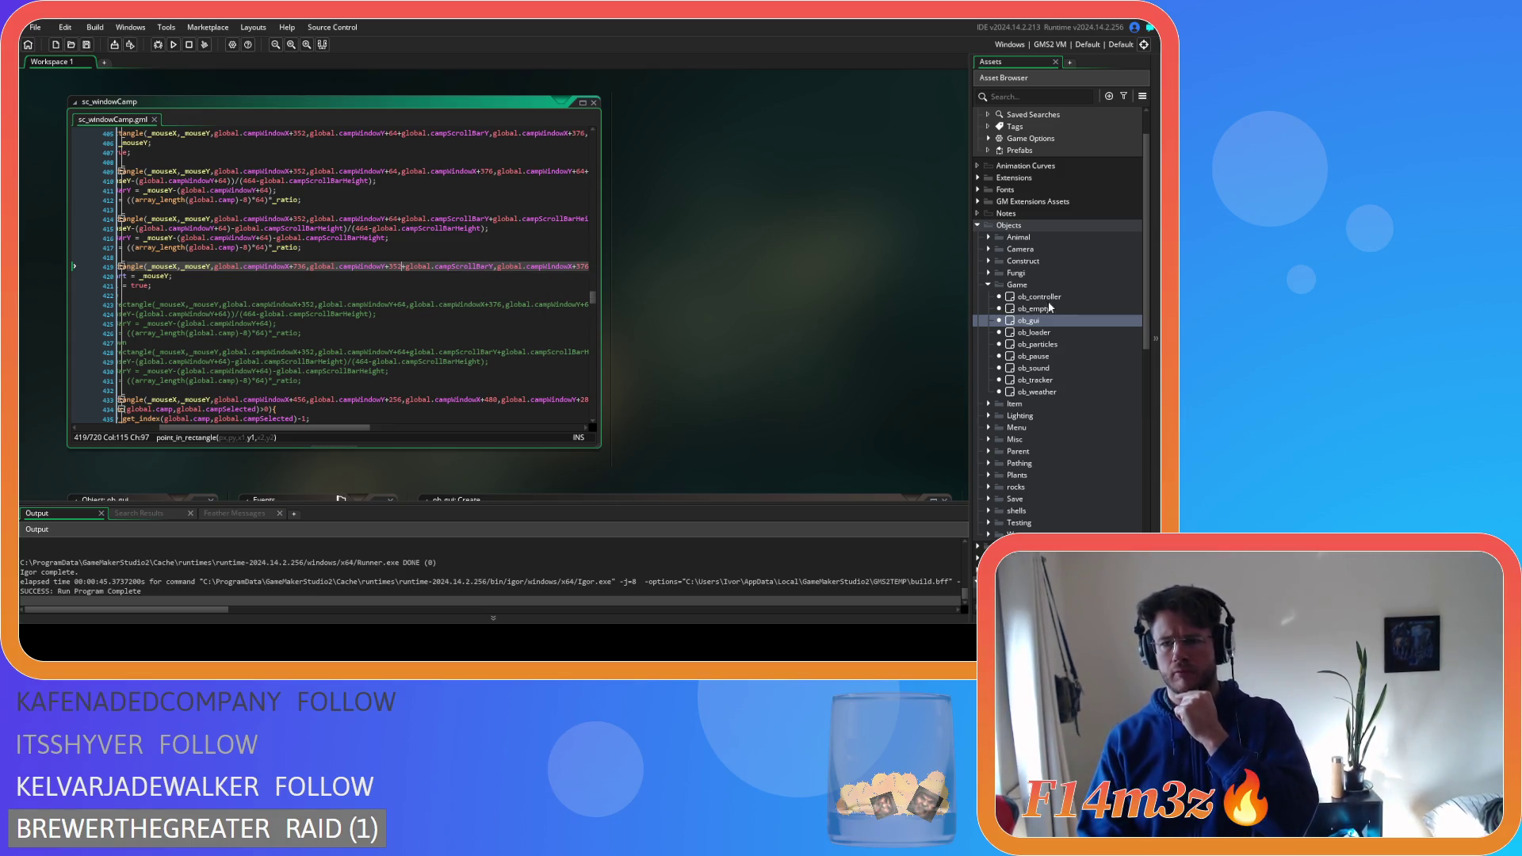
{"action": "double_click", "coordinate": [1055, 325]}
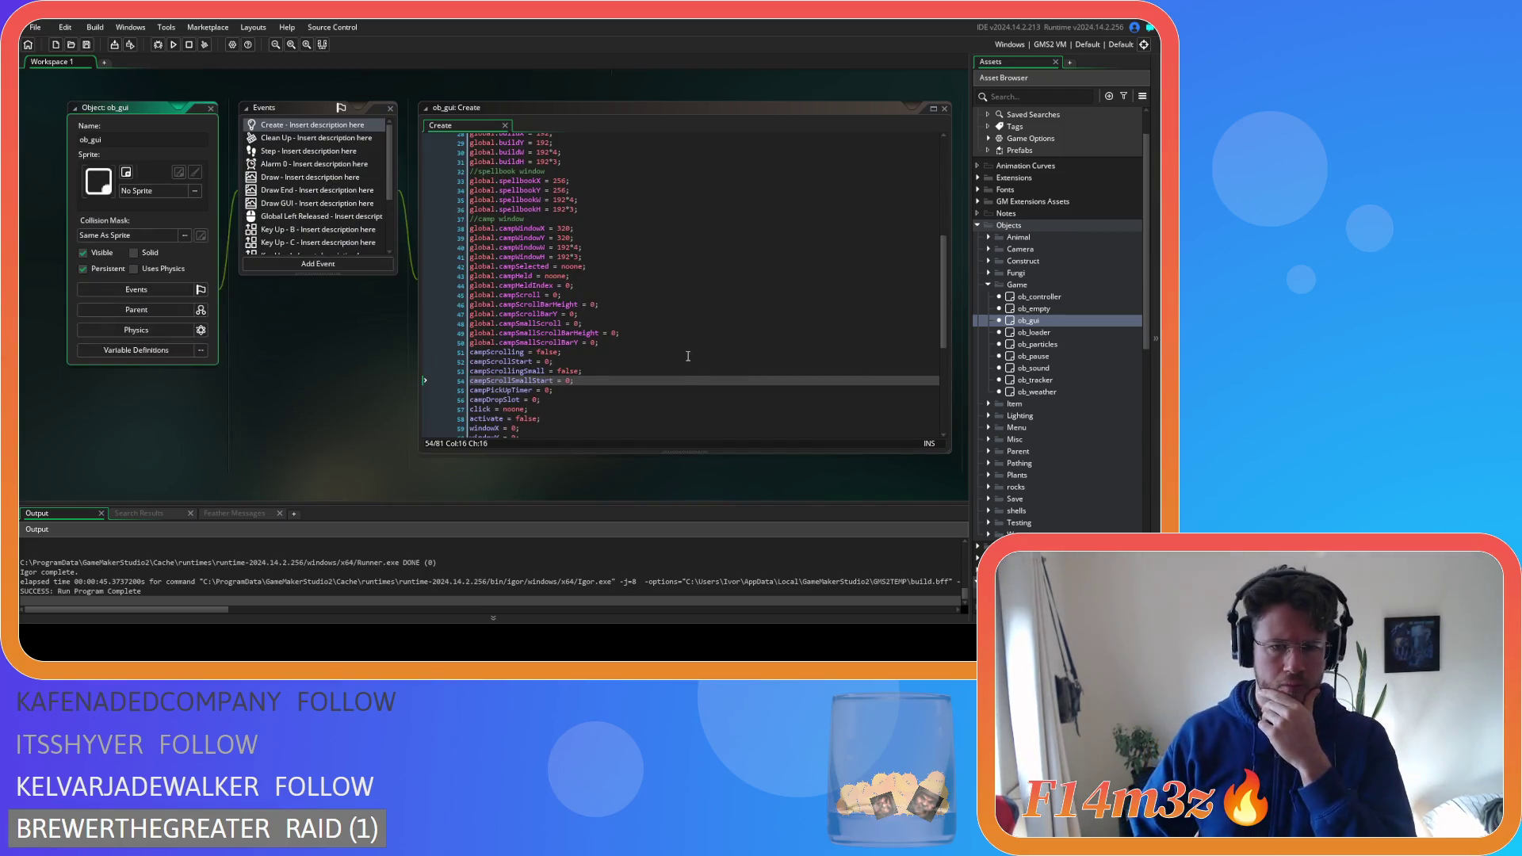
Move Small after Scroll to turn campSmallScroll into campScrollSmall
{"action": "left_click", "coordinate": [555, 324]}
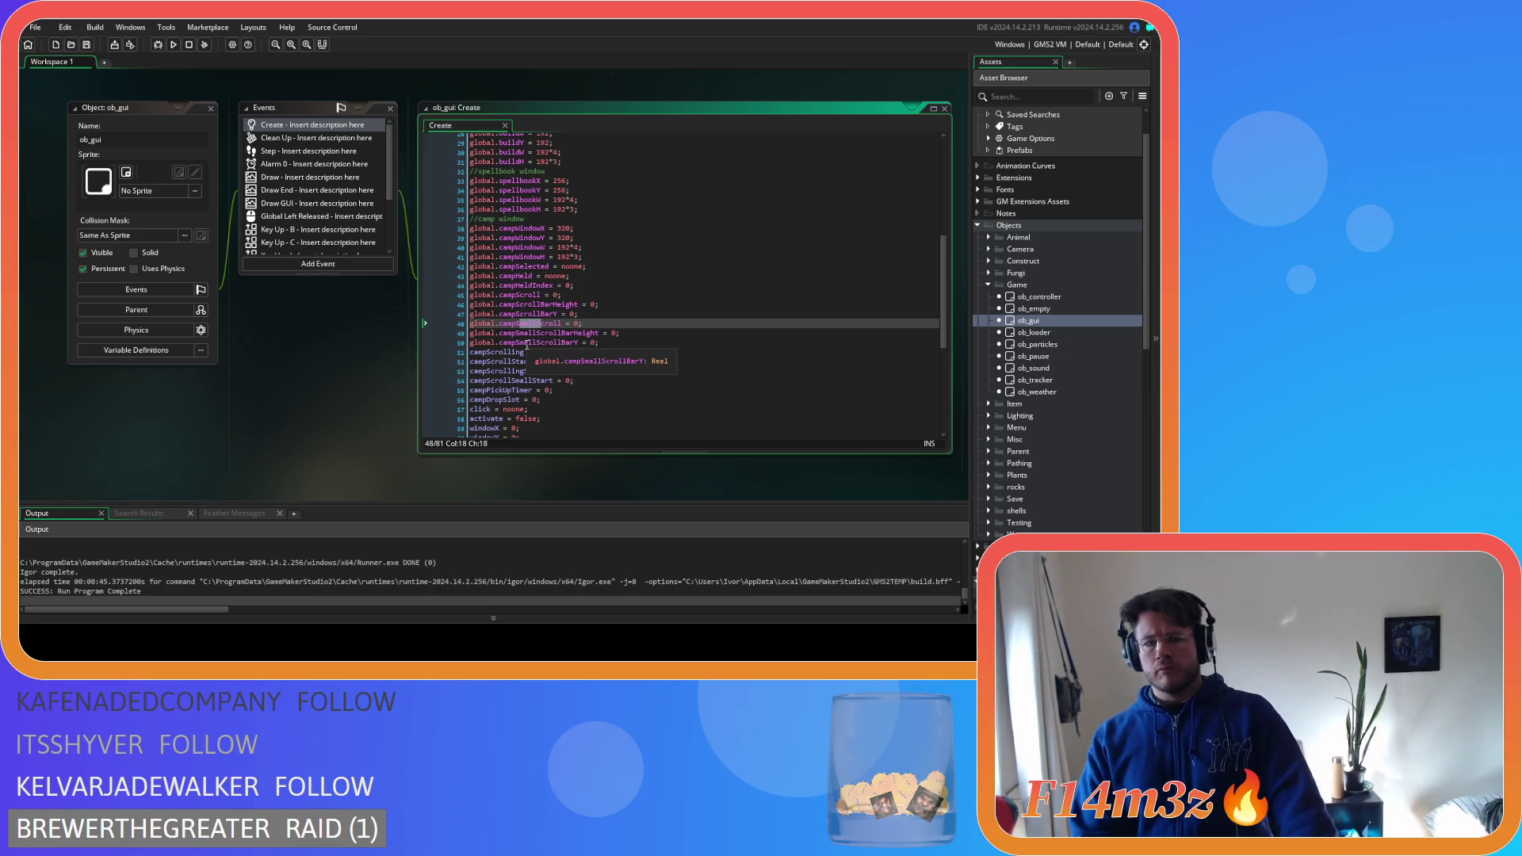
{"action": "left_click", "coordinate": [517, 324]}
{"action": "left_click_drag", "start_coordinate": [517, 324], "coordinate": [537, 325]}
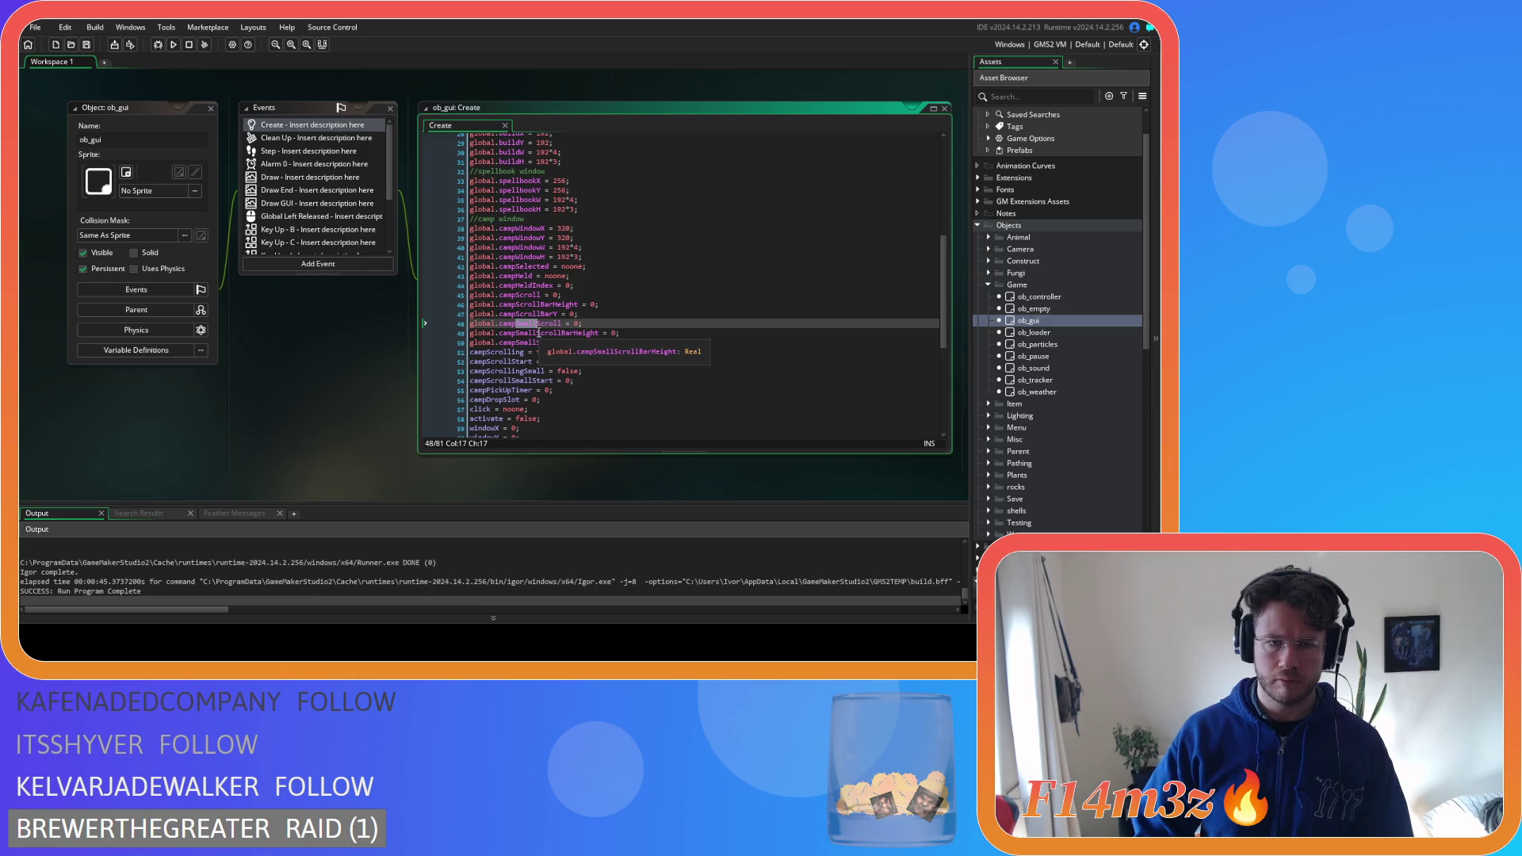
{"action": "key", "text": "ctrl+x"}
{"action": "key", "text": "ctrl+Right"}
{"action": "key", "text": "ctrl+v"}
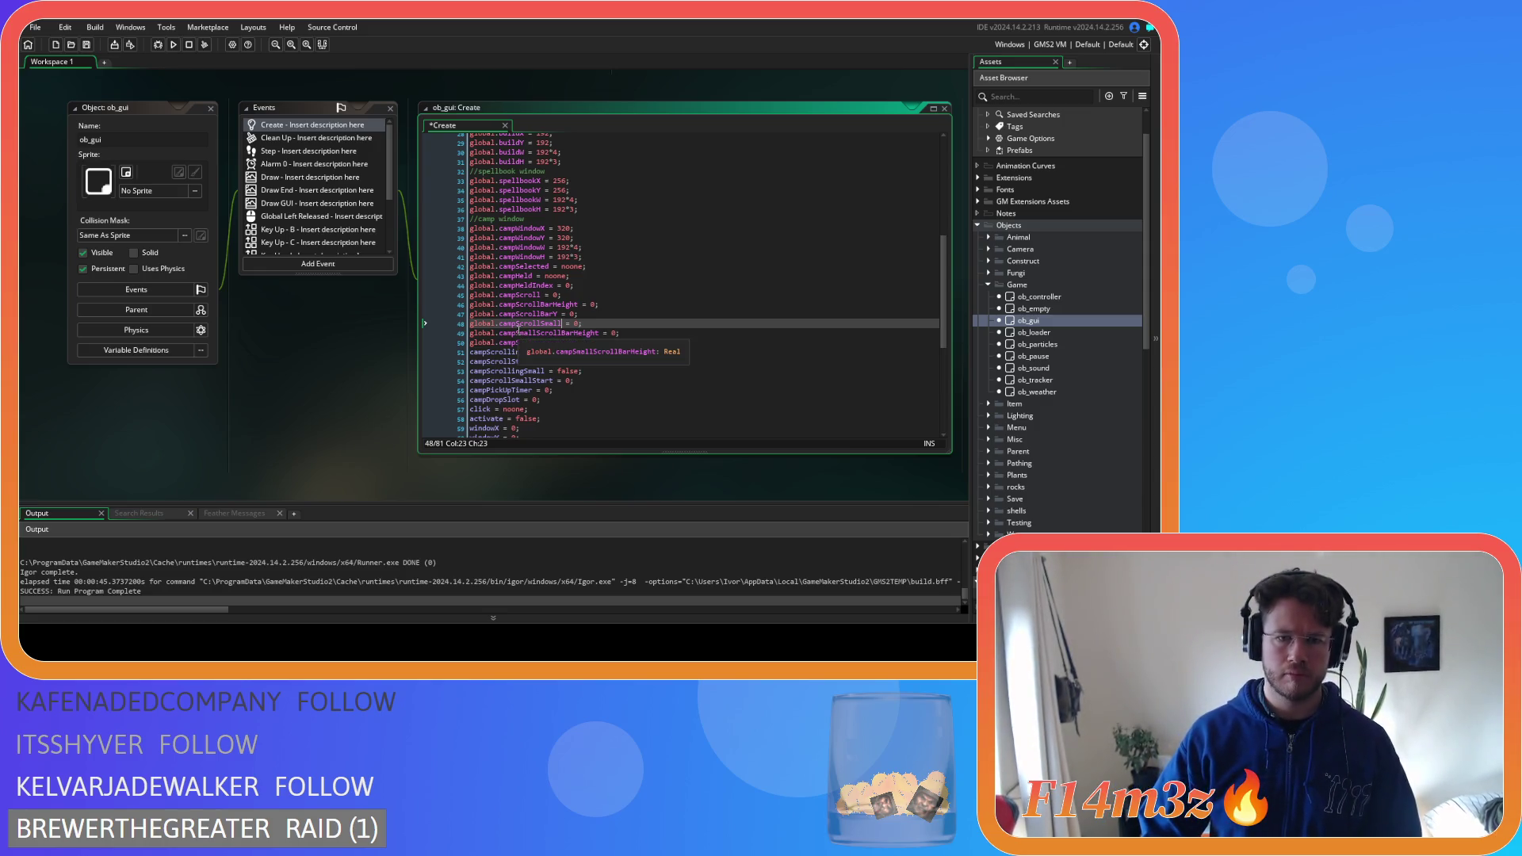
Rename the bar variables to campScrollBarSmallHeight and campScrollBarSmallY, then save the Create event
{"action": "left_click_drag", "start_coordinate": [516, 333], "coordinate": [539, 334]}
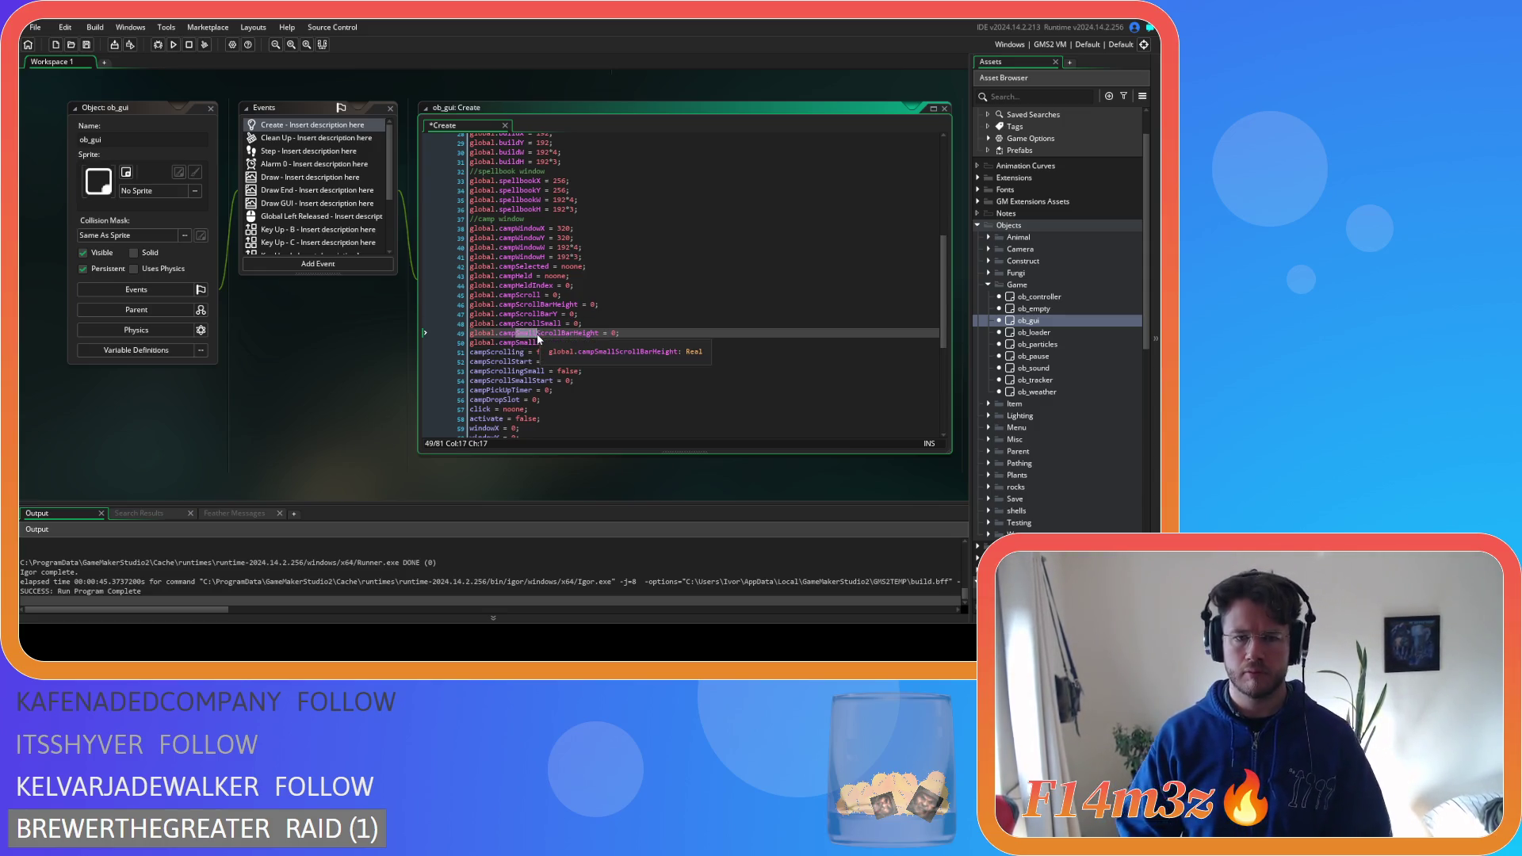
{"action": "key", "text": "BackSpace"}
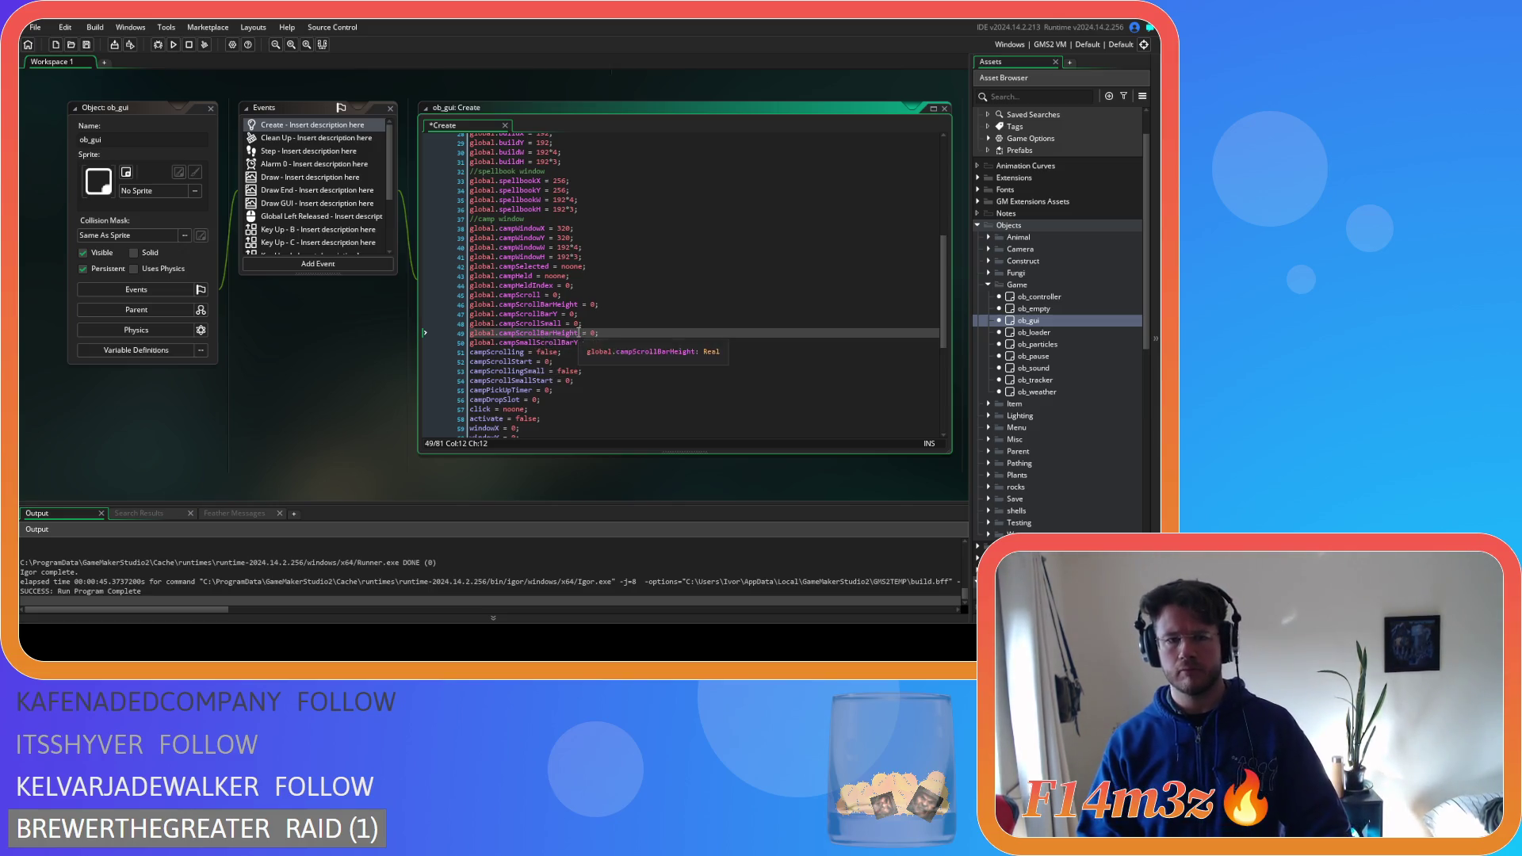
{"action": "left_click", "coordinate": [550, 333]}
{"action": "type", "text": "Small"}
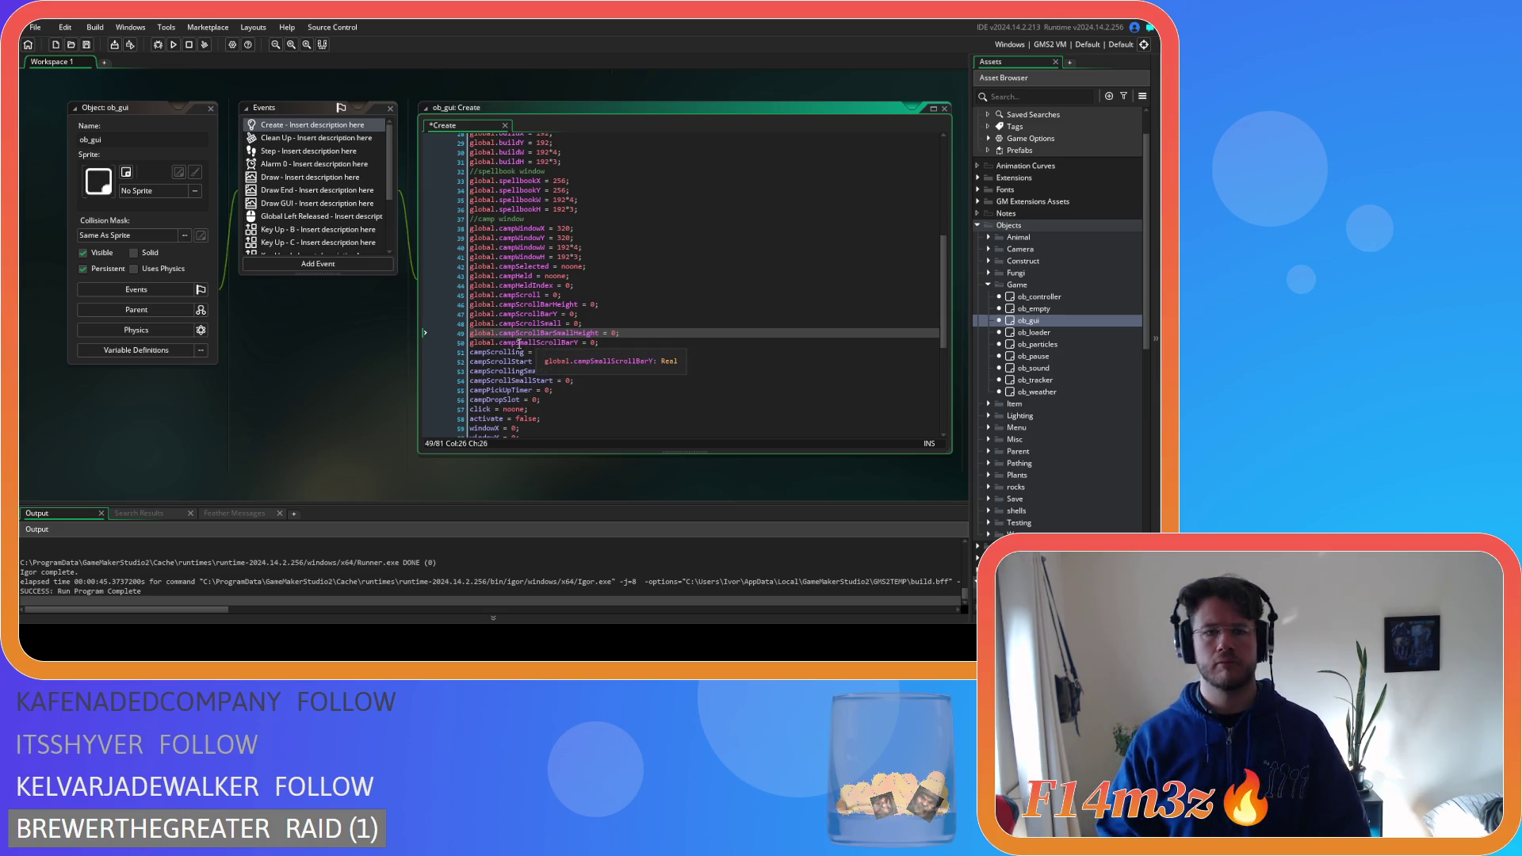
{"action": "left_click_drag", "start_coordinate": [516, 342], "coordinate": [536, 343]}
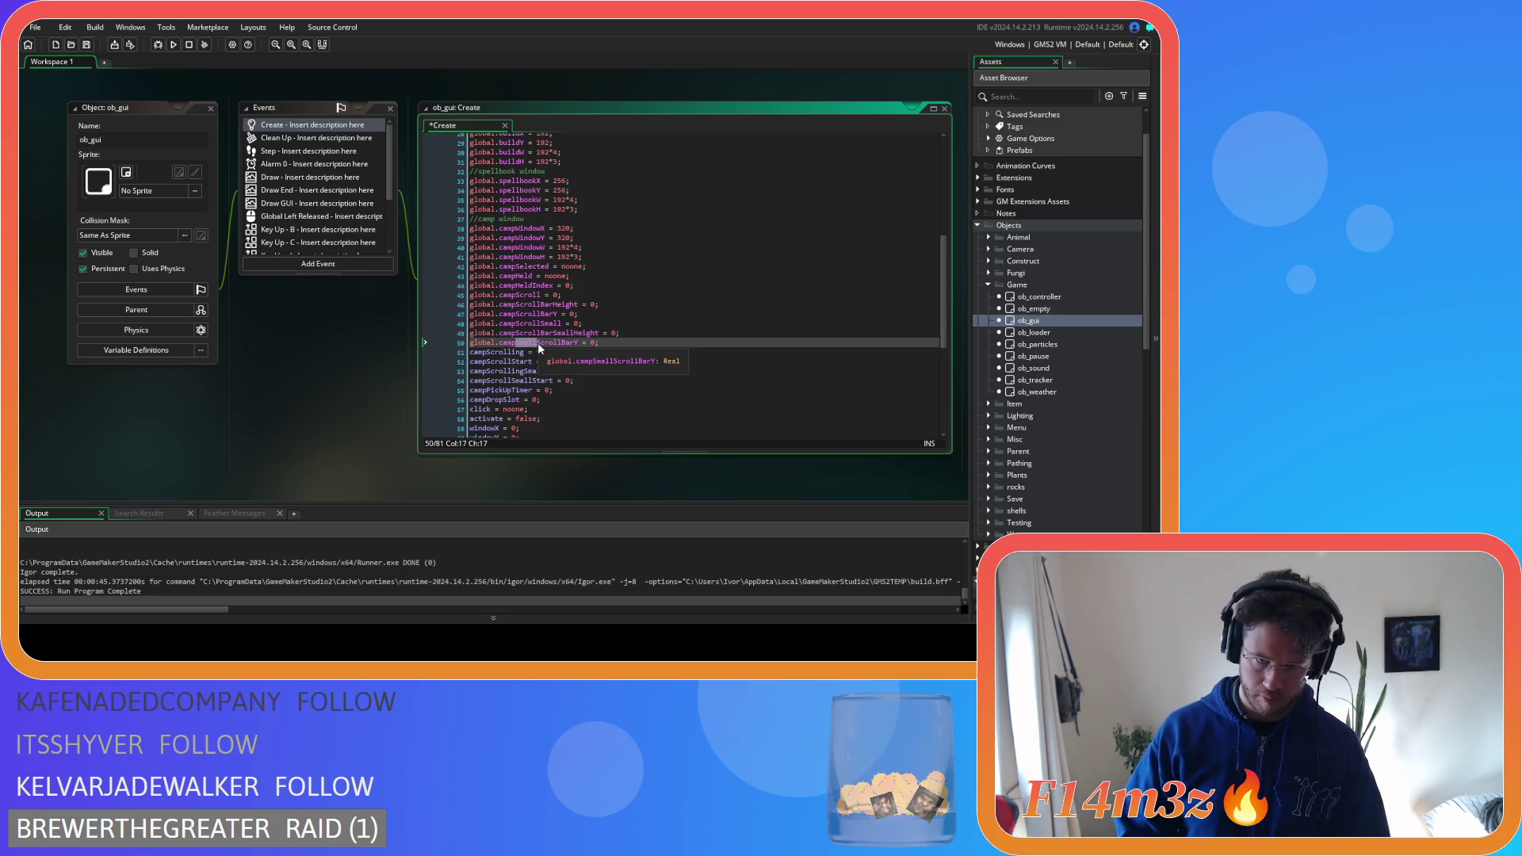
{"action": "key", "text": "BackSpace"}
{"action": "left_click", "coordinate": [551, 342]}
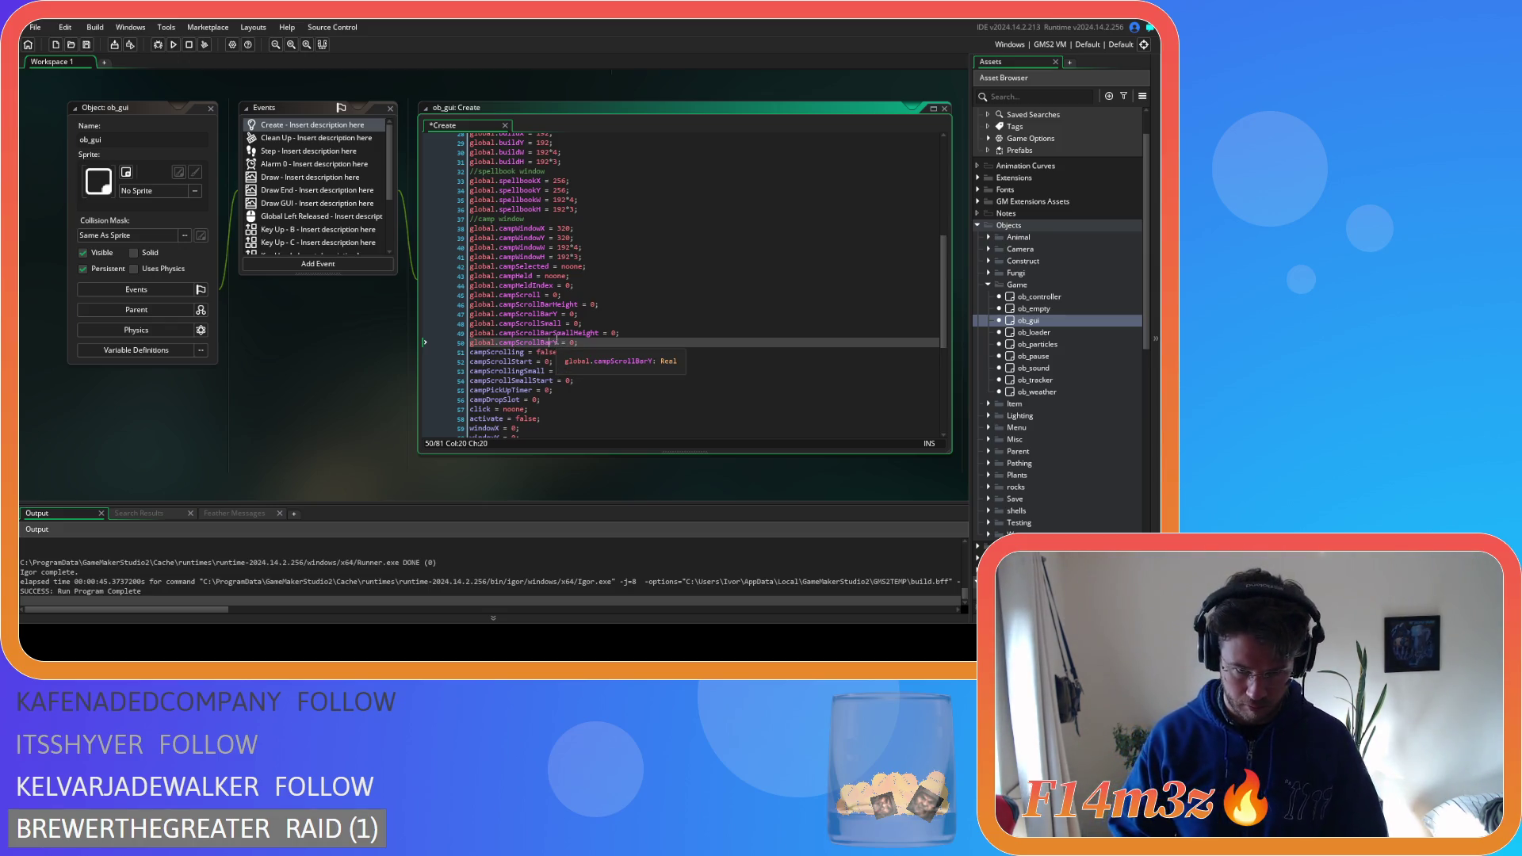
{"action": "type", "text": "Small"}
{"action": "key", "text": "ctrl+s"}
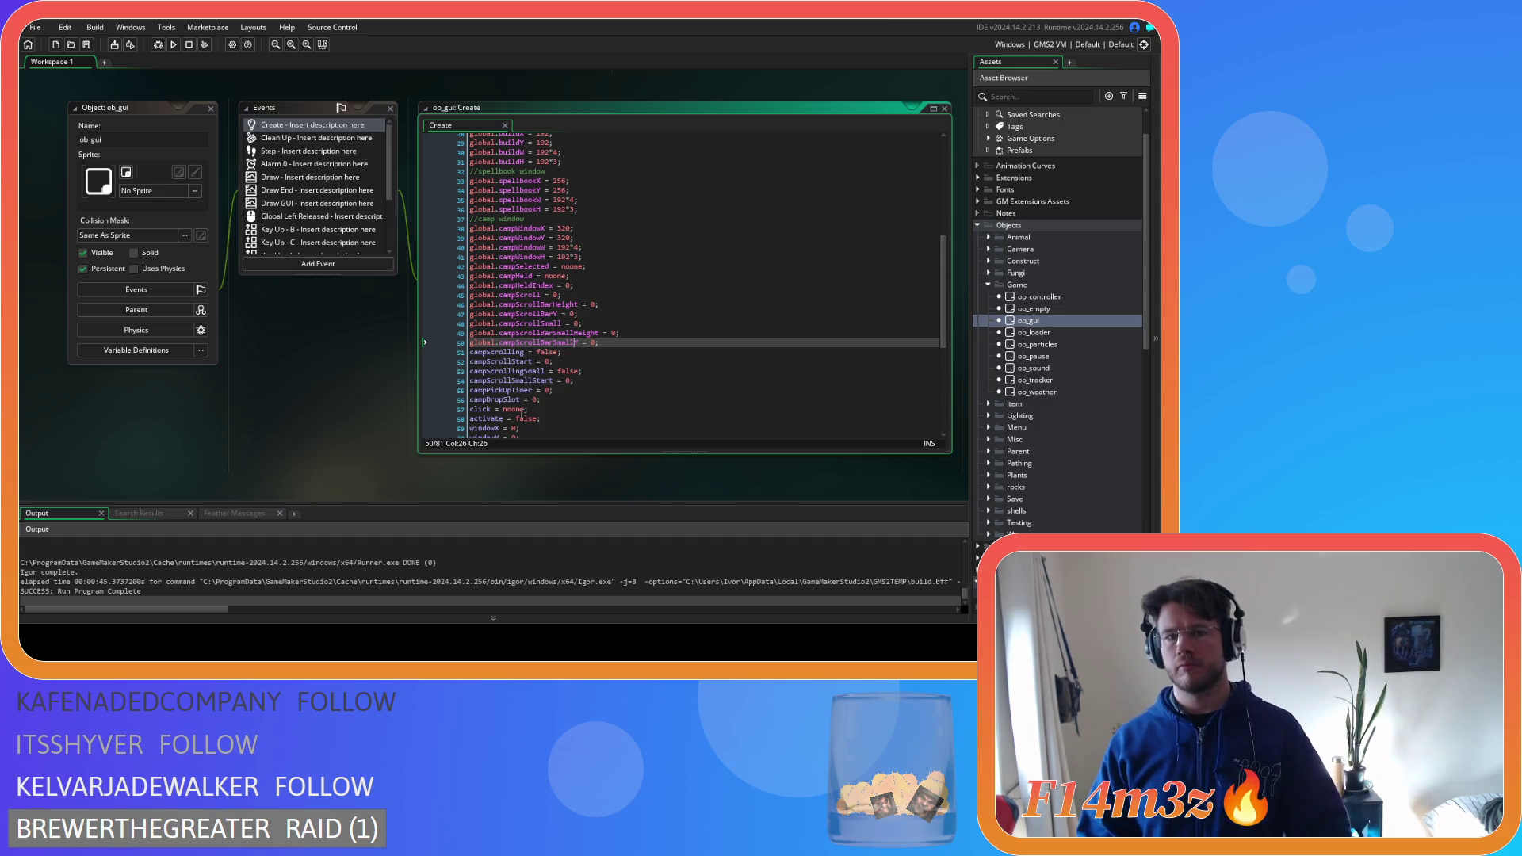
{"action": "scroll", "coordinate": [326, 498], "scroll_direction": "up", "scroll_amount": 5}
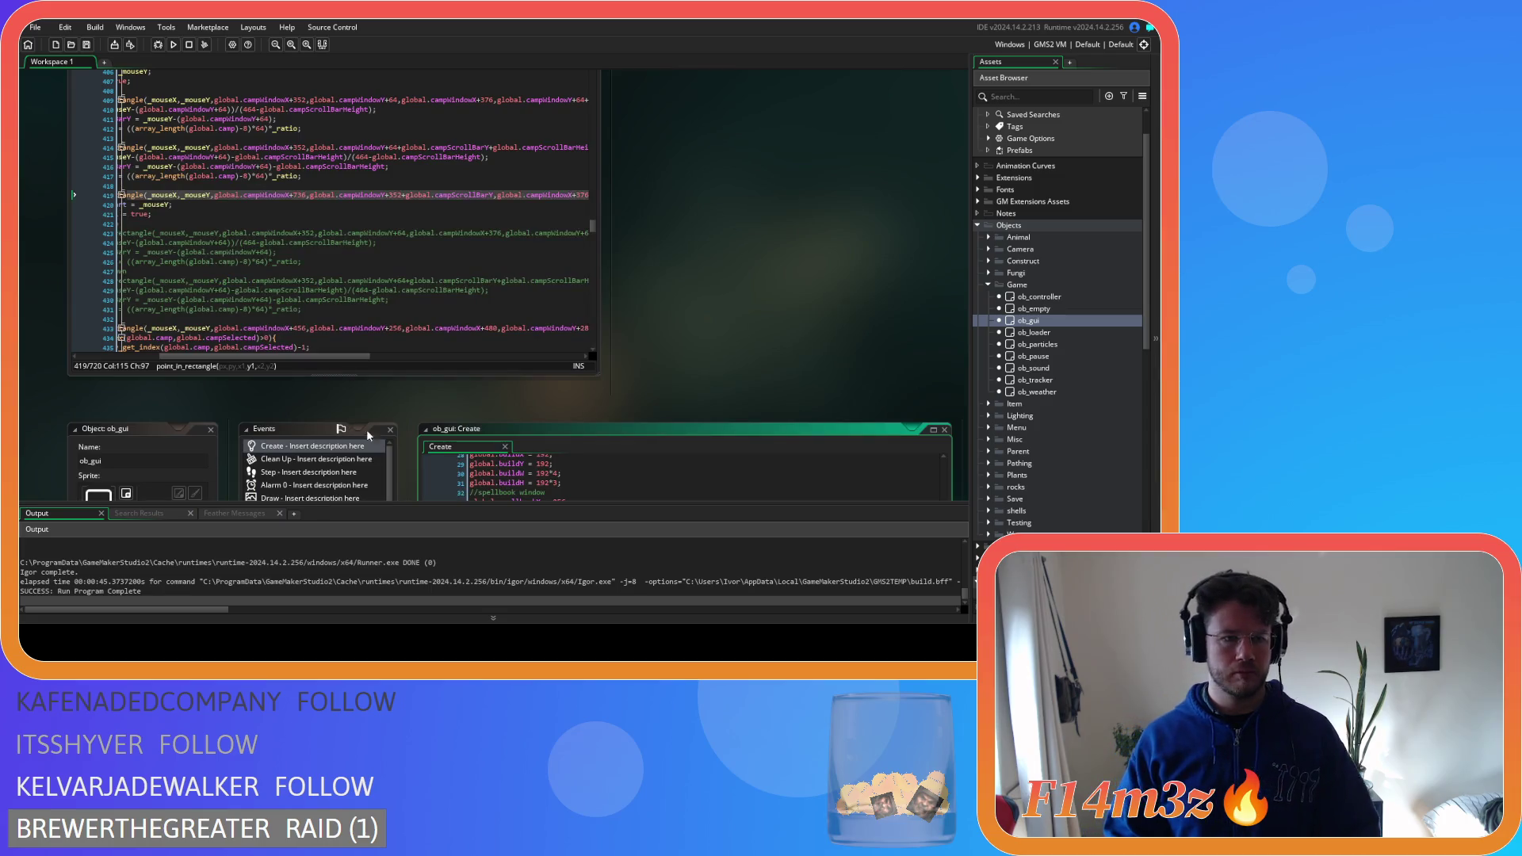
Change campScrollBarY to campScrollBarSmallY in sc_windowCamp's line 419 click check
{"action": "scroll", "coordinate": [364, 427], "scroll_direction": "up", "scroll_amount": 2}
{"action": "left_click", "coordinate": [333, 333]}
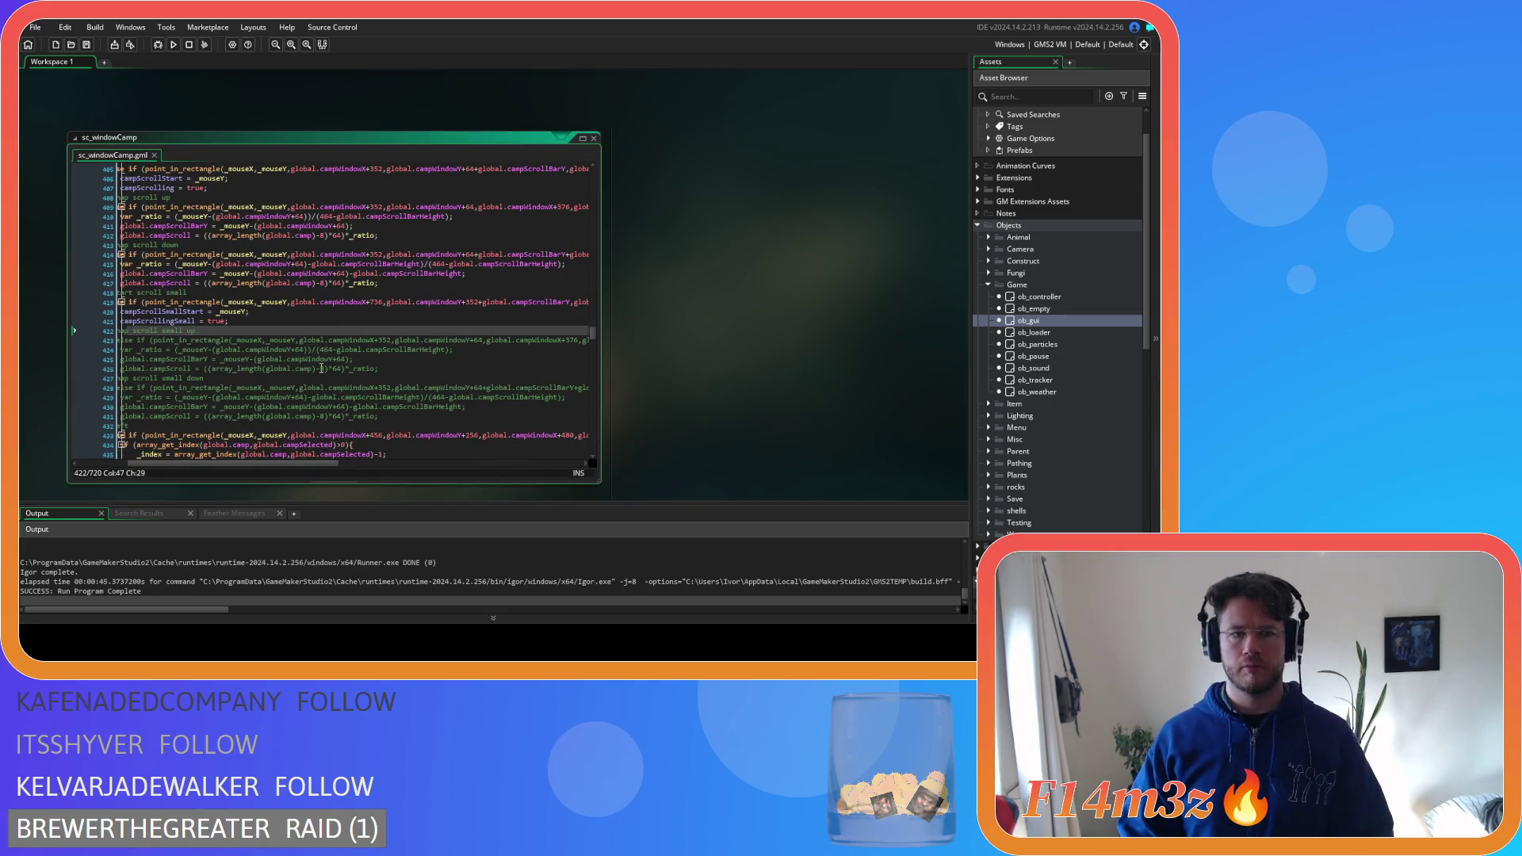
{"action": "left_click_drag", "start_coordinate": [310, 464], "coordinate": [356, 454]}
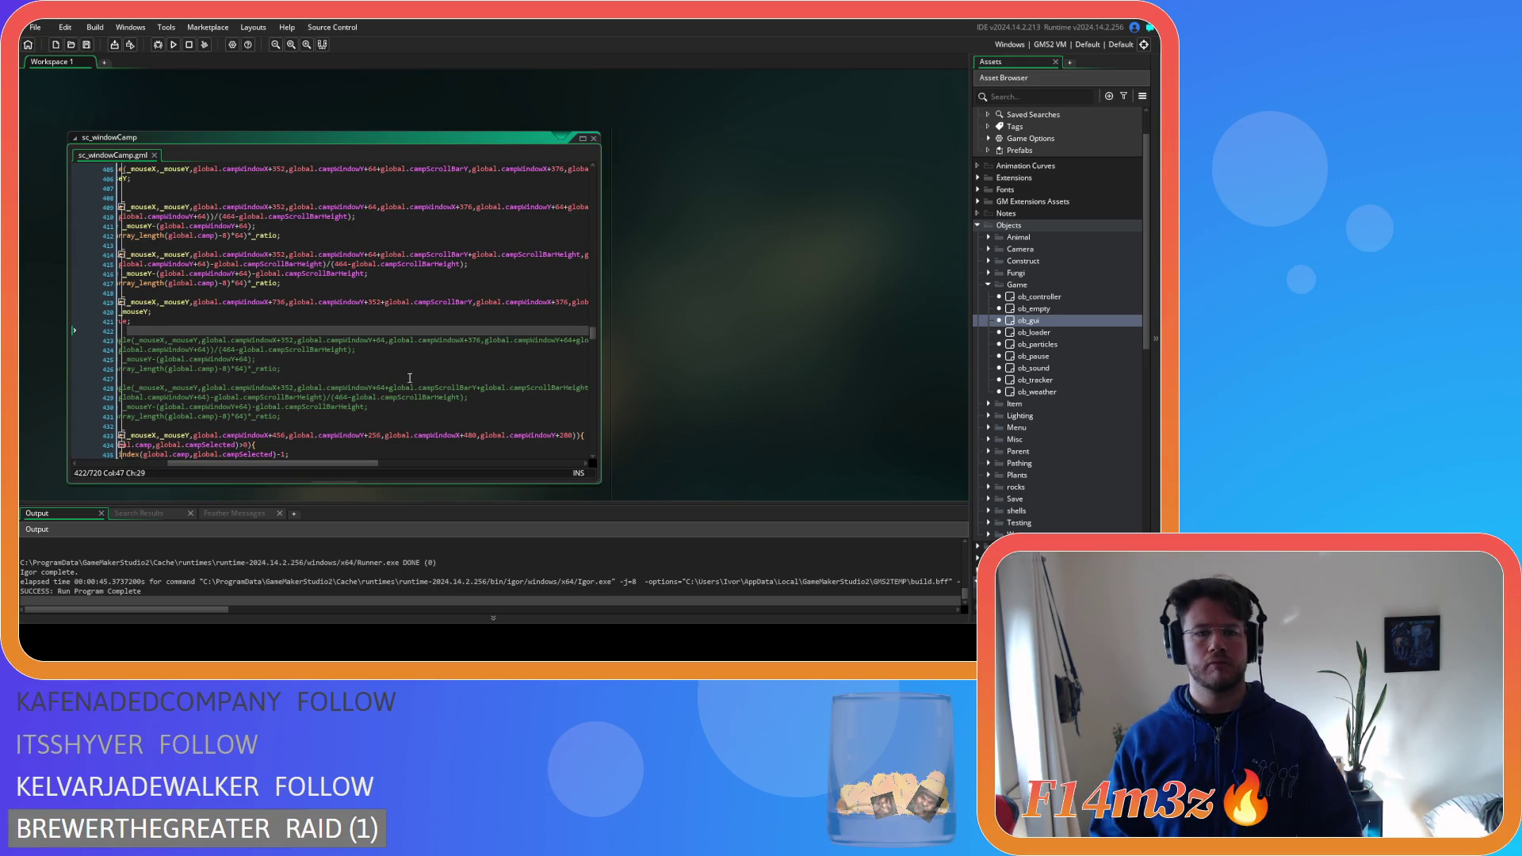
{"action": "left_click", "coordinate": [462, 306]}
{"action": "type", "text": "Small"}
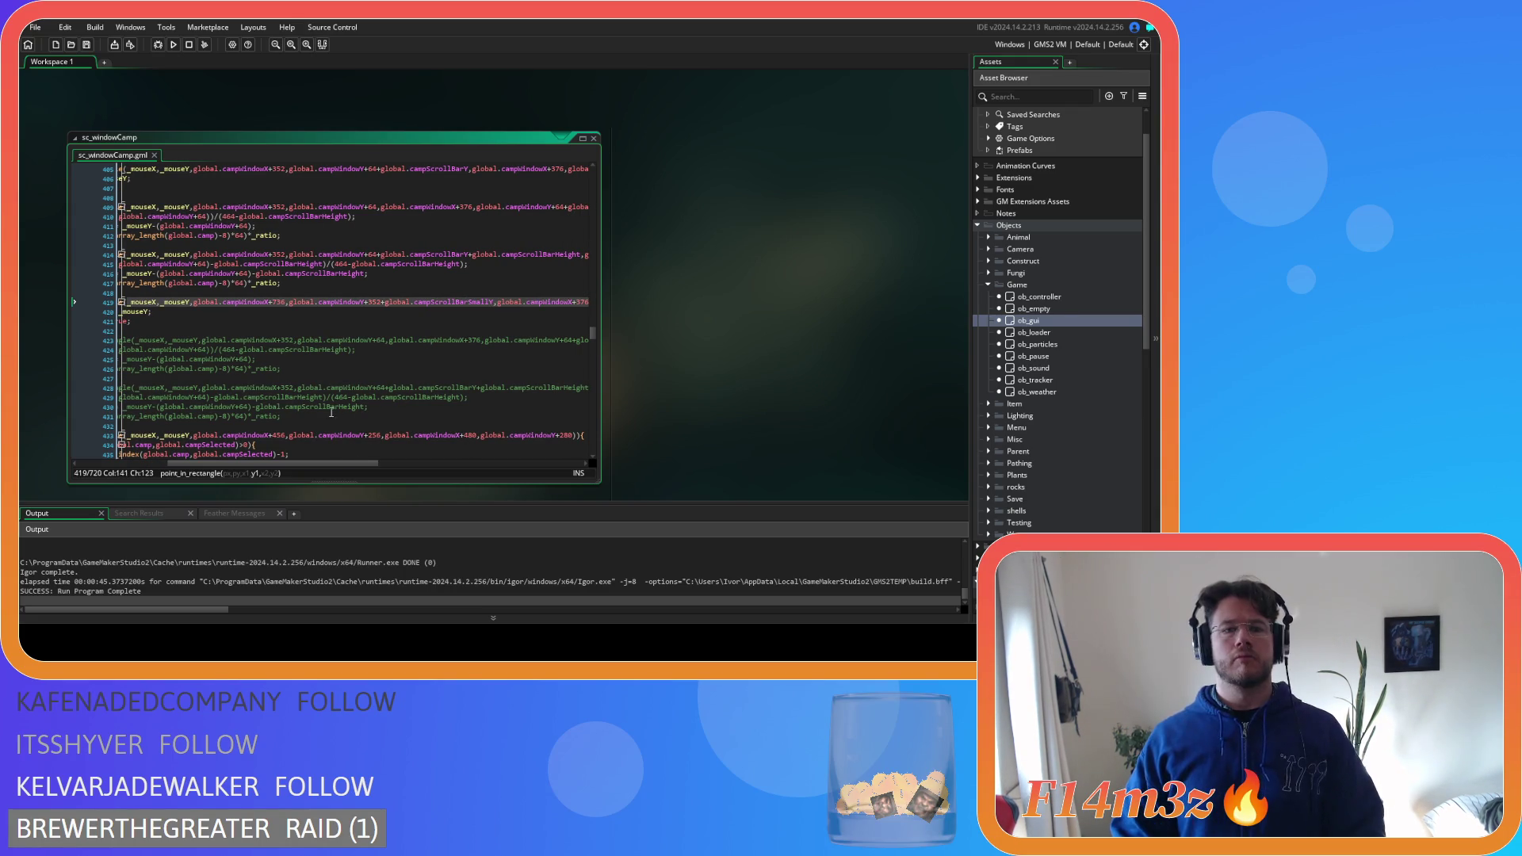
{"action": "left_click_drag", "start_coordinate": [293, 463], "coordinate": [336, 468]}
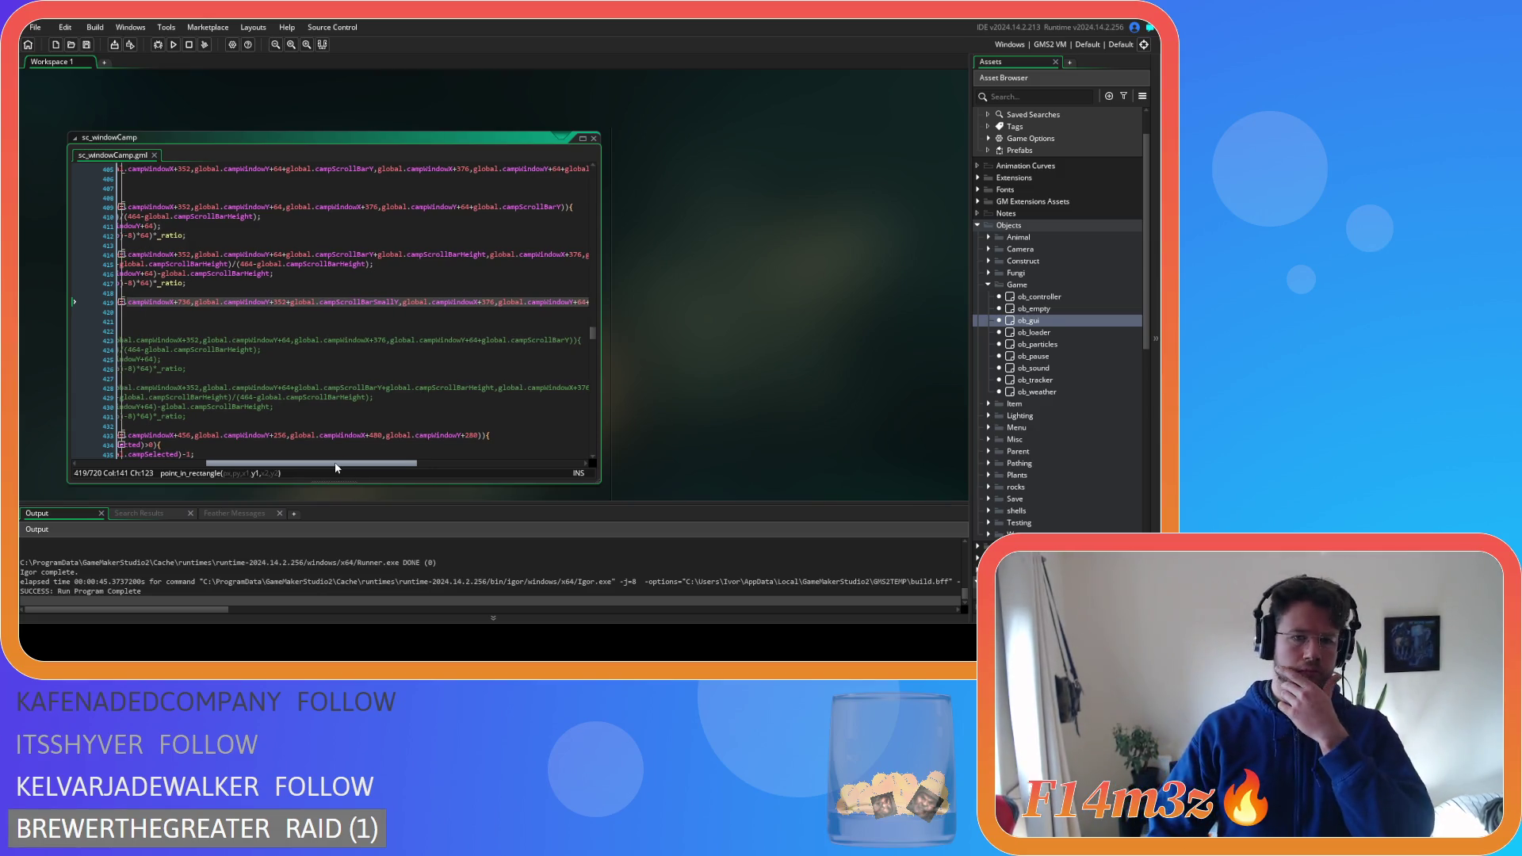
{"action": "mouse_move", "coordinate": [336, 468]}
{"action": "left_mouse_down"}
{"action": "mouse_move", "coordinate": [362, 463]}
{"action": "mouse_move", "coordinate": [252, 462]}
{"action": "mouse_move", "coordinate": [376, 439]}
{"action": "mouse_move", "coordinate": [299, 430]}
{"action": "left_mouse_up"}
{"action": "left_click_drag", "start_coordinate": [593, 331], "coordinate": [591, 267]}
{"action": "scroll", "coordinate": [322, 434], "scroll_direction": "up", "scroll_amount": 10}
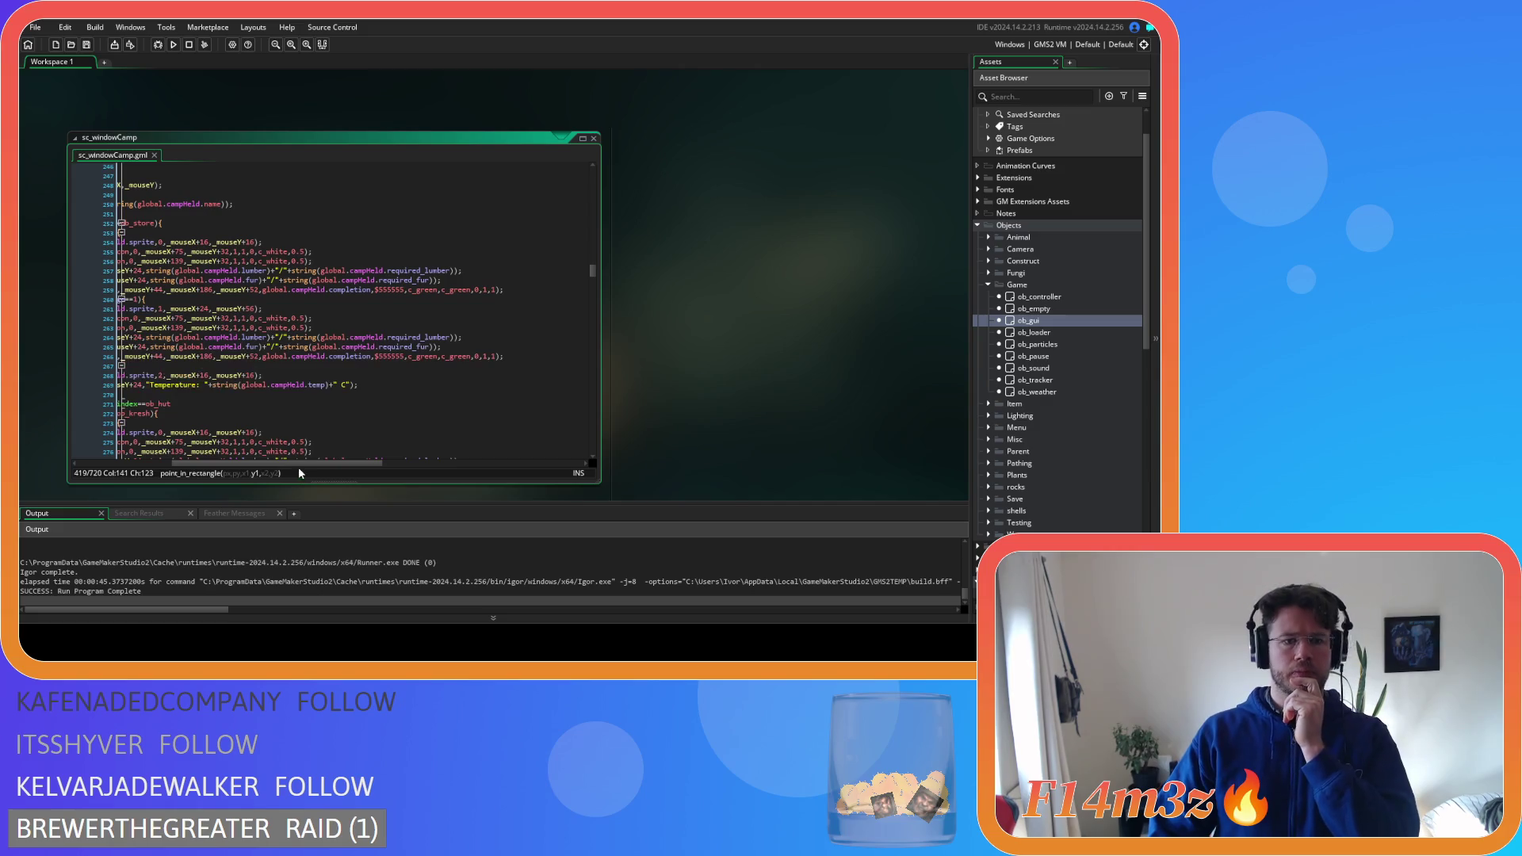
{"action": "scroll", "coordinate": [328, 420], "scroll_direction": "up", "scroll_amount": 10}
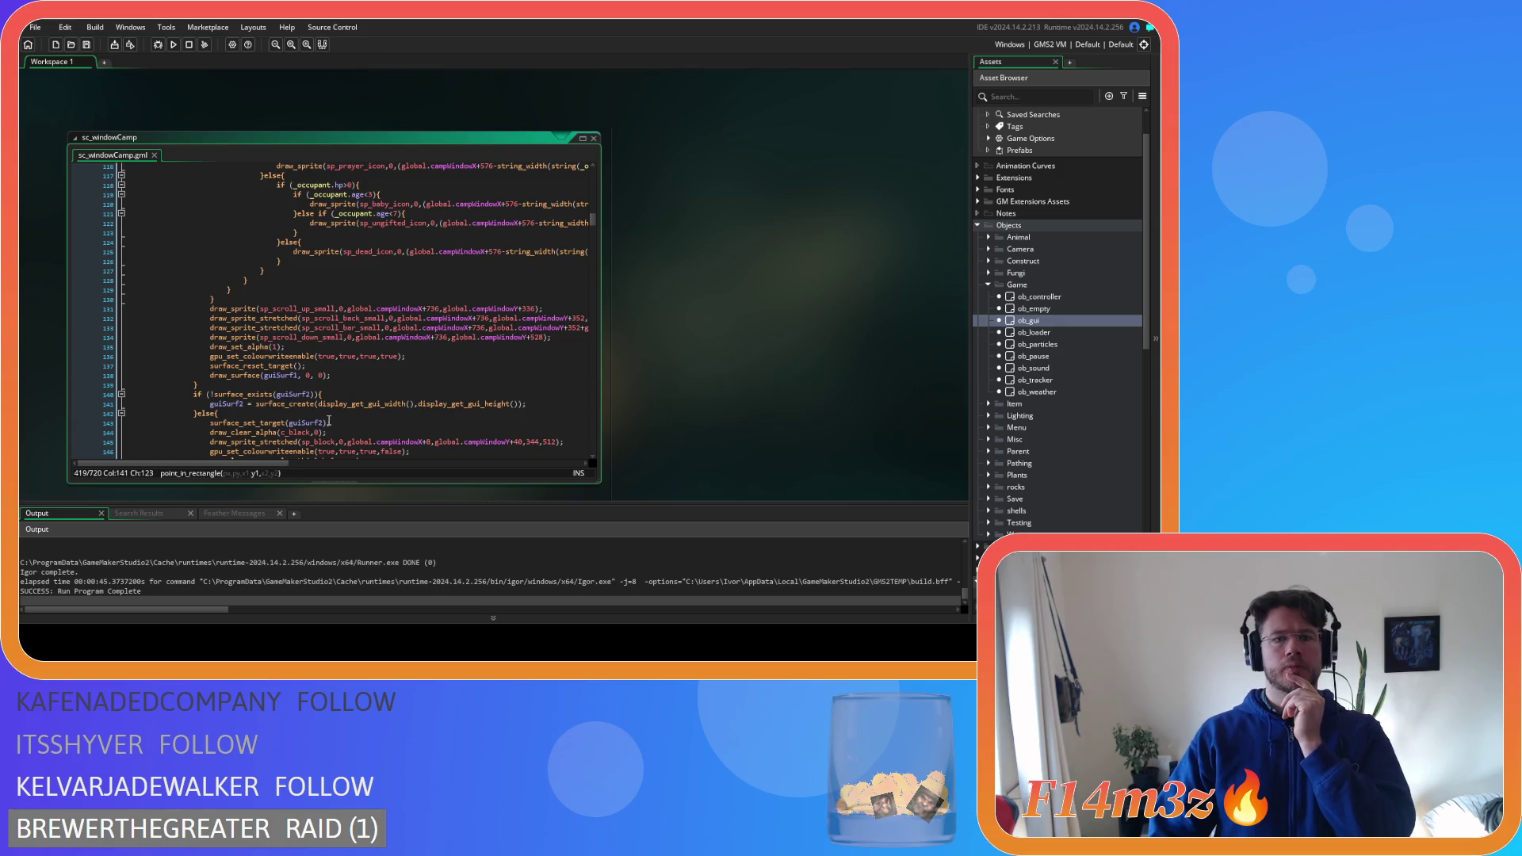
{"action": "left_click_drag", "start_coordinate": [263, 462], "coordinate": [325, 465]}
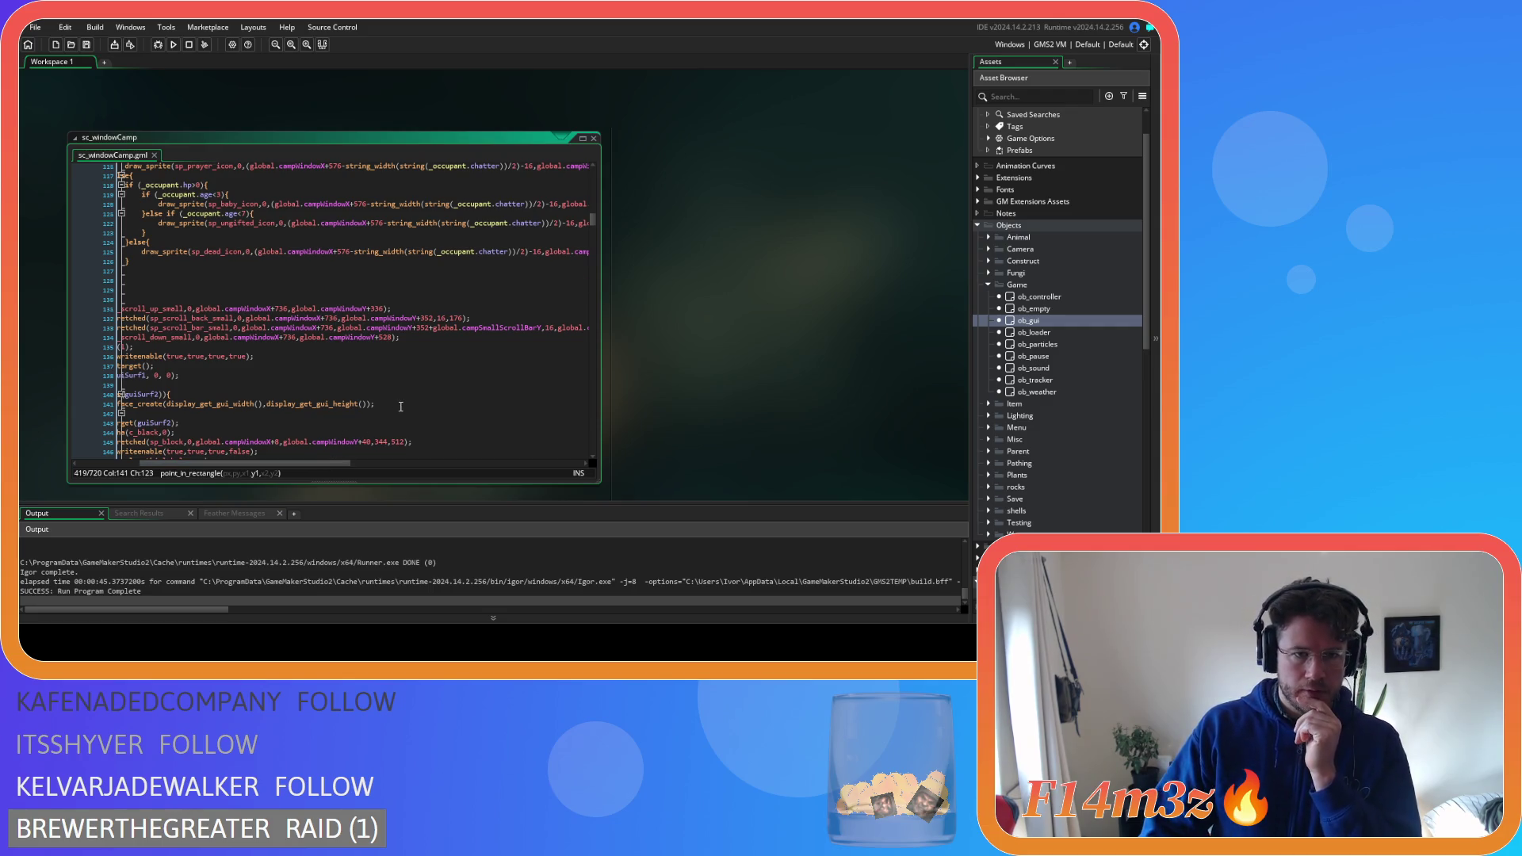
{"action": "scroll", "coordinate": [401, 405], "scroll_direction": "down", "scroll_amount": 20}
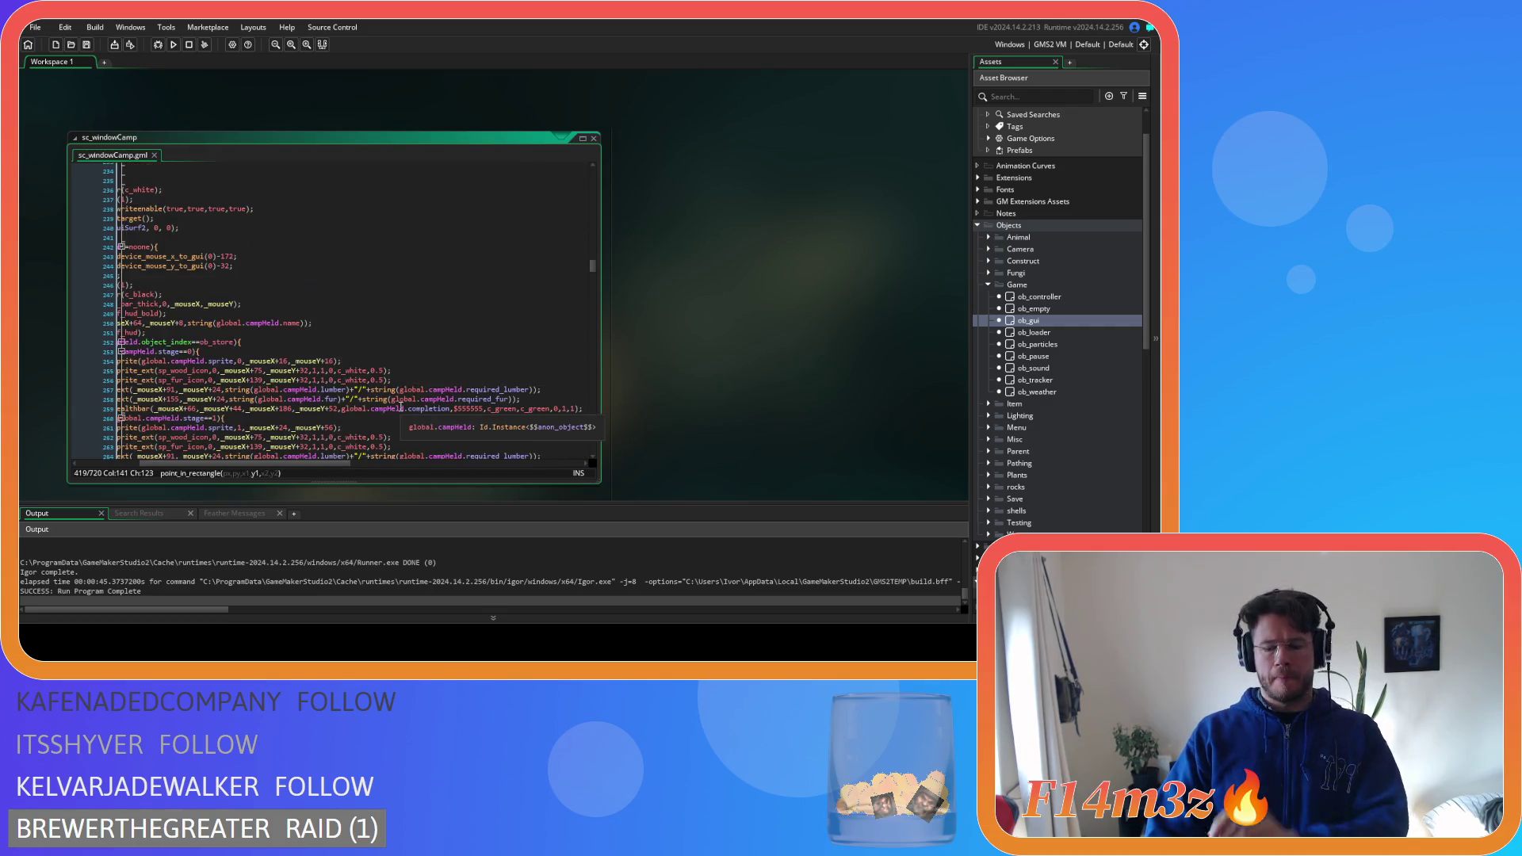
{"action": "key", "text": "Left"}
{"action": "scroll", "coordinate": [395, 445], "scroll_direction": "down", "scroll_amount": 5}
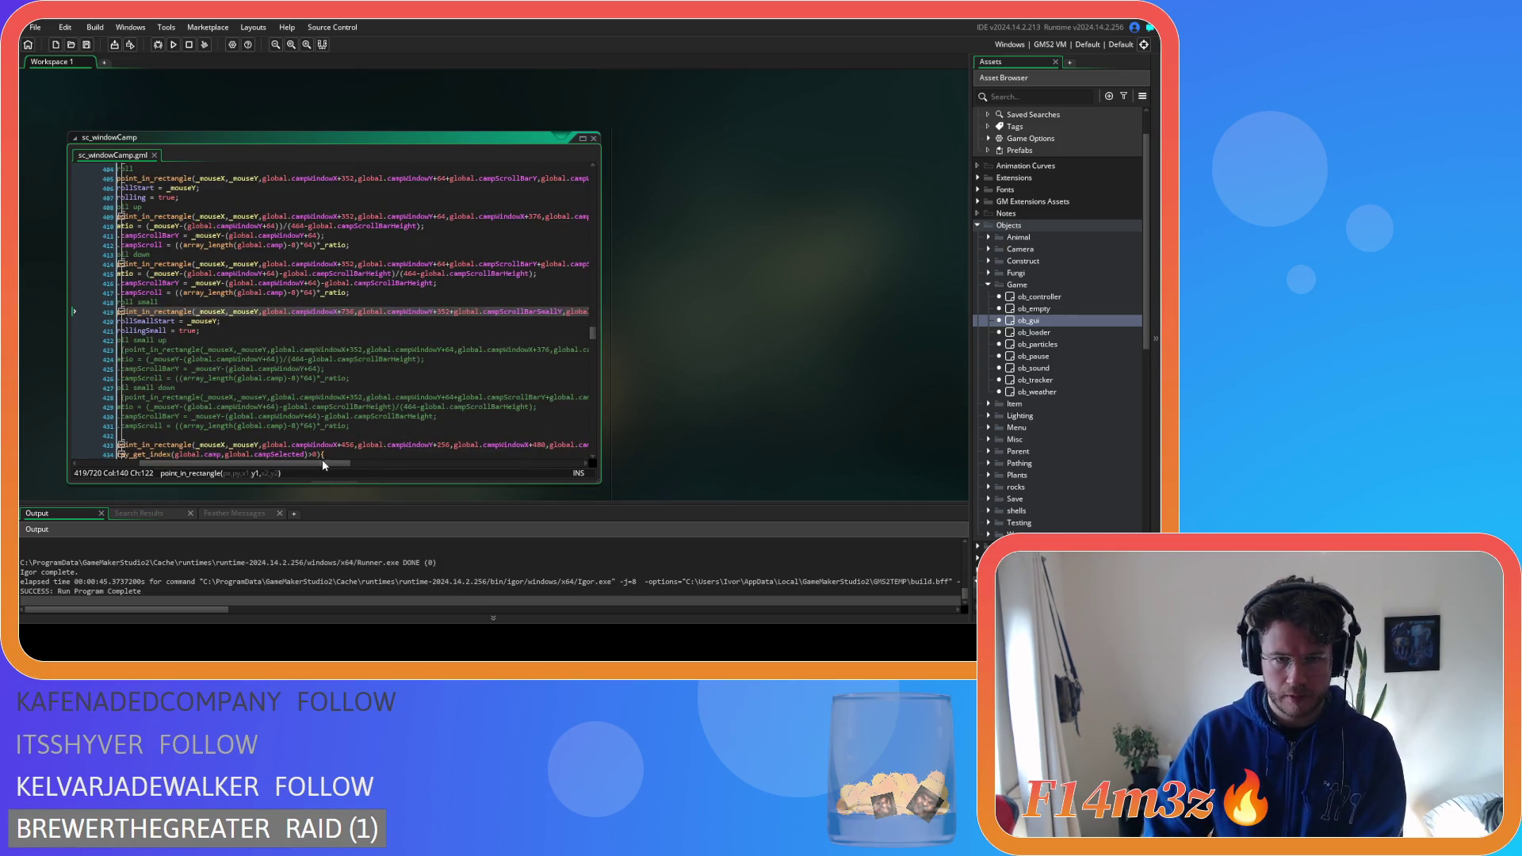
Change line 419's 376 x bound to 392 and save
{"action": "left_click_drag", "start_coordinate": [298, 463], "coordinate": [397, 456]}
{"action": "double_click", "coordinate": [422, 311]}
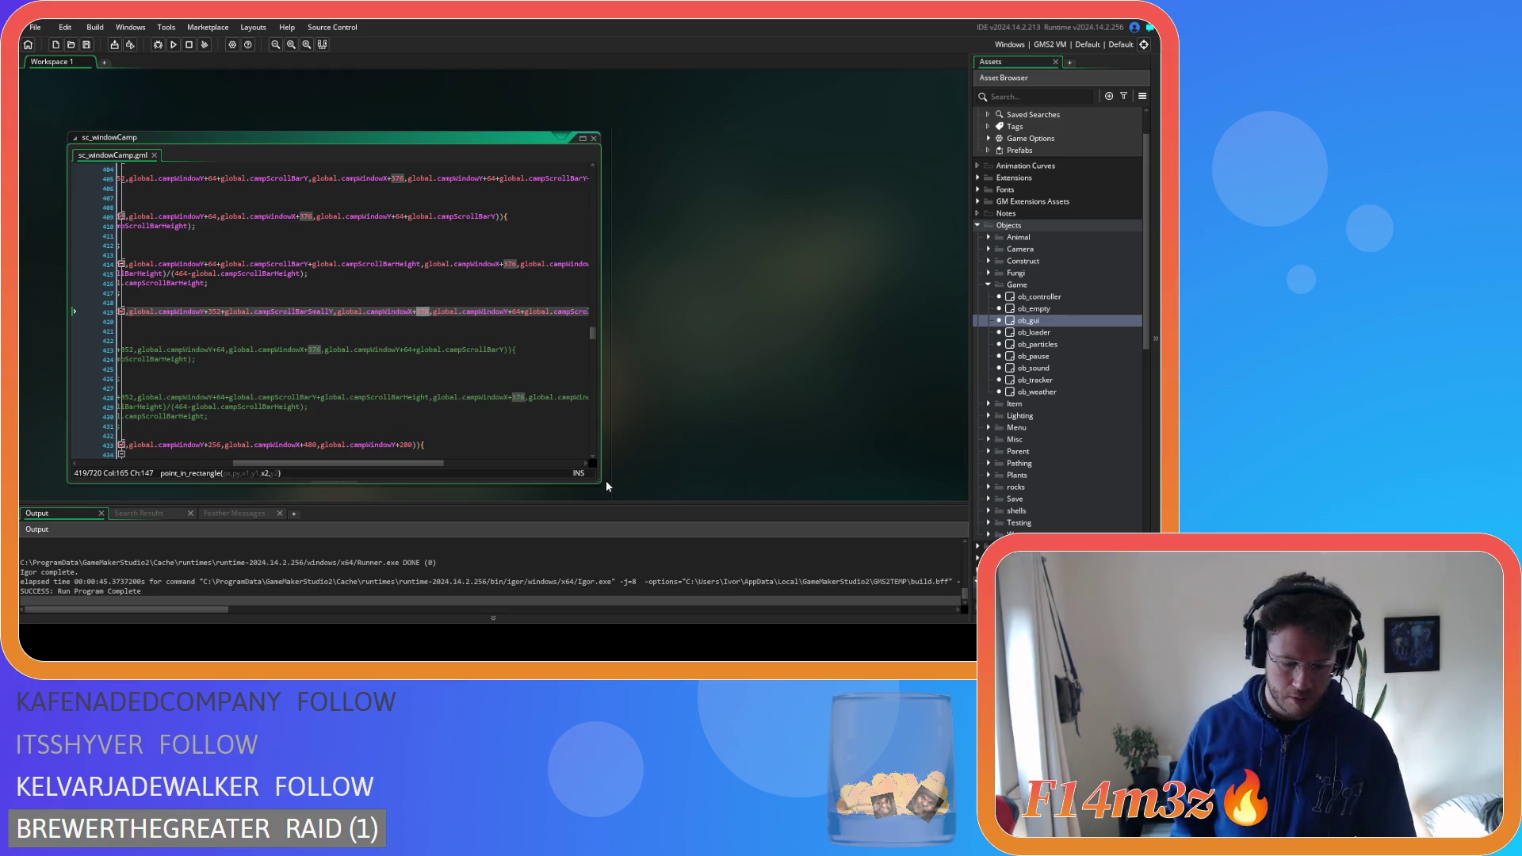
{"action": "type", "text": "392"}
{"action": "key", "text": "ctrl+s"}
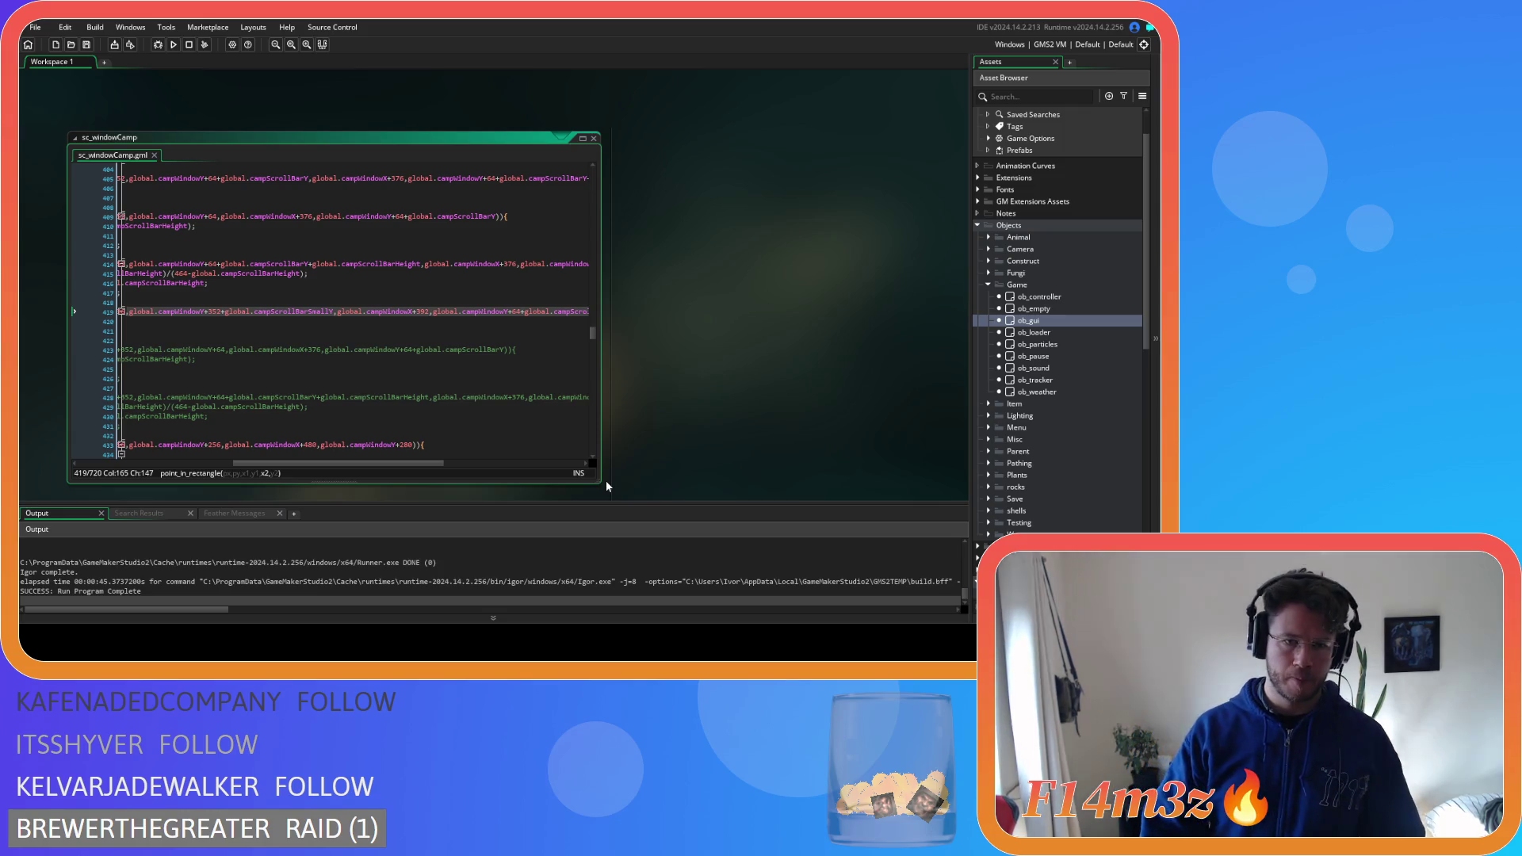
Use campWindowY+352 with campScrollBarSmallY and campScrollBarSmallHeight in the check, then save
{"action": "left_click_drag", "start_coordinate": [388, 465], "coordinate": [450, 476]}
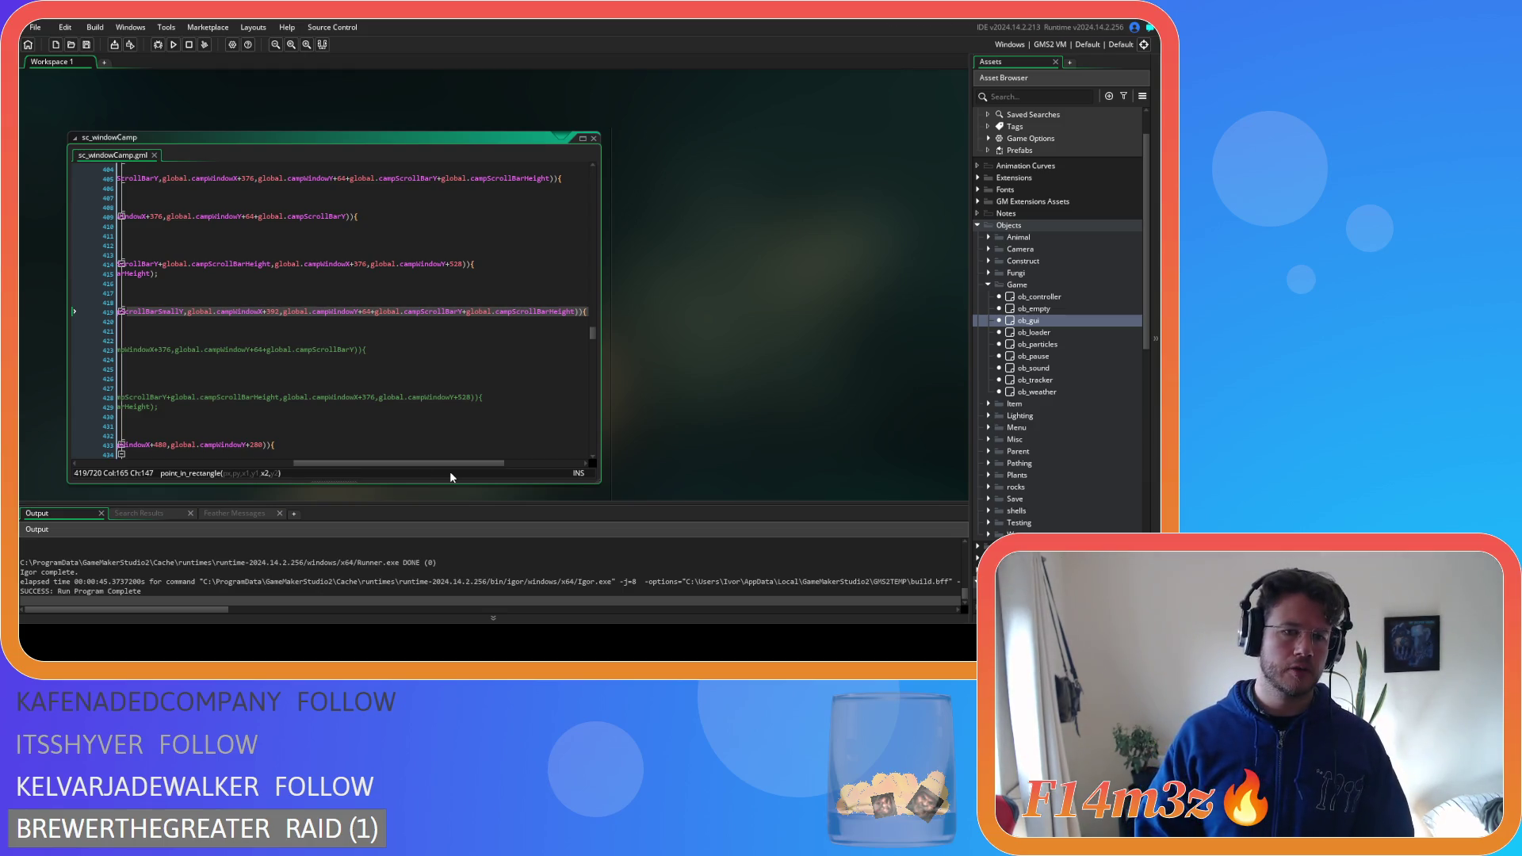
{"action": "left_click_drag", "start_coordinate": [445, 463], "coordinate": [459, 464]}
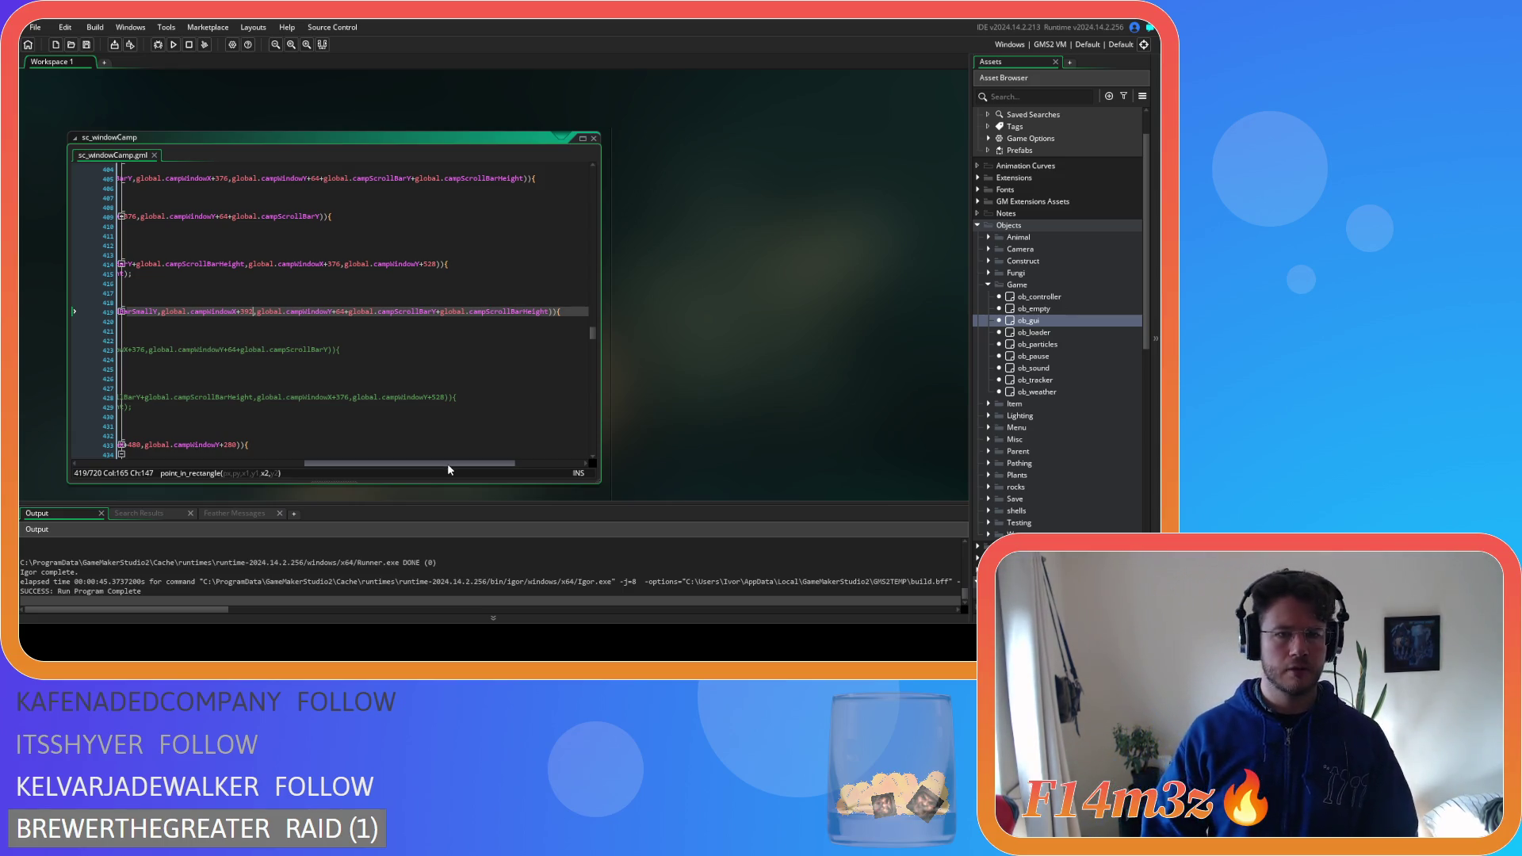
{"action": "mouse_move", "coordinate": [442, 466]}
{"action": "left_mouse_down"}
{"action": "mouse_move", "coordinate": [342, 461]}
{"action": "mouse_move", "coordinate": [450, 479]}
{"action": "left_mouse_up"}
{"action": "double_click", "coordinate": [335, 311]}
{"action": "type", "text": "352"}
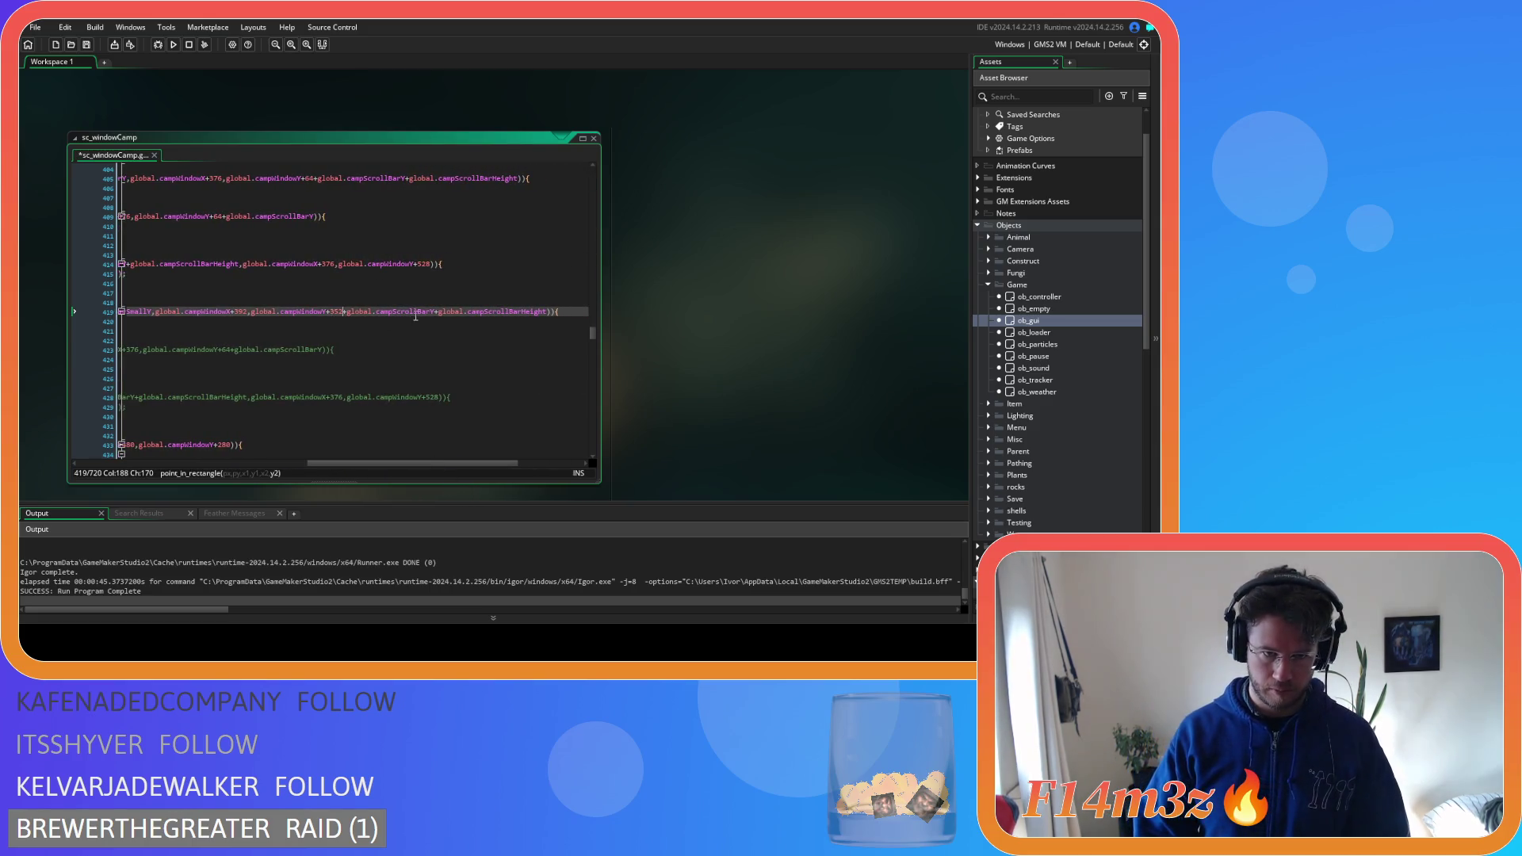
{"action": "type", "text": "Small"}
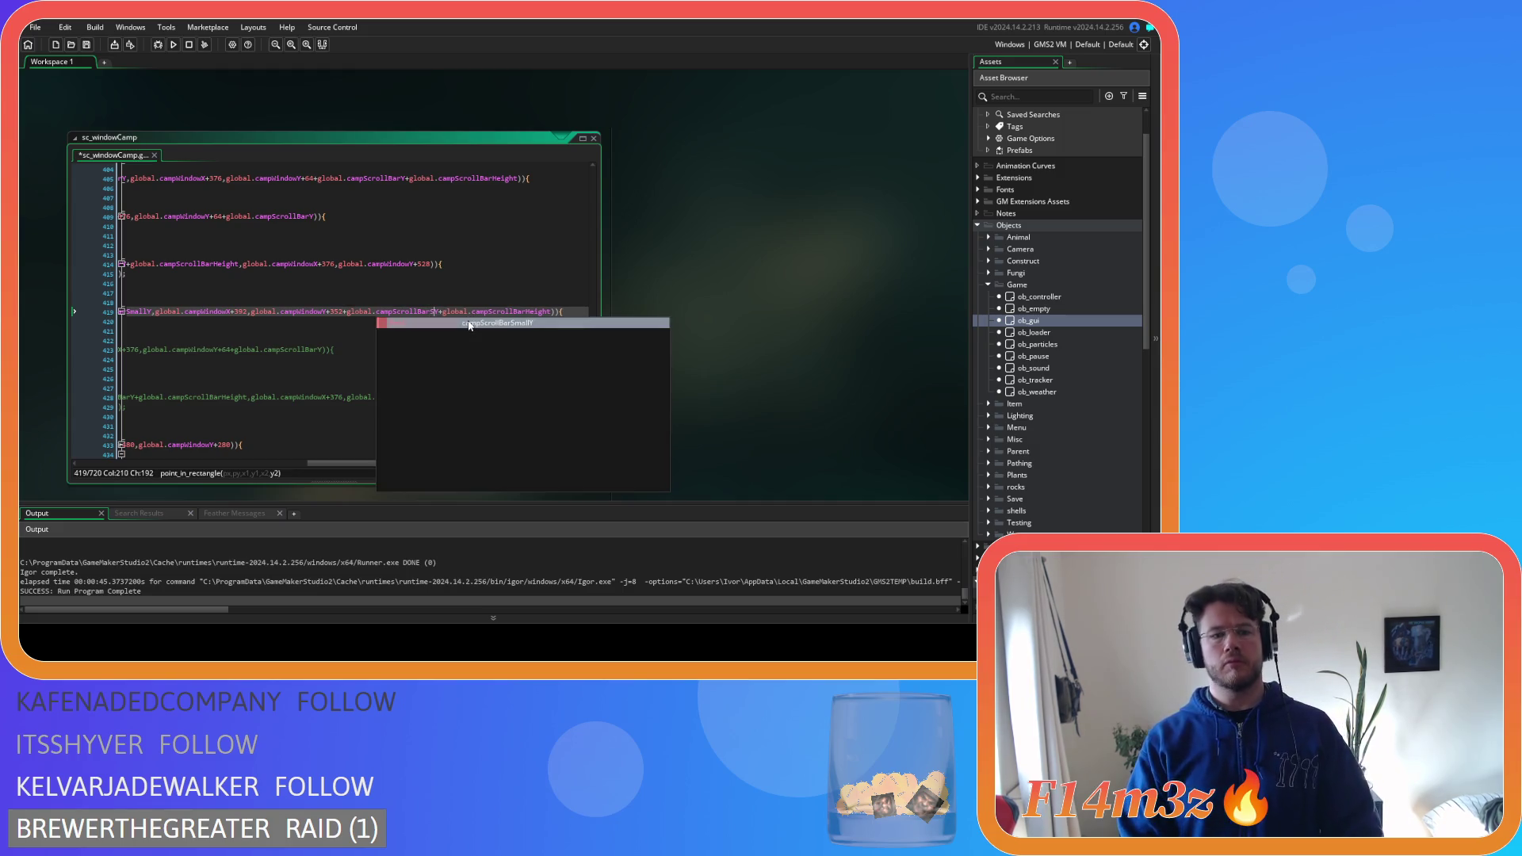
{"action": "left_click", "coordinate": [545, 312]}
{"action": "type", "text": "Small"}
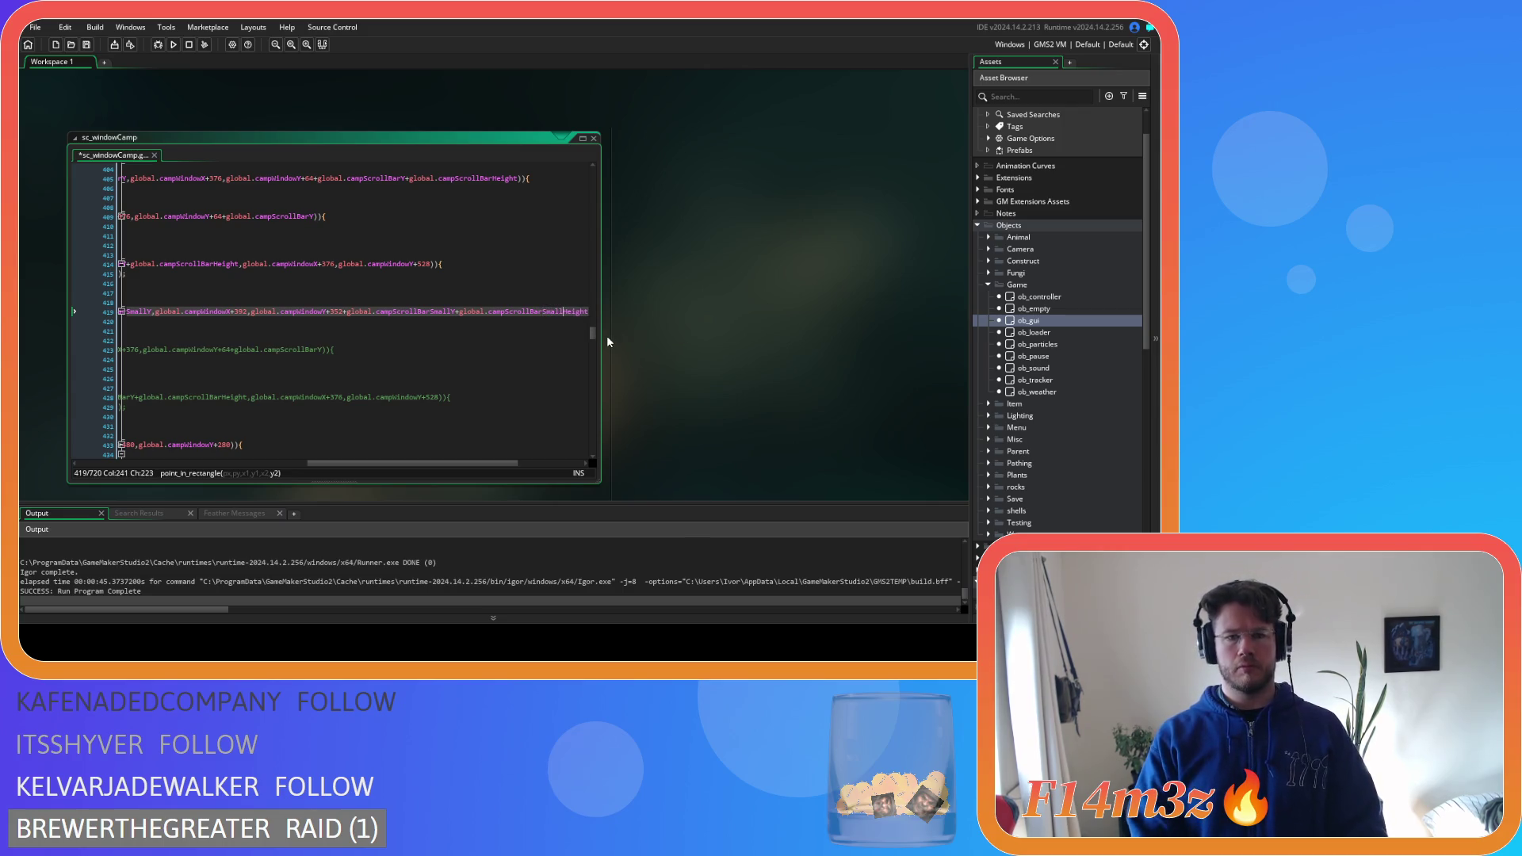
{"action": "key", "text": "ctrl+s"}
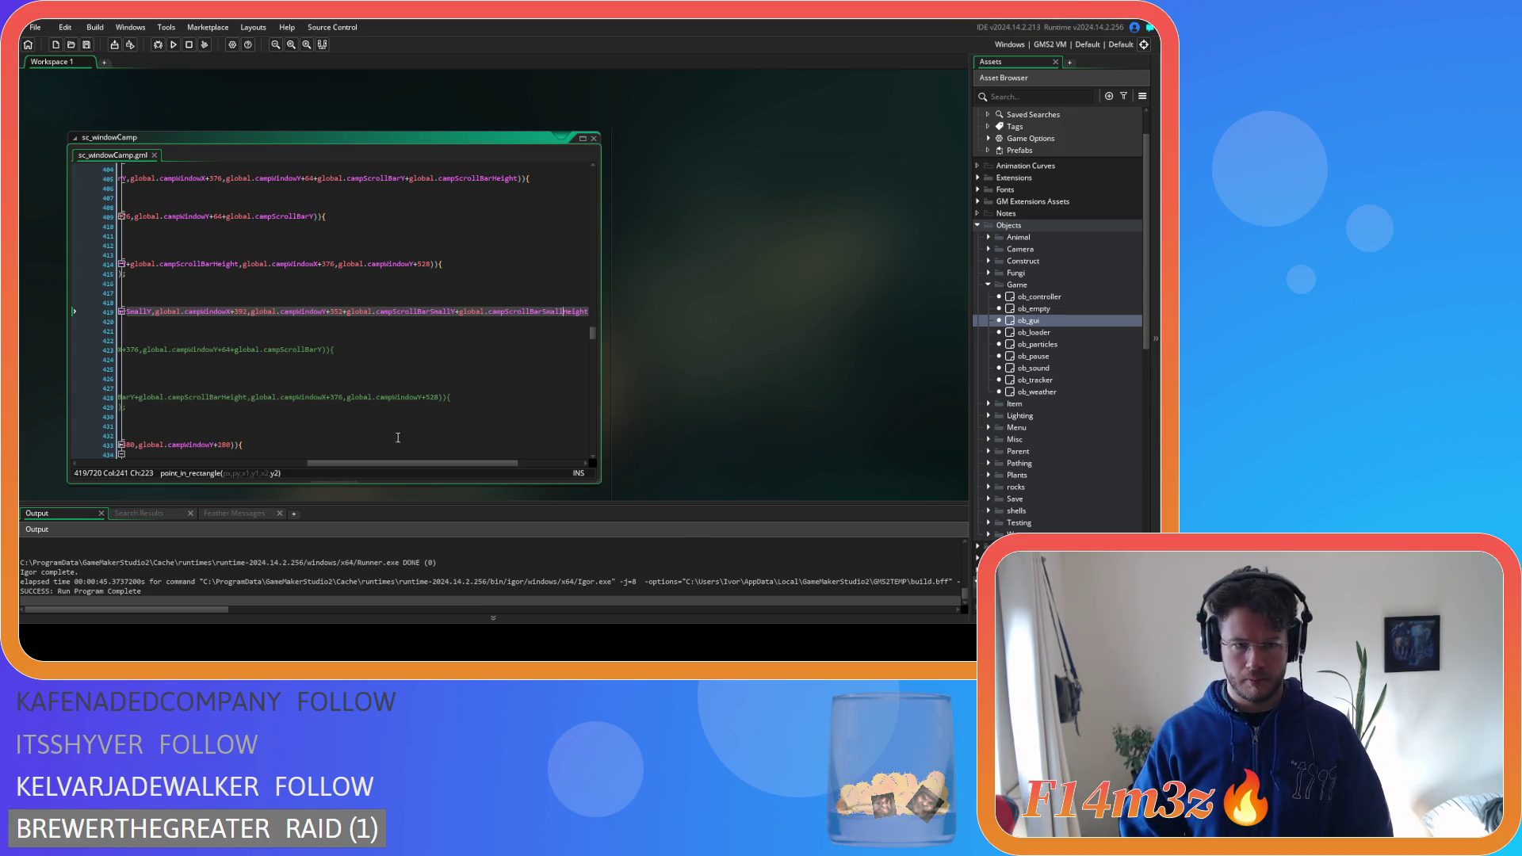
{"action": "left_click_drag", "start_coordinate": [367, 464], "coordinate": [201, 448]}
{"action": "scroll", "coordinate": [488, 383], "scroll_direction": "up", "scroll_amount": 20}
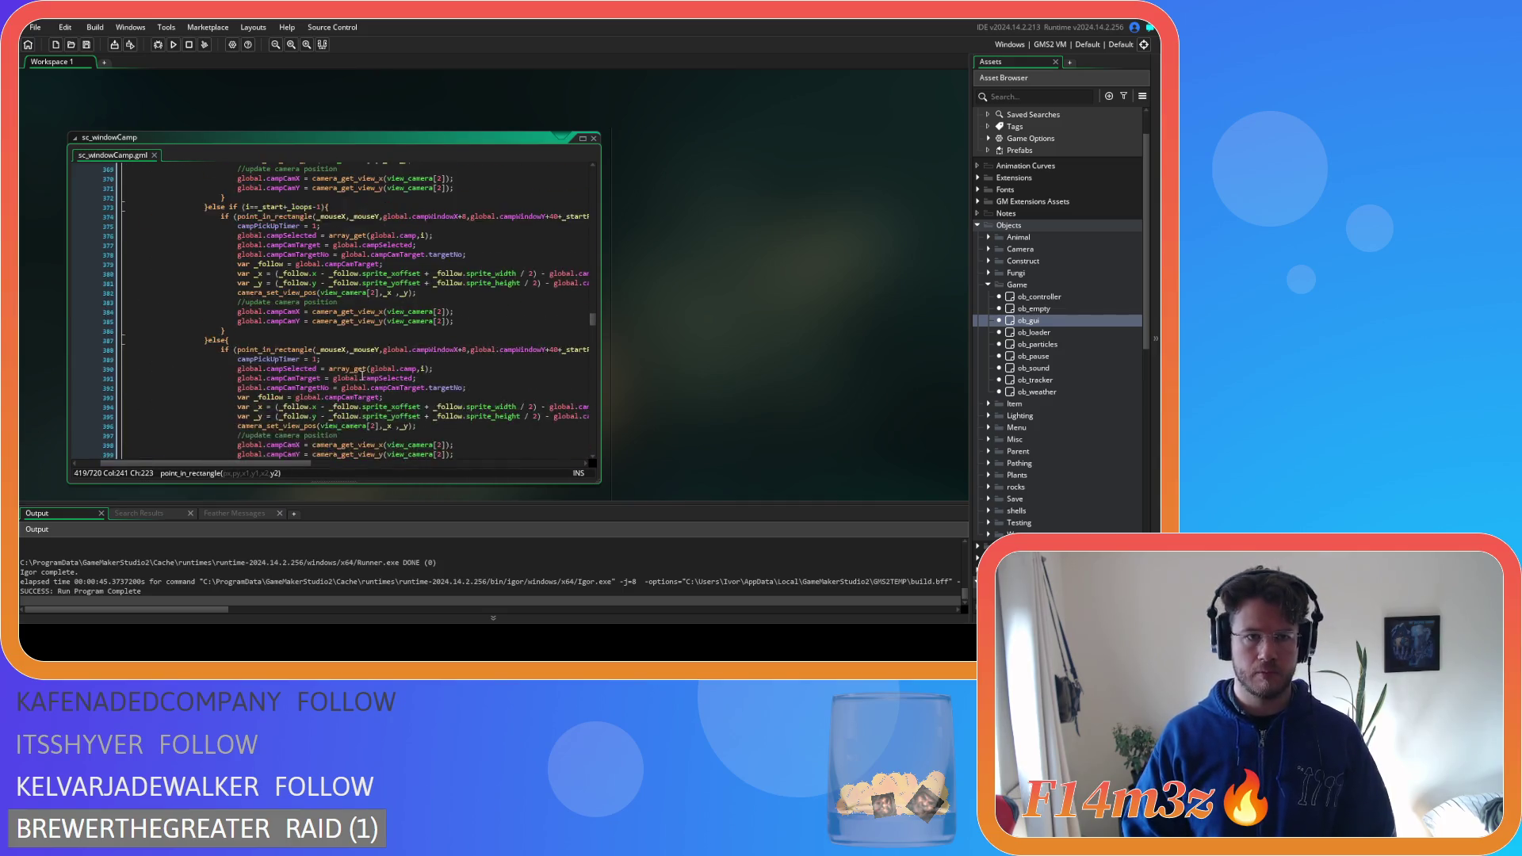
On line 133, rename the variables to campScrollBarSmallY and campScrollBarSmallHeight
{"action": "scroll", "coordinate": [487, 382], "scroll_direction": "up", "scroll_amount": 20}
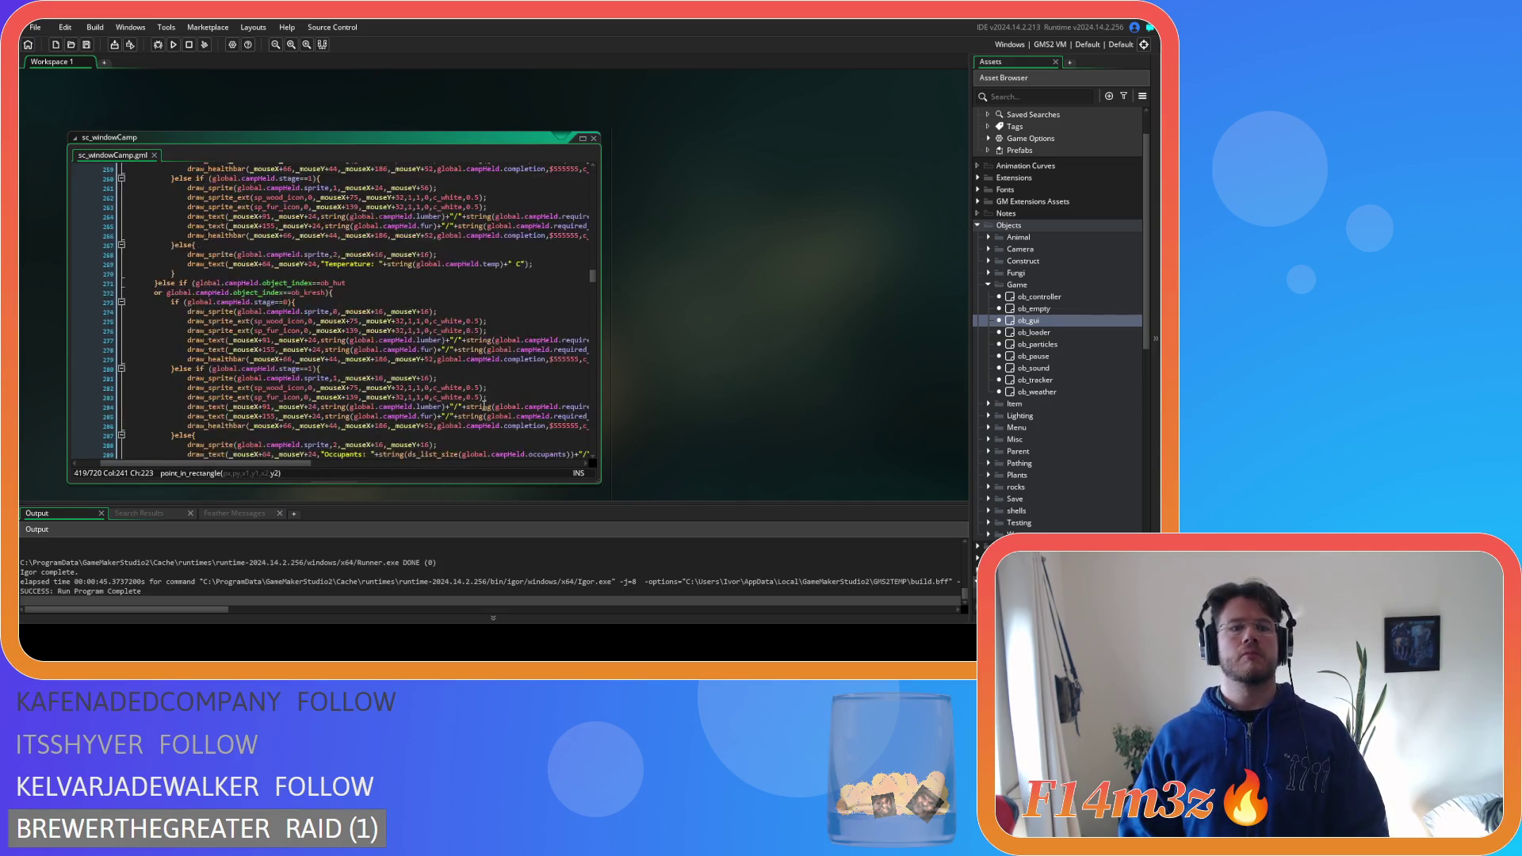
{"action": "scroll", "coordinate": [484, 406], "scroll_direction": "up", "scroll_amount": 20}
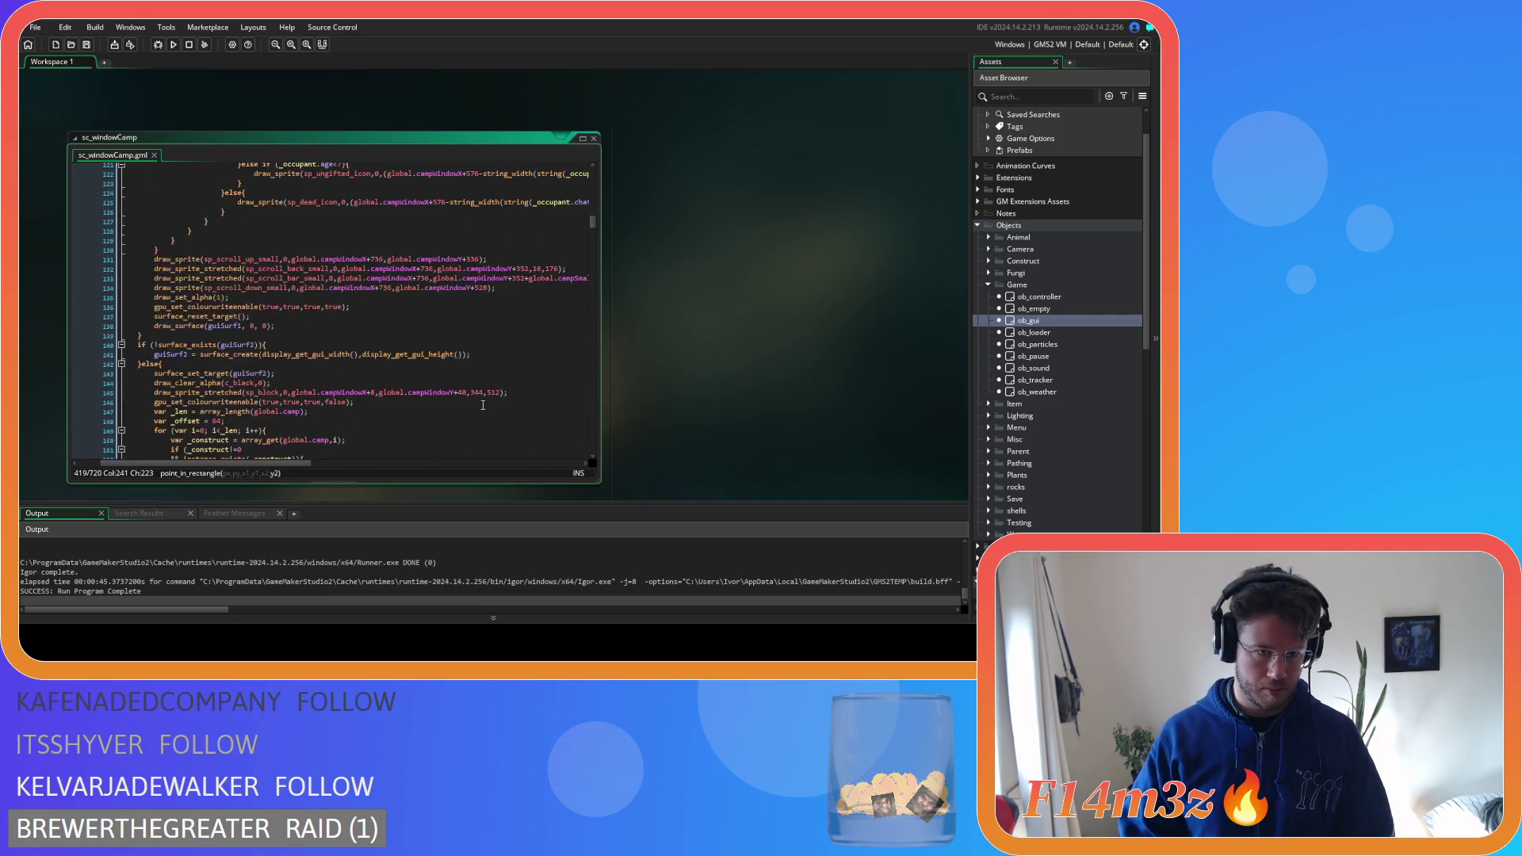
{"action": "left_click_drag", "start_coordinate": [258, 461], "coordinate": [342, 470]}
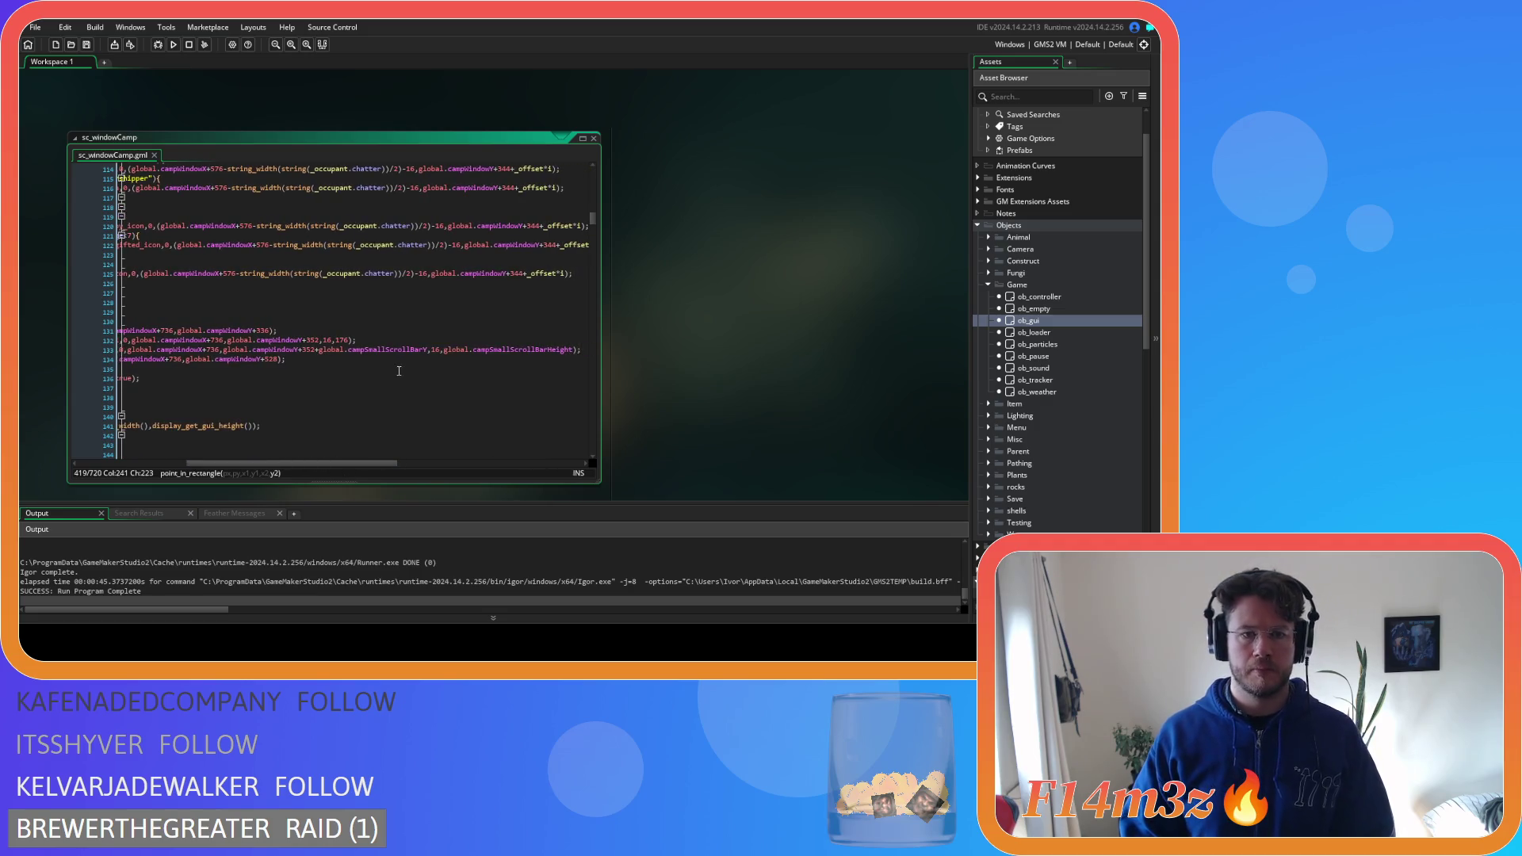
{"action": "left_click_drag", "start_coordinate": [365, 350], "coordinate": [375, 349]}
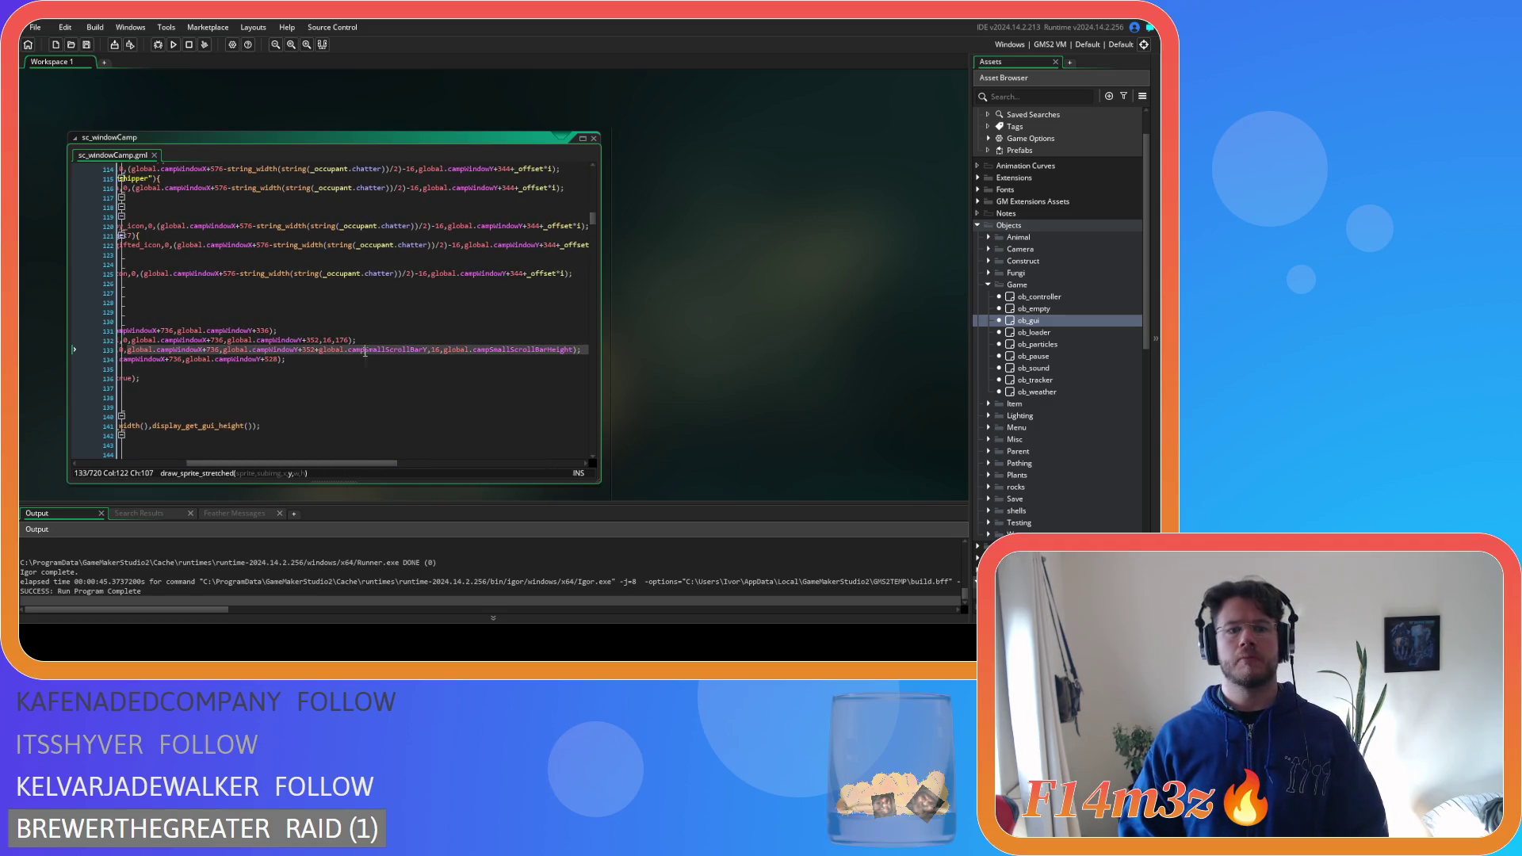
{"action": "key", "text": "BackSpace"}
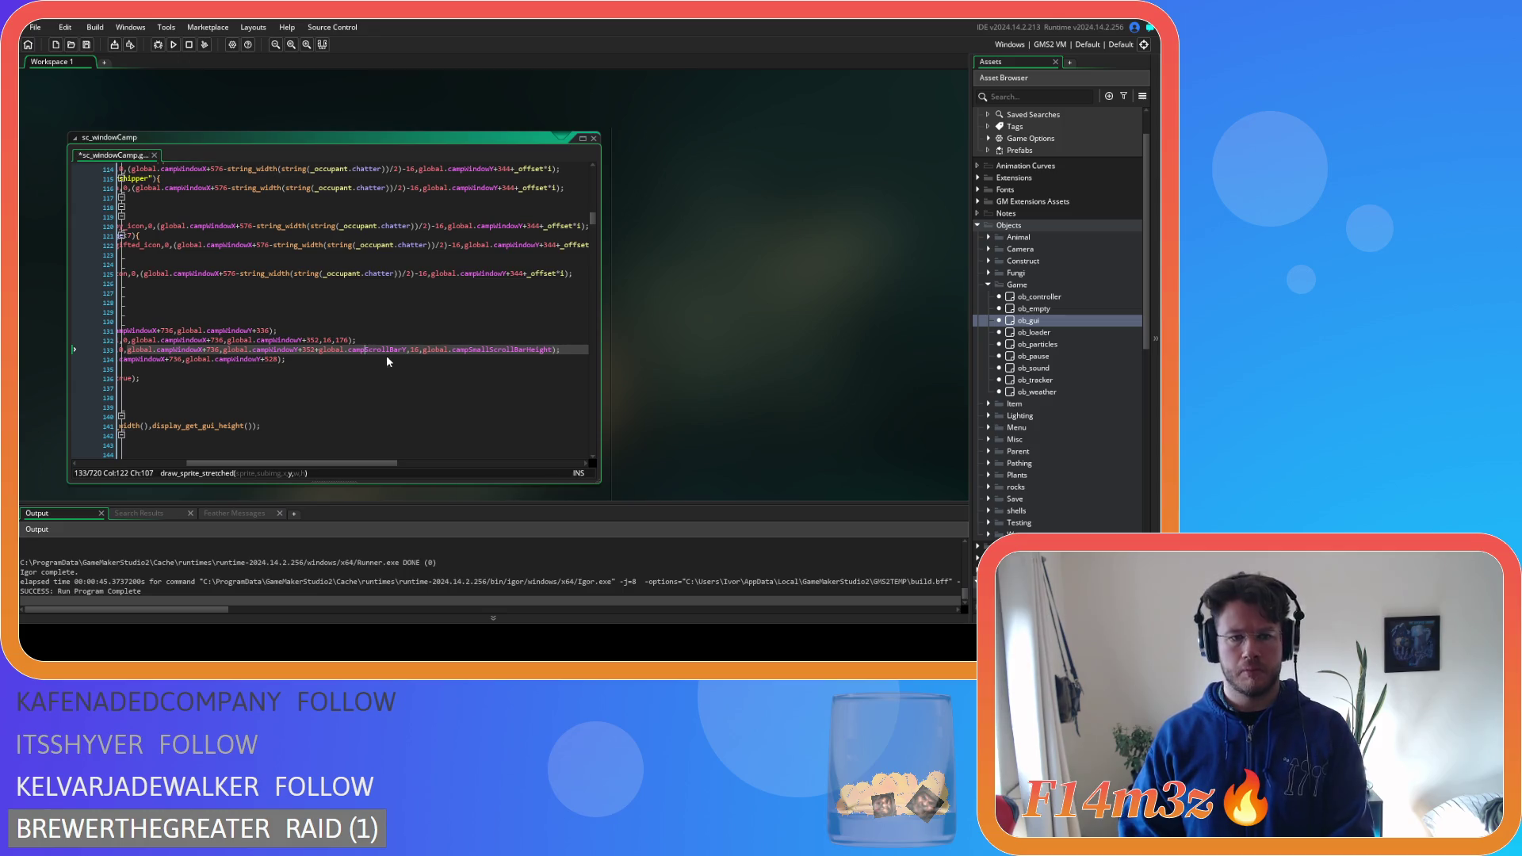
{"action": "type", "text": "Small"}
{"action": "key", "text": "ctrl+s"}
{"action": "left_click_drag", "start_coordinate": [373, 462], "coordinate": [418, 425]}
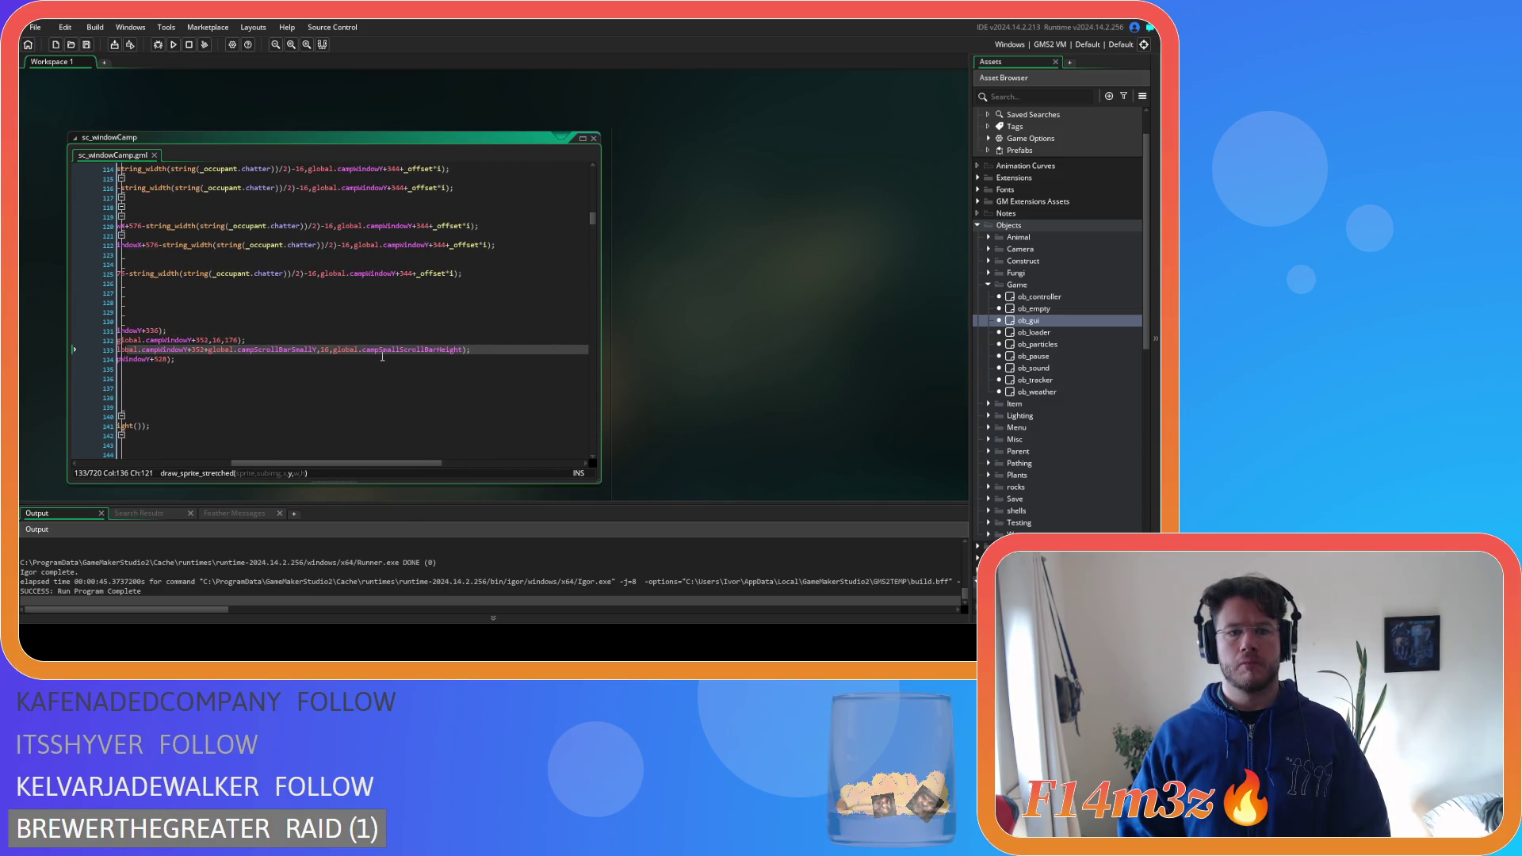
{"action": "left_click_drag", "start_coordinate": [379, 350], "coordinate": [400, 350]}
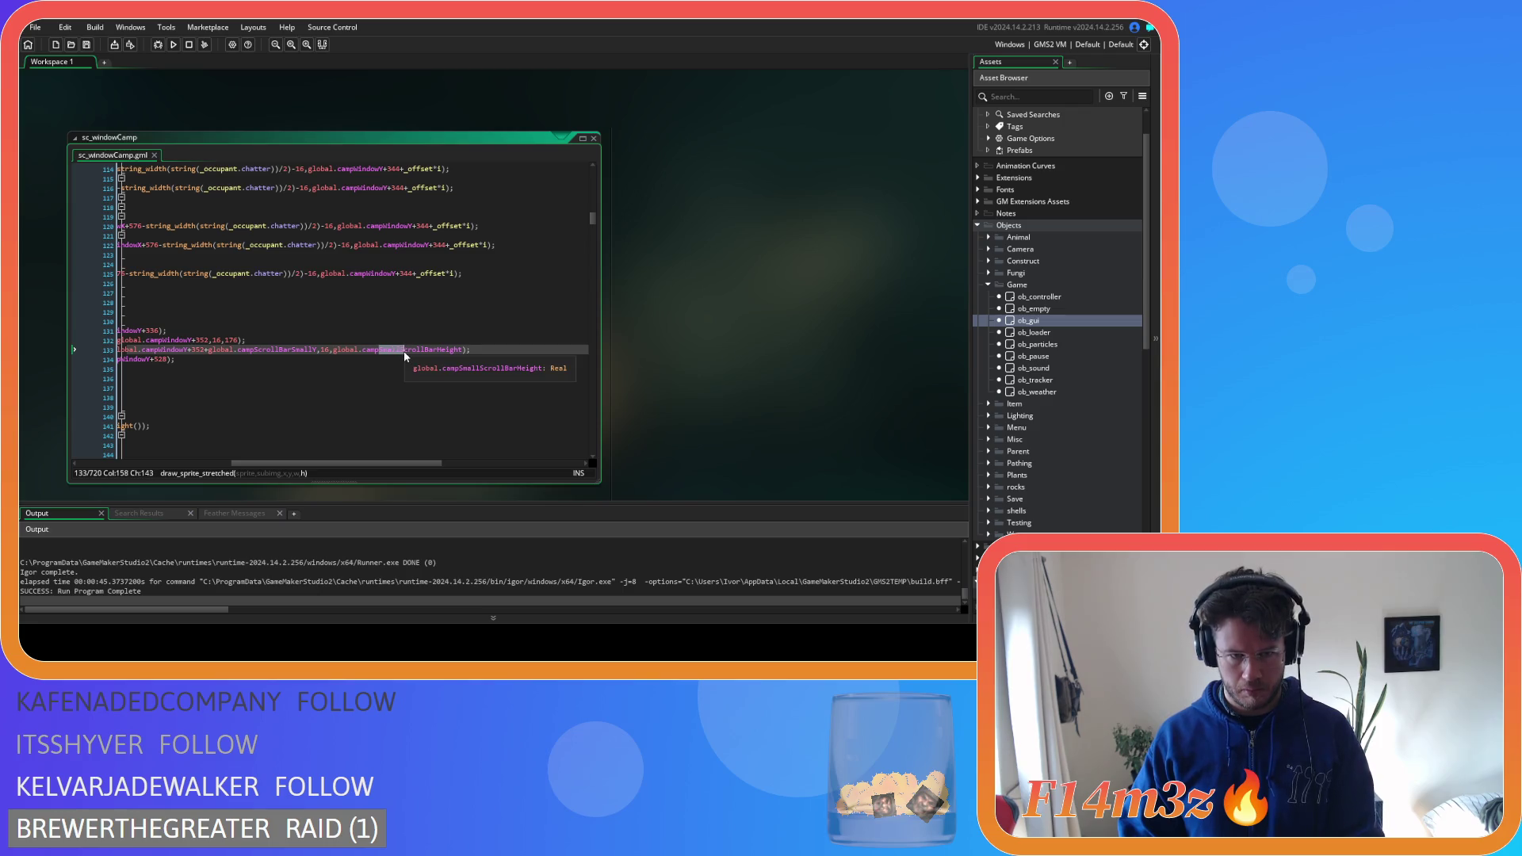
{"action": "key", "text": "BackSpace"}
{"action": "key", "text": "Right"}
{"action": "key", "text": "Right"}
{"action": "key", "text": "Right"}
{"action": "type", "text": "Small"}
Rename line 58's height variable to global.campScrollBarSmallHeight and save
{"action": "left_click_drag", "start_coordinate": [372, 463], "coordinate": [237, 463]}
{"action": "scroll", "coordinate": [387, 398], "scroll_direction": "up", "scroll_amount": 15}
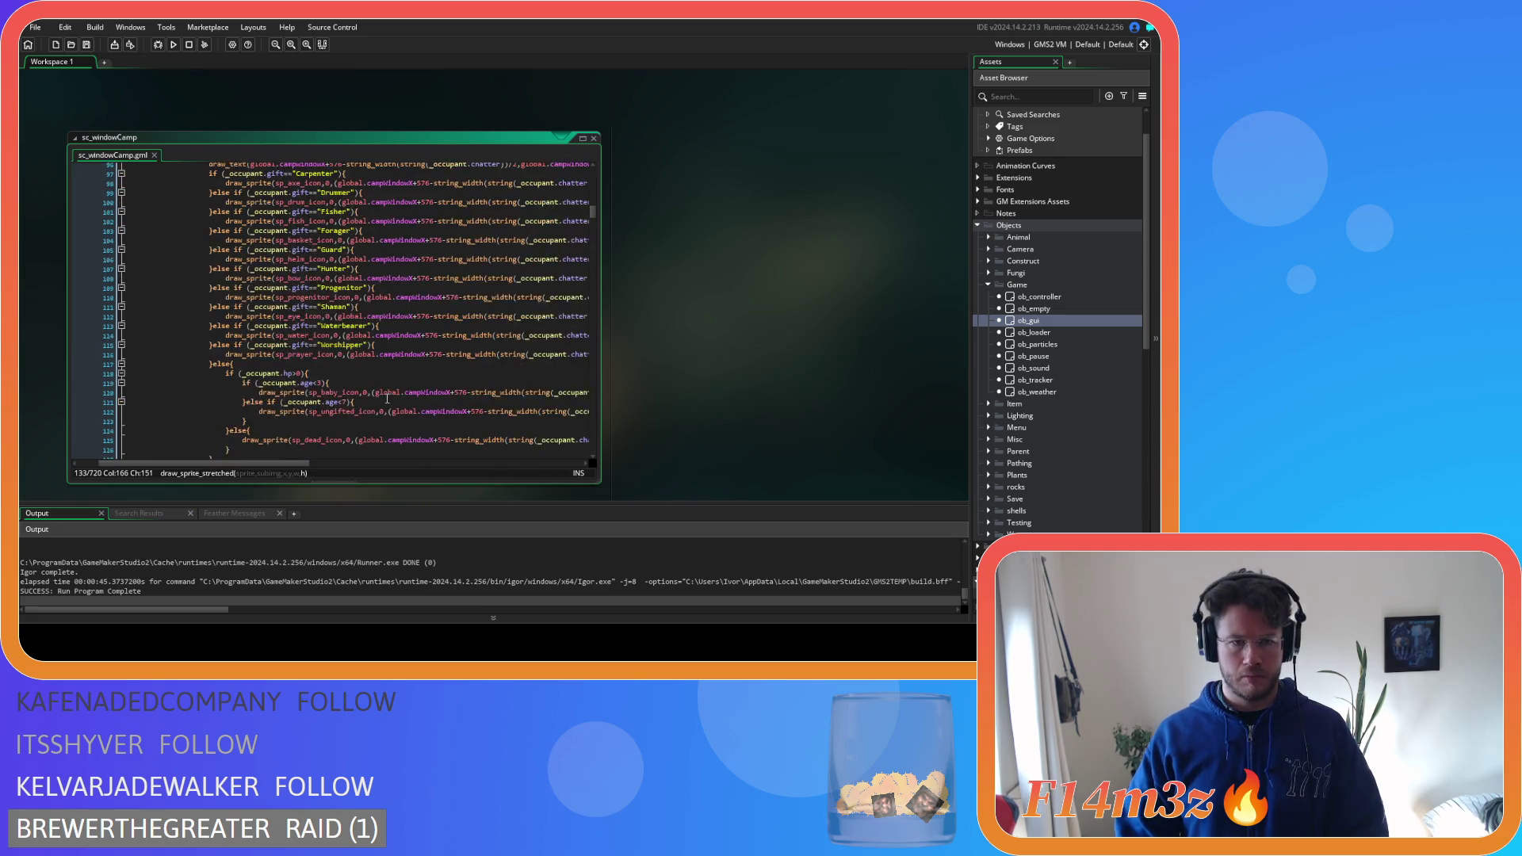
{"action": "scroll", "coordinate": [387, 398], "scroll_direction": "up", "scroll_amount": 6}
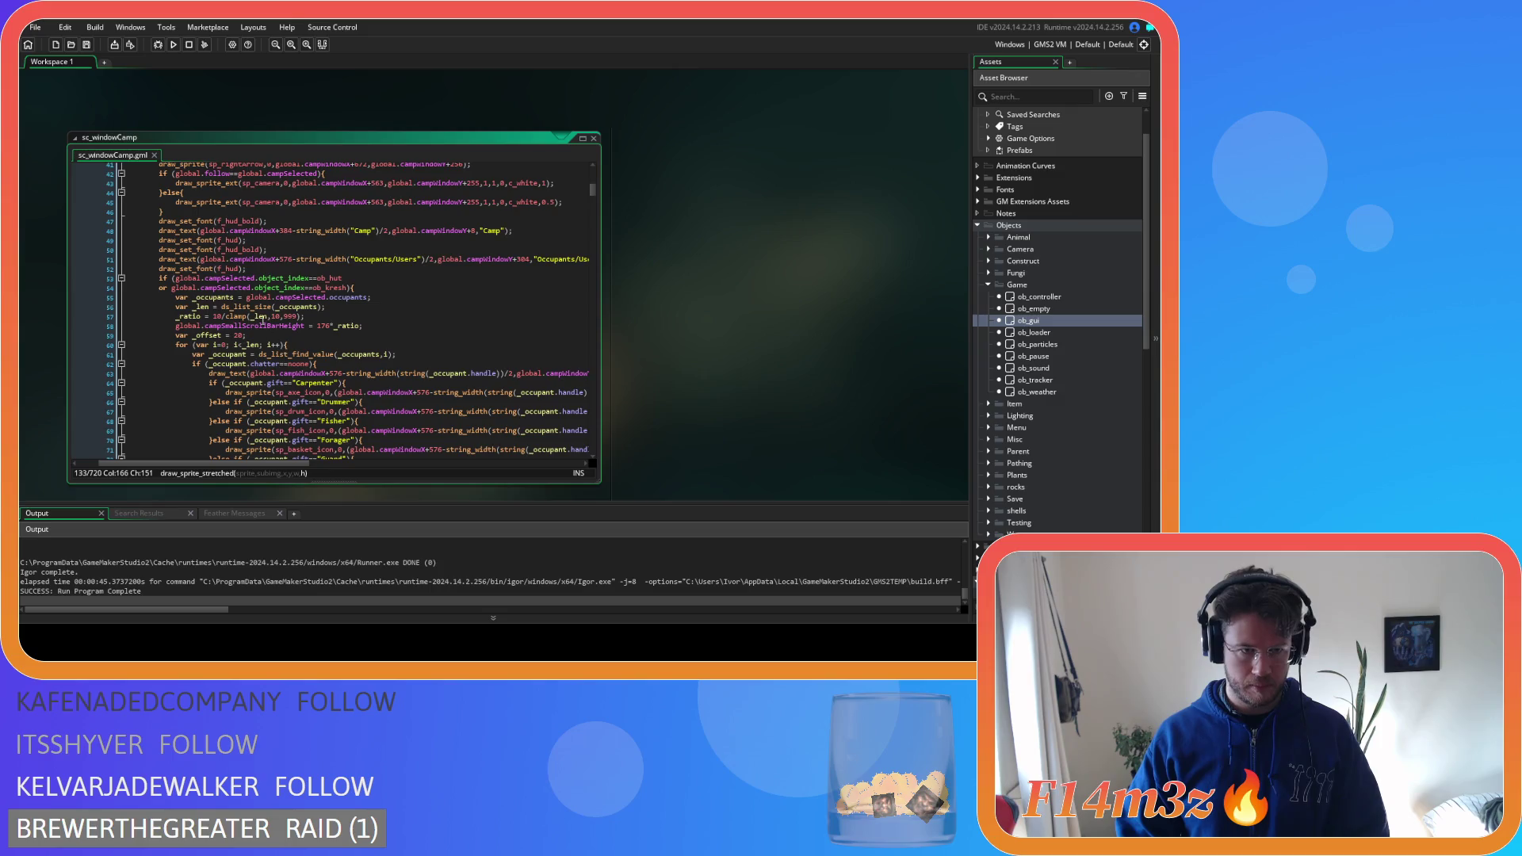
{"action": "left_click", "coordinate": [221, 327]}
{"action": "left_click_drag", "start_coordinate": [221, 326], "coordinate": [241, 327]}
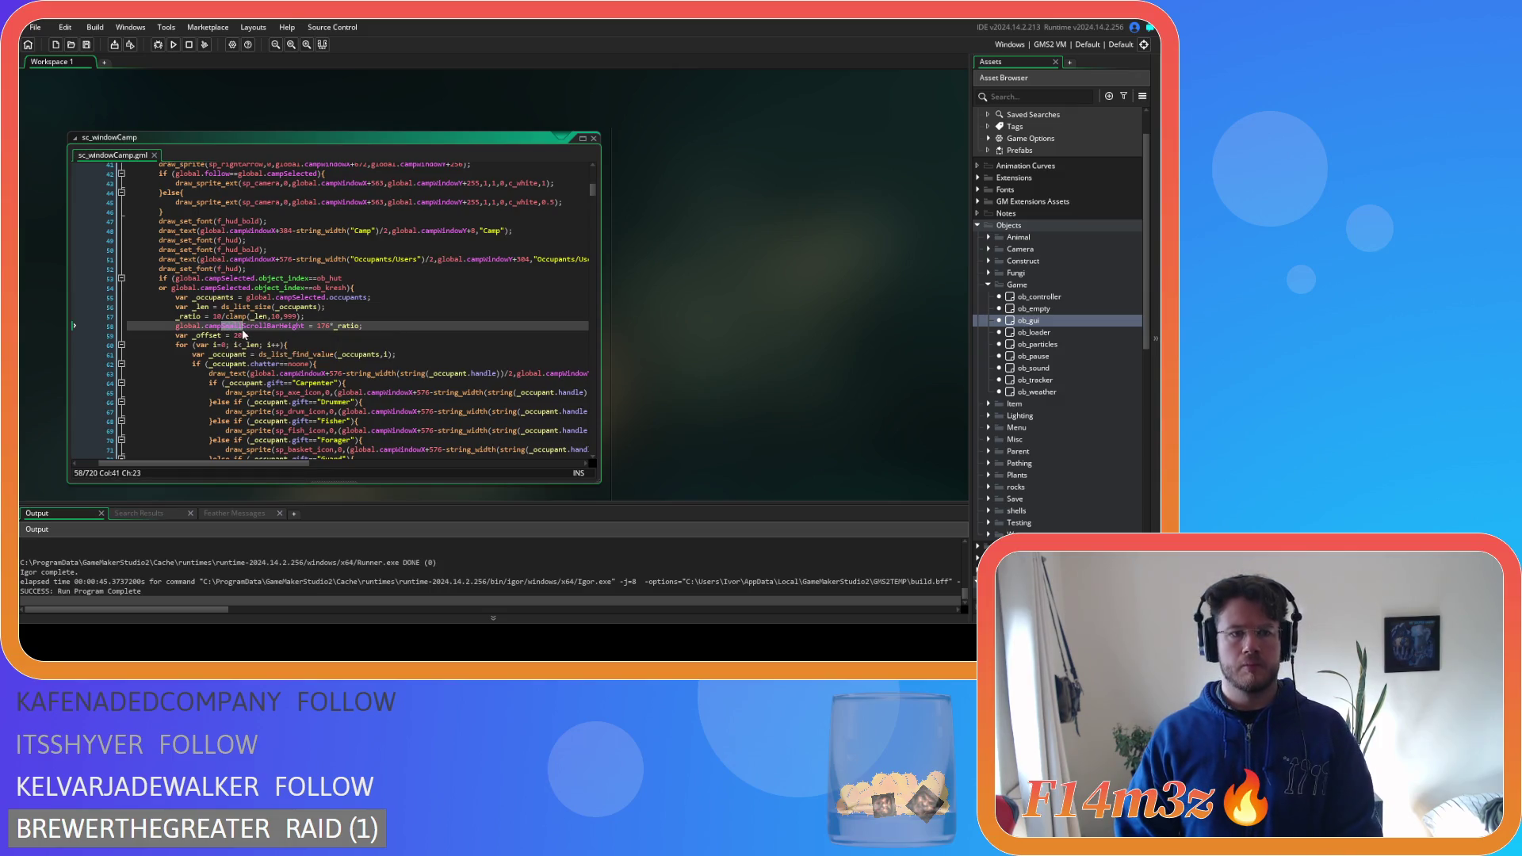
{"action": "key", "text": "BackSpace"}
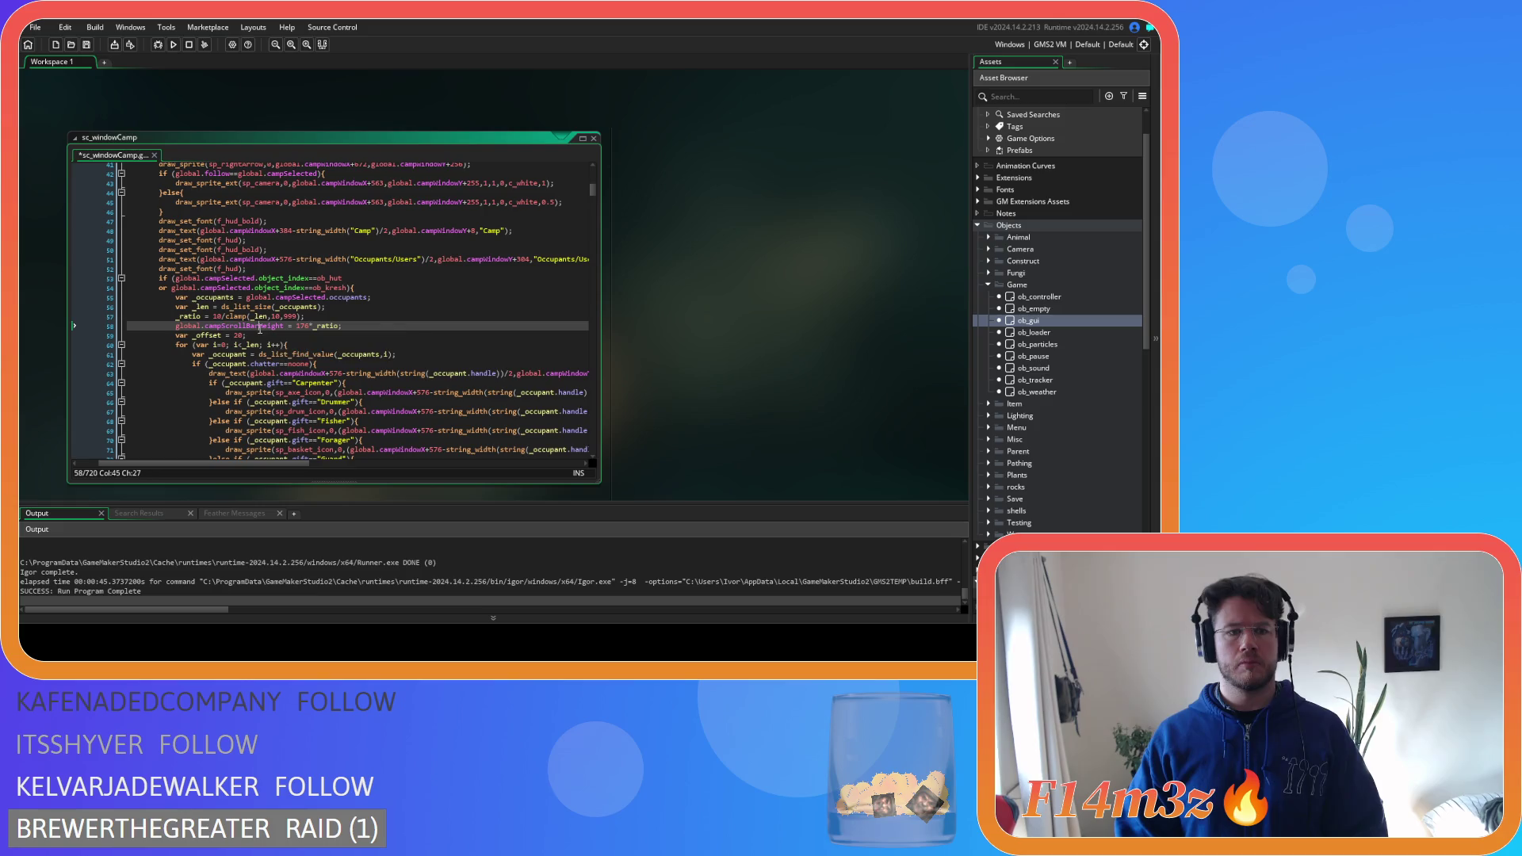
{"action": "type", "text": "Small"}
{"action": "key", "text": "ctrl+s"}
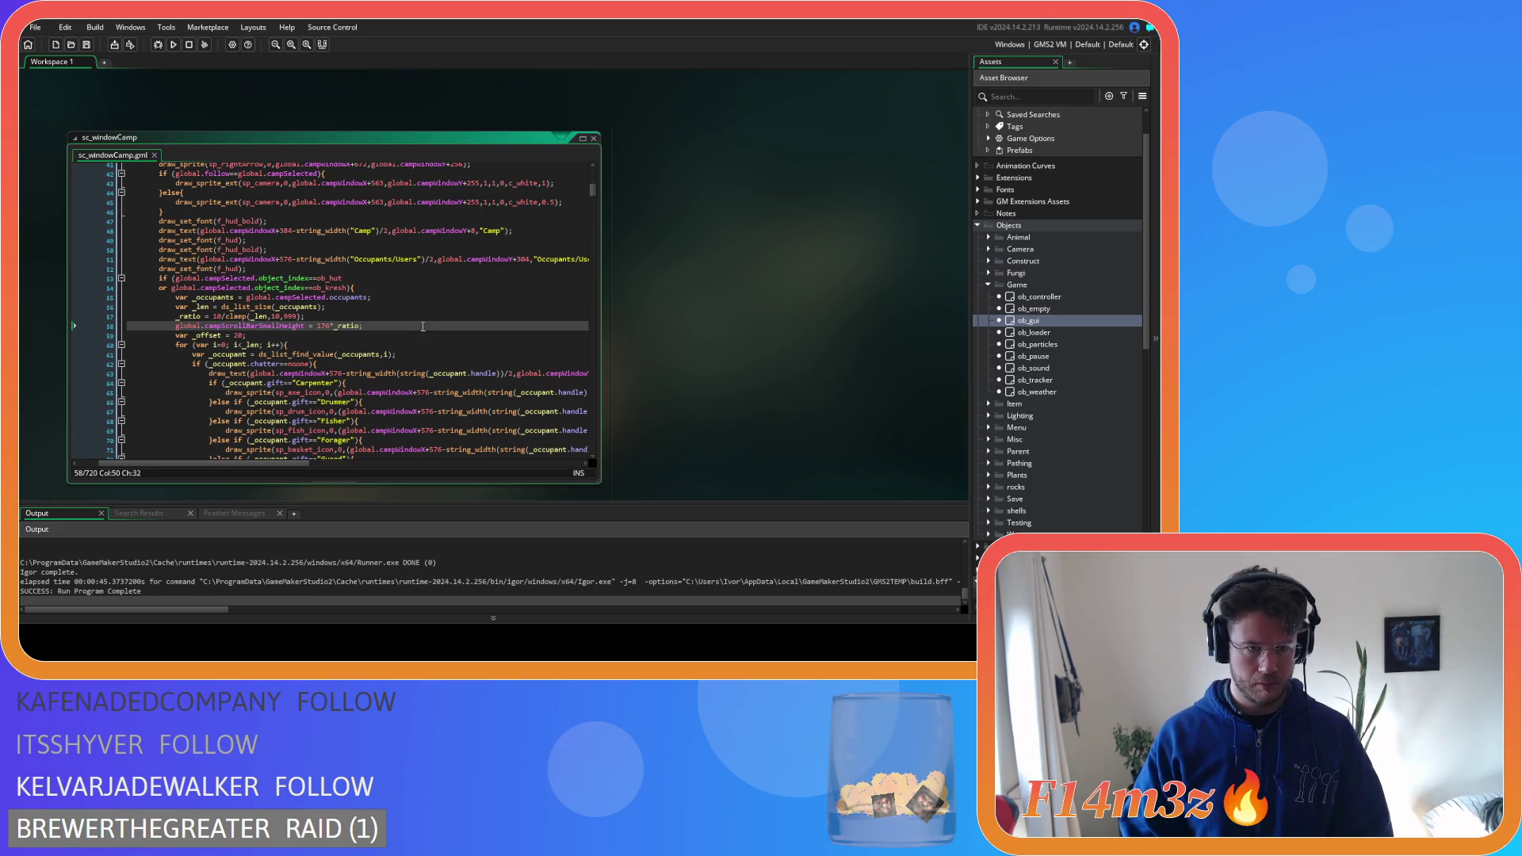
{"action": "scroll", "coordinate": [423, 346], "scroll_direction": "down", "scroll_amount": 20}
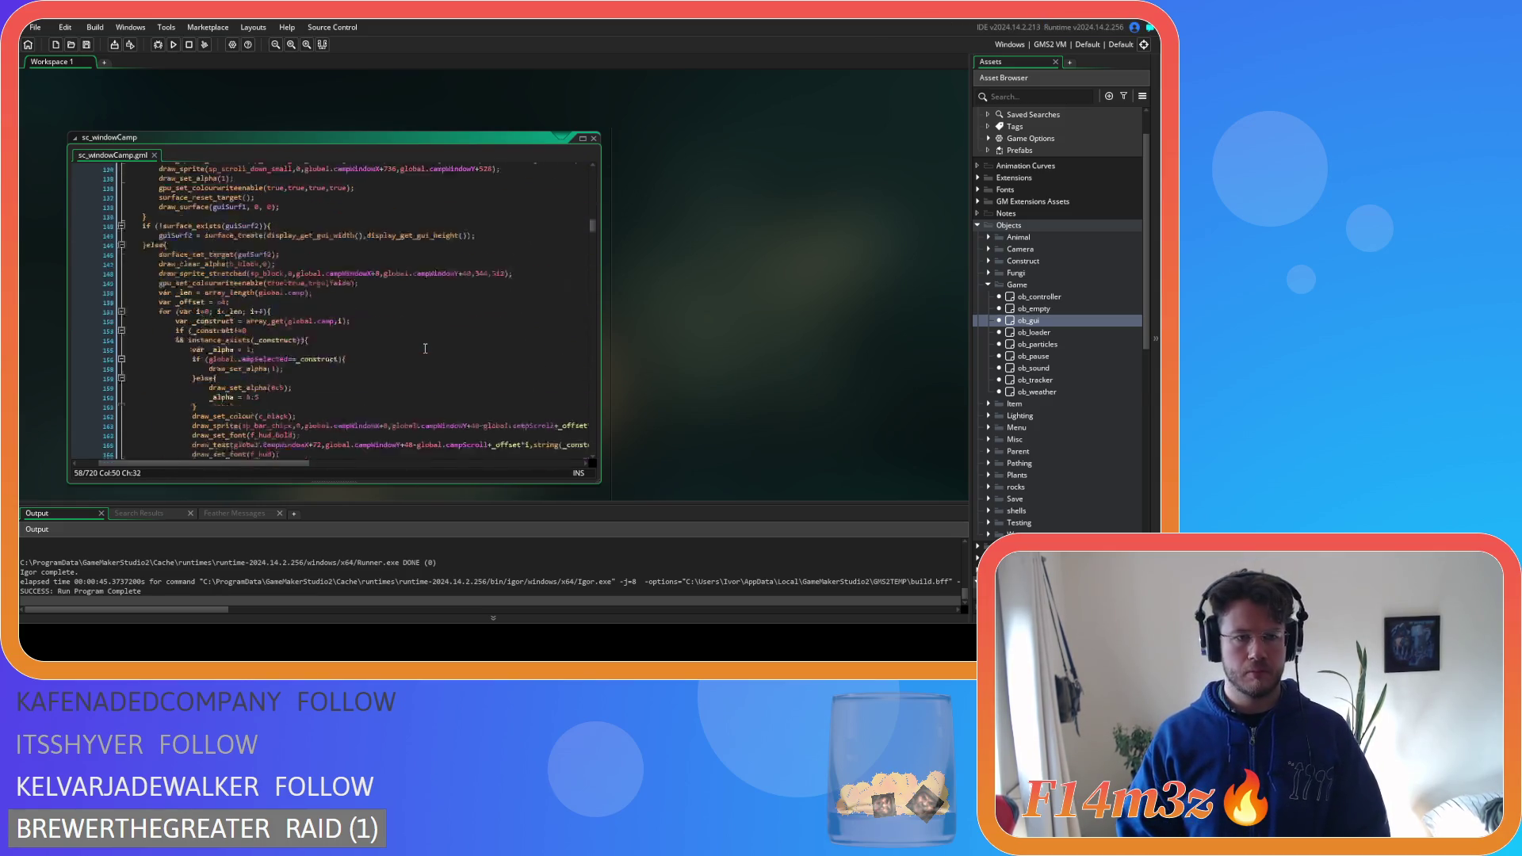
{"action": "scroll", "coordinate": [426, 349], "scroll_direction": "down", "scroll_amount": 20}
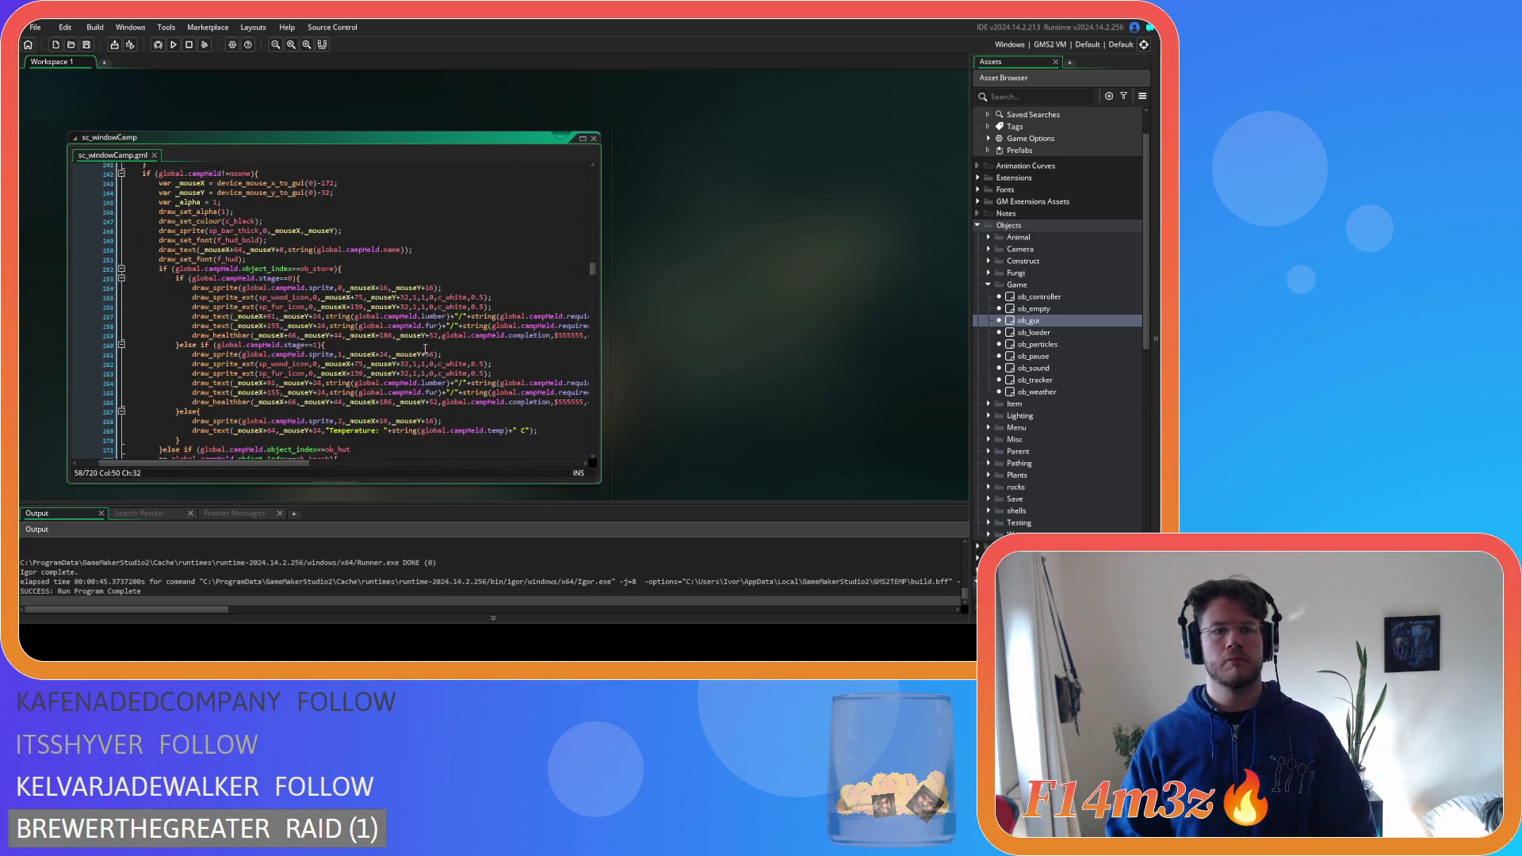
{"action": "scroll", "coordinate": [426, 349], "scroll_direction": "down", "scroll_amount": 20}
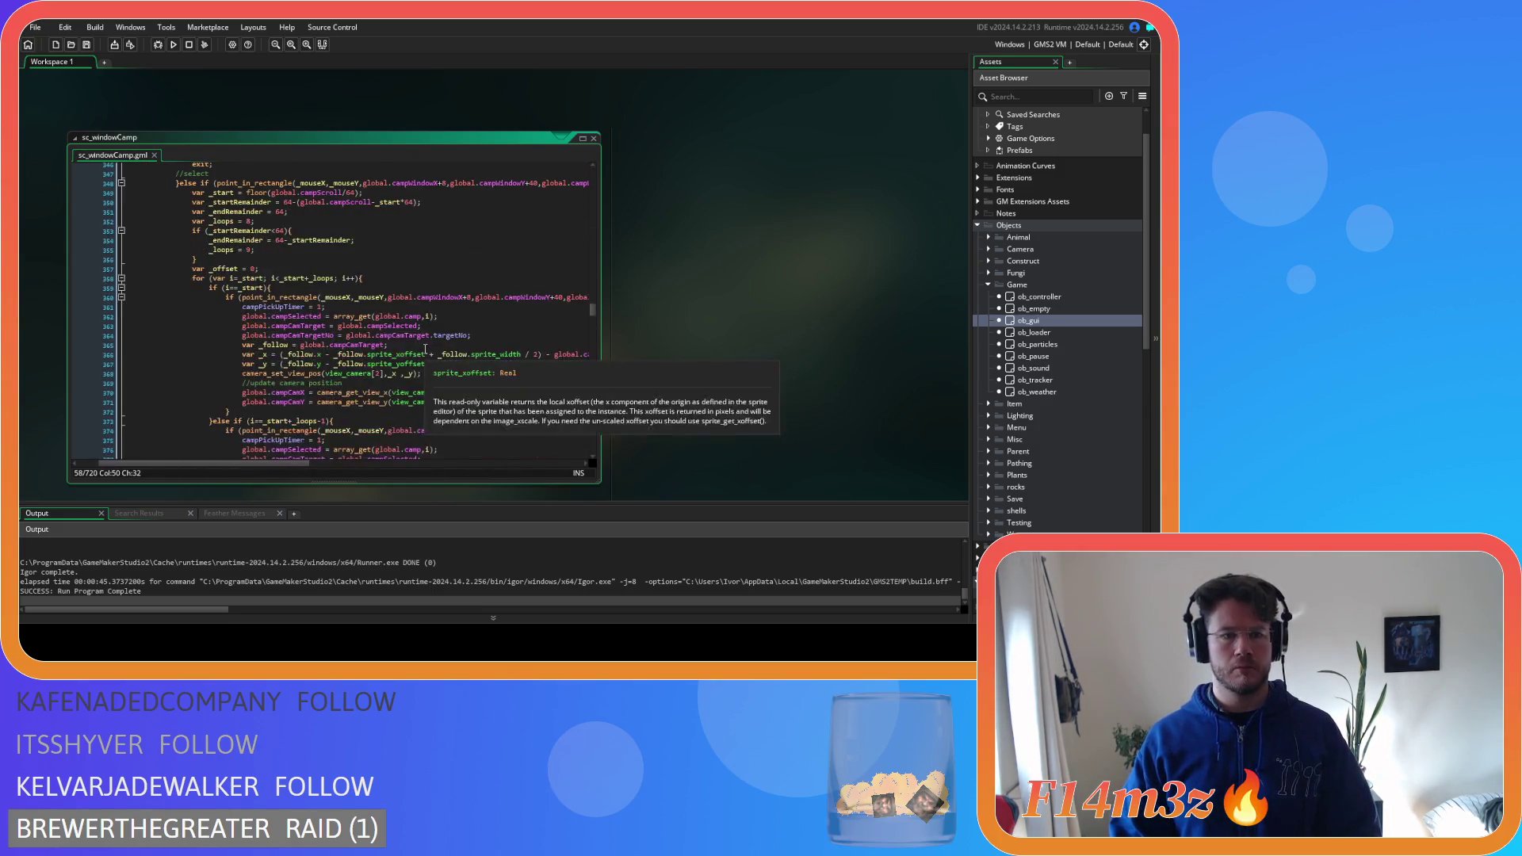
{"action": "scroll", "coordinate": [426, 348], "scroll_direction": "down", "scroll_amount": 12}
{"action": "left_click", "coordinate": [447, 289]}
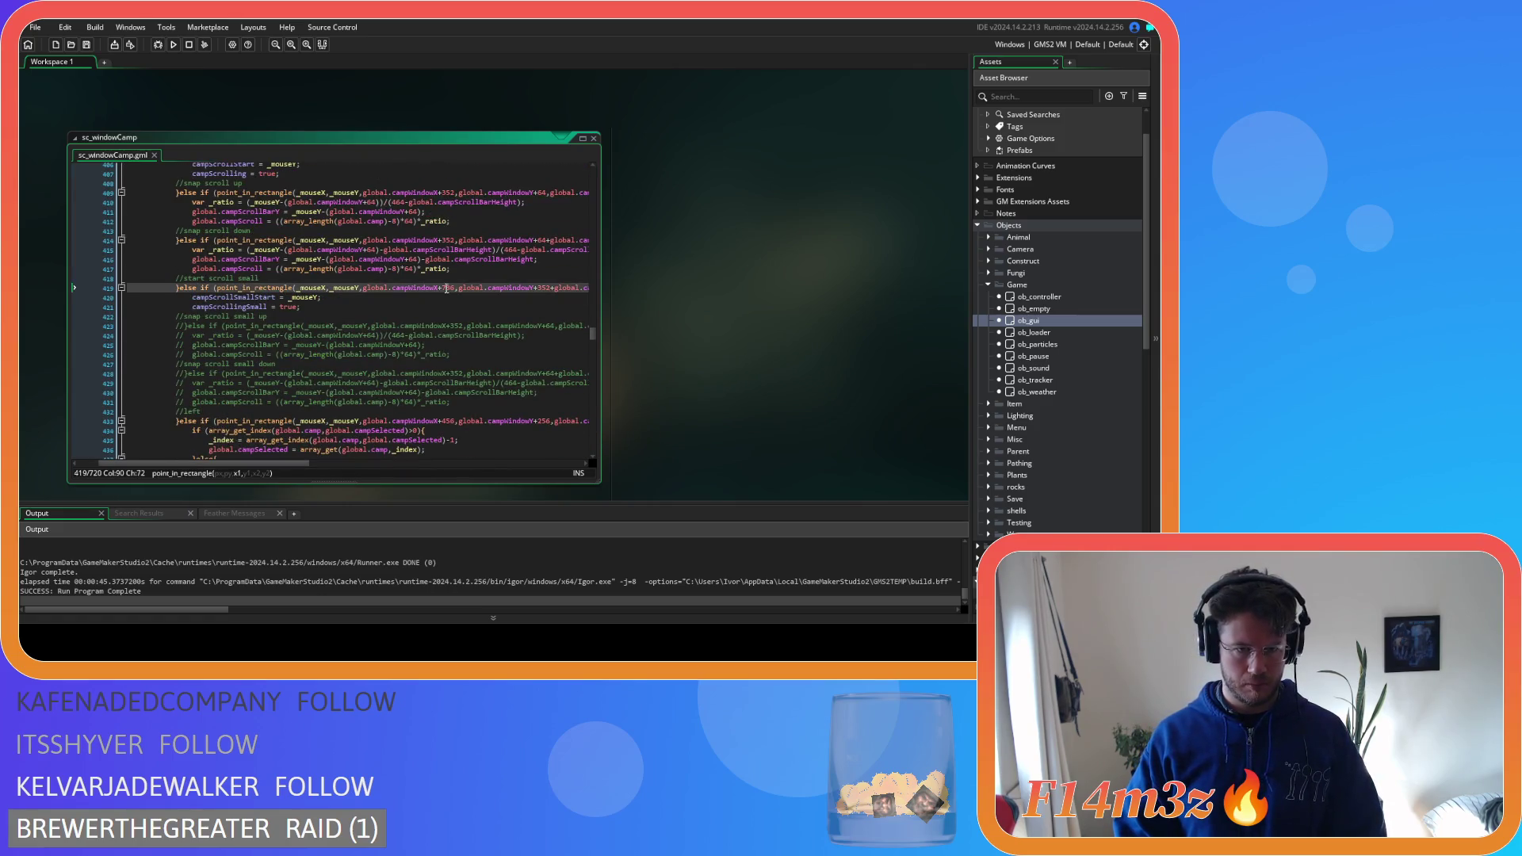
{"action": "mouse_move", "coordinate": [272, 466]}
{"action": "left_mouse_down"}
{"action": "mouse_move", "coordinate": [512, 448]}
{"action": "mouse_move", "coordinate": [238, 456]}
{"action": "left_mouse_up"}
{"action": "scroll", "coordinate": [286, 399], "scroll_direction": "down", "scroll_amount": 10}
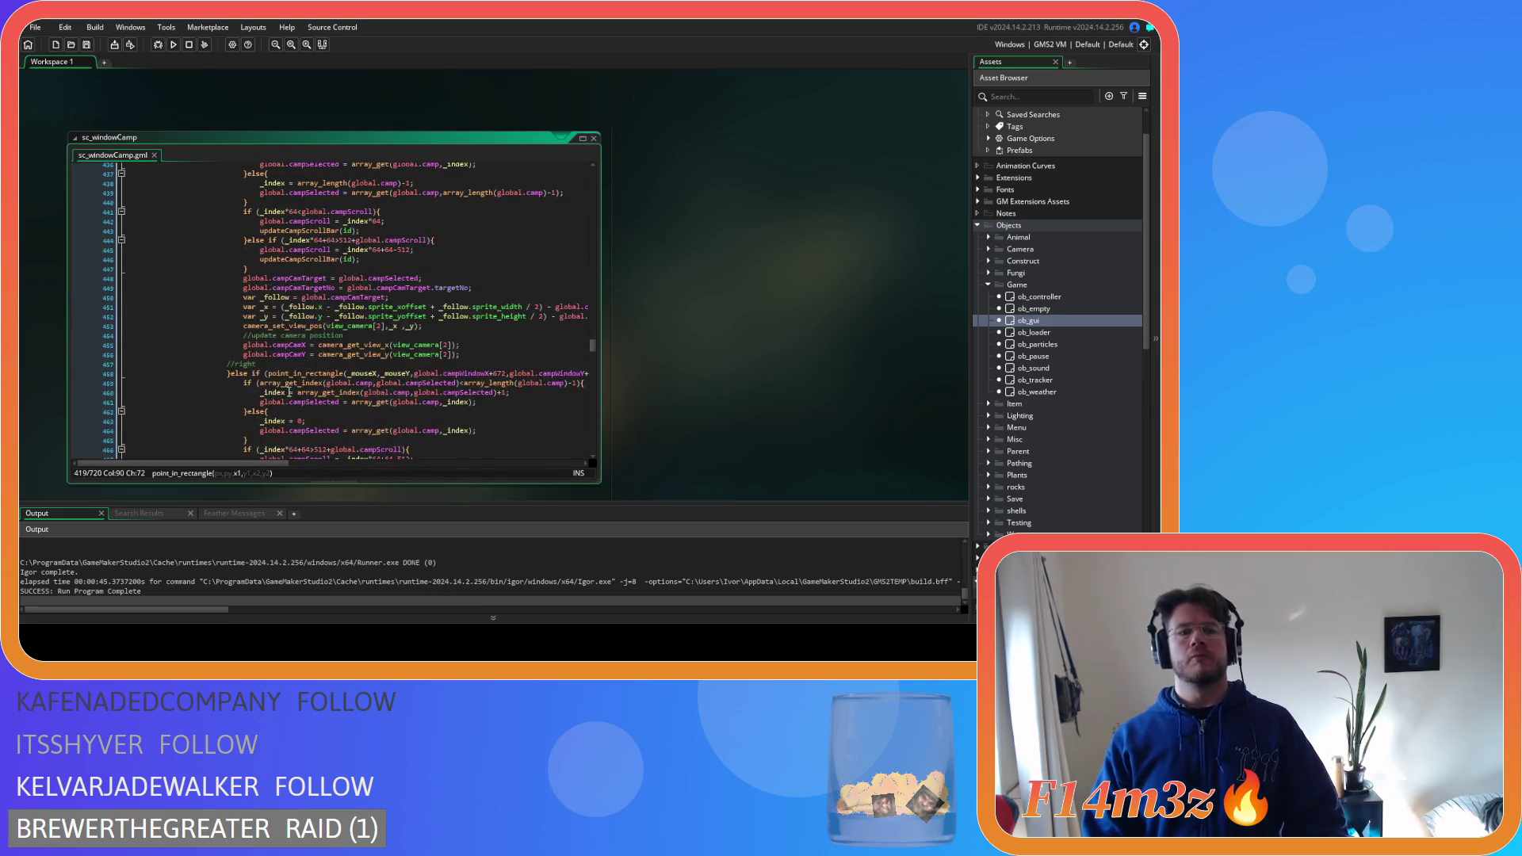
{"action": "scroll", "coordinate": [287, 398], "scroll_direction": "down", "scroll_amount": 14}
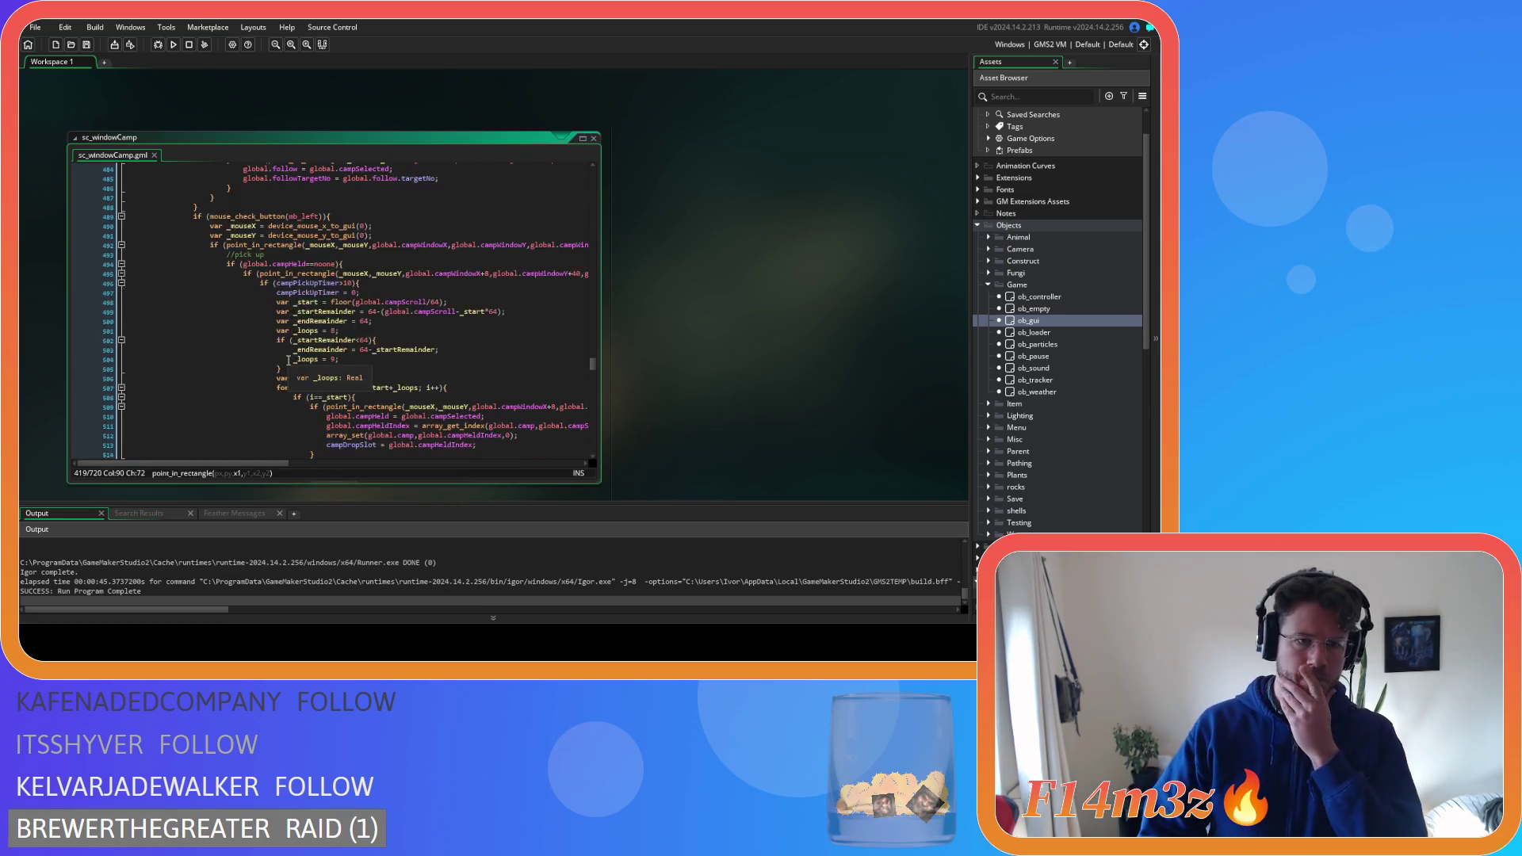
{"action": "scroll", "coordinate": [288, 361], "scroll_direction": "down", "scroll_amount": 15}
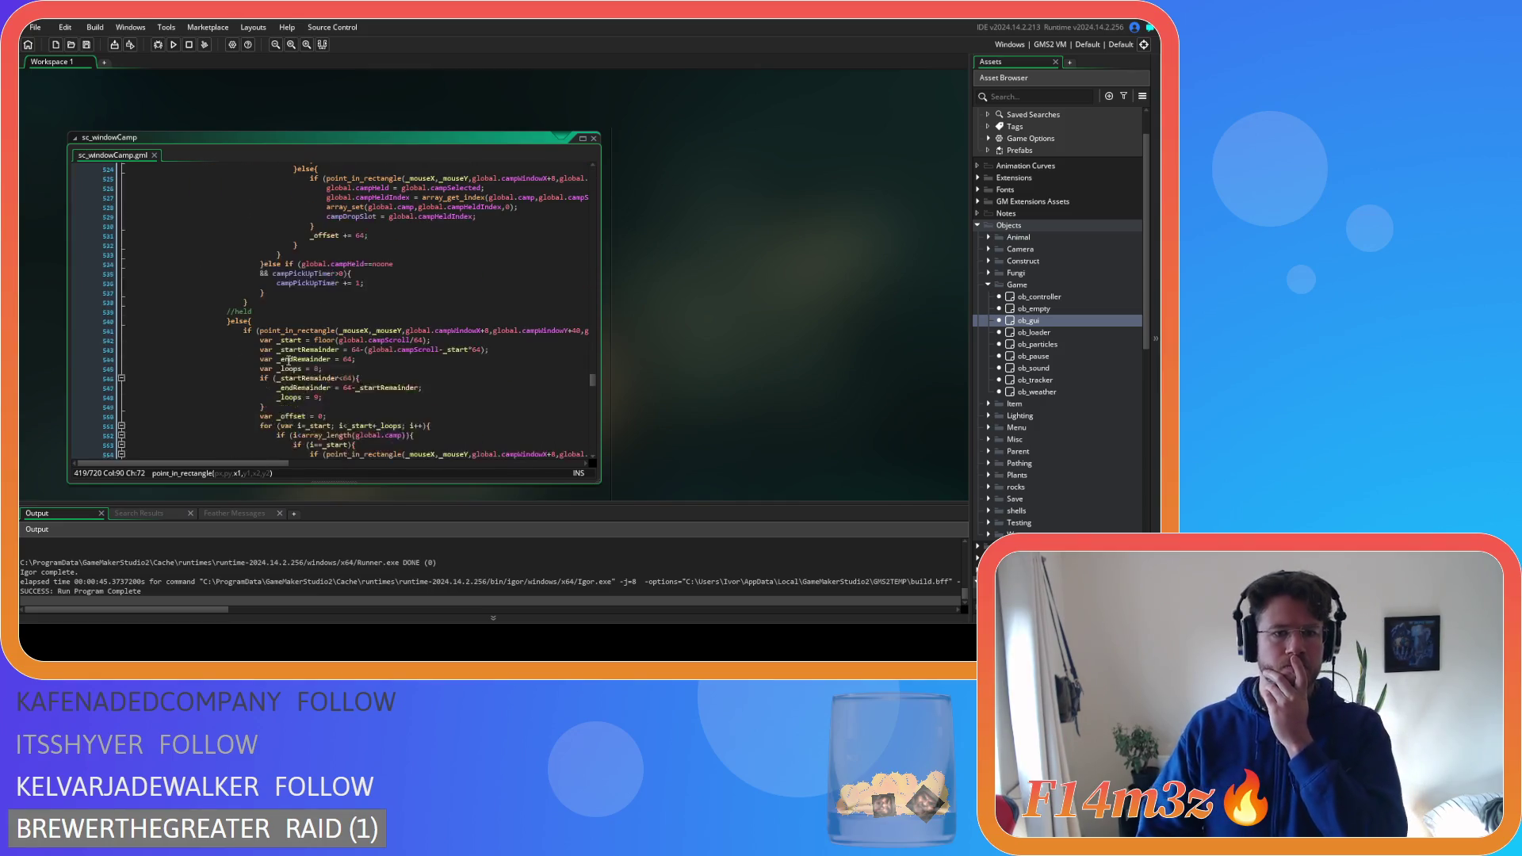
{"action": "scroll", "coordinate": [291, 362], "scroll_direction": "down", "scroll_amount": 6}
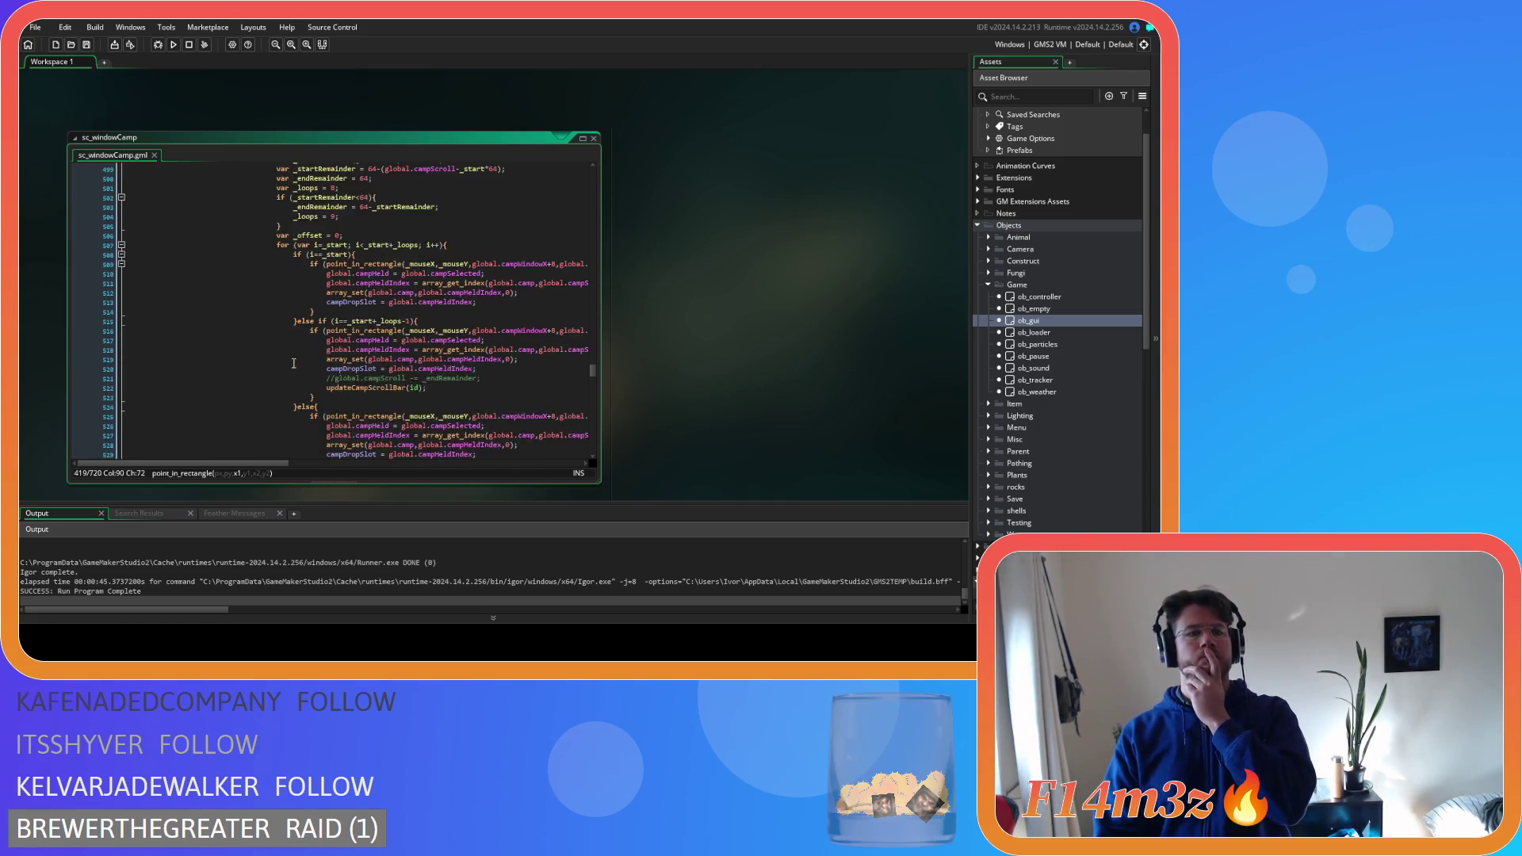
{"action": "scroll", "coordinate": [294, 363], "scroll_direction": "down", "scroll_amount": 15}
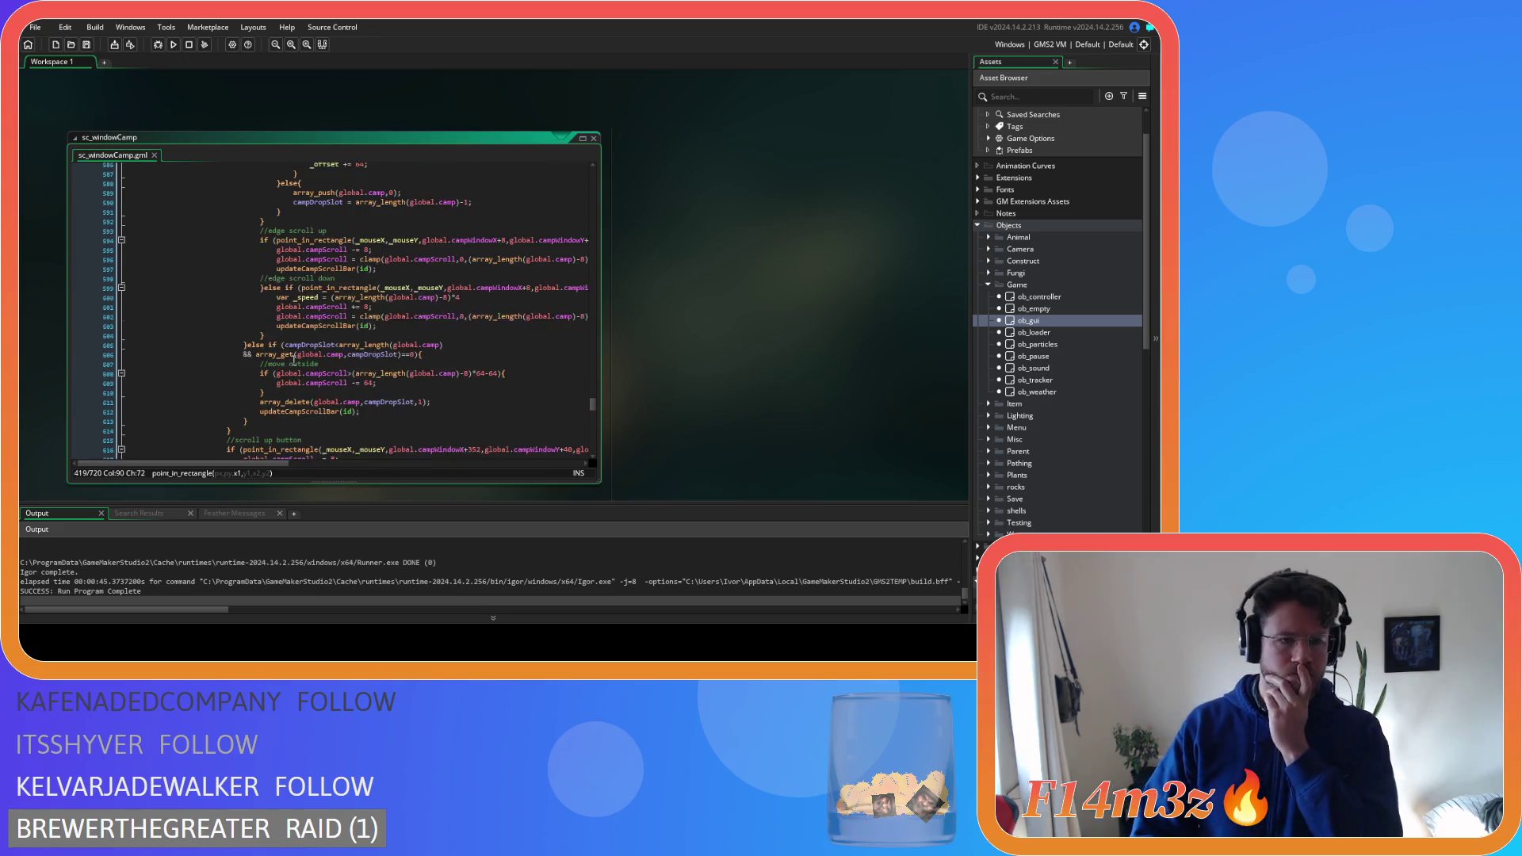
{"action": "scroll", "coordinate": [361, 383], "scroll_direction": "down", "scroll_amount": 8}
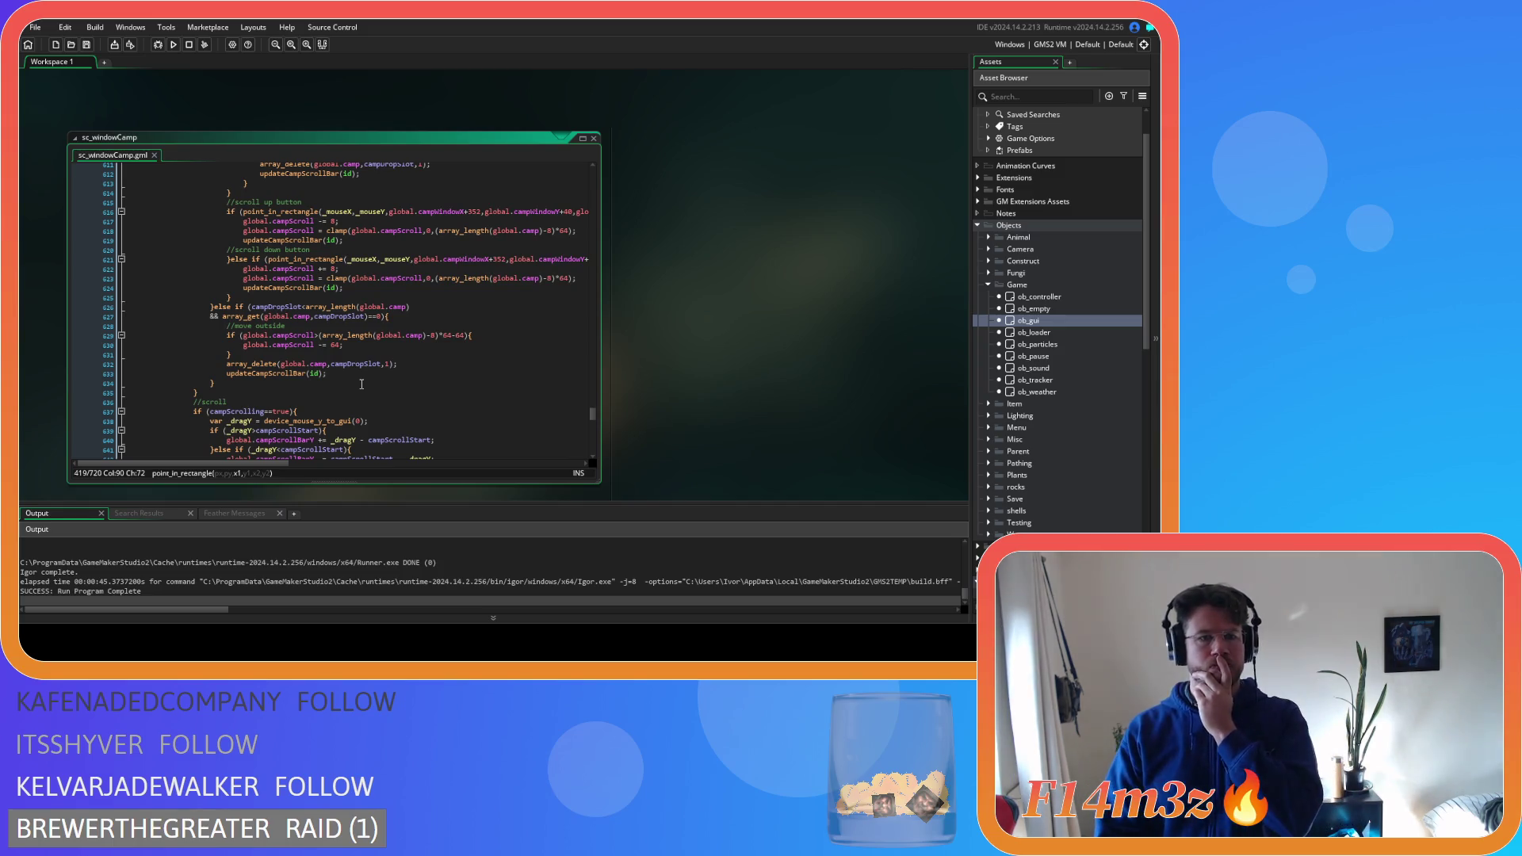
{"action": "scroll", "coordinate": [362, 384], "scroll_direction": "down", "scroll_amount": 4}
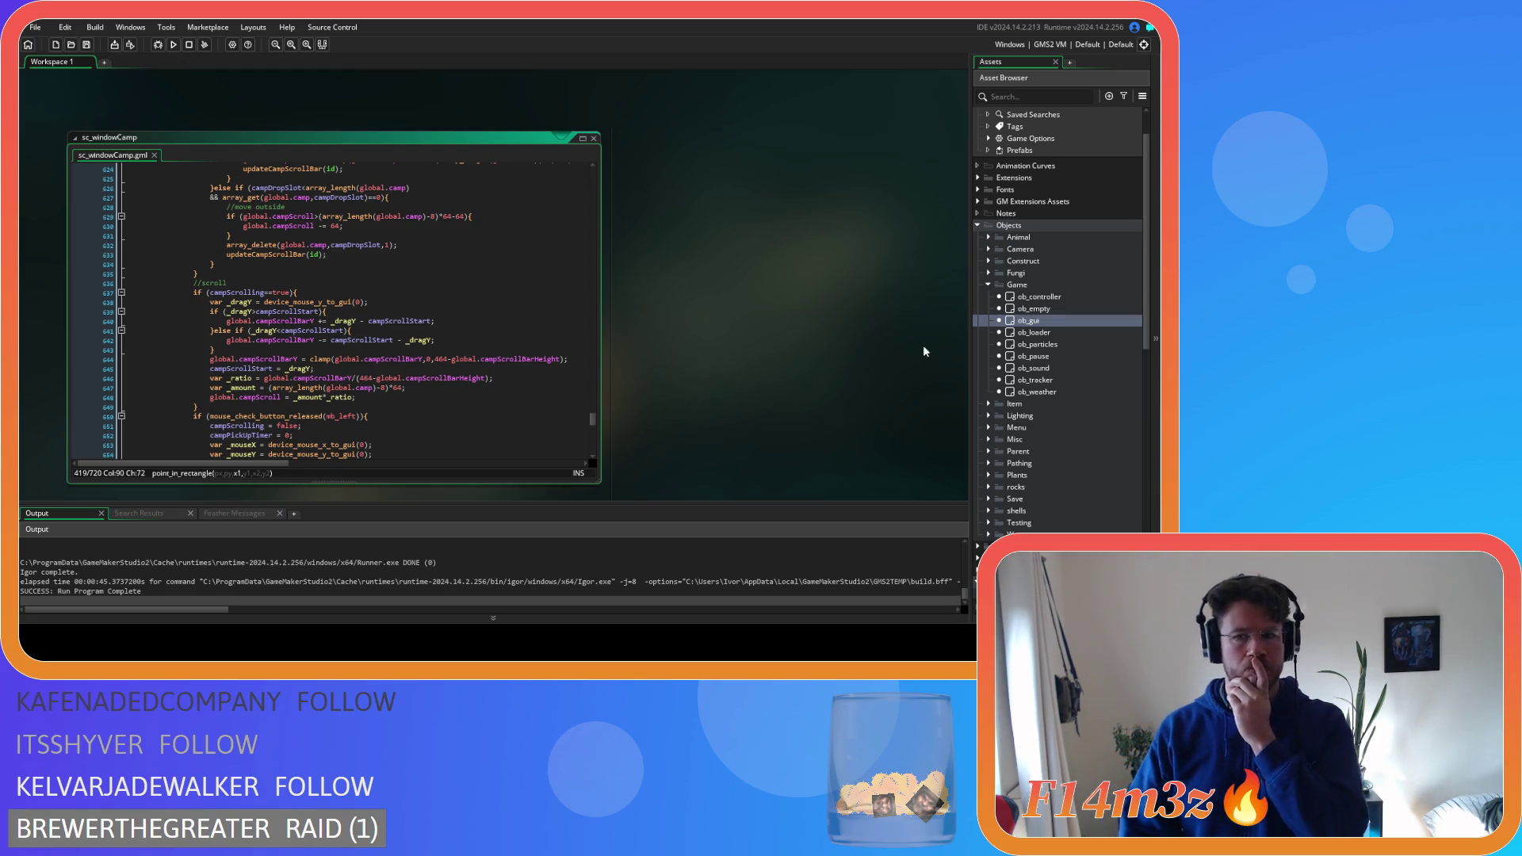
{"action": "key", "text": "F12"}
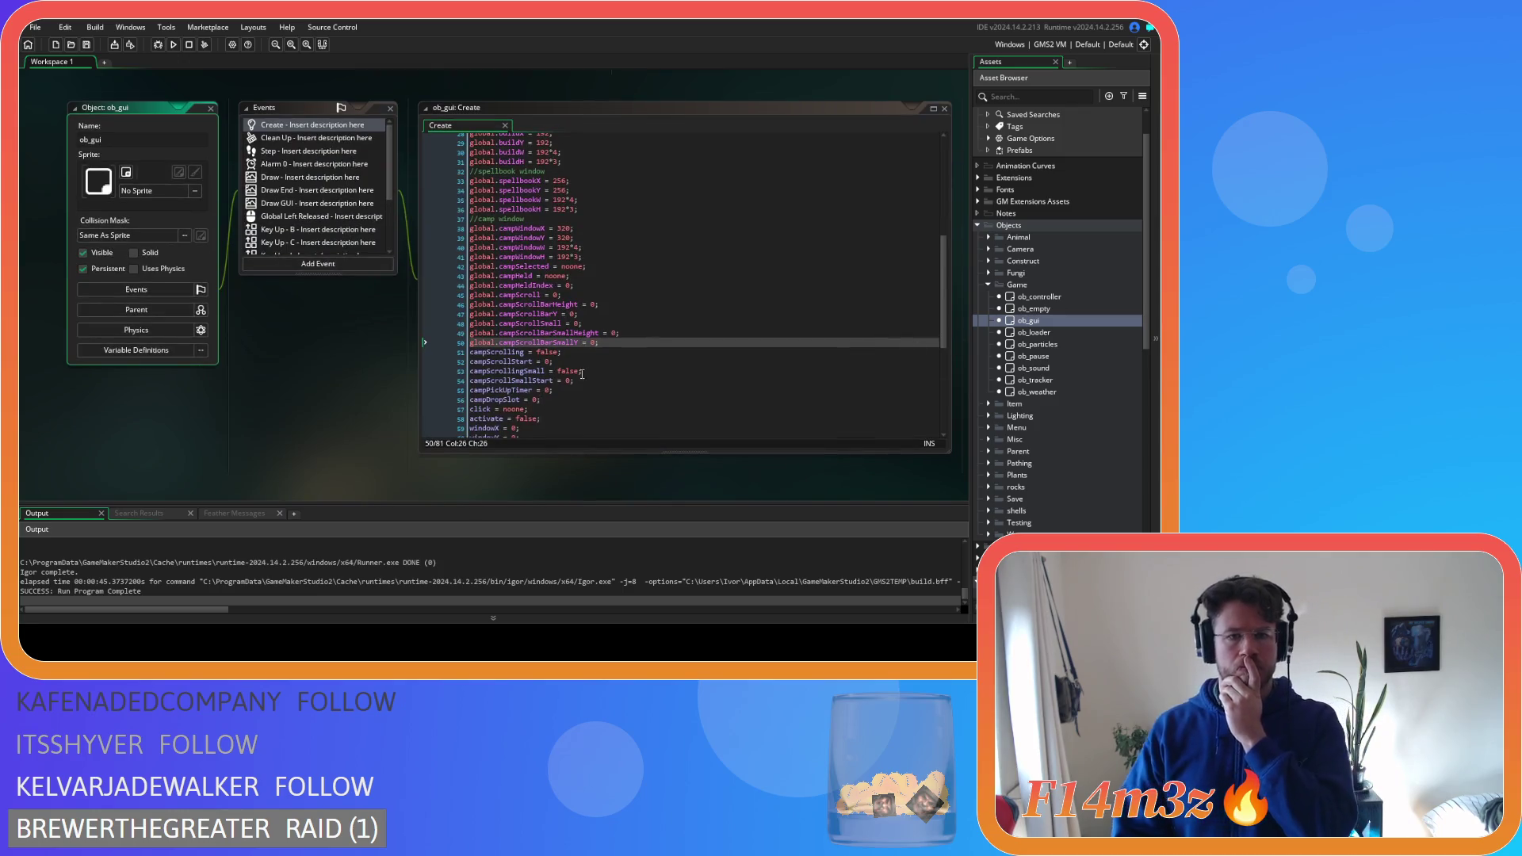
{"action": "left_click_drag", "start_coordinate": [584, 374], "coordinate": [588, 383]}
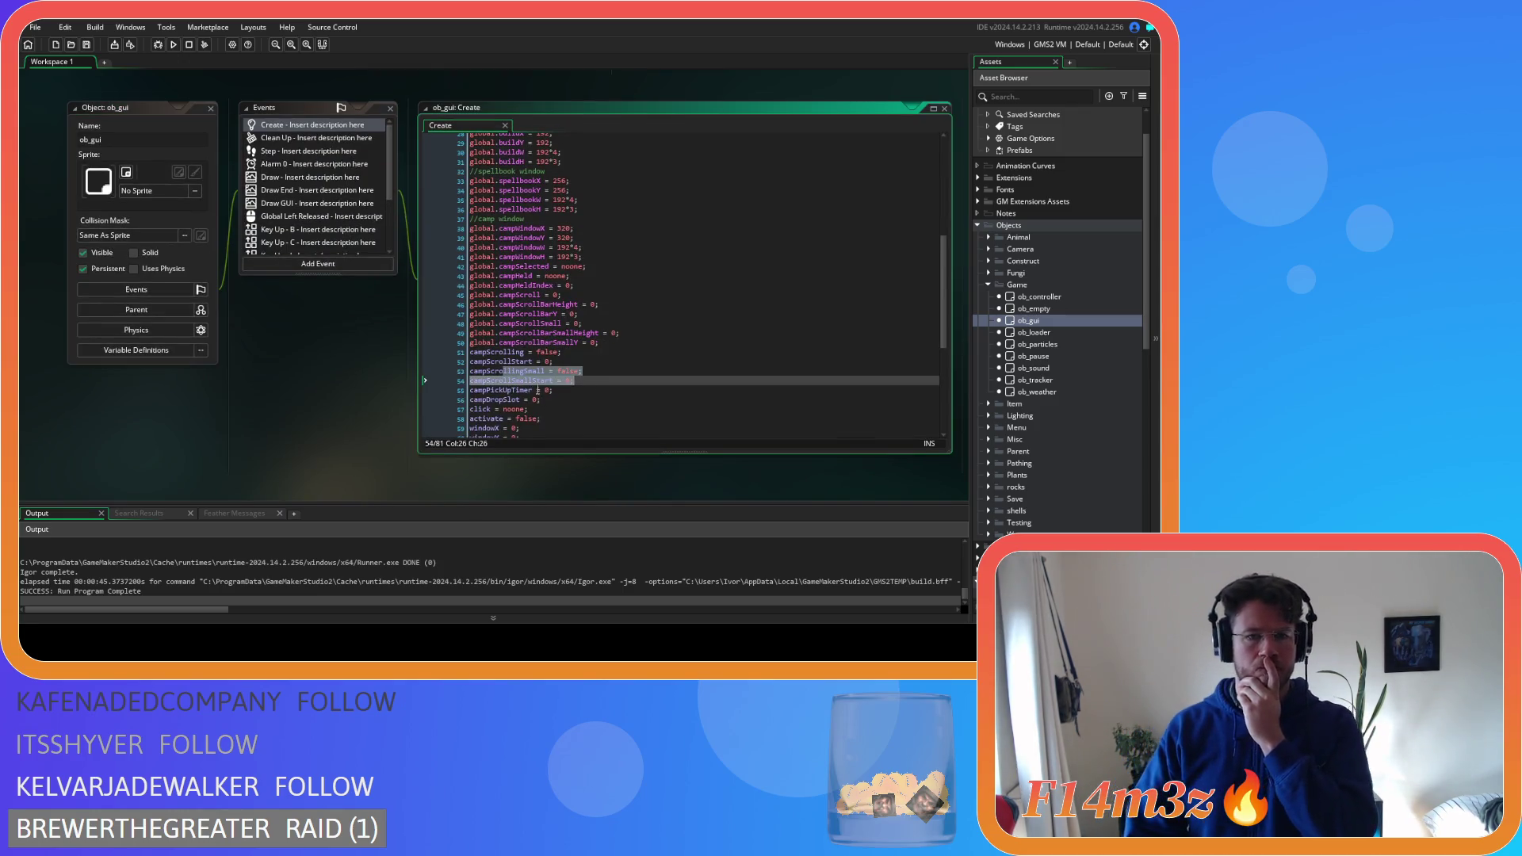
{"action": "key", "text": "alt+Left"}
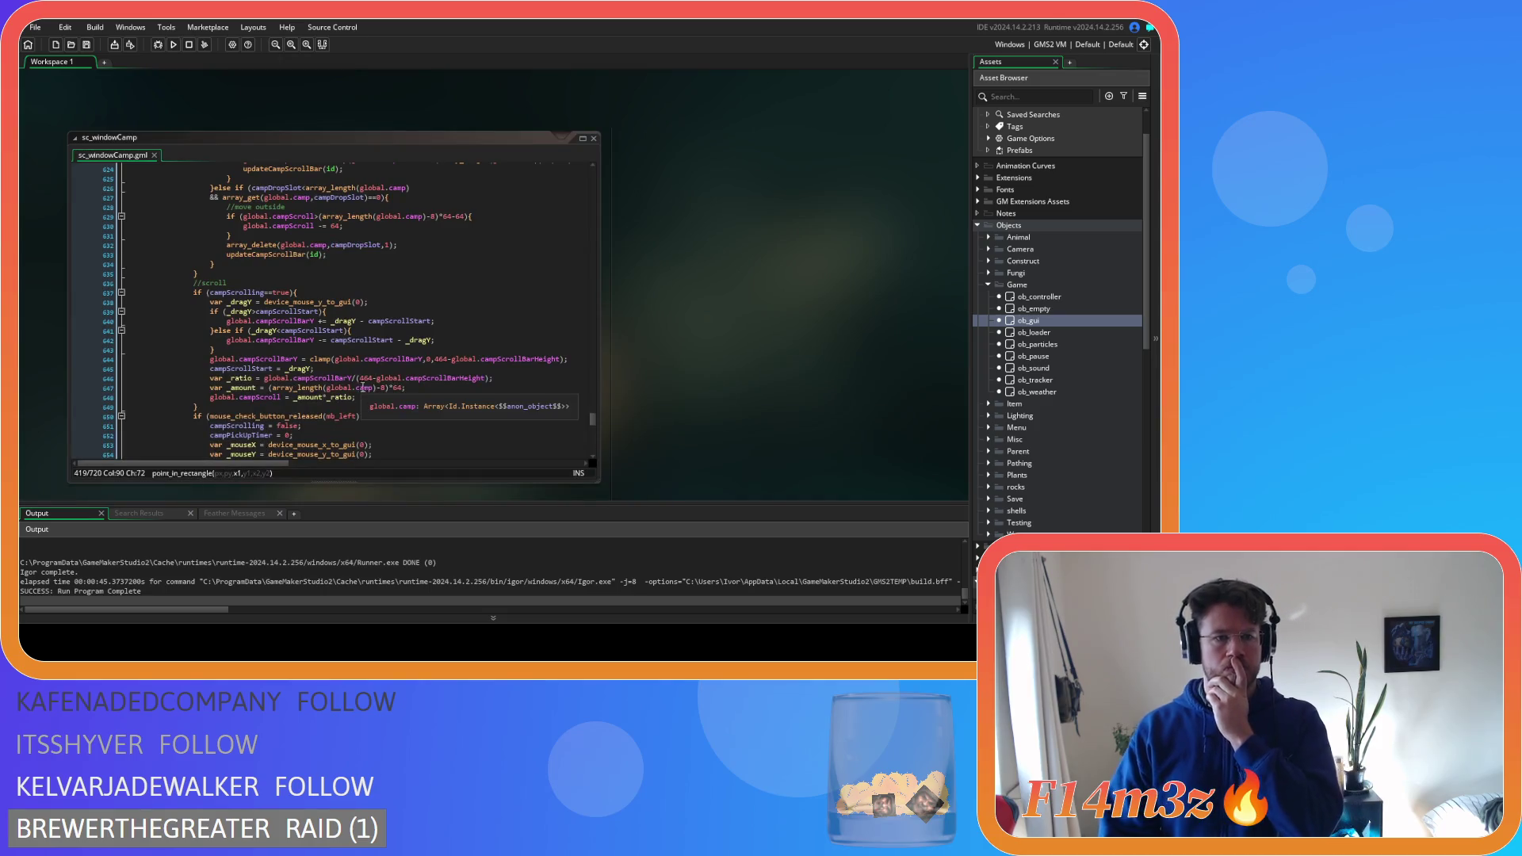
Duplicate the campScrolling drag block as an else-if campScrollingSmall==true branch and save
{"action": "left_click_drag", "start_coordinate": [255, 352], "coordinate": [214, 323]}
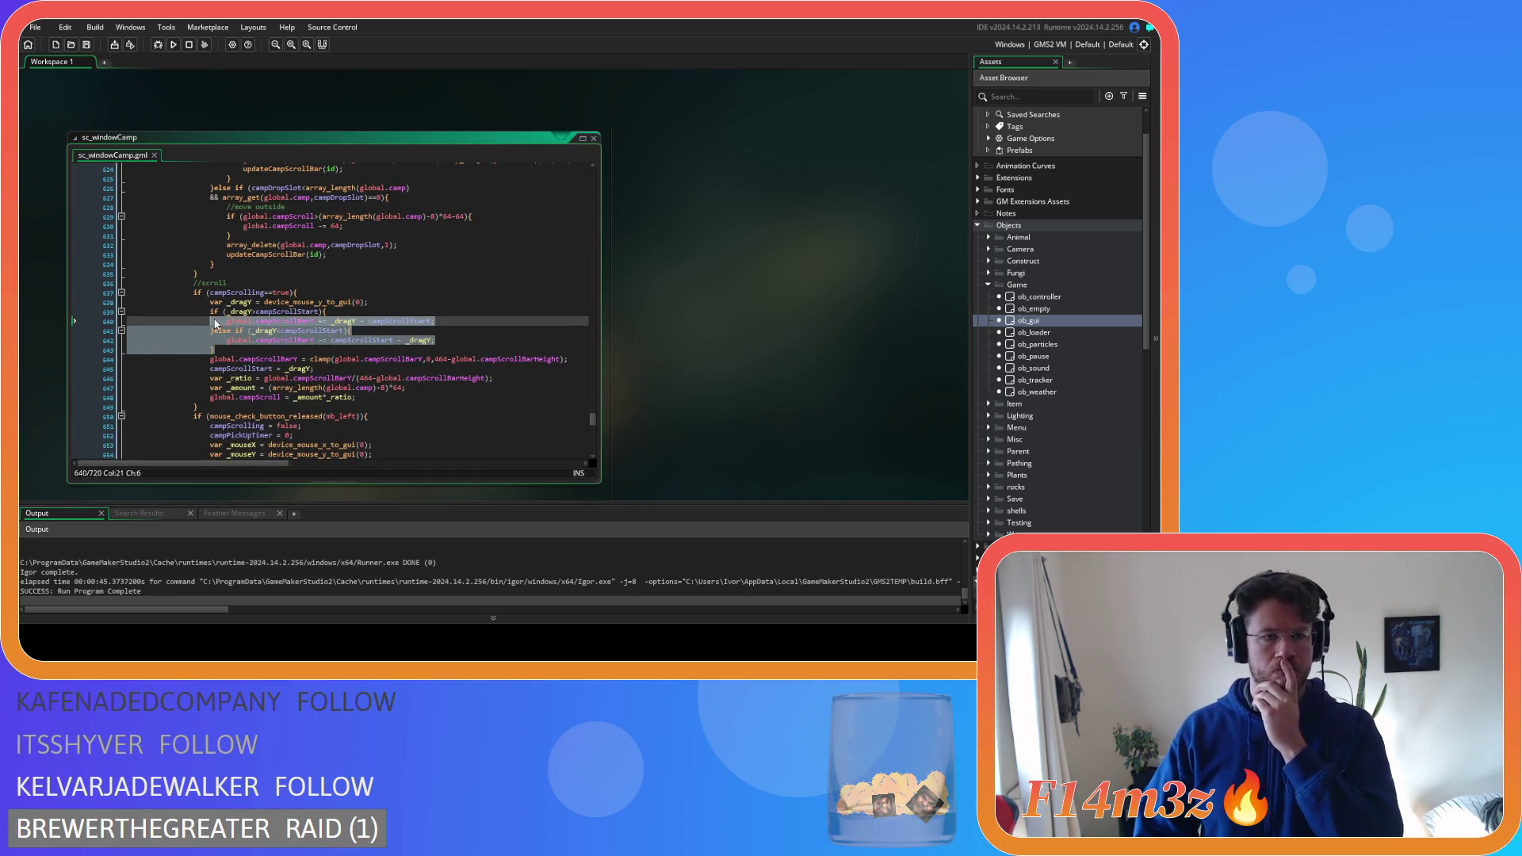
{"action": "left_click_drag", "start_coordinate": [209, 407], "coordinate": [194, 295]}
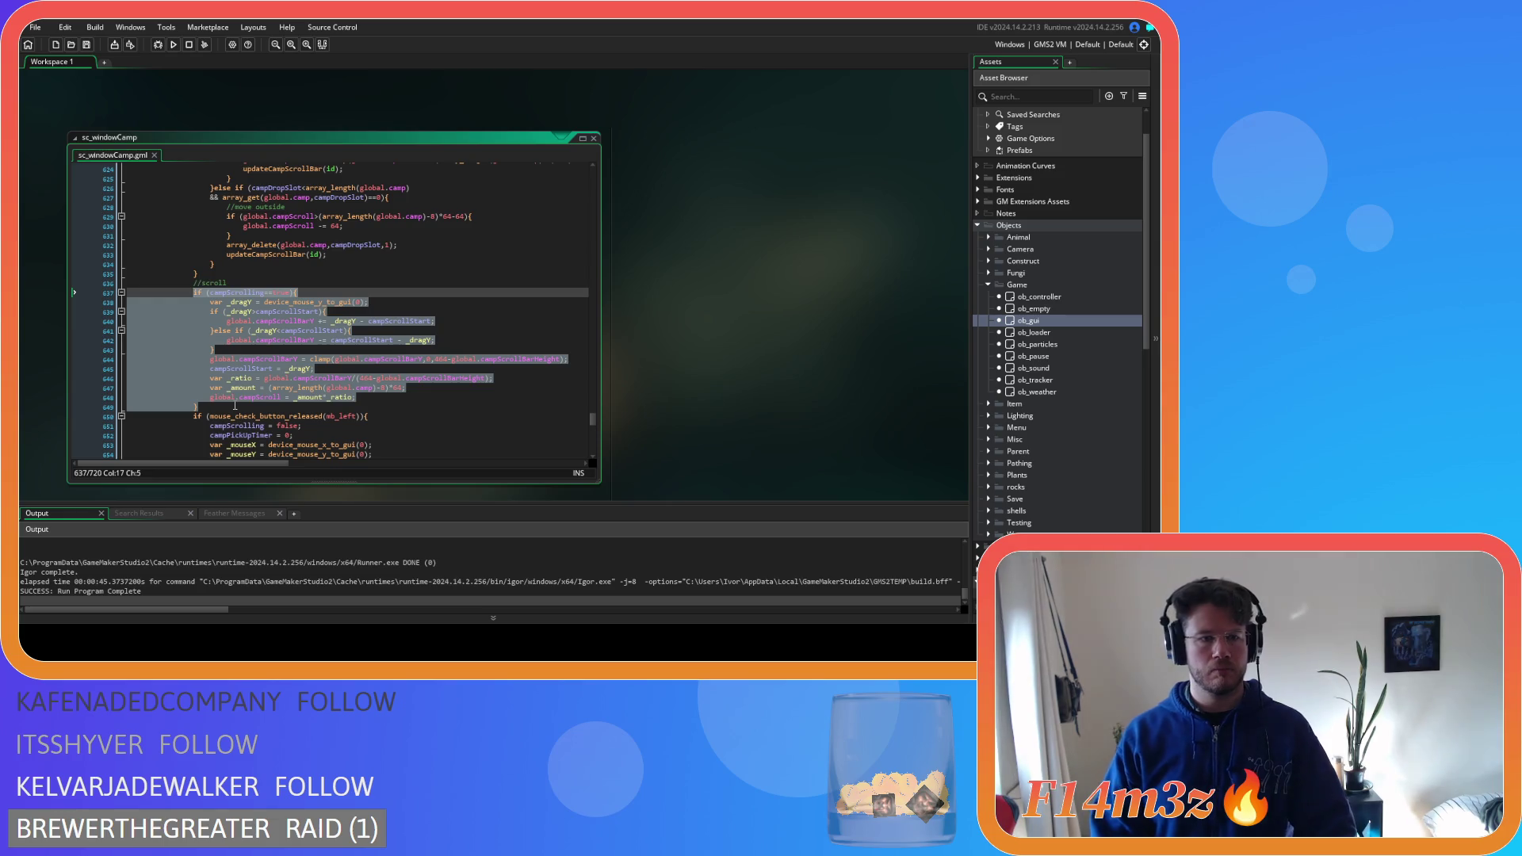
{"action": "left_click", "coordinate": [218, 407]}
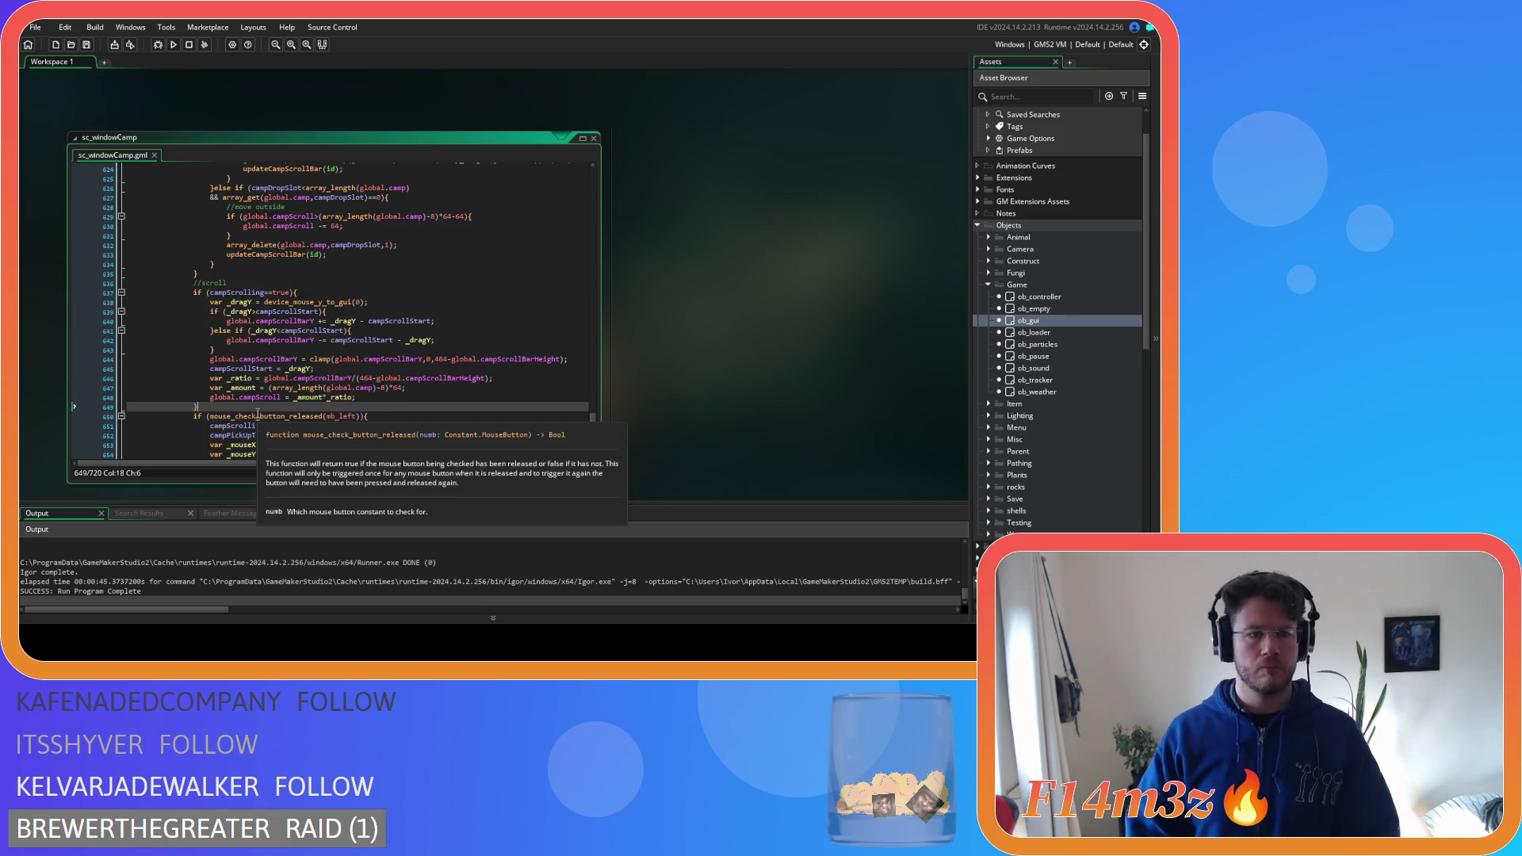
{"action": "type", "text": "else"}
{"action": "key", "text": "ctrl+v"}
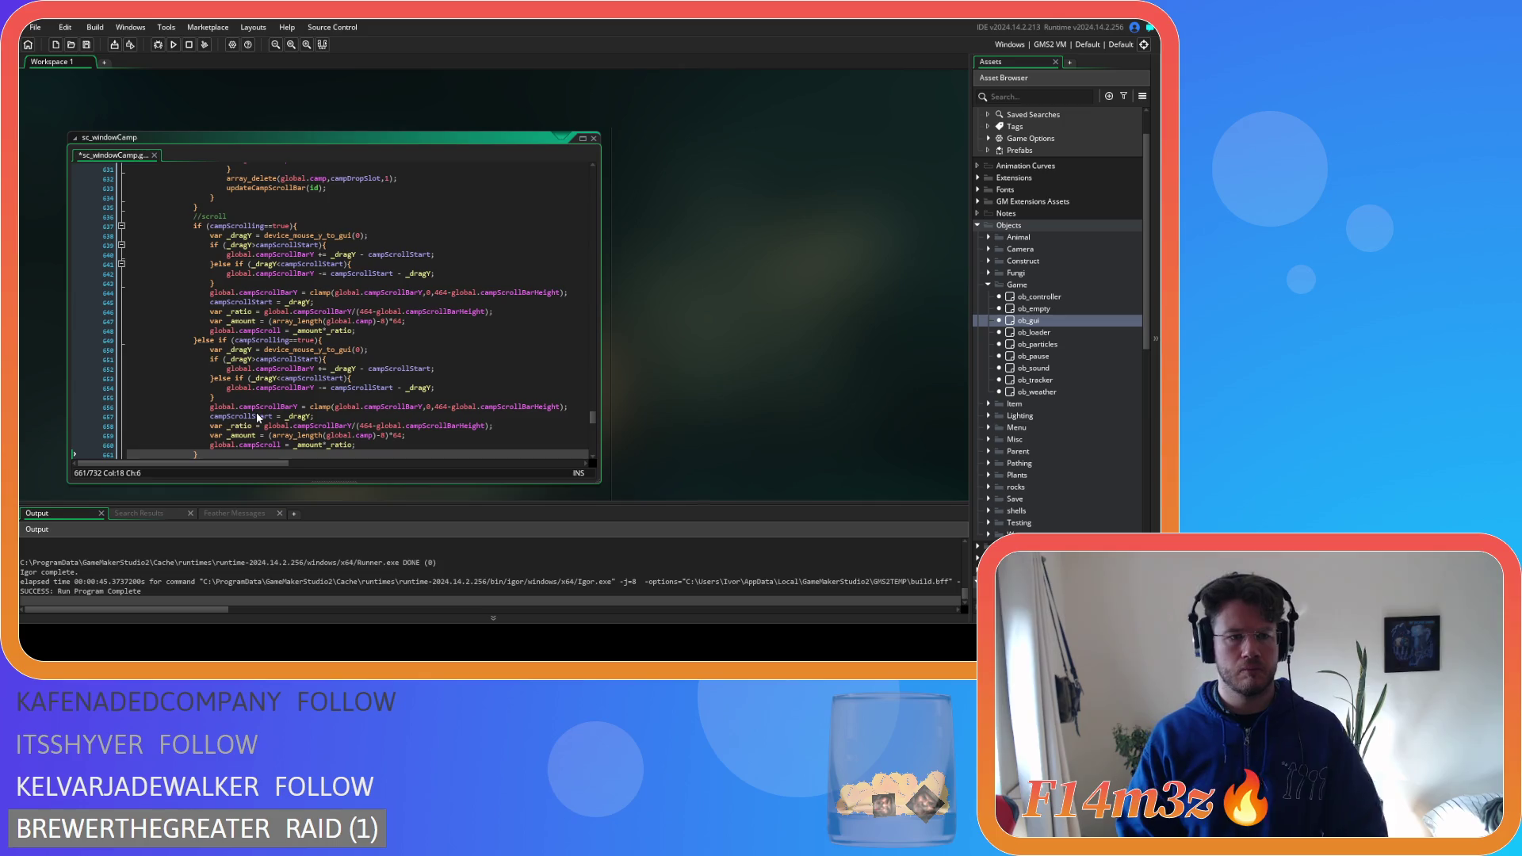
{"action": "left_click", "coordinate": [287, 245]}
{"action": "type", "text": "Small"}
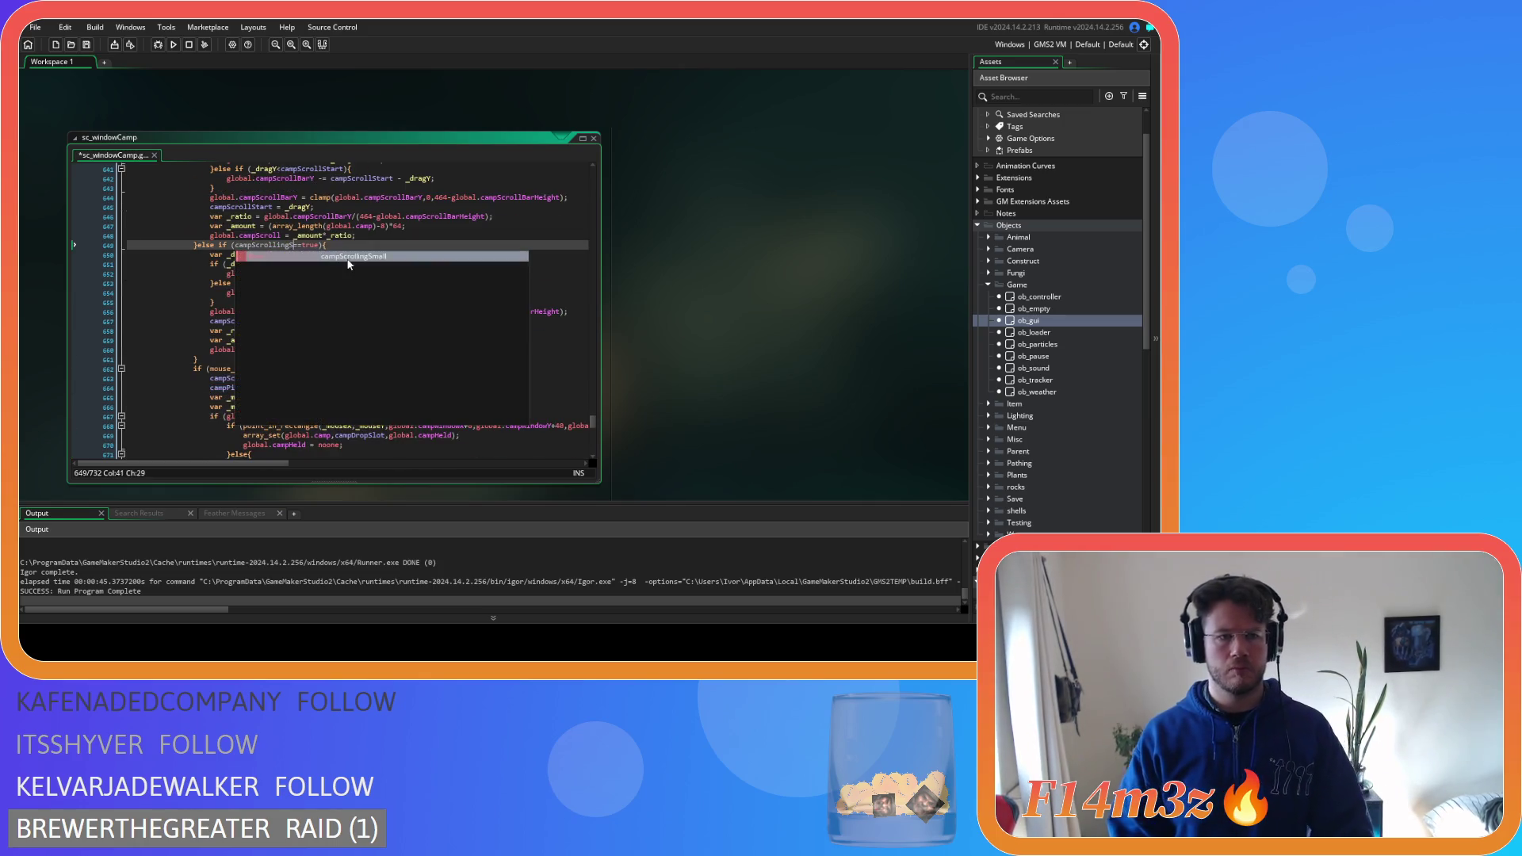
{"action": "key", "text": "ctrl+s"}
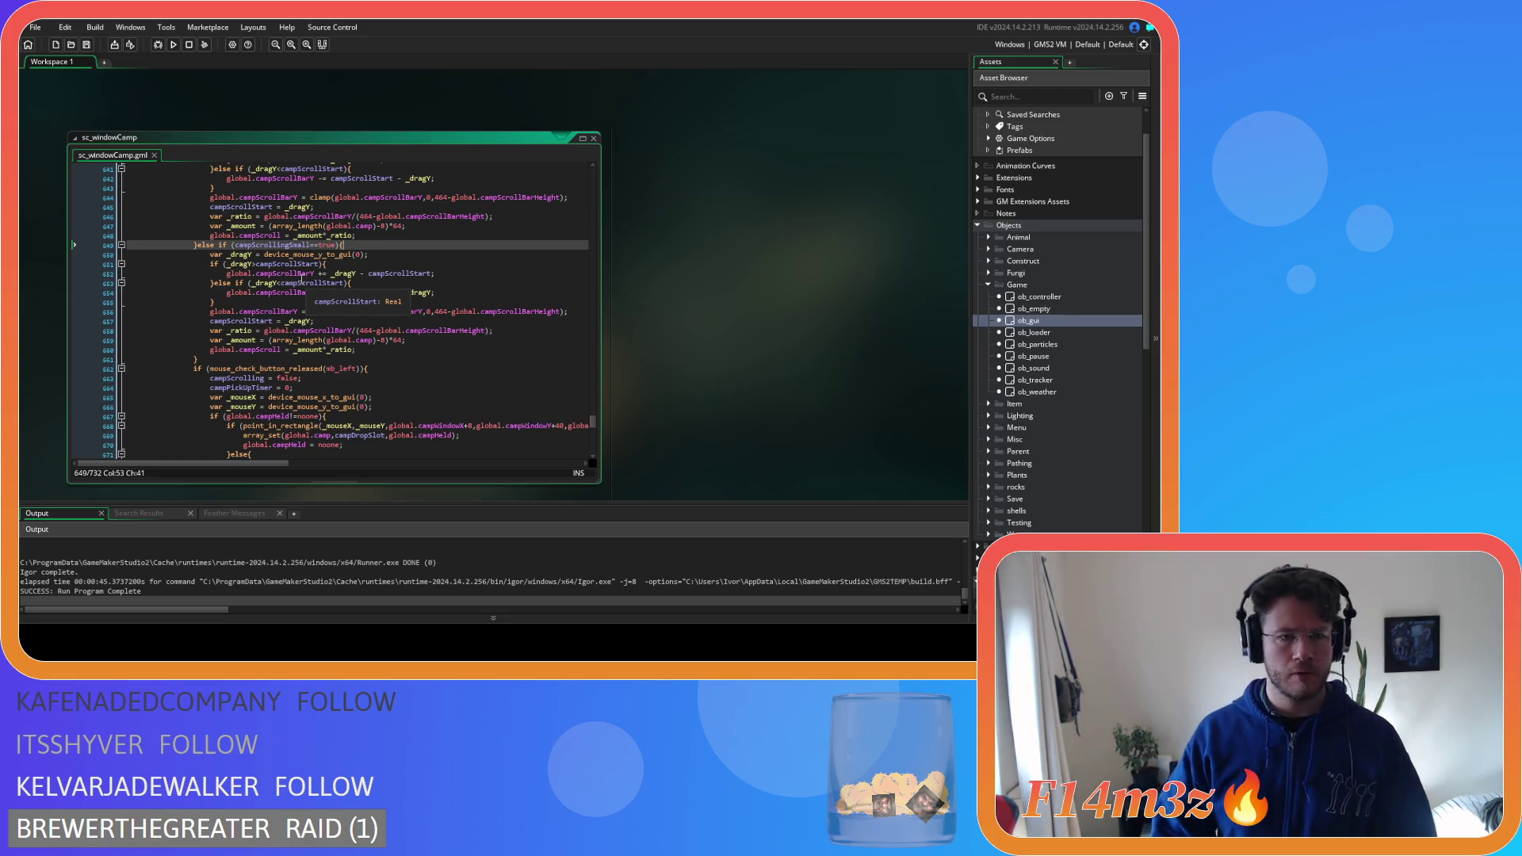
{"action": "scroll", "coordinate": [294, 279], "scroll_direction": "up", "scroll_amount": 1}
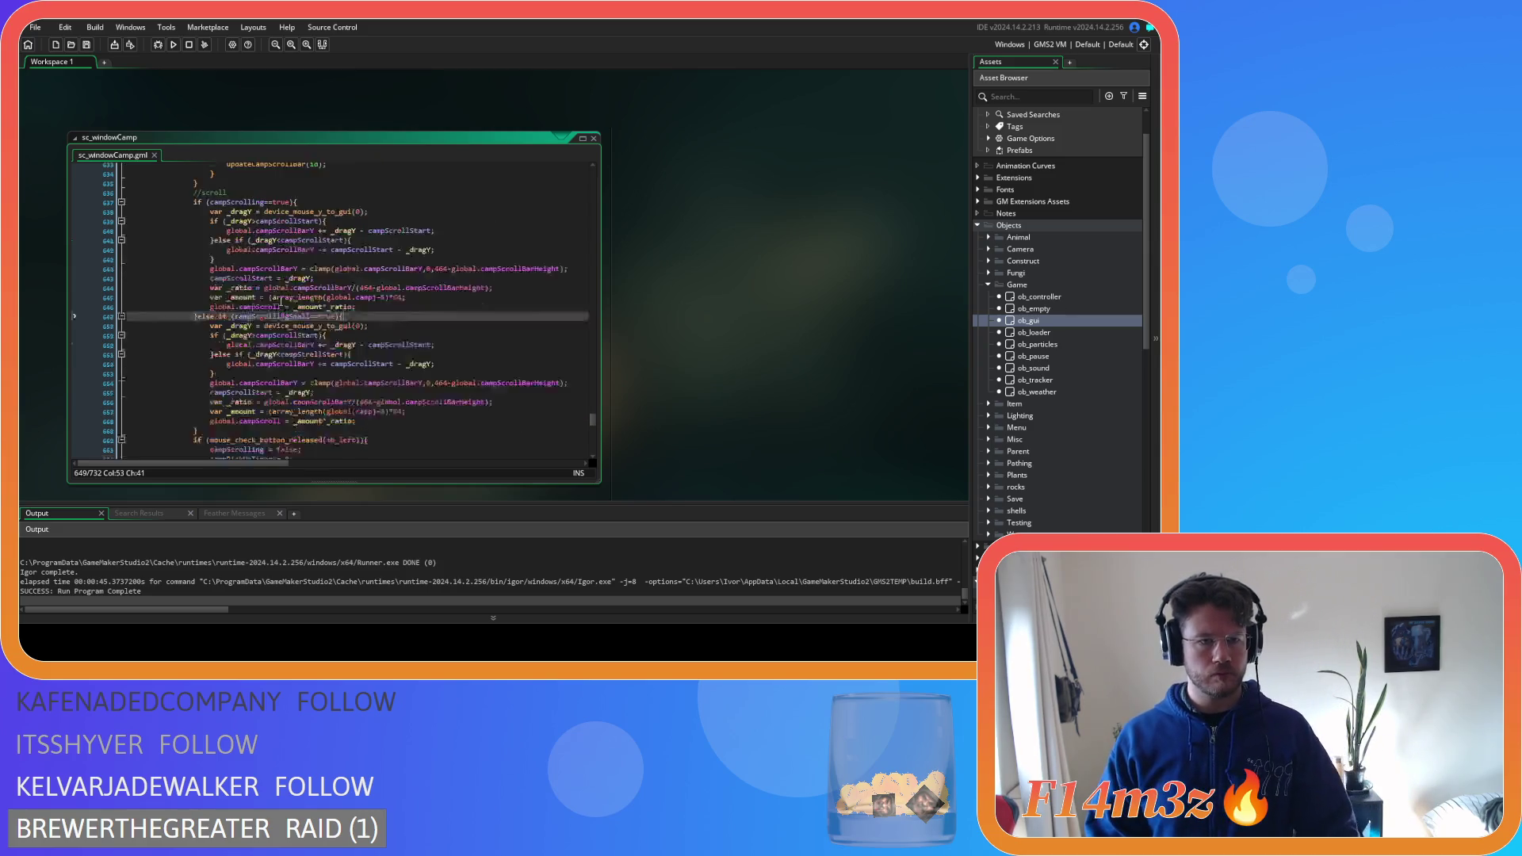
{"action": "scroll", "coordinate": [335, 367], "scroll_direction": "up", "scroll_amount": 2}
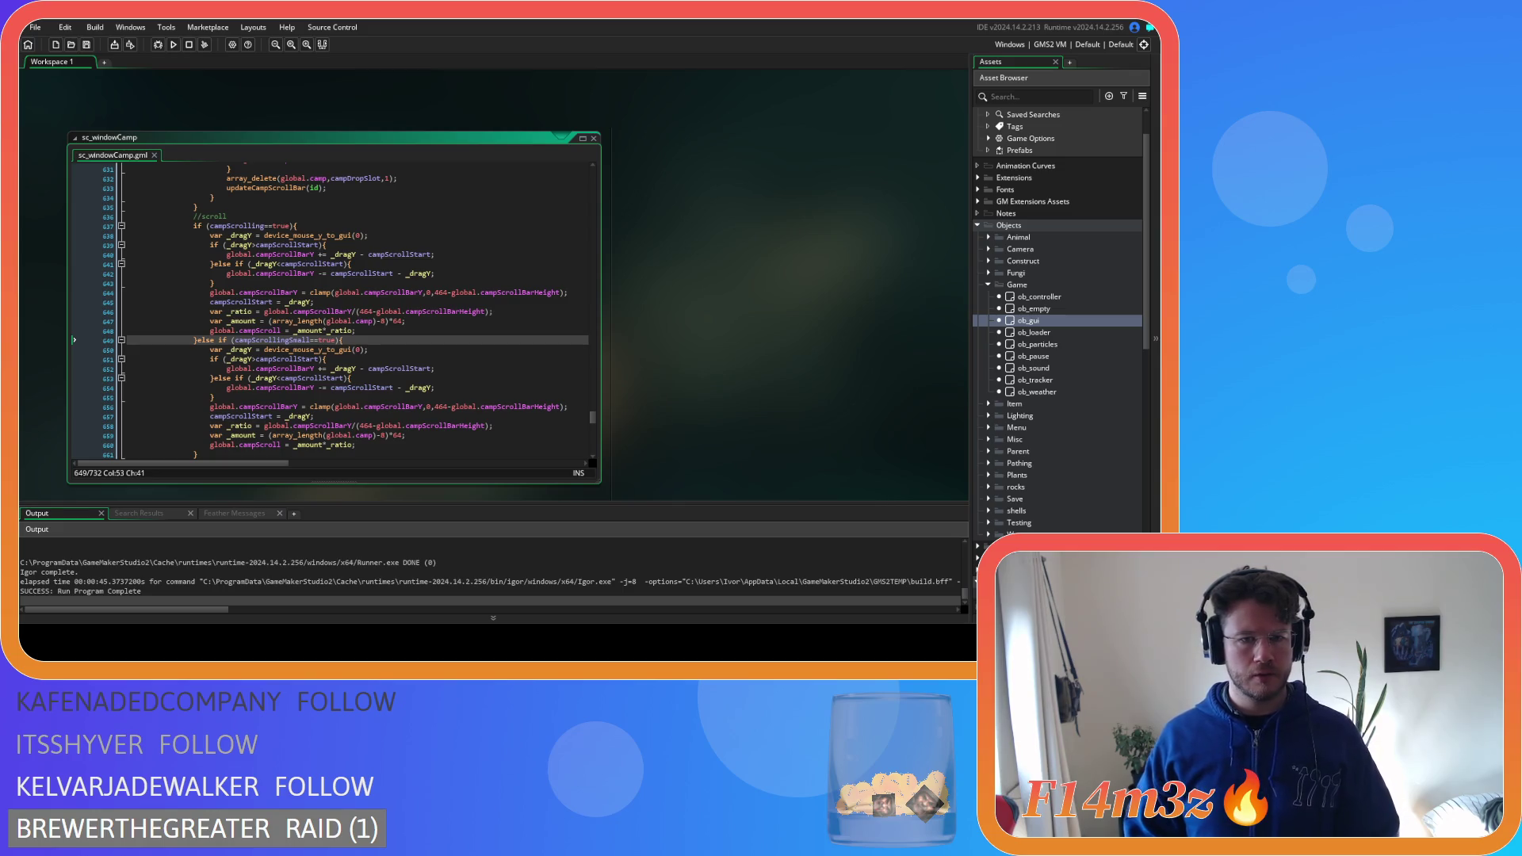
{"action": "mouse_move", "coordinate": [341, 387]}
{"action": "left_click", "coordinate": [359, 349]}
{"action": "scroll", "coordinate": [406, 363], "scroll_direction": "down", "scroll_amount": 2}
{"action": "scroll", "coordinate": [406, 364], "scroll_direction": "down", "scroll_amount": 1}
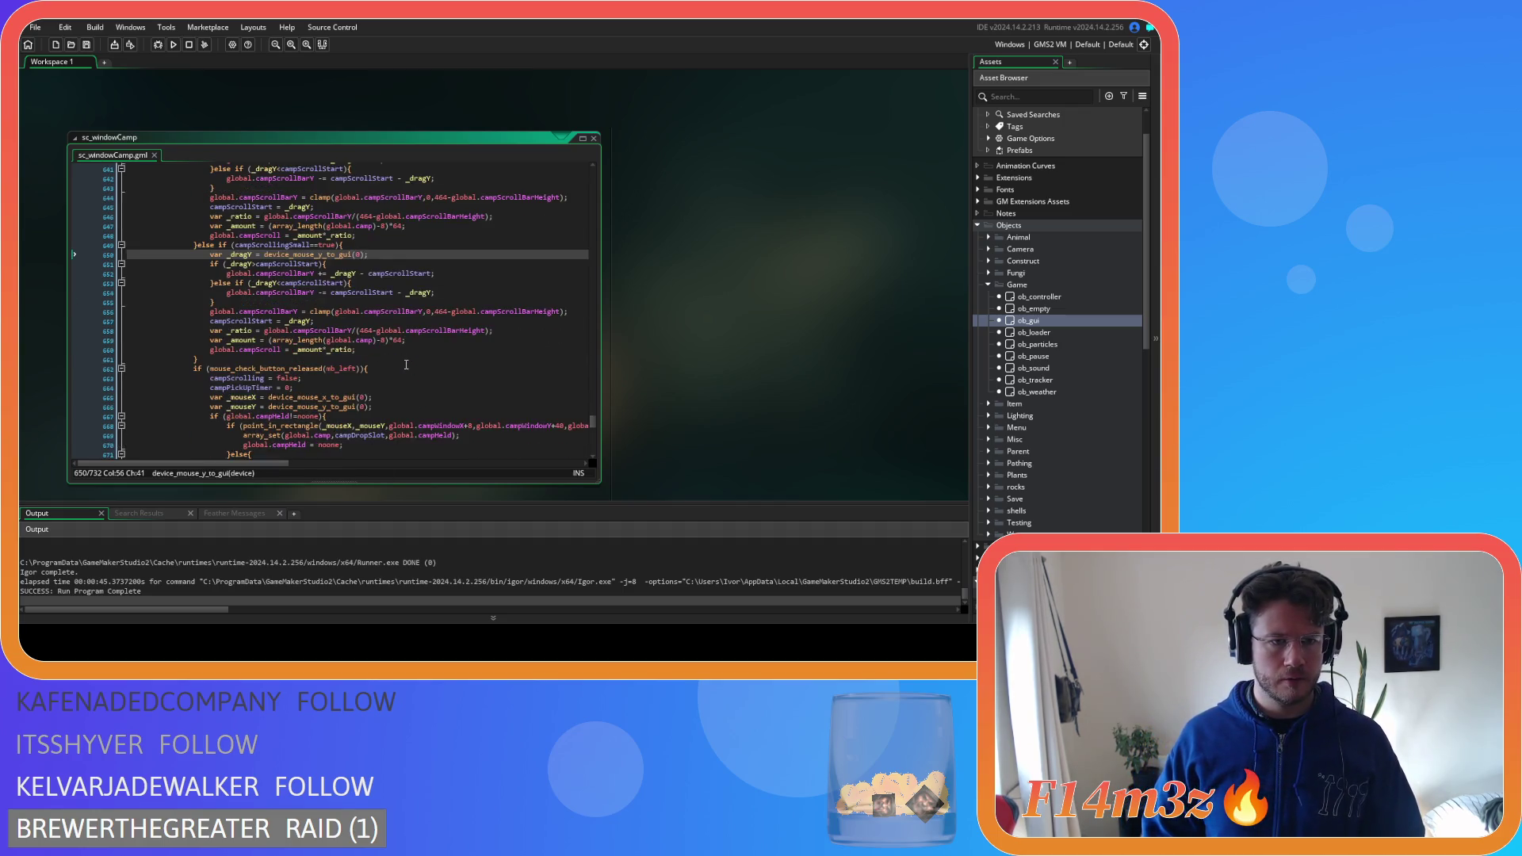
Replace every campScrollStart in the new branch with campScrollSmallStart and save
{"action": "key", "text": "Down"}
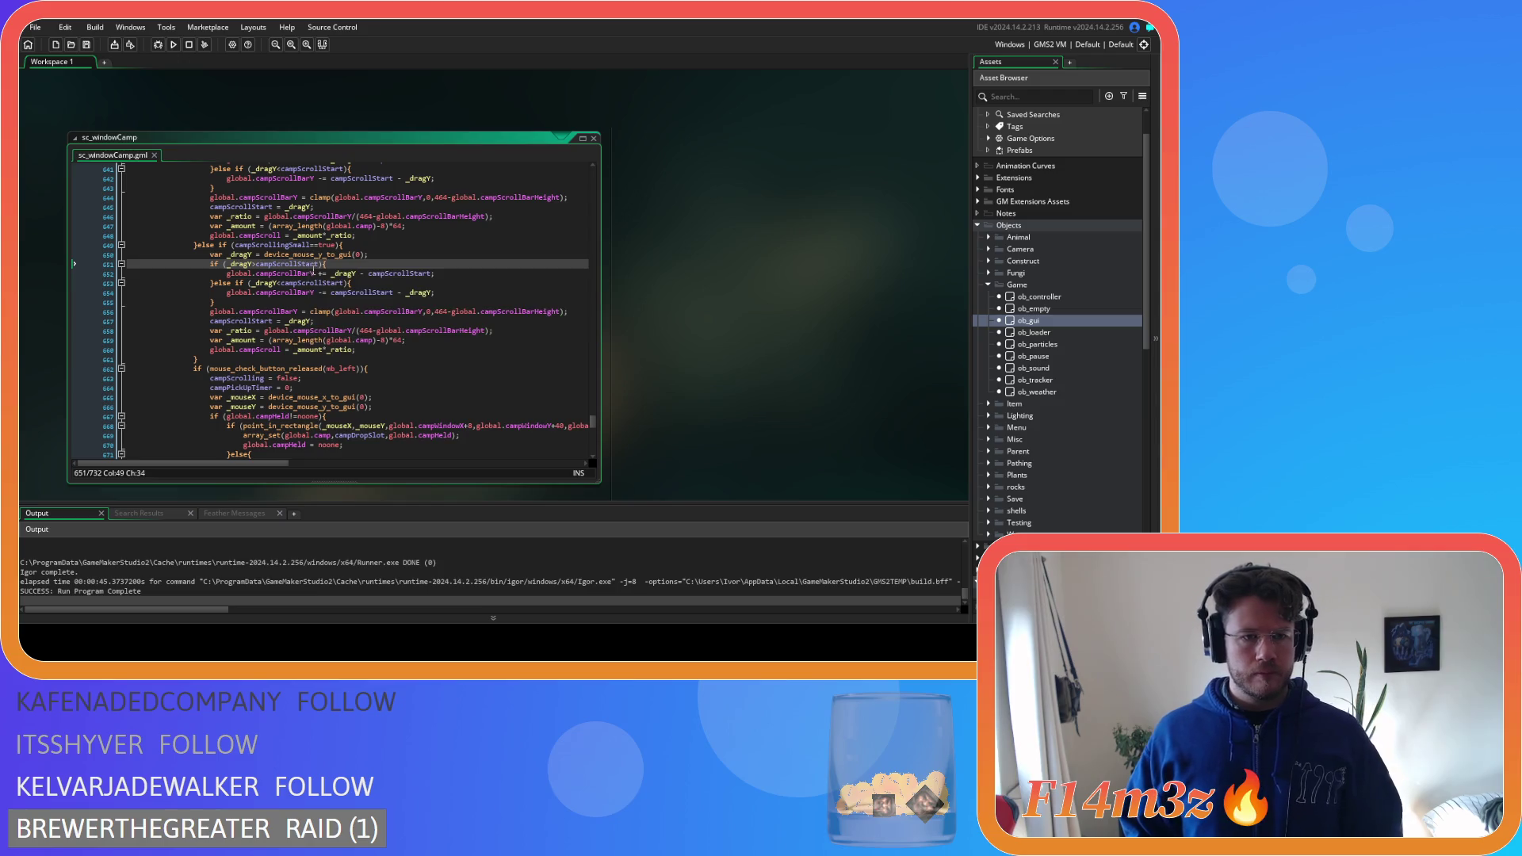
{"action": "left_click", "coordinate": [298, 265]}
{"action": "type", "text": "Small"}
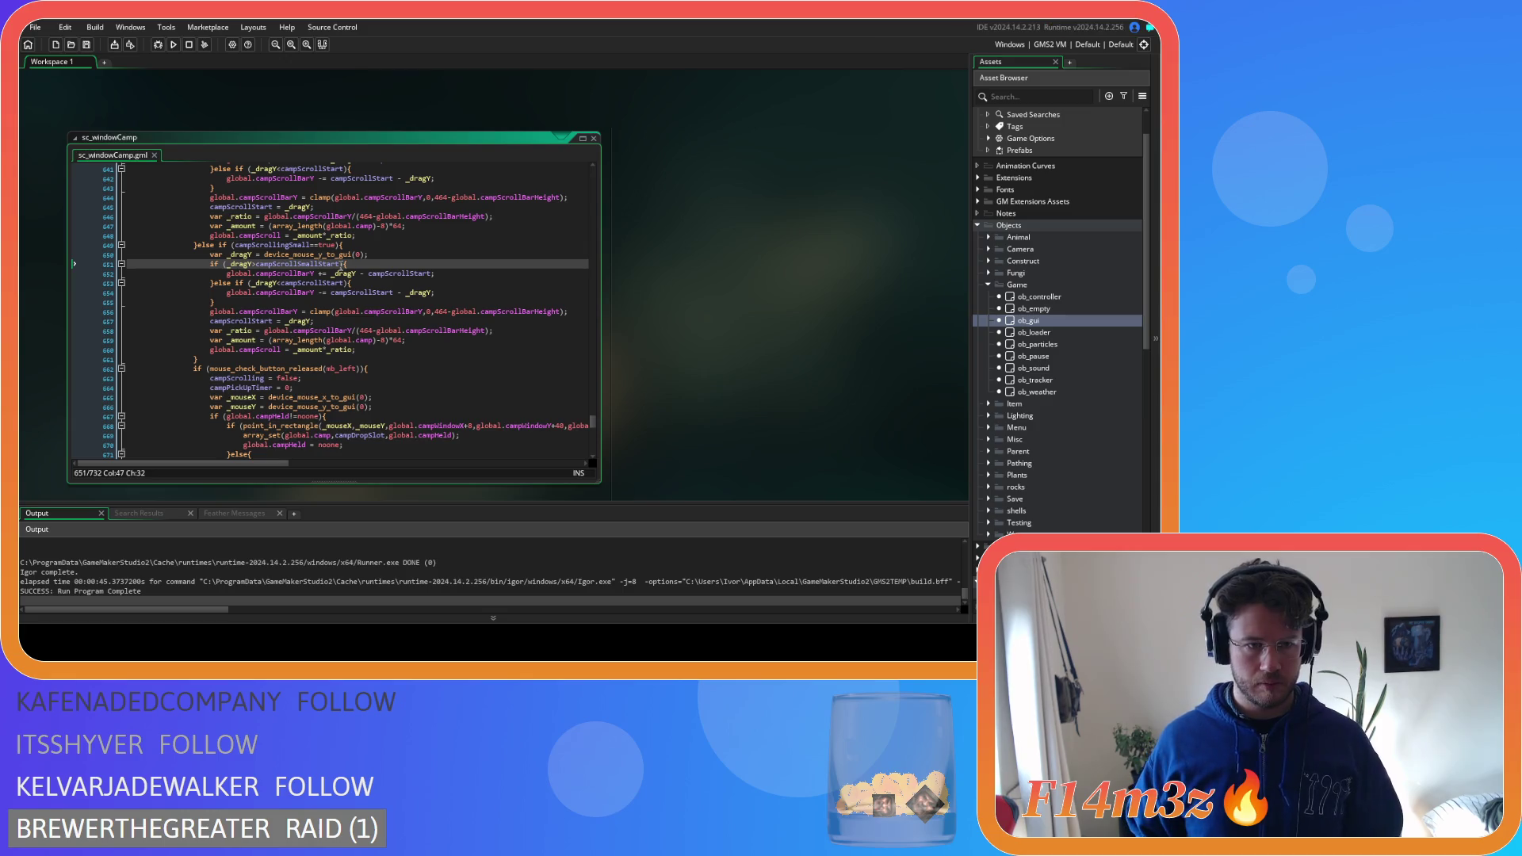
{"action": "double_click", "coordinate": [336, 264]}
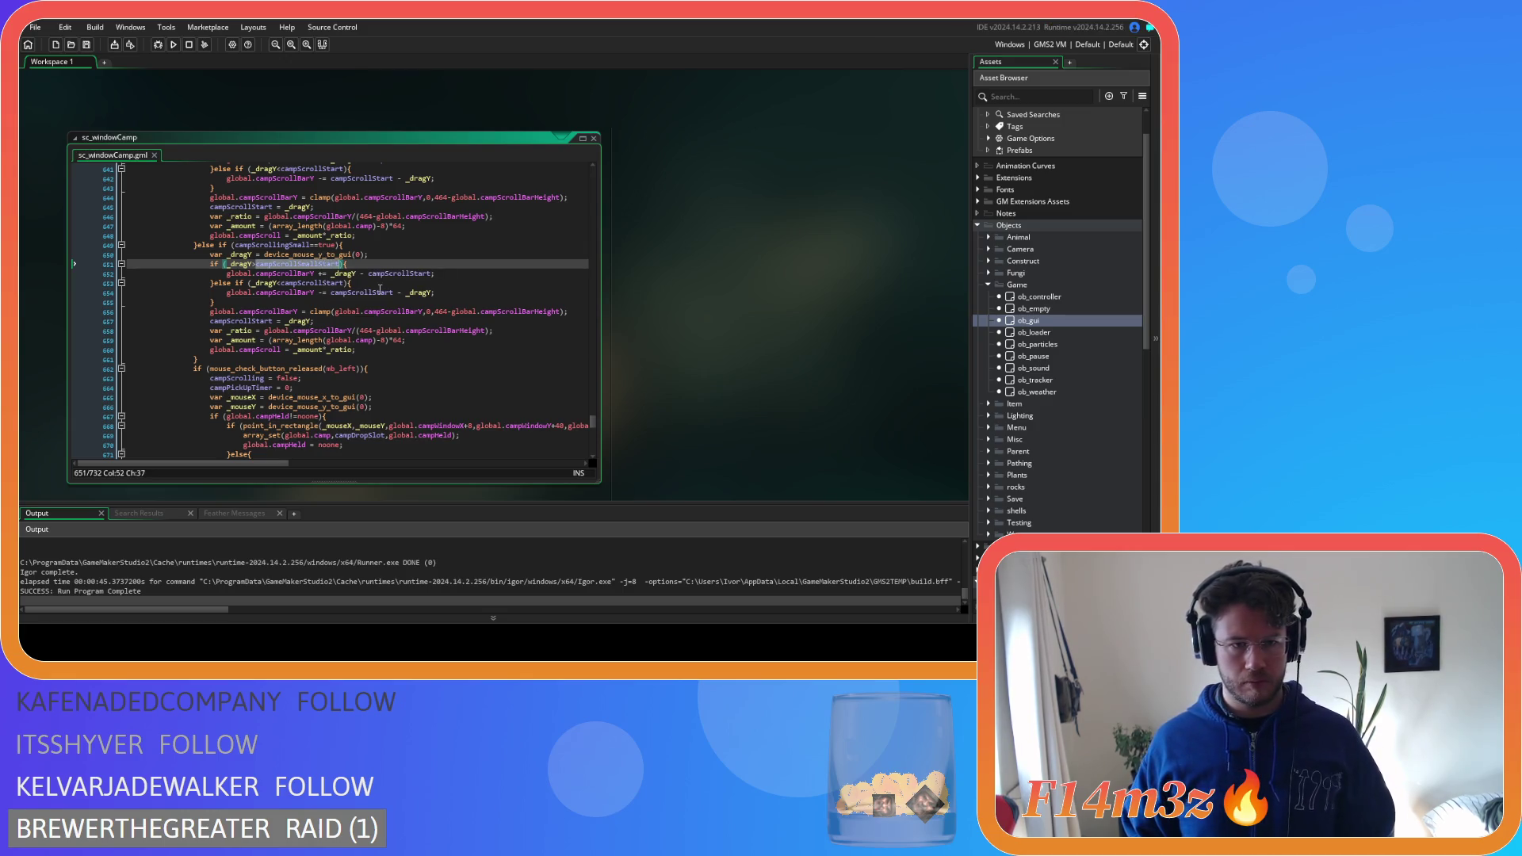
{"action": "key", "text": "ctrl+c"}
{"action": "double_click", "coordinate": [400, 273]}
{"action": "key", "text": "ctrl+v"}
{"action": "left_click", "coordinate": [362, 292]}
{"action": "double_click", "coordinate": [361, 292]}
{"action": "key", "text": "ctrl+v"}
{"action": "double_click", "coordinate": [242, 321]}
{"action": "key", "text": "ctrl+v"}
{"action": "key", "text": "ctrl+s"}
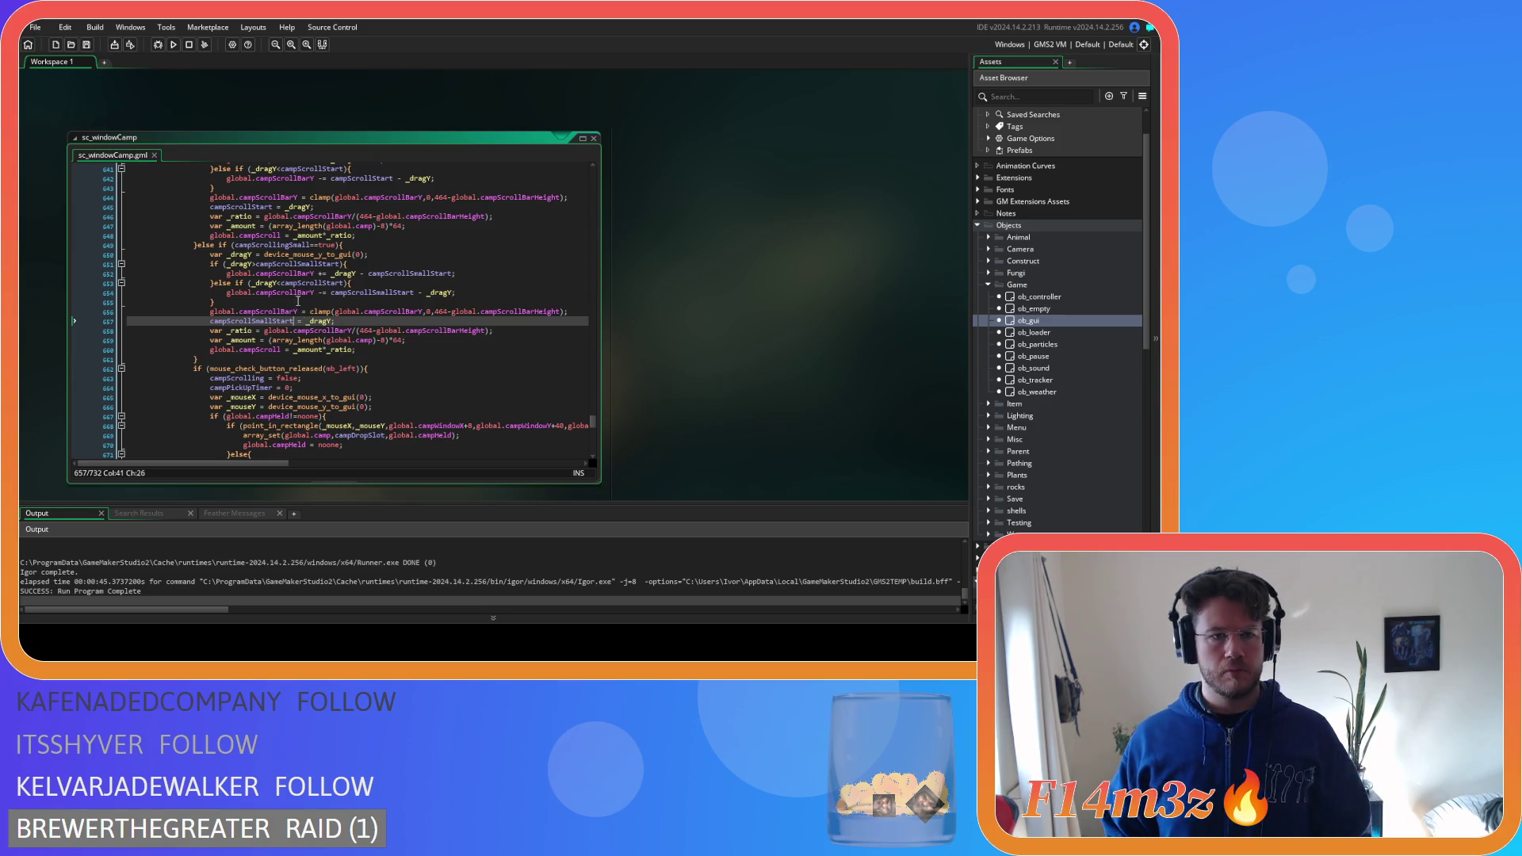
Insert Small into campScrollBarY on lines 652 and 654 and in the clamp call
{"action": "left_click", "coordinate": [310, 274]}
{"action": "type", "text": "Small"}
{"action": "key", "text": "shift+Left"}
{"action": "key", "text": "shift+Left"}
{"action": "key", "text": "shift+Left"}
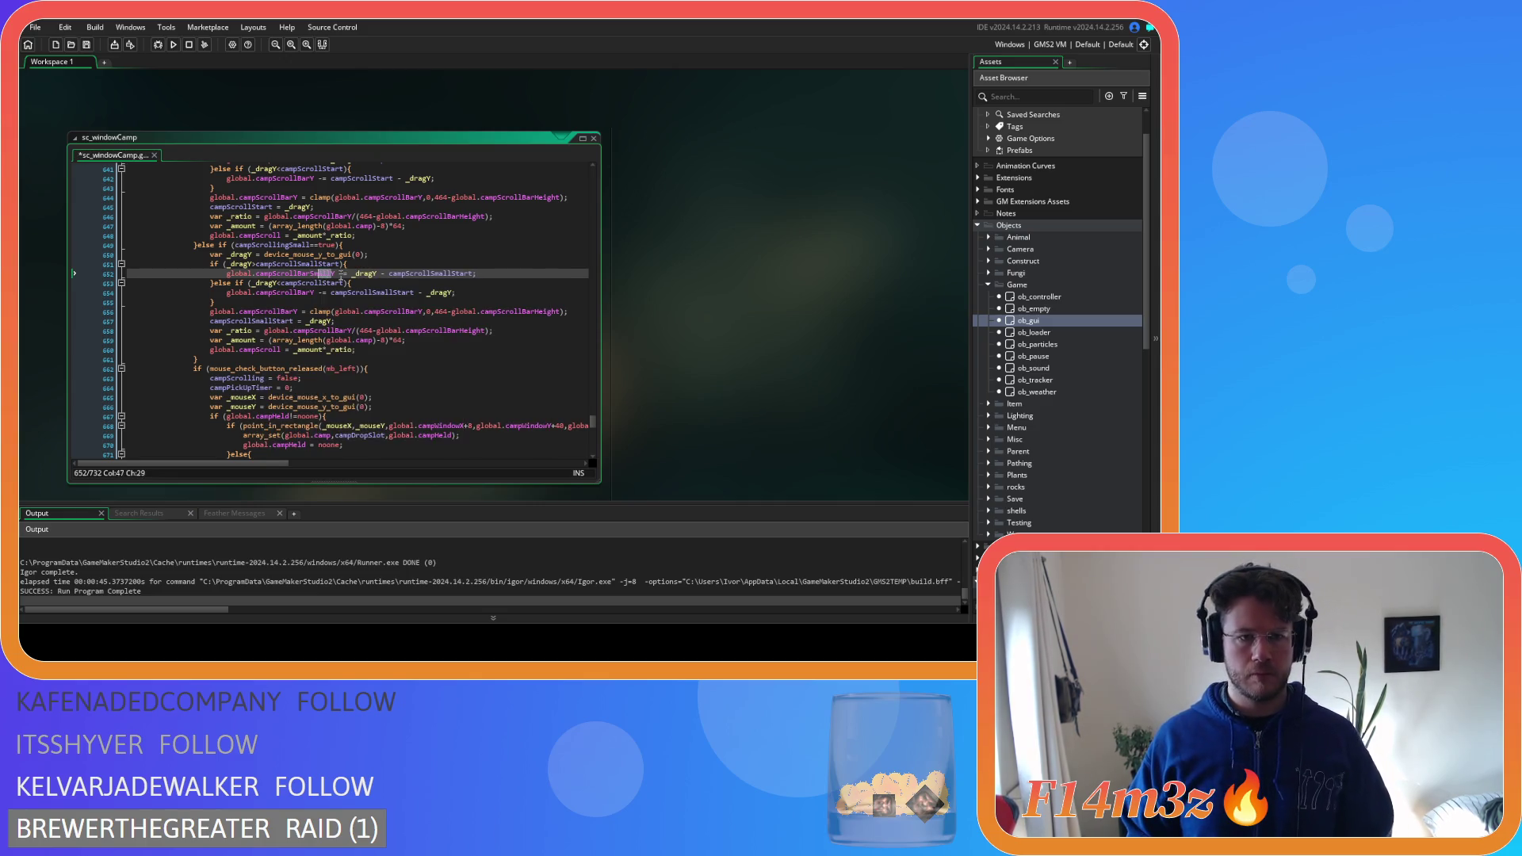
{"action": "left_click", "coordinate": [310, 292]}
{"action": "key", "text": "ctrl+v"}
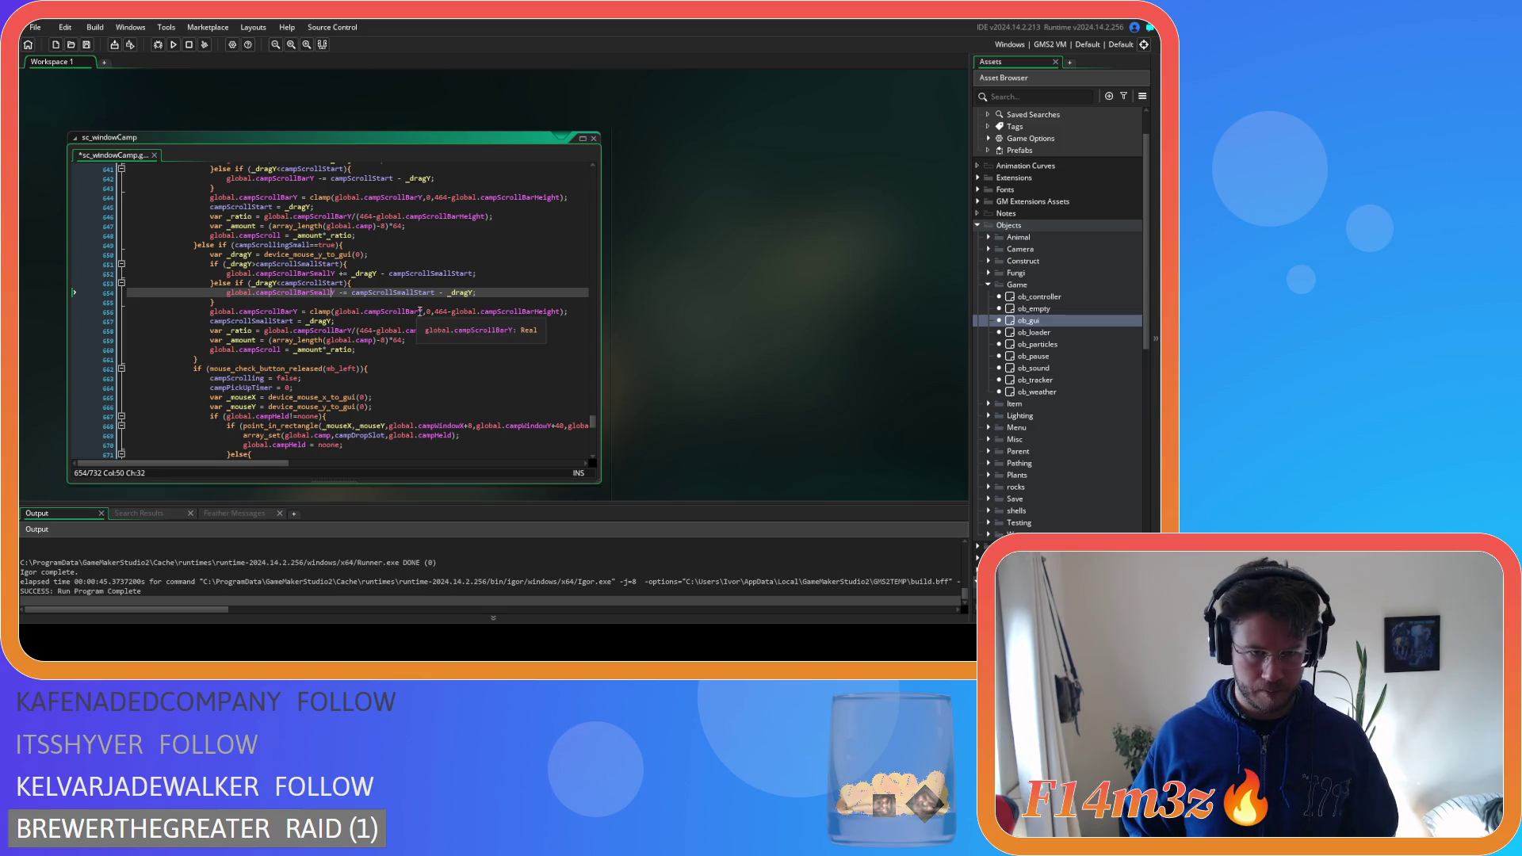
{"action": "left_click", "coordinate": [420, 311]}
{"action": "key", "text": "ctrl+v"}
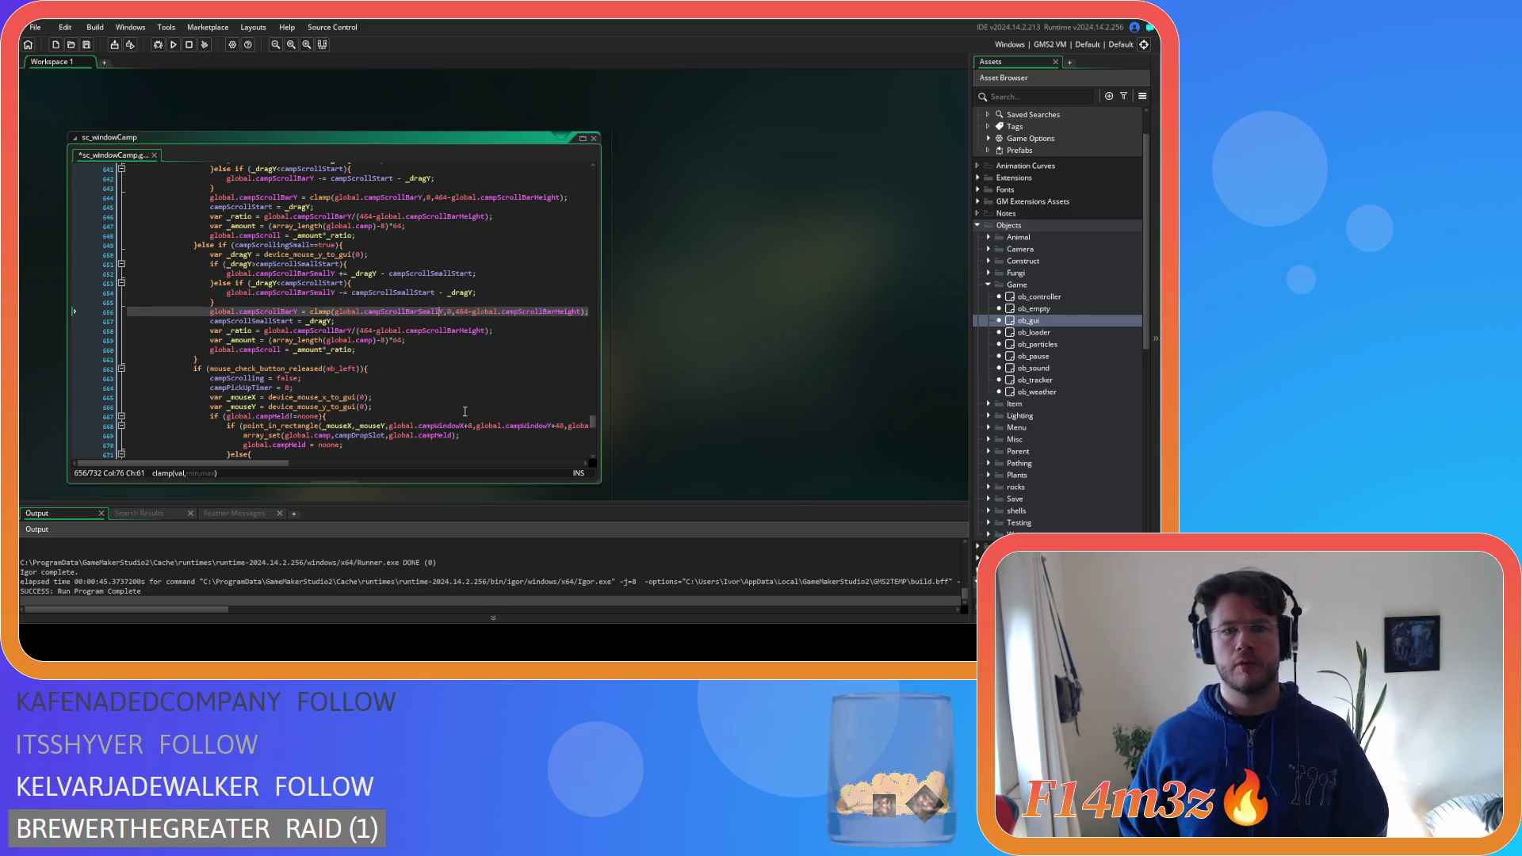
{"action": "key", "text": "ctrl+Right"}
{"action": "key", "text": "ctrl+Right"}
{"action": "key", "text": "ctrl+Right"}
{"action": "type", "text": "Small"}
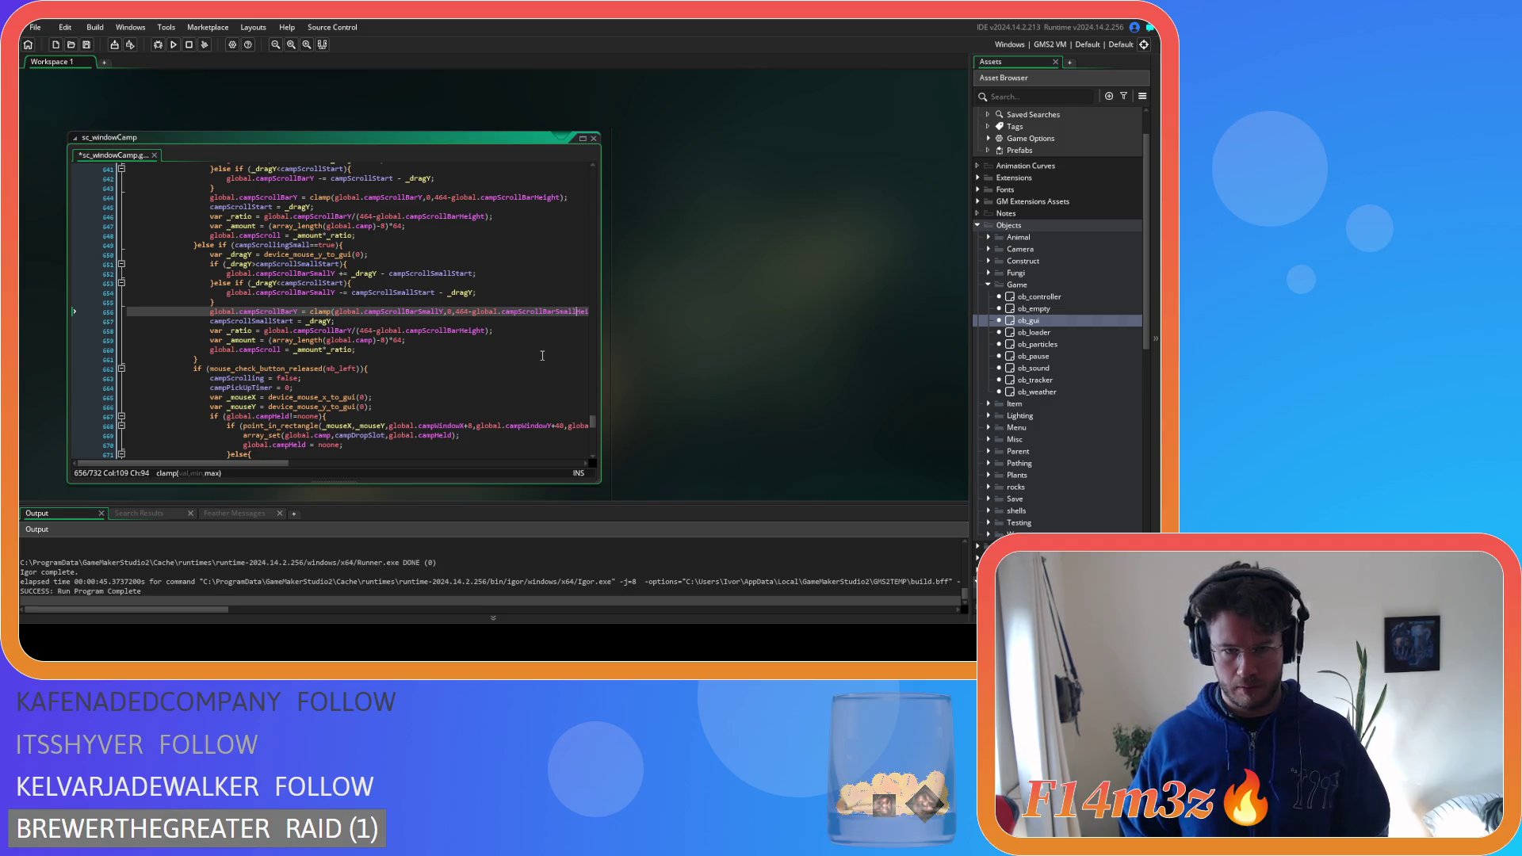
{"action": "left_click_drag", "start_coordinate": [249, 465], "coordinate": [276, 471]}
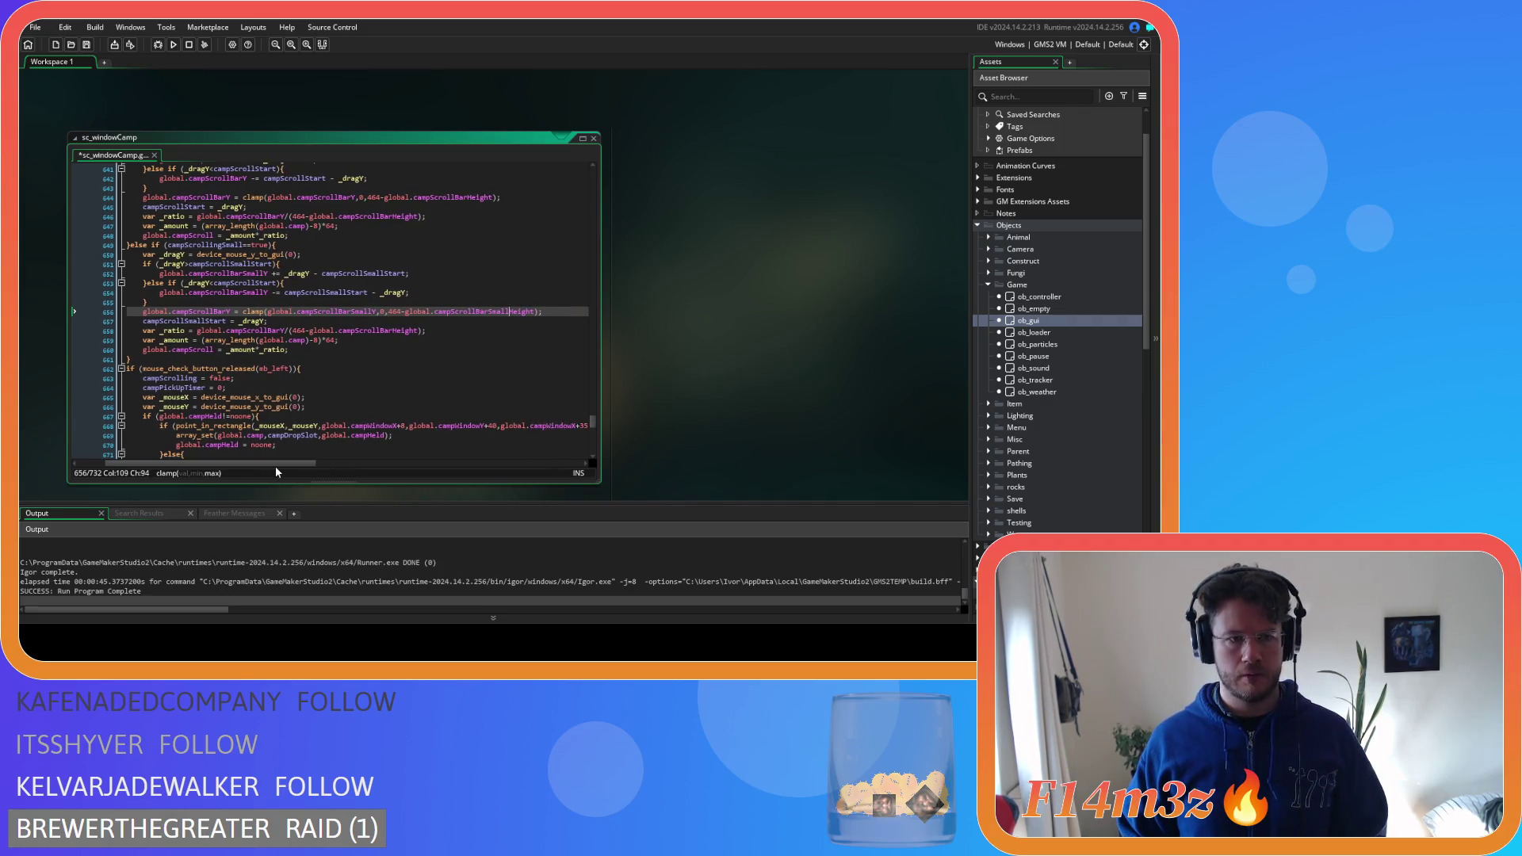
Use campScrollBarSmallY on lines 656 and 658, change the 464 track length to 167, and save
{"action": "left_click", "coordinate": [228, 311]}
{"action": "type", "text": "Small"}
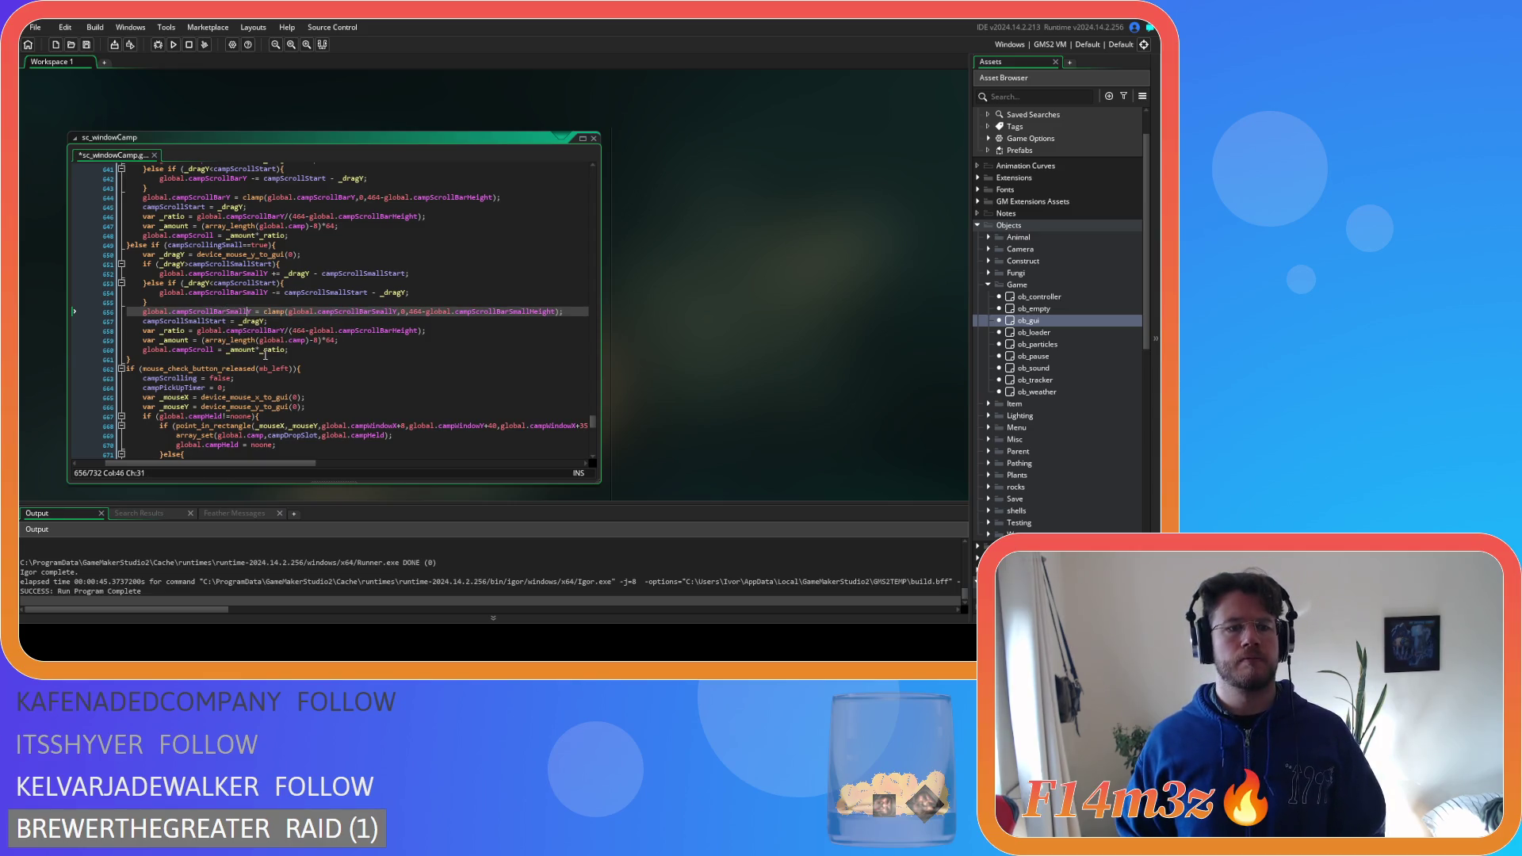
{"action": "left_click", "coordinate": [280, 331]}
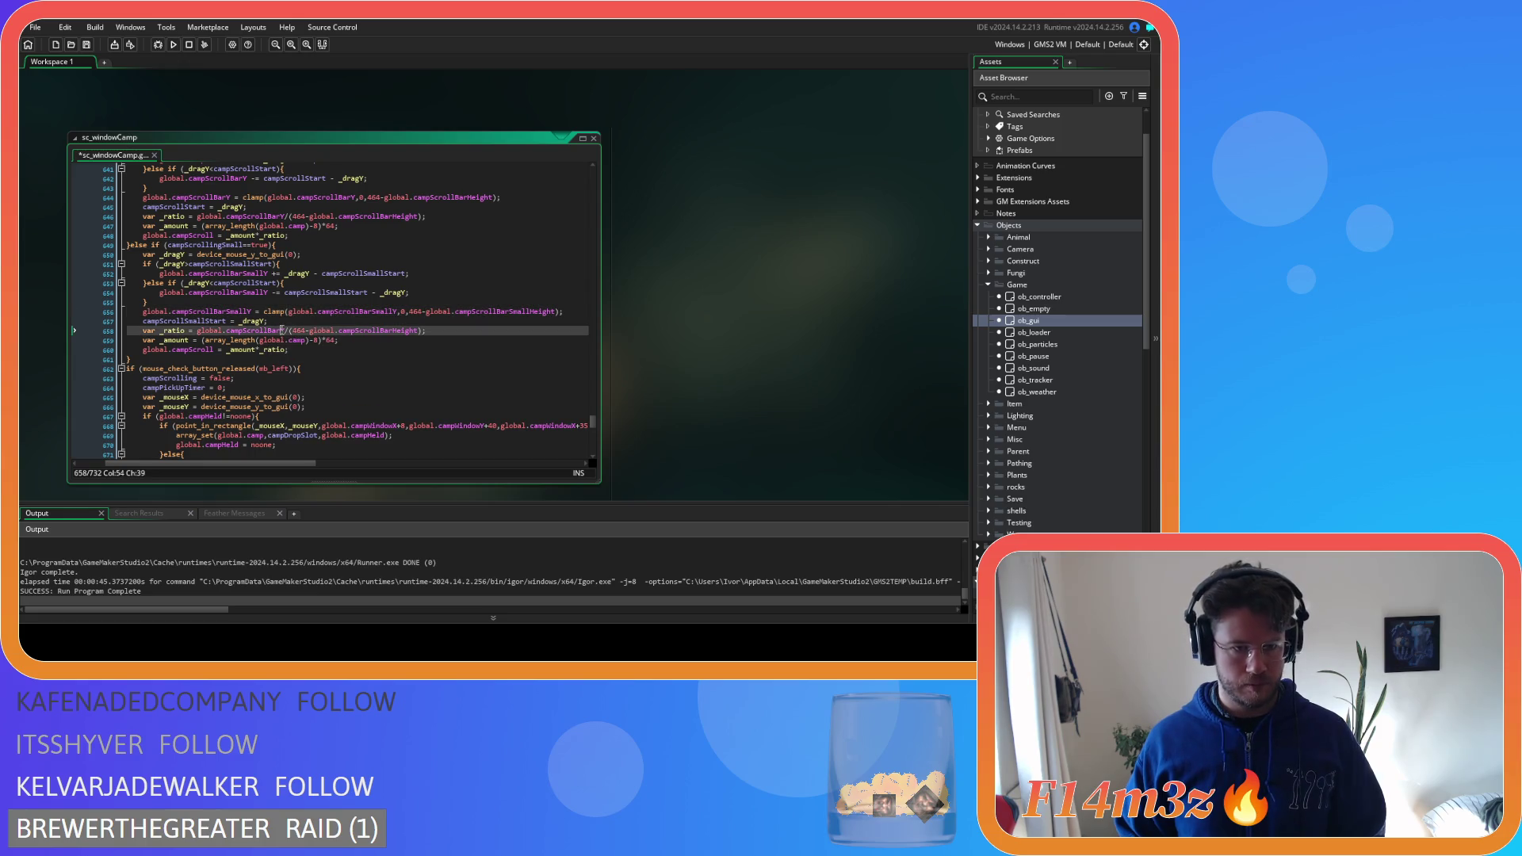
{"action": "type", "text": "Small"}
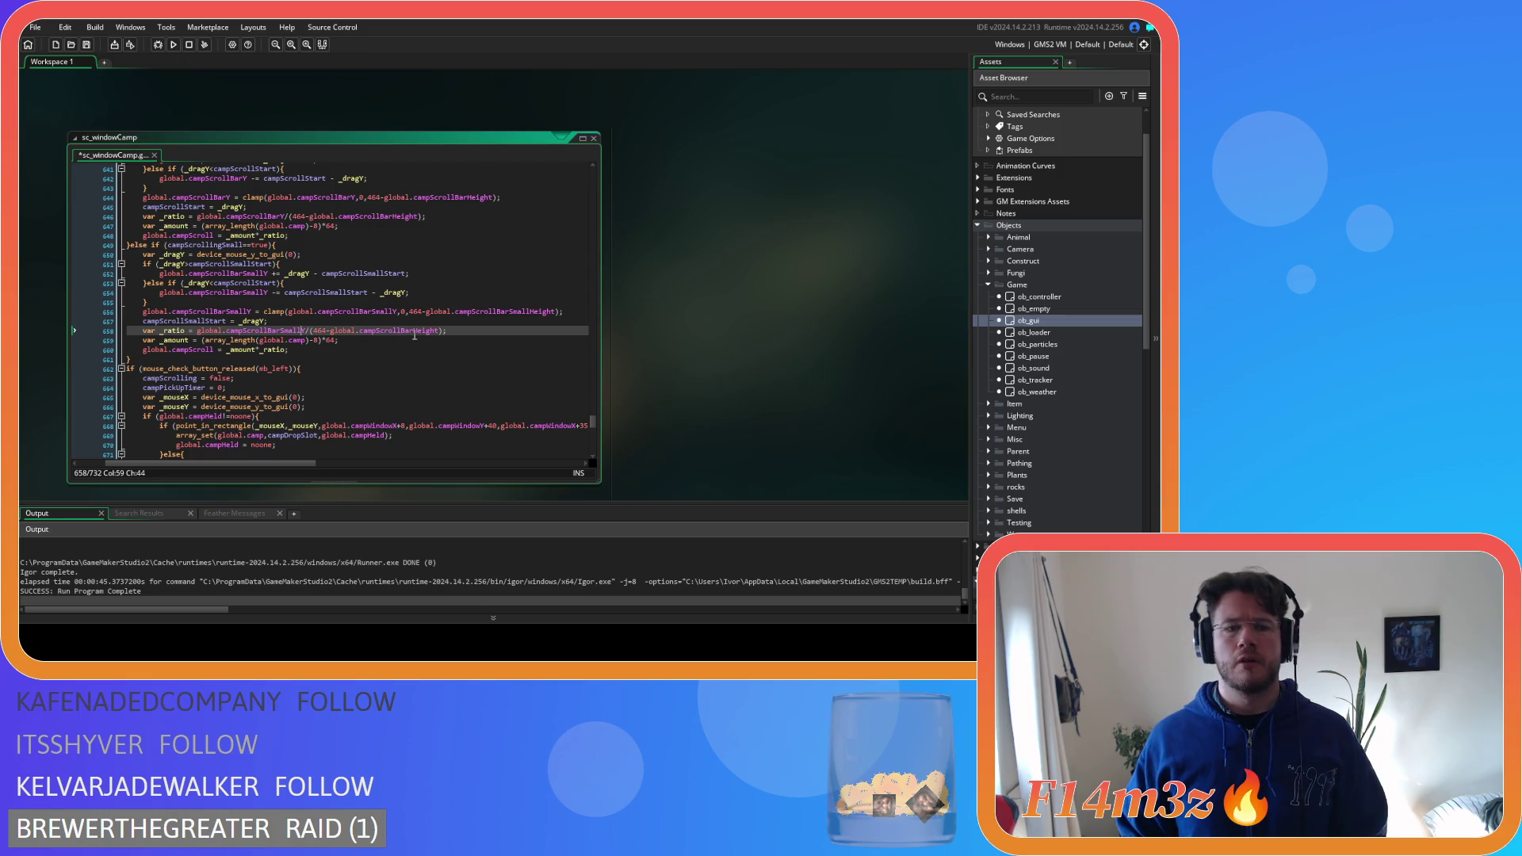
{"action": "type", "text": "Small"}
{"action": "double_click", "coordinate": [317, 331]}
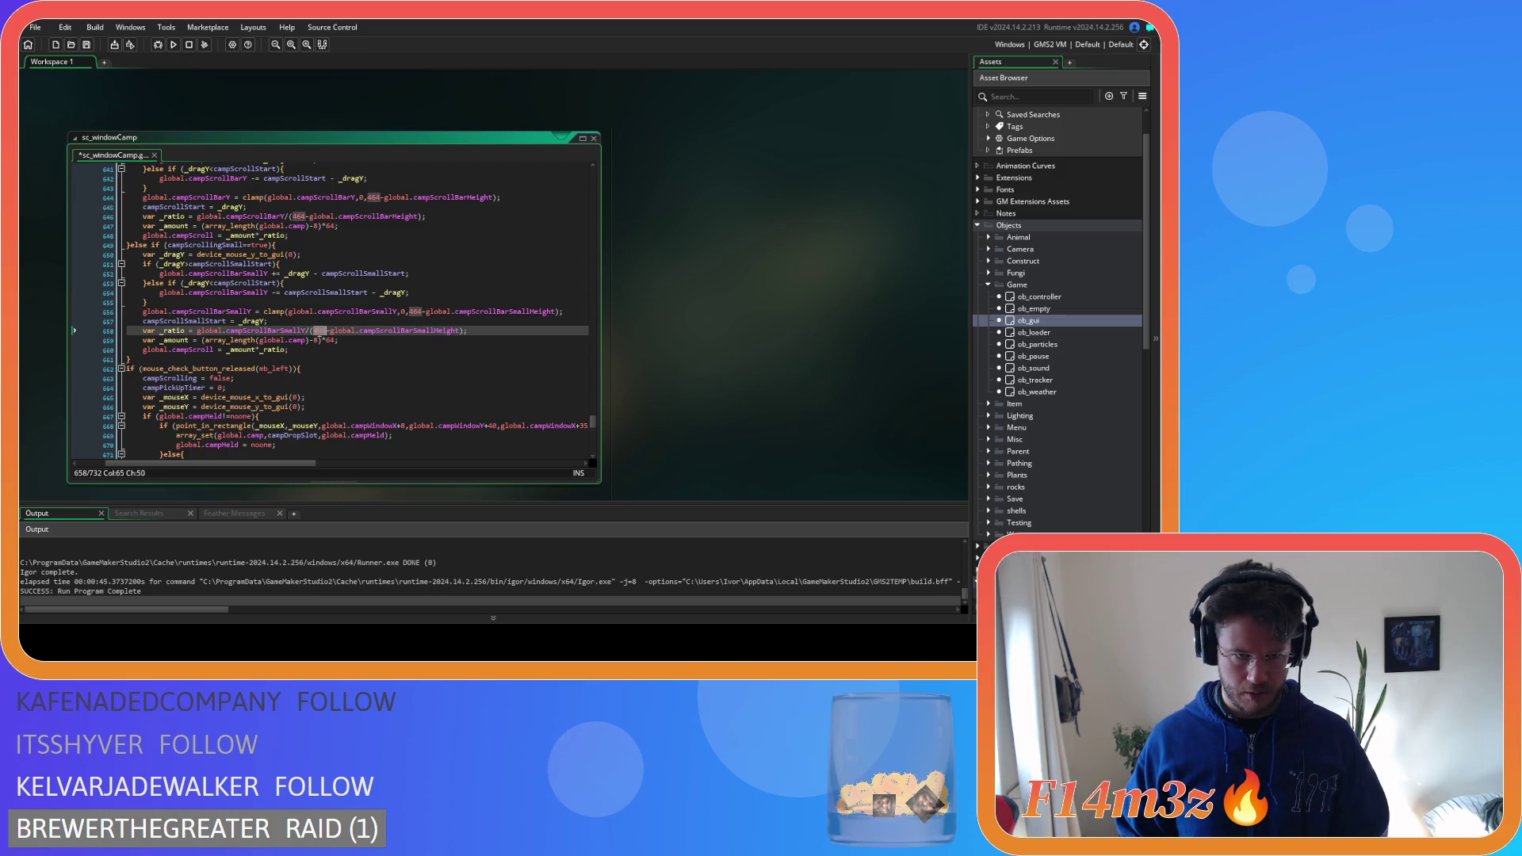
{"action": "type", "text": "16"}
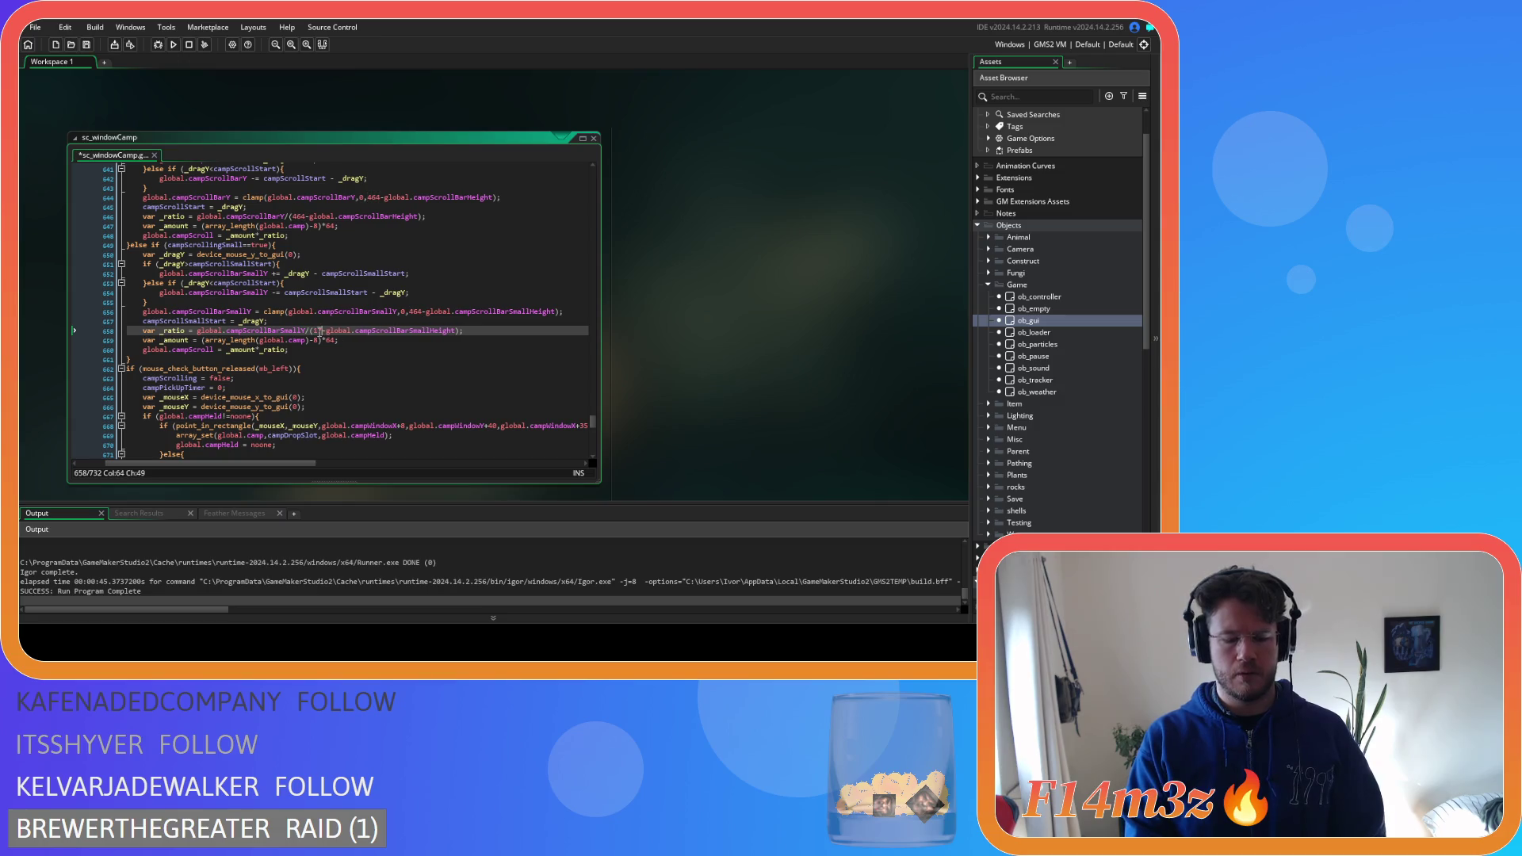
{"action": "type", "text": "7"}
{"action": "key", "text": "ctrl+s"}
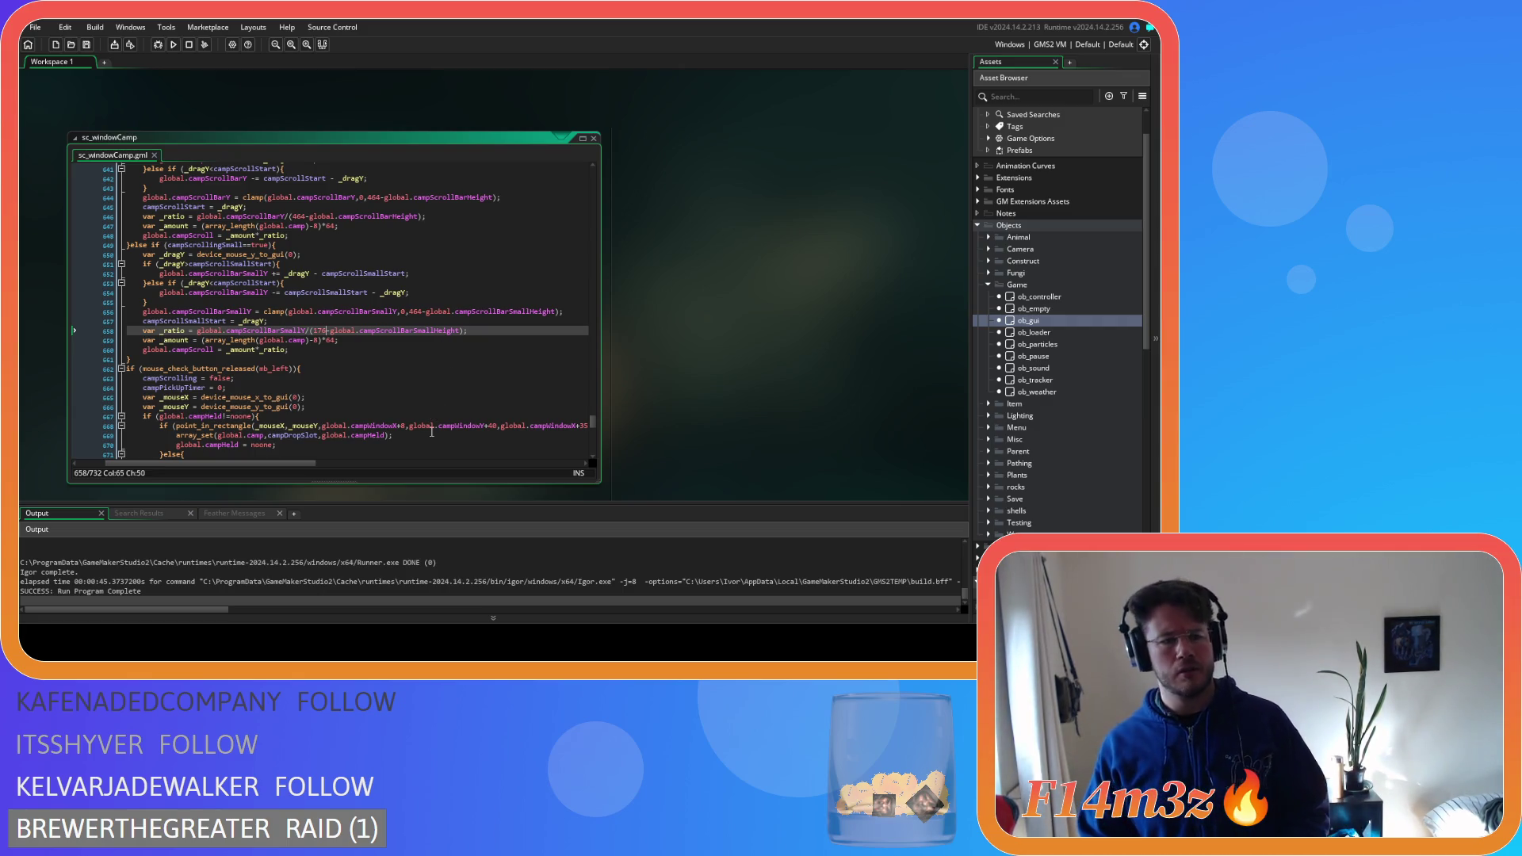
Make the small-scroll branch clamp campScrollBarSmallY and compute _ratio as campScrollBarSmallY/(176-campScrollBarSmallHeight)
{"action": "mouse_move", "coordinate": [260, 346]}
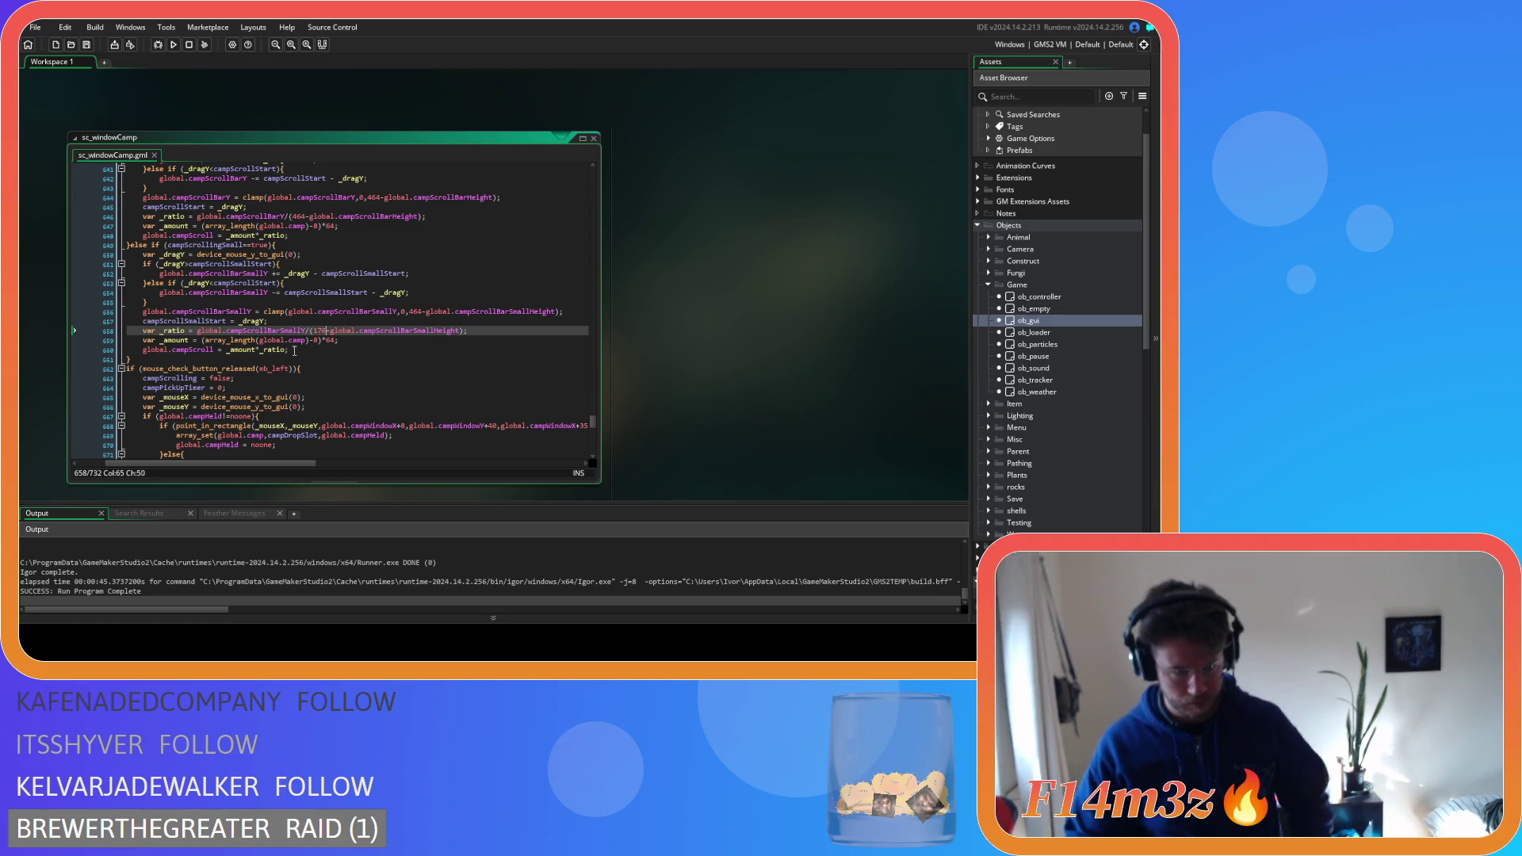
Rename global.campScroll to global.campScrollSmall in the small scroll branch
{"action": "mouse_move", "coordinate": [242, 342]}
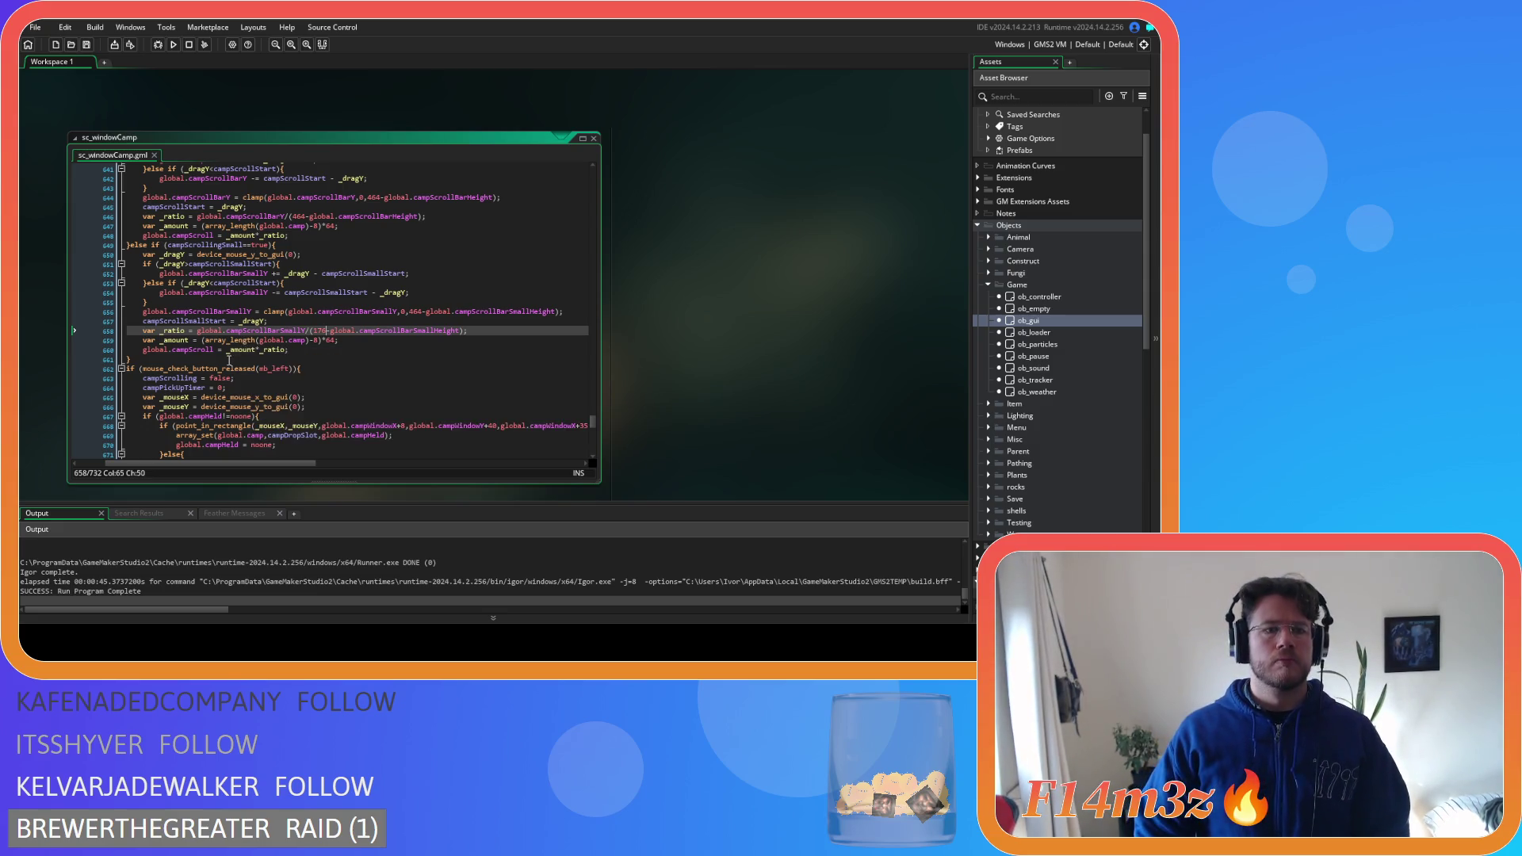
{"action": "left_click", "coordinate": [212, 350]}
{"action": "type", "text": "Small"}
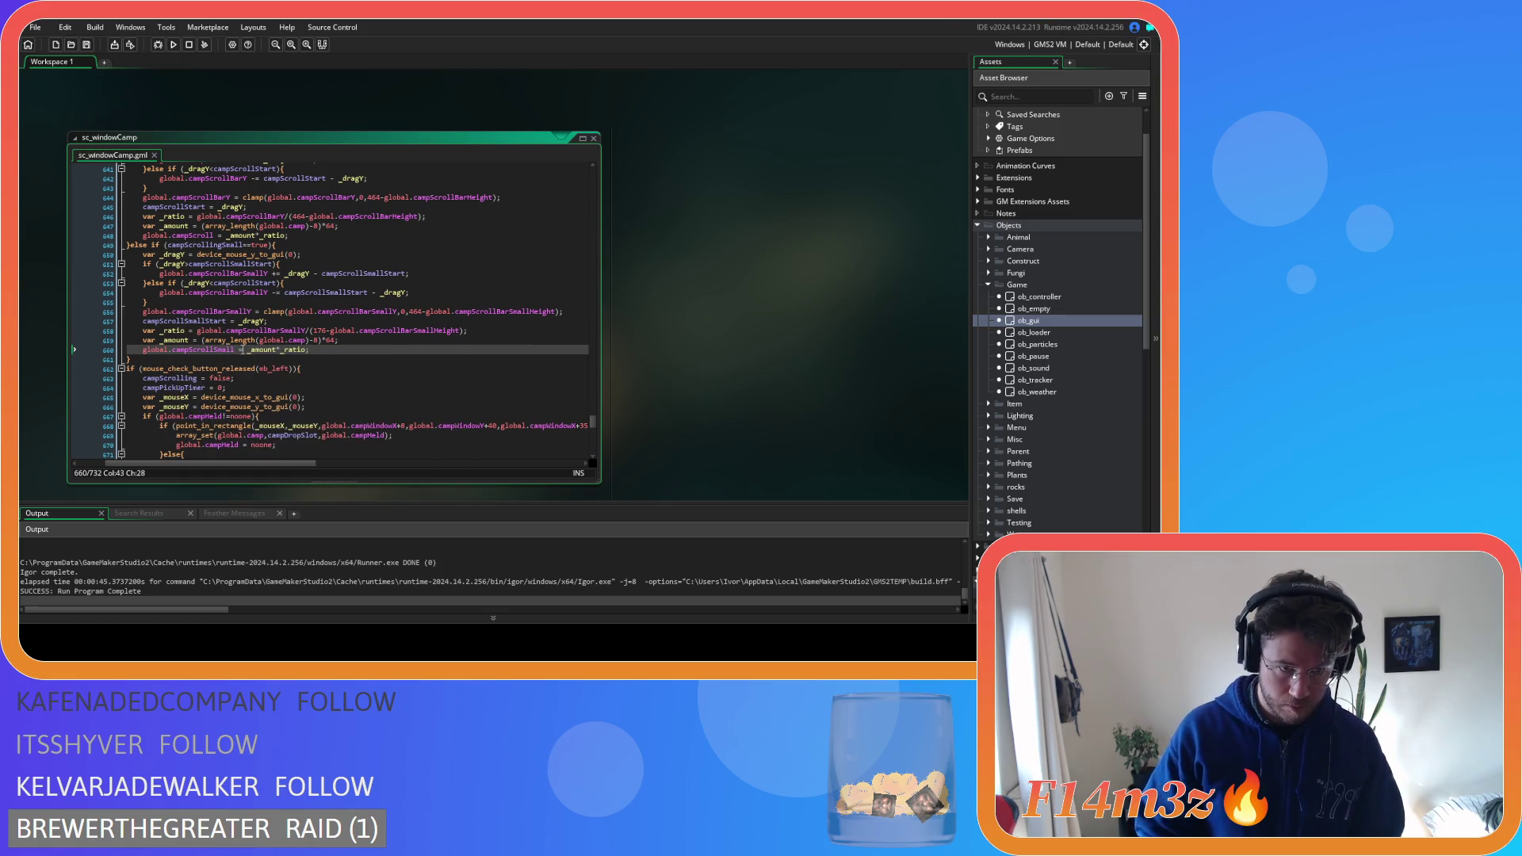
Change the _amount formula to (array_length(global.camp)-10)*20 and save the script
{"action": "left_click", "coordinate": [302, 340]}
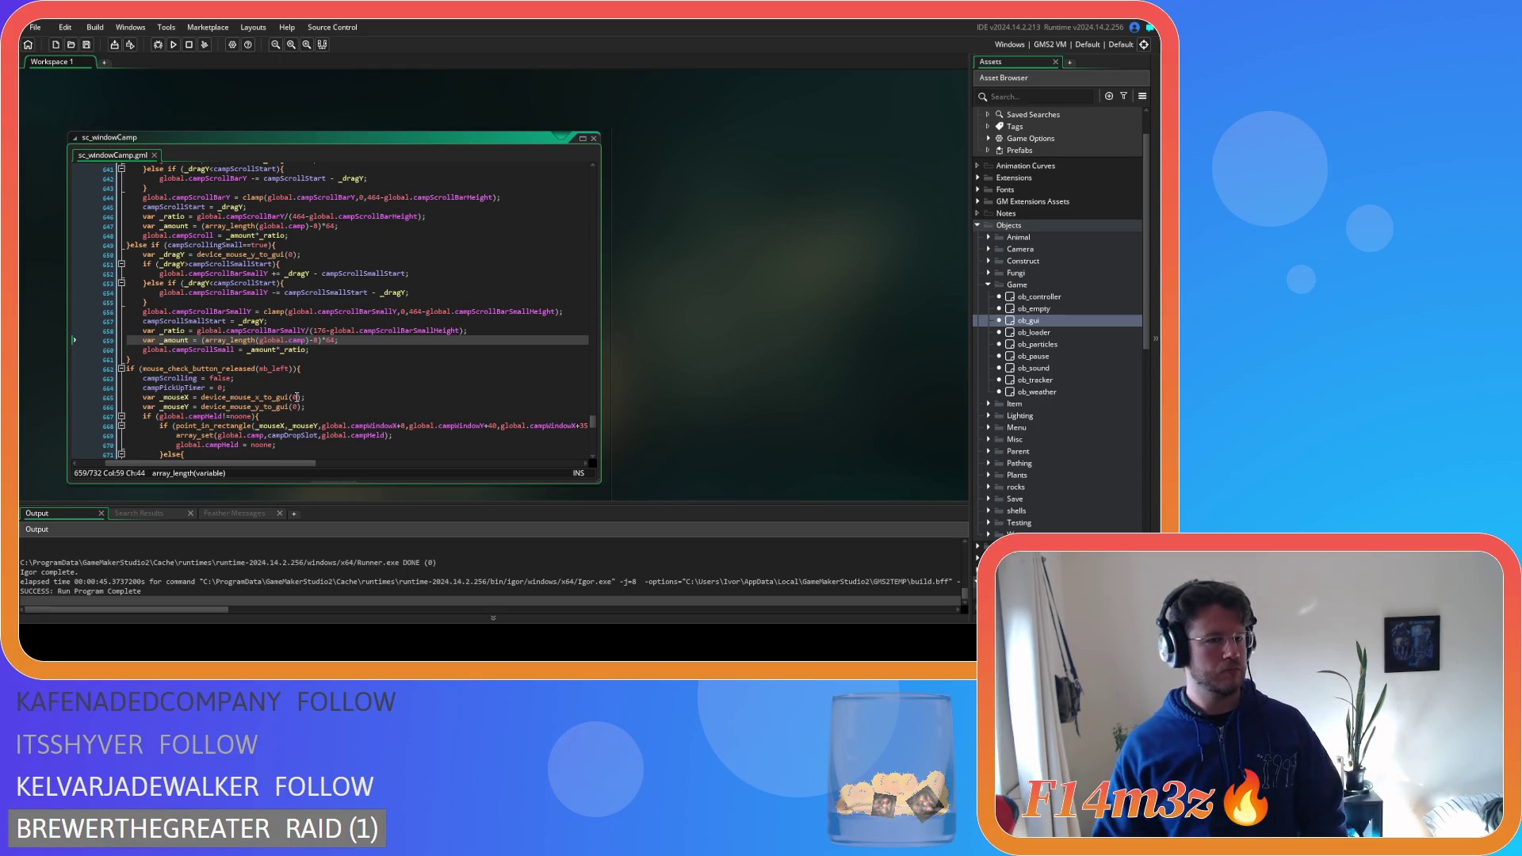
{"action": "mouse_move", "coordinate": [292, 397]}
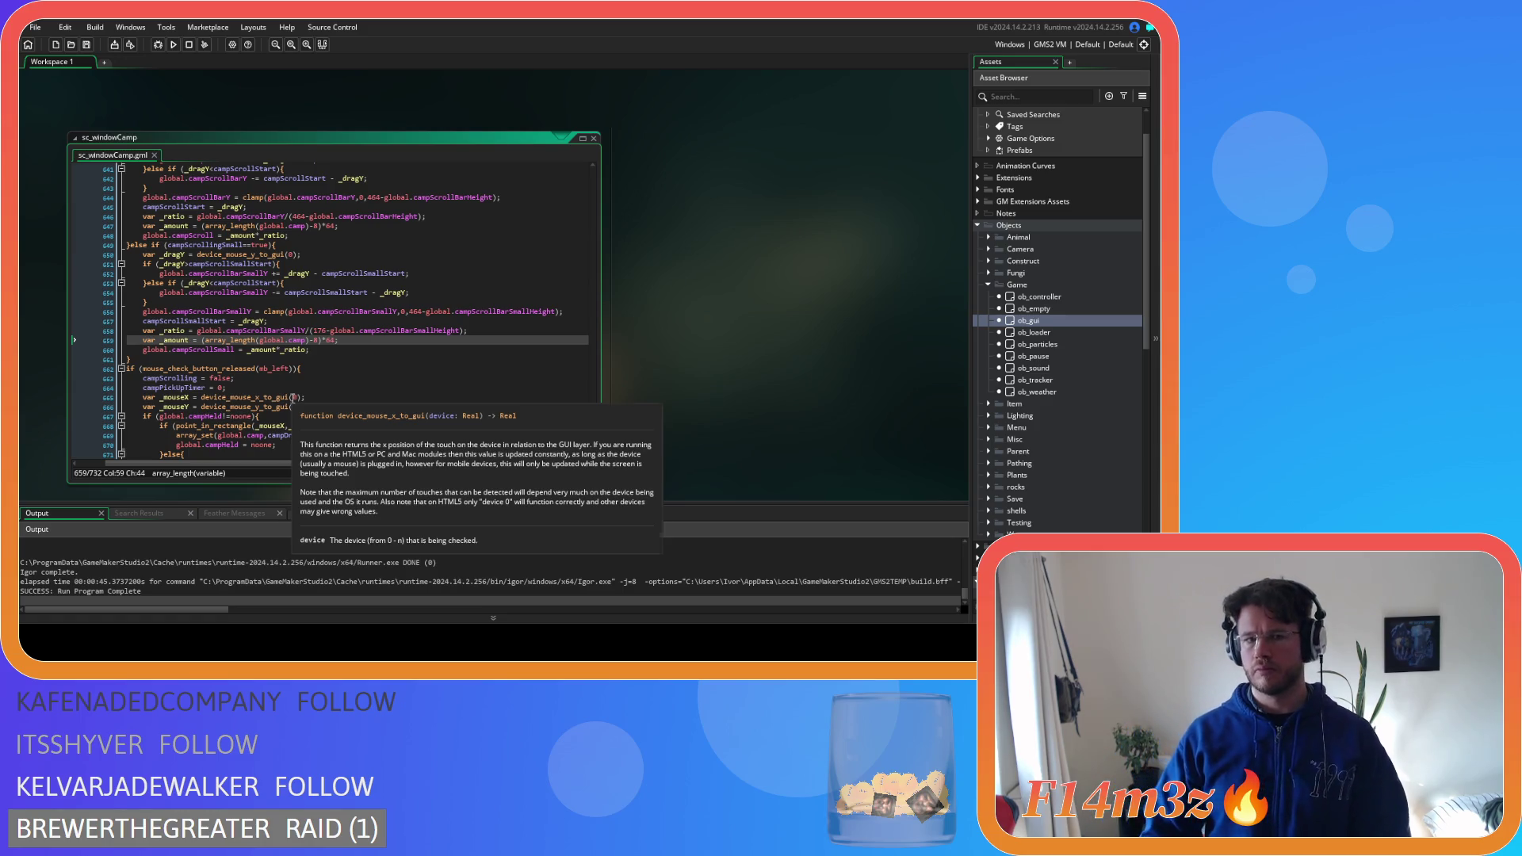
{"action": "left_click", "coordinate": [318, 341]}
{"action": "key", "text": "BackSpace"}
{"action": "type", "text": "10"}
{"action": "double_click", "coordinate": [334, 341]}
{"action": "type", "text": "20"}
{"action": "key", "text": "ctrl+s"}
{"action": "left_click_drag", "start_coordinate": [596, 427], "coordinate": [566, 190]}
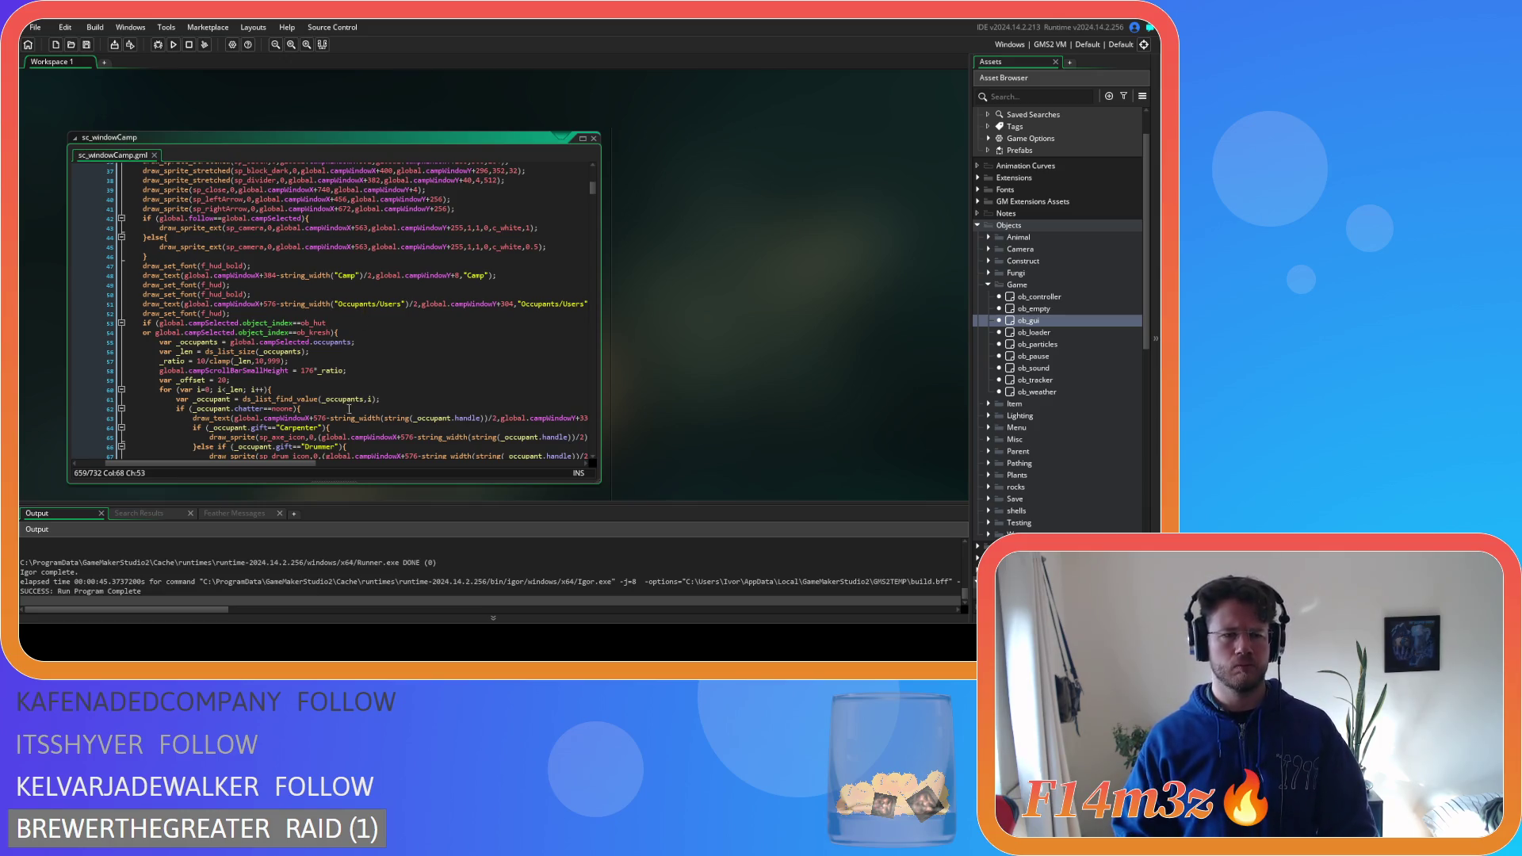
Copy 'var _len = ds_list_size(_occupants);' from line 56 and return to the scroll code
{"action": "scroll", "coordinate": [353, 398], "scroll_direction": "left", "scroll_amount": 2}
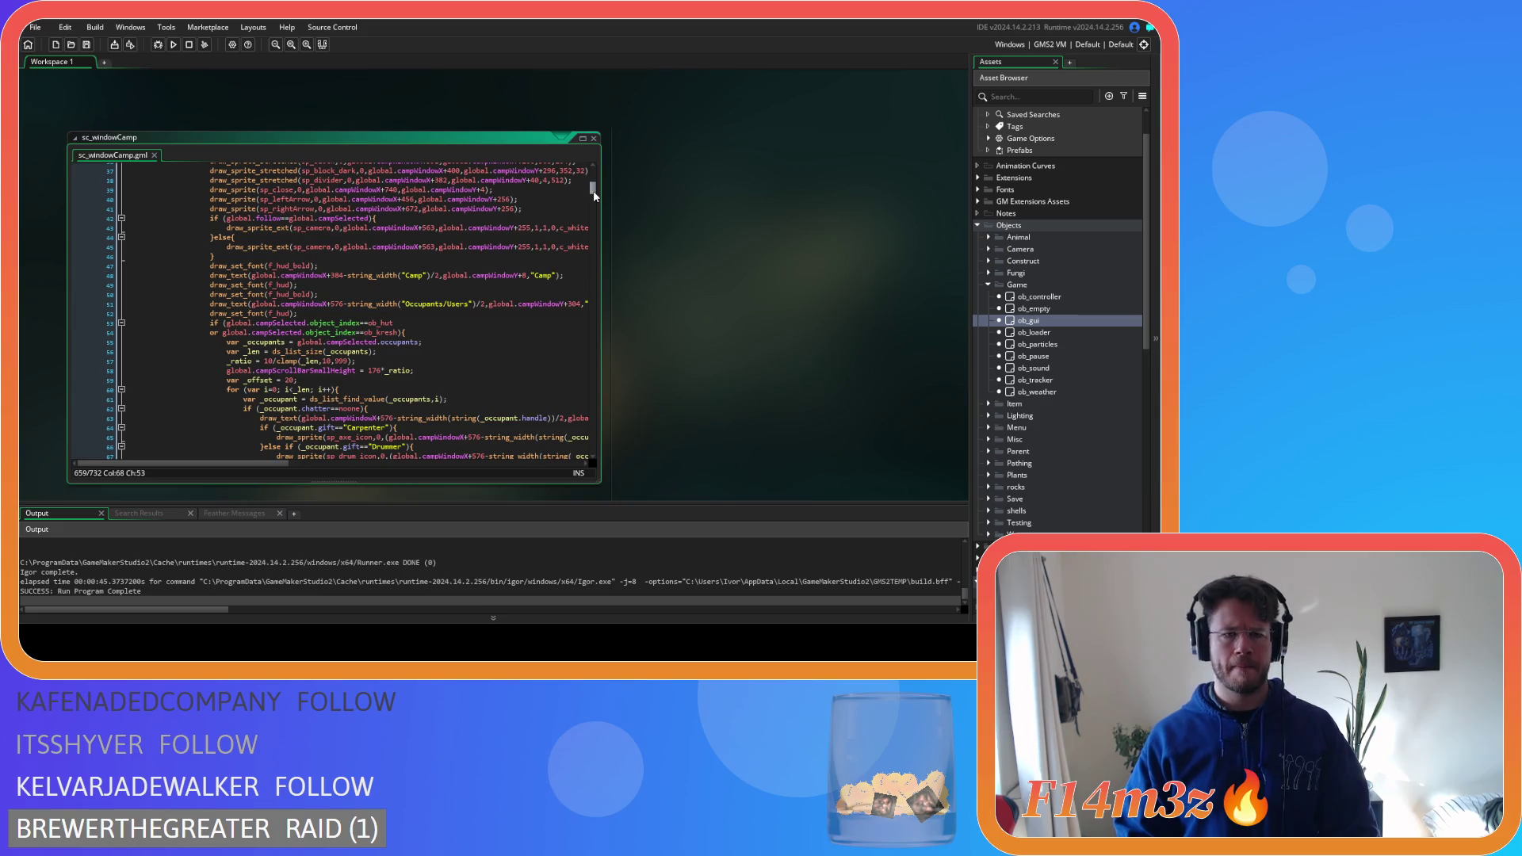
{"action": "left_click_drag", "start_coordinate": [403, 349], "coordinate": [228, 362]}
{"action": "key", "text": "ctrl+c"}
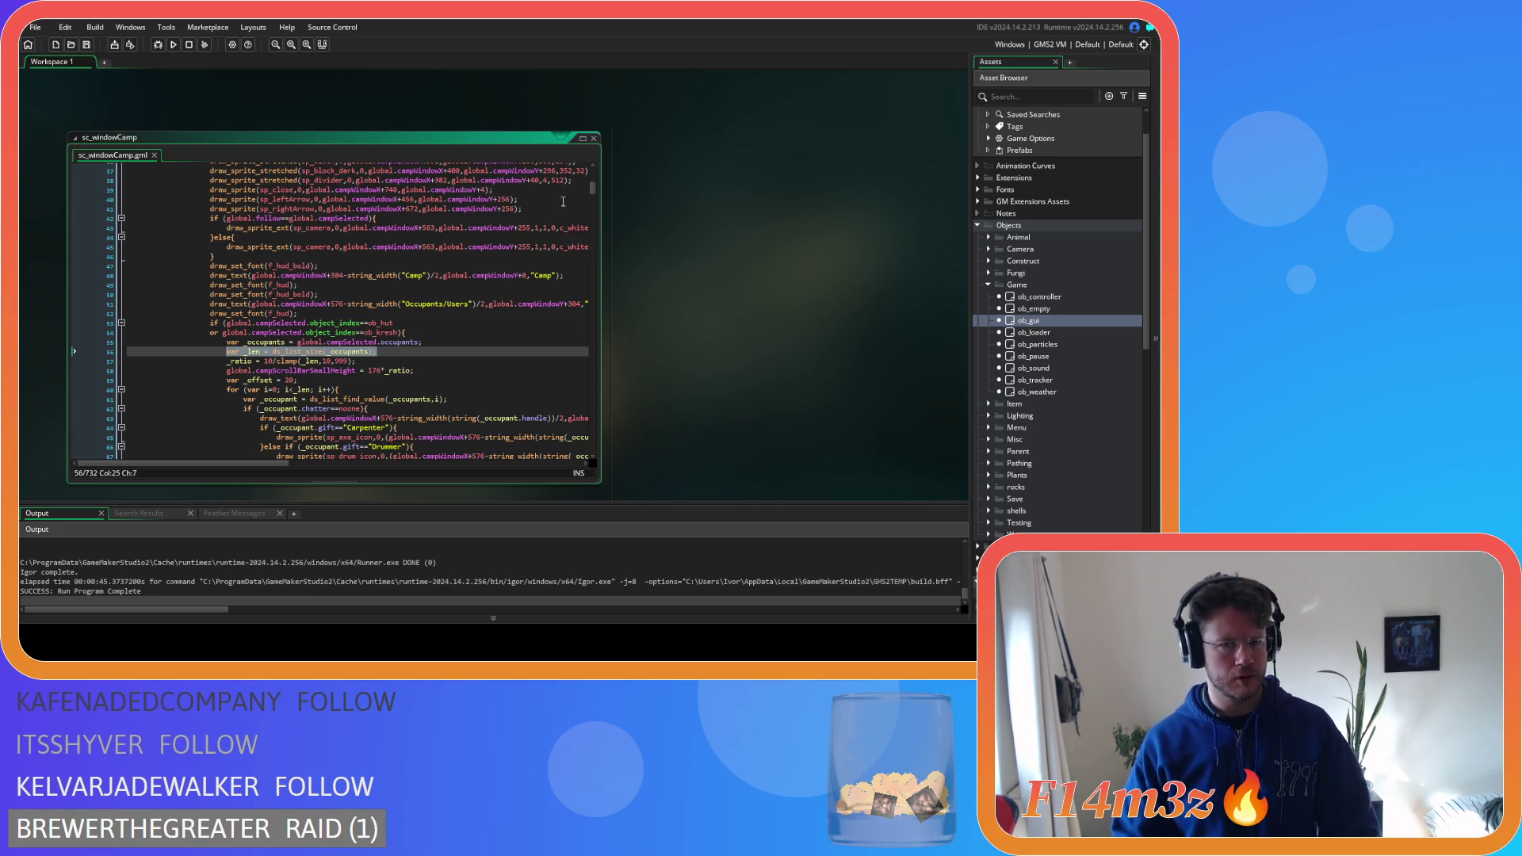
{"action": "mouse_move", "coordinate": [592, 188]}
{"action": "left_mouse_down"}
{"action": "mouse_move", "coordinate": [602, 445]}
{"action": "mouse_move", "coordinate": [603, 420]}
{"action": "left_mouse_up"}
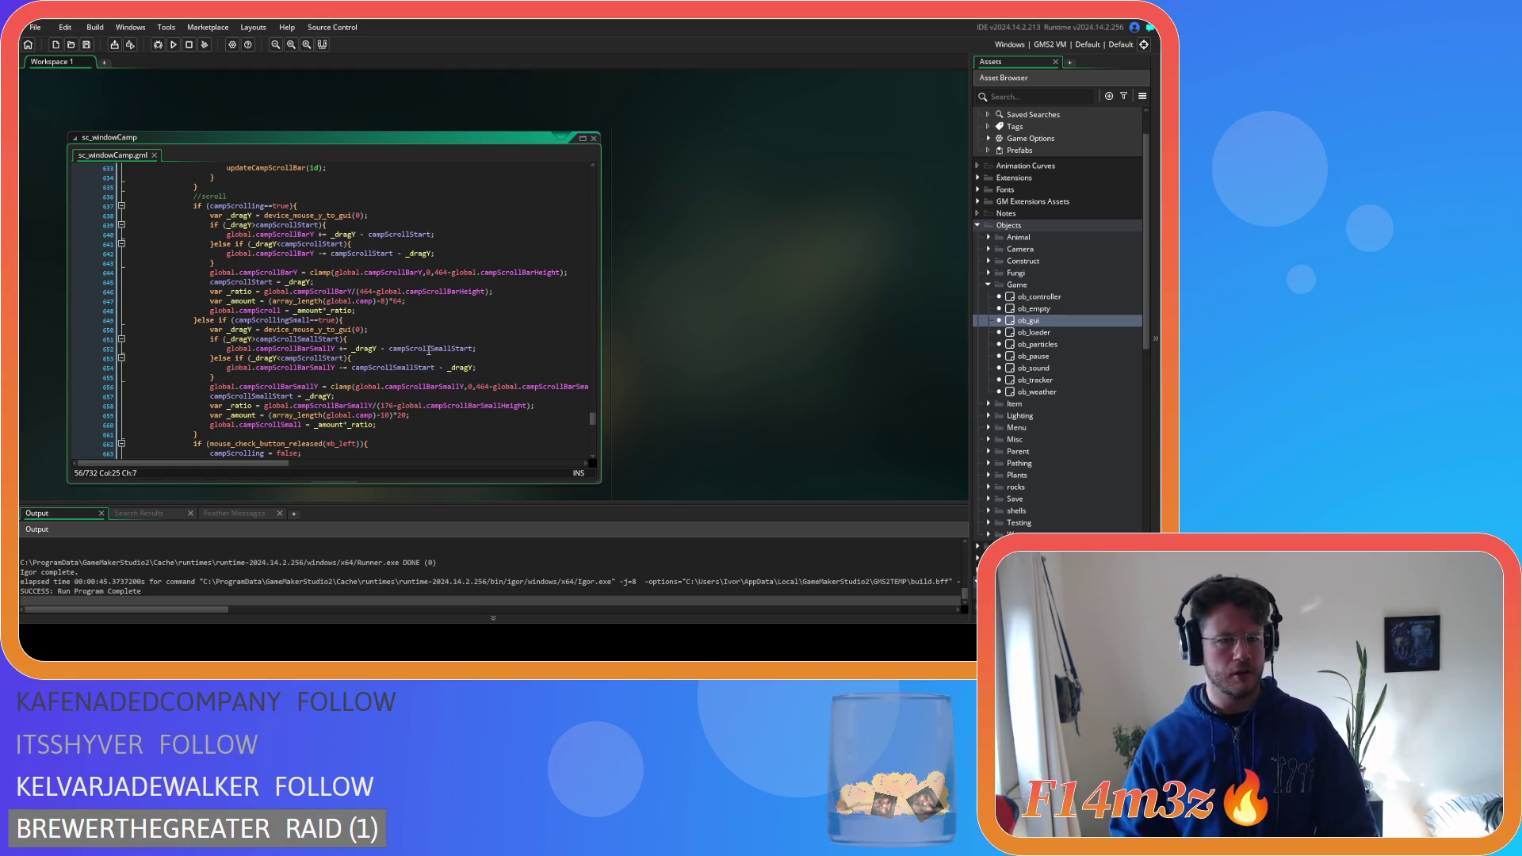
Add a '//scroll small' comment above the small scroll else-if block and save
{"action": "left_click", "coordinate": [409, 325]}
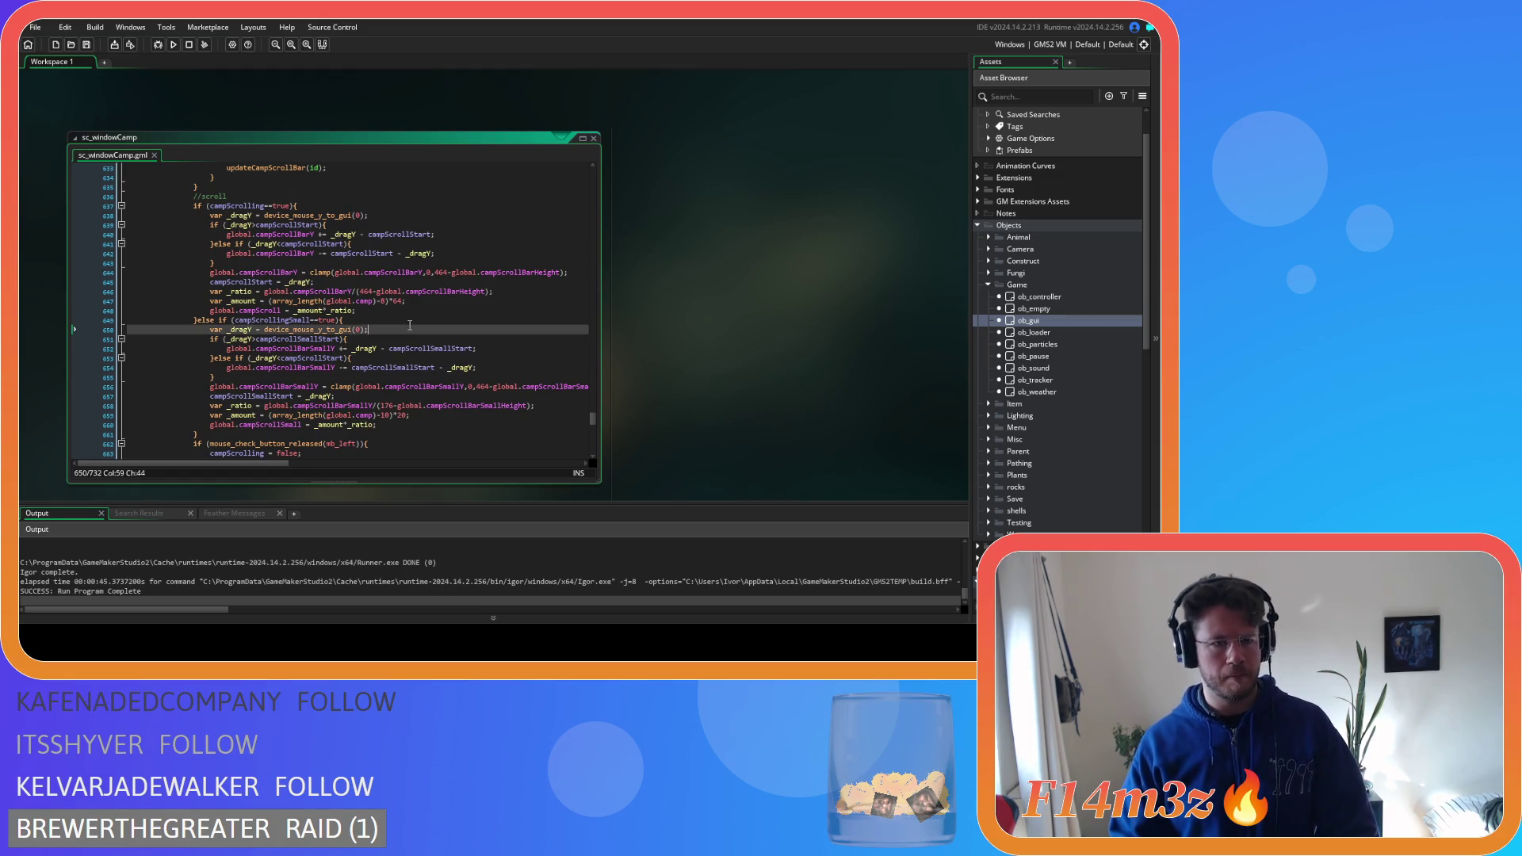
{"action": "left_click", "coordinate": [395, 311]}
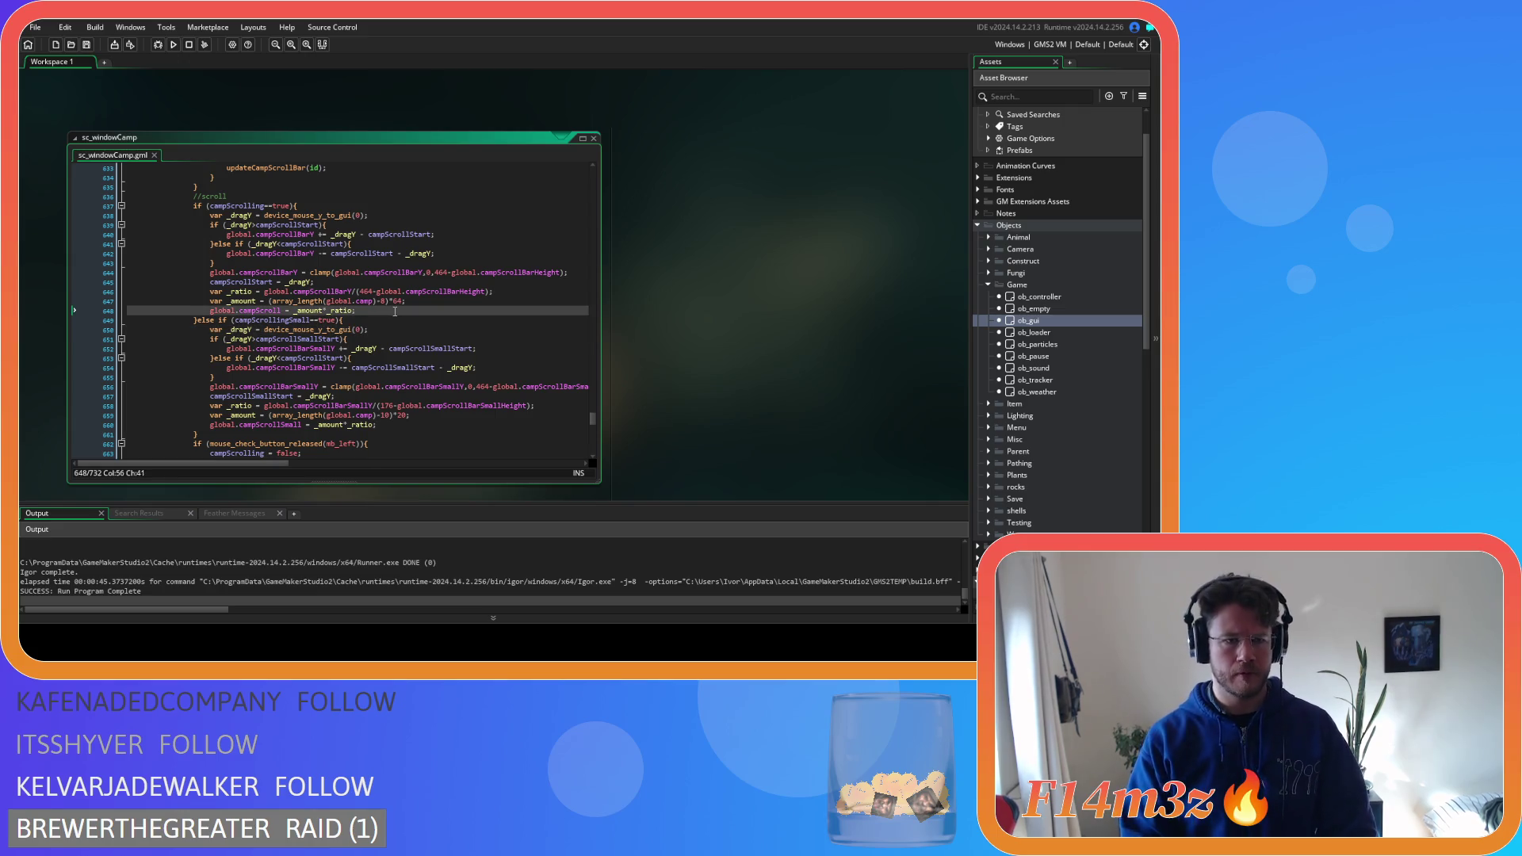
{"action": "key", "text": "Return"}
{"action": "type", "text": "/scroll small"}
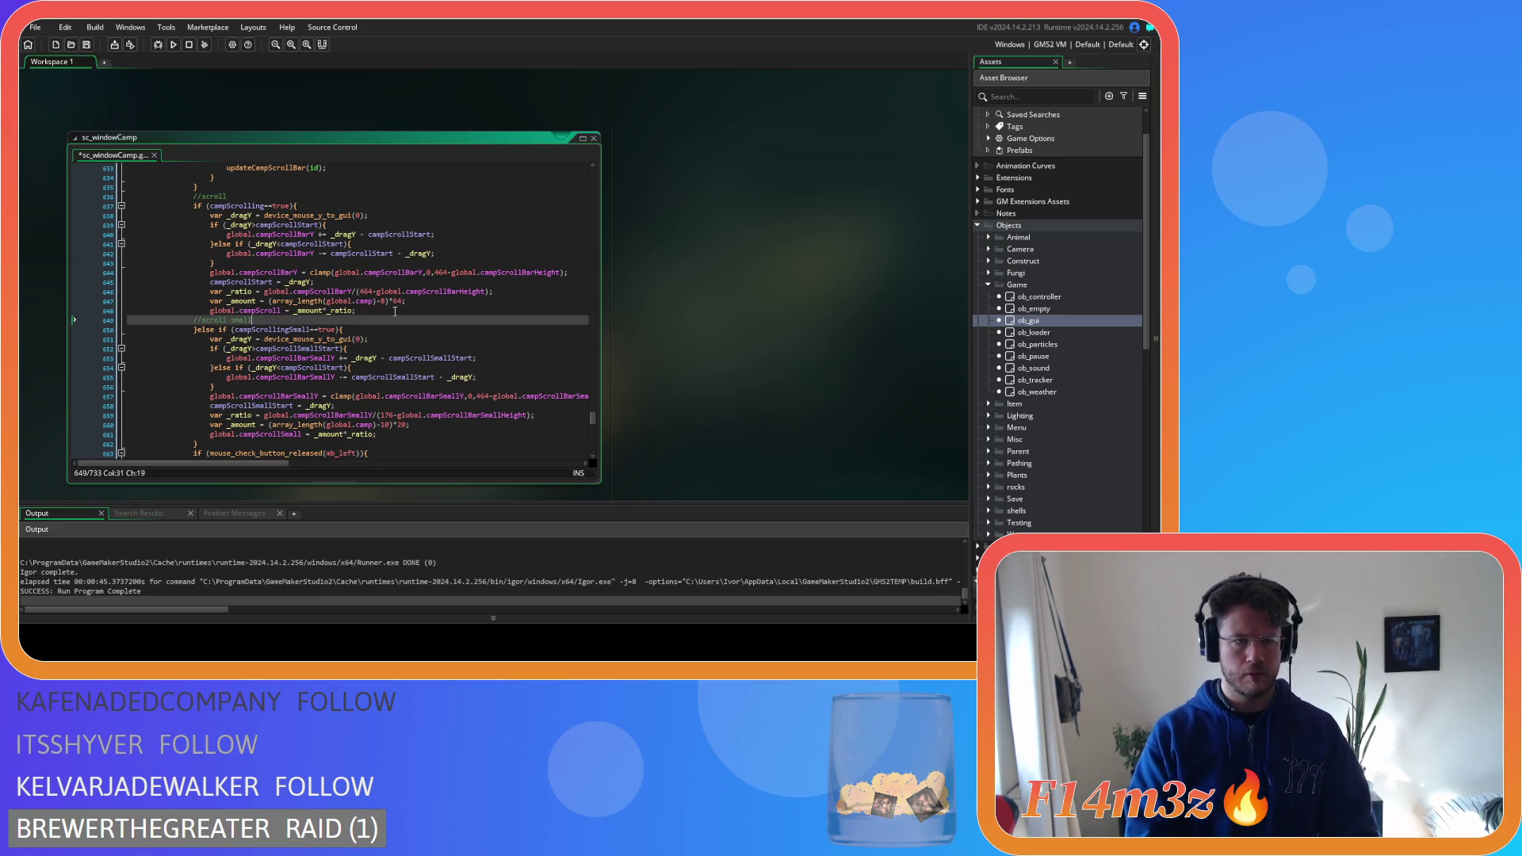
{"action": "key", "text": "ctrl+s"}
Paste the var _len line on a new line below the _ratio line
{"action": "scroll", "coordinate": [390, 341], "scroll_direction": "down", "scroll_amount": 3}
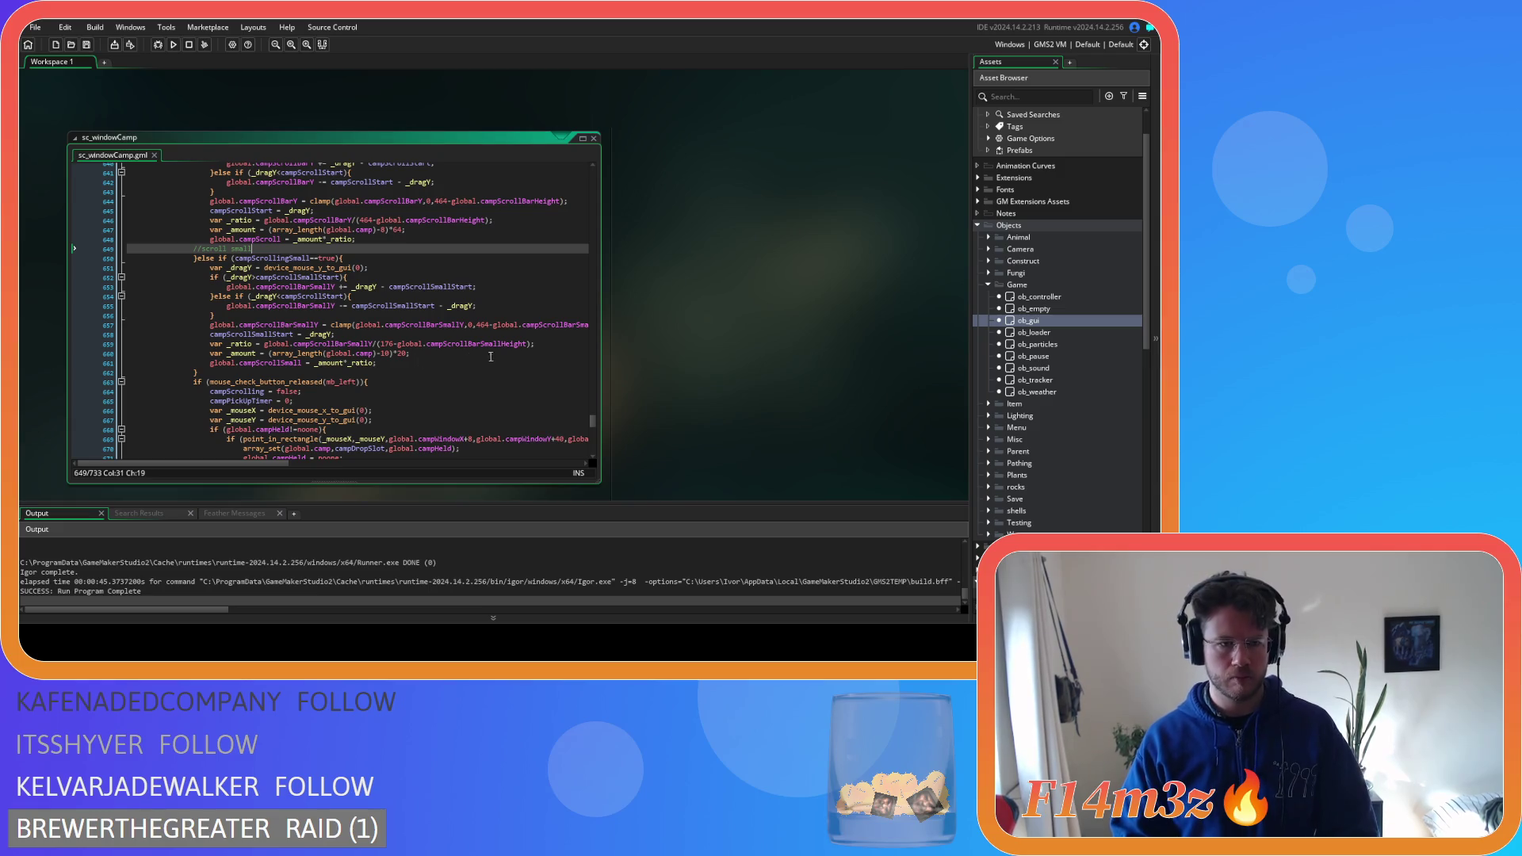
{"action": "left_click", "coordinate": [561, 347]}
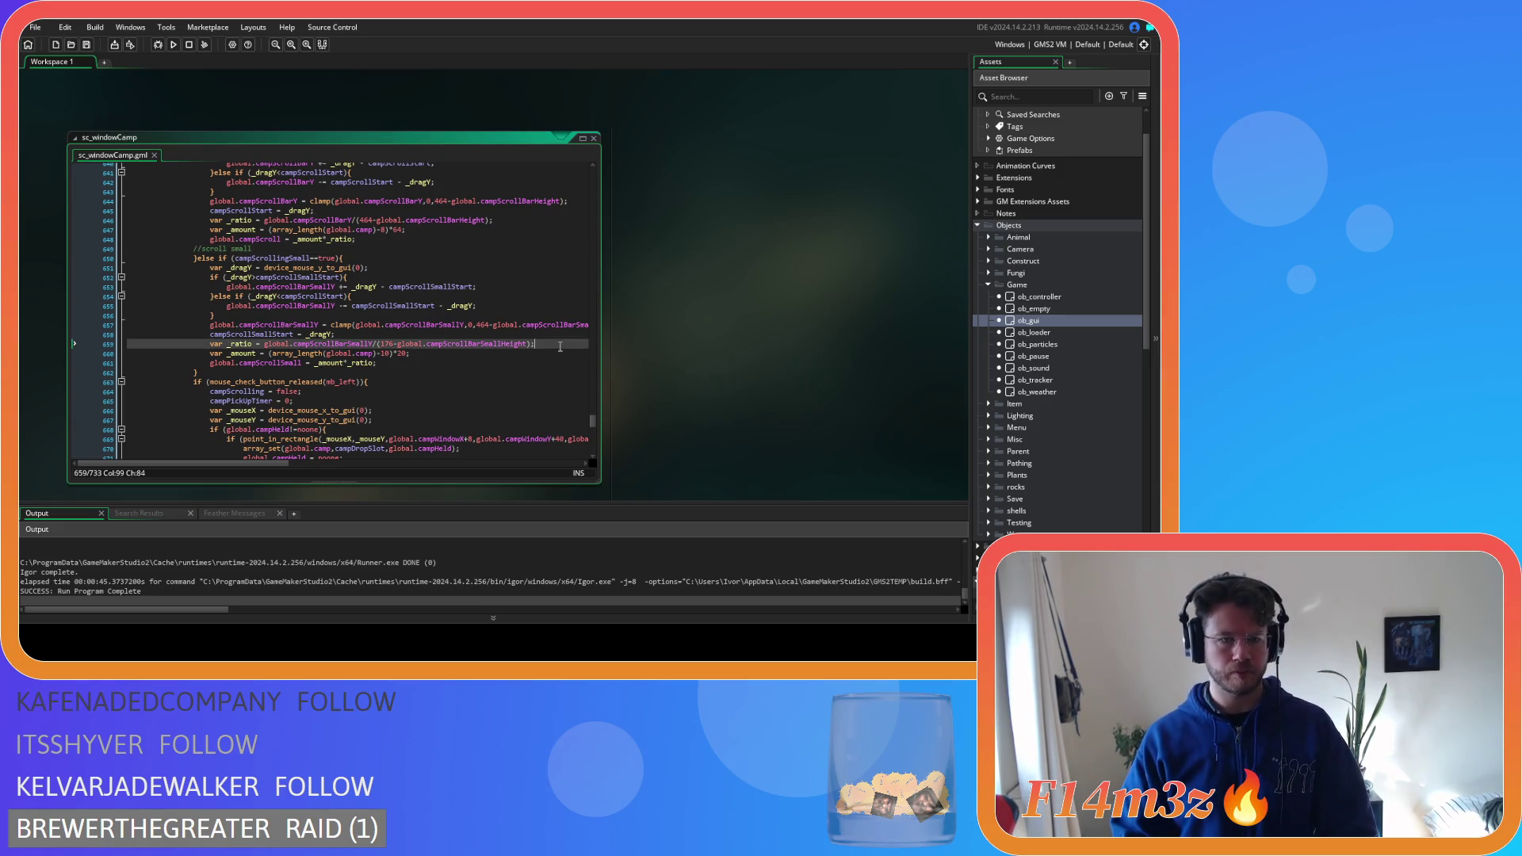
{"action": "key", "text": "Return"}
{"action": "key", "text": "ctrl+v"}
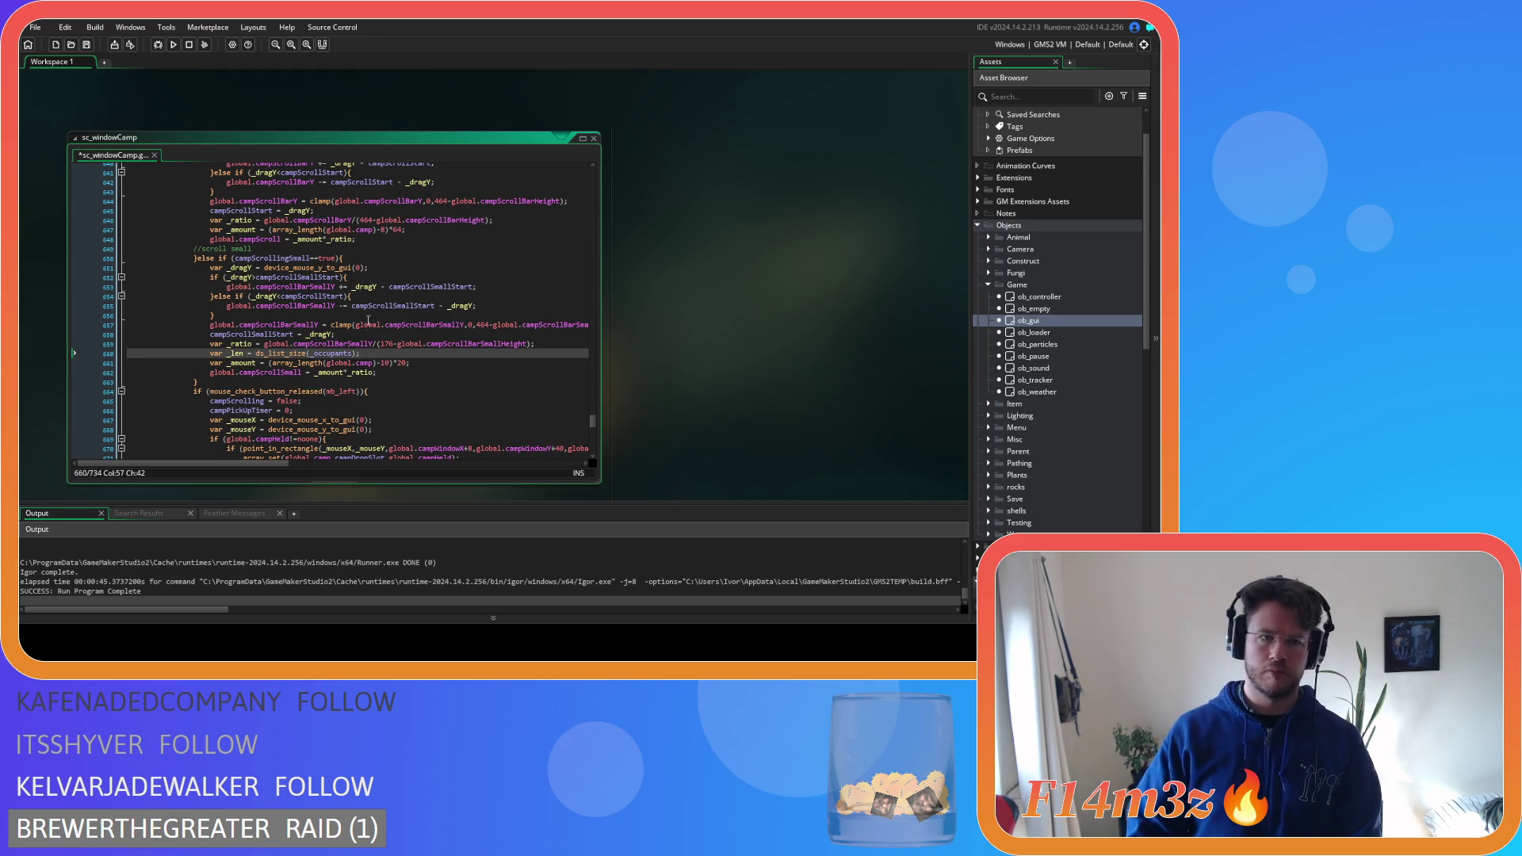
Open a new line just inside the small scroll condition
{"action": "left_click", "coordinate": [367, 258]}
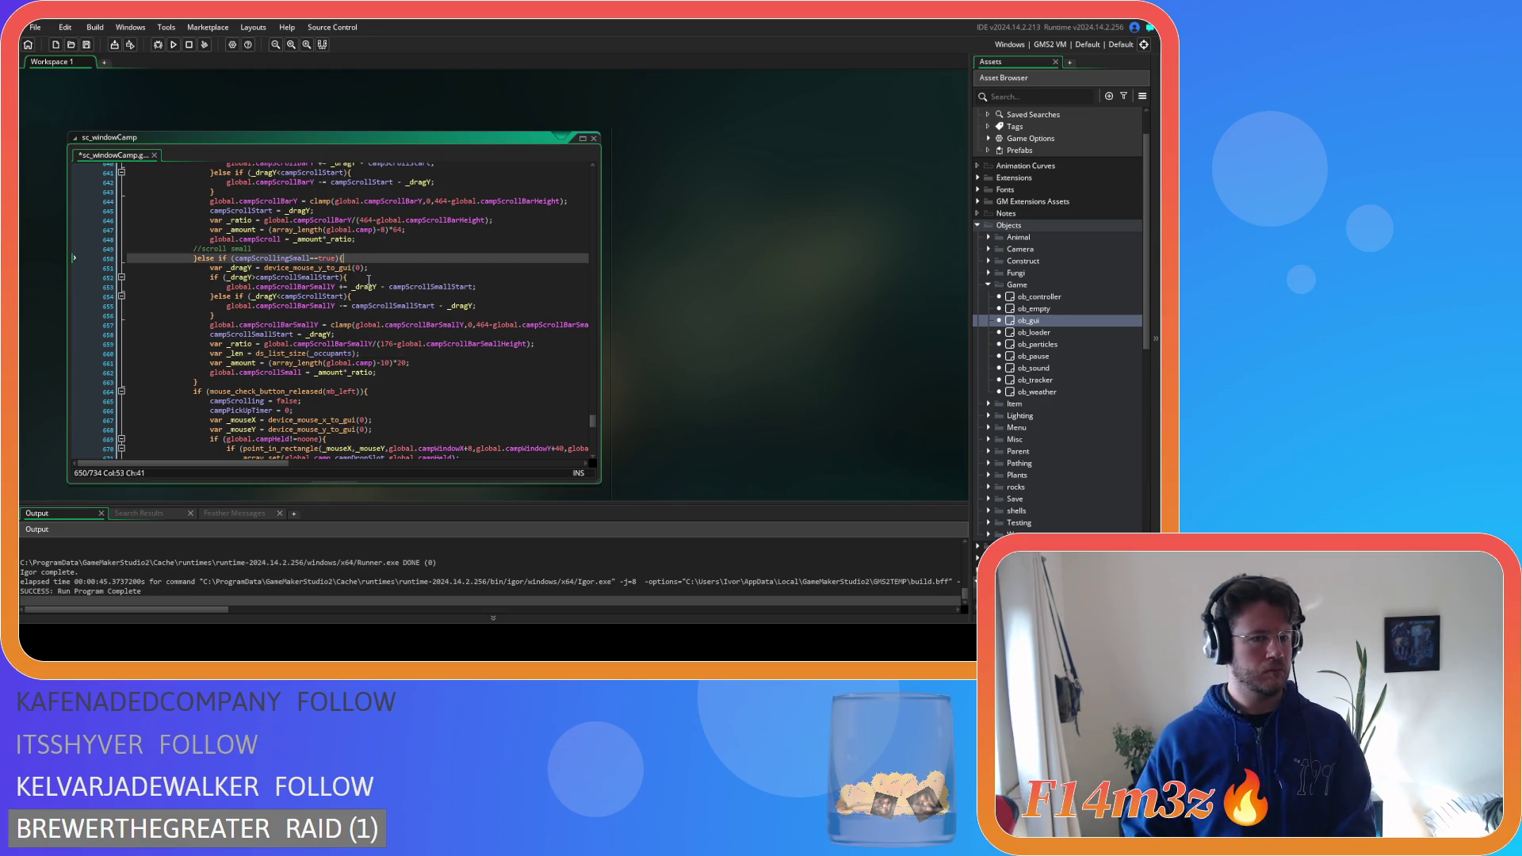
{"action": "mouse_move", "coordinate": [363, 284]}
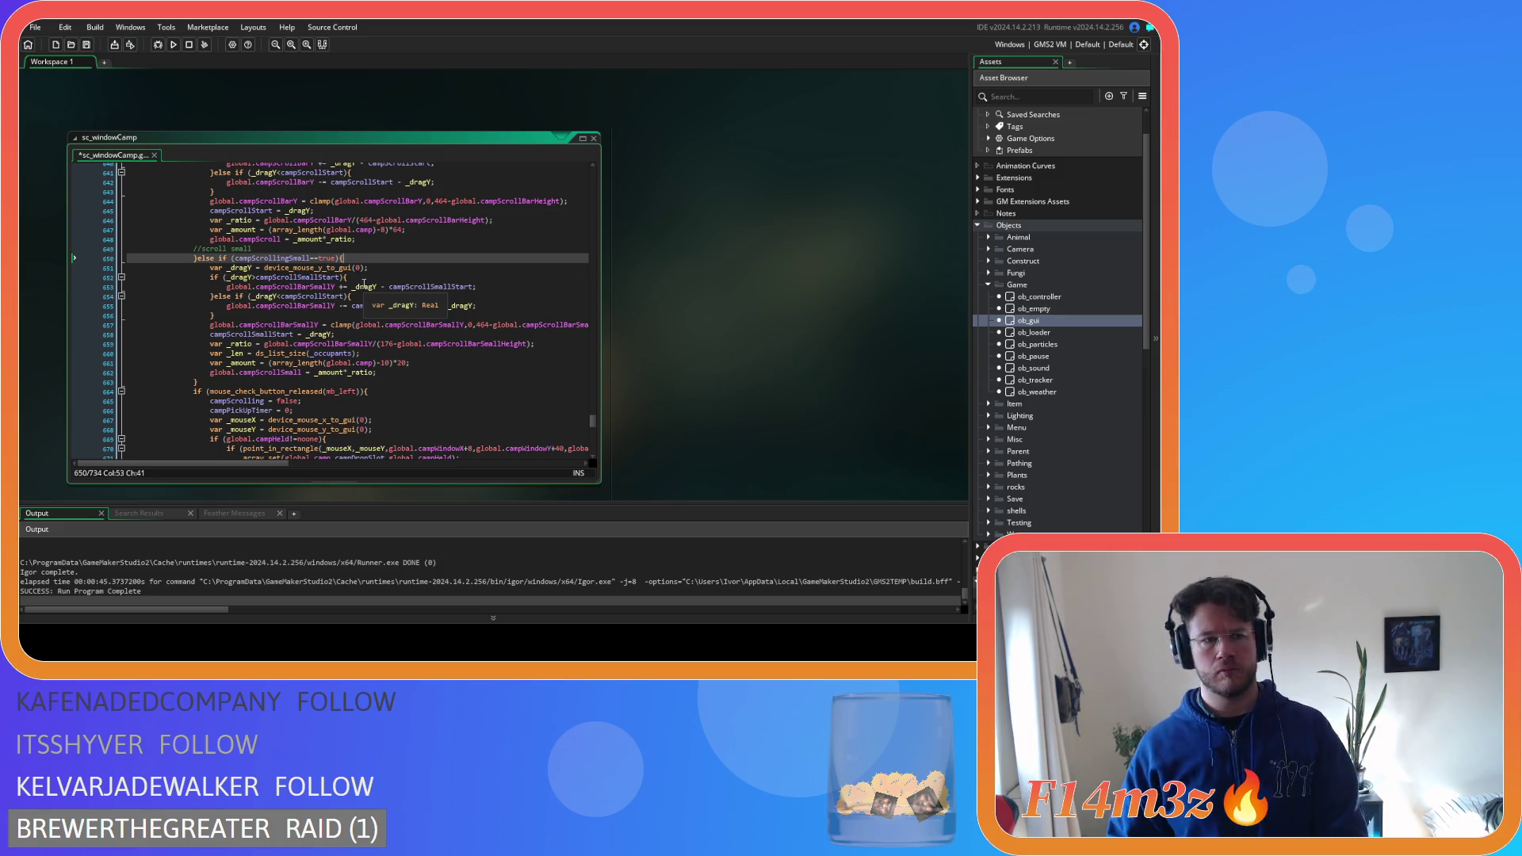
{"action": "key", "text": "Return"}
Write the condition 'if (global.campSelected.object_index==ob_hut or global.campSelected.object_index==ob_kresh){'
{"action": "type", "text": "if"}
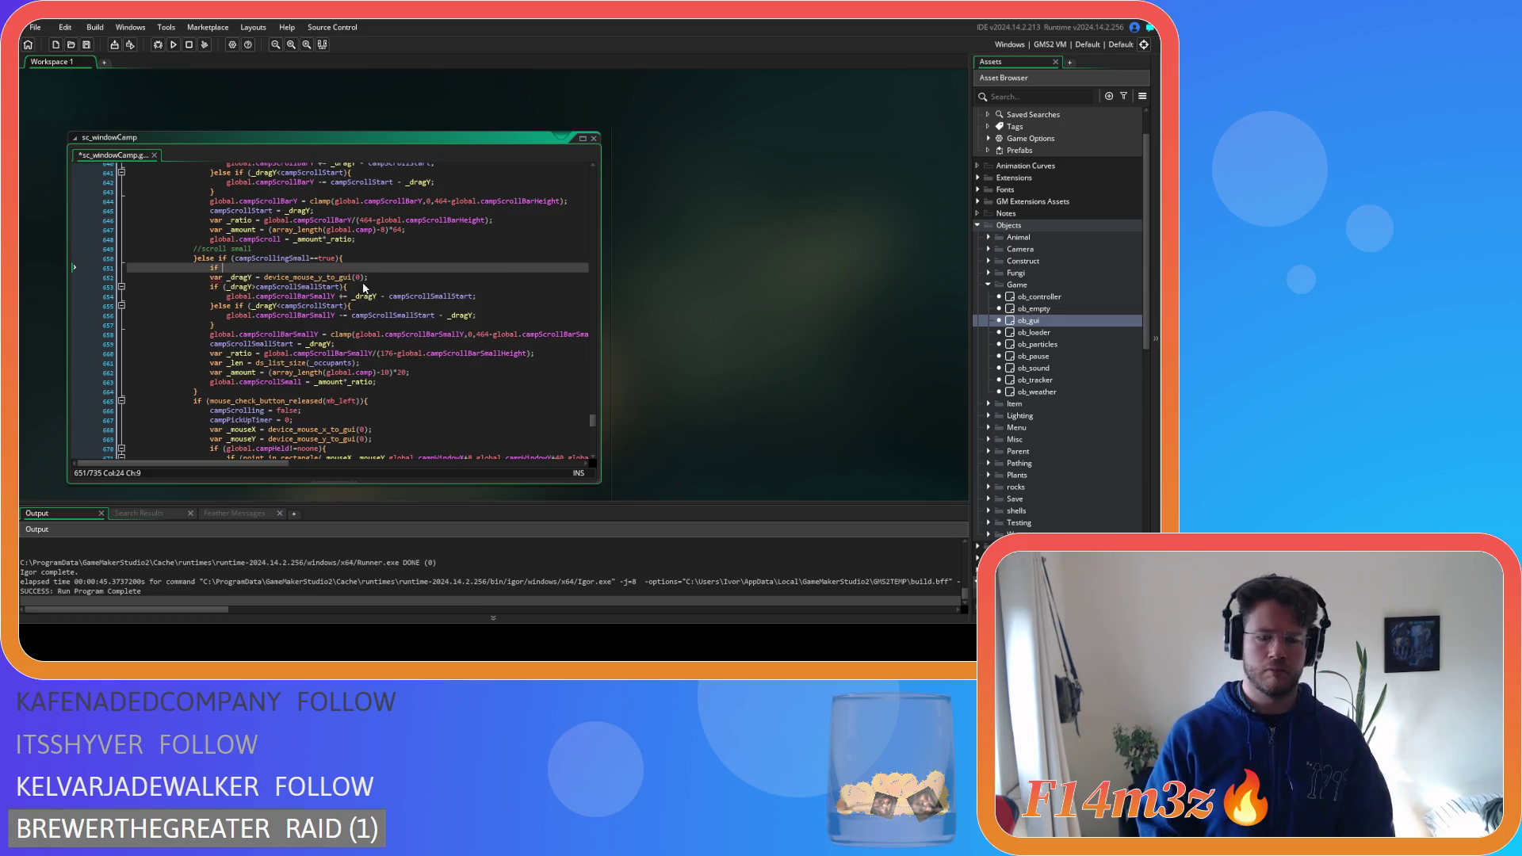
{"action": "type", "text": " ("}
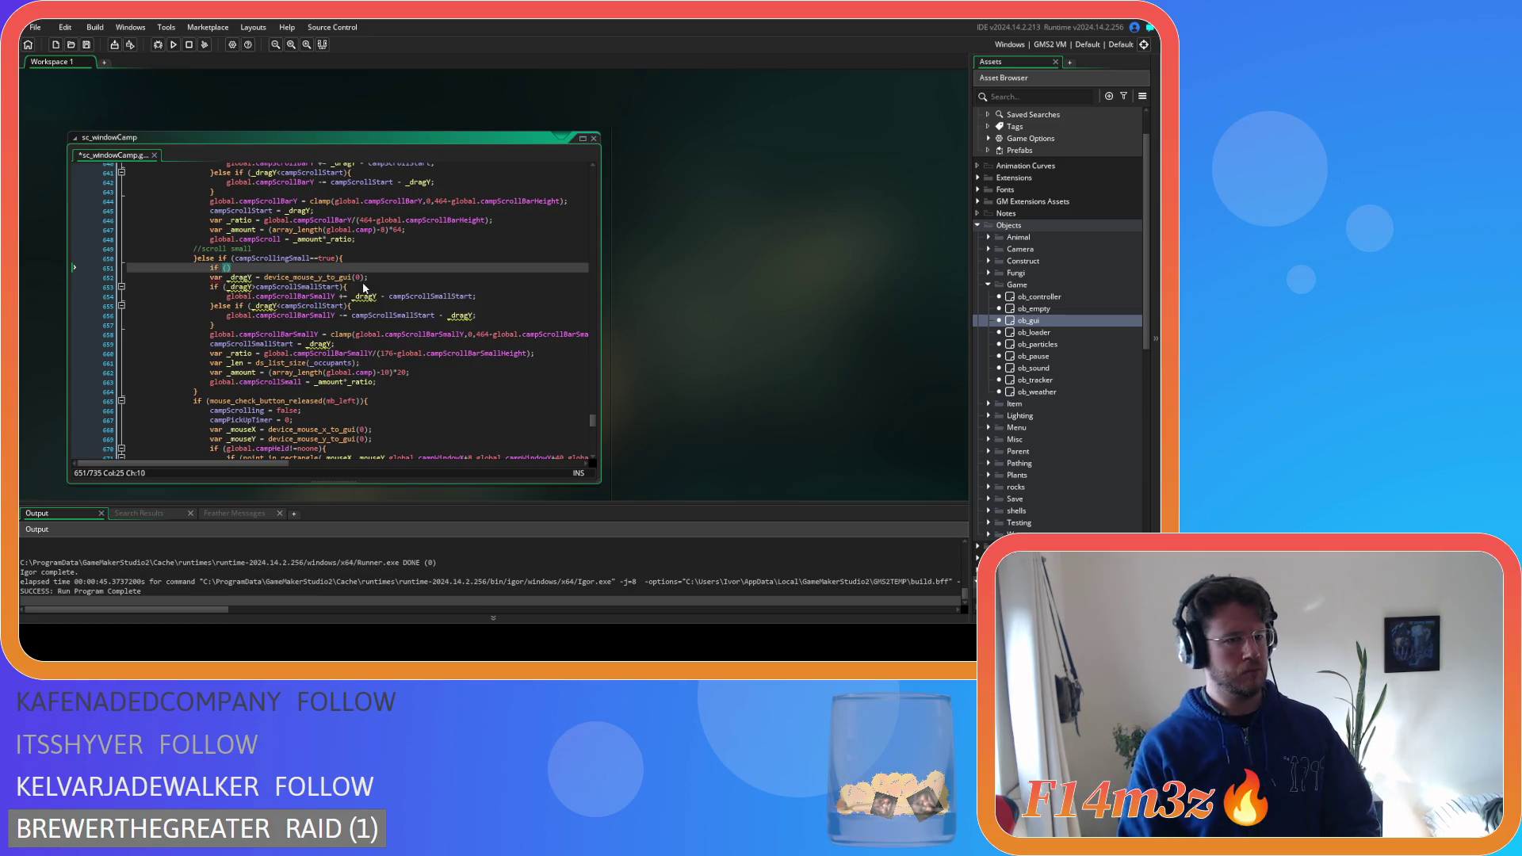
{"action": "type", "text": "global."}
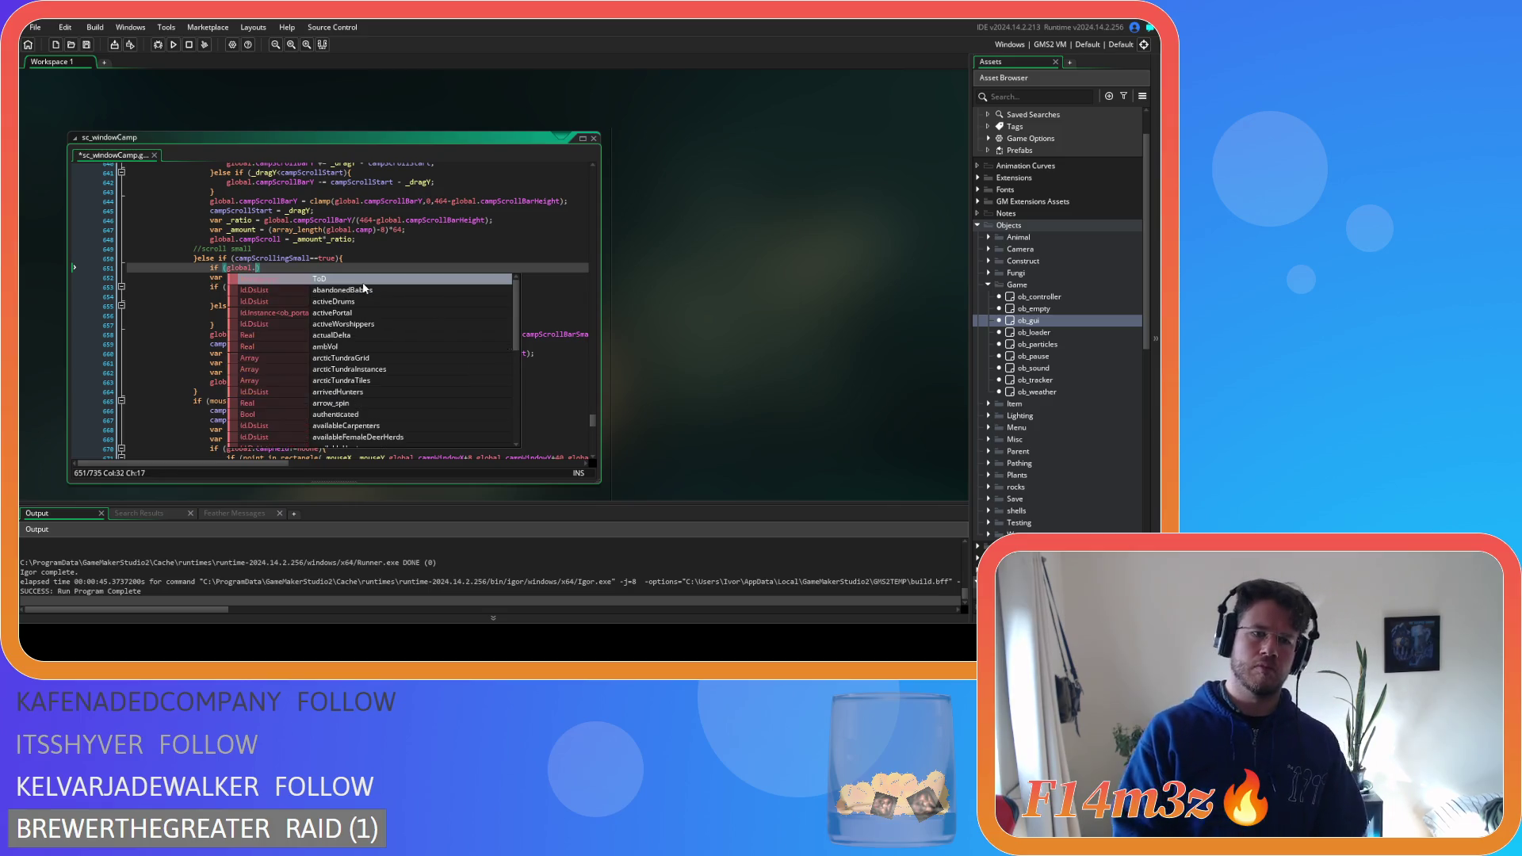
{"action": "type", "text": "campSelected"}
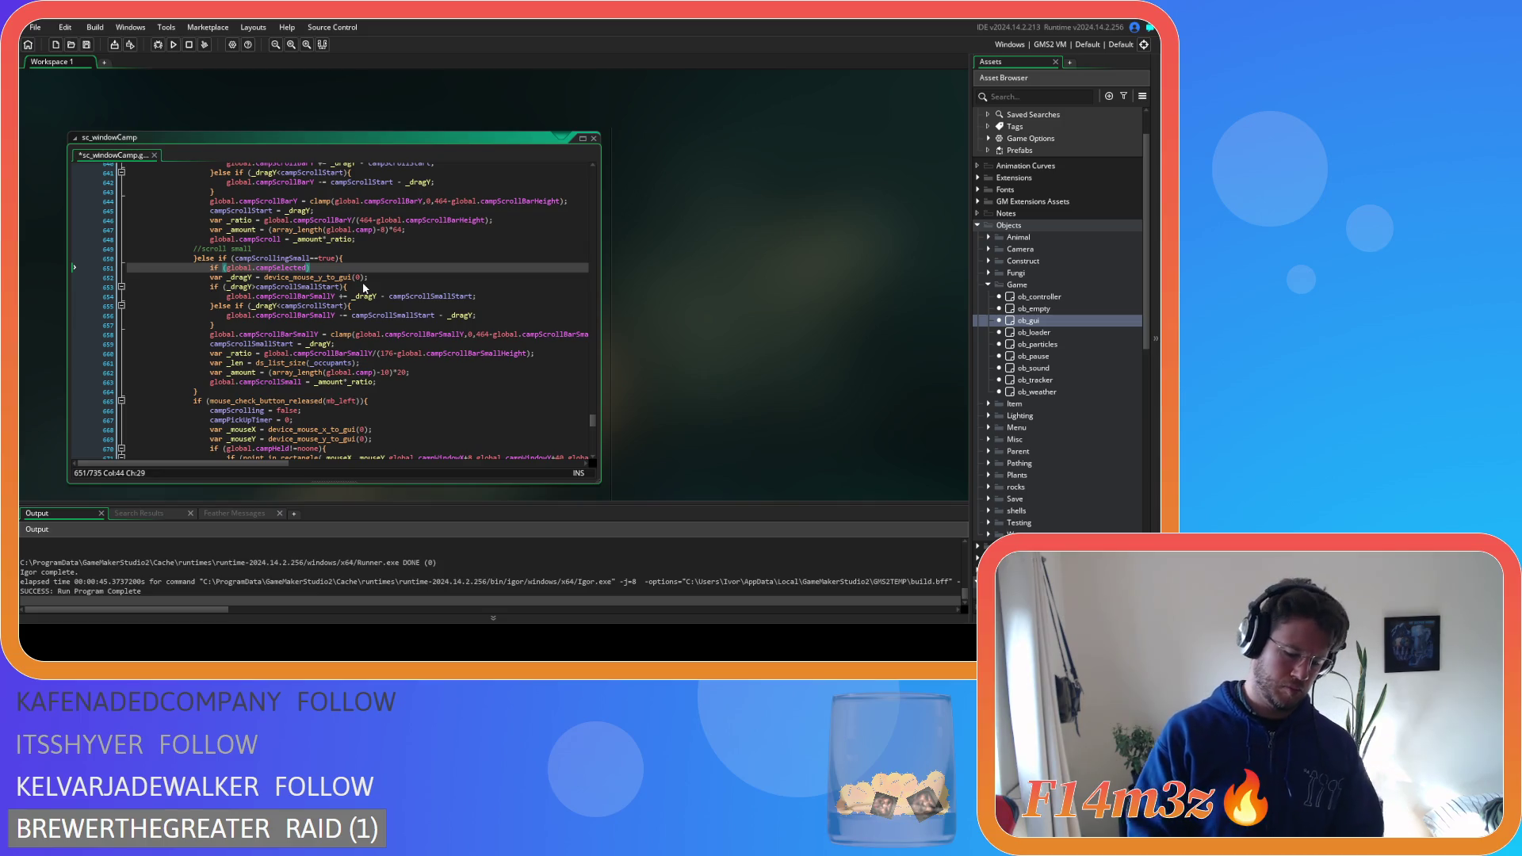
{"action": "type", "text": ".obje"}
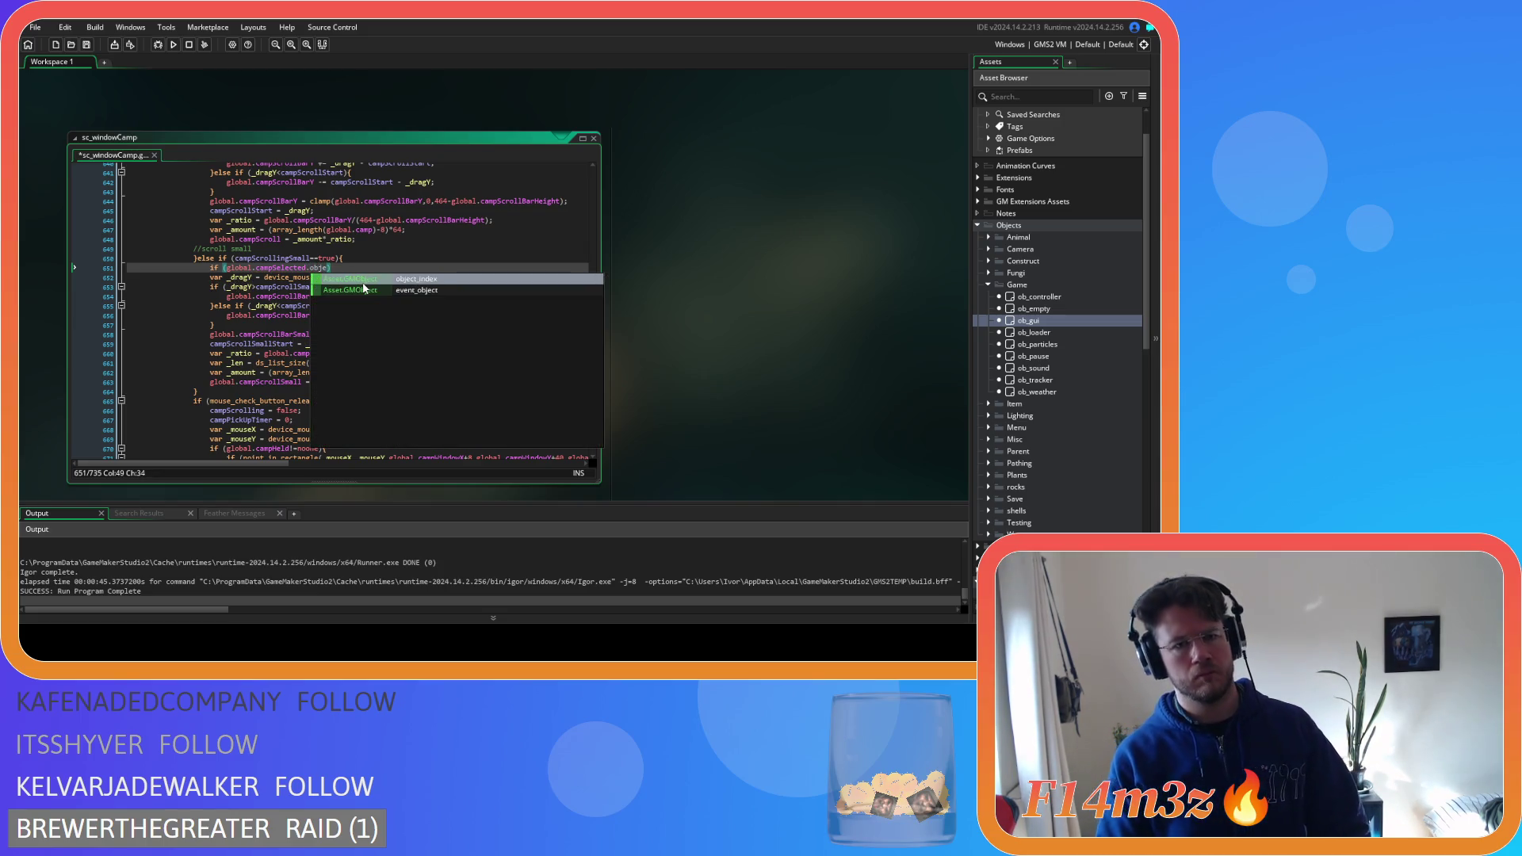
{"action": "key", "text": "Return"}
{"action": "type", "text": "=="}
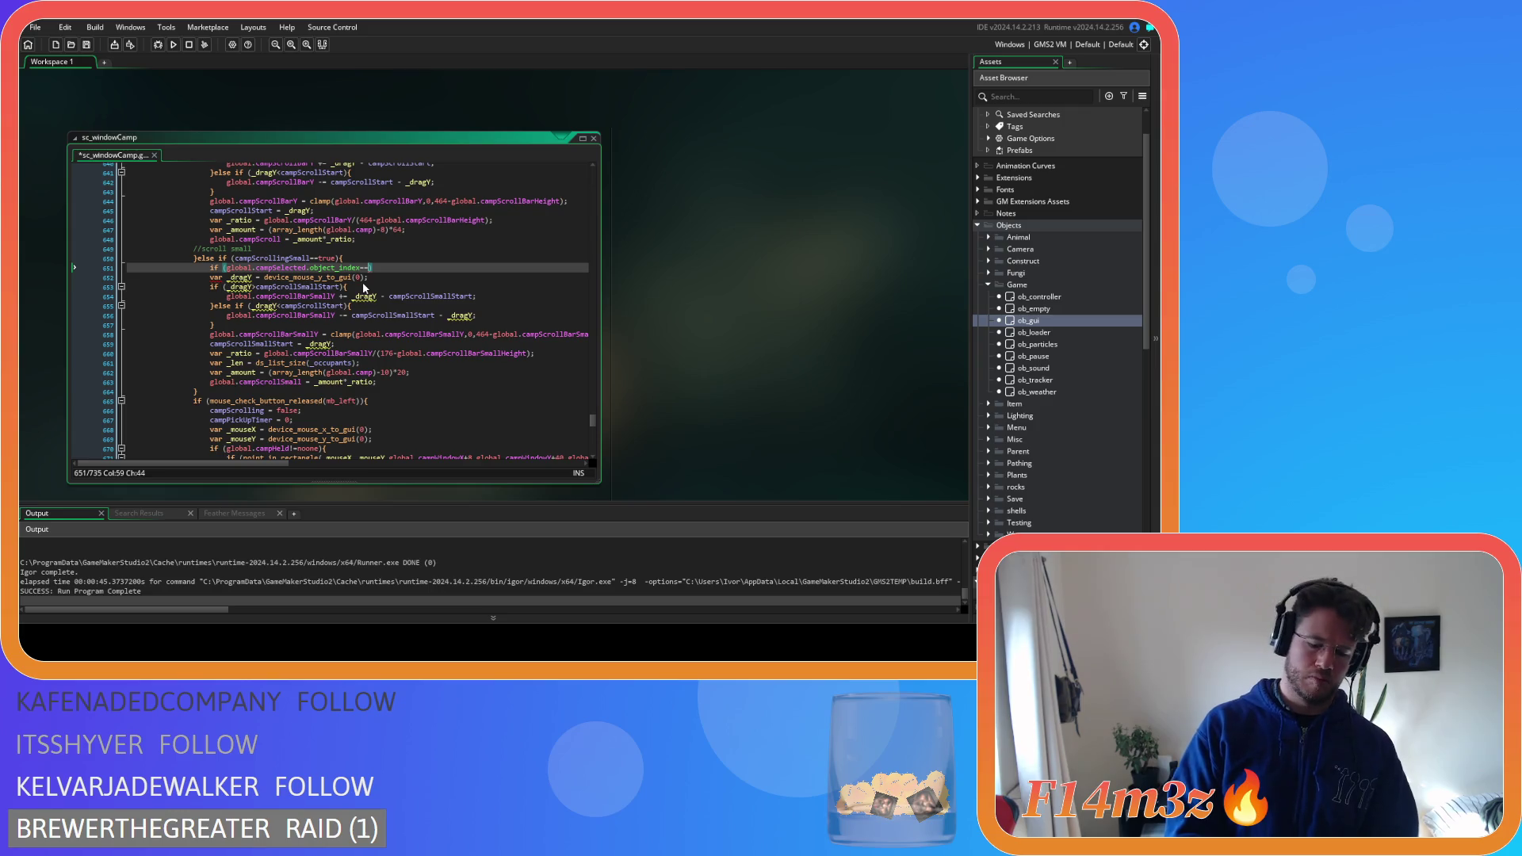
{"action": "type", "text": "ob_hut"}
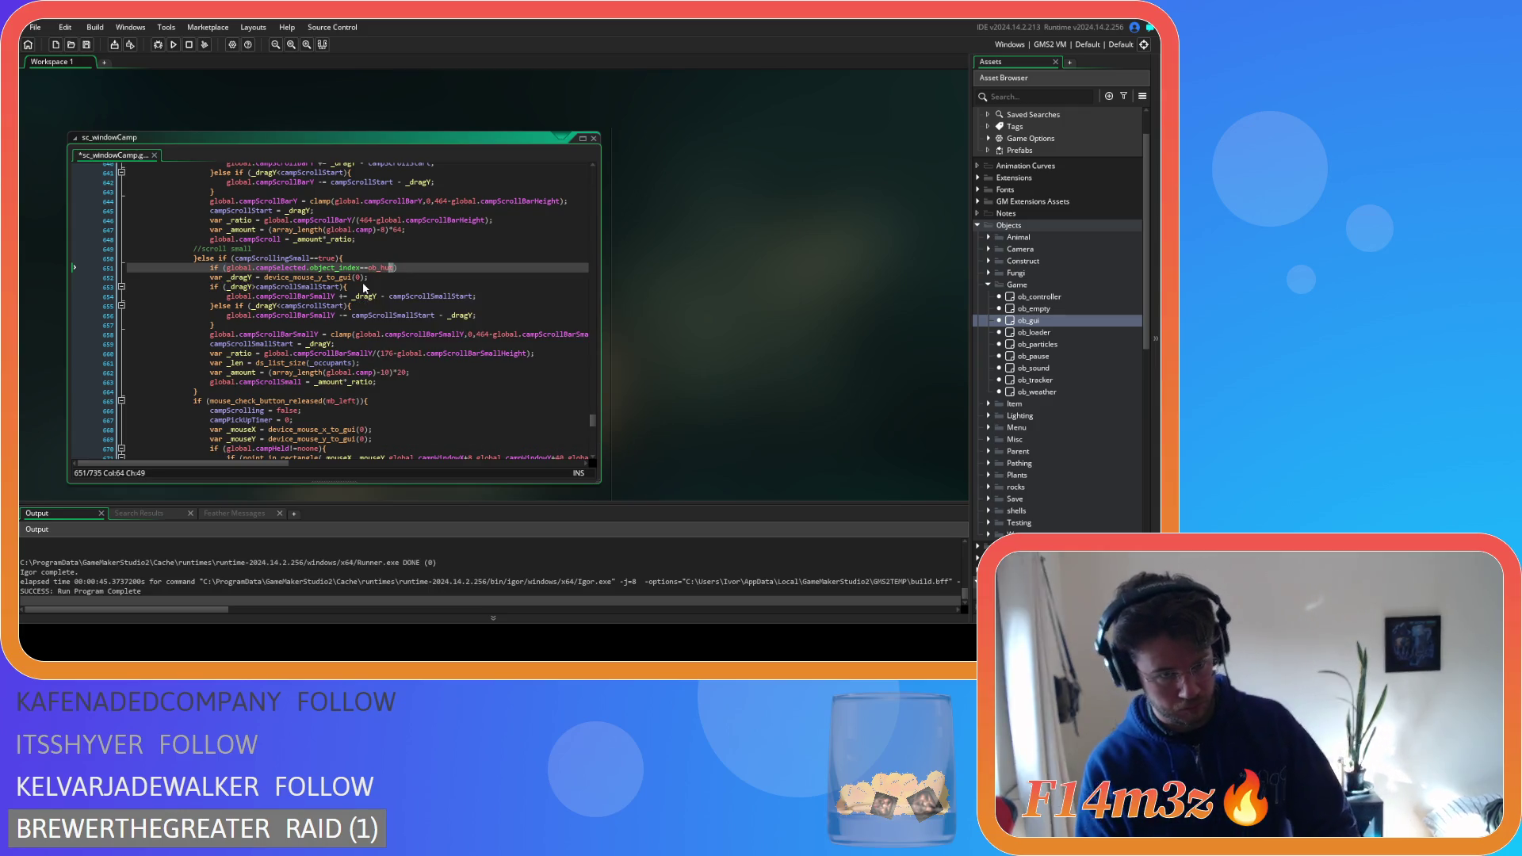
{"action": "key", "text": "shift+Left"}
{"action": "key", "text": "shift+Left"}
{"action": "key", "text": "shift+Left"}
{"action": "key", "text": "shift+Left"}
{"action": "key", "text": "shift+Left"}
{"action": "key", "text": "shift+Left"}
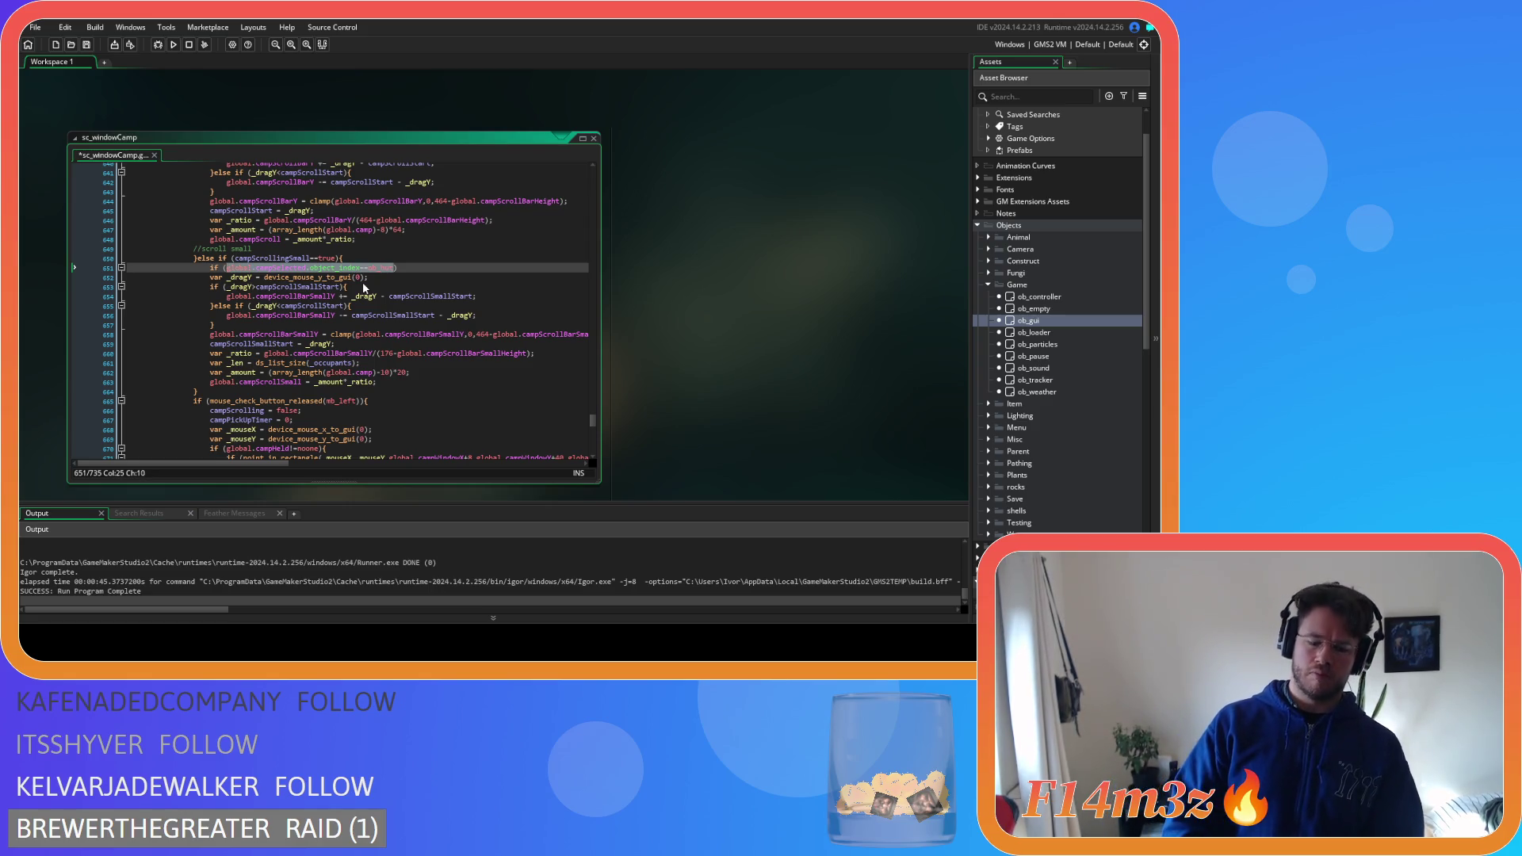
{"action": "key", "text": "ctrl+c"}
{"action": "key", "text": "Right"}
{"action": "key", "text": "Return"}
{"action": "type", "text": "or"}
{"action": "key", "text": "ctrl+v"}
{"action": "key", "text": "BackSpace"}
{"action": "key", "text": "BackSpace"}
{"action": "key", "text": "BackSpace"}
{"action": "type", "text": "kresh"}
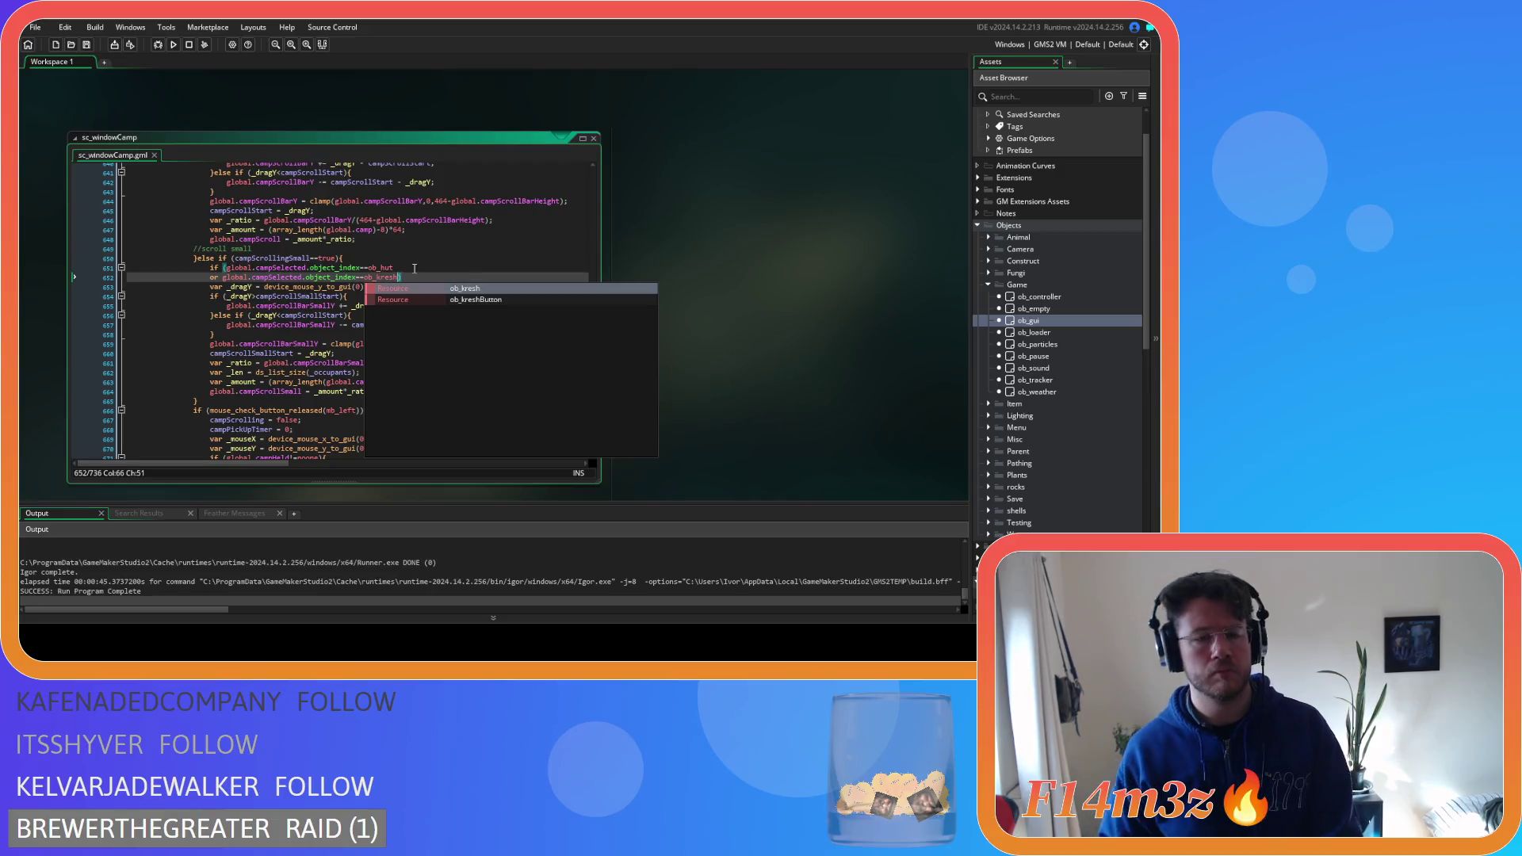
{"action": "type", "text": "){"}
Close the condition with a brace, indent the small scroll code inside it, and save
{"action": "left_click", "coordinate": [389, 390]}
{"action": "key", "text": "Return"}
{"action": "type", "text": "}"}
{"action": "left_click_drag", "start_coordinate": [389, 391], "coordinate": [208, 287]}
{"action": "key", "text": "Tab"}
{"action": "left_click", "coordinate": [395, 325]}
{"action": "key", "text": "ctrl+s"}
{"action": "left_click", "coordinate": [407, 354]}
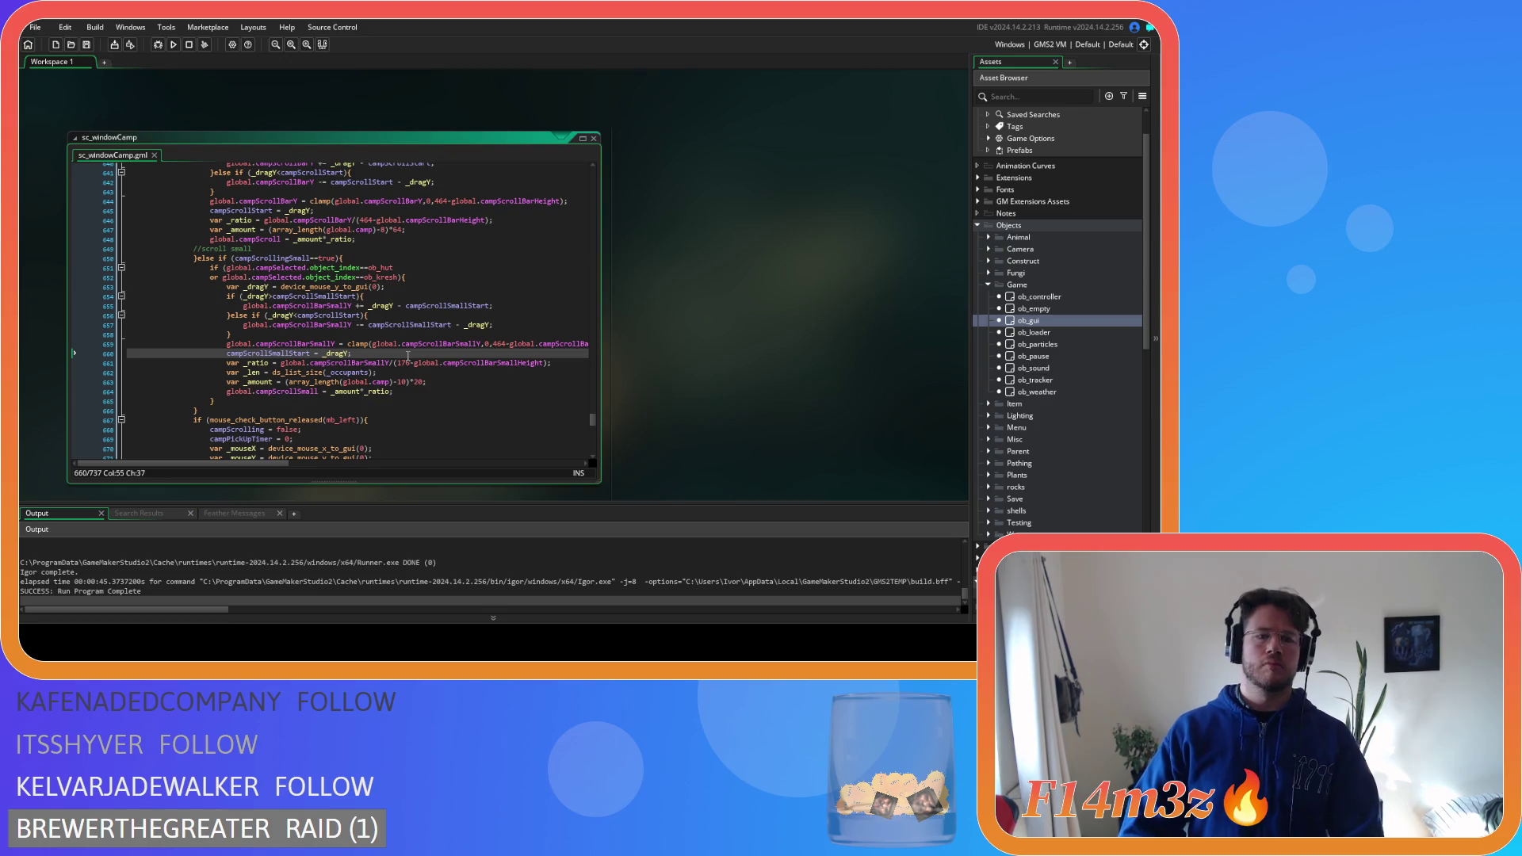
{"action": "left_click", "coordinate": [420, 392]}
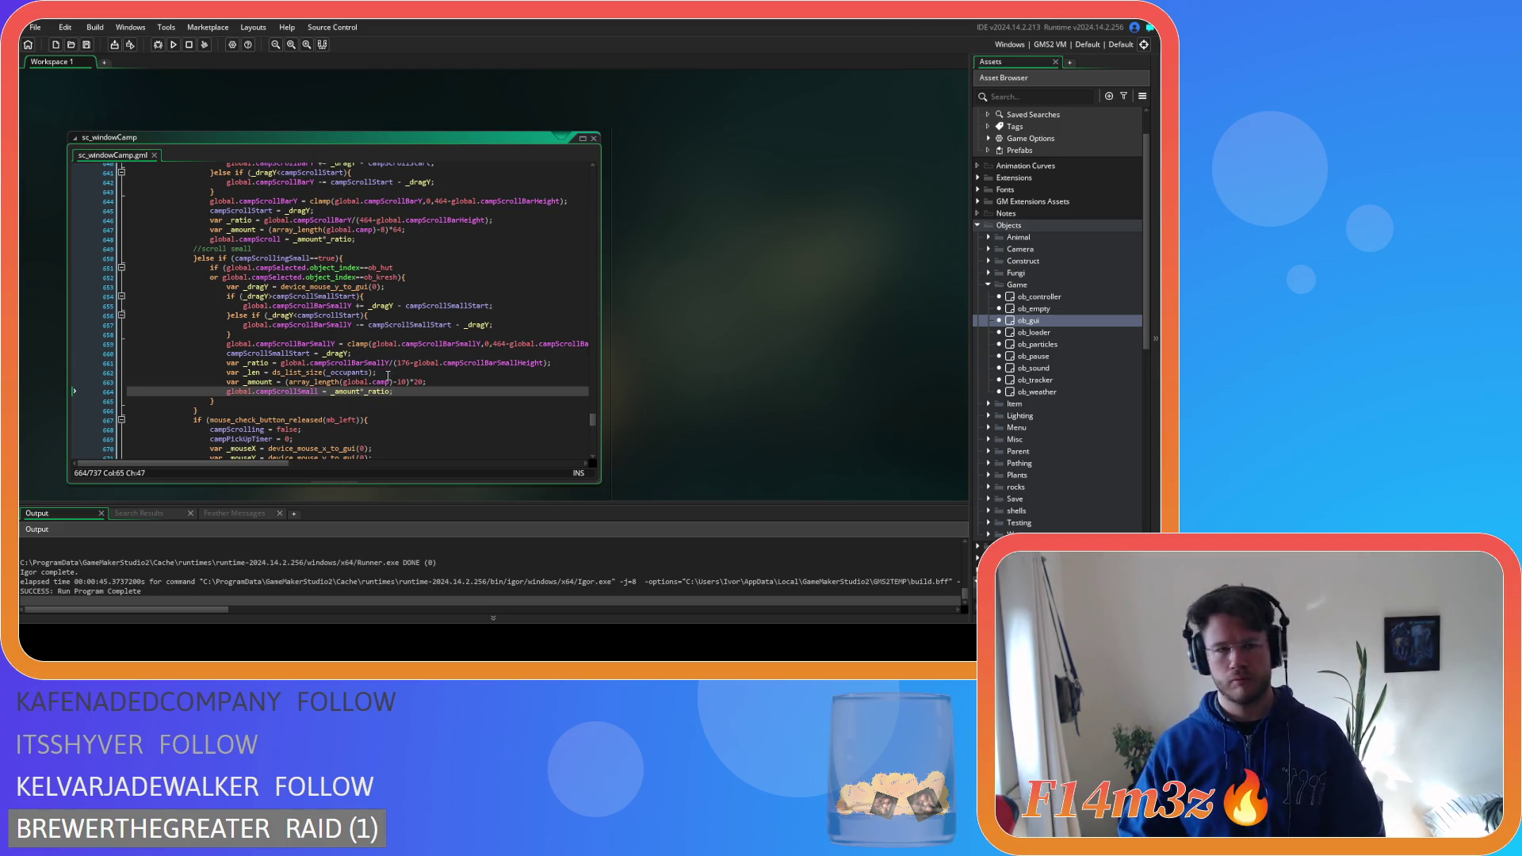
{"action": "mouse_move", "coordinate": [347, 340]}
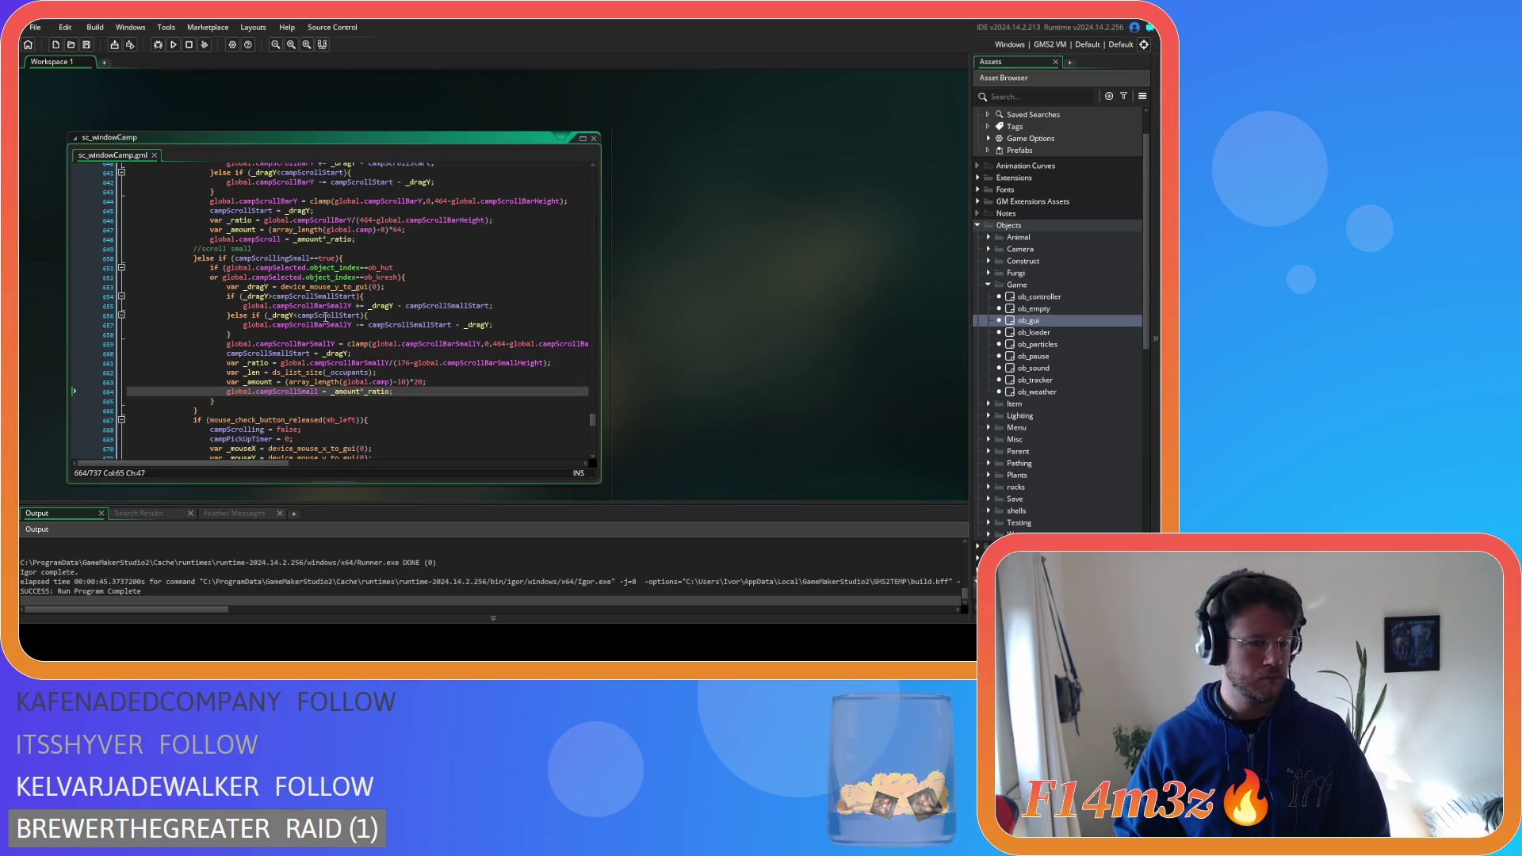
{"action": "mouse_move", "coordinate": [326, 317]}
{"action": "mouse_move", "coordinate": [289, 346]}
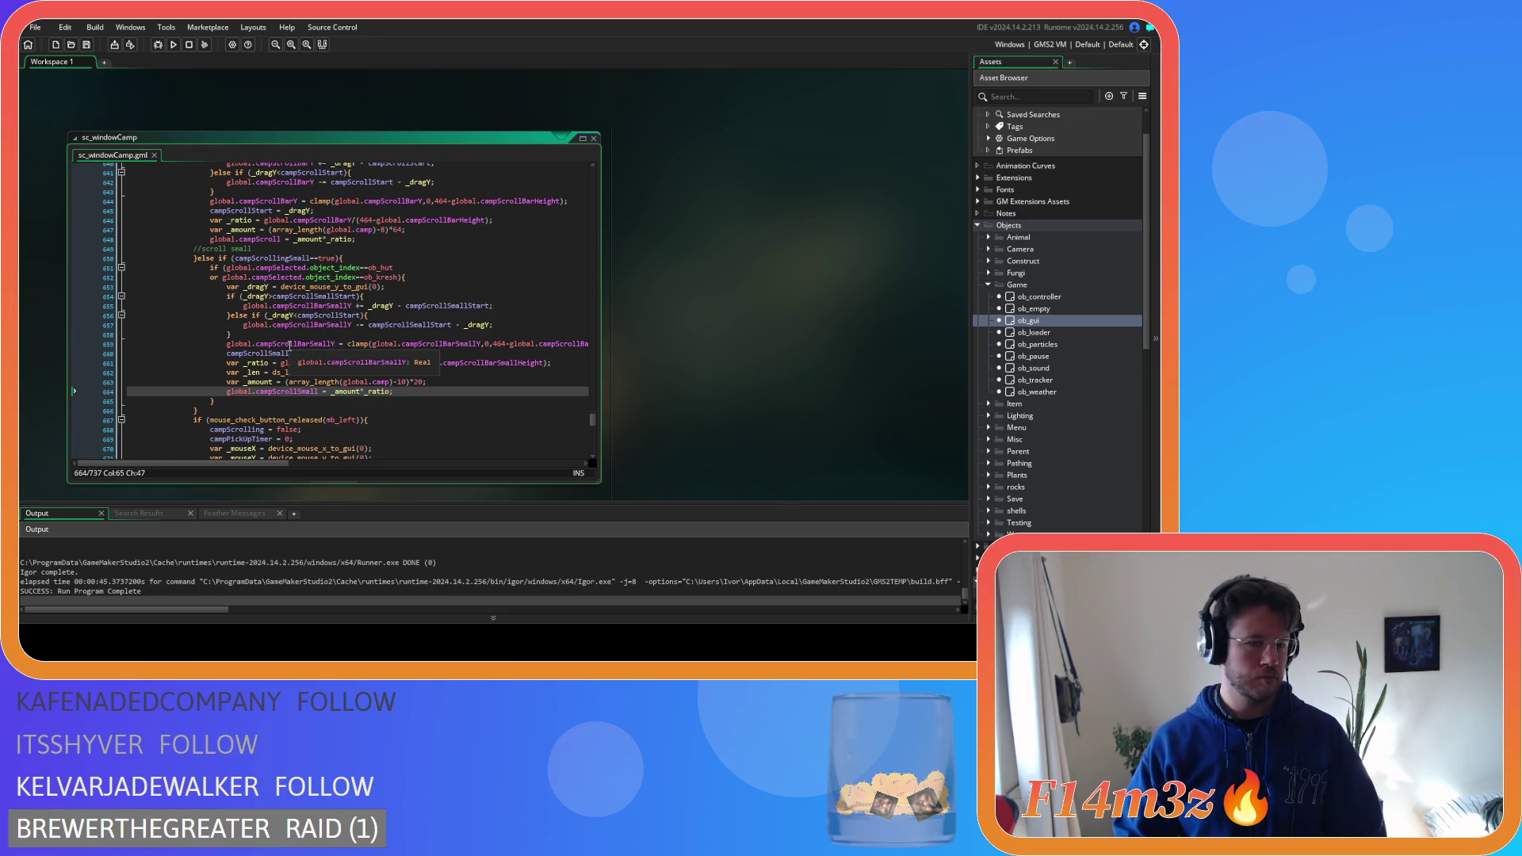
{"action": "mouse_move", "coordinate": [323, 370]}
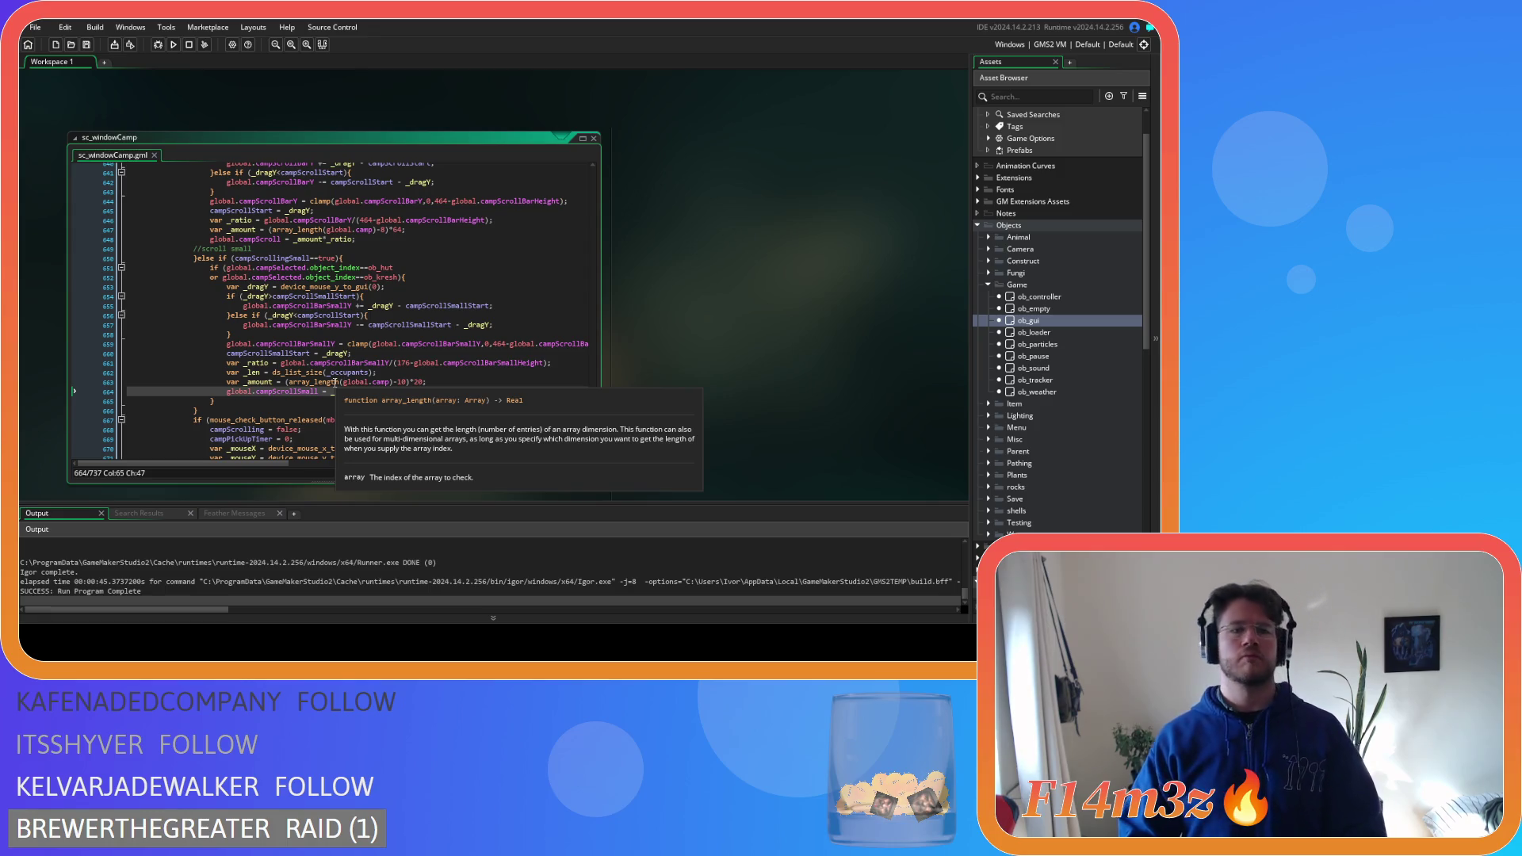
{"action": "left_click", "coordinate": [403, 376]}
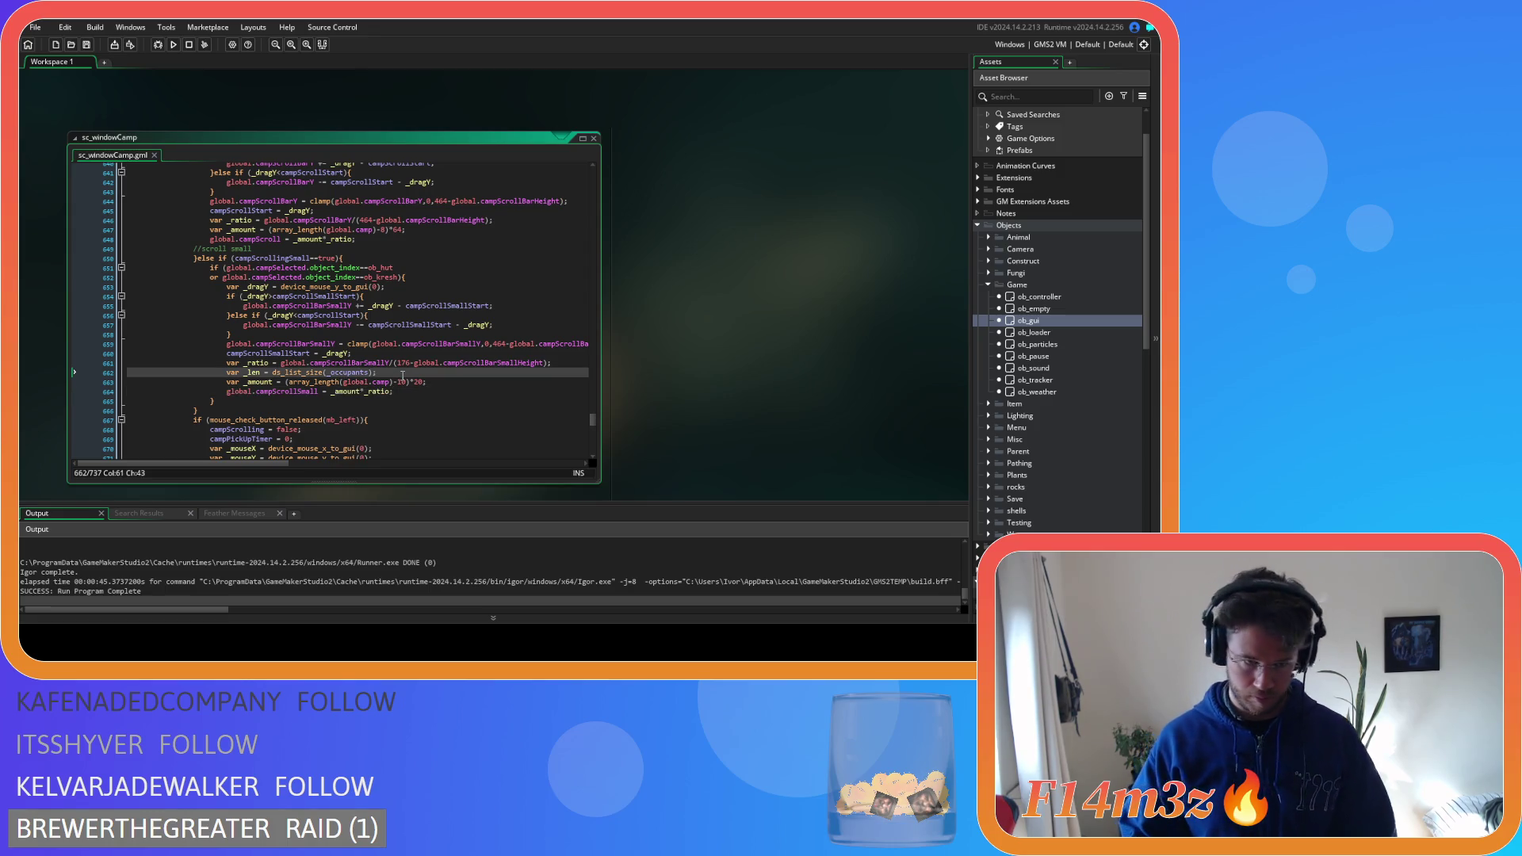
{"action": "left_click", "coordinate": [308, 268]}
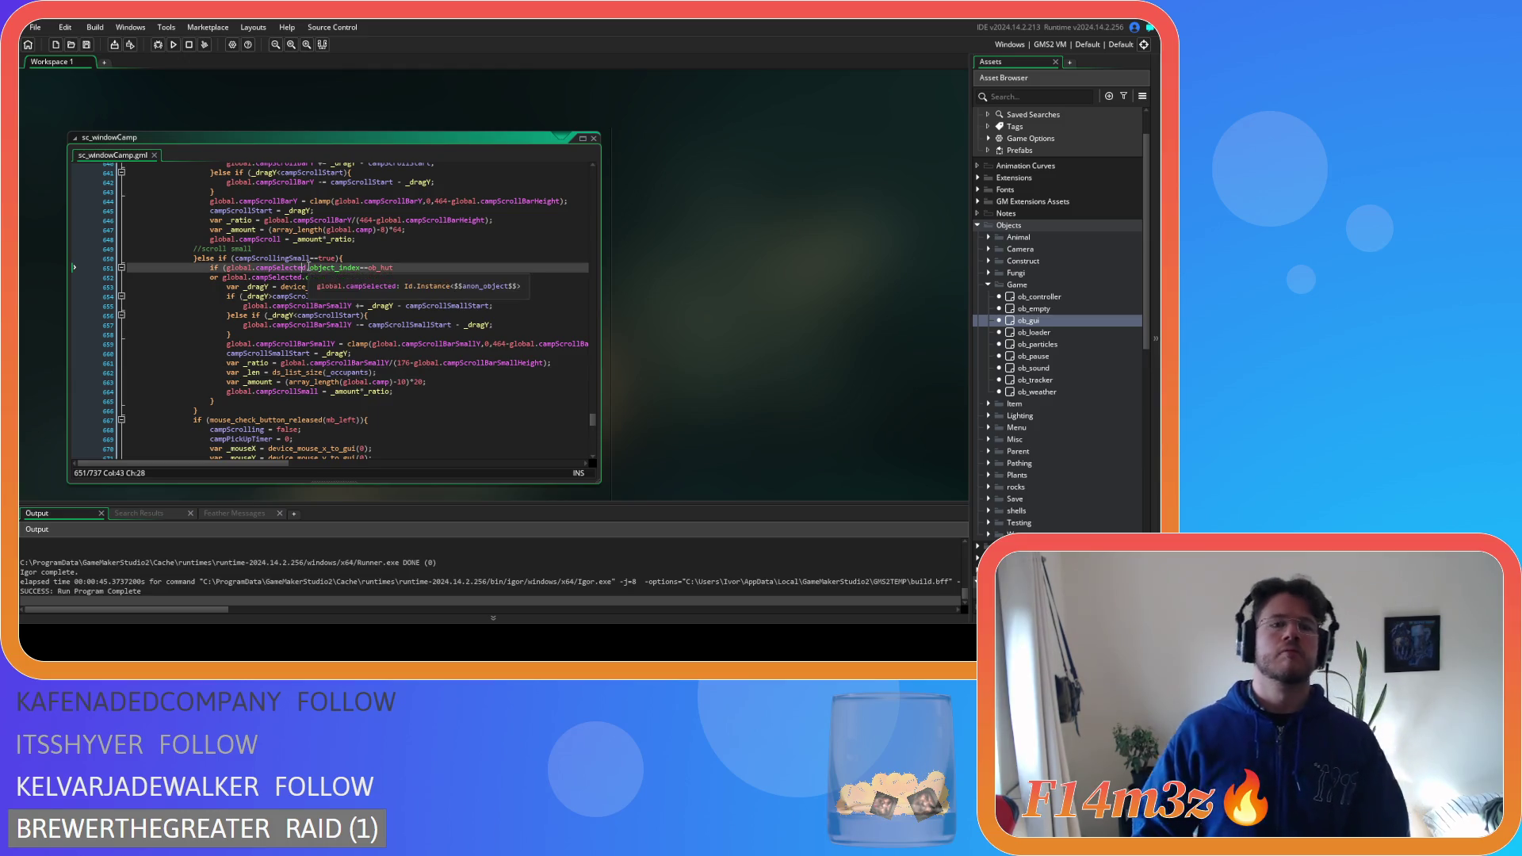
Replace _occupants in the _len line with global.campSelected.occupants and save
{"action": "left_click_drag", "start_coordinate": [308, 268], "coordinate": [228, 271]}
{"action": "left_click", "coordinate": [326, 372]}
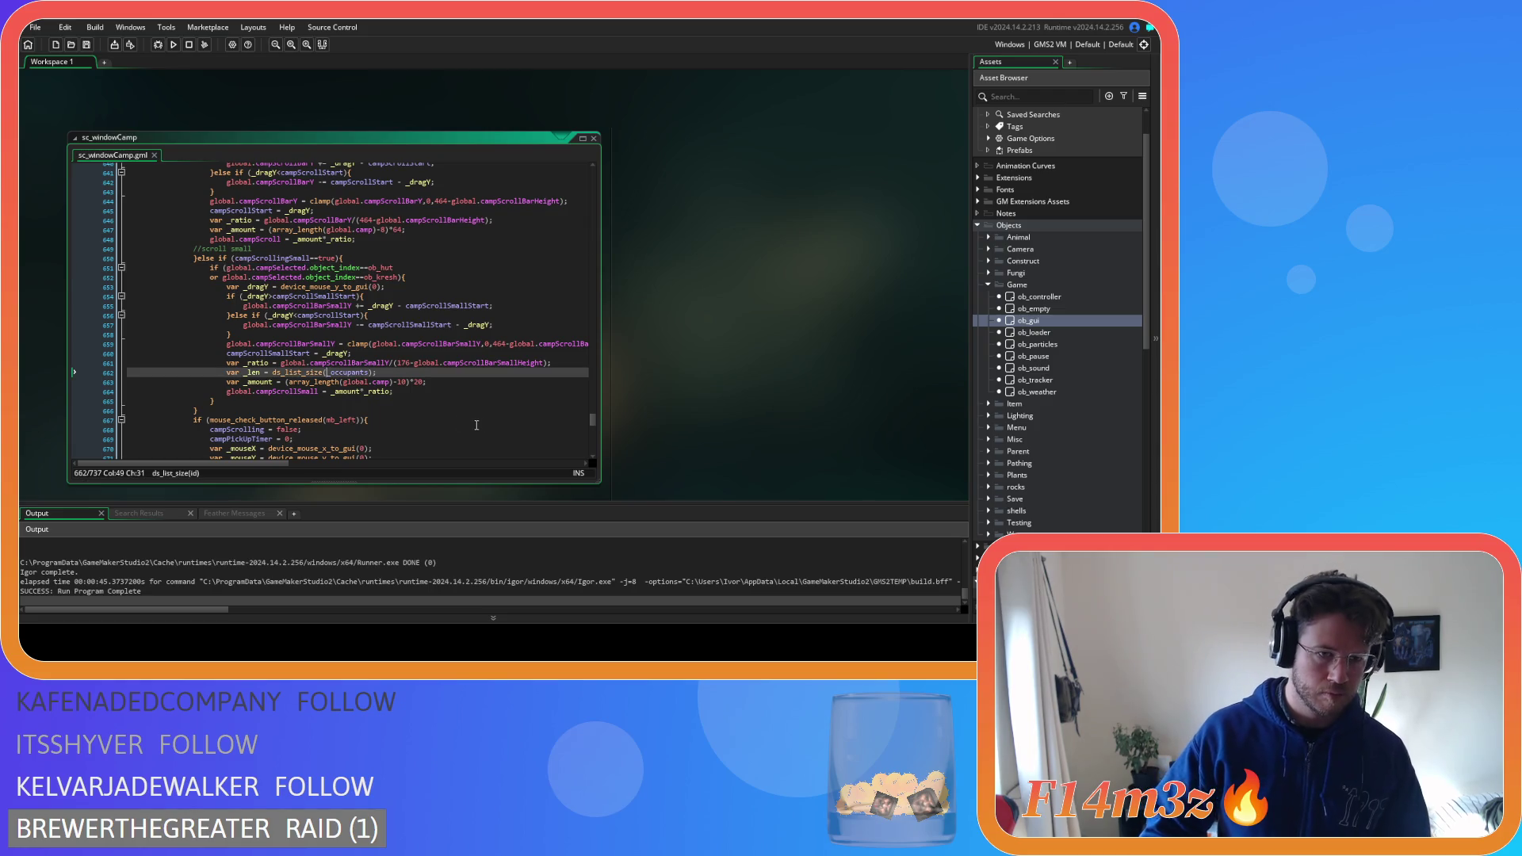
{"action": "double_click", "coordinate": [344, 373]}
{"action": "type", "text": "global.campSelected."}
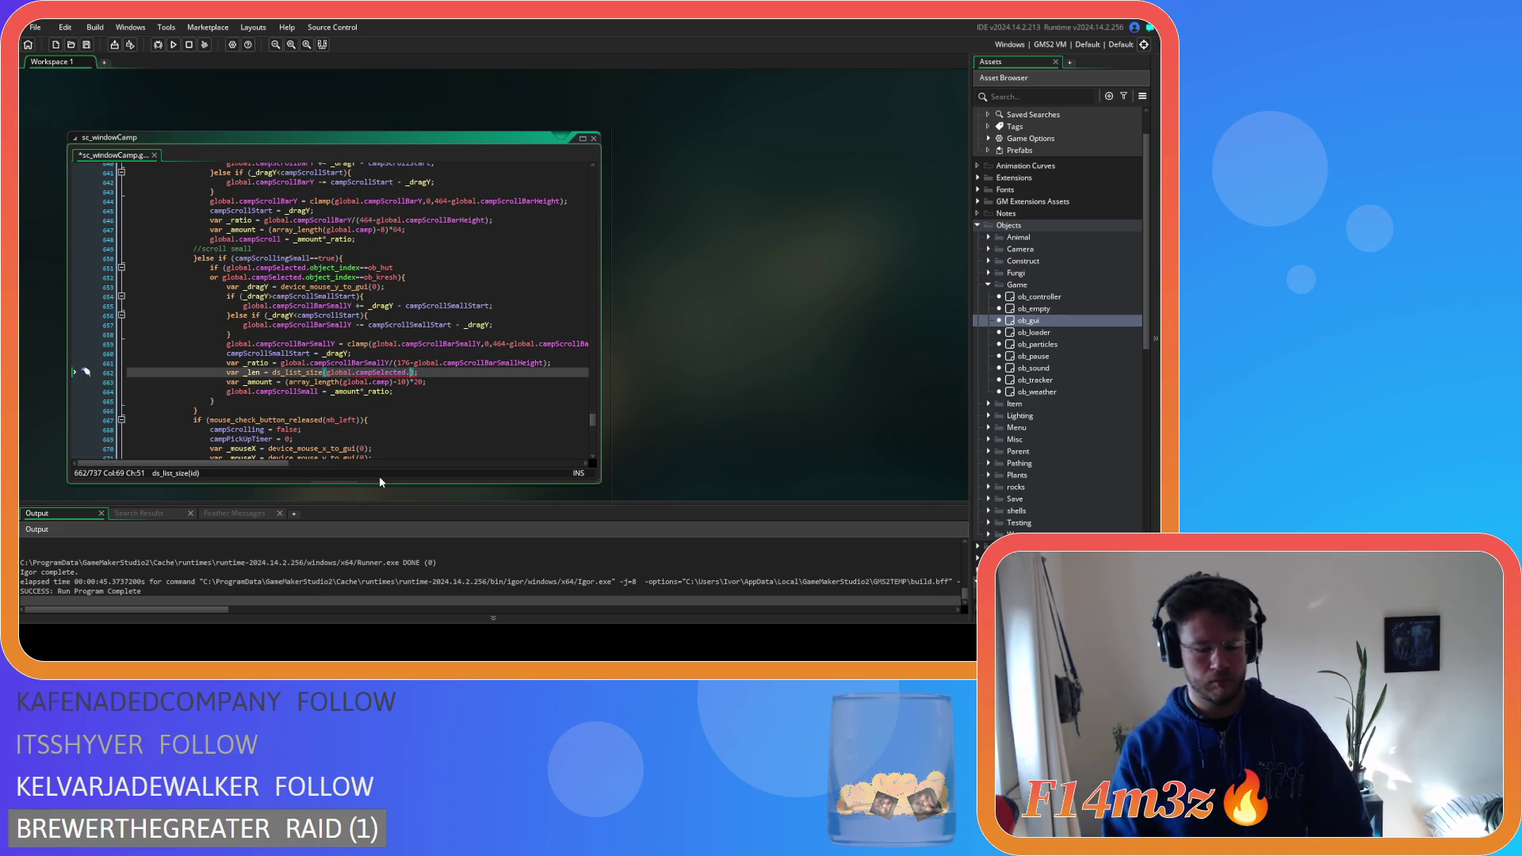
{"action": "type", "text": "occupan"}
{"action": "type", "text": "ts"}
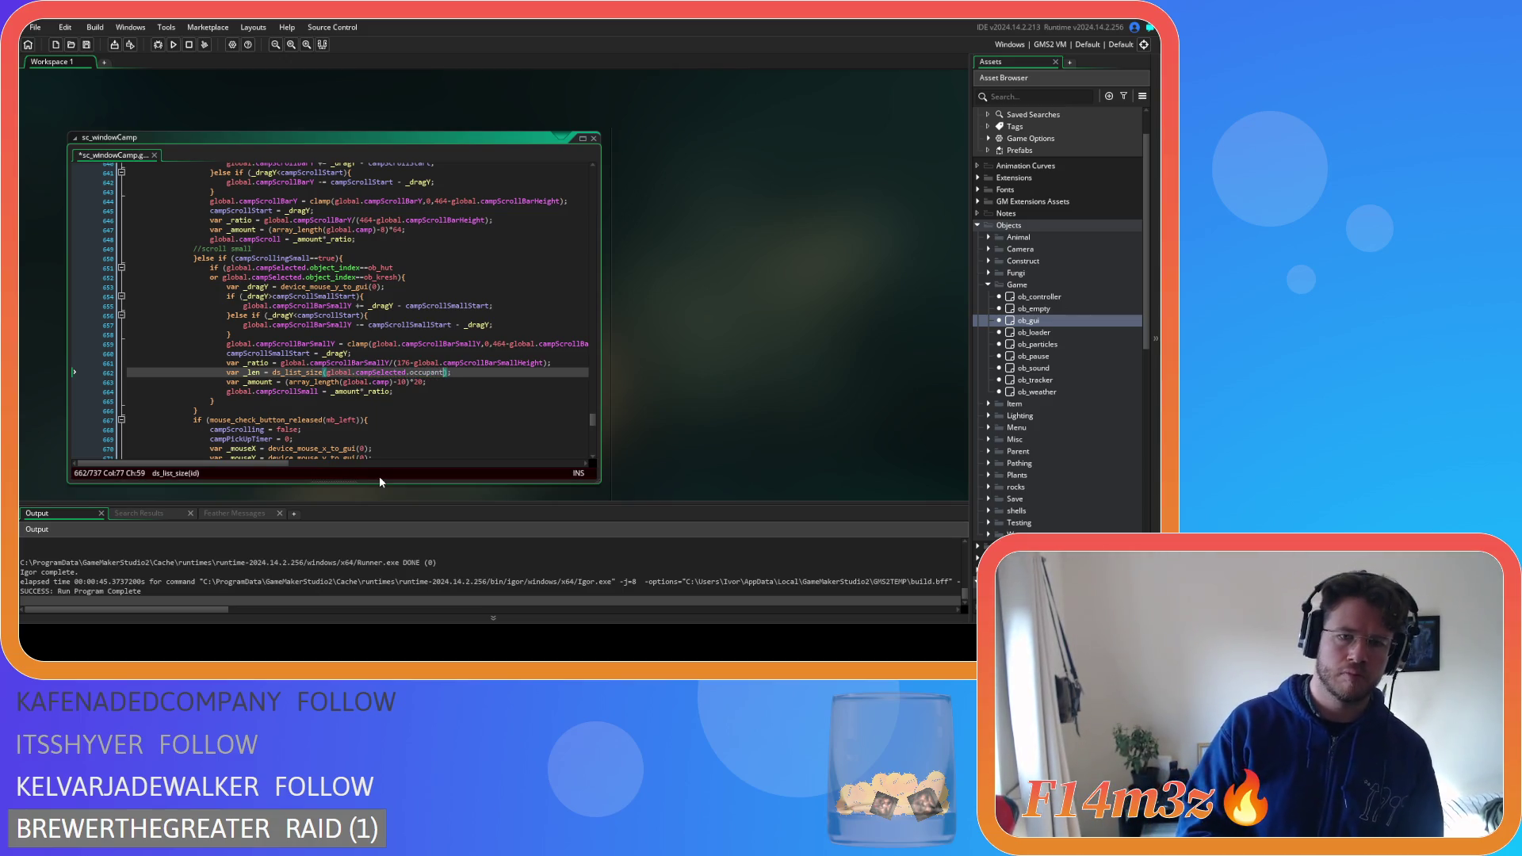
{"action": "left_click", "coordinate": [496, 376]}
{"action": "key", "text": "ctrl+s"}
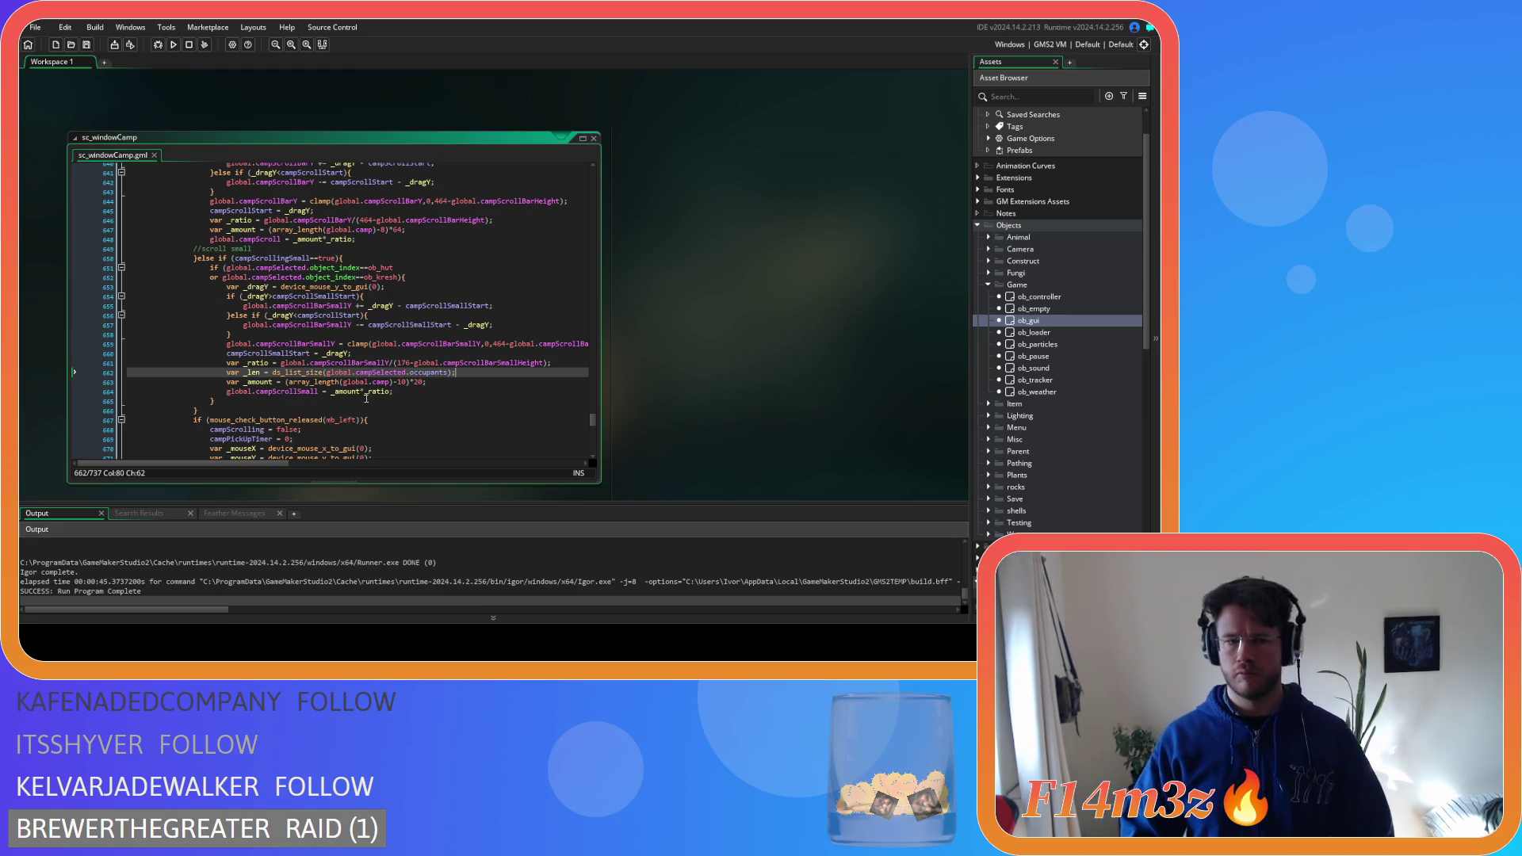
{"action": "left_click", "coordinate": [443, 373]}
Move ds_list_size(global.campSelected.occupants) into _amount over array_length(global.camp), delete the _len line, and save
{"action": "left_click_drag", "start_coordinate": [444, 373], "coordinate": [272, 376]}
{"action": "key", "text": "ctrl+c"}
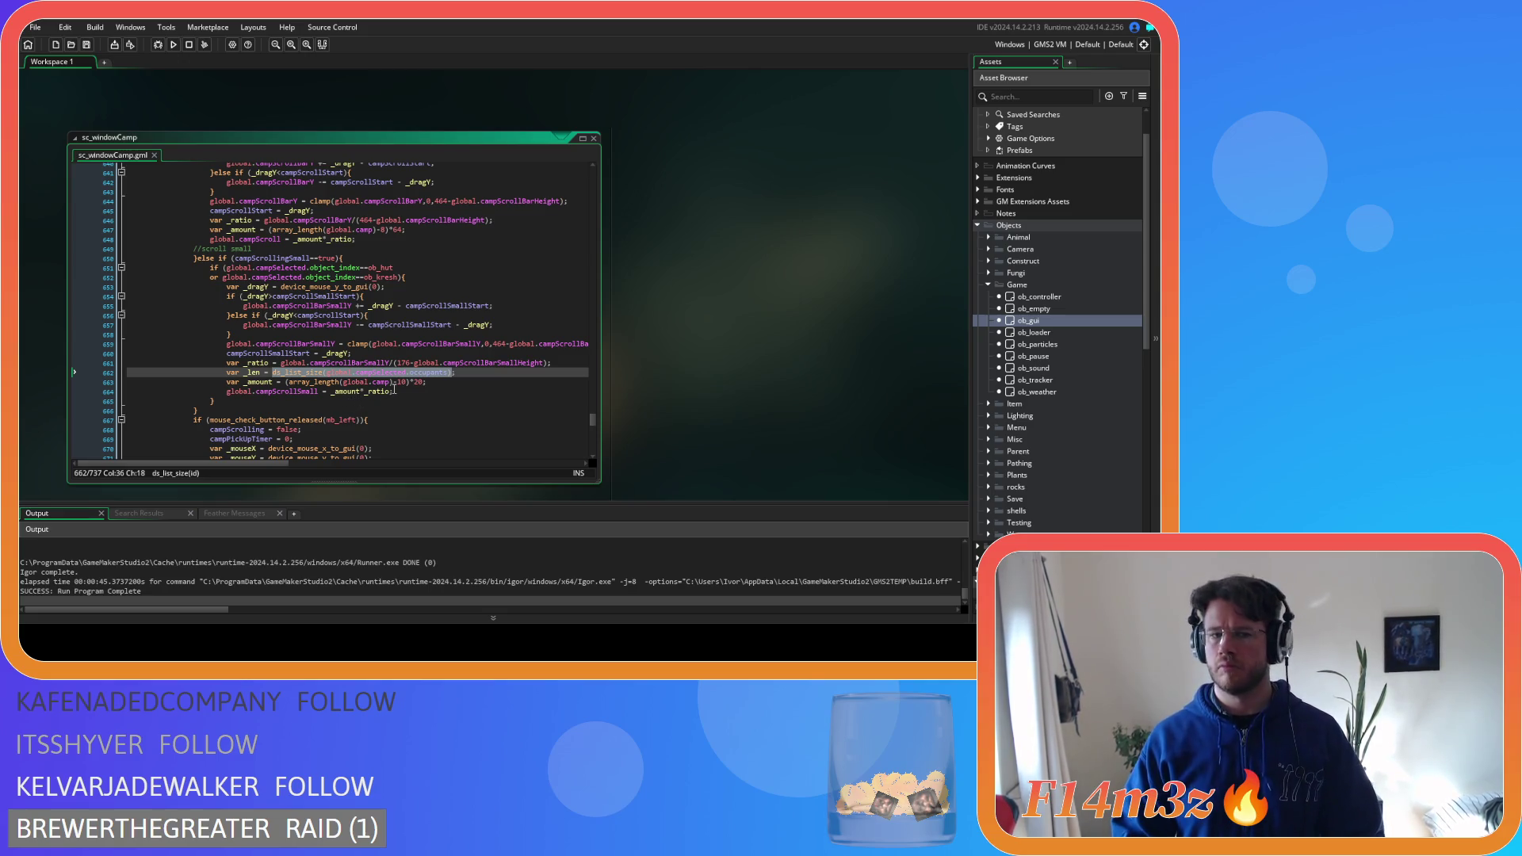
{"action": "key", "text": "BackSpace"}
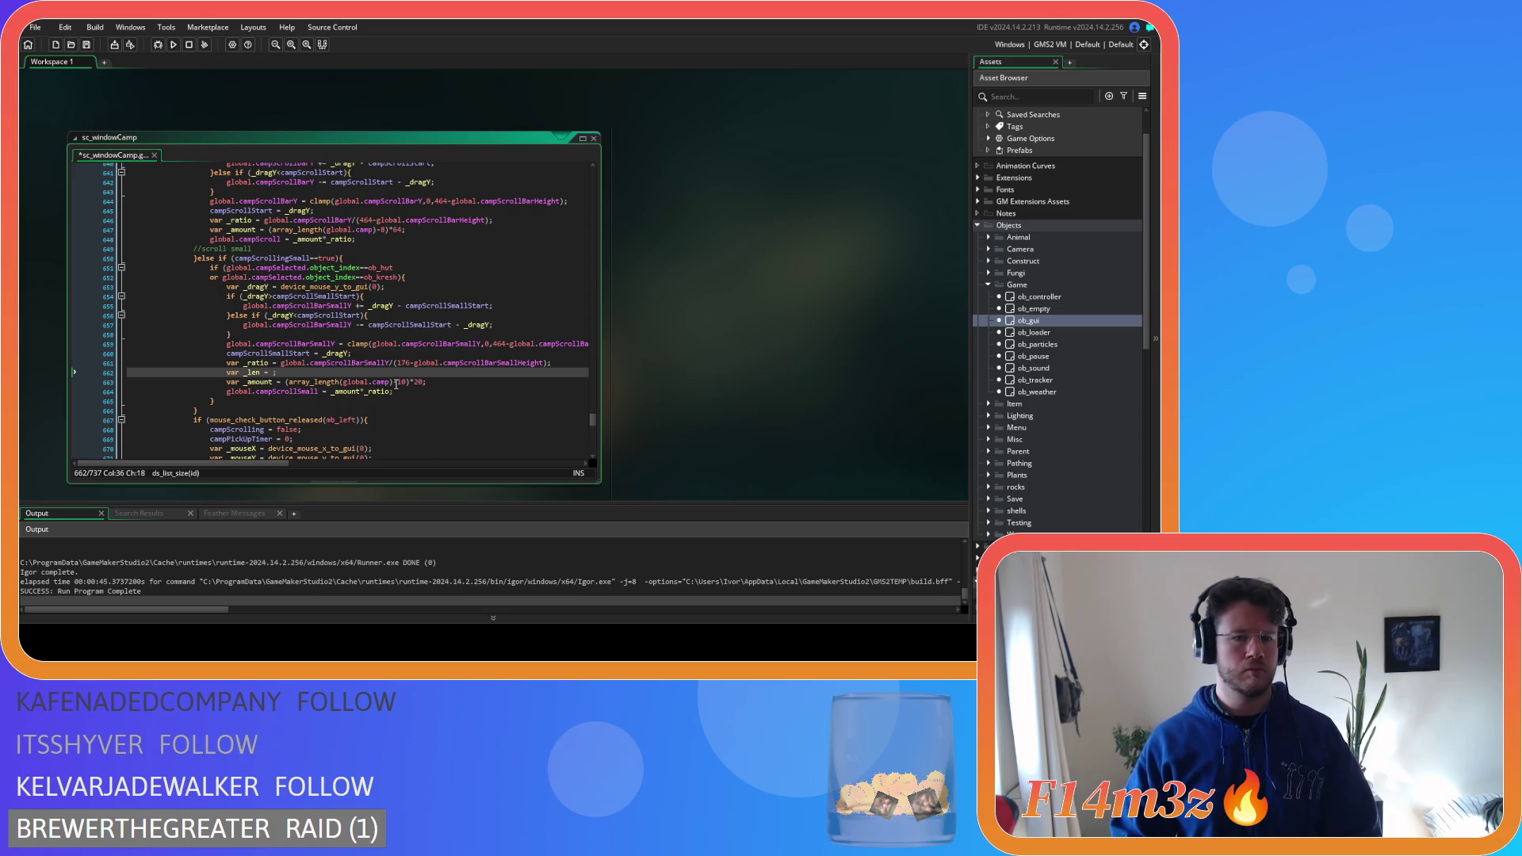
{"action": "left_click_drag", "start_coordinate": [395, 383], "coordinate": [292, 388]}
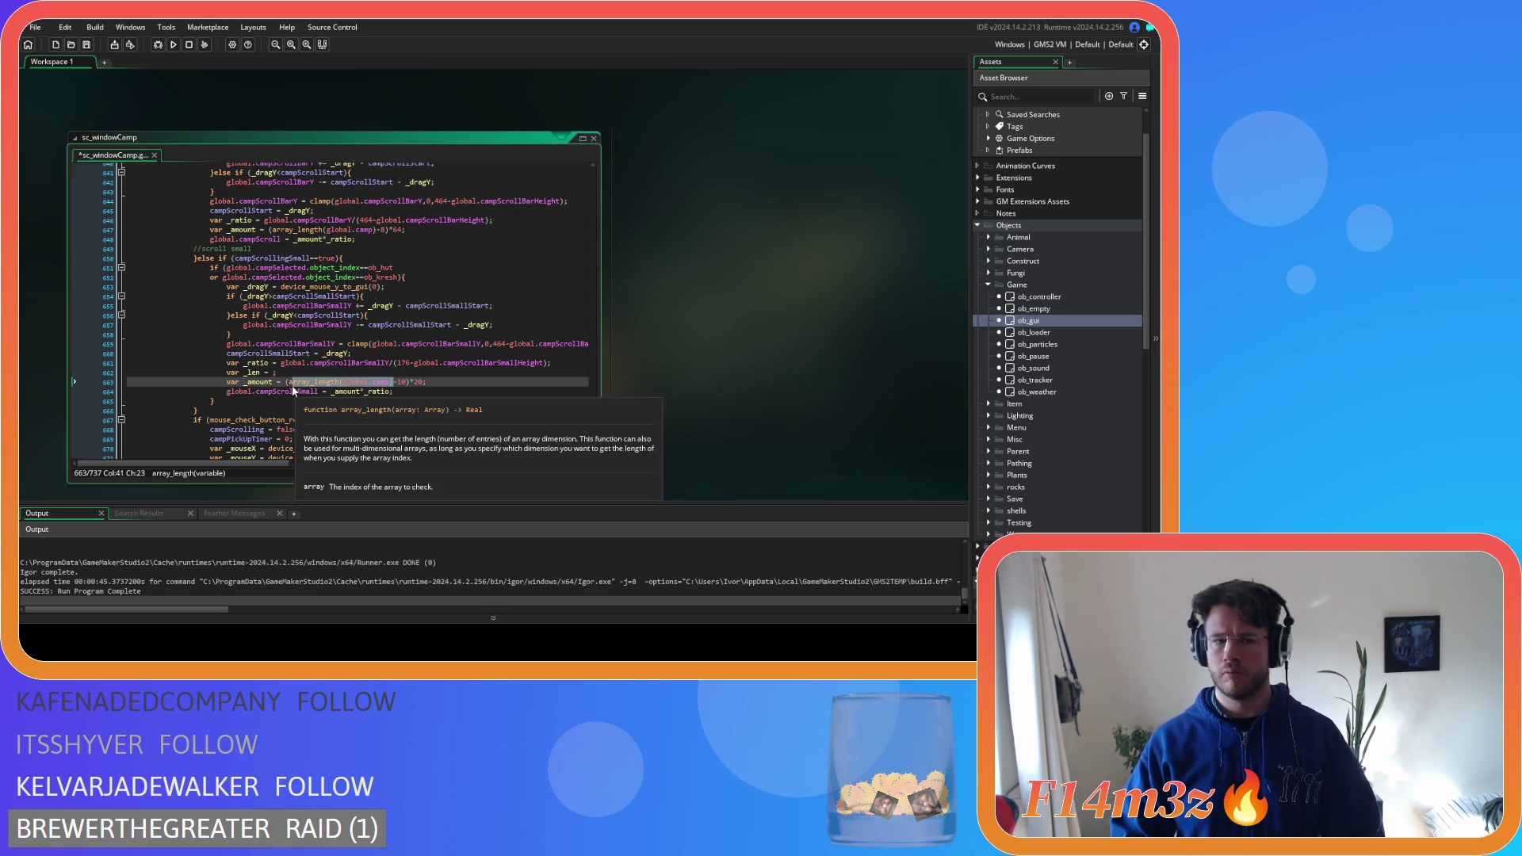
{"action": "key", "text": "ctrl+v"}
{"action": "left_click", "coordinate": [286, 371]}
{"action": "key", "text": "BackSpace"}
{"action": "key", "text": "BackSpace"}
{"action": "key", "text": "BackSpace"}
{"action": "key", "text": "ctrl+s"}
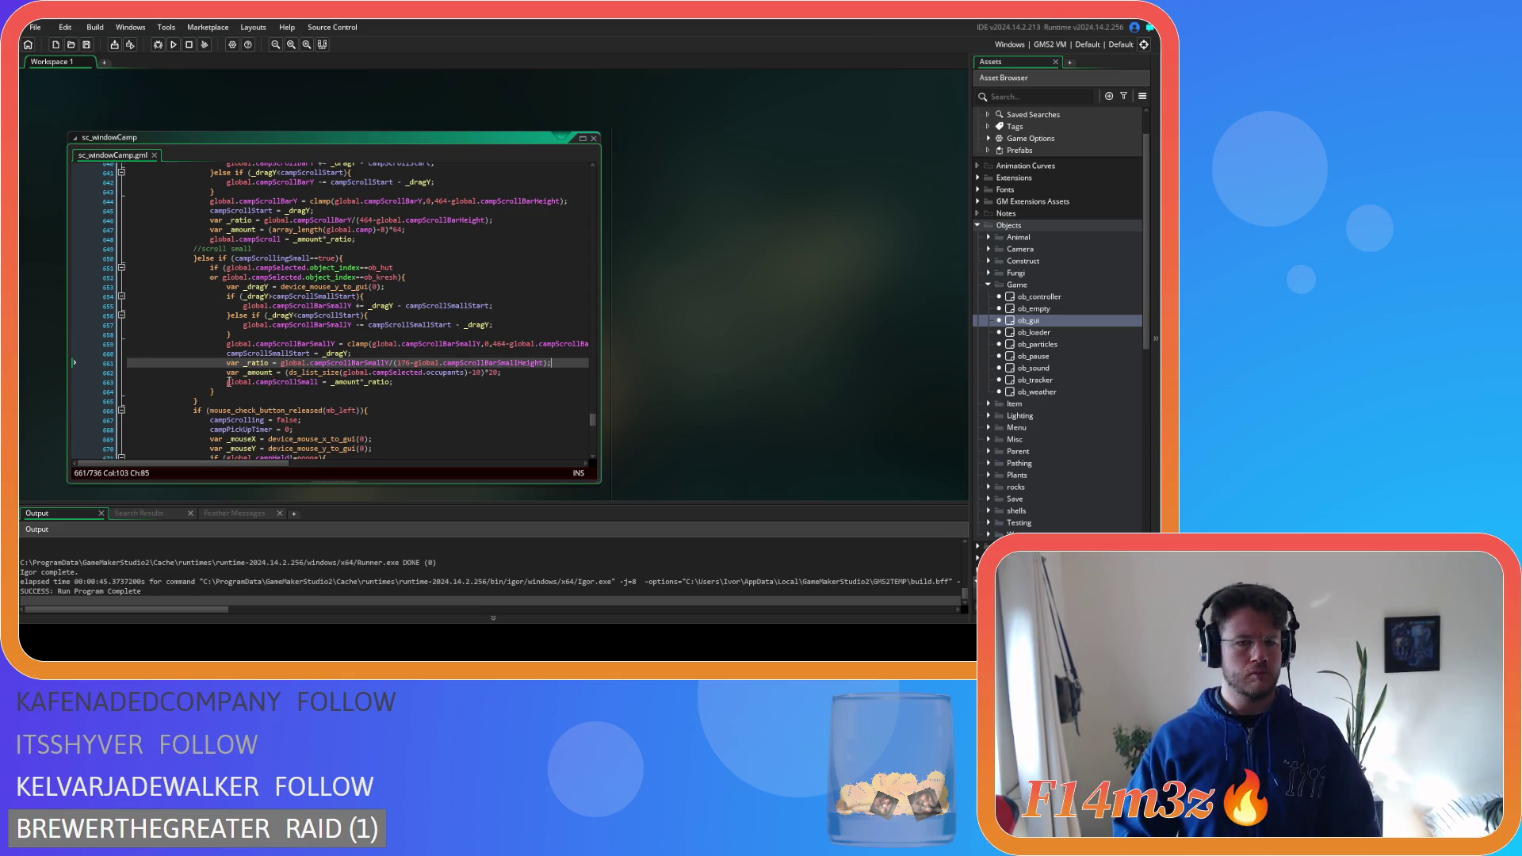
{"action": "left_click", "coordinate": [516, 372]}
{"action": "double_click", "coordinate": [494, 372]}
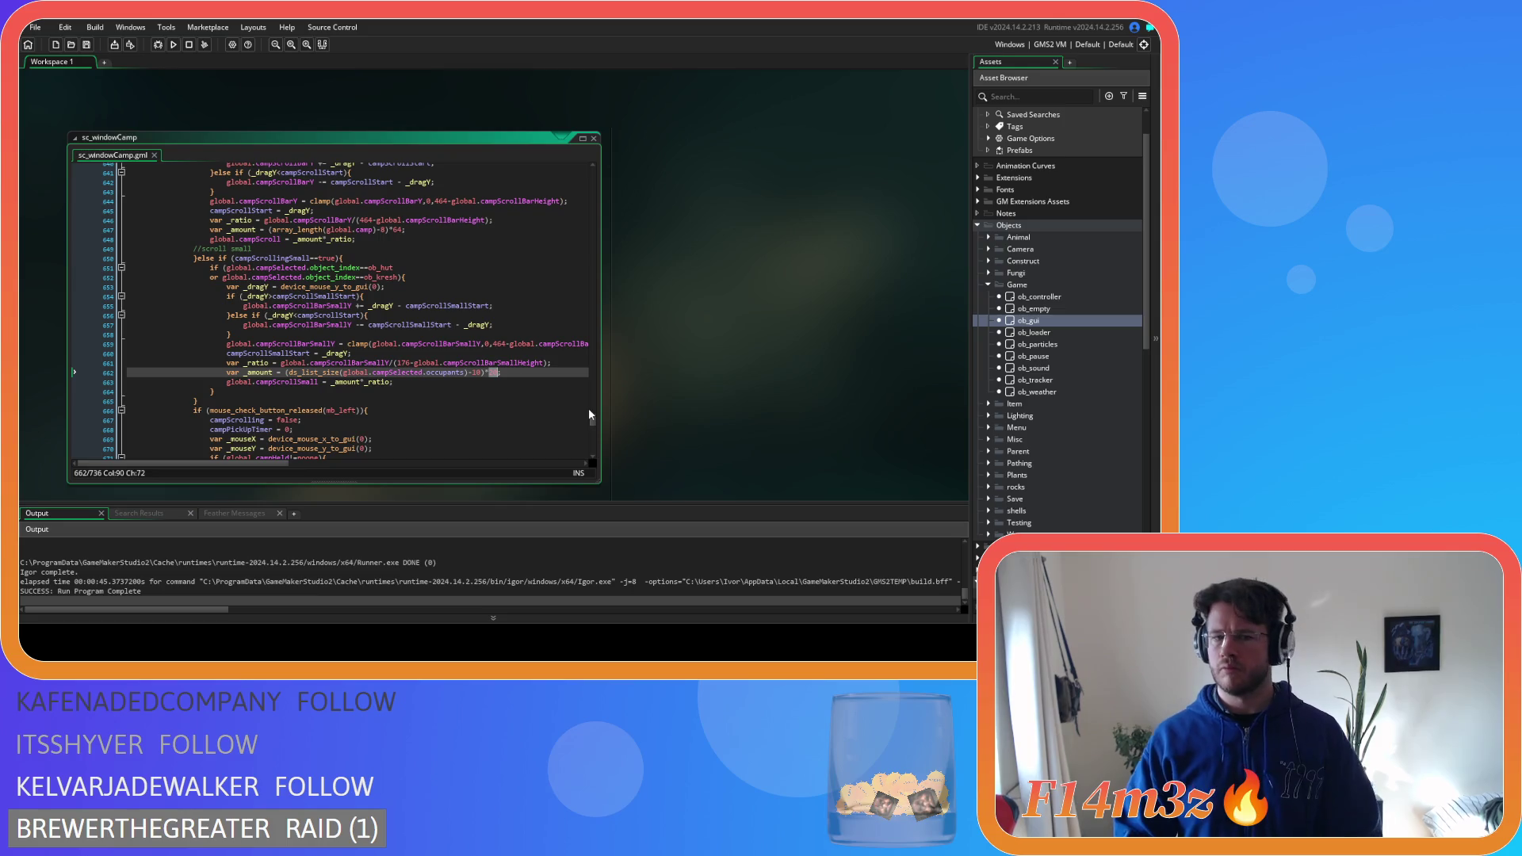
{"action": "key", "text": "End"}
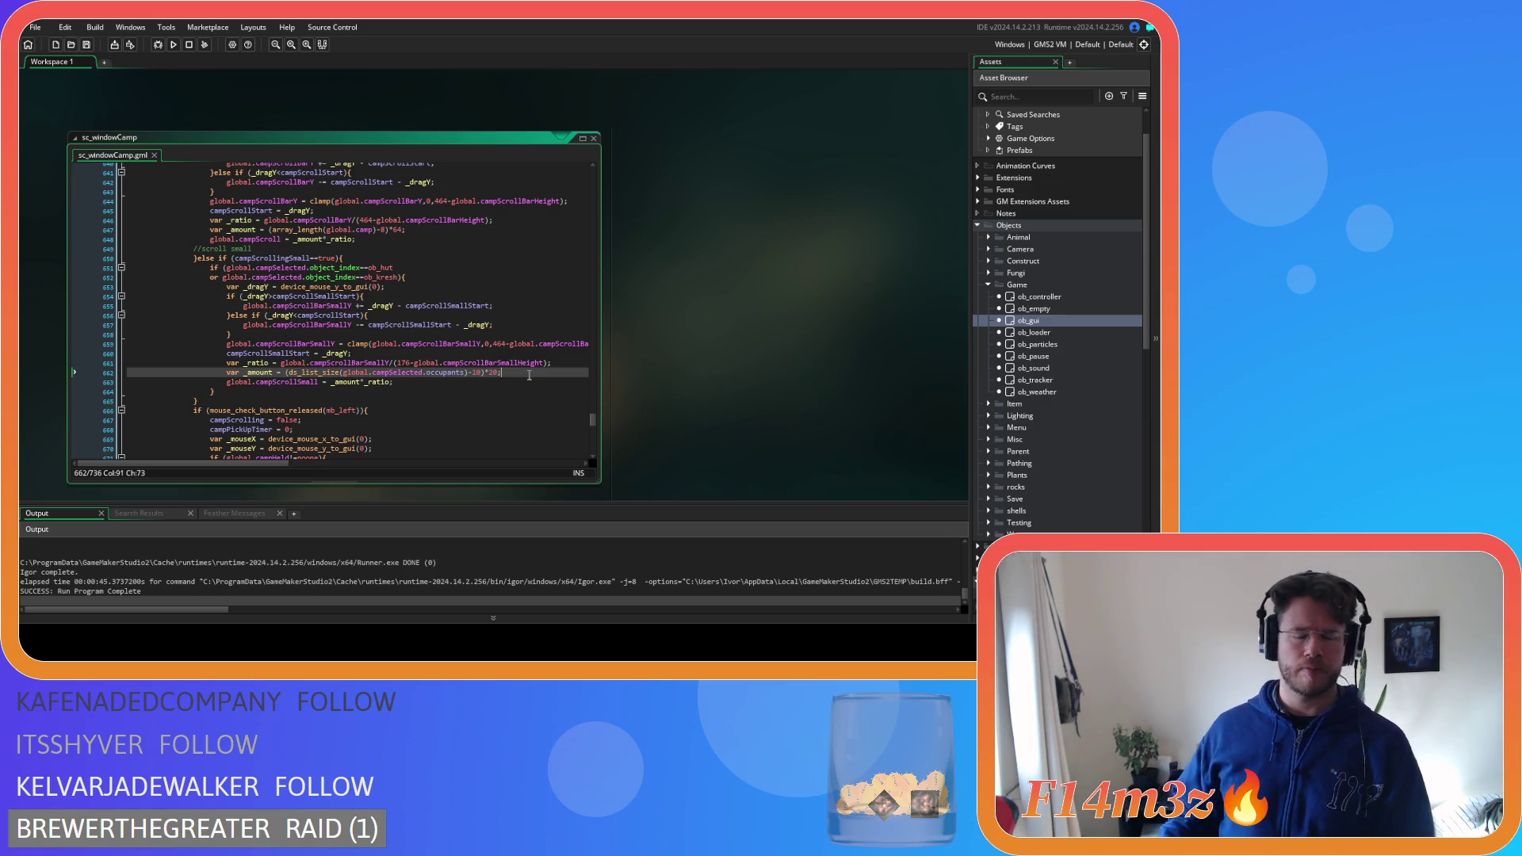
Expand the Game and Construct folders in the Asset Browser and select ob_campfire
{"action": "key", "text": "Down"}
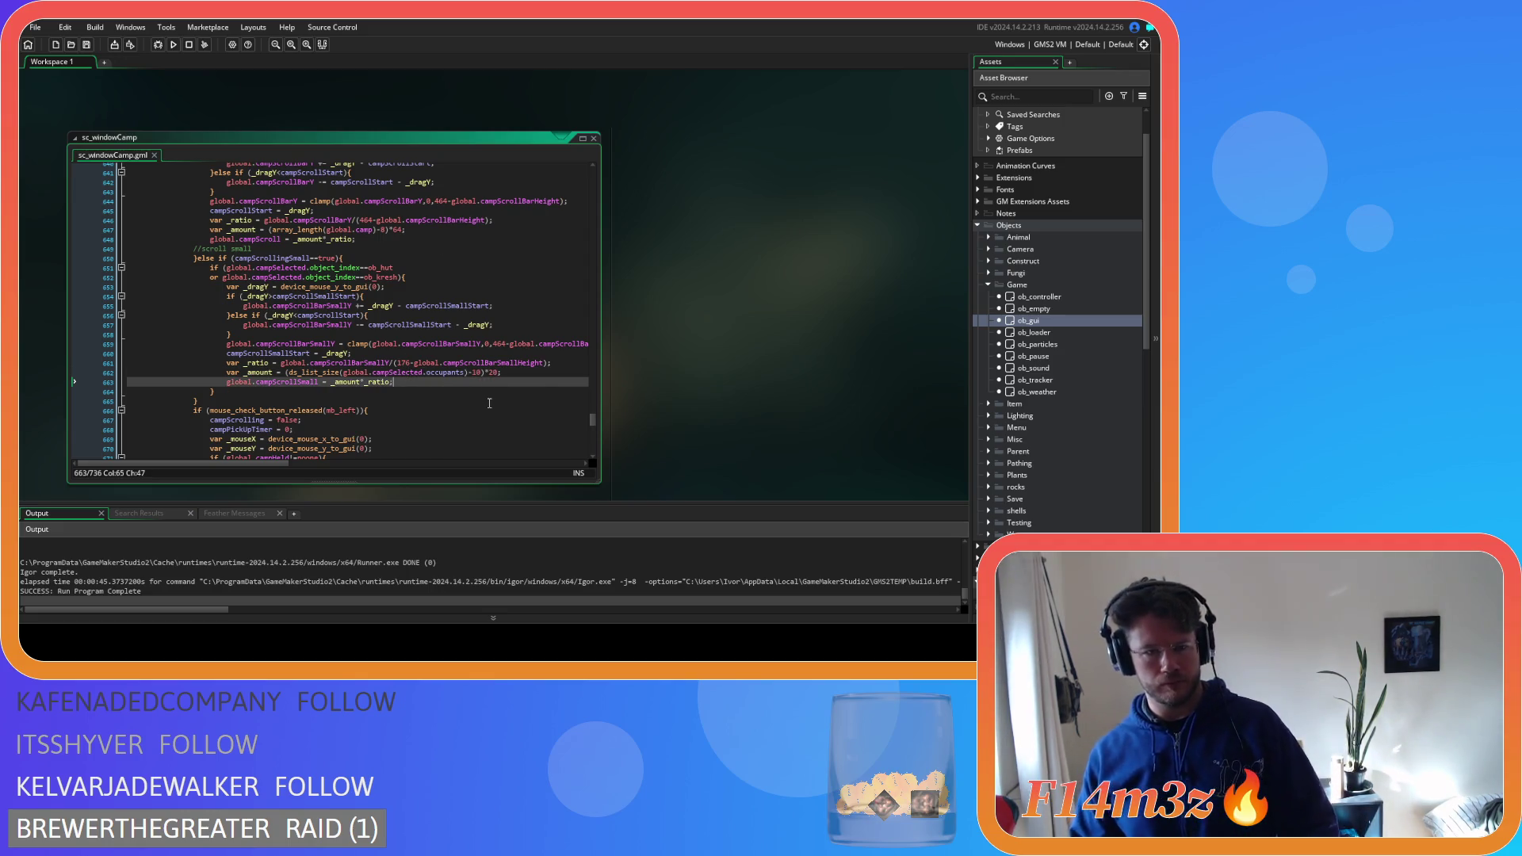
{"action": "left_click", "coordinate": [988, 285]}
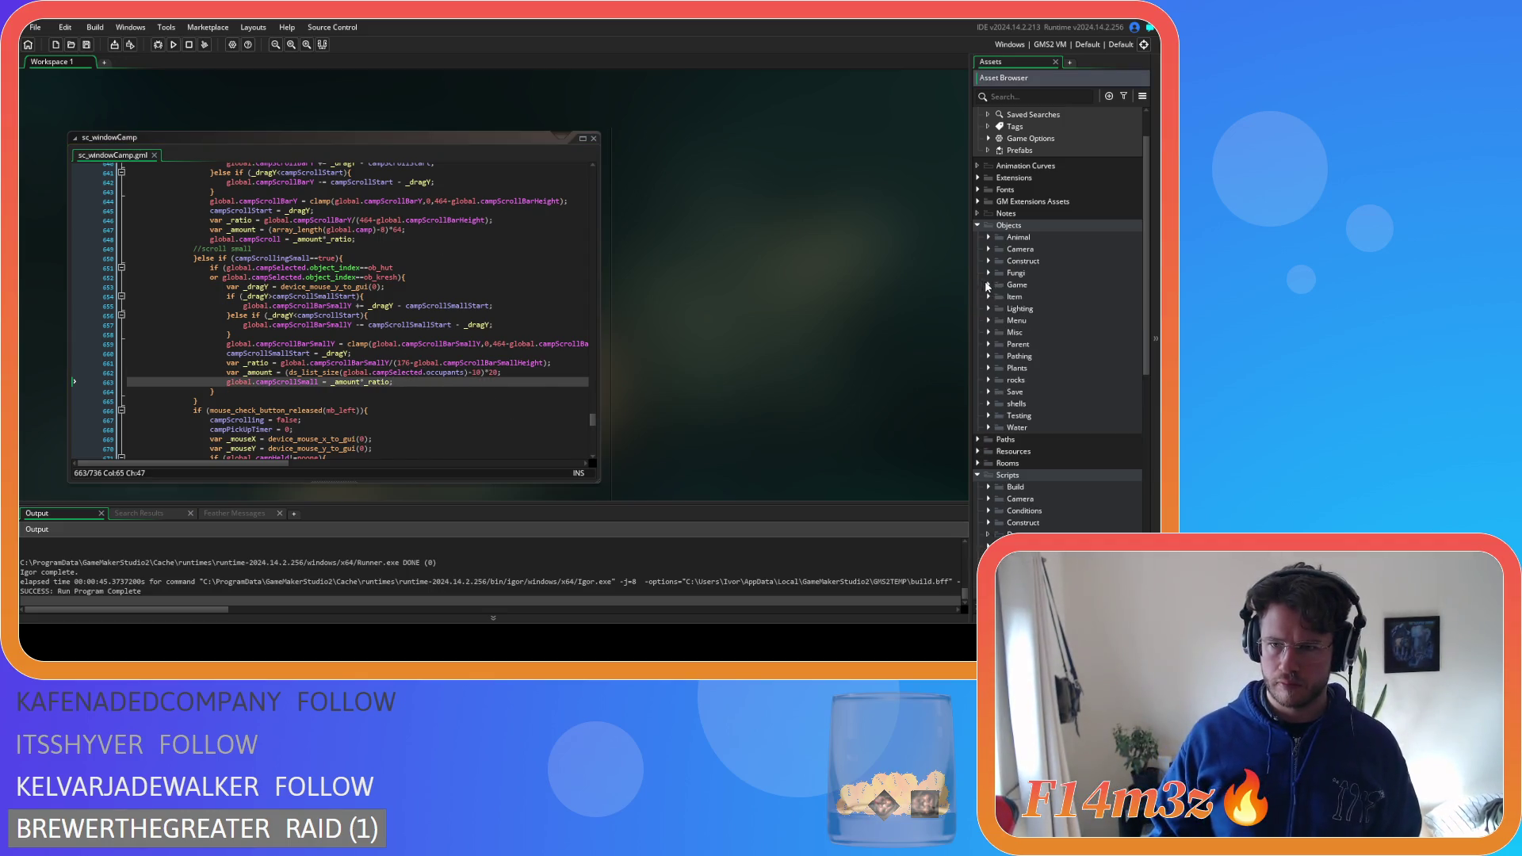
{"action": "left_click", "coordinate": [988, 285]}
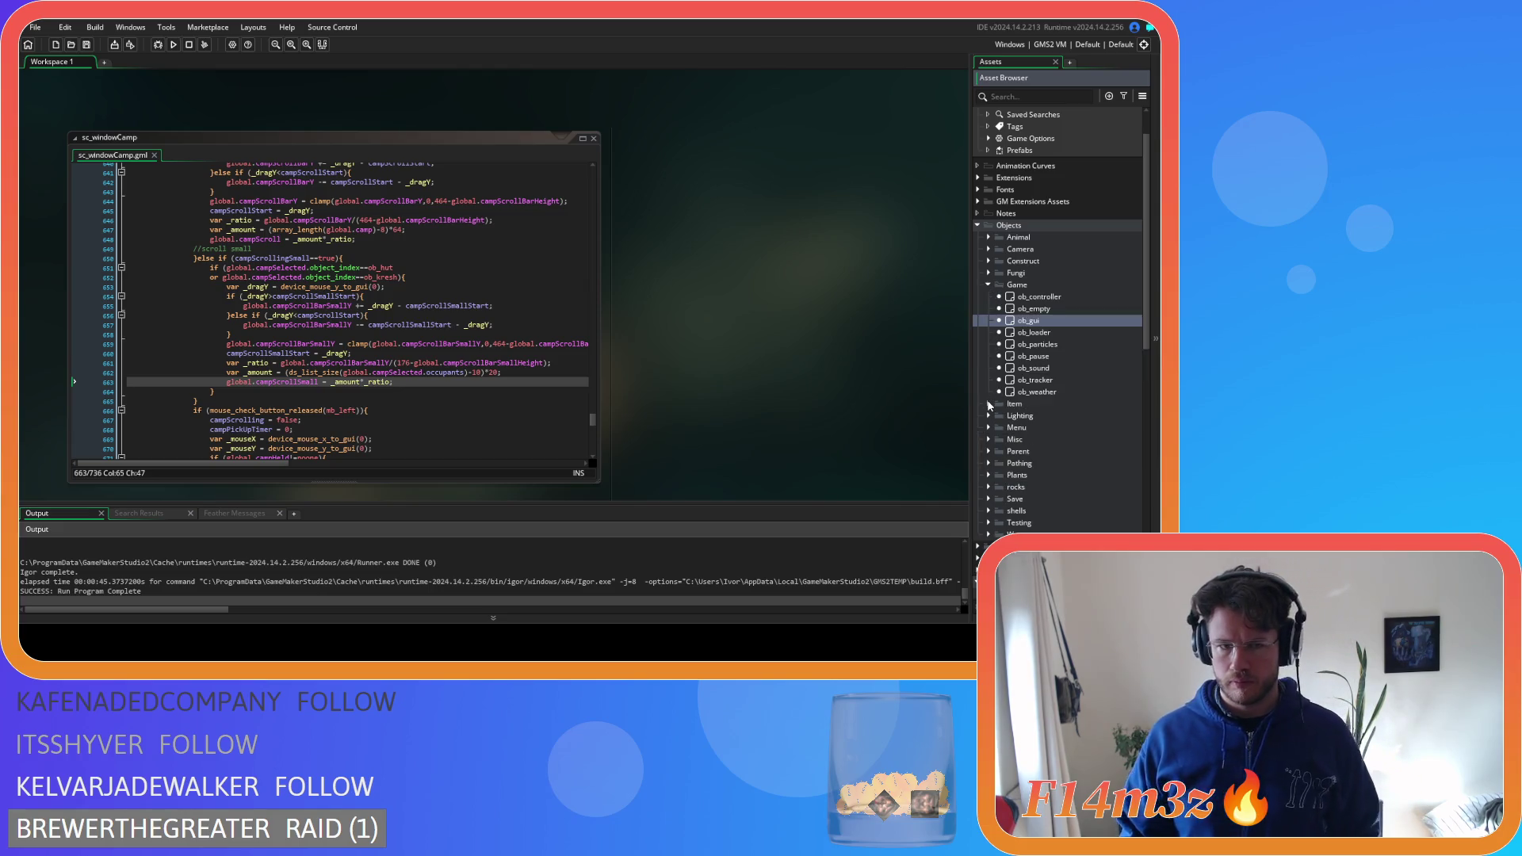
{"action": "left_click", "coordinate": [988, 261]}
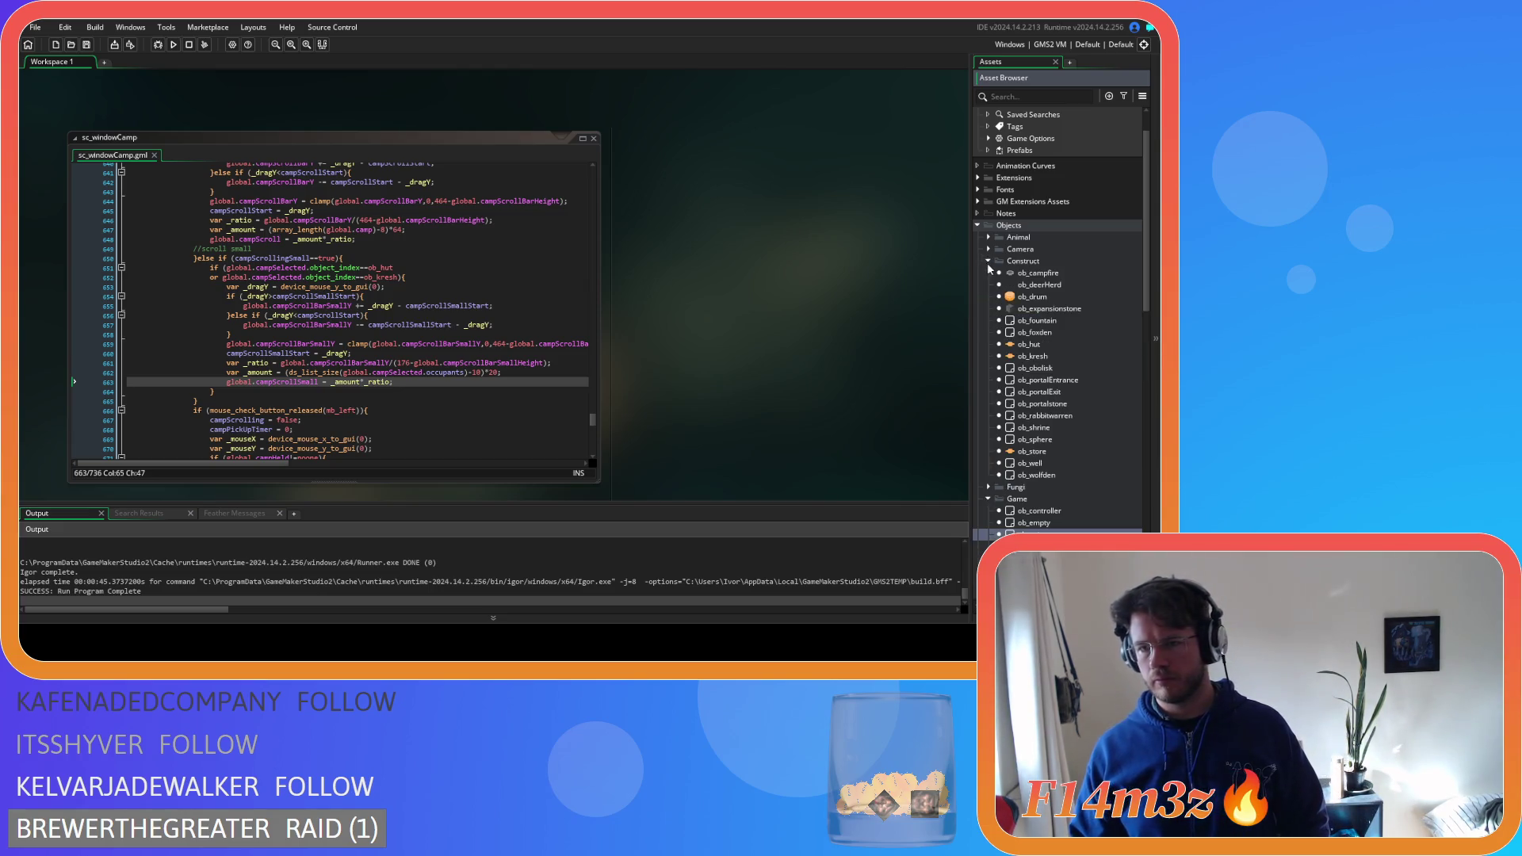
{"action": "left_click", "coordinate": [1033, 344]}
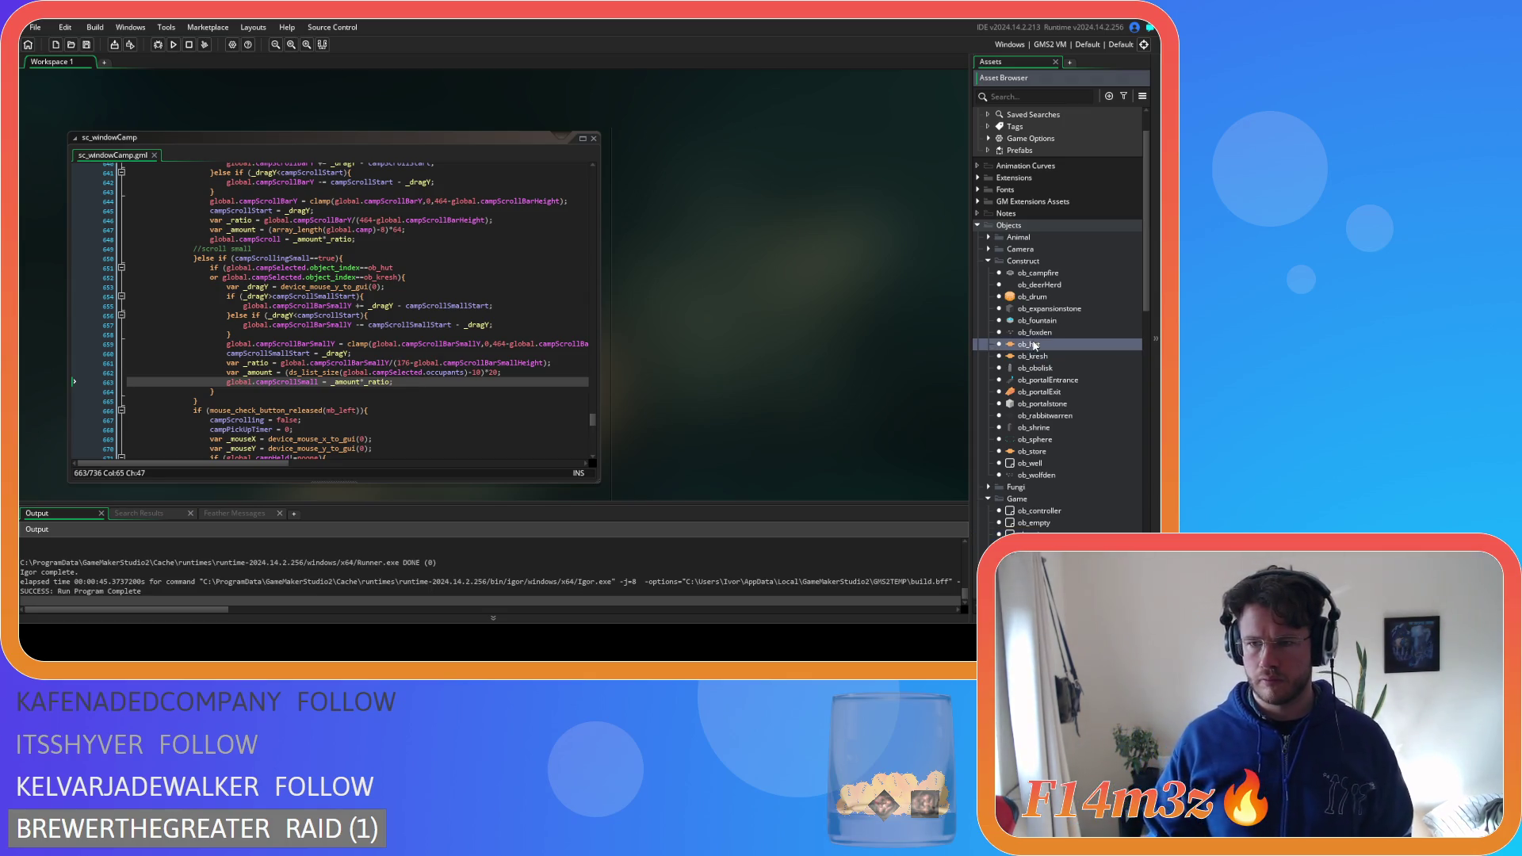
{"action": "left_click", "coordinate": [1053, 298]}
{"action": "key", "text": "Up"}
{"action": "key", "text": "Up"}
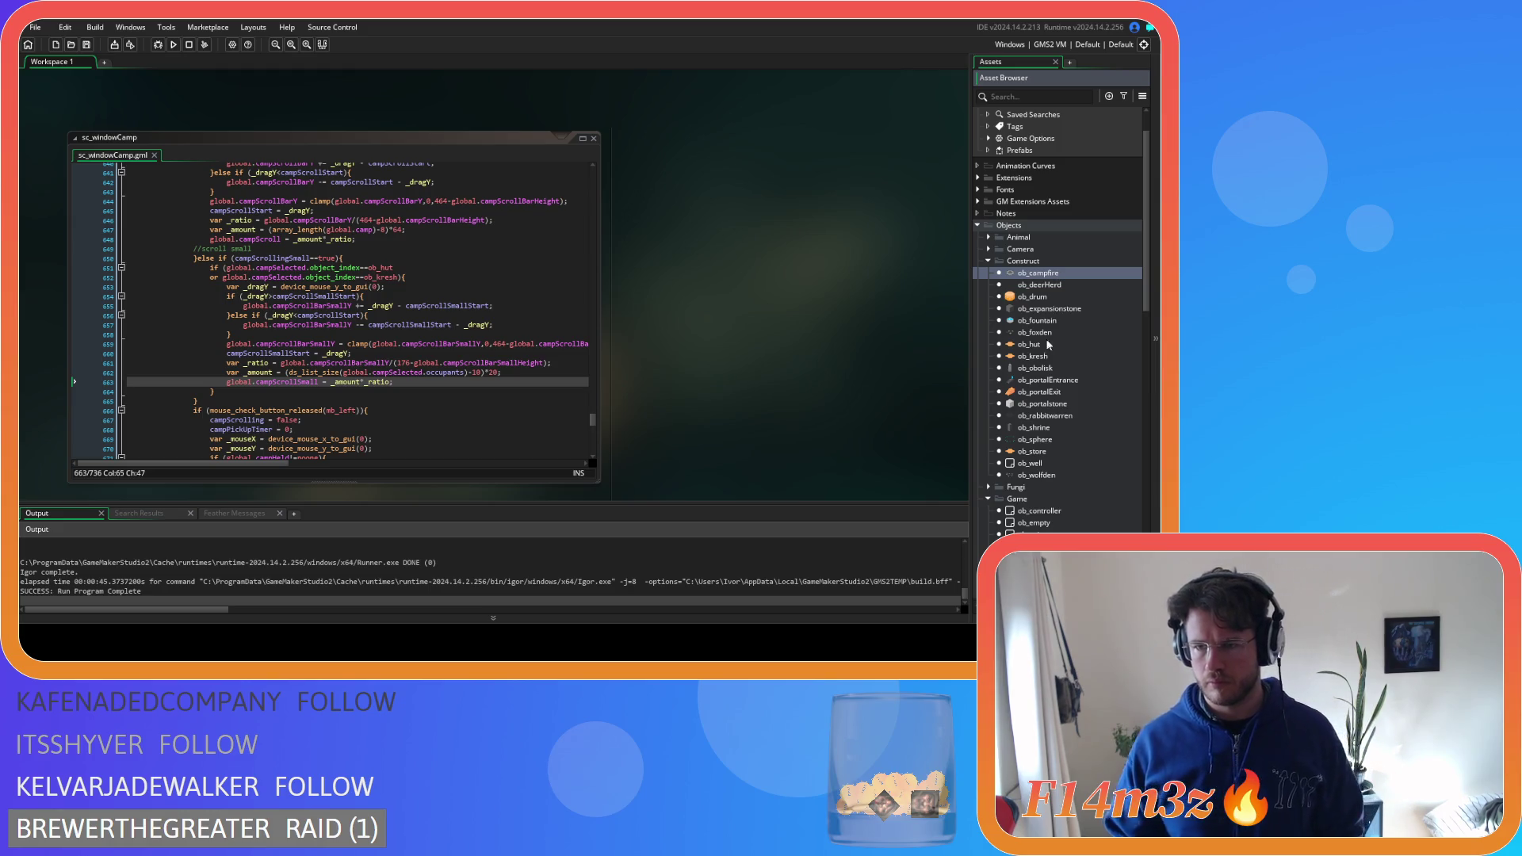
Open ob_campfire and look over its Create event code
{"action": "double_click", "coordinate": [1053, 275]}
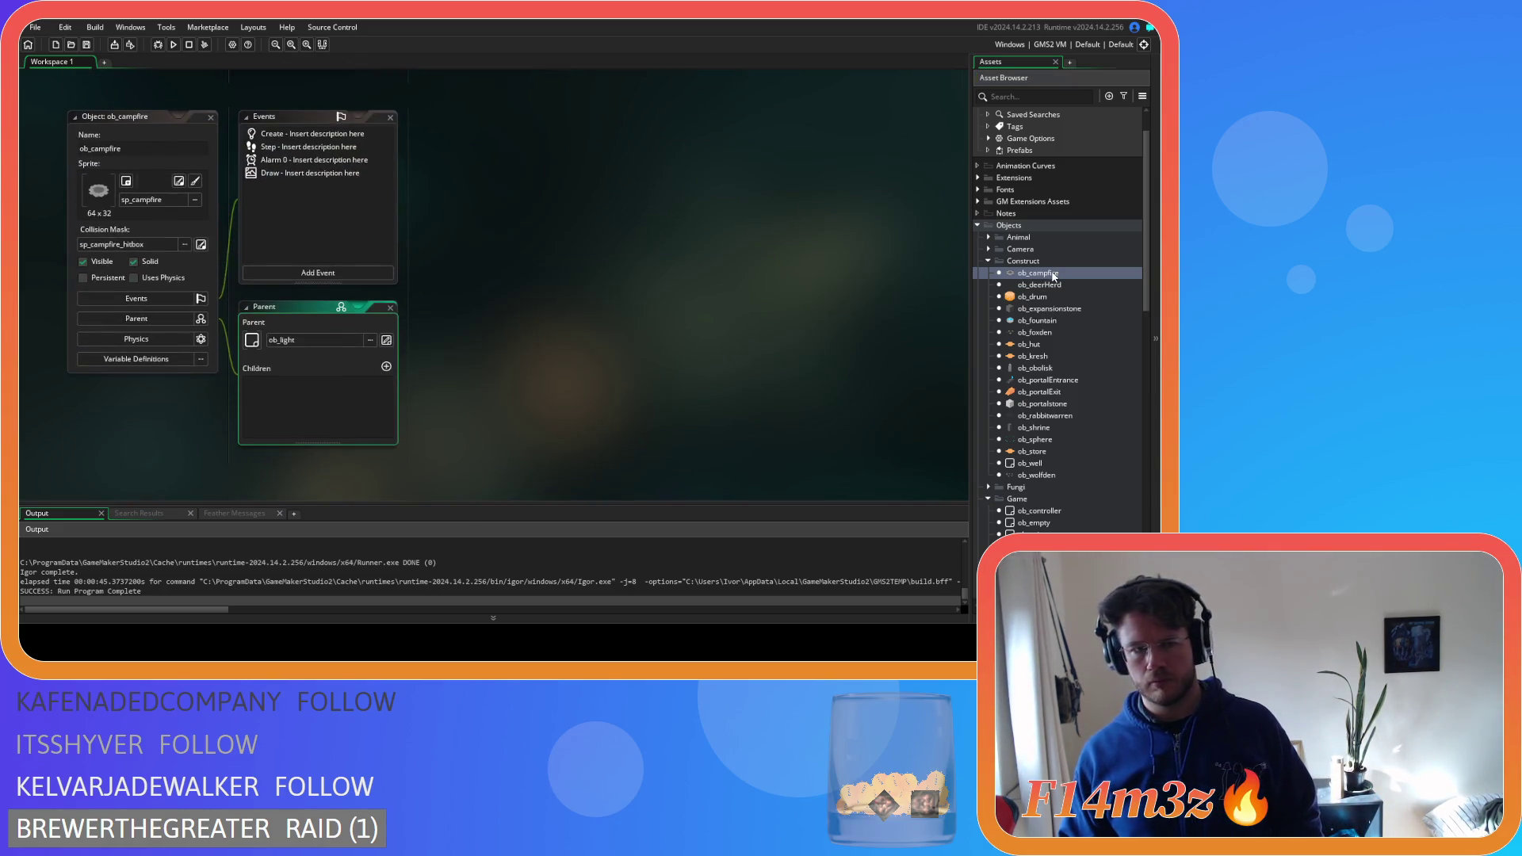
{"action": "scroll", "coordinate": [518, 325], "scroll_direction": "down", "scroll_amount": 5}
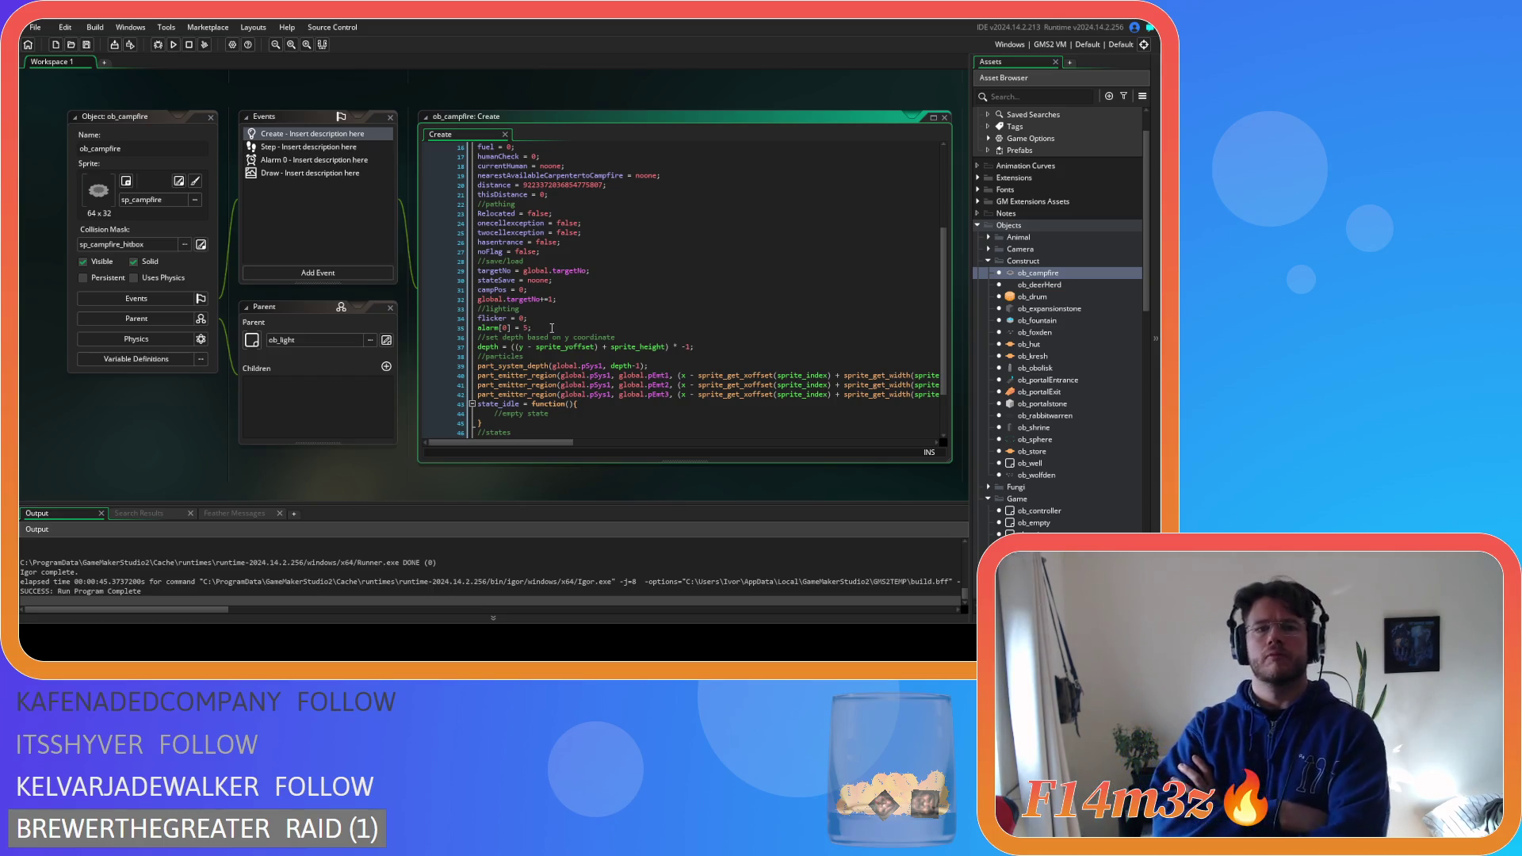
{"action": "scroll", "coordinate": [587, 239], "scroll_direction": "up", "scroll_amount": 2}
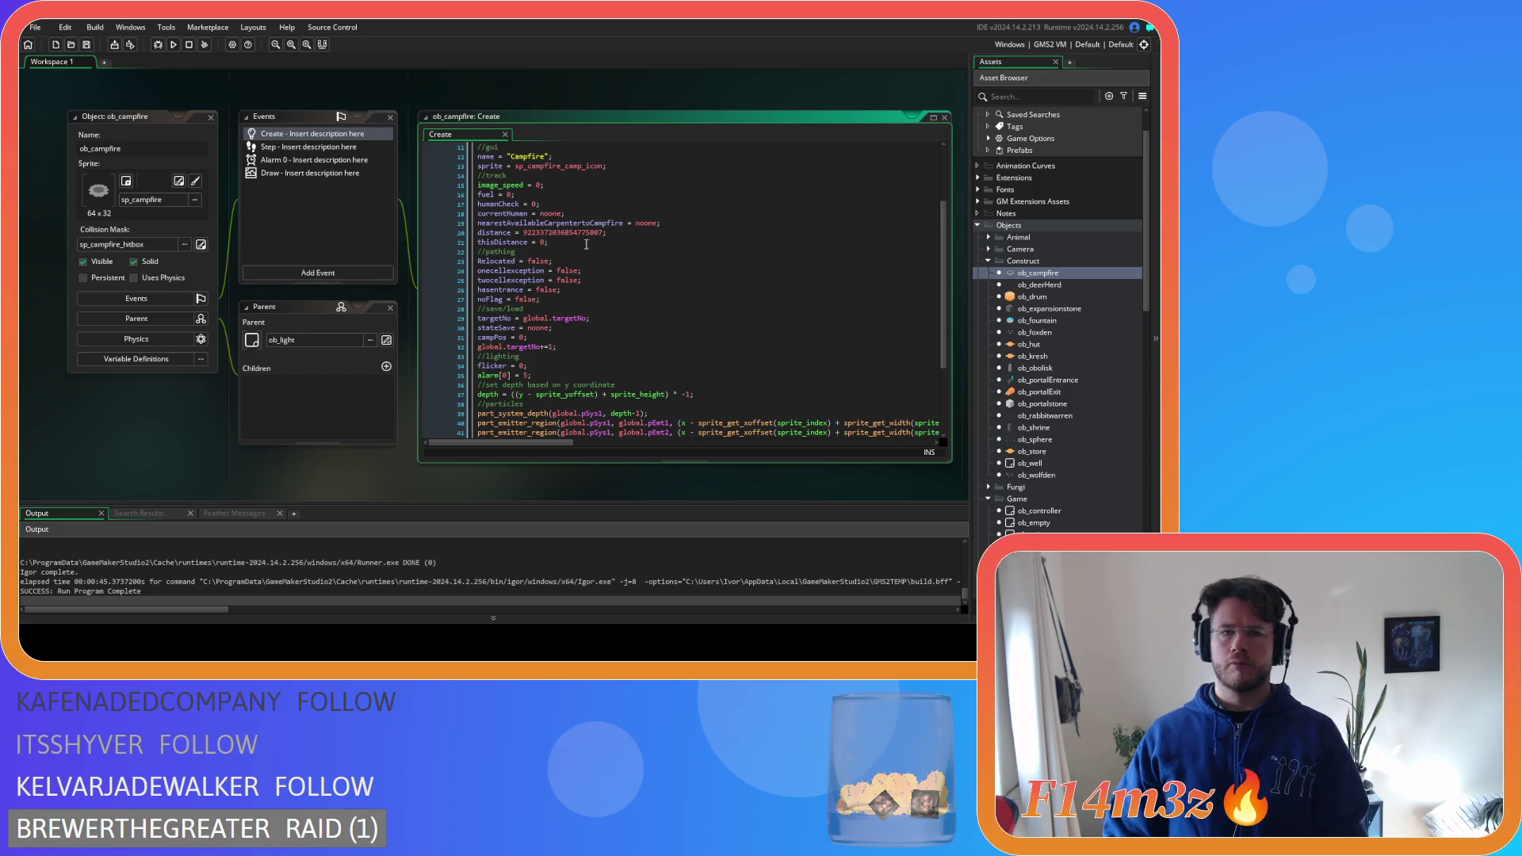
Add 'users = ds_list_create();' below thisDistance = 0, save, and switch to ob_human
{"action": "left_click", "coordinate": [587, 241]}
{"action": "key", "text": "Return"}
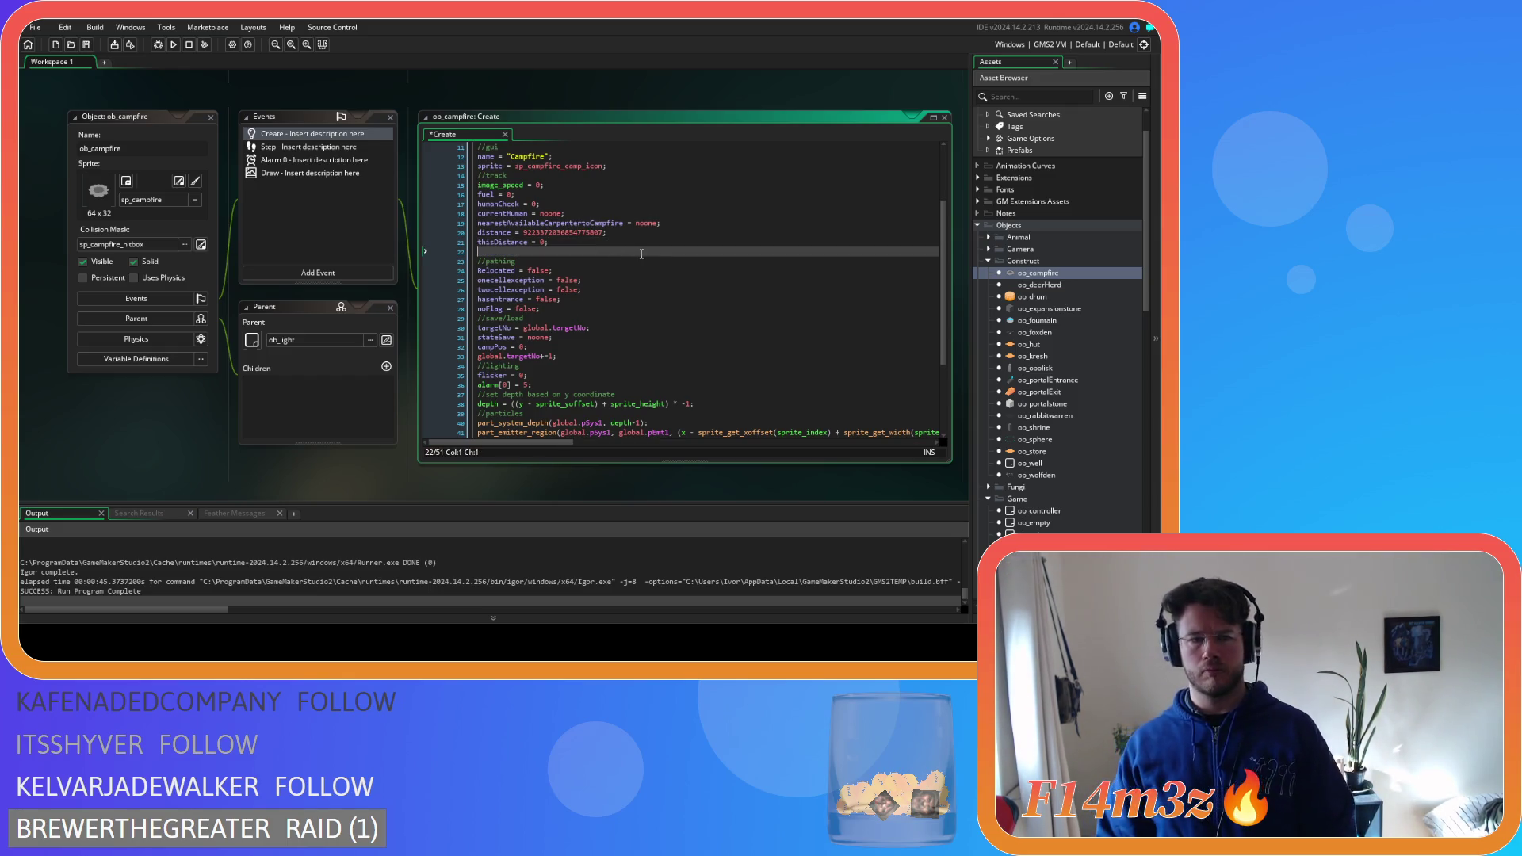
{"action": "type", "text": "u"}
{"action": "key", "text": "BackSpace"}
{"action": "key", "text": "BackSpace"}
{"action": "key", "text": "BackSpace"}
{"action": "type", "text": "sers "}
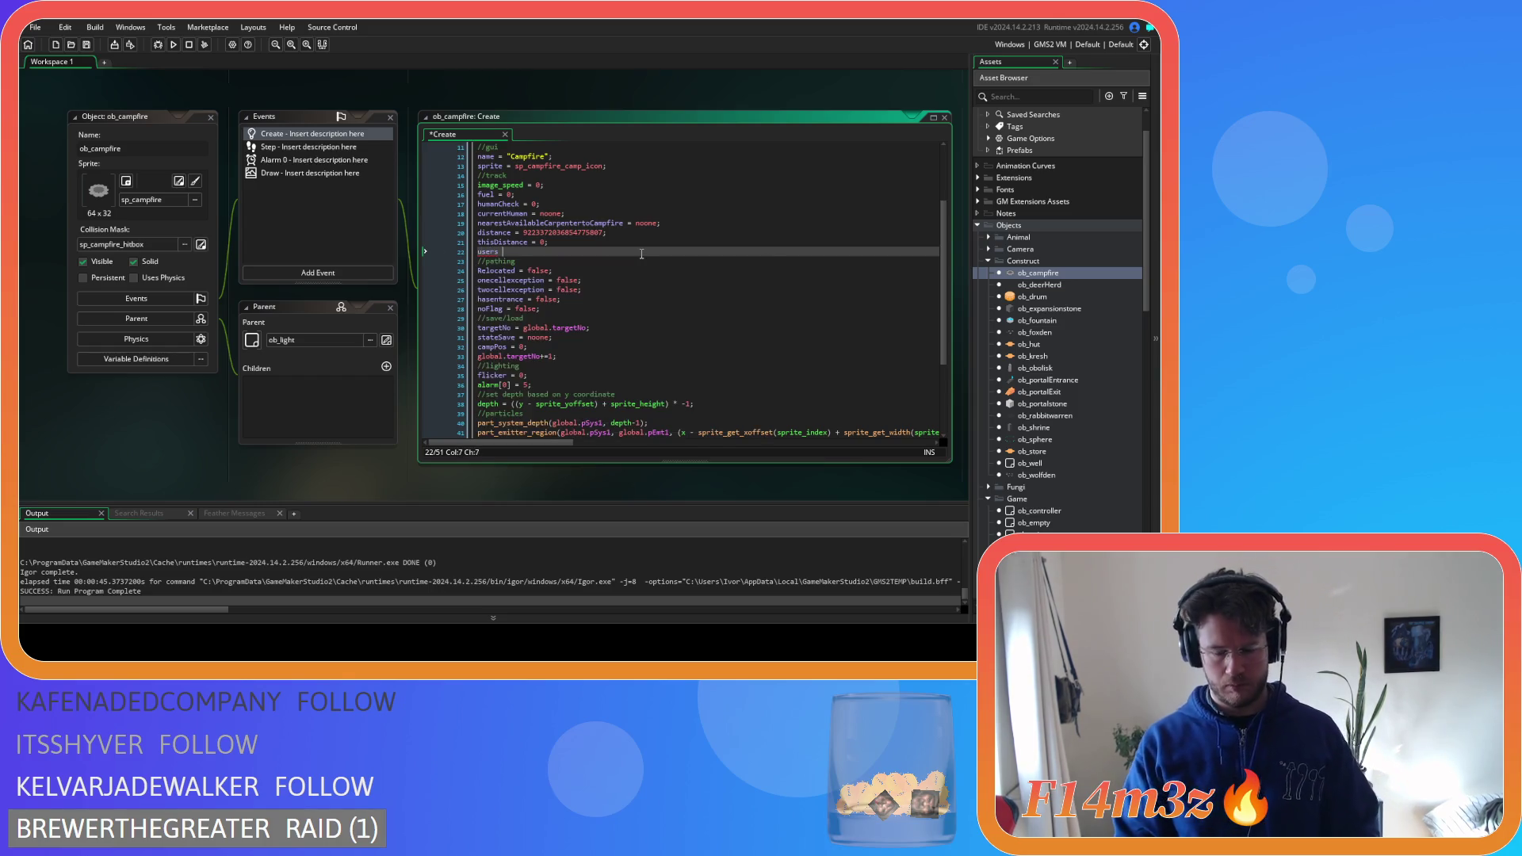
{"action": "type", "text": "= ds_list_cr"}
{"action": "key", "text": "Return"}
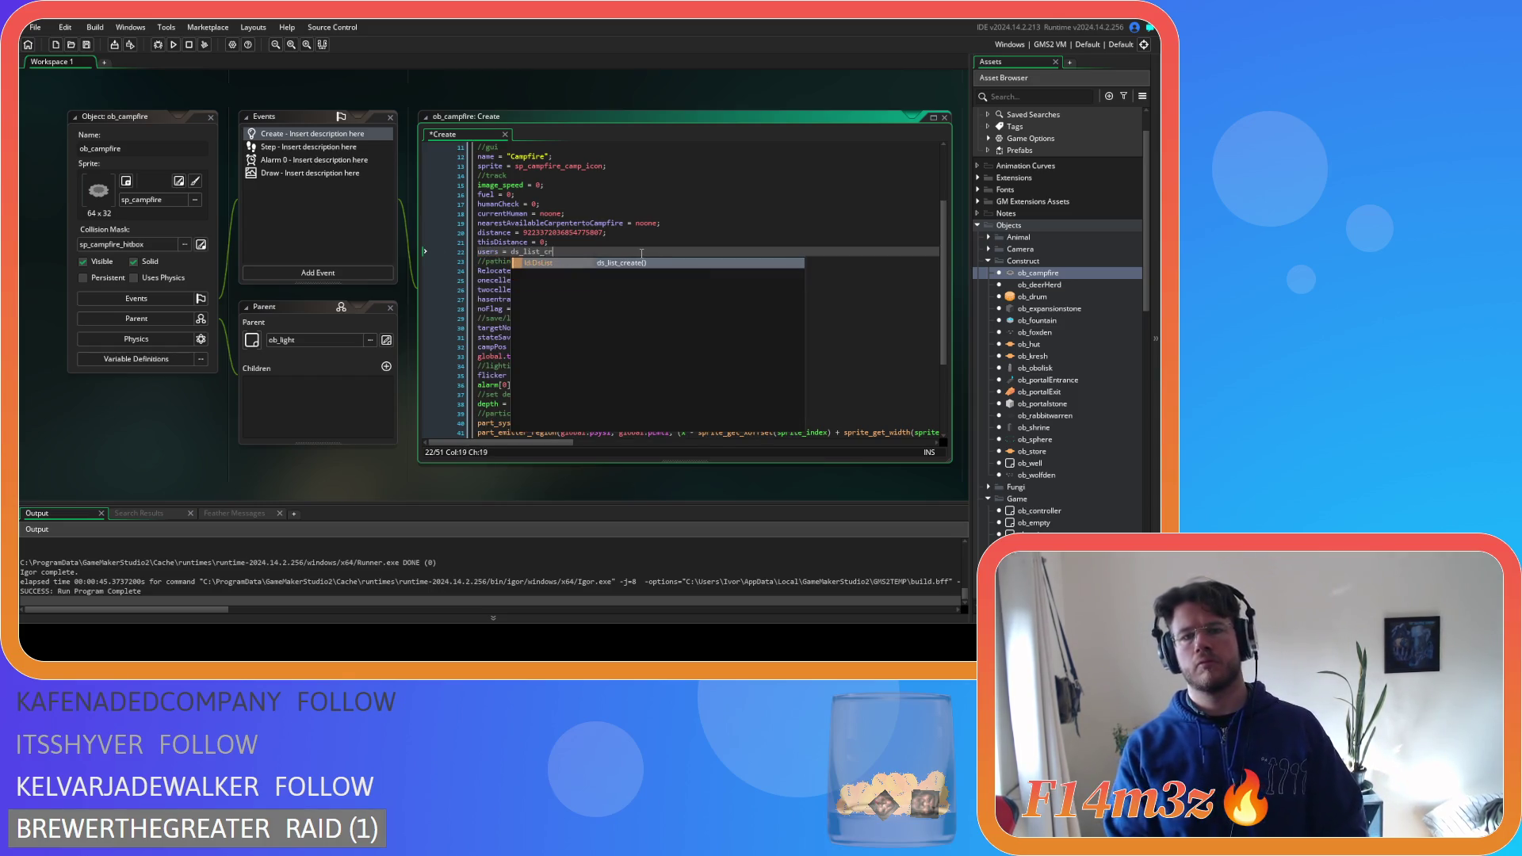
{"action": "type", "text": "eate();"}
{"action": "key", "text": "ctrl+s"}
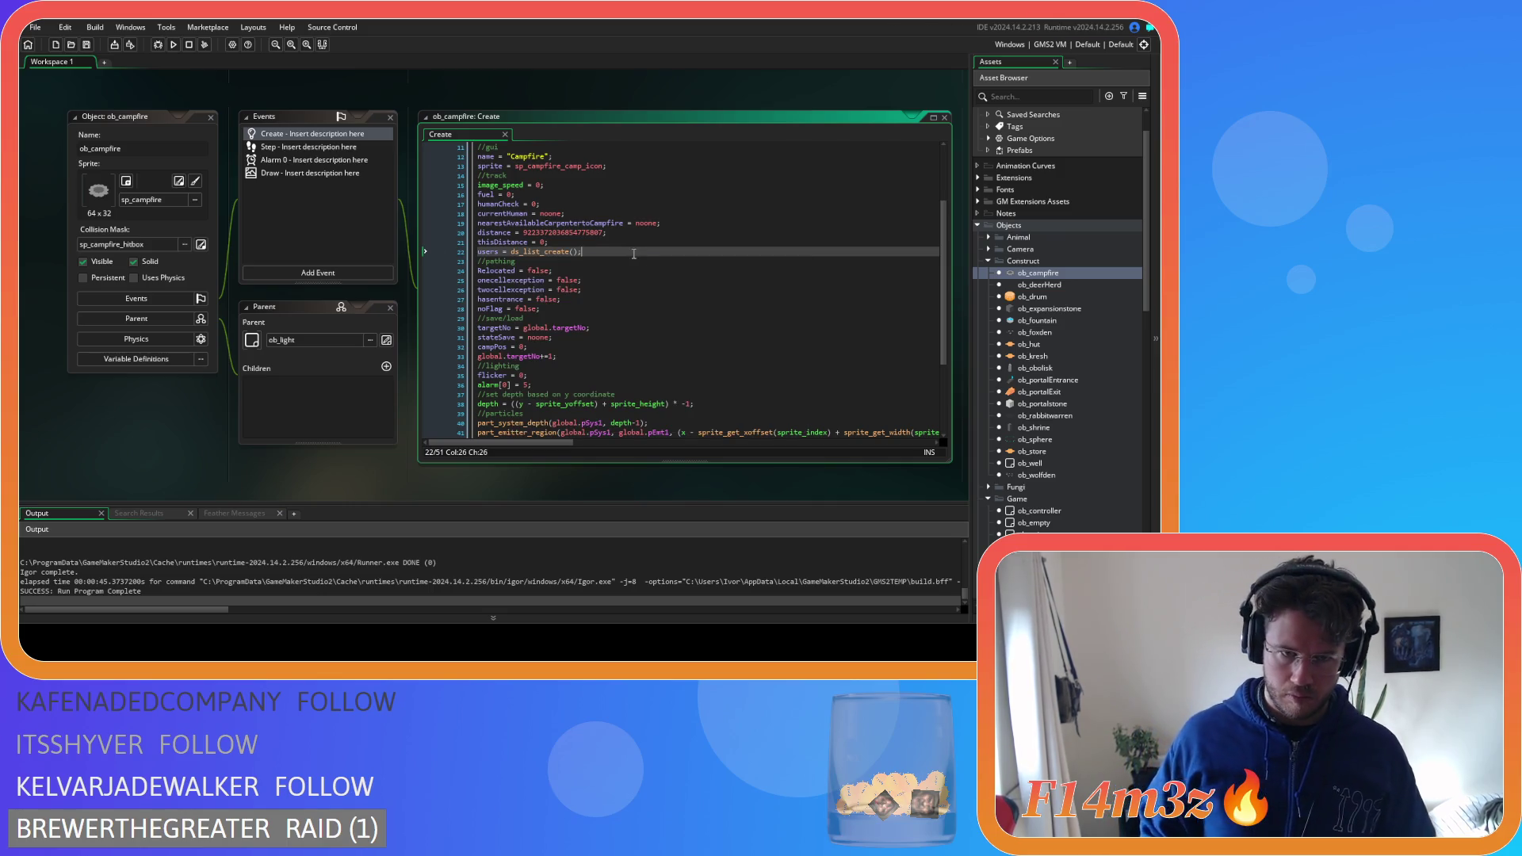
{"action": "left_click_drag", "start_coordinate": [617, 253], "coordinate": [468, 258]}
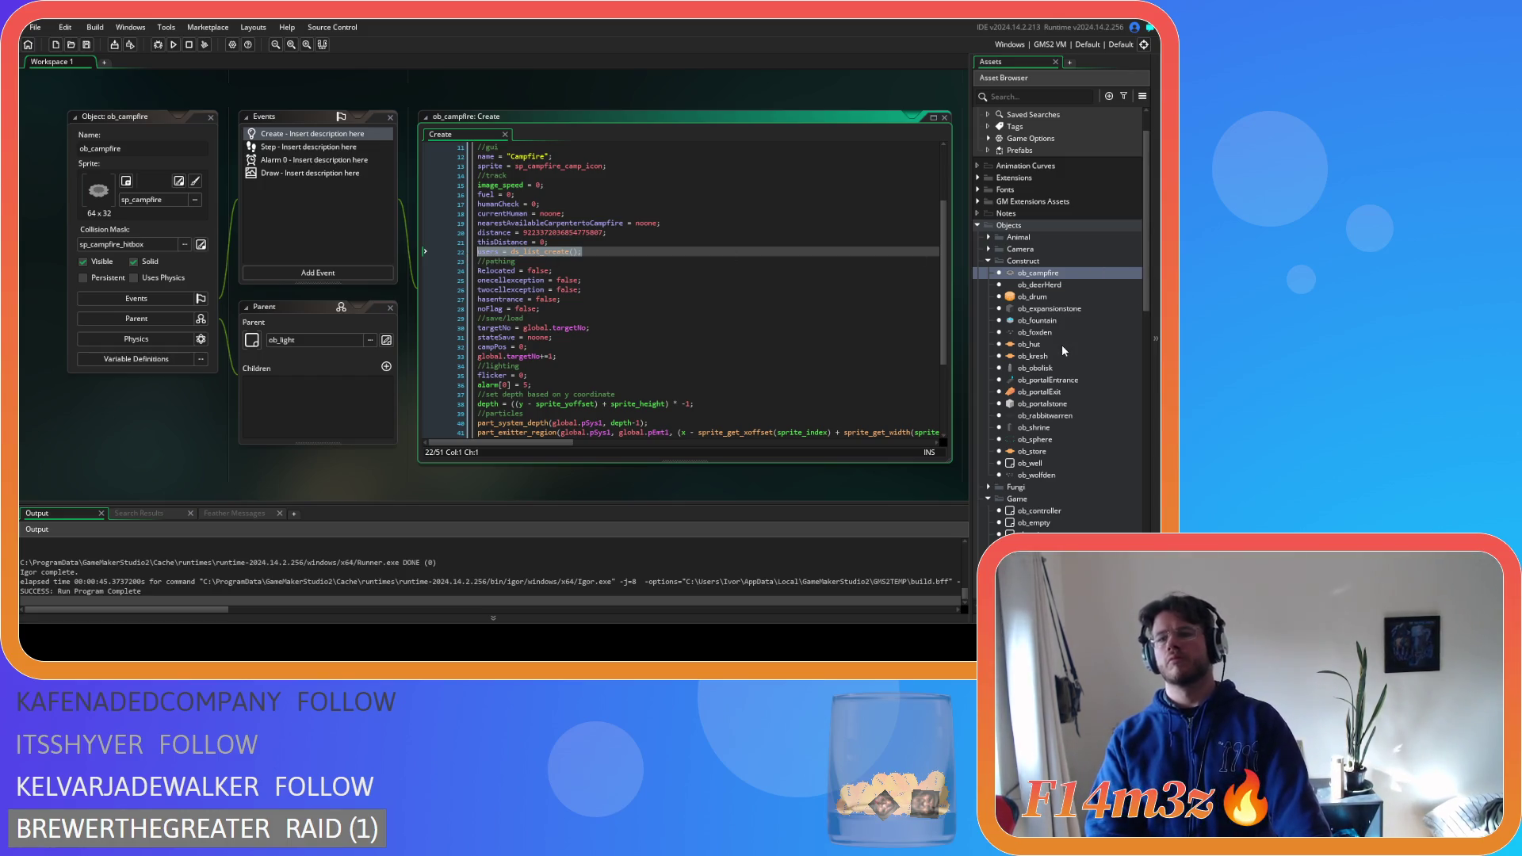
{"action": "key", "text": "alt+Left"}
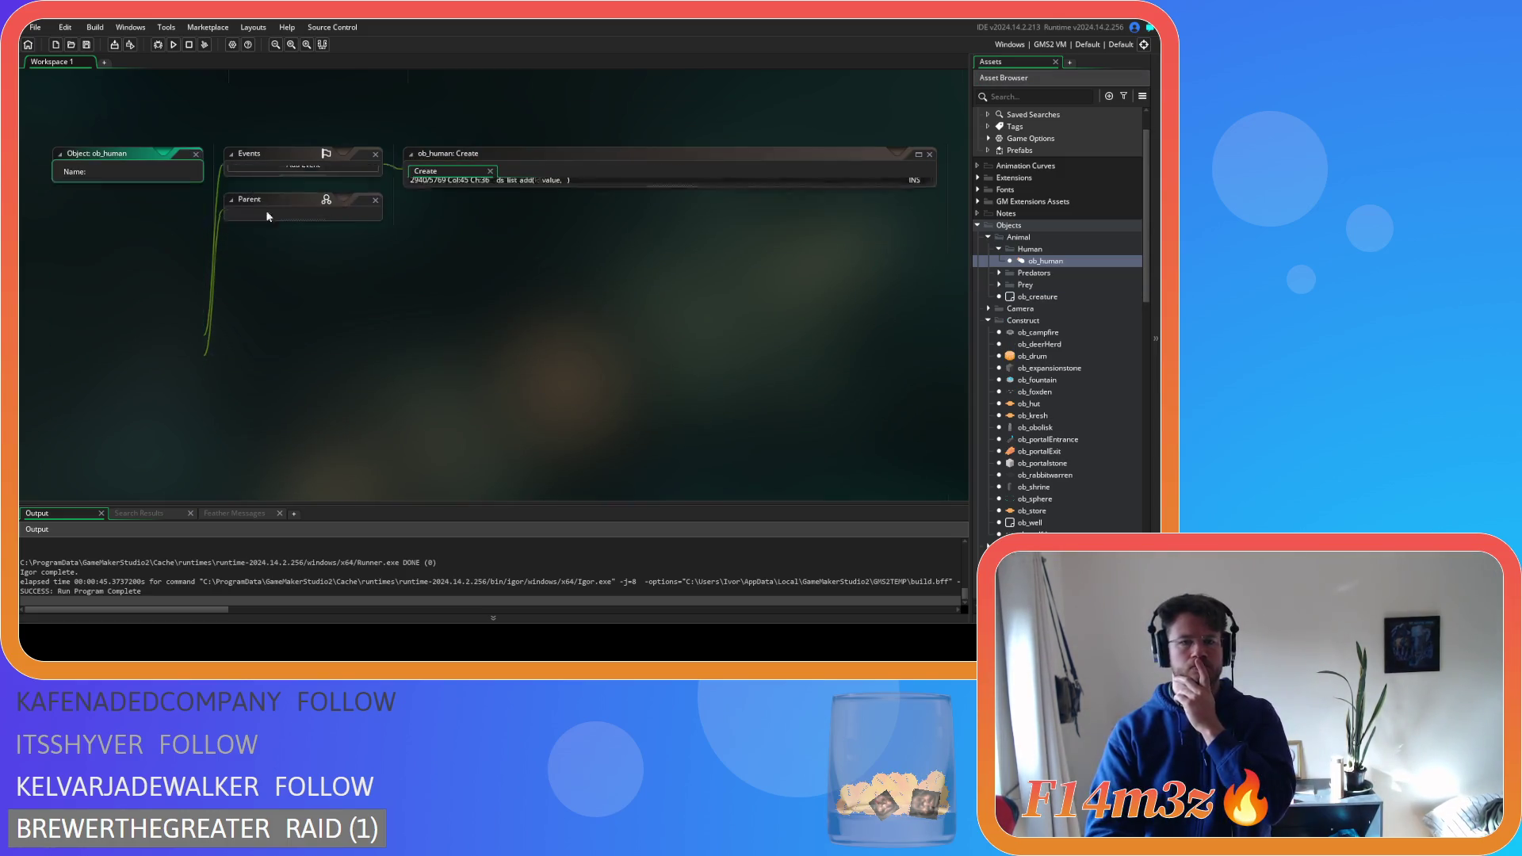
Open ob_human's Step event and read through its code
{"action": "double_click", "coordinate": [1074, 264]}
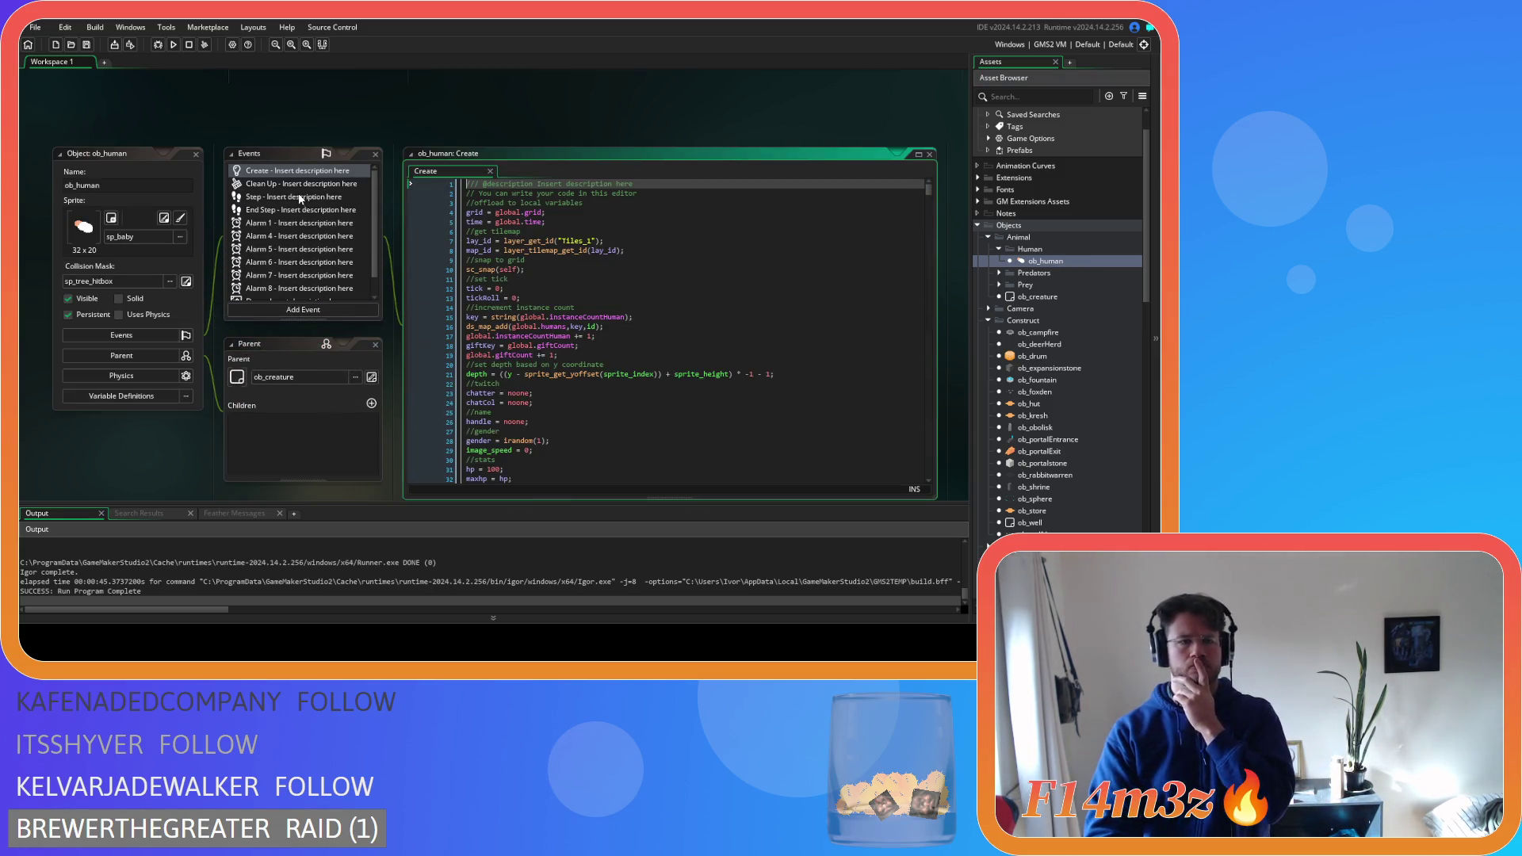
{"action": "double_click", "coordinate": [300, 199]}
{"action": "scroll", "coordinate": [691, 354], "scroll_direction": "down", "scroll_amount": 20}
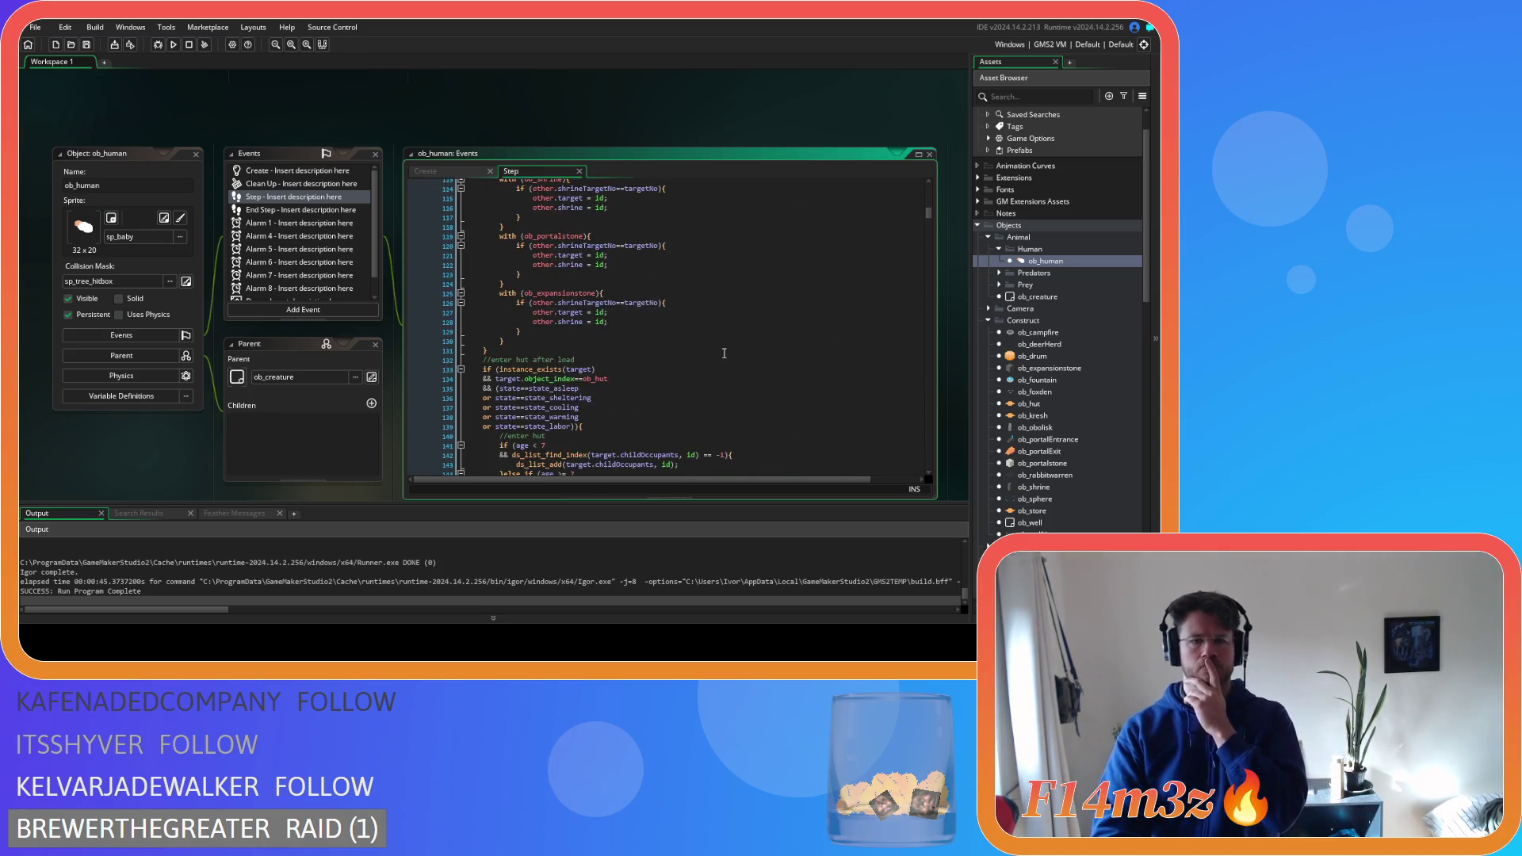
{"action": "scroll", "coordinate": [724, 353], "scroll_direction": "down", "scroll_amount": 10}
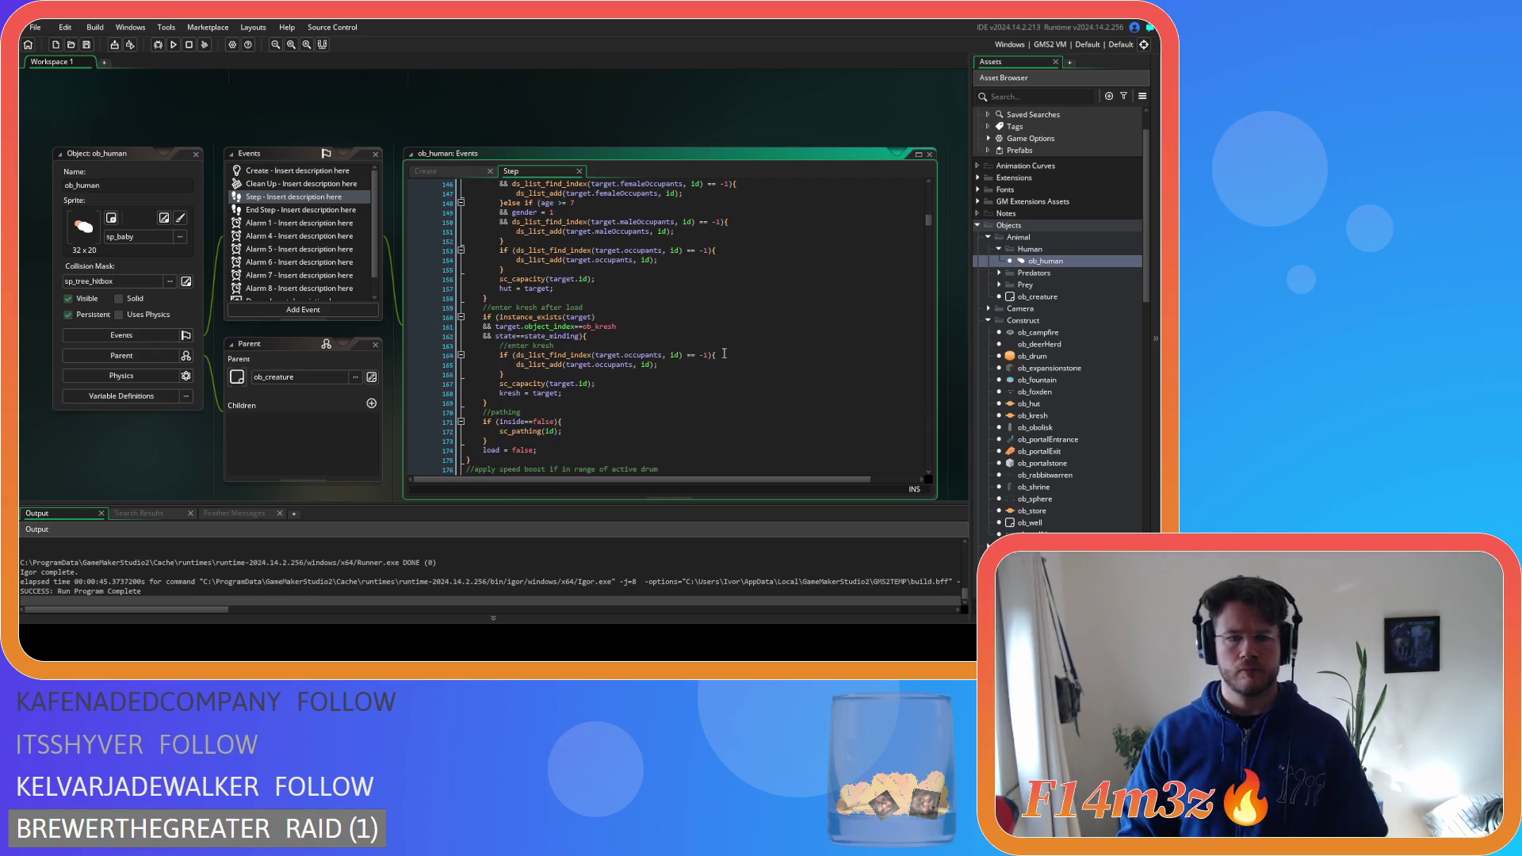
{"action": "scroll", "coordinate": [724, 353], "scroll_direction": "up", "scroll_amount": 20}
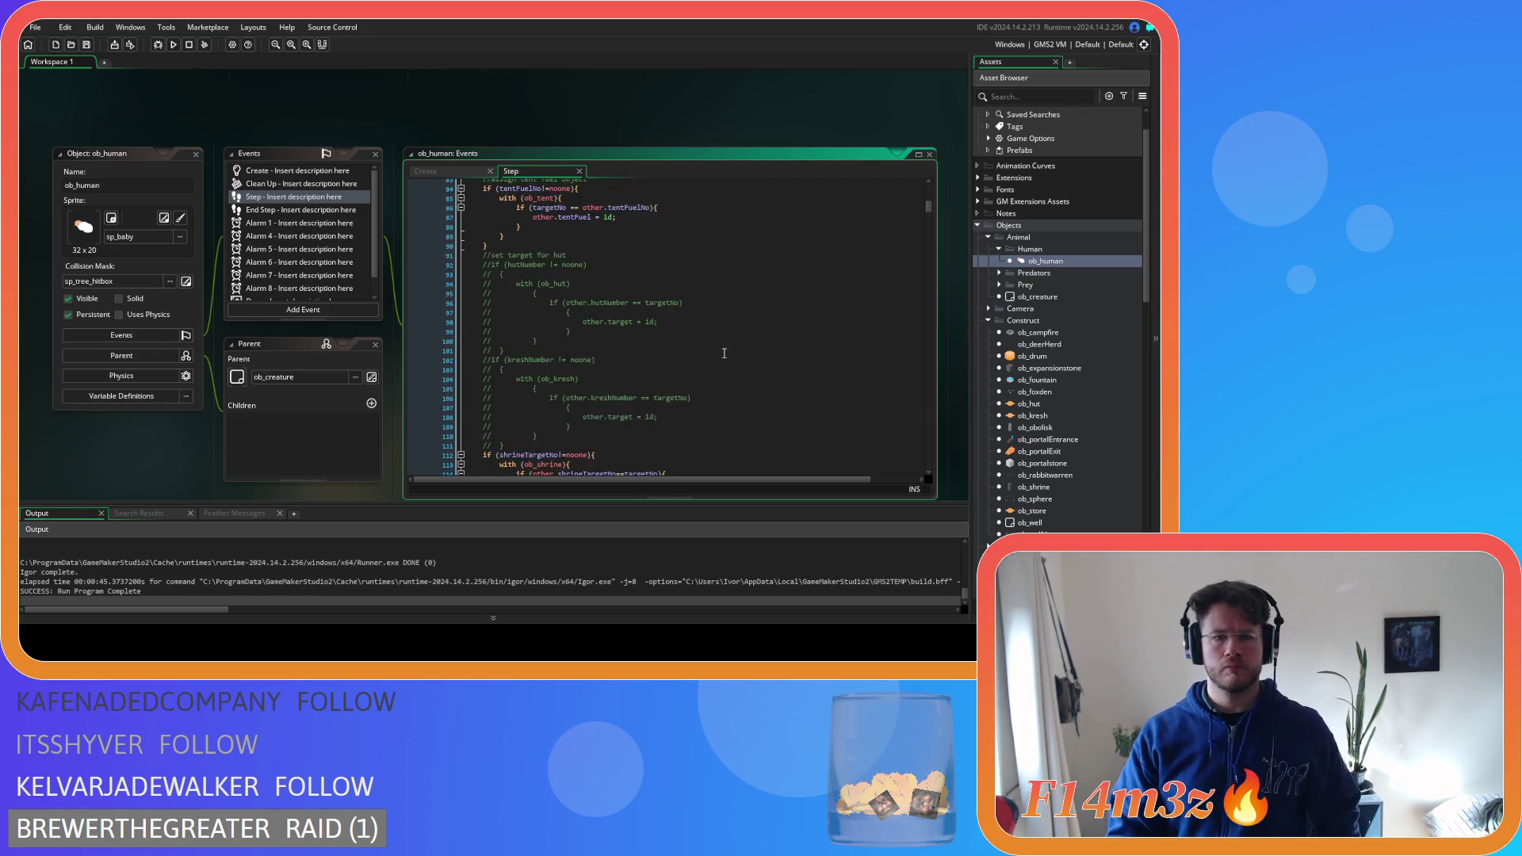
{"action": "scroll", "coordinate": [724, 352], "scroll_direction": "up", "scroll_amount": 8}
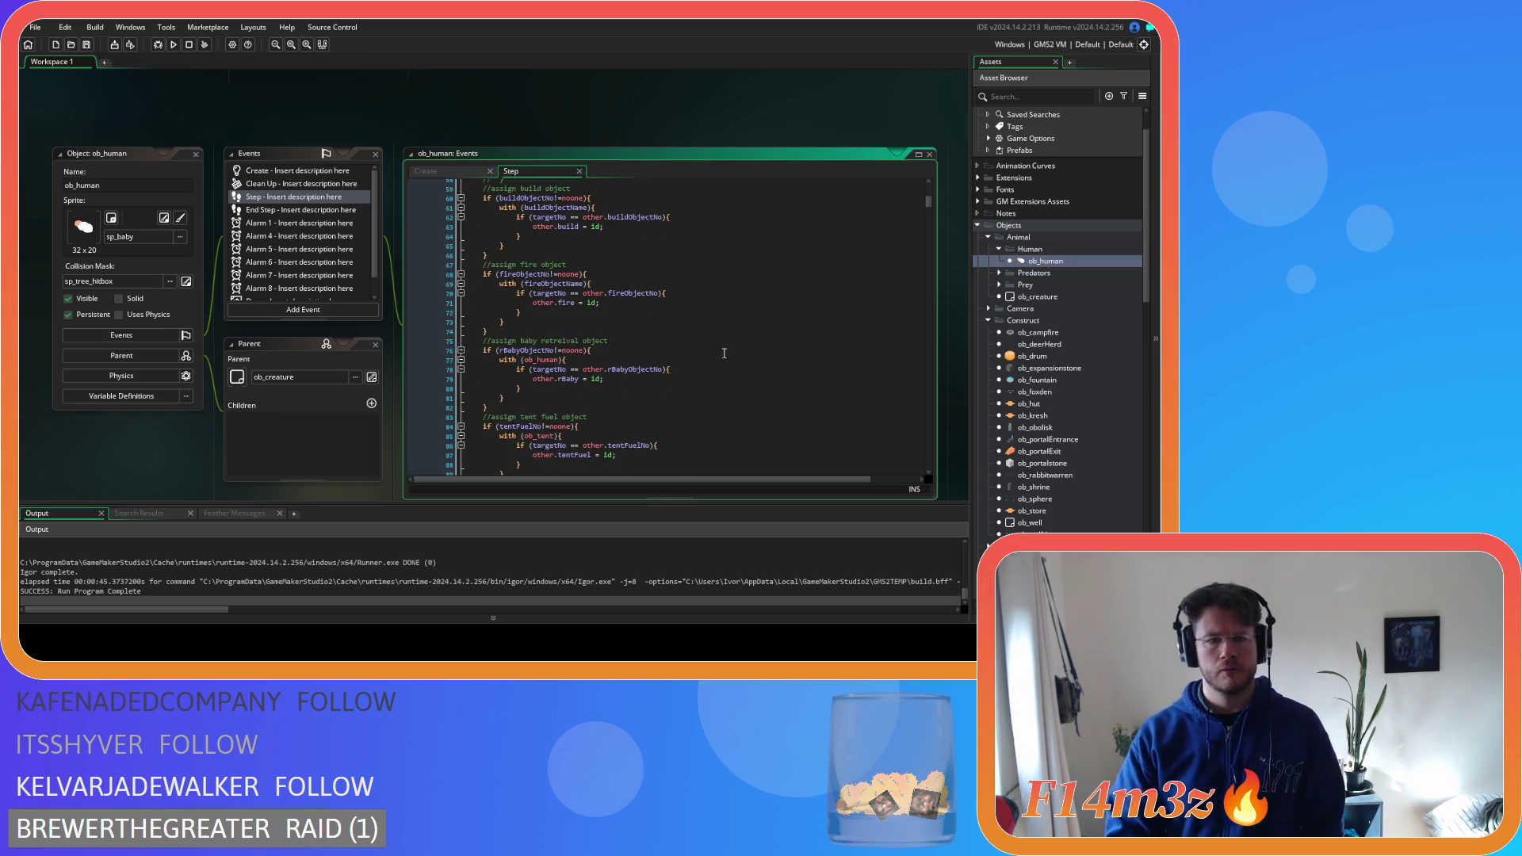
{"action": "scroll", "coordinate": [723, 352], "scroll_direction": "up", "scroll_amount": 9}
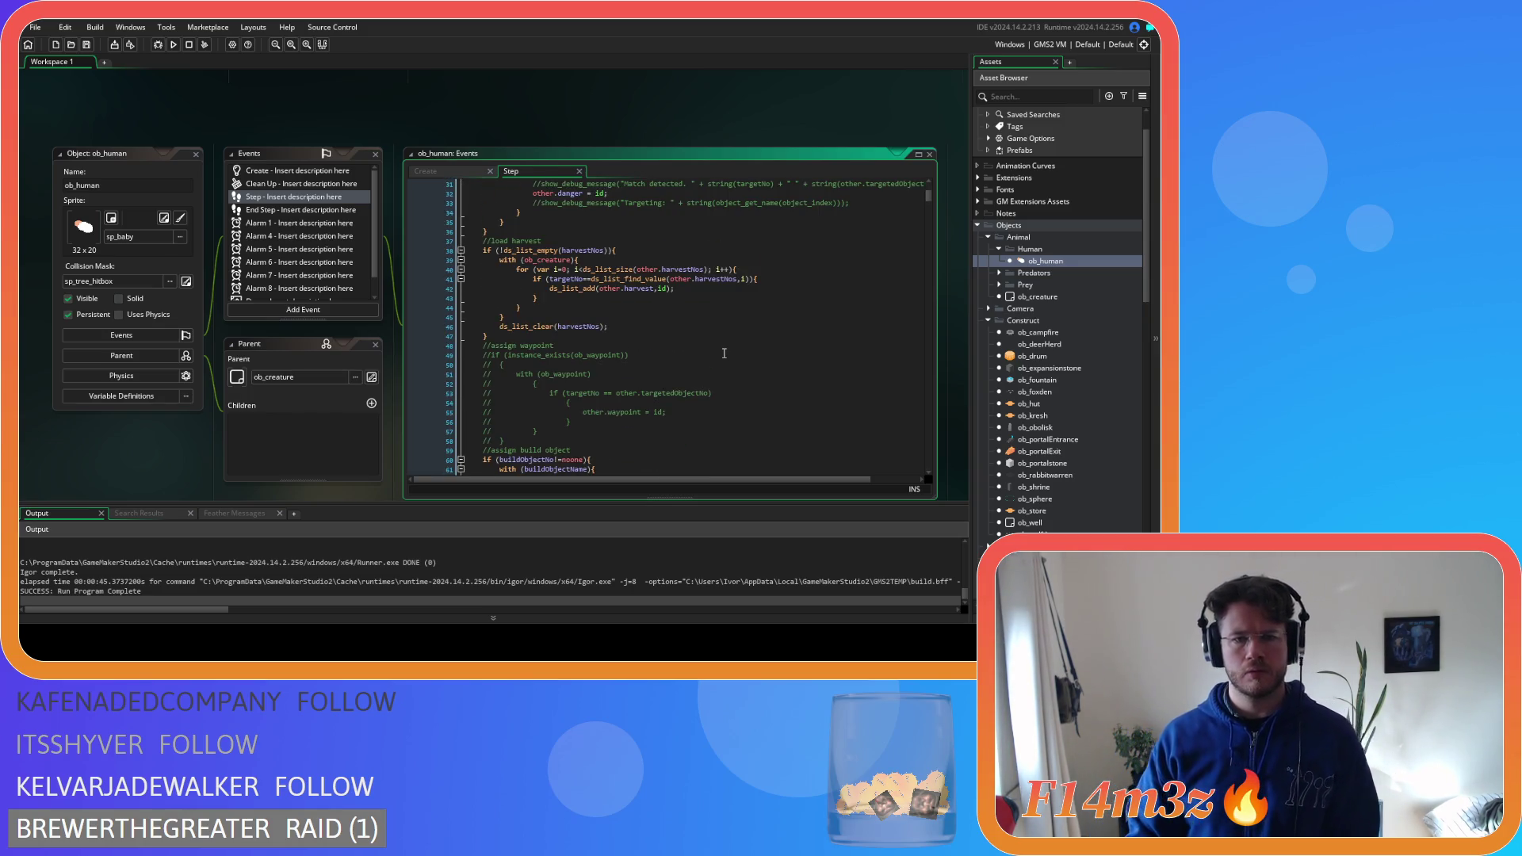
{"action": "scroll", "coordinate": [723, 353], "scroll_direction": "up", "scroll_amount": 10}
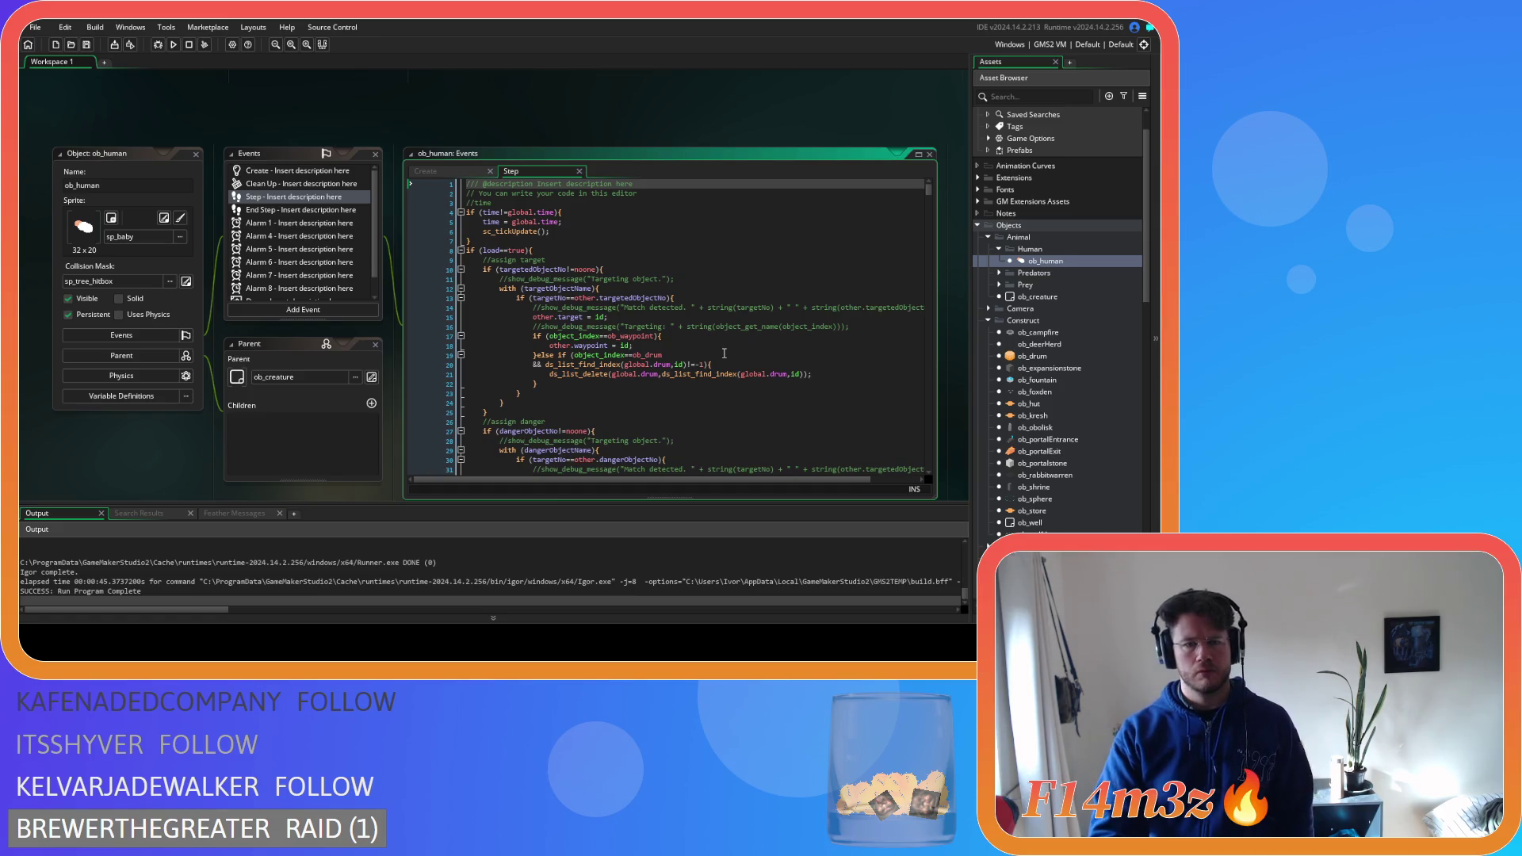
{"action": "scroll", "coordinate": [724, 353], "scroll_direction": "down", "scroll_amount": 20}
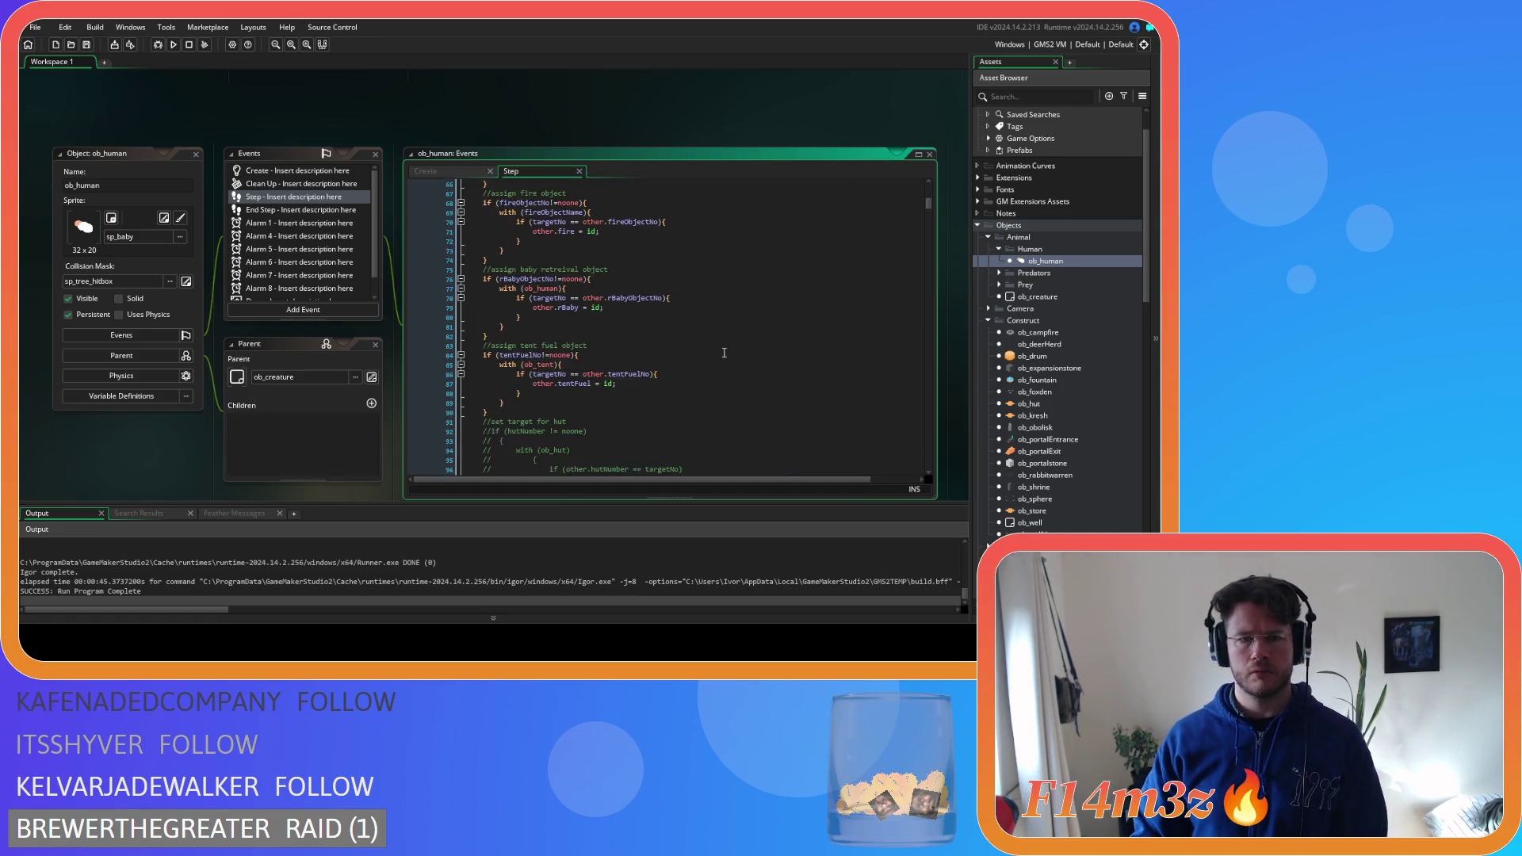
{"action": "scroll", "coordinate": [723, 353], "scroll_direction": "down", "scroll_amount": 13}
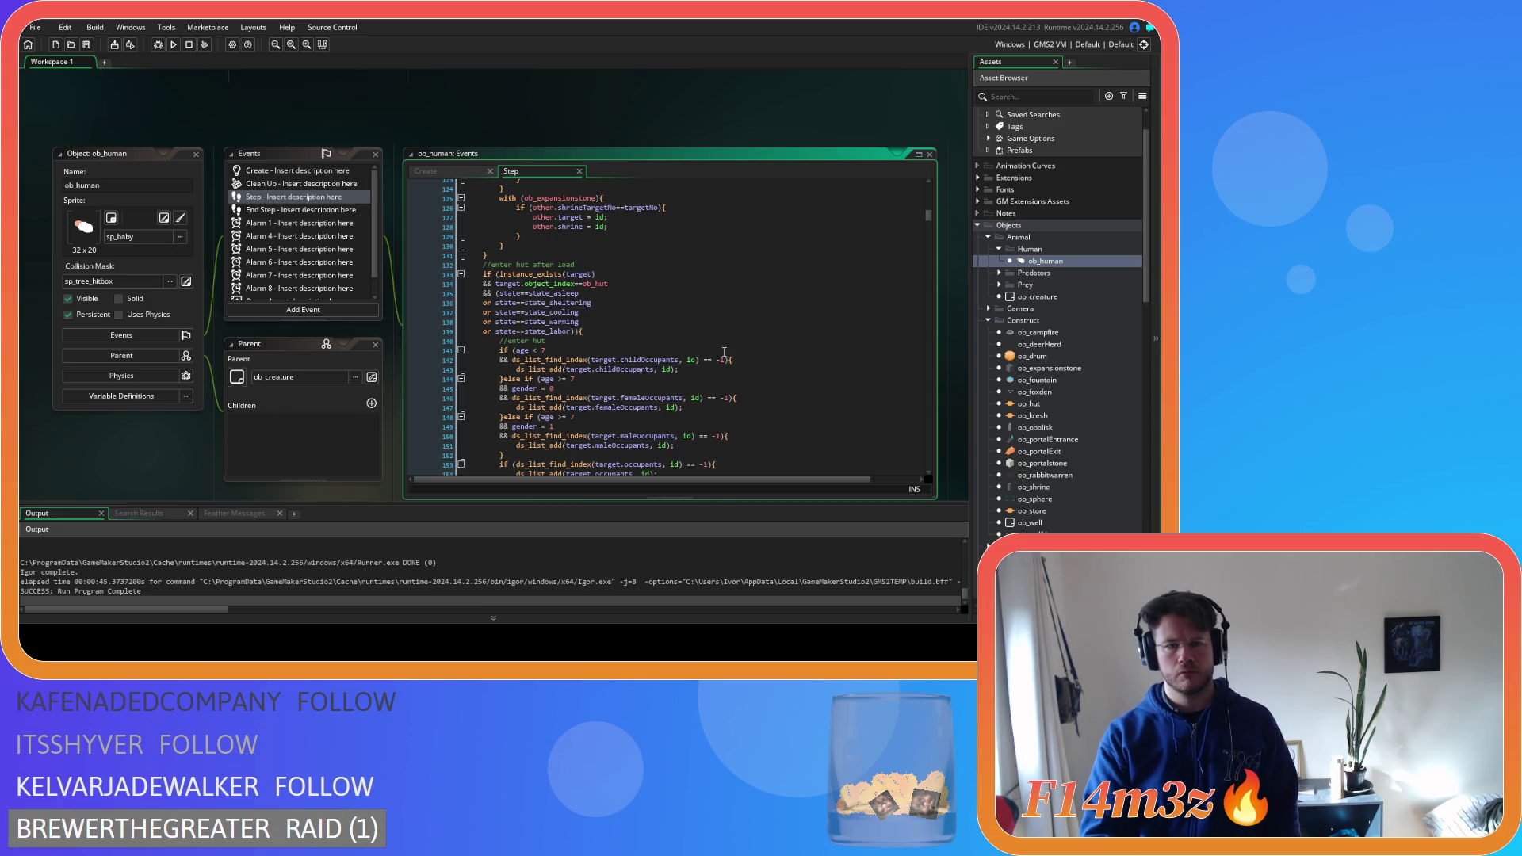
{"action": "scroll", "coordinate": [724, 353], "scroll_direction": "down", "scroll_amount": 10}
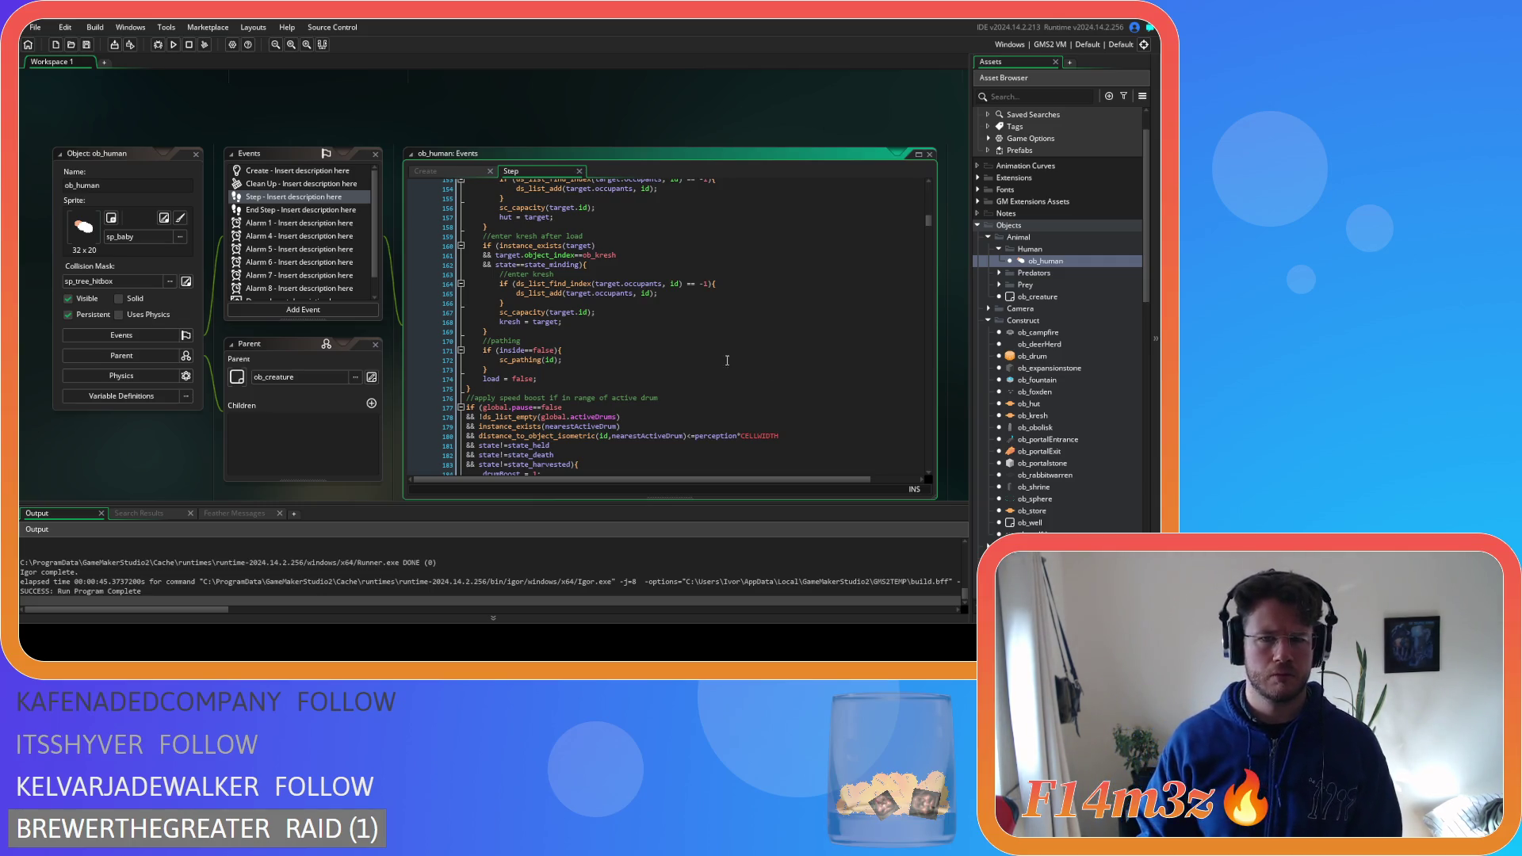
{"action": "scroll", "coordinate": [1068, 401], "scroll_direction": "down", "scroll_amount": 15}
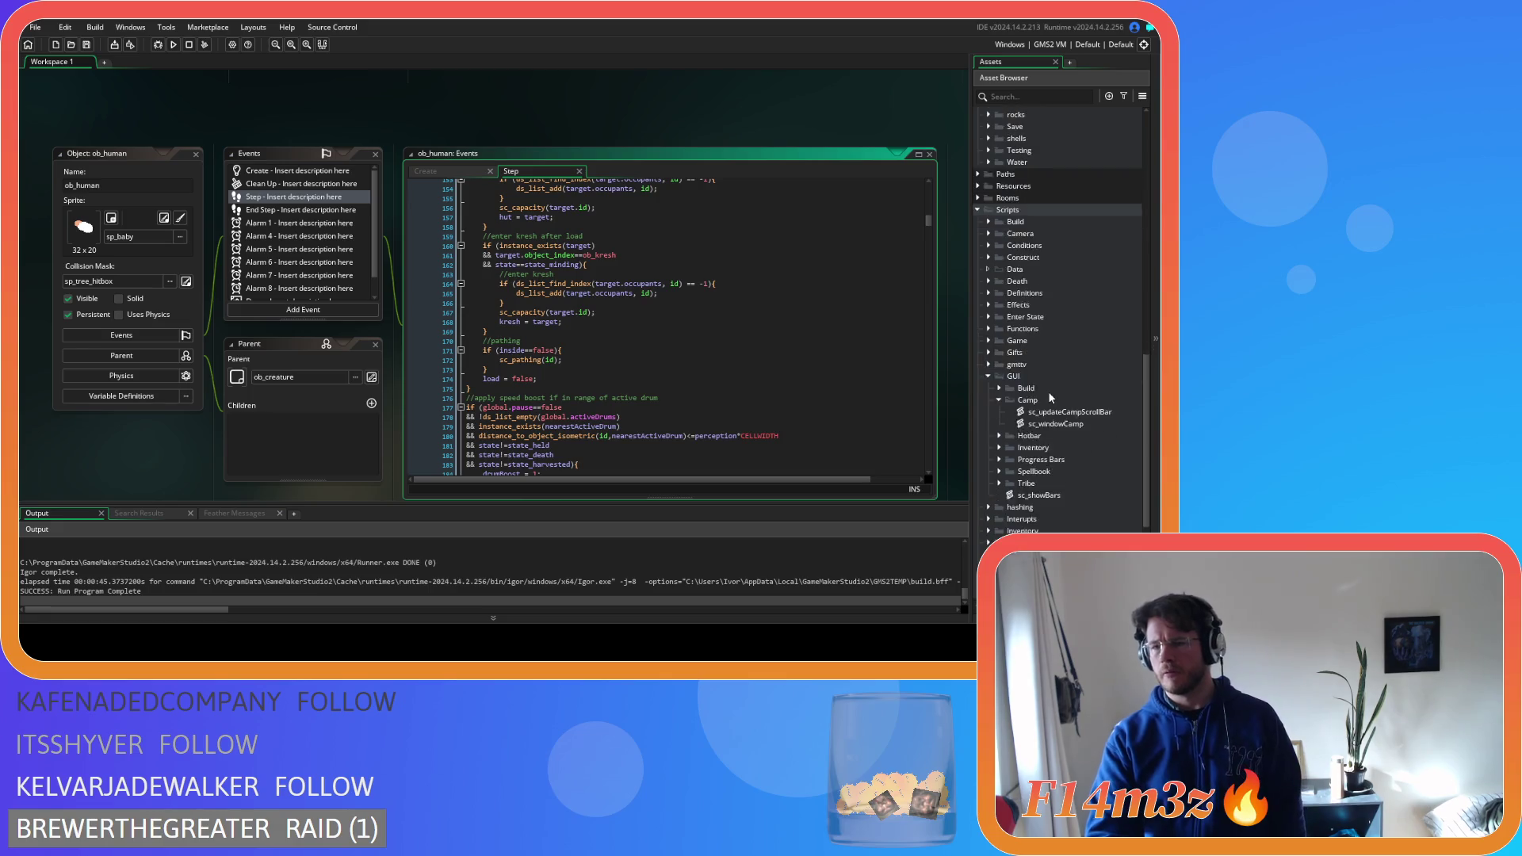
Open the sc_loadHumanStates script from the Scripts > Loading folder
{"action": "left_click", "coordinate": [989, 364]}
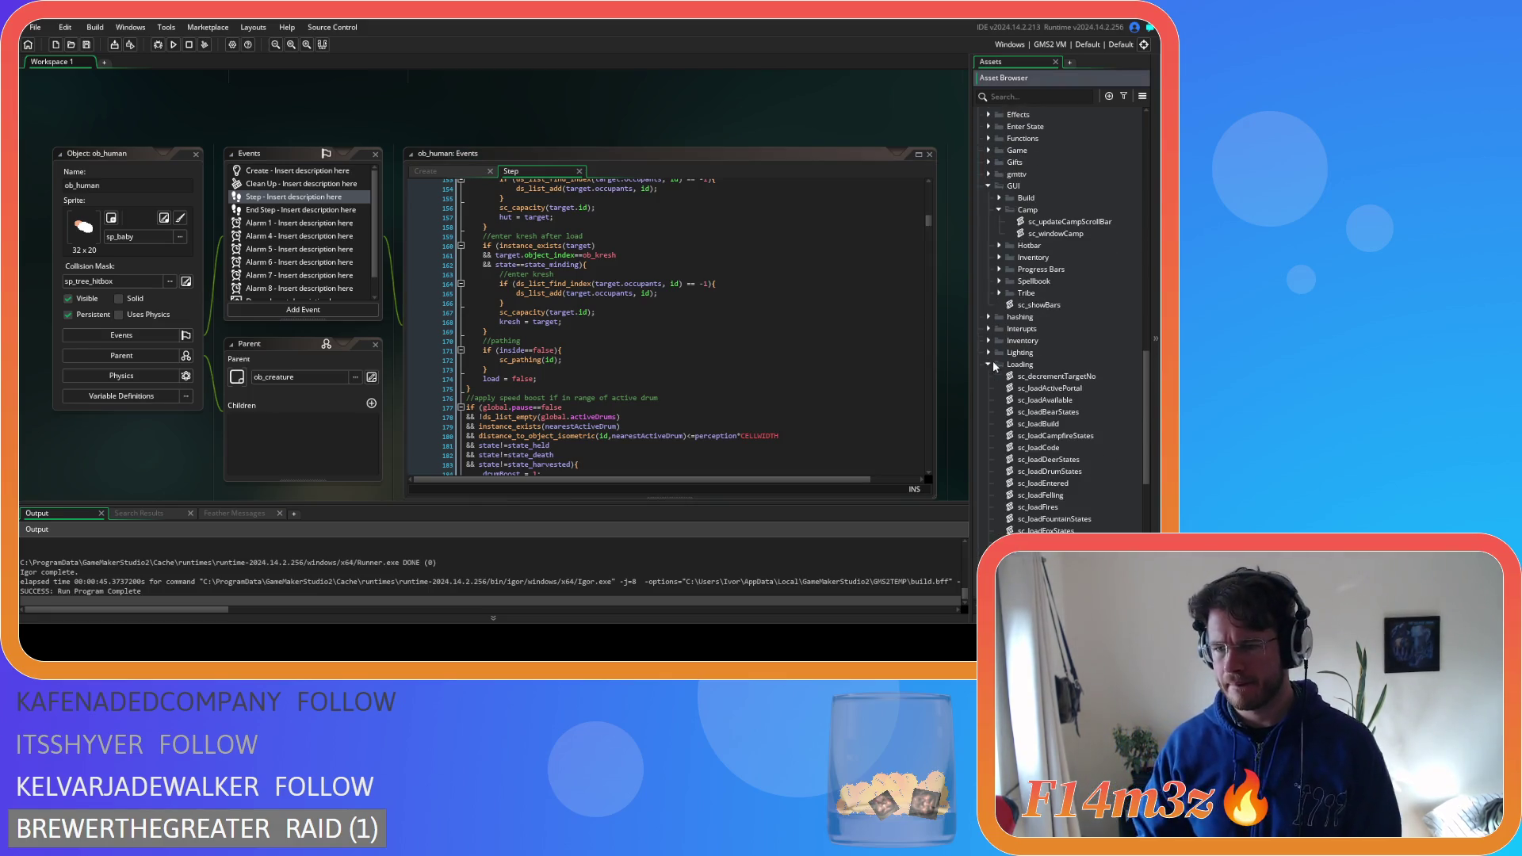
{"action": "scroll", "coordinate": [1062, 413], "scroll_direction": "down", "scroll_amount": 3}
{"action": "scroll", "coordinate": [1082, 389], "scroll_direction": "down", "scroll_amount": 3}
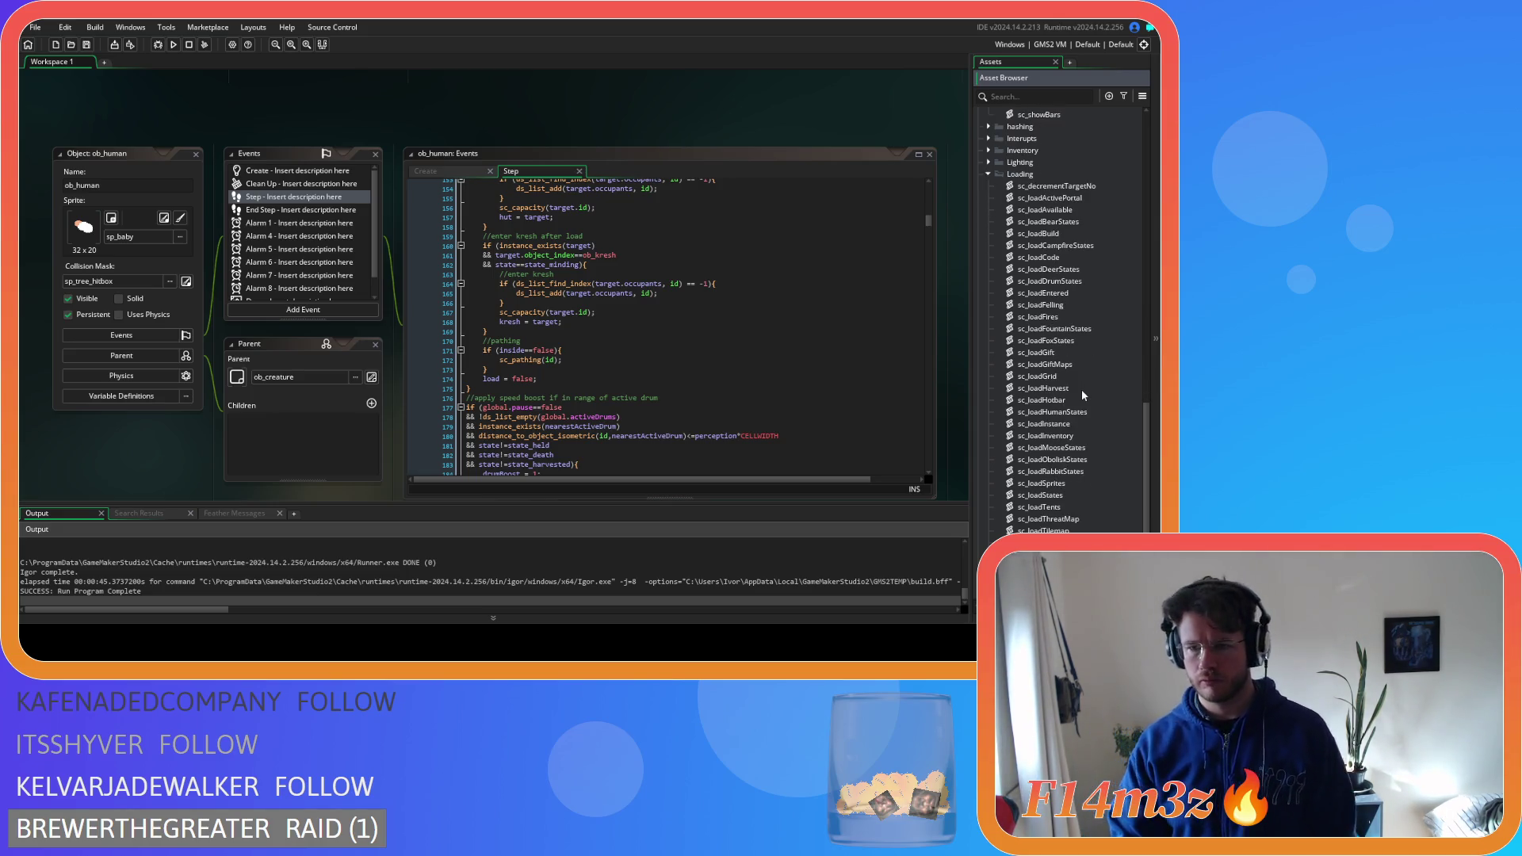
{"action": "double_click", "coordinate": [1051, 412]}
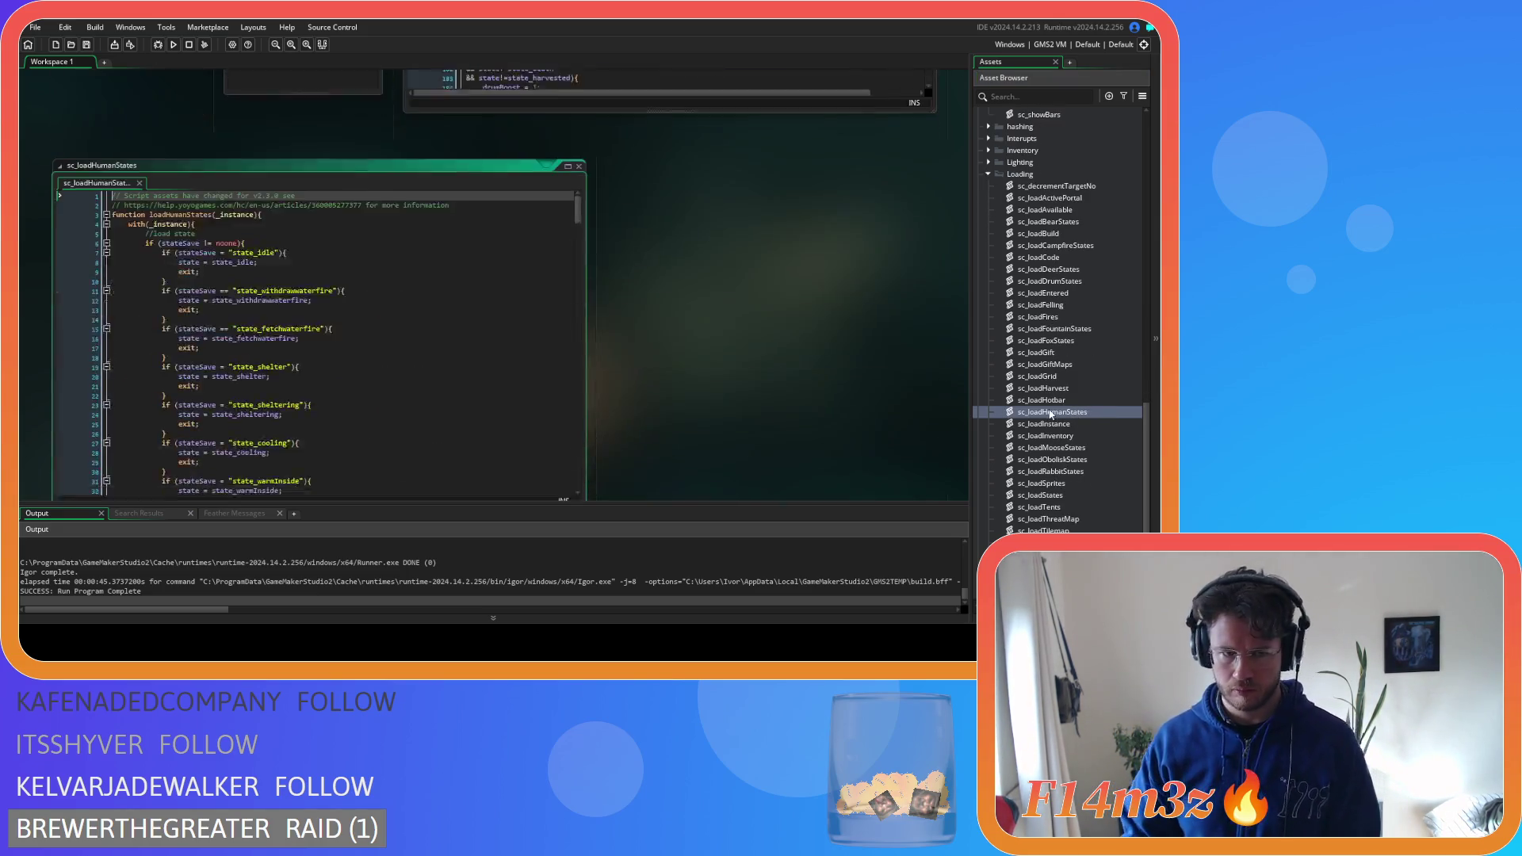
Inspect line 177's activeWorshippers addition, then close sc_loadHumanStates and scroll the Asset Browser up to Objects
{"action": "left_click_drag", "start_coordinate": [578, 159], "coordinate": [575, 304]}
{"action": "left_click", "coordinate": [371, 227]}
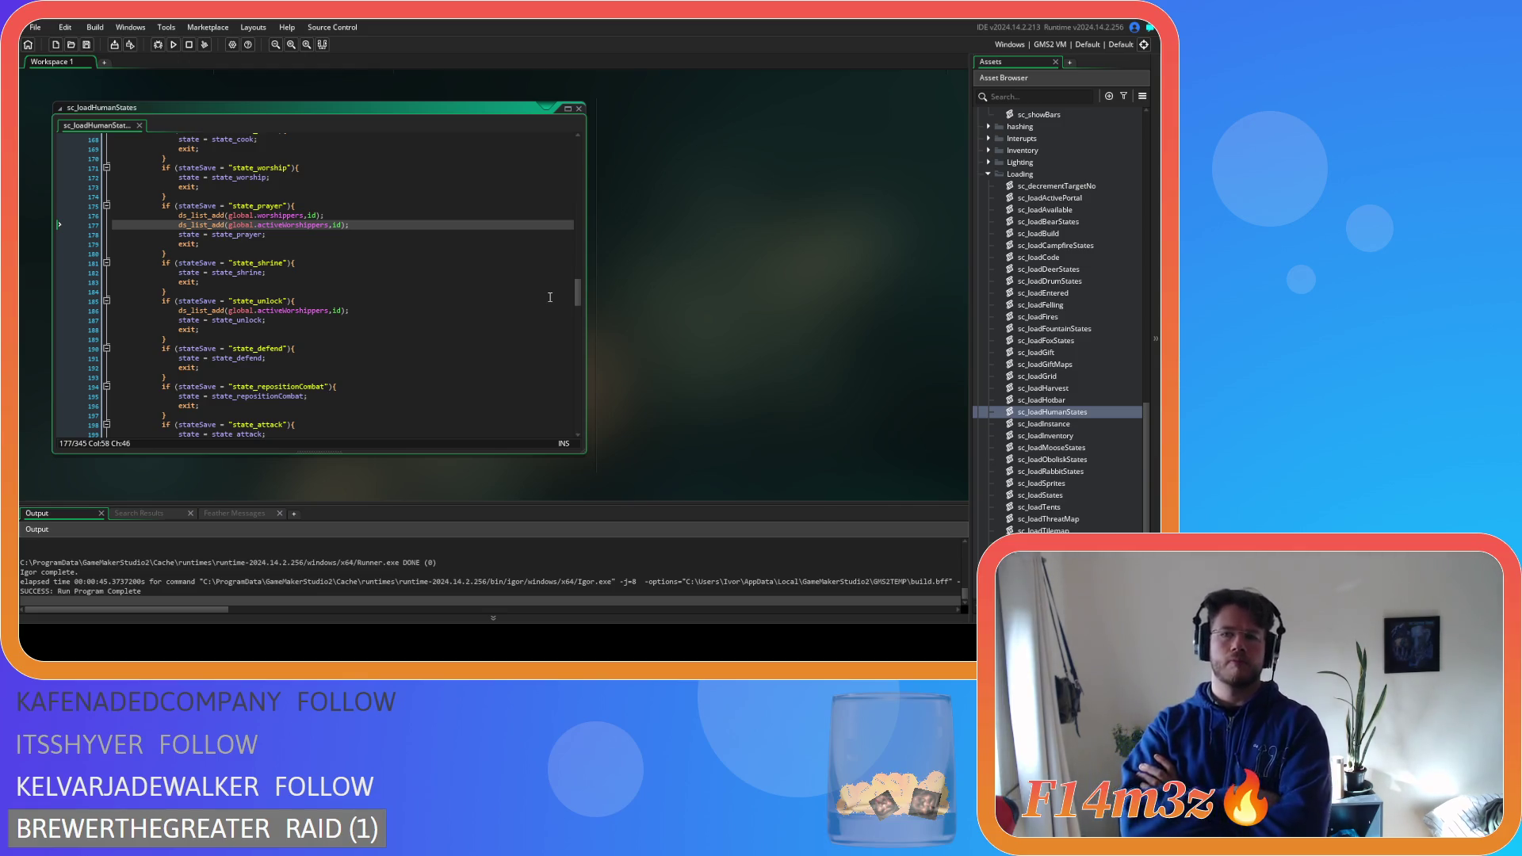
{"action": "left_click", "coordinate": [578, 108]}
{"action": "scroll", "coordinate": [1078, 310], "scroll_direction": "up", "scroll_amount": 6}
{"action": "scroll", "coordinate": [1079, 315], "scroll_direction": "up", "scroll_amount": 10}
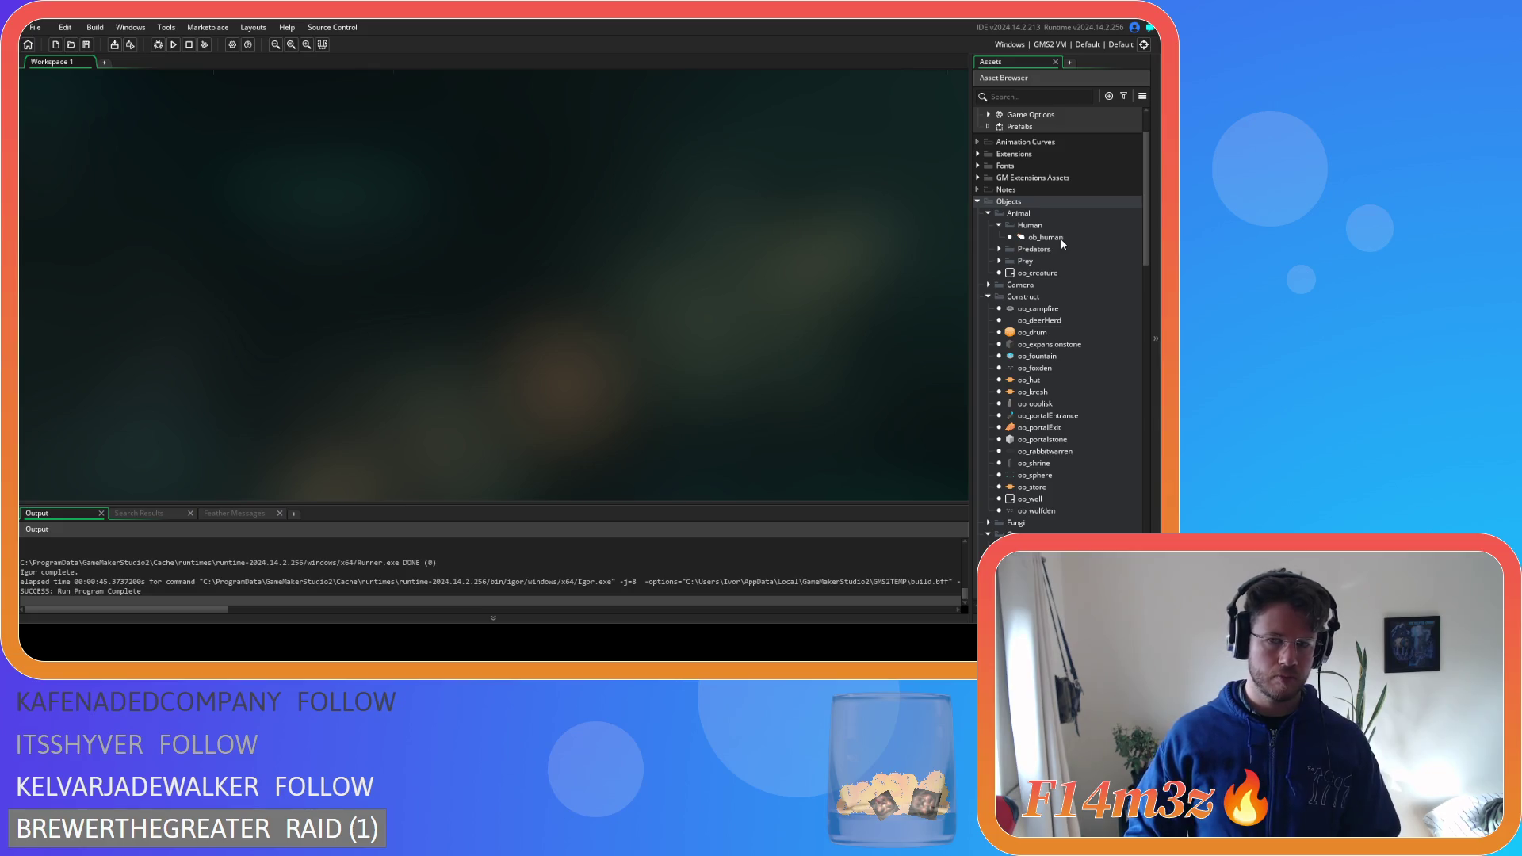
Reopen ob_human's Step code and select the 'enter kresh after load' block, lines 159–169
{"action": "double_click", "coordinate": [1047, 237]}
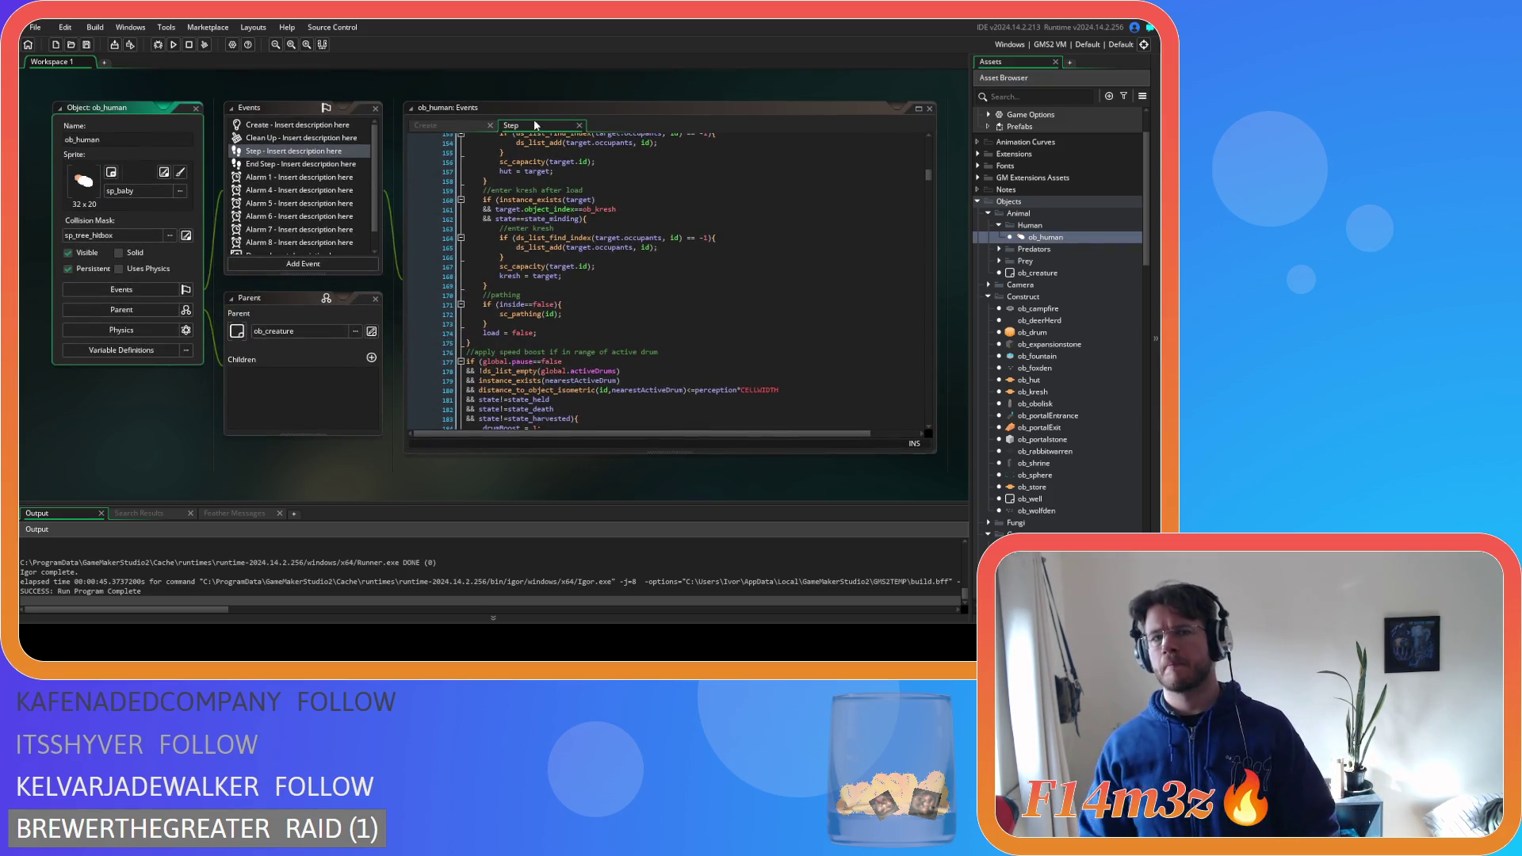
{"action": "scroll", "coordinate": [683, 271], "scroll_direction": "up", "scroll_amount": 10}
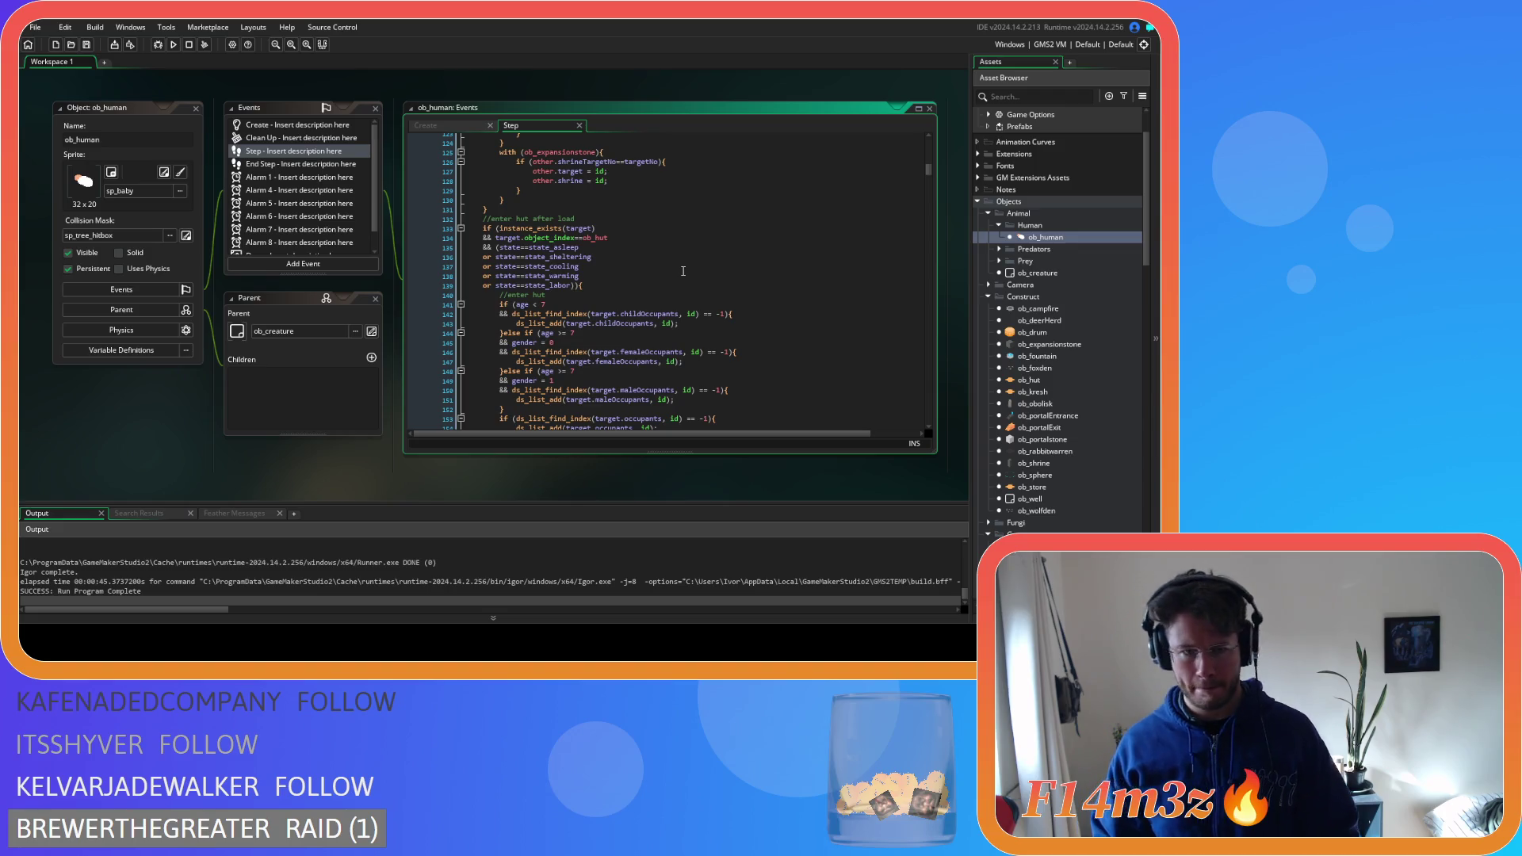
{"action": "scroll", "coordinate": [683, 271], "scroll_direction": "up", "scroll_amount": 15}
{"action": "scroll", "coordinate": [684, 271], "scroll_direction": "up", "scroll_amount": 3}
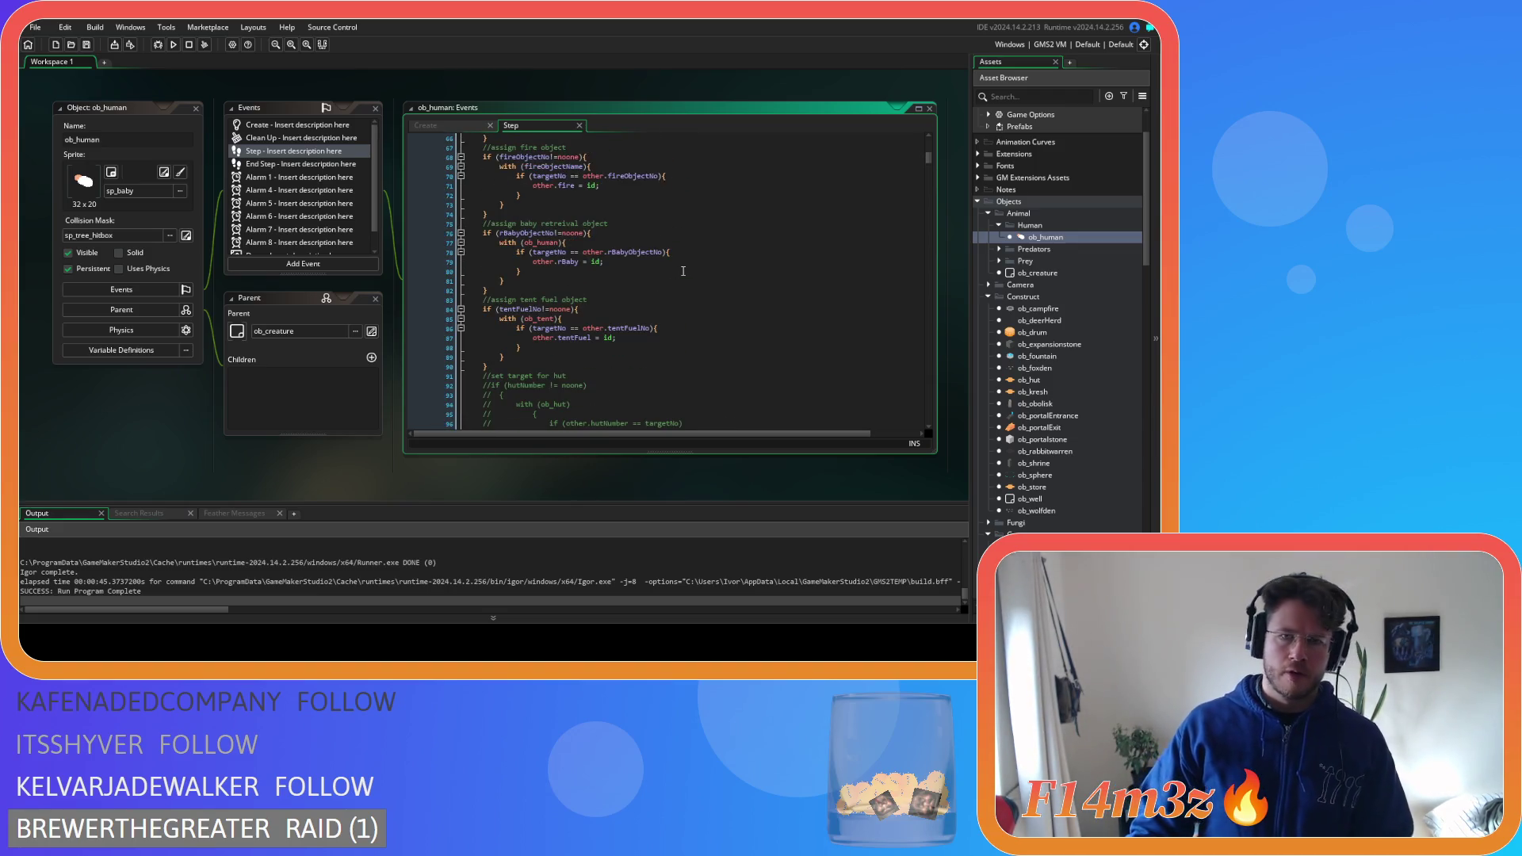
{"action": "scroll", "coordinate": [684, 271], "scroll_direction": "down", "scroll_amount": 1}
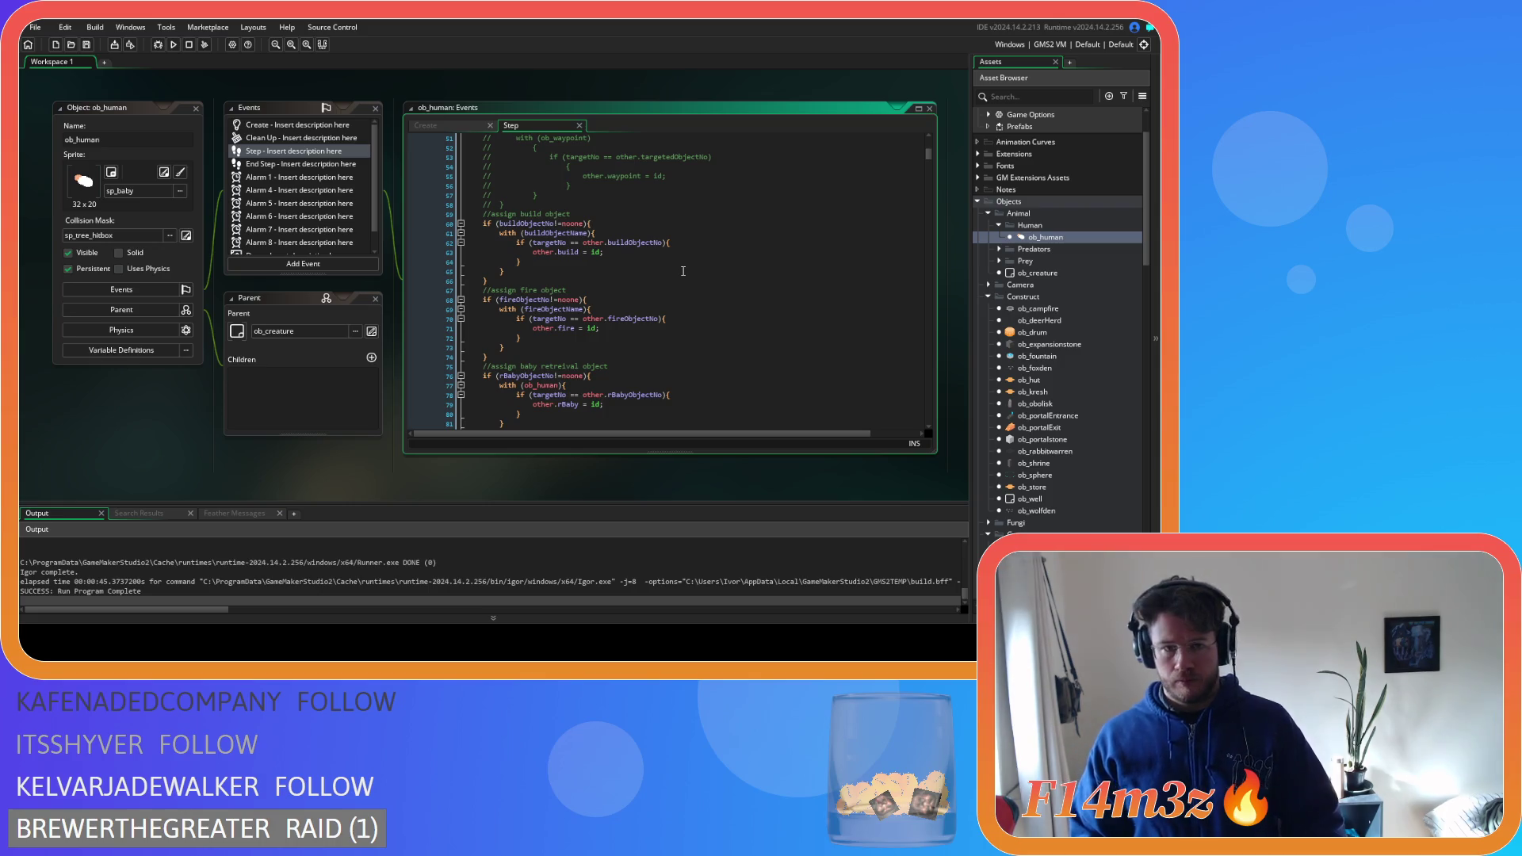
{"action": "scroll", "coordinate": [688, 246], "scroll_direction": "down", "scroll_amount": 20}
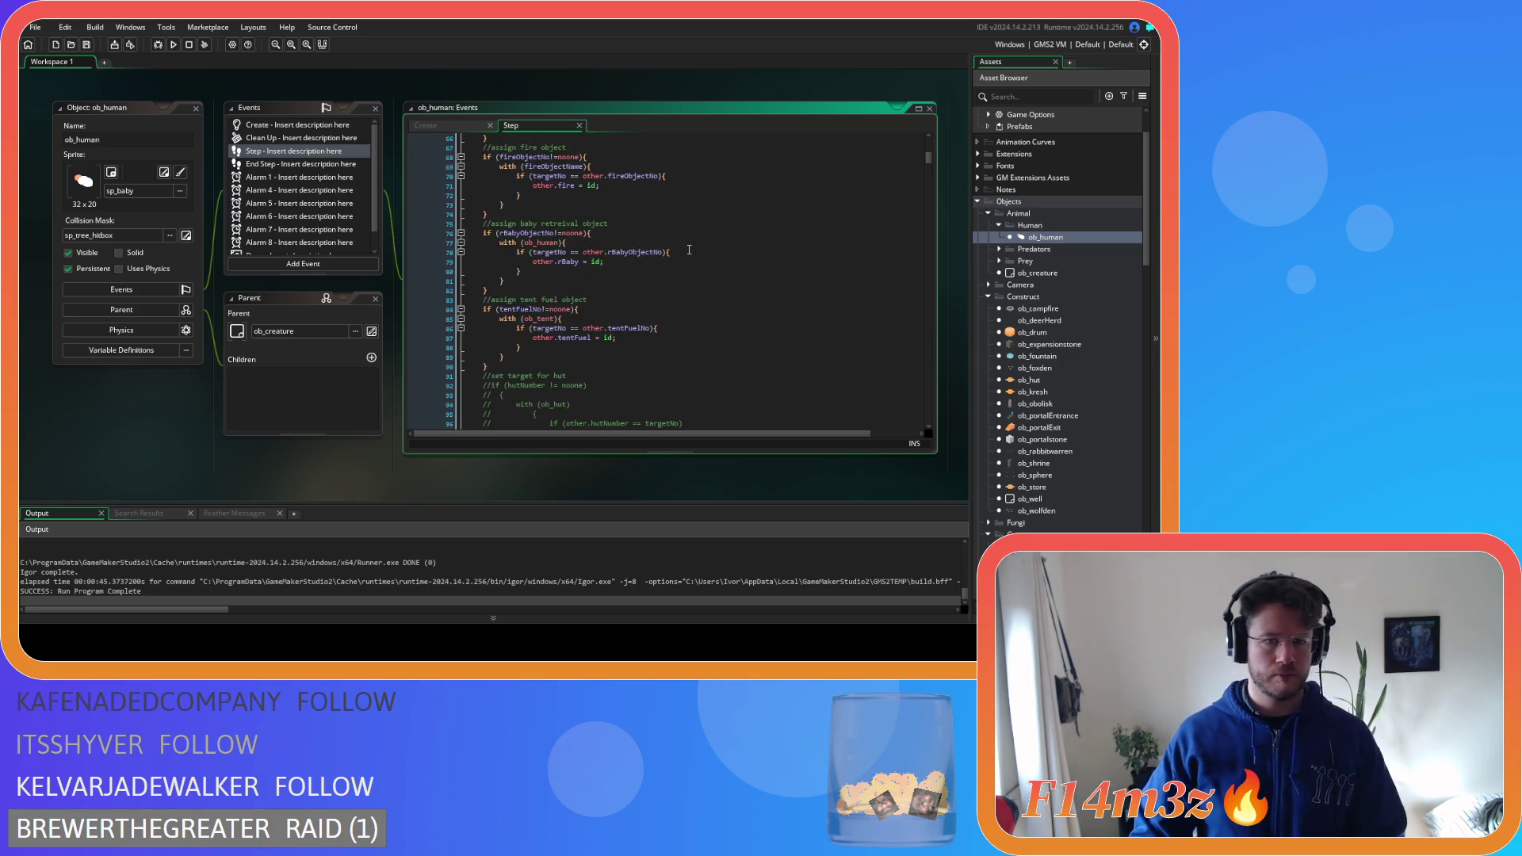
{"action": "scroll", "coordinate": [689, 249], "scroll_direction": "down", "scroll_amount": 8}
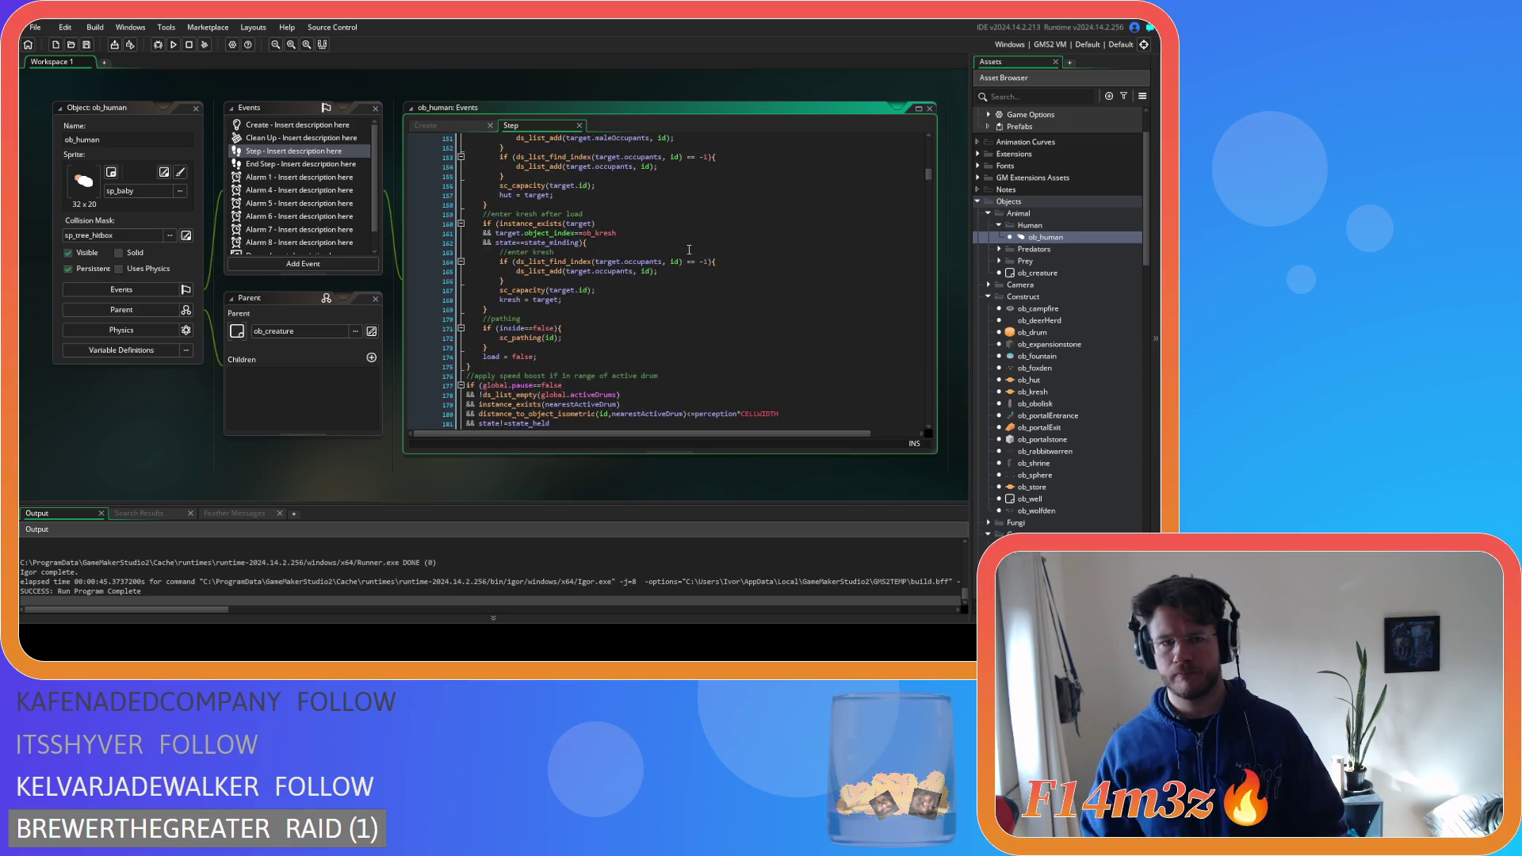
{"action": "mouse_move", "coordinate": [509, 309]}
{"action": "left_mouse_down"}
{"action": "mouse_move", "coordinate": [484, 287]}
{"action": "mouse_move", "coordinate": [468, 213]}
{"action": "left_mouse_up"}
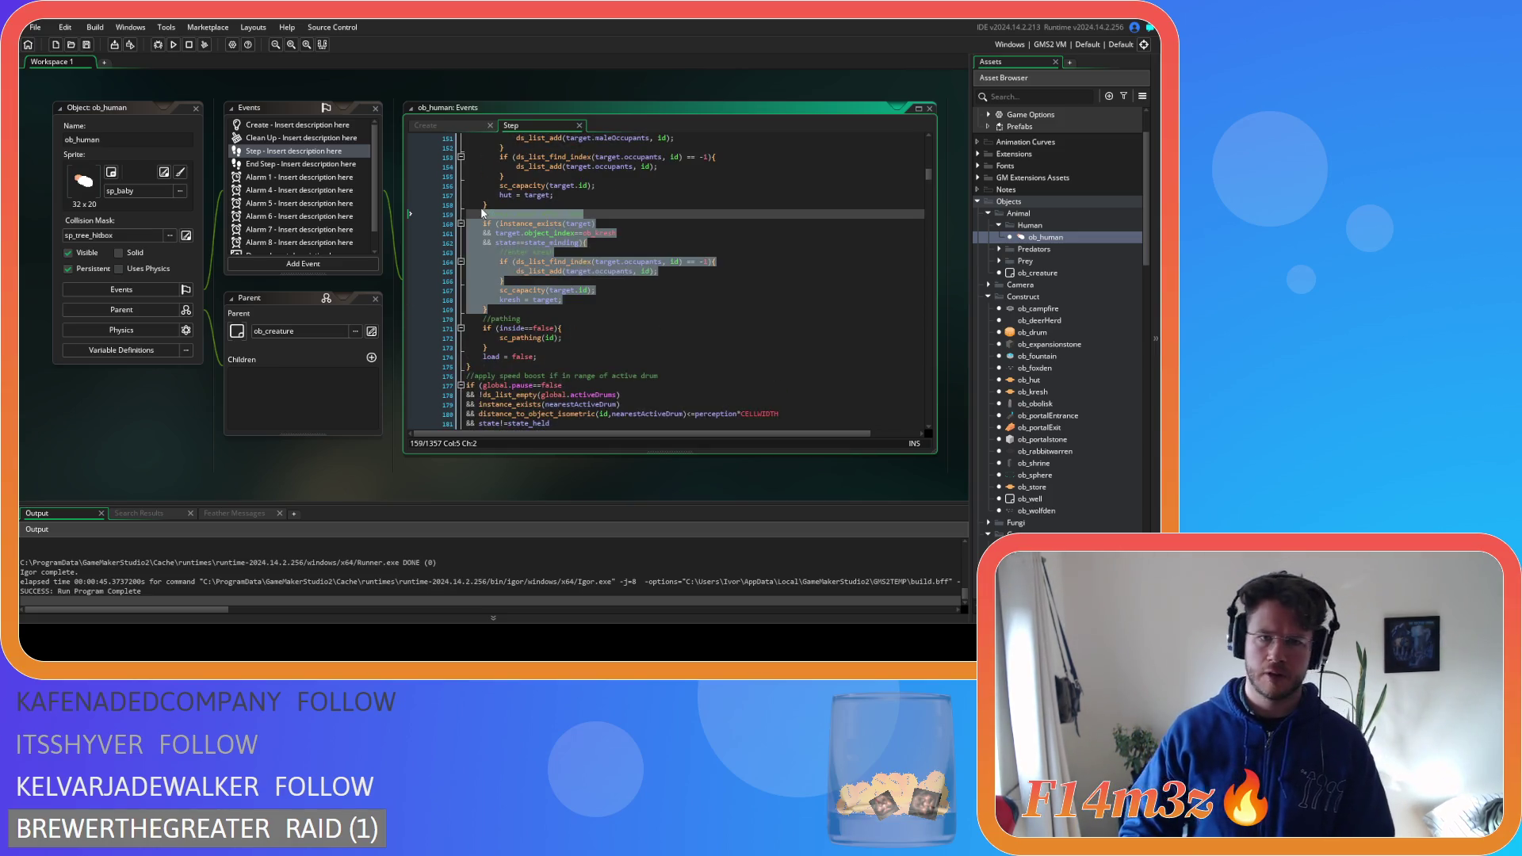
Duplicate the enter kresh block and rename the copy's comment to 'campfire user list'
{"action": "key", "text": "ctrl+d"}
{"action": "left_click", "coordinate": [607, 322]}
{"action": "left_click_drag", "start_coordinate": [492, 318], "coordinate": [585, 318]}
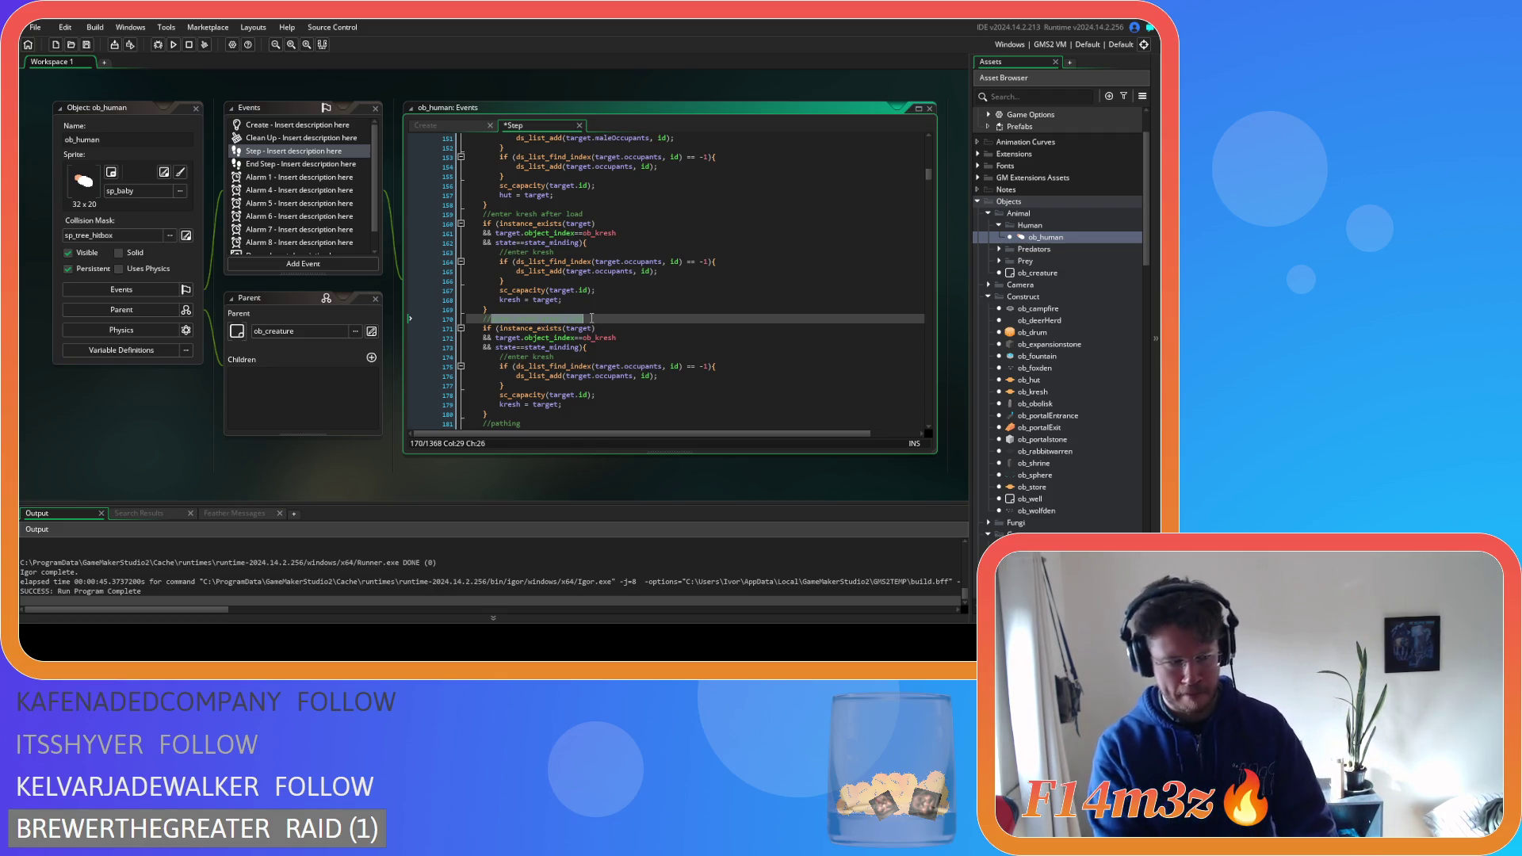
{"action": "type", "text": "campfire "}
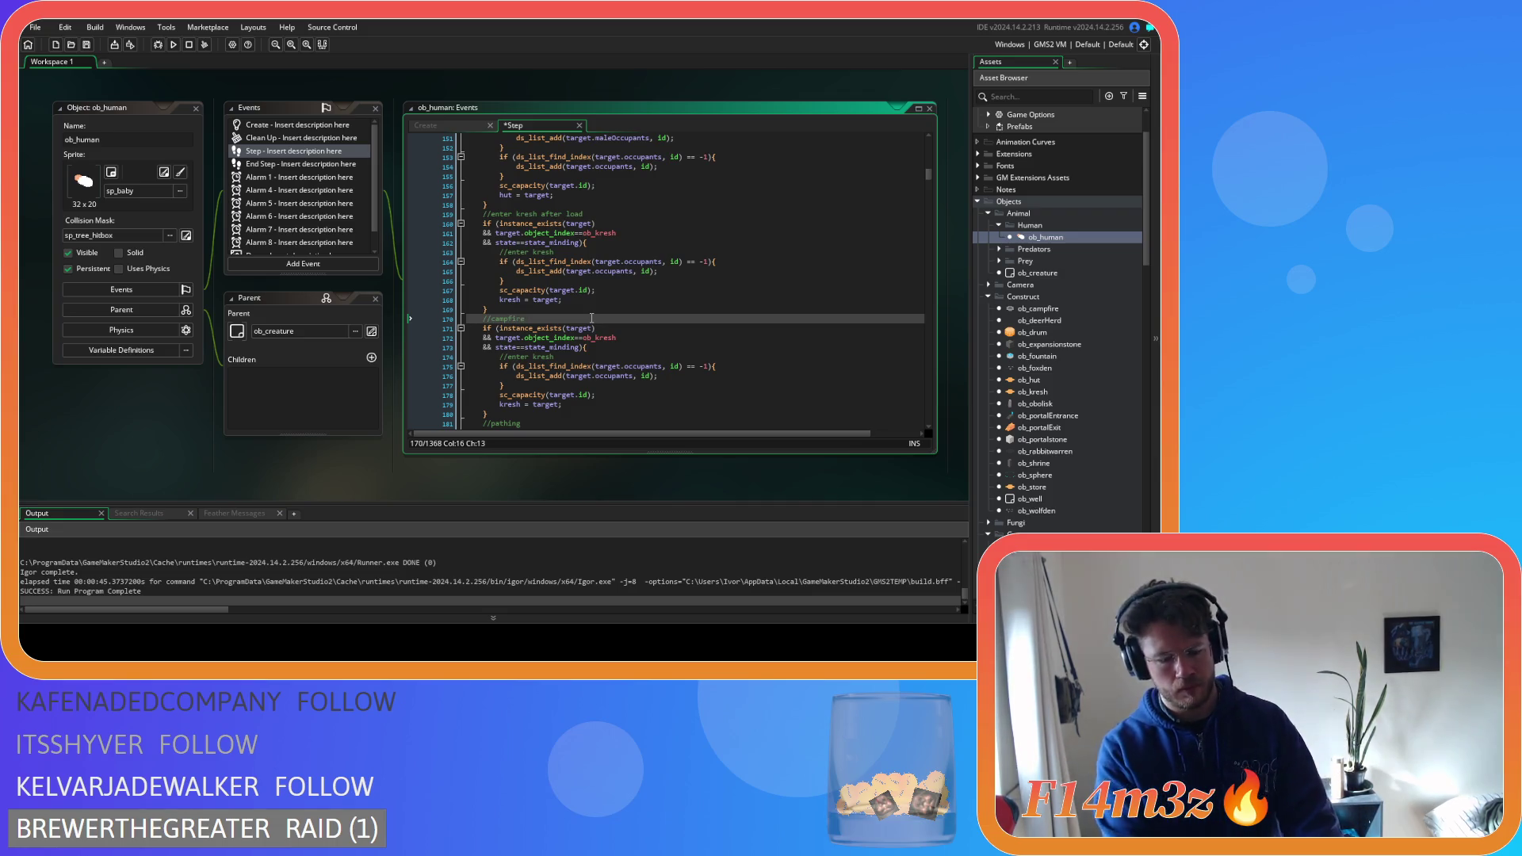
{"action": "type", "text": "user list"}
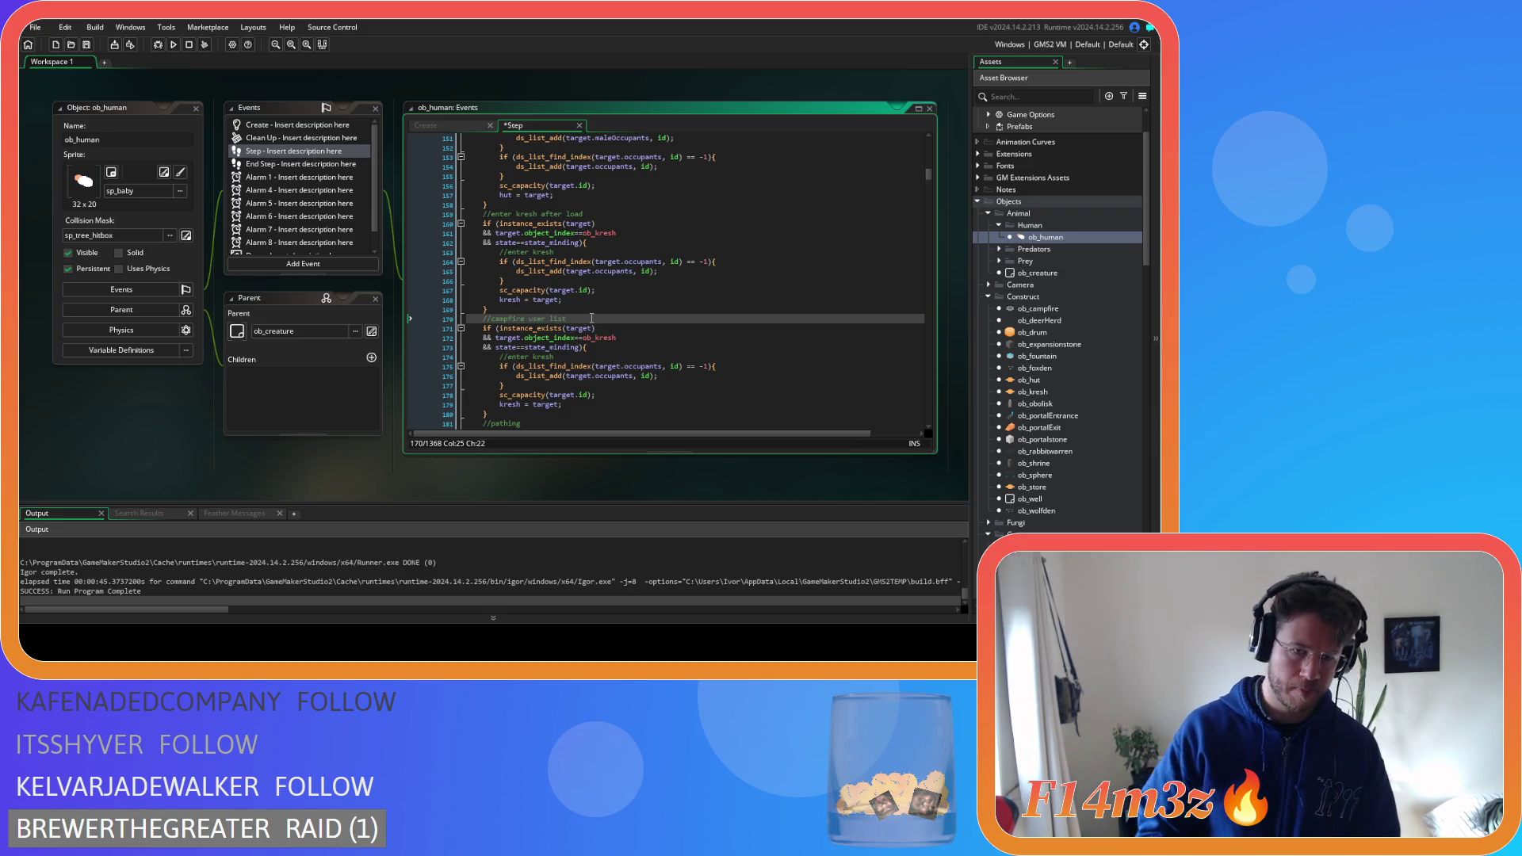
Replace ob_kresh with ob_campfire in the copied block's target check
{"action": "scroll", "coordinate": [592, 318], "scroll_direction": "down", "scroll_amount": 1}
{"action": "double_click", "coordinate": [600, 314]}
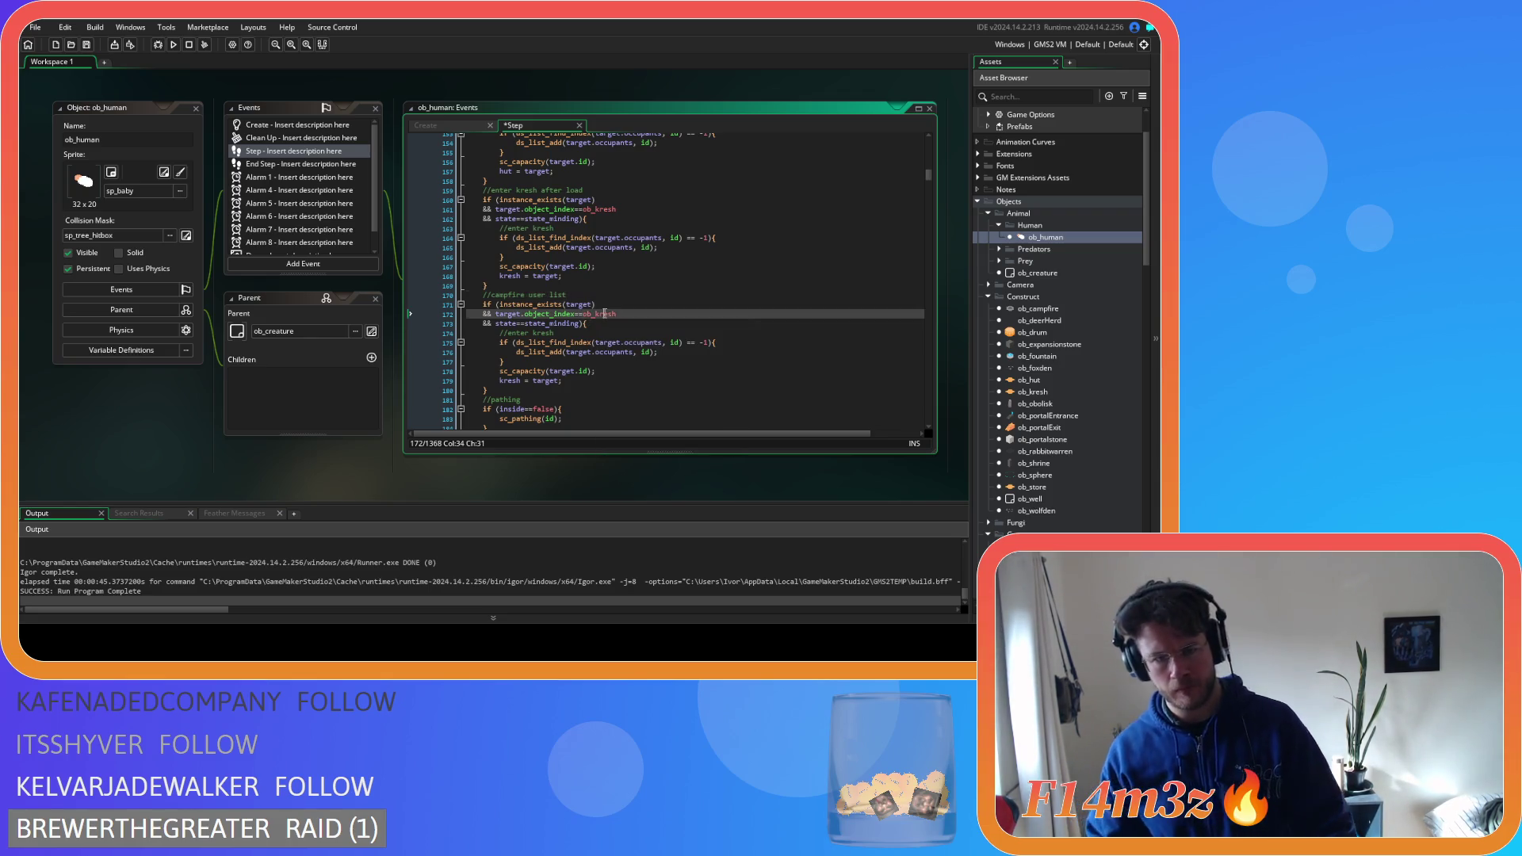
{"action": "type", "text": "ob_camp"}
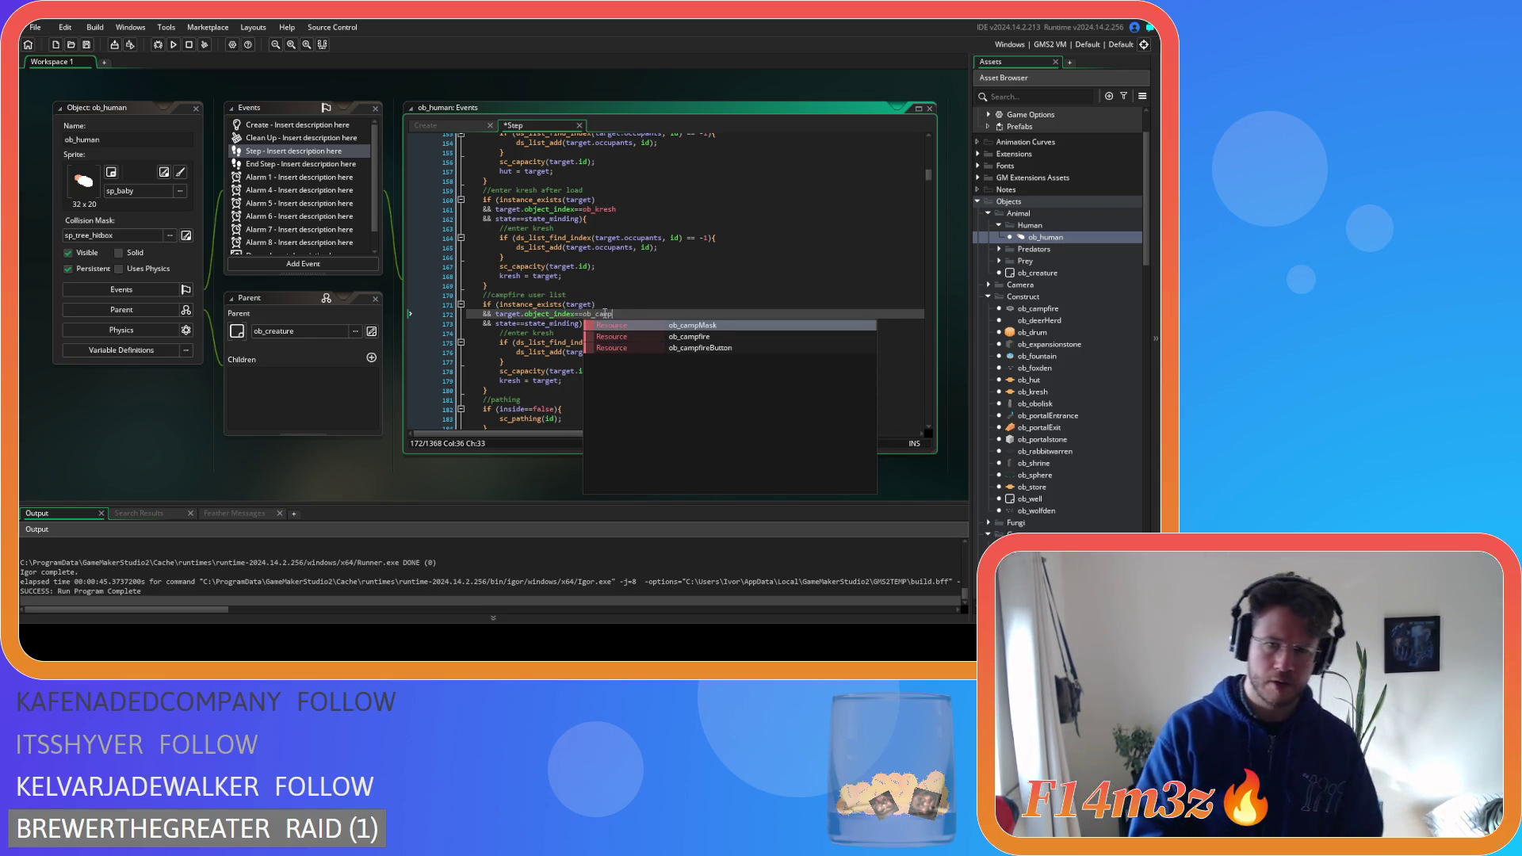
{"action": "key", "text": "Down"}
{"action": "key", "text": "Return"}
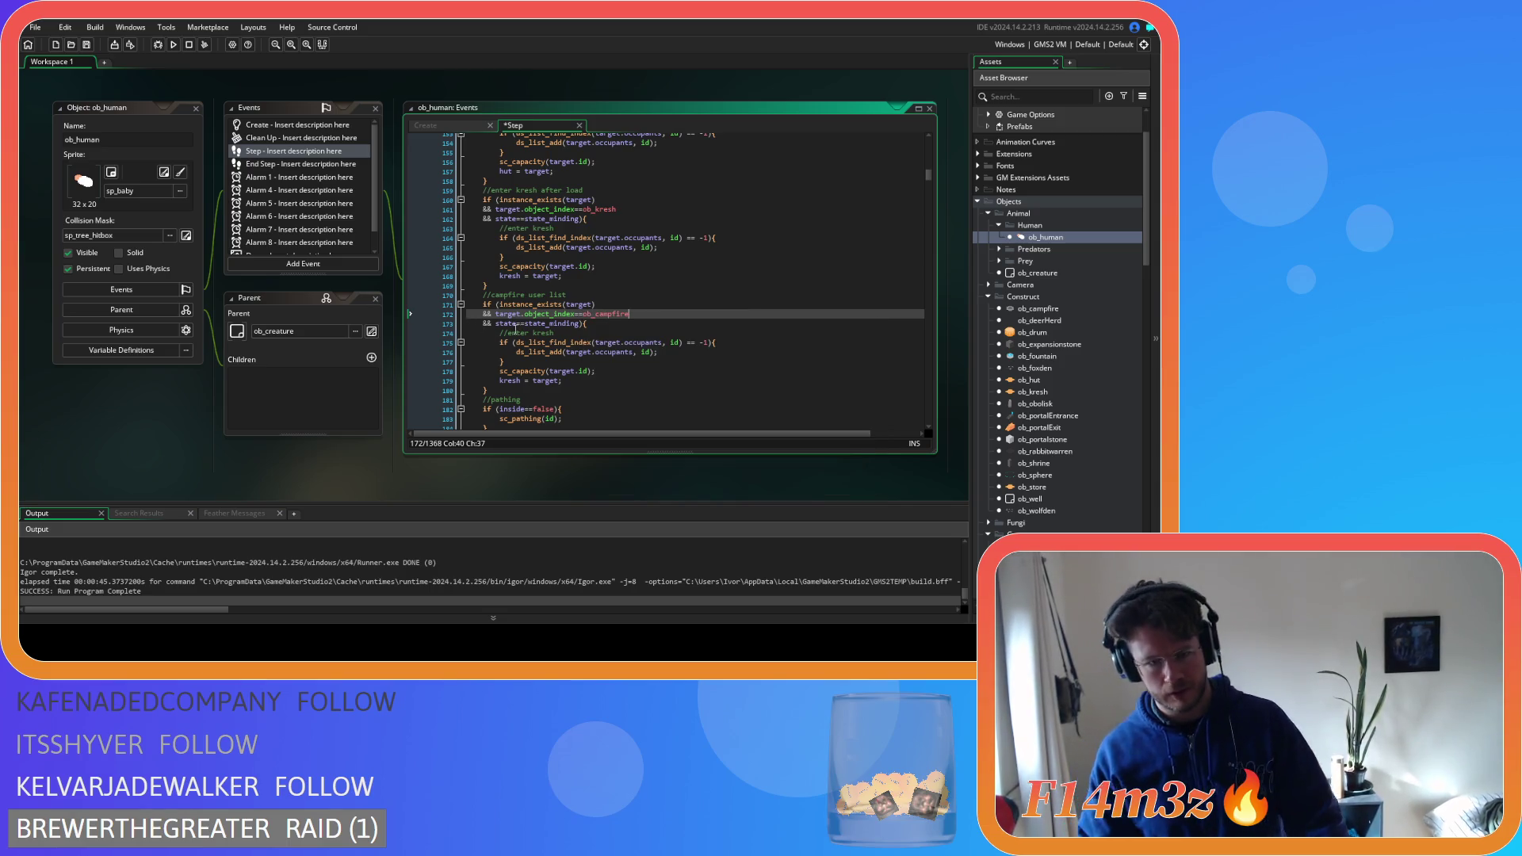
Change the state_minding condition to state_cook and move the opening brace to its own line
{"action": "left_click", "coordinate": [533, 333]}
{"action": "double_click", "coordinate": [551, 323]}
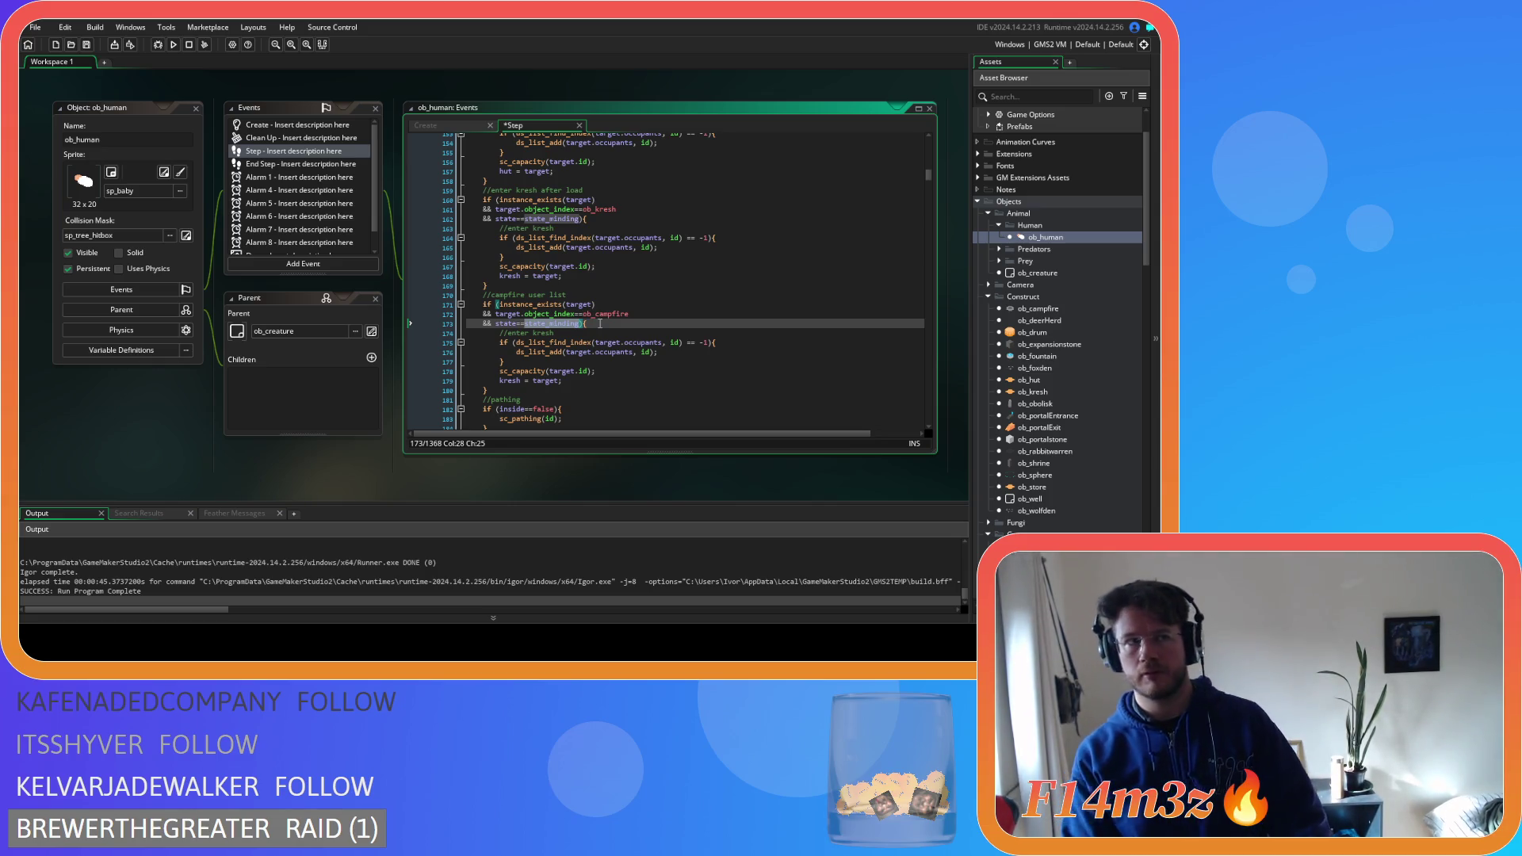
{"action": "type", "text": "state"}
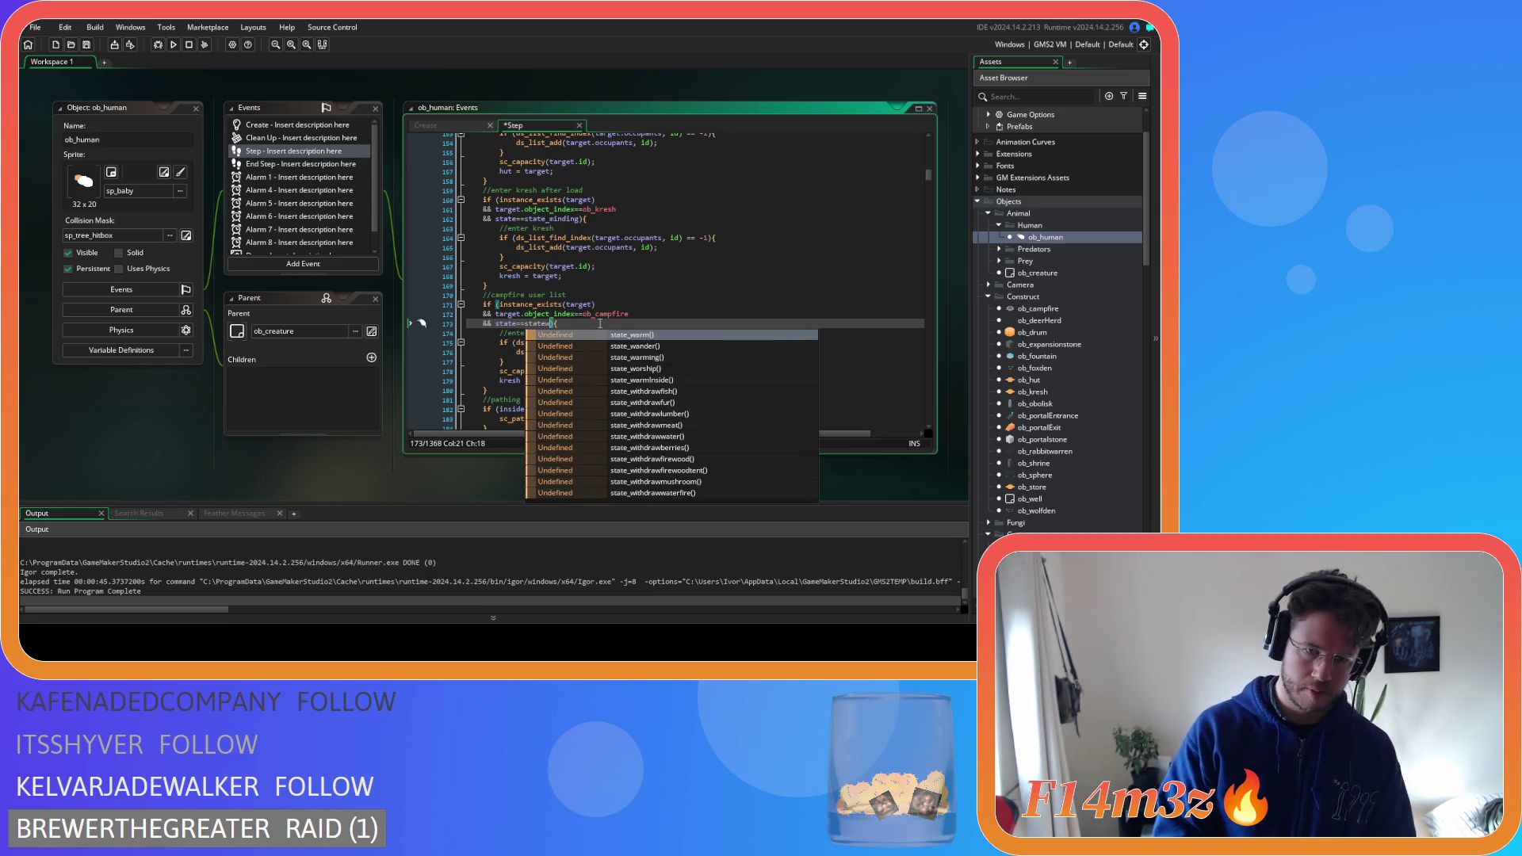
{"action": "type", "text": "_cook"}
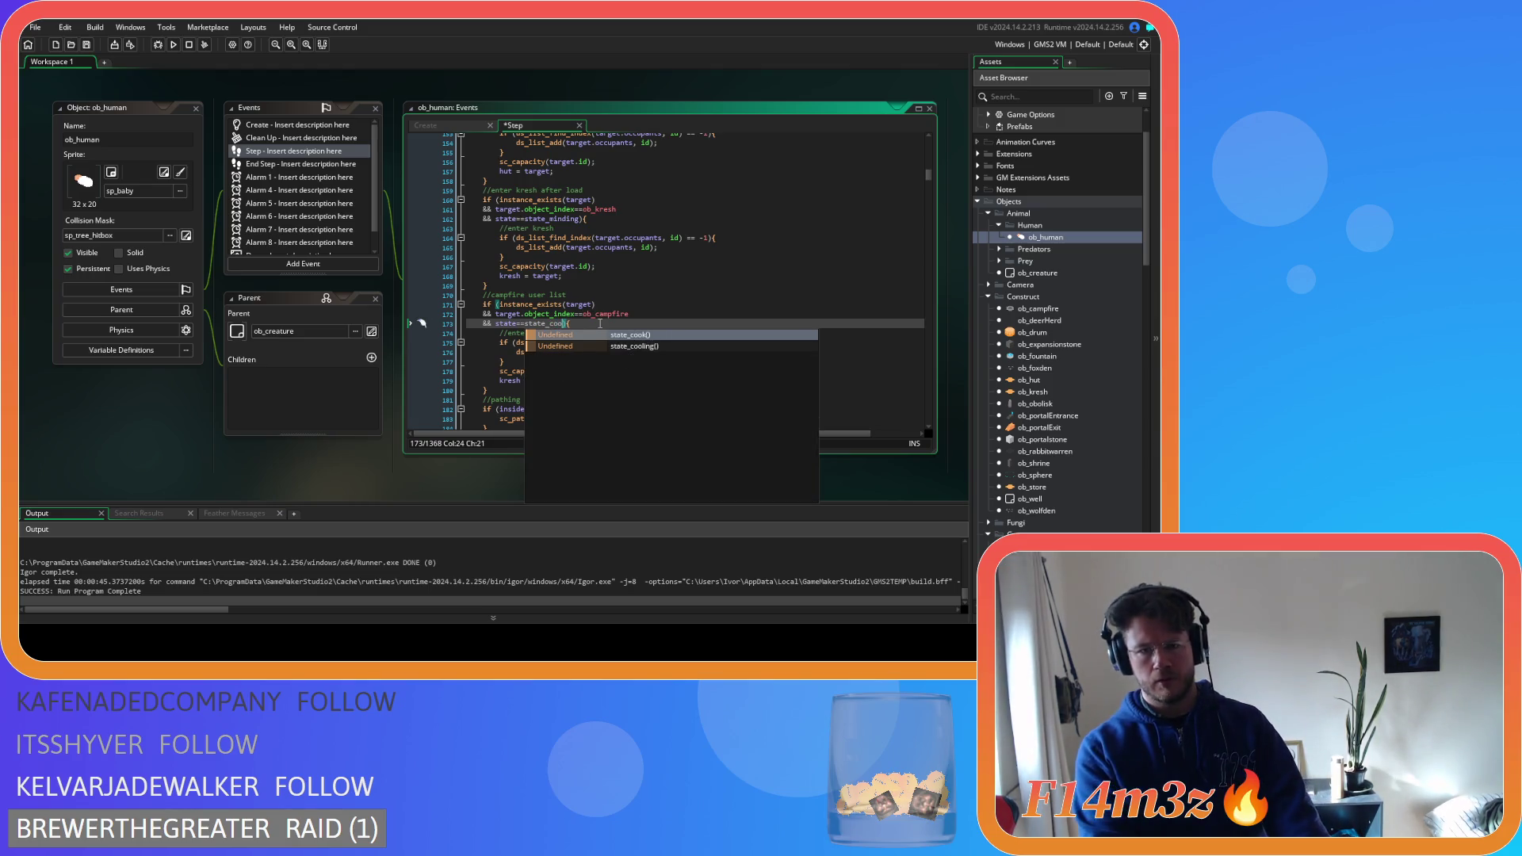
{"action": "key", "text": "Return"}
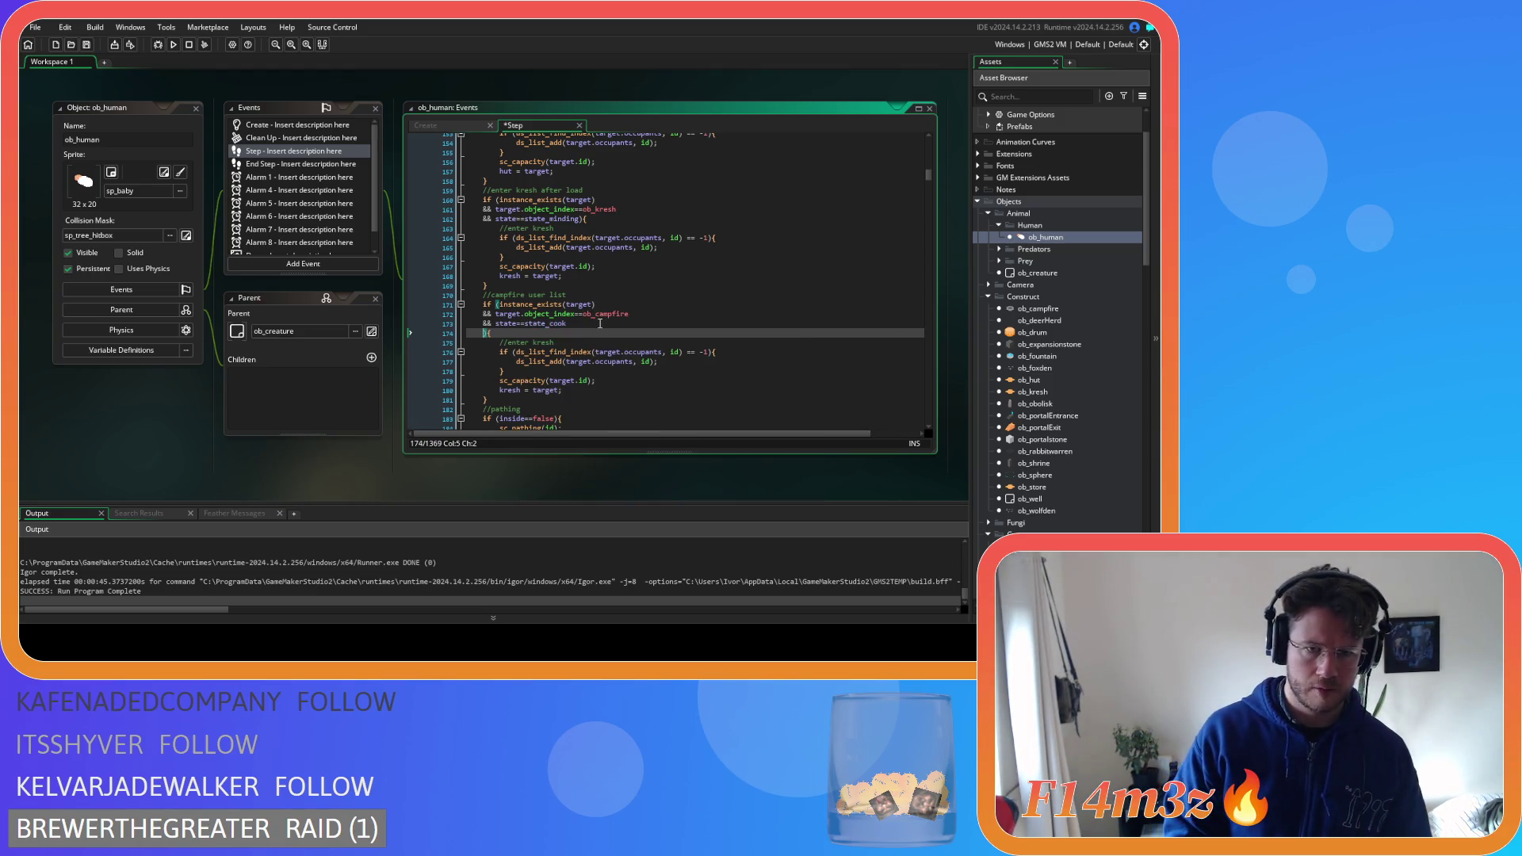
Wrap the state check in parentheses and add 'or state_warm' to it
{"action": "left_click", "coordinate": [496, 324]}
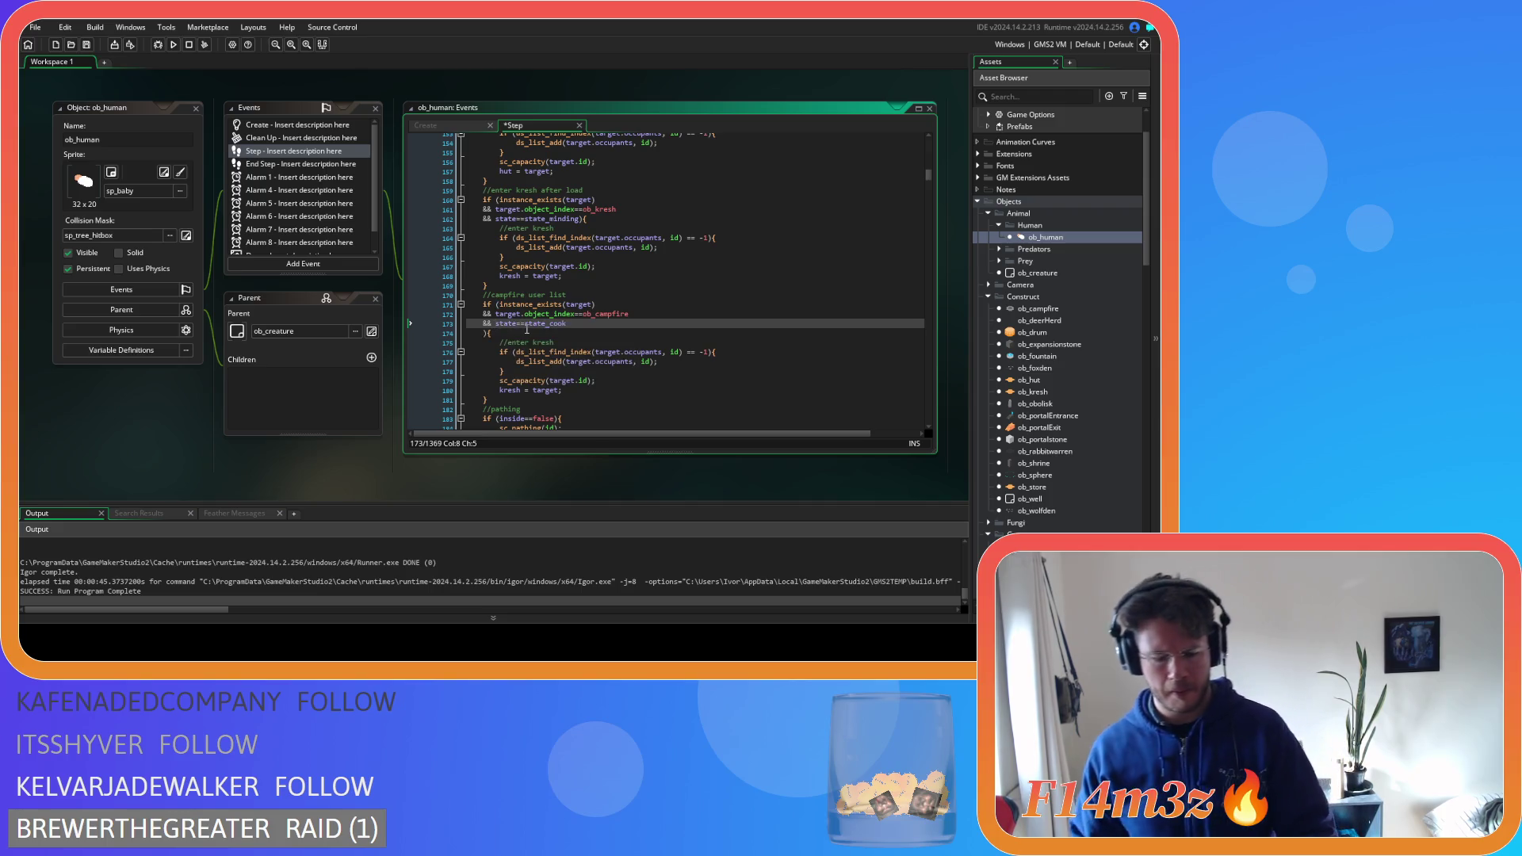
{"action": "type", "text": "("}
{"action": "key", "text": "Down"}
{"action": "key", "text": "Home"}
{"action": "type", "text": ")"}
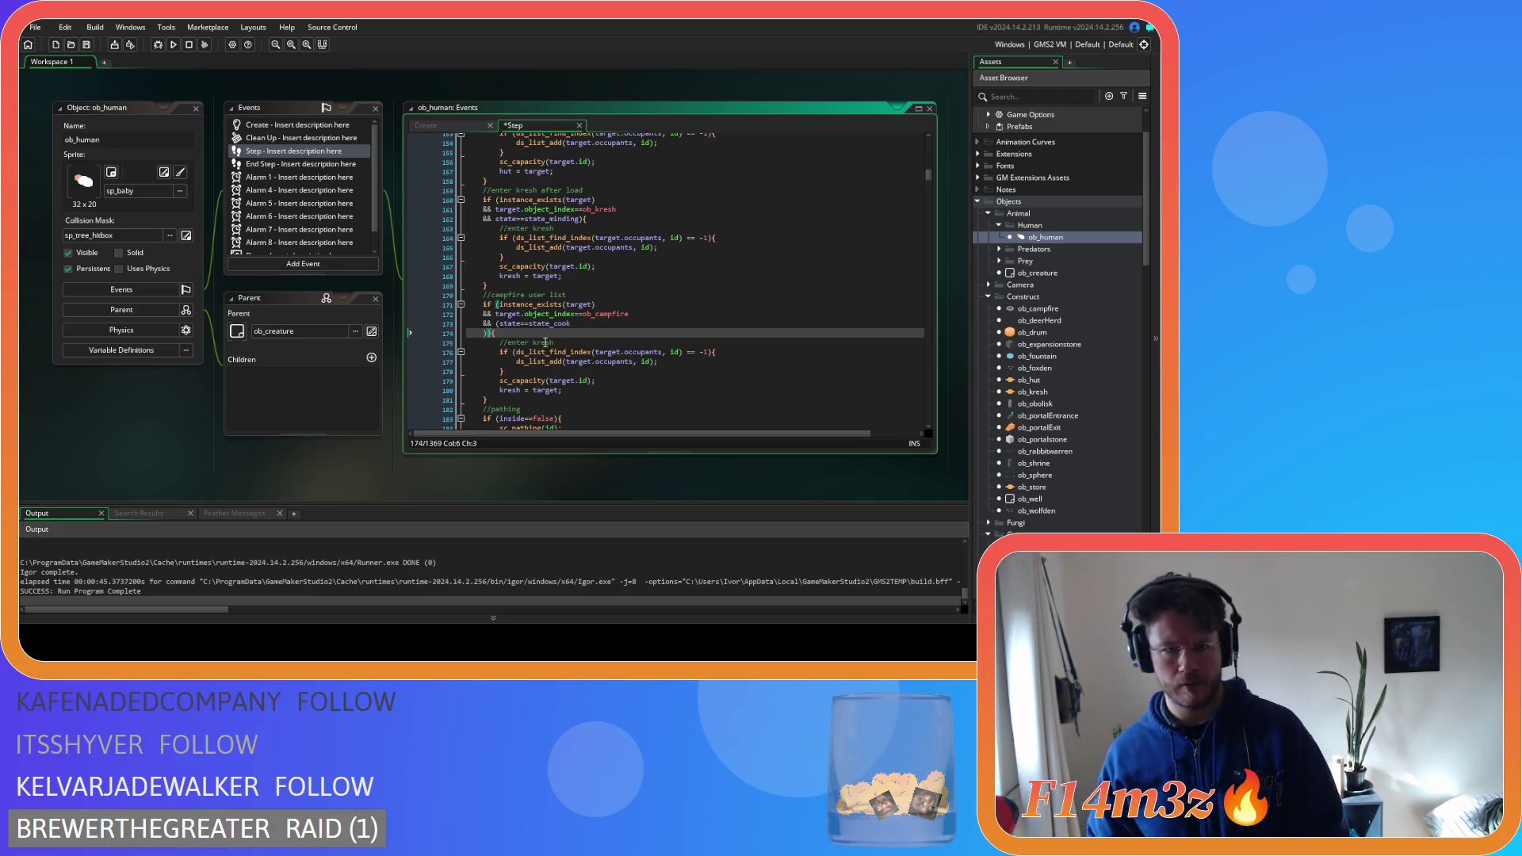
{"action": "key", "text": "Left"}
{"action": "type", "text": "or stat"}
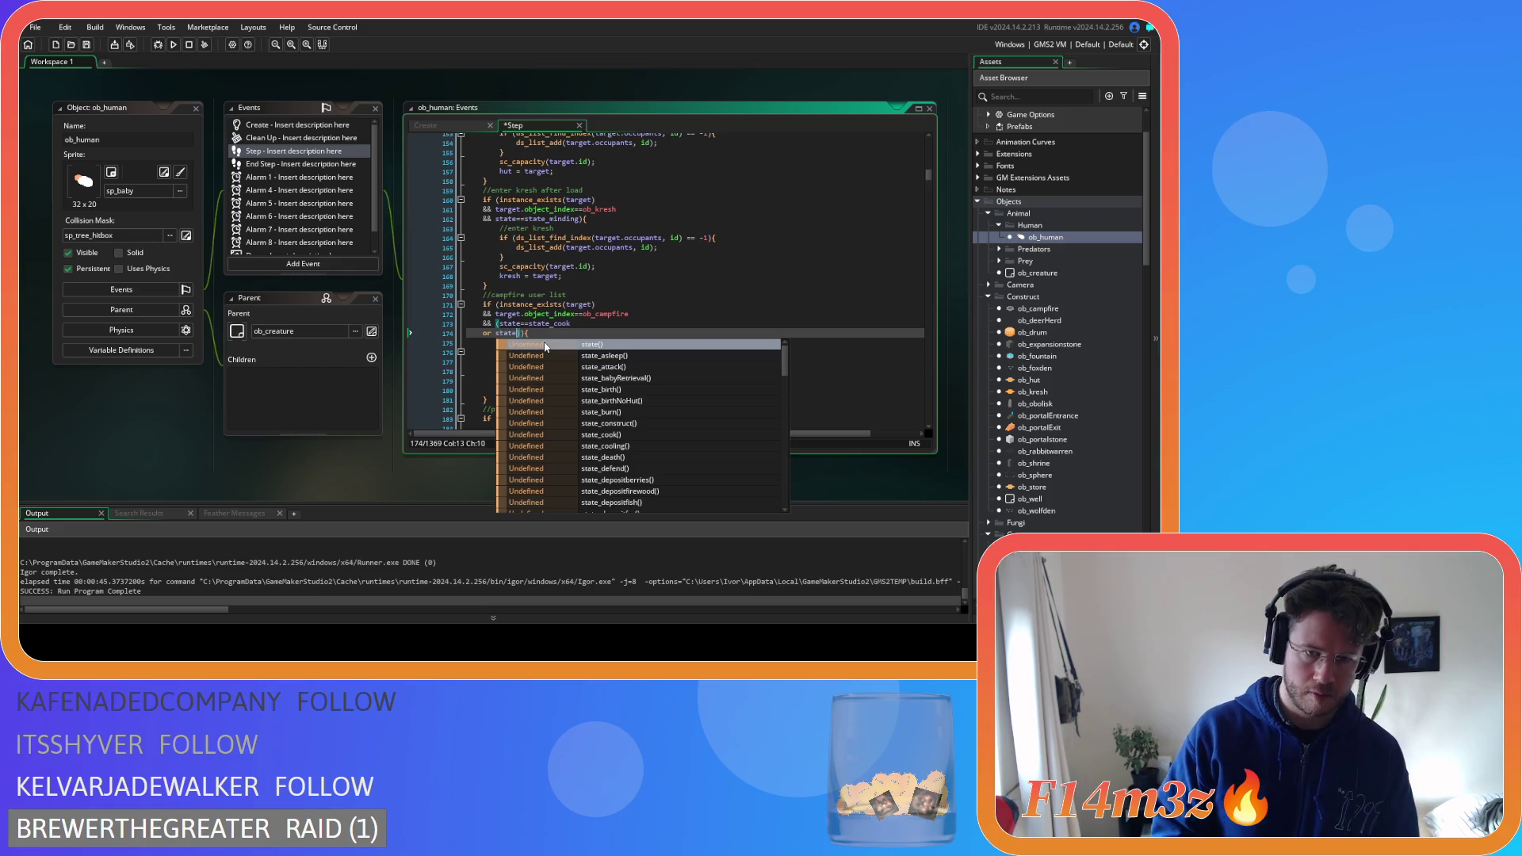
{"action": "type", "text": "e_"}
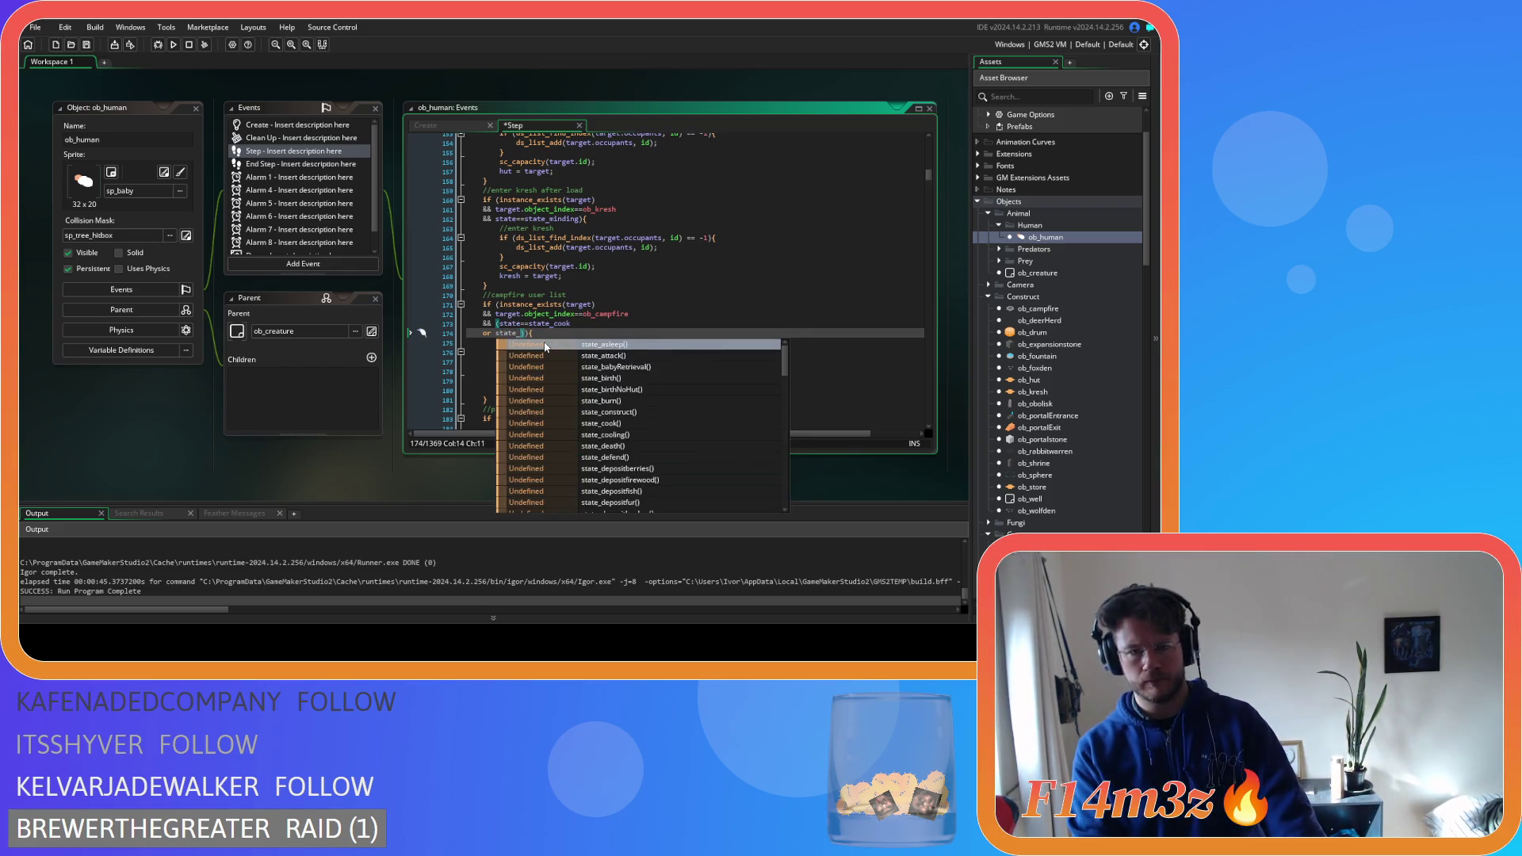
{"action": "type", "text": "state_"}
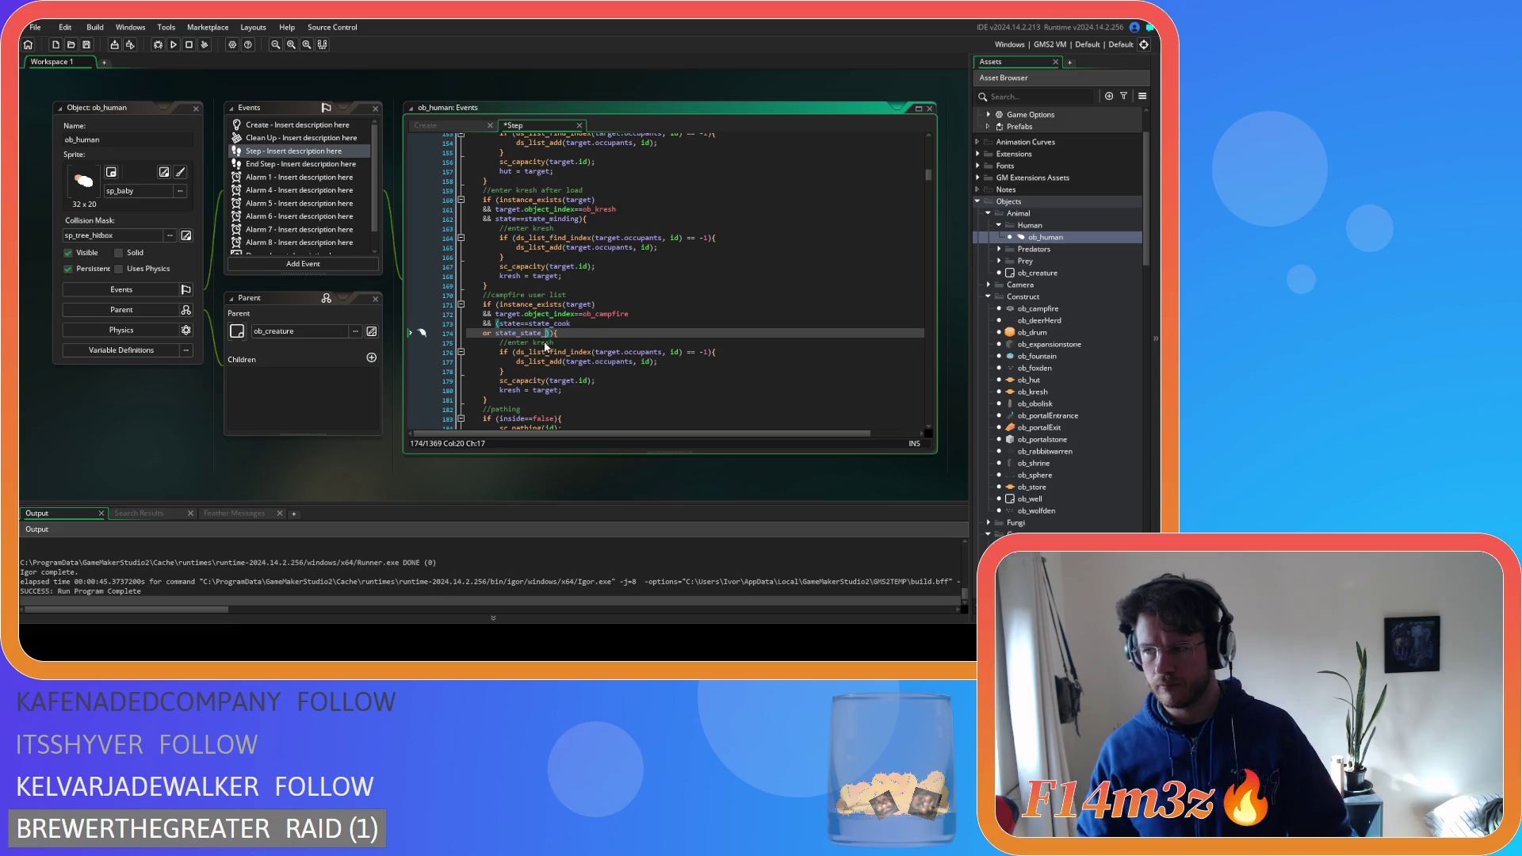
{"action": "type", "text": "warm"}
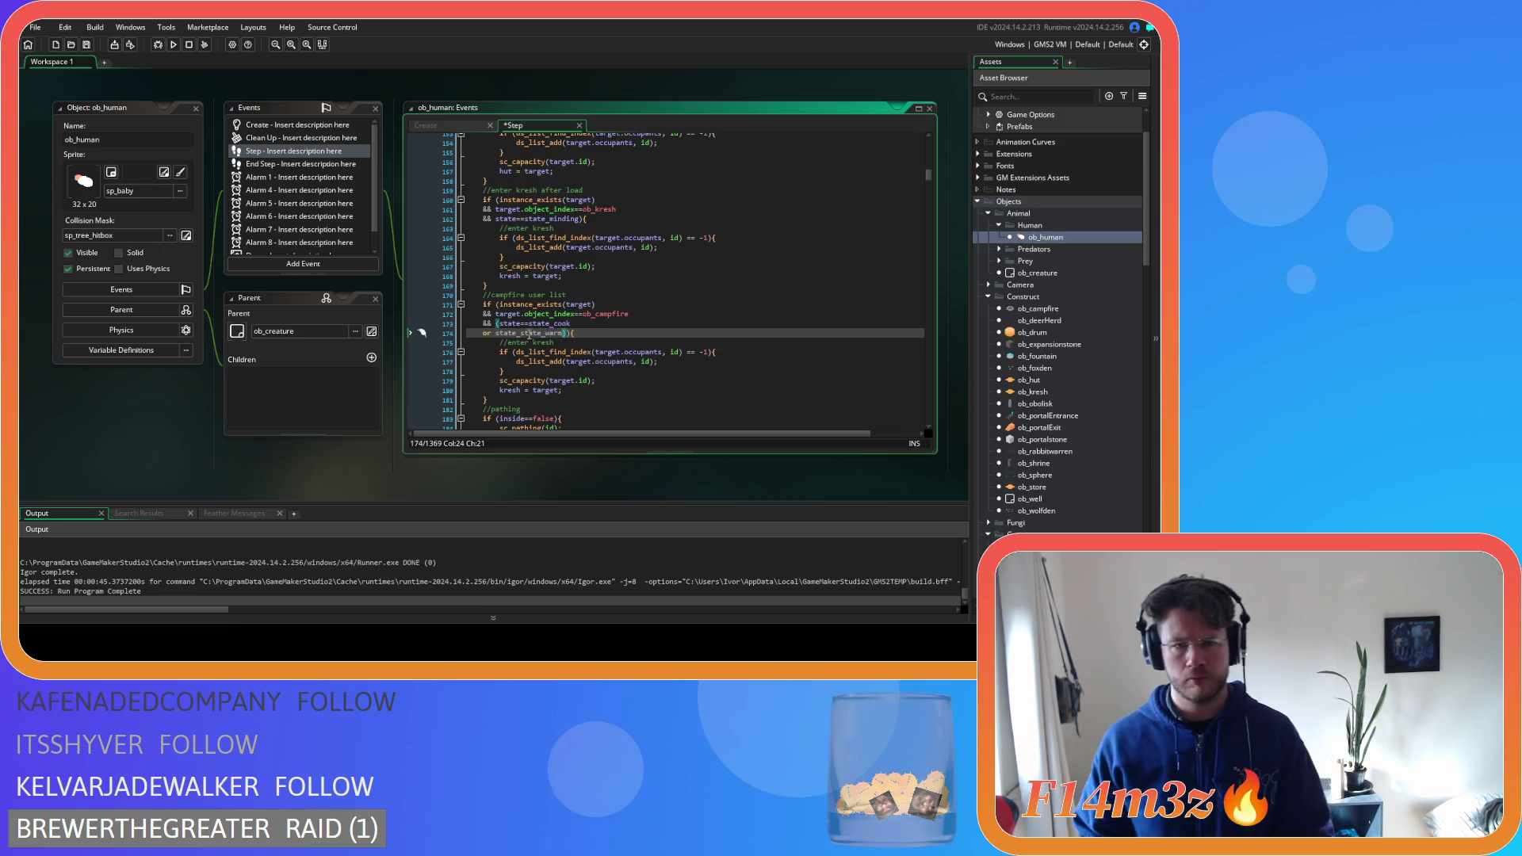
{"action": "left_click_drag", "start_coordinate": [517, 333], "coordinate": [503, 335]}
{"action": "key", "text": "BackSpace"}
{"action": "key", "text": "BackSpace"}
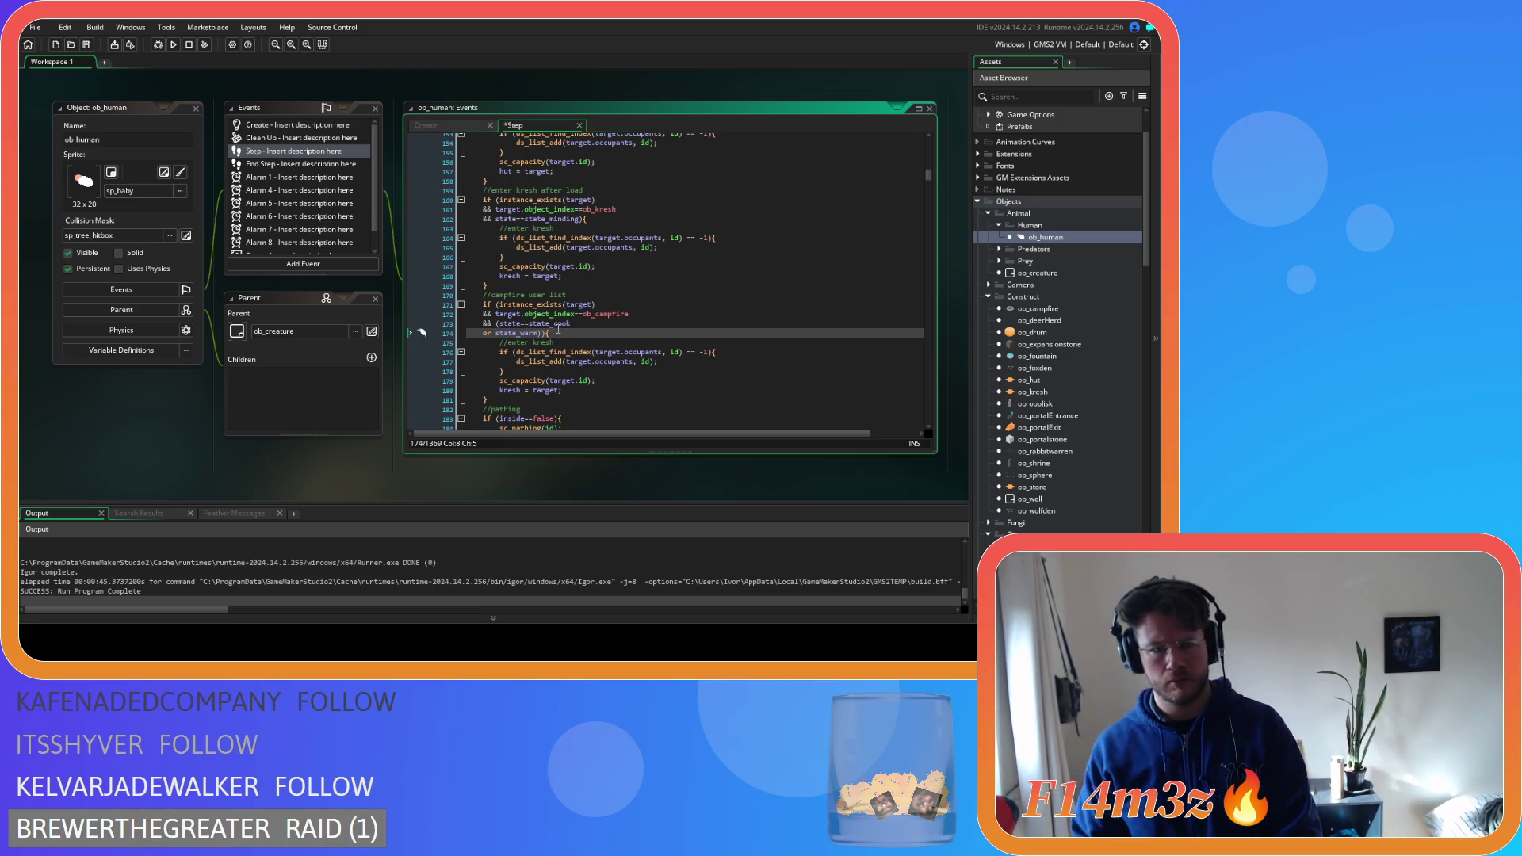
Search ob_human's Create code for state_warm and jump to its function definition
{"action": "left_click", "coordinate": [425, 125]}
{"action": "key", "text": "ctrl+f"}
{"action": "type", "text": "tate"}
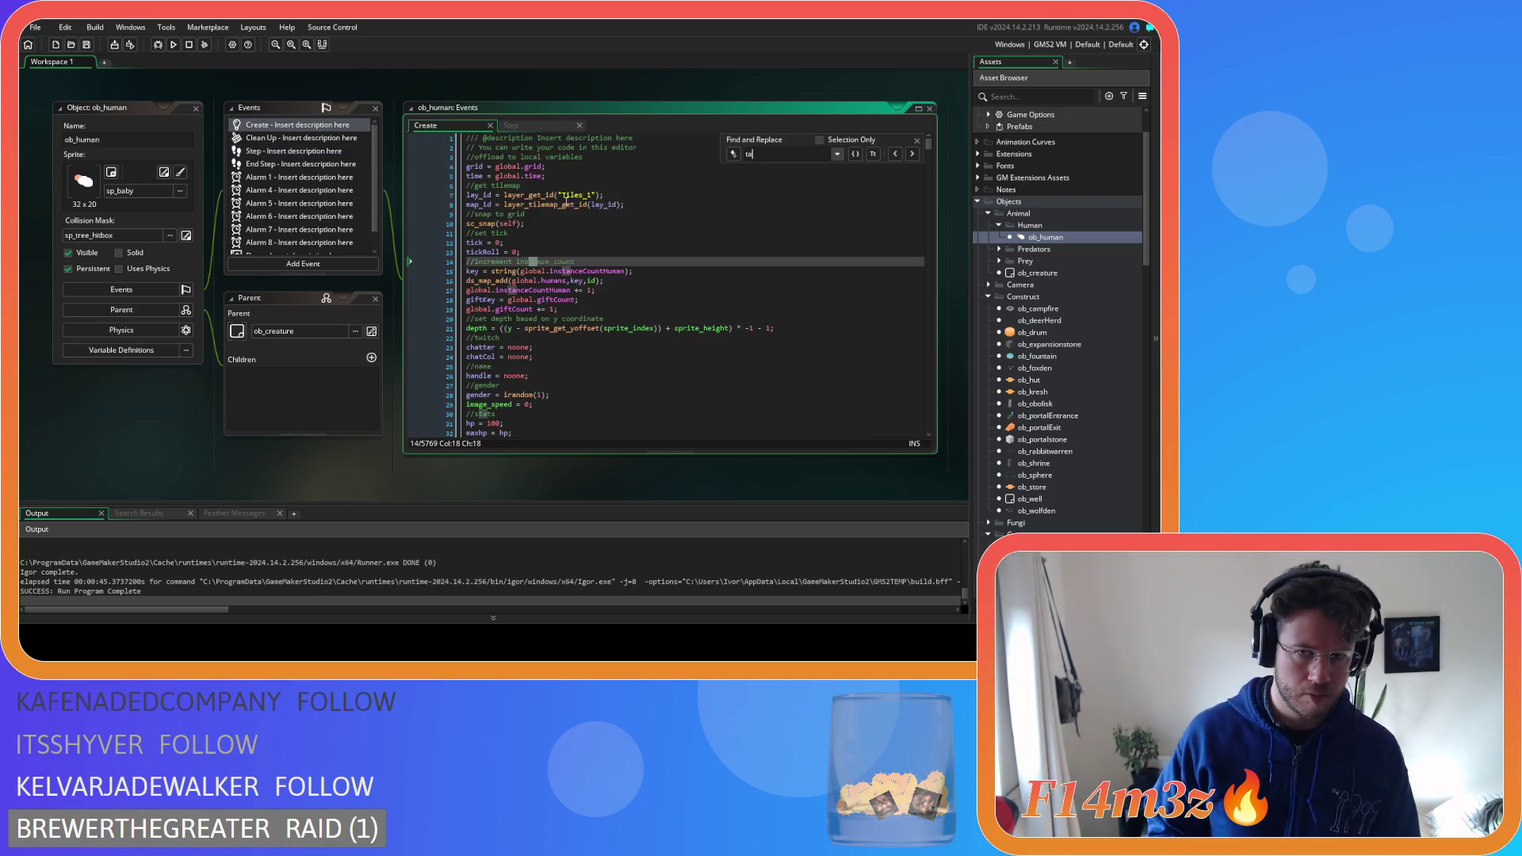
{"action": "key", "text": "ctrl+a"}
{"action": "type", "text": "state"}
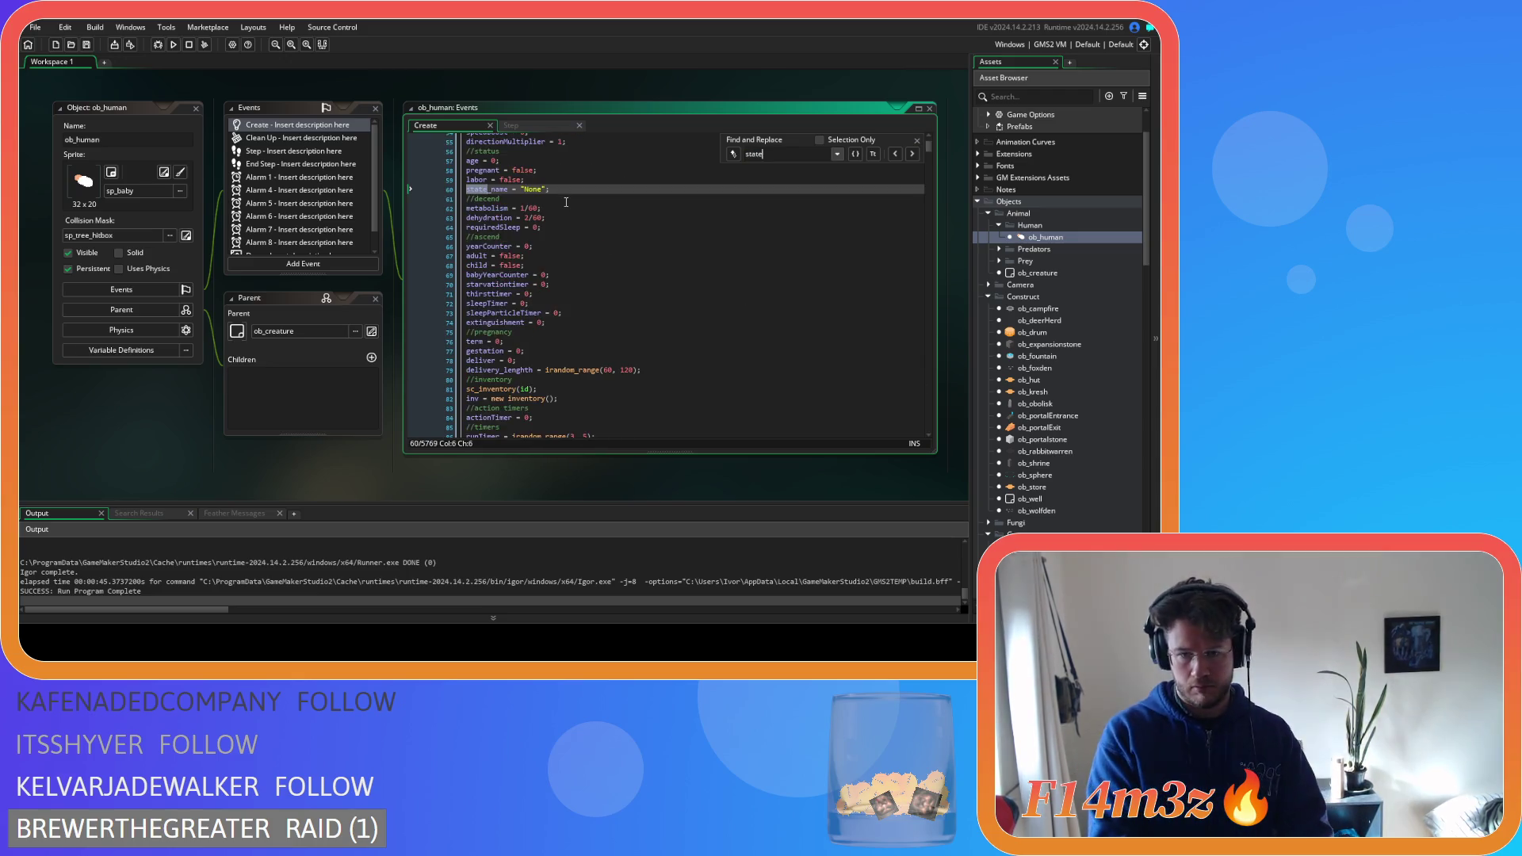
{"action": "type", "text": "_warm"}
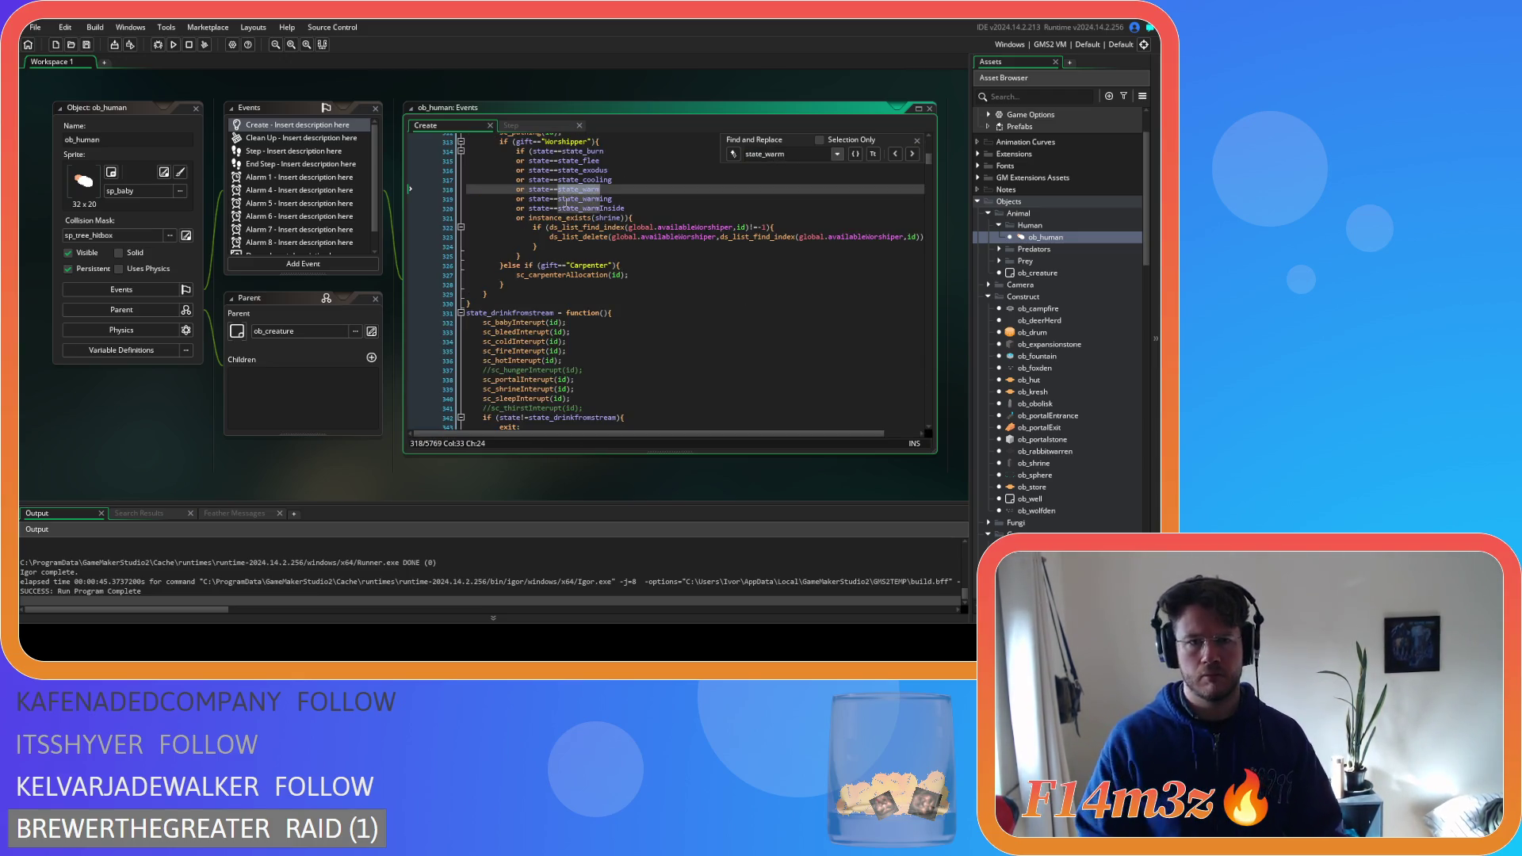
{"action": "scroll", "coordinate": [566, 204], "scroll_direction": "up", "scroll_amount": 3}
{"action": "left_click", "coordinate": [909, 155]}
{"action": "left_click", "coordinate": [910, 155]}
{"action": "left_click", "coordinate": [911, 155]}
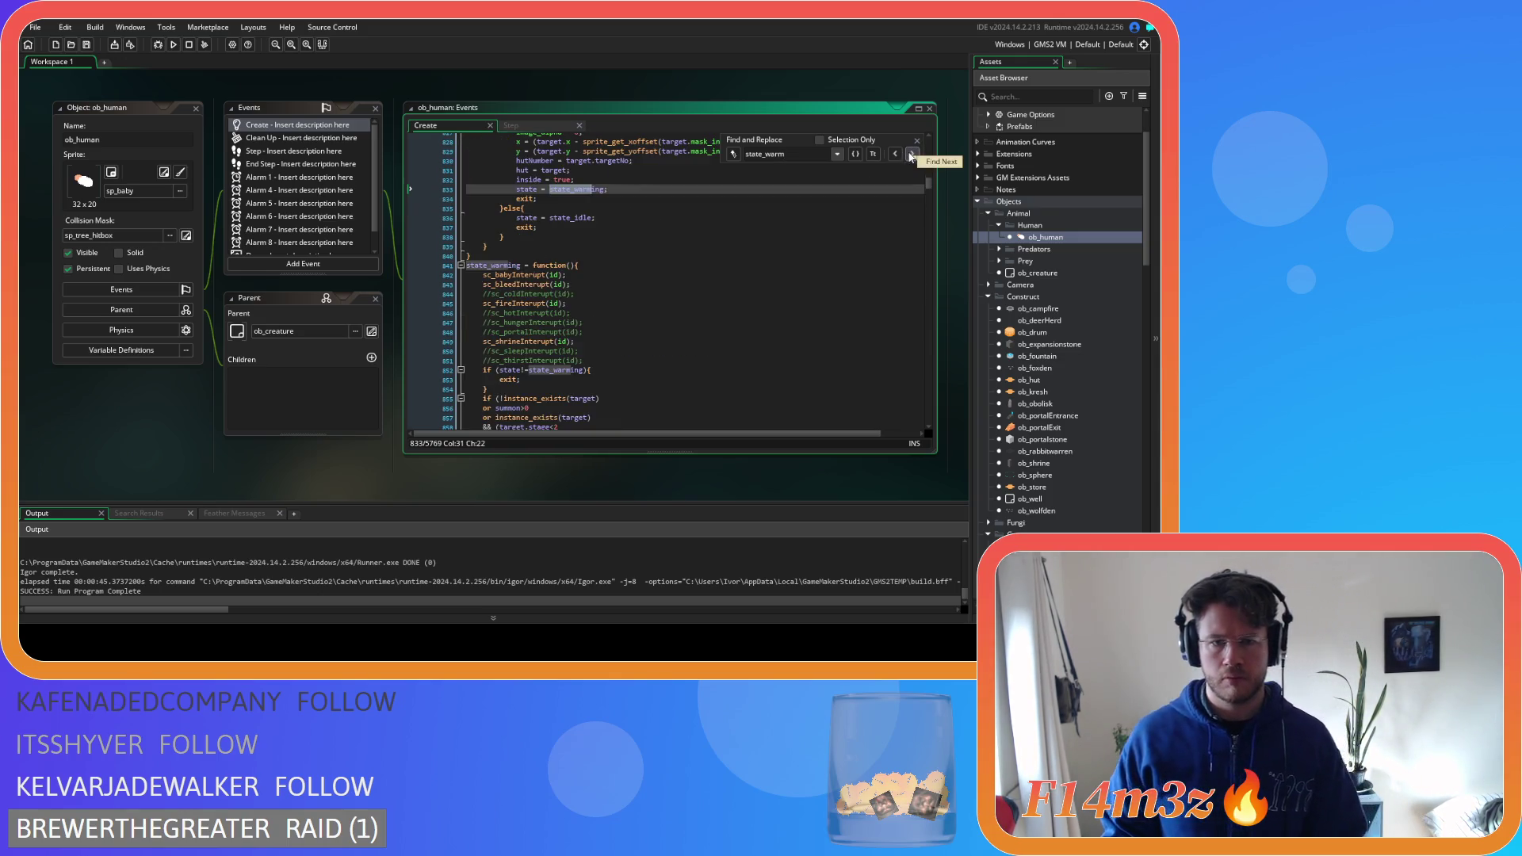
{"action": "left_click", "coordinate": [911, 155]}
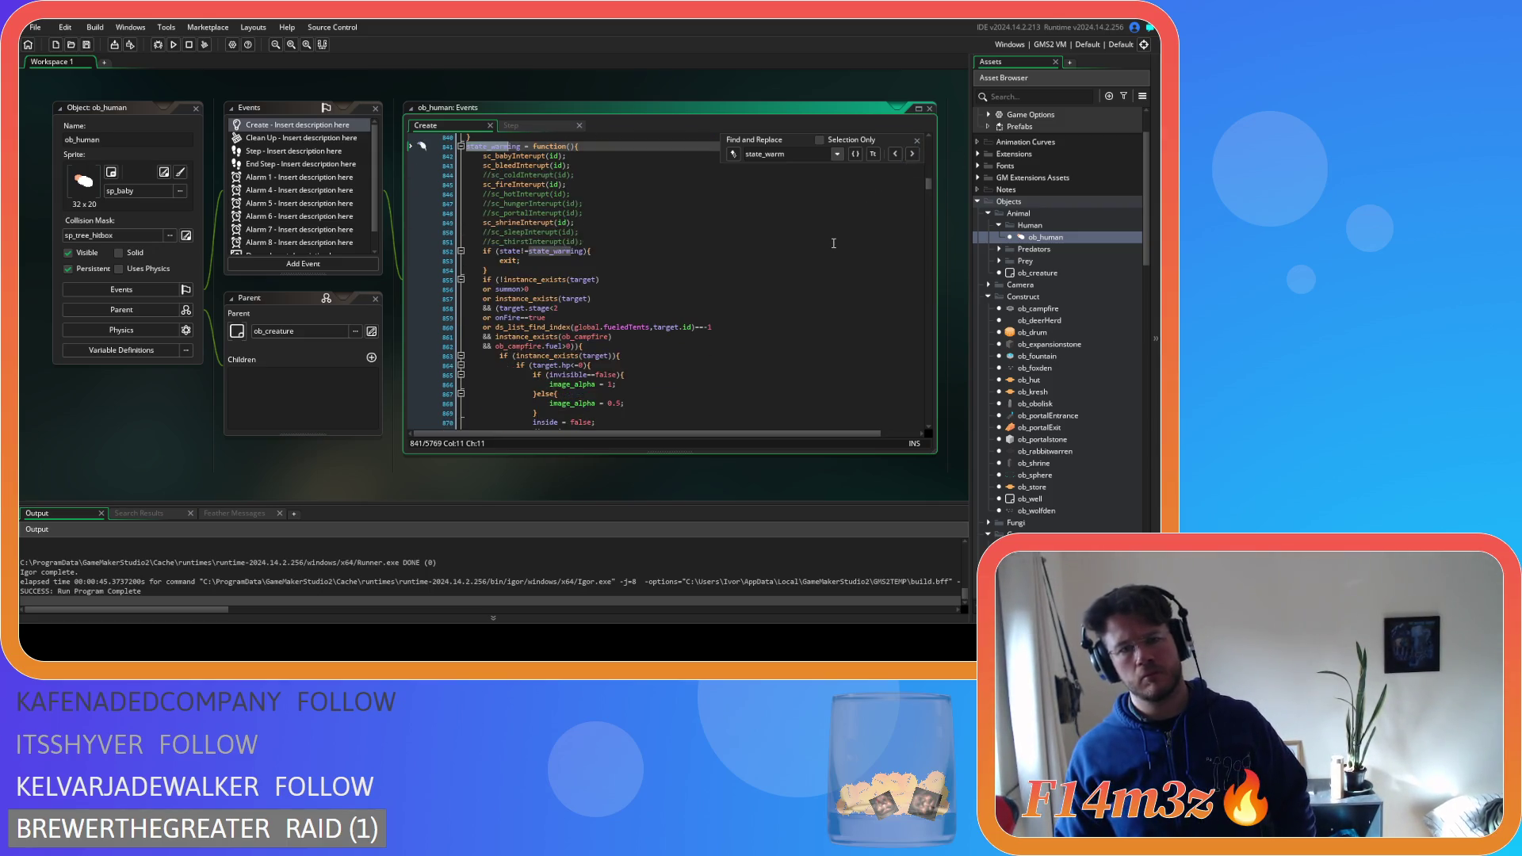
Step through later state_warm matches and review the state_warm function at line 2895
{"action": "scroll", "coordinate": [833, 244], "scroll_direction": "up", "scroll_amount": 15}
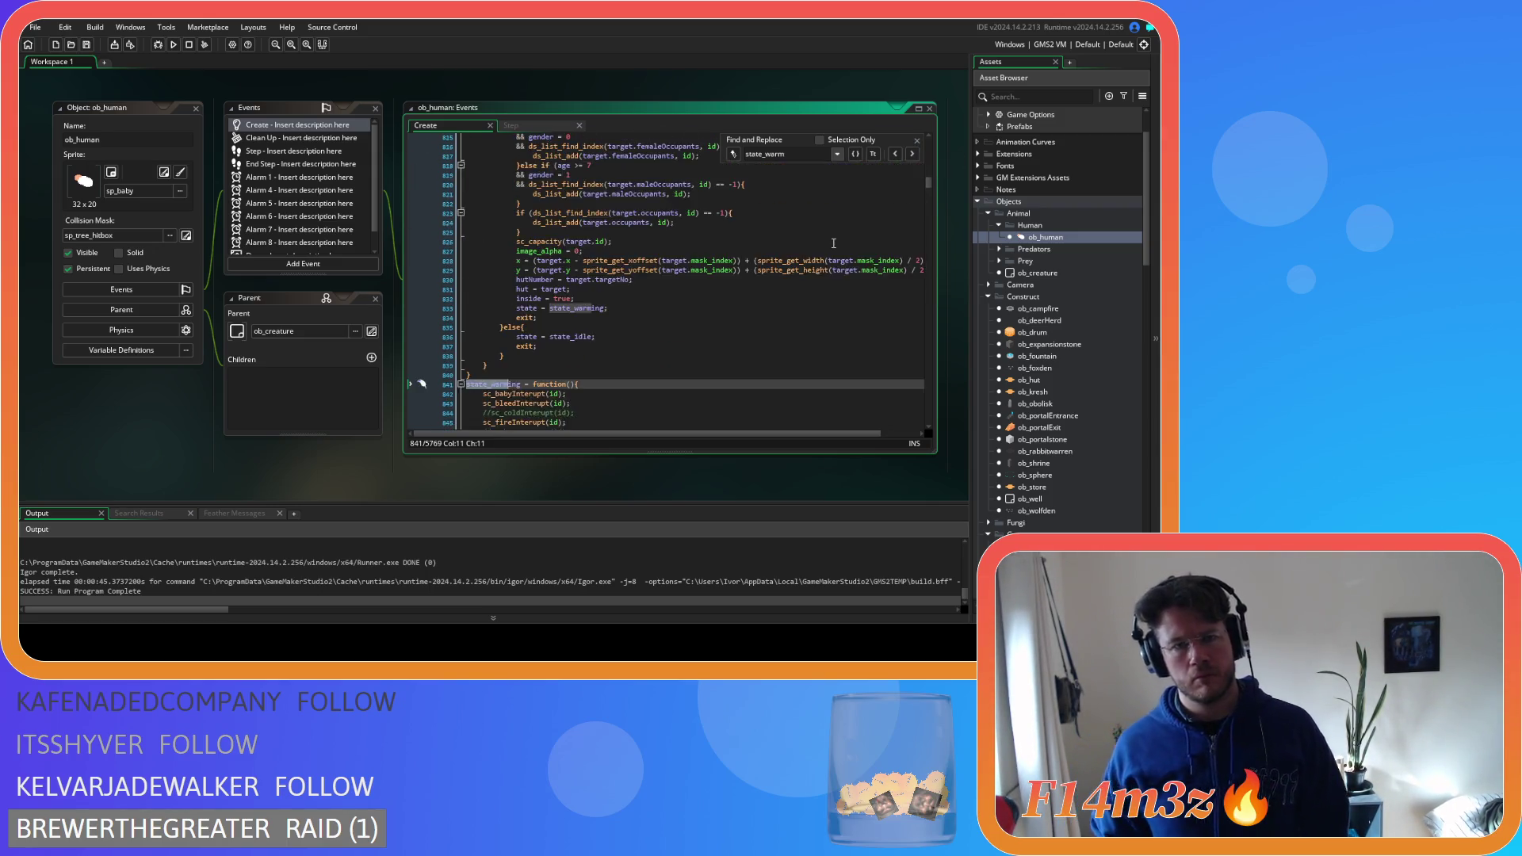
{"action": "scroll", "coordinate": [833, 244], "scroll_direction": "up", "scroll_amount": 16}
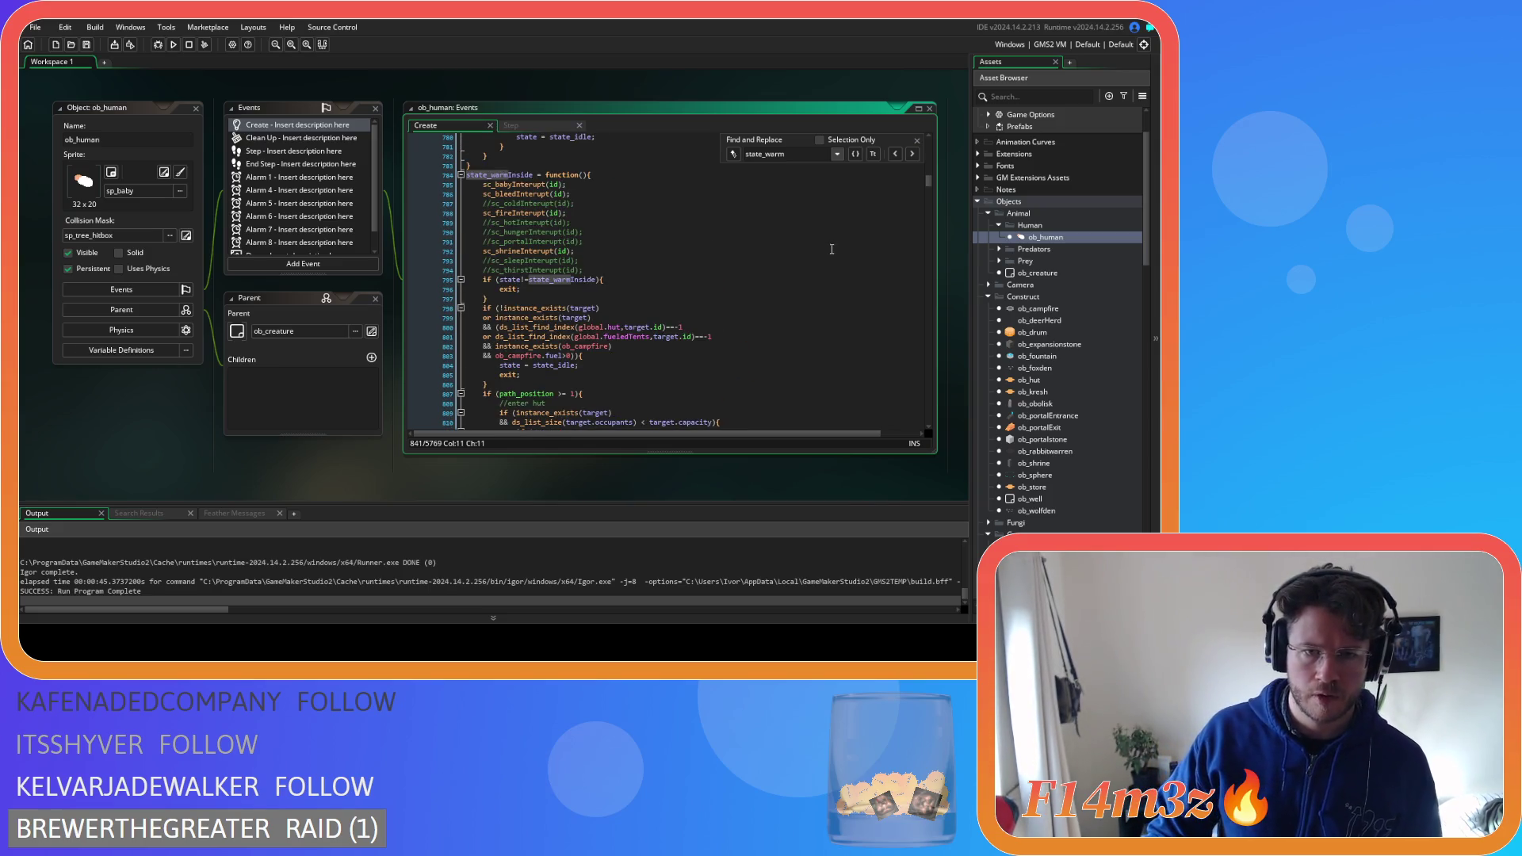
{"action": "scroll", "coordinate": [832, 251], "scroll_direction": "up", "scroll_amount": 3}
{"action": "scroll", "coordinate": [832, 247], "scroll_direction": "down", "scroll_amount": 20}
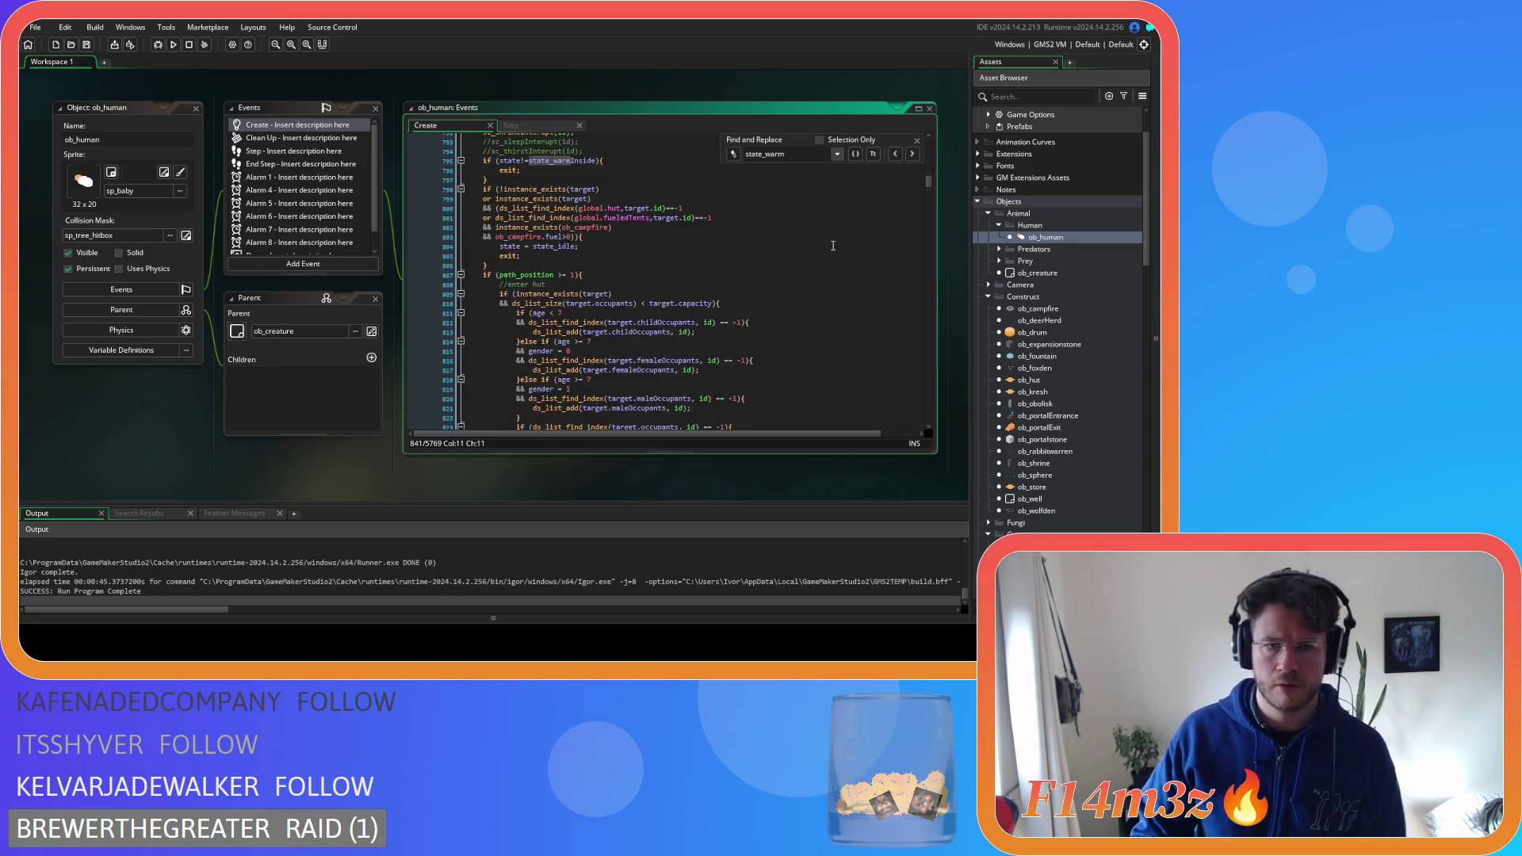
{"action": "scroll", "coordinate": [834, 246], "scroll_direction": "down", "scroll_amount": 20}
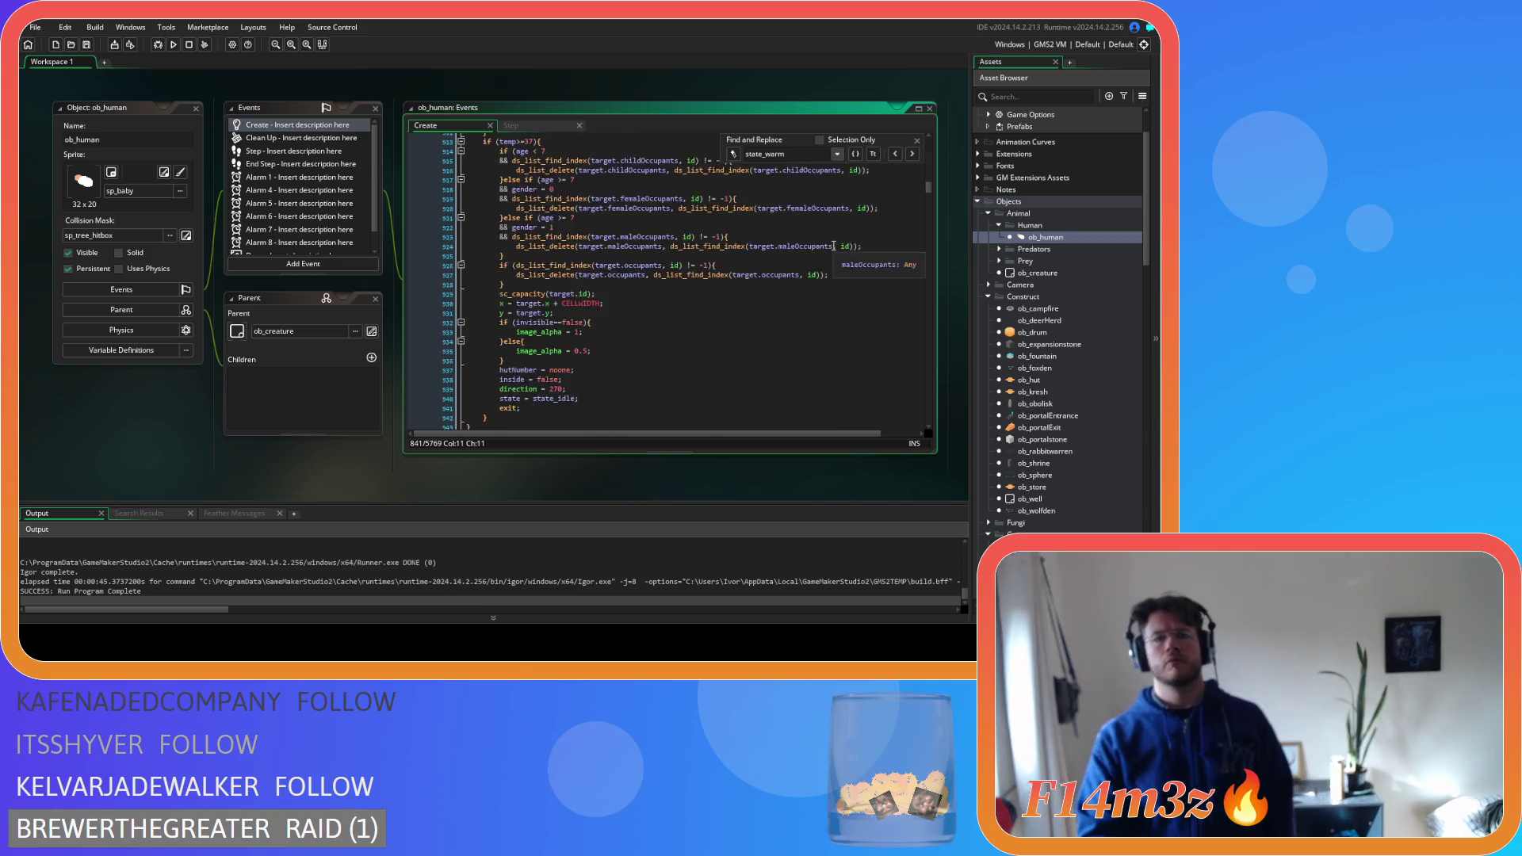
{"action": "scroll", "coordinate": [833, 246], "scroll_direction": "up", "scroll_amount": 20}
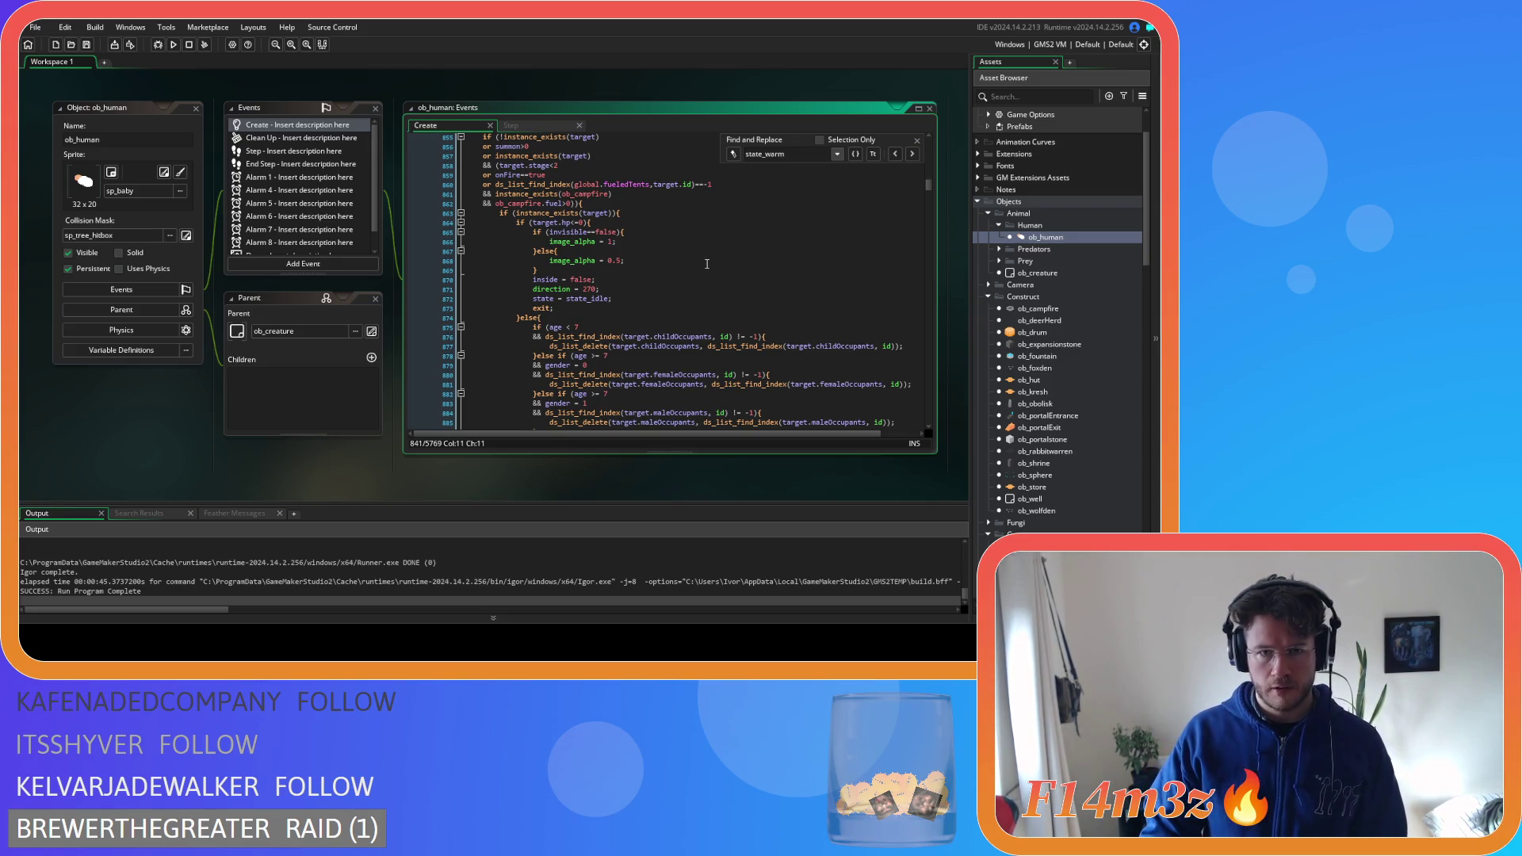
{"action": "scroll", "coordinate": [706, 263], "scroll_direction": "down", "scroll_amount": 16}
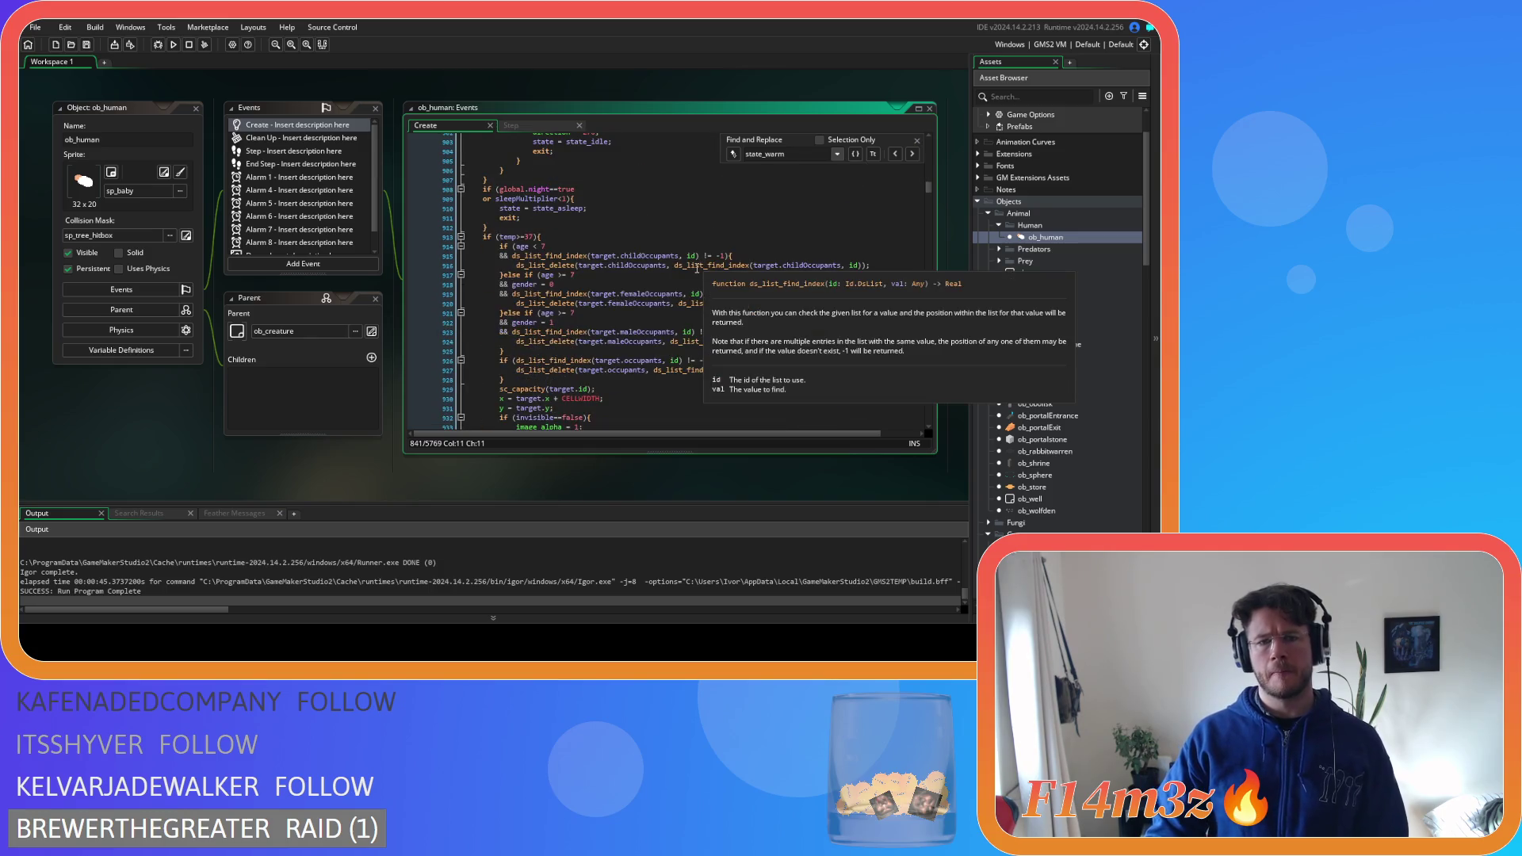
{"action": "scroll", "coordinate": [697, 268], "scroll_direction": "down", "scroll_amount": 16}
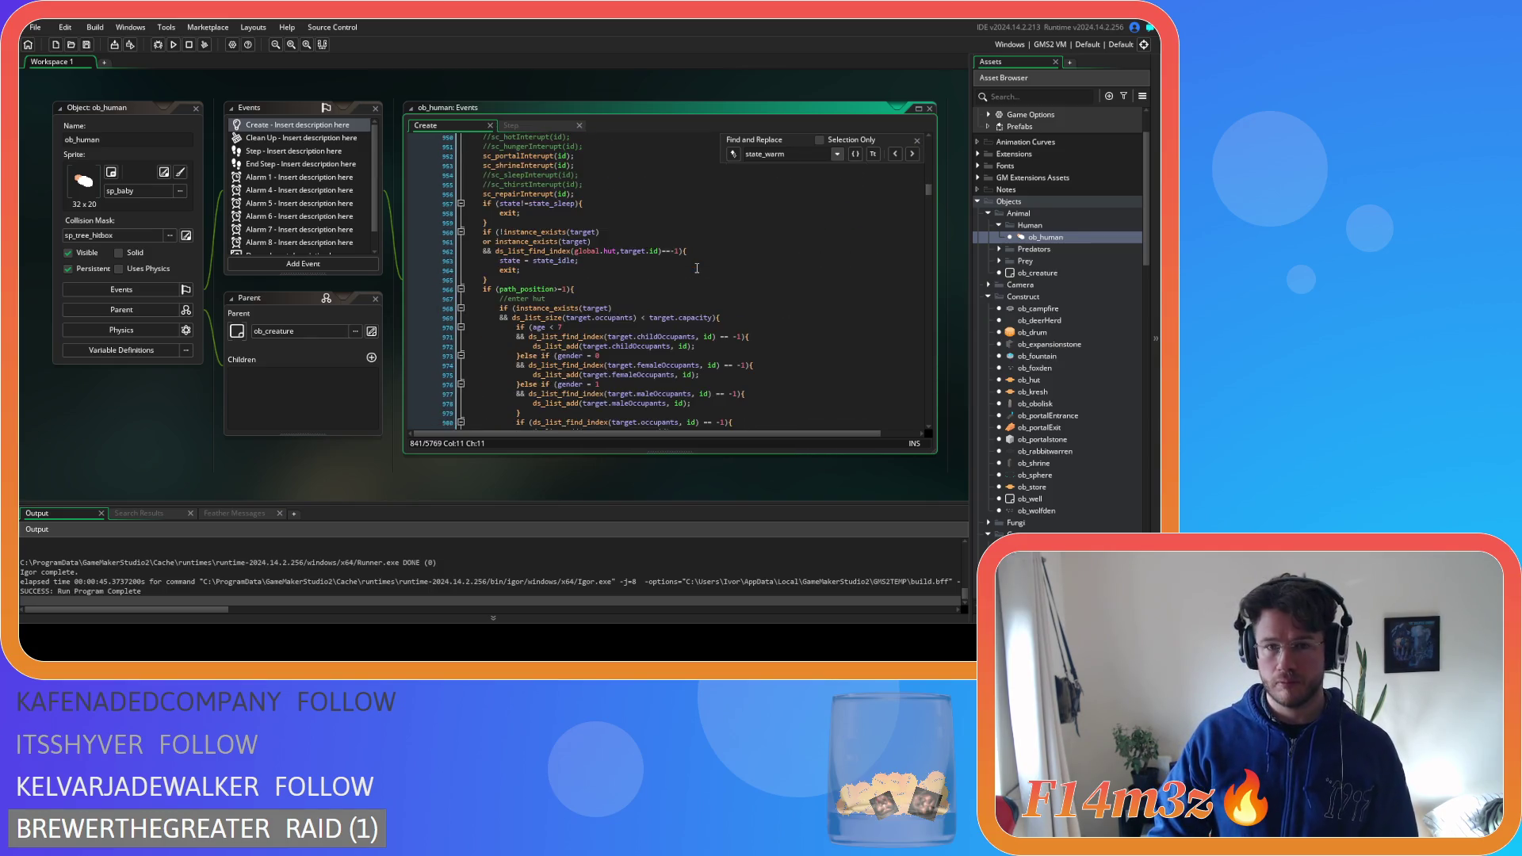
{"action": "left_click", "coordinate": [913, 153]}
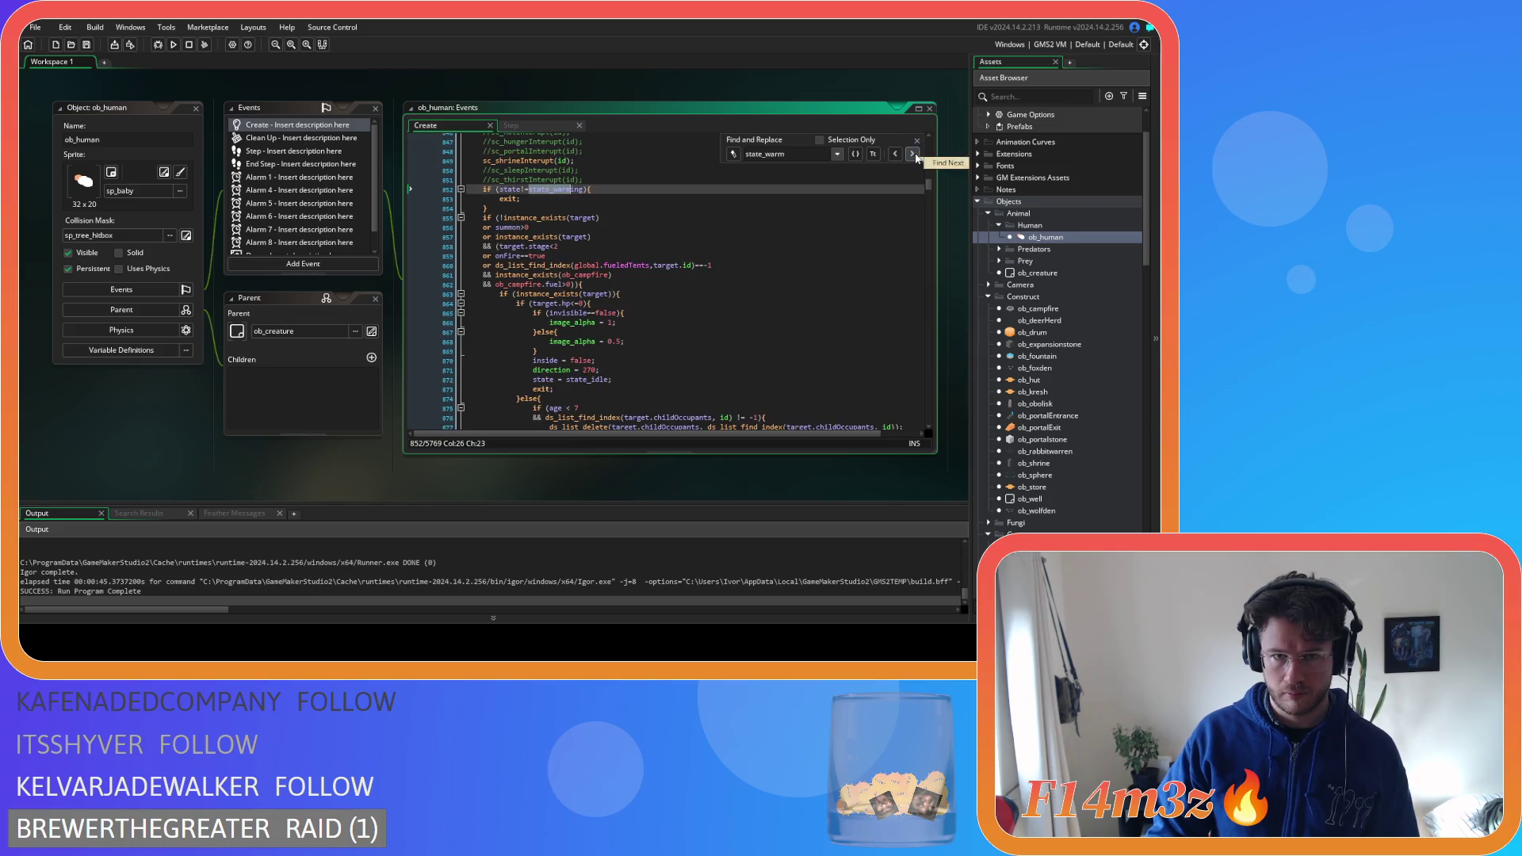
{"action": "left_click", "coordinate": [913, 155]}
{"action": "scroll", "coordinate": [757, 256], "scroll_direction": "down", "scroll_amount": 3}
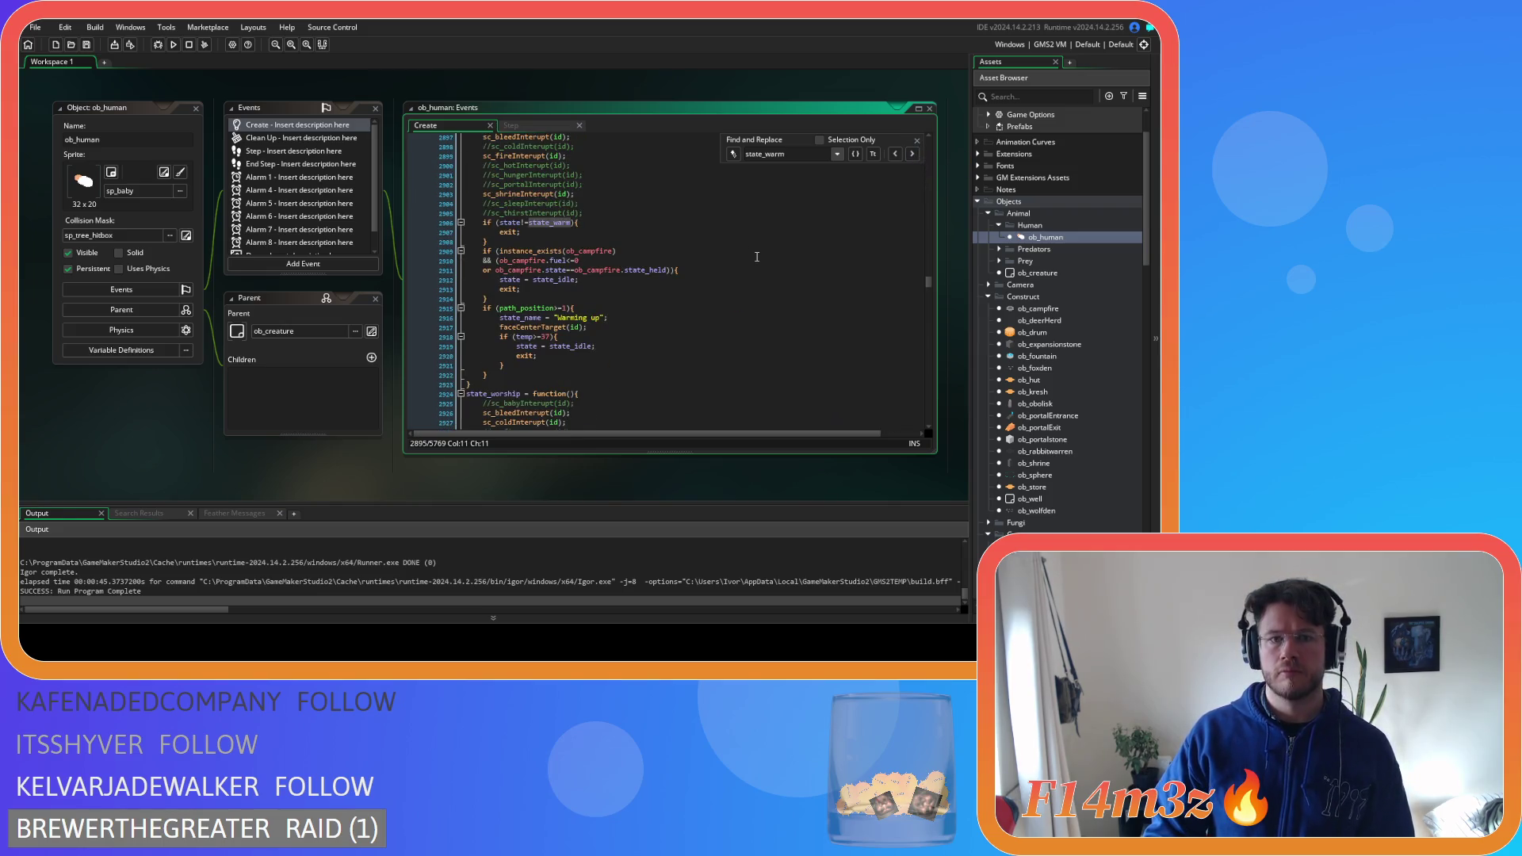
{"action": "scroll", "coordinate": [757, 257], "scroll_direction": "down", "scroll_amount": 1}
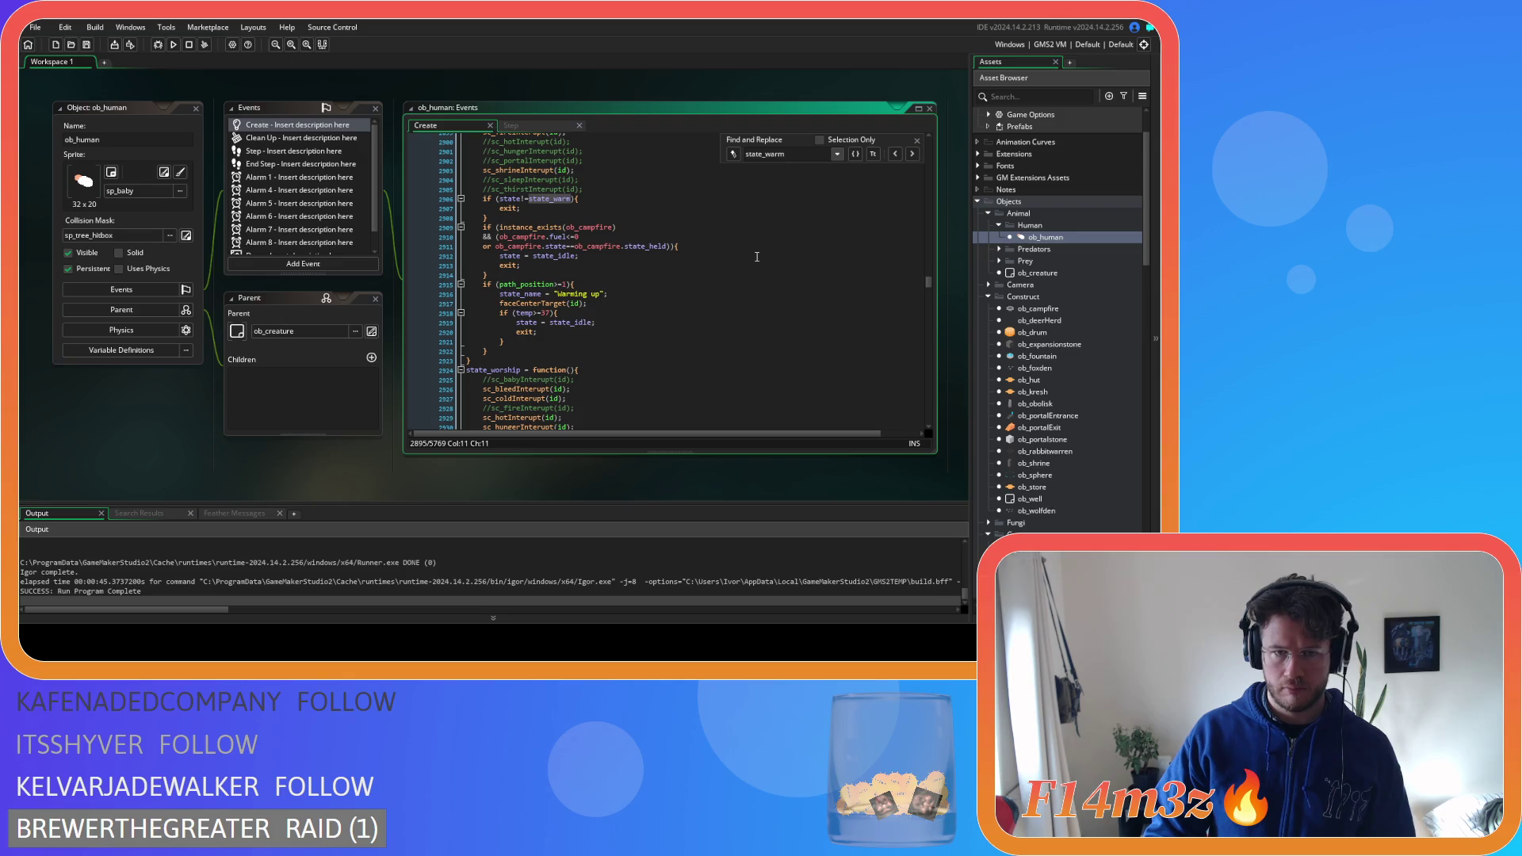
{"action": "scroll", "coordinate": [694, 248], "scroll_direction": "up", "scroll_amount": 5}
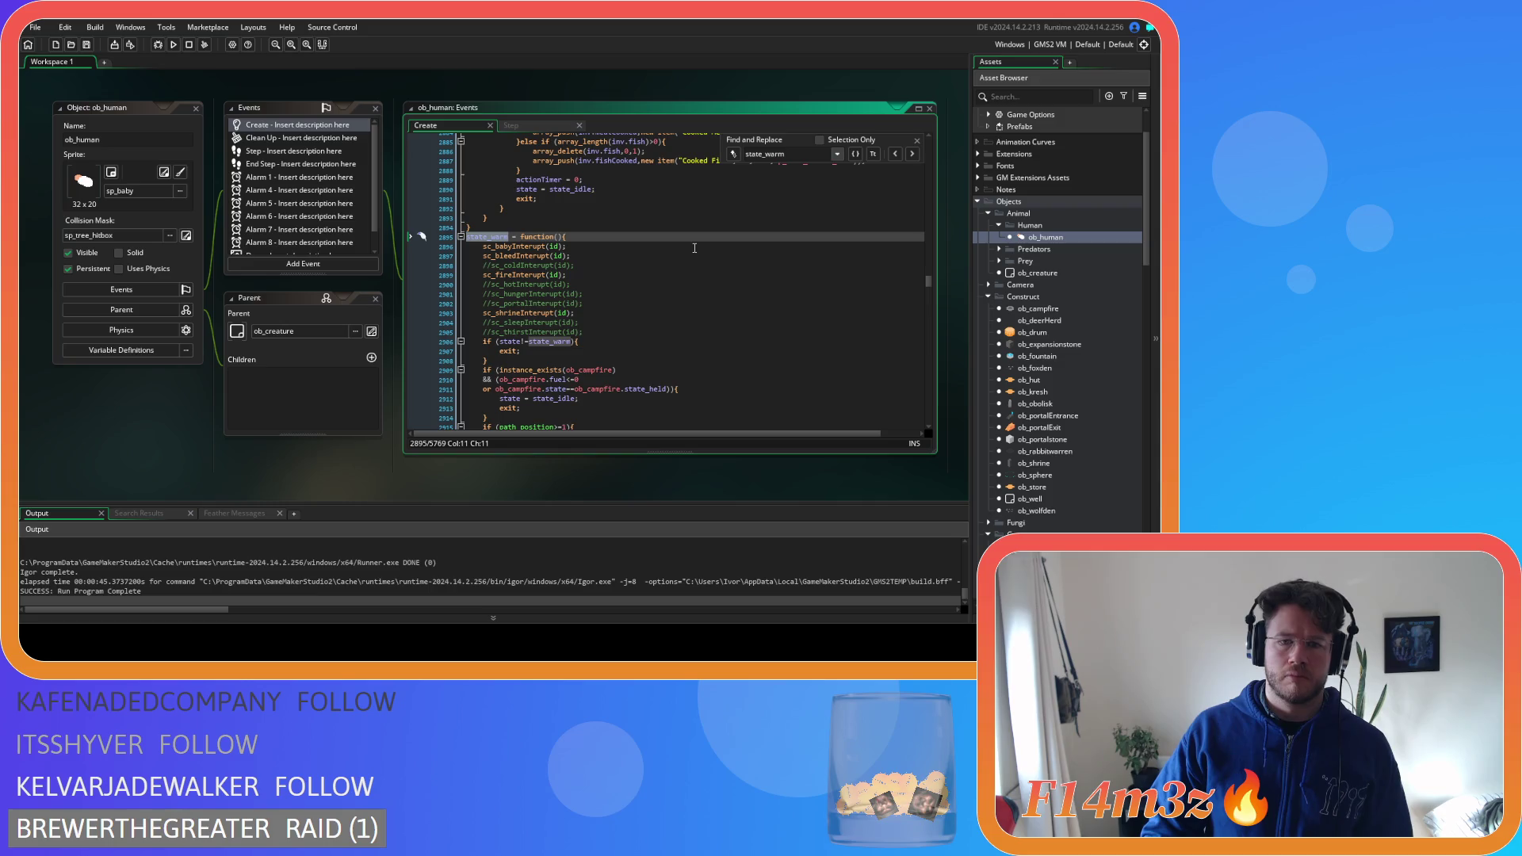
Return to ob_human's Step event with the caret at the end of the 'or state_warm' line 174
{"action": "left_click", "coordinate": [648, 375]}
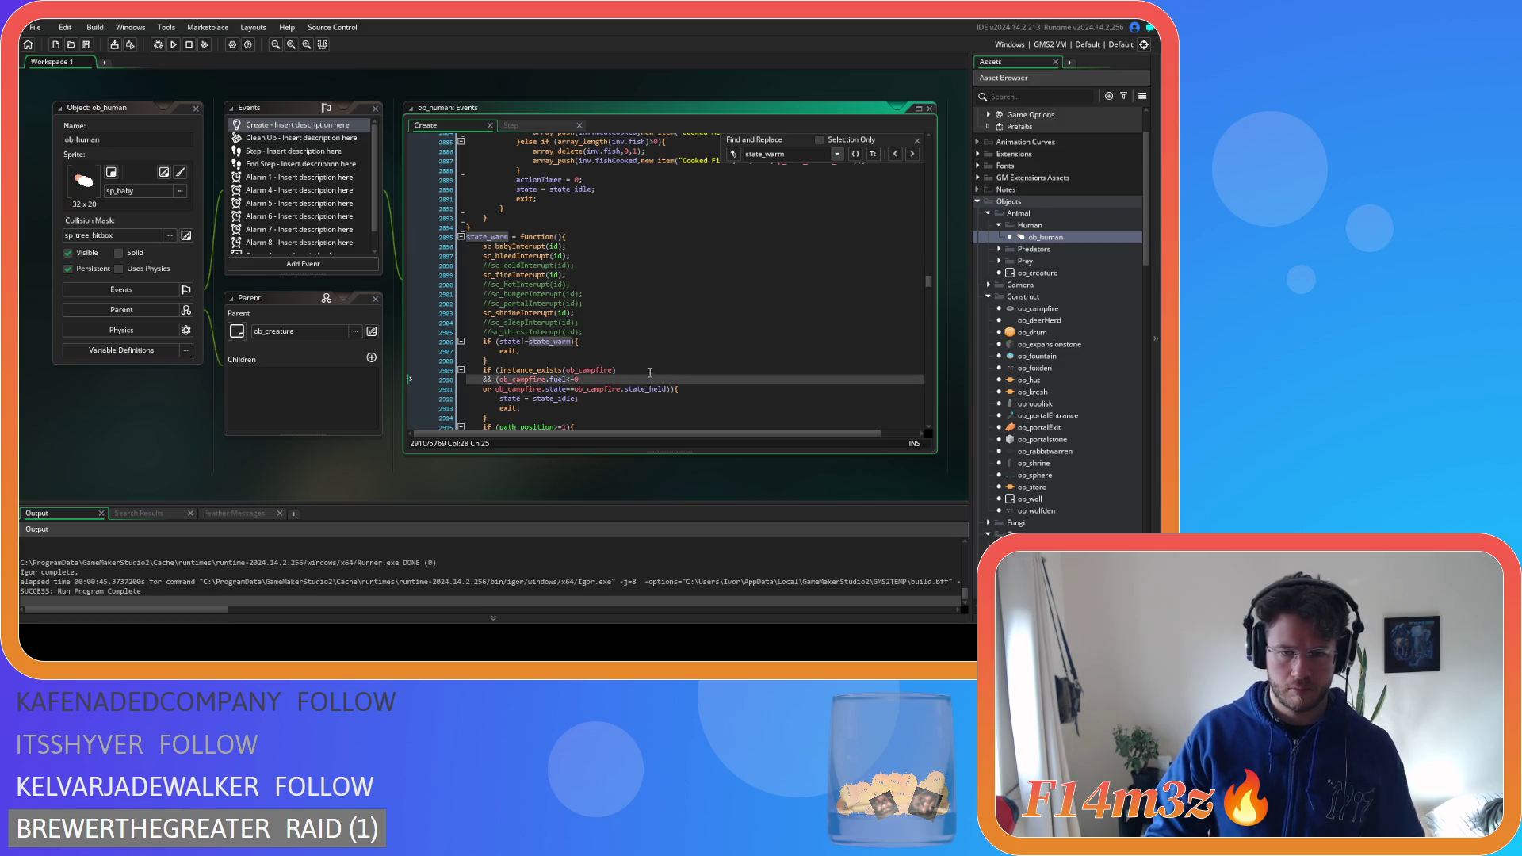
{"action": "left_click", "coordinate": [917, 141]}
{"action": "left_click", "coordinate": [511, 125]}
{"action": "left_click", "coordinate": [615, 332]}
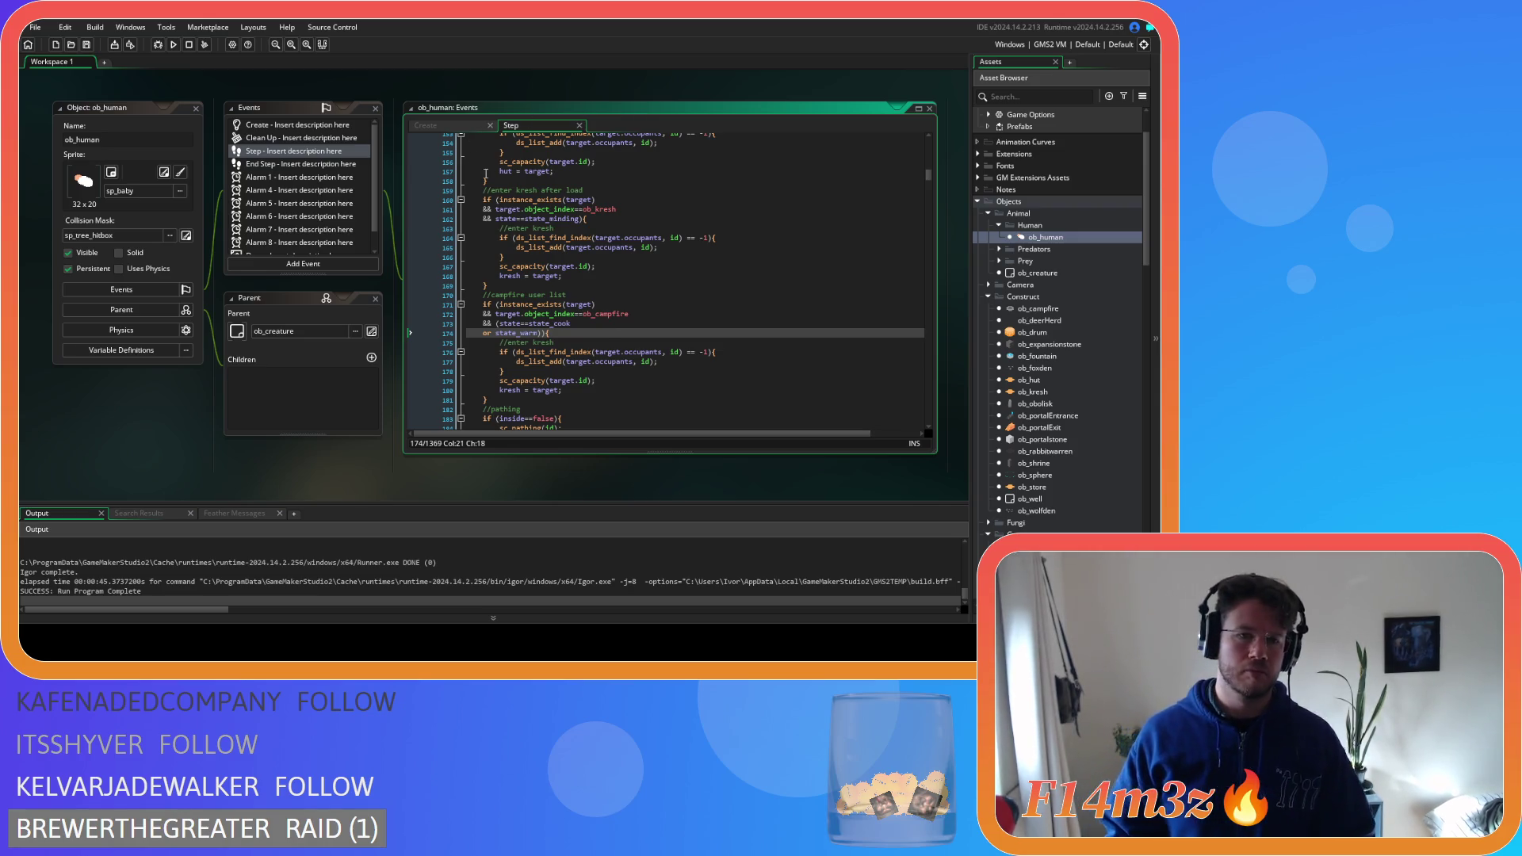
{"action": "left_click", "coordinate": [426, 125]}
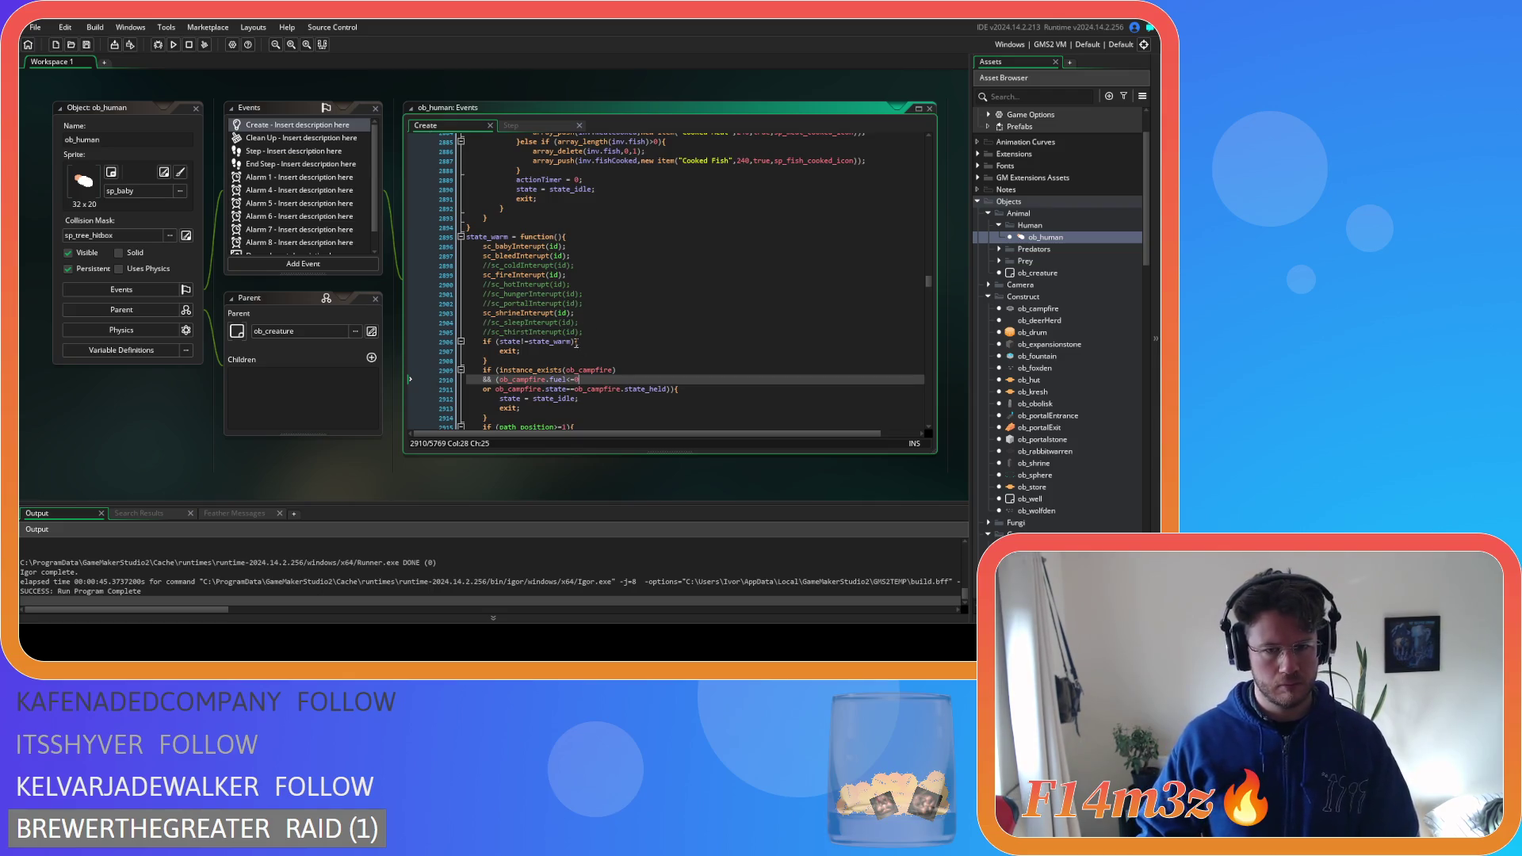
{"action": "left_click", "coordinate": [524, 126]}
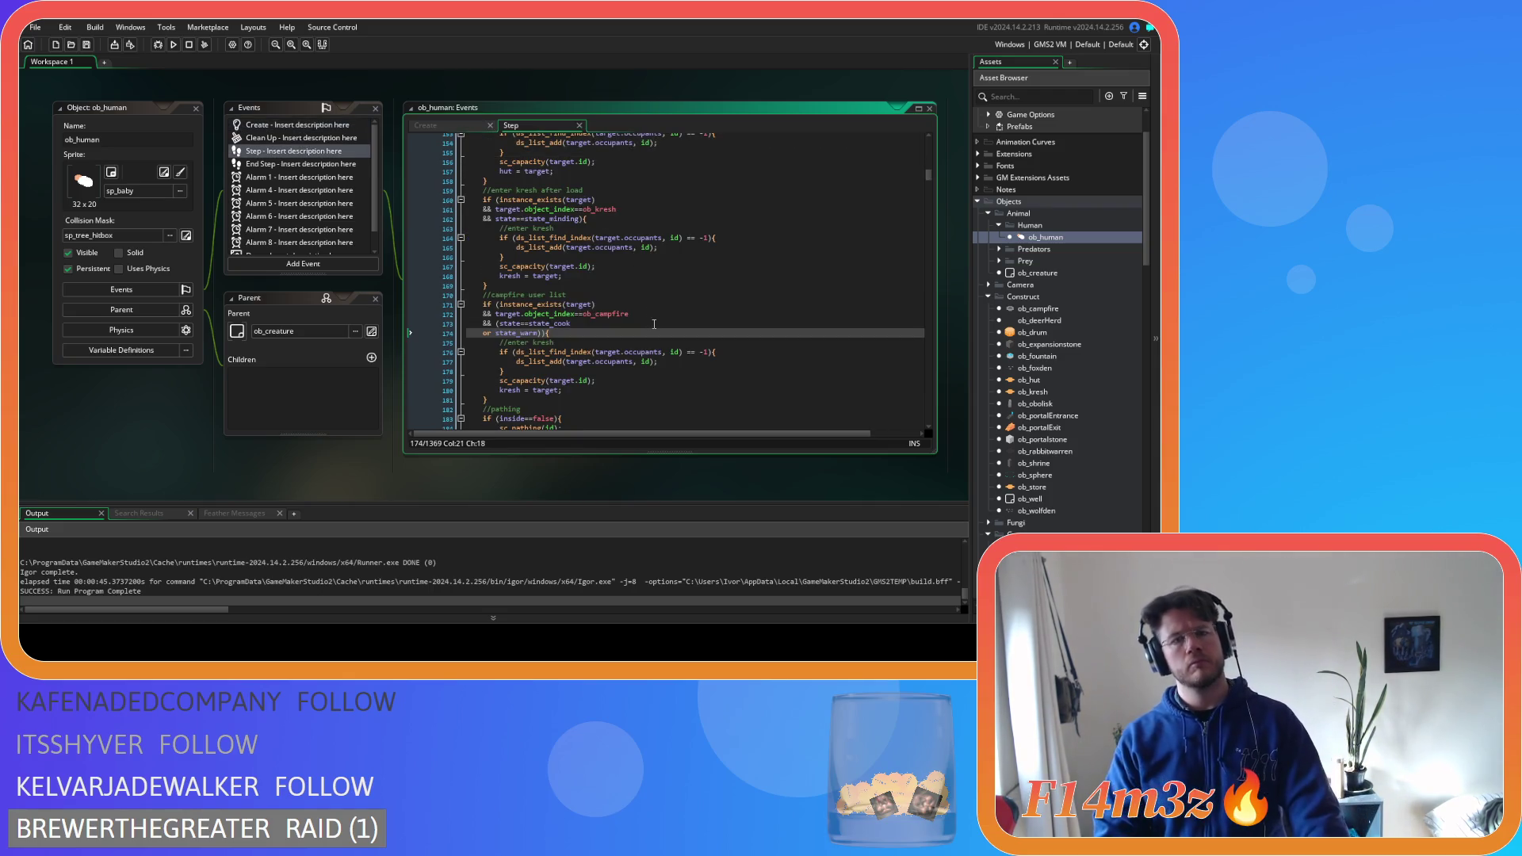
{"action": "scroll", "coordinate": [650, 331], "scroll_direction": "up", "scroll_amount": 1}
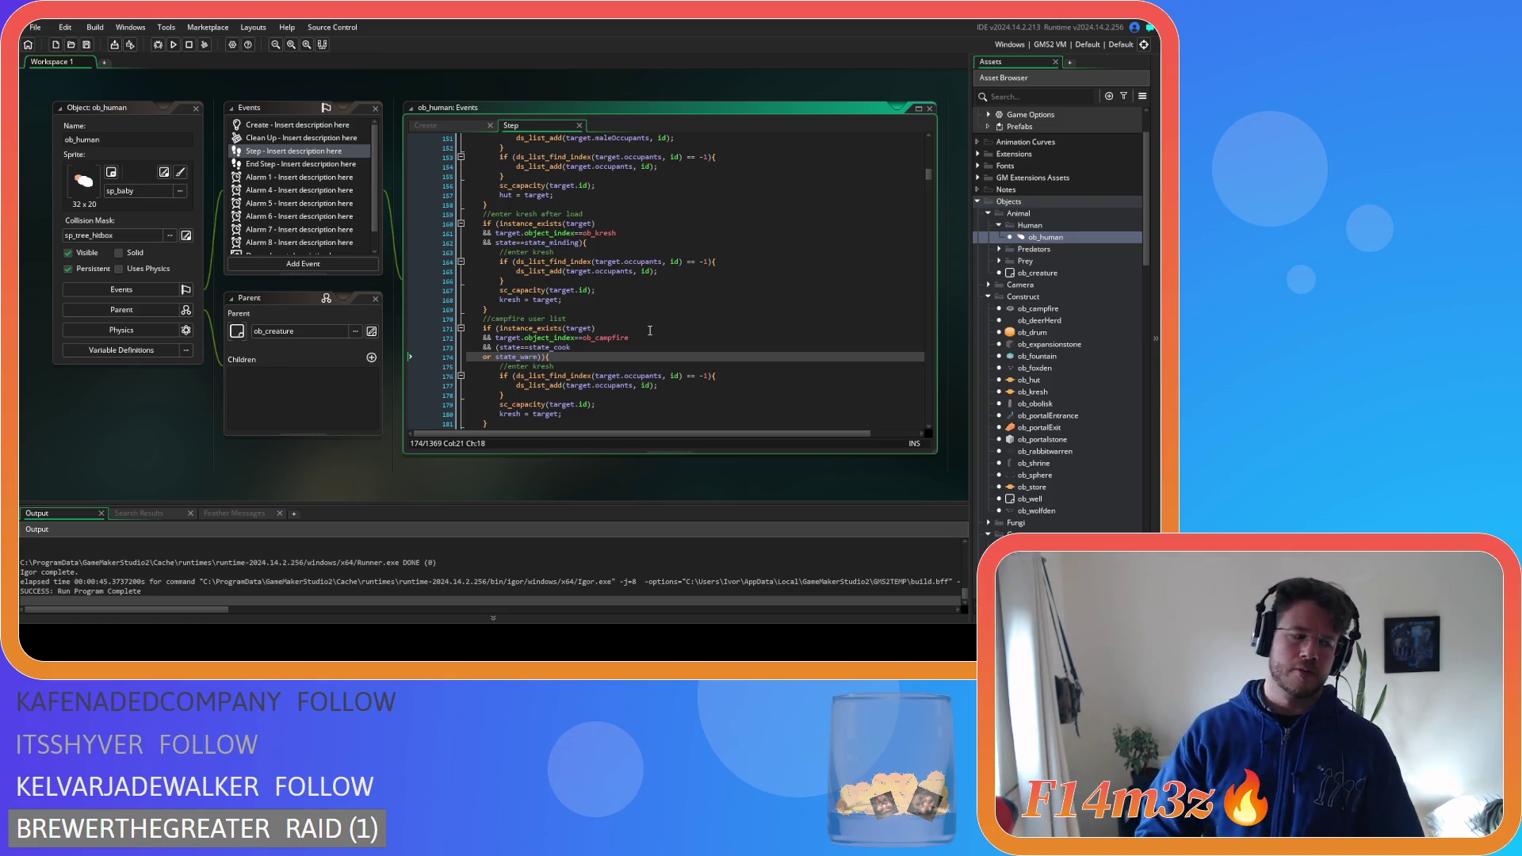
{"action": "mouse_move", "coordinate": [614, 337]}
{"action": "mouse_move", "coordinate": [573, 268]}
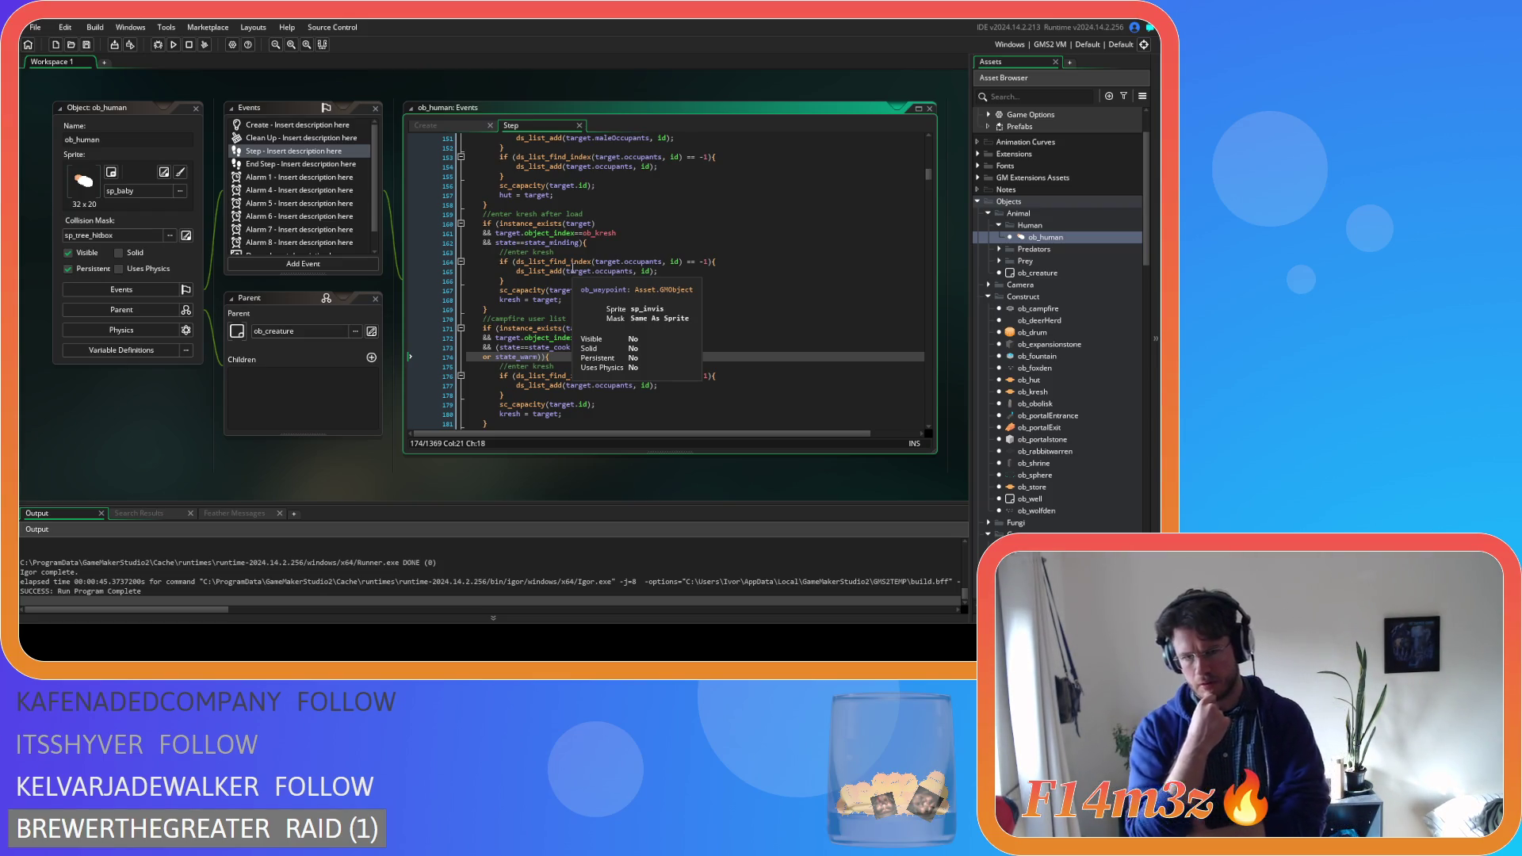
Back in the Create code, select the state_warm function name on line 2895 and search for it
{"action": "left_click", "coordinate": [449, 128]}
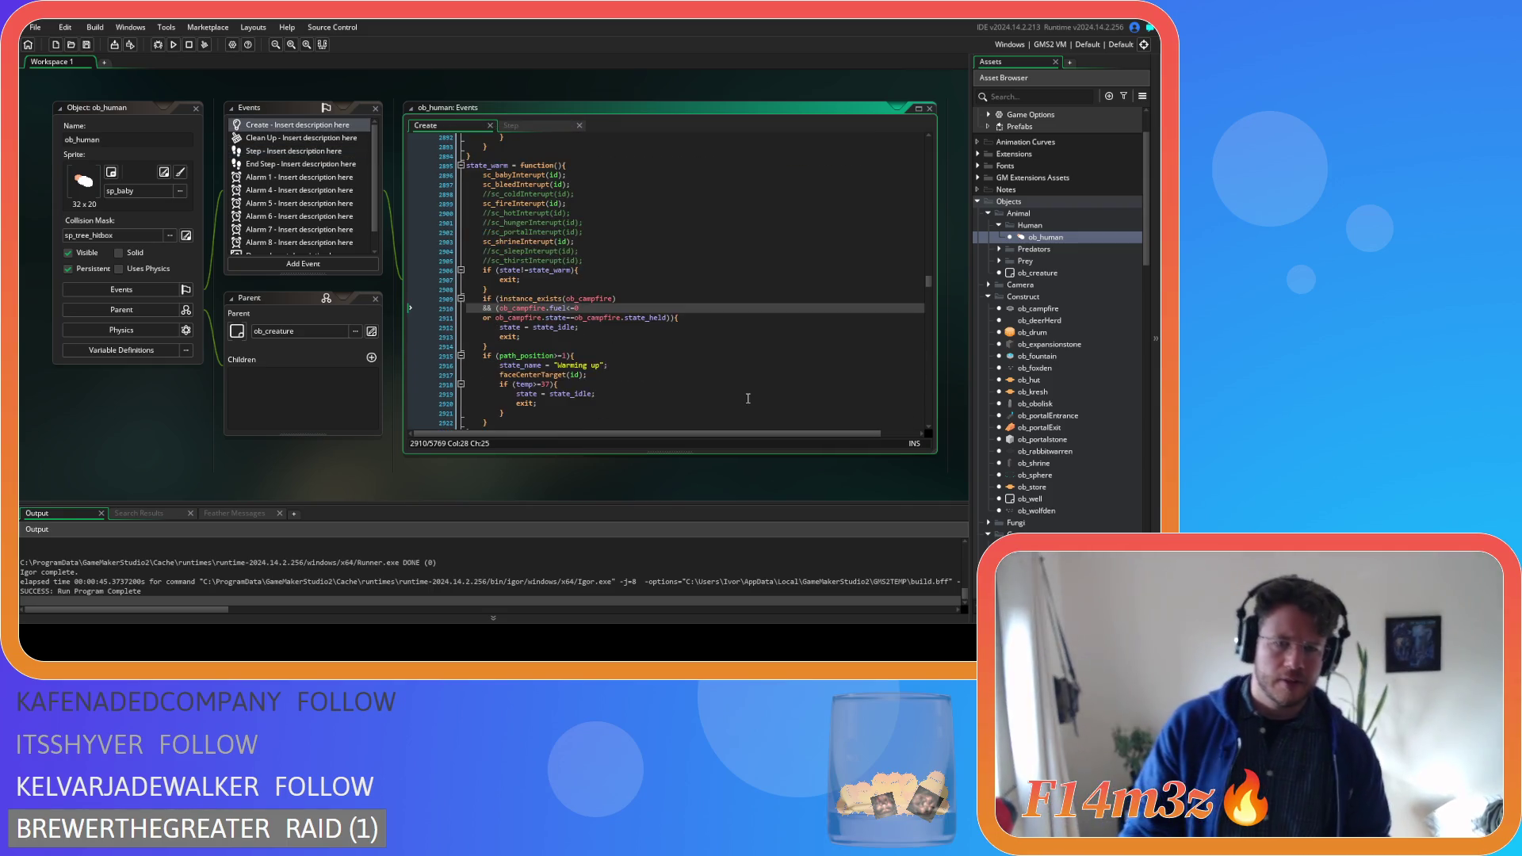
{"action": "scroll", "coordinate": [676, 362], "scroll_direction": "down", "scroll_amount": 2}
{"action": "left_click", "coordinate": [626, 349]}
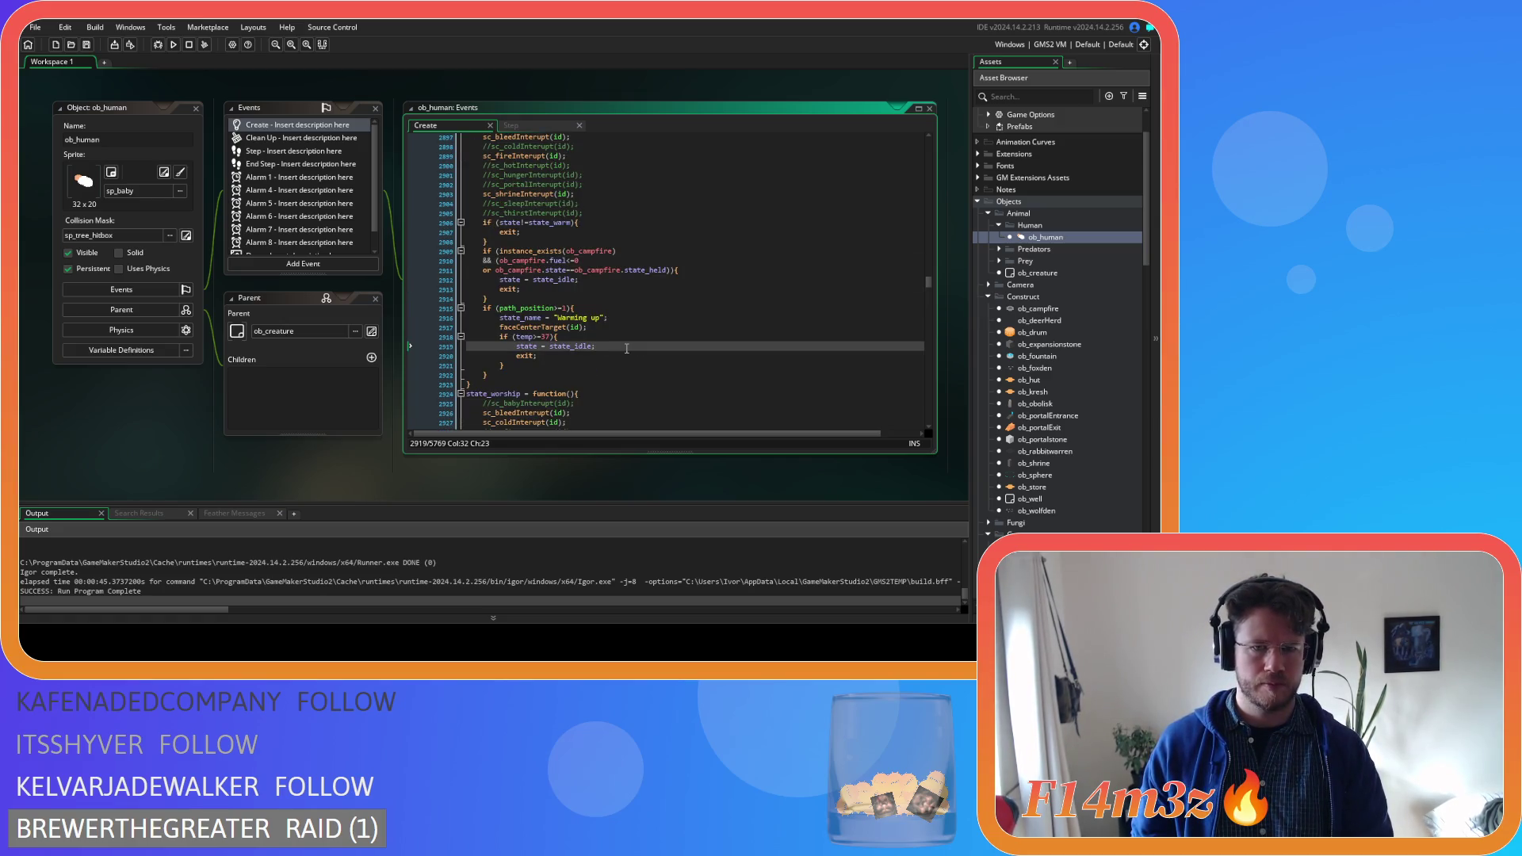
{"action": "left_click", "coordinate": [629, 317]}
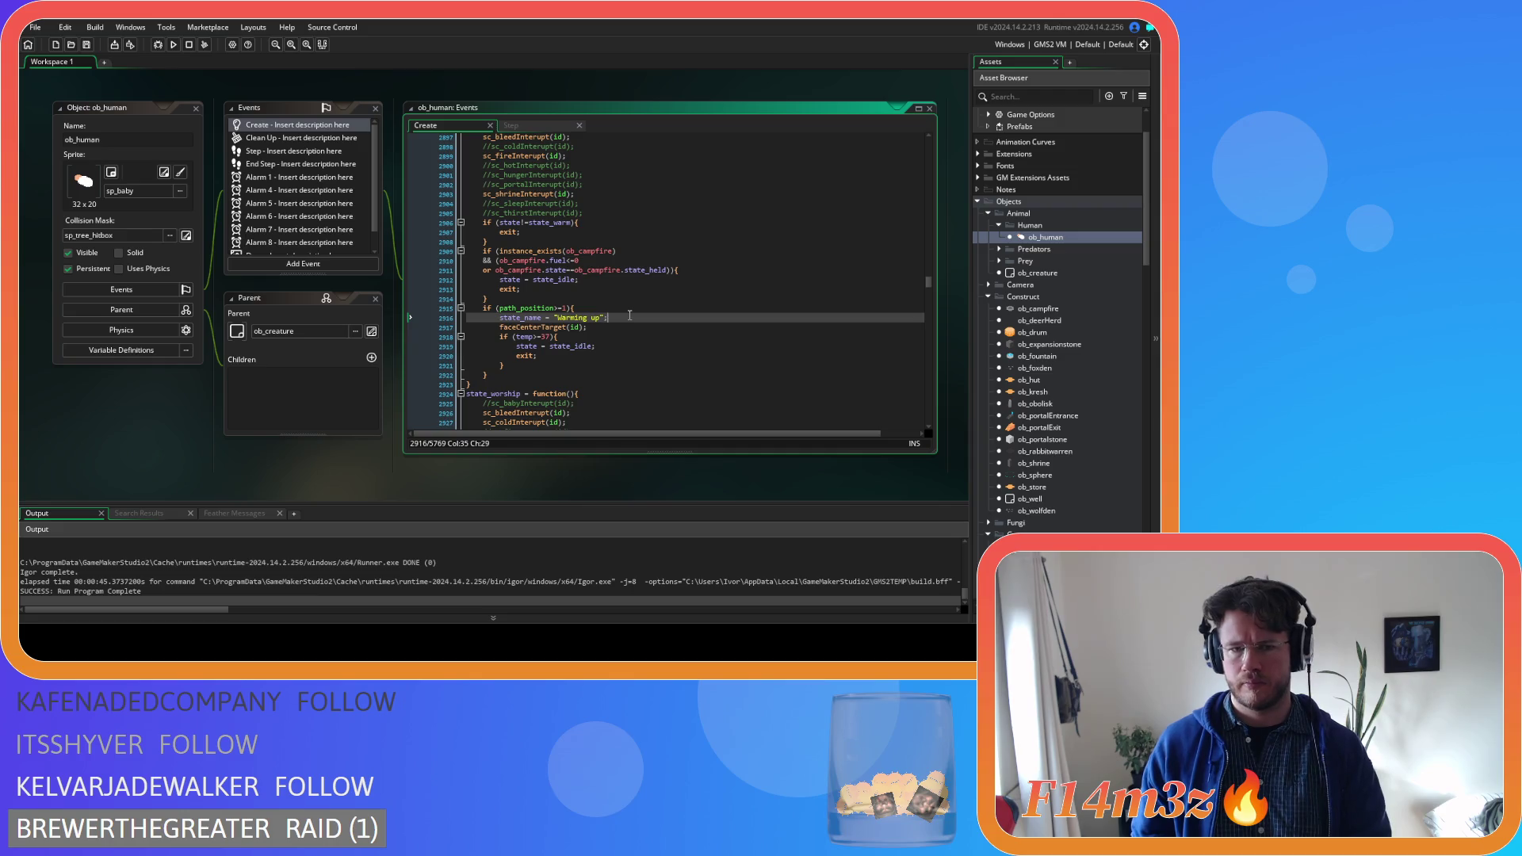
{"action": "scroll", "coordinate": [629, 316], "scroll_direction": "down", "scroll_amount": 3}
{"action": "scroll", "coordinate": [629, 315], "scroll_direction": "up", "scroll_amount": 5}
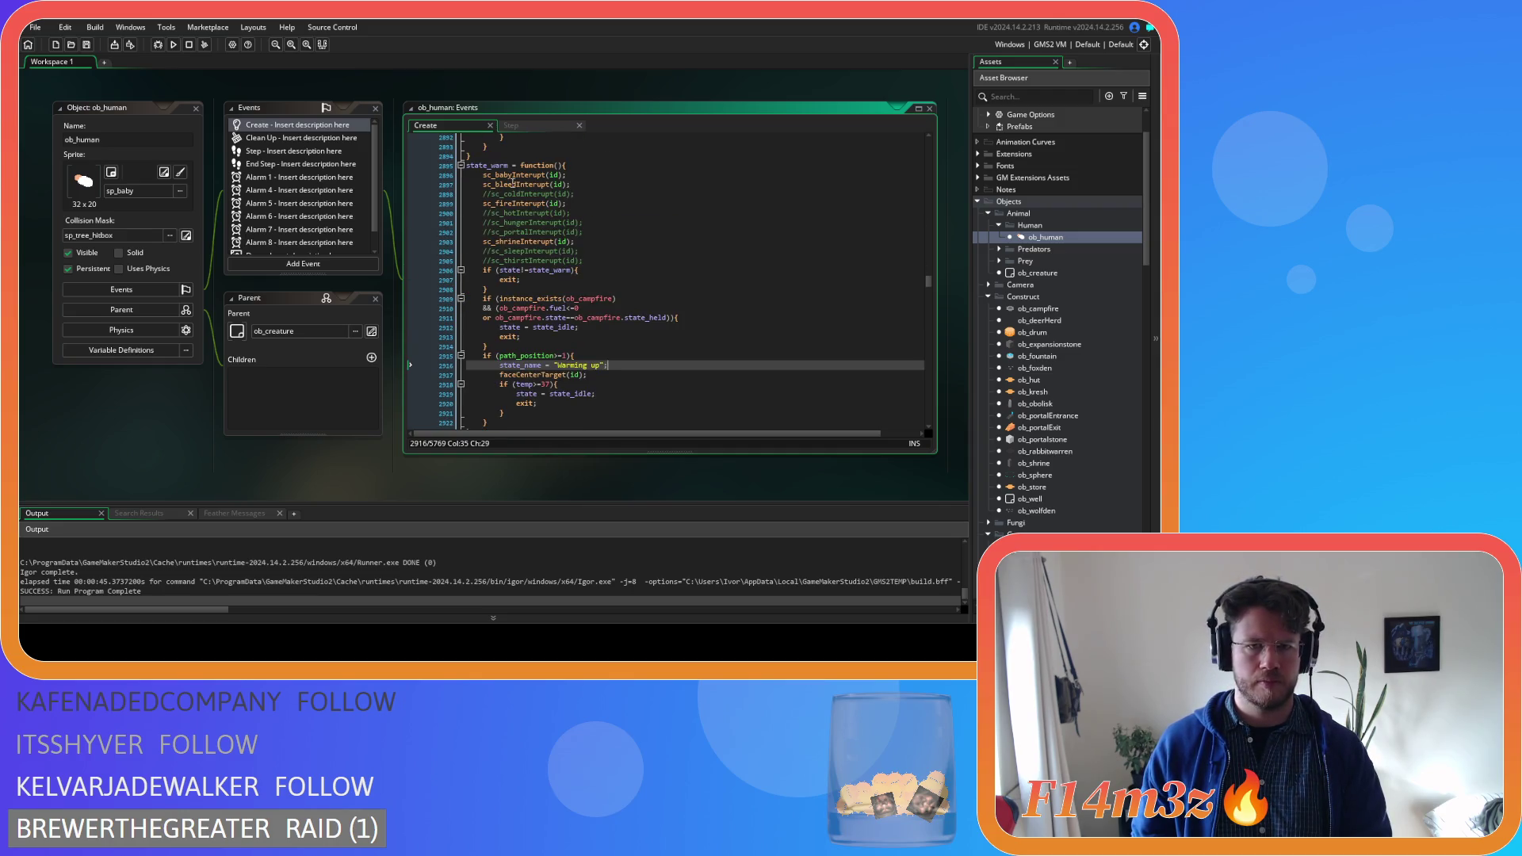
{"action": "double_click", "coordinate": [486, 165]}
{"action": "key", "text": "ctrl+f"}
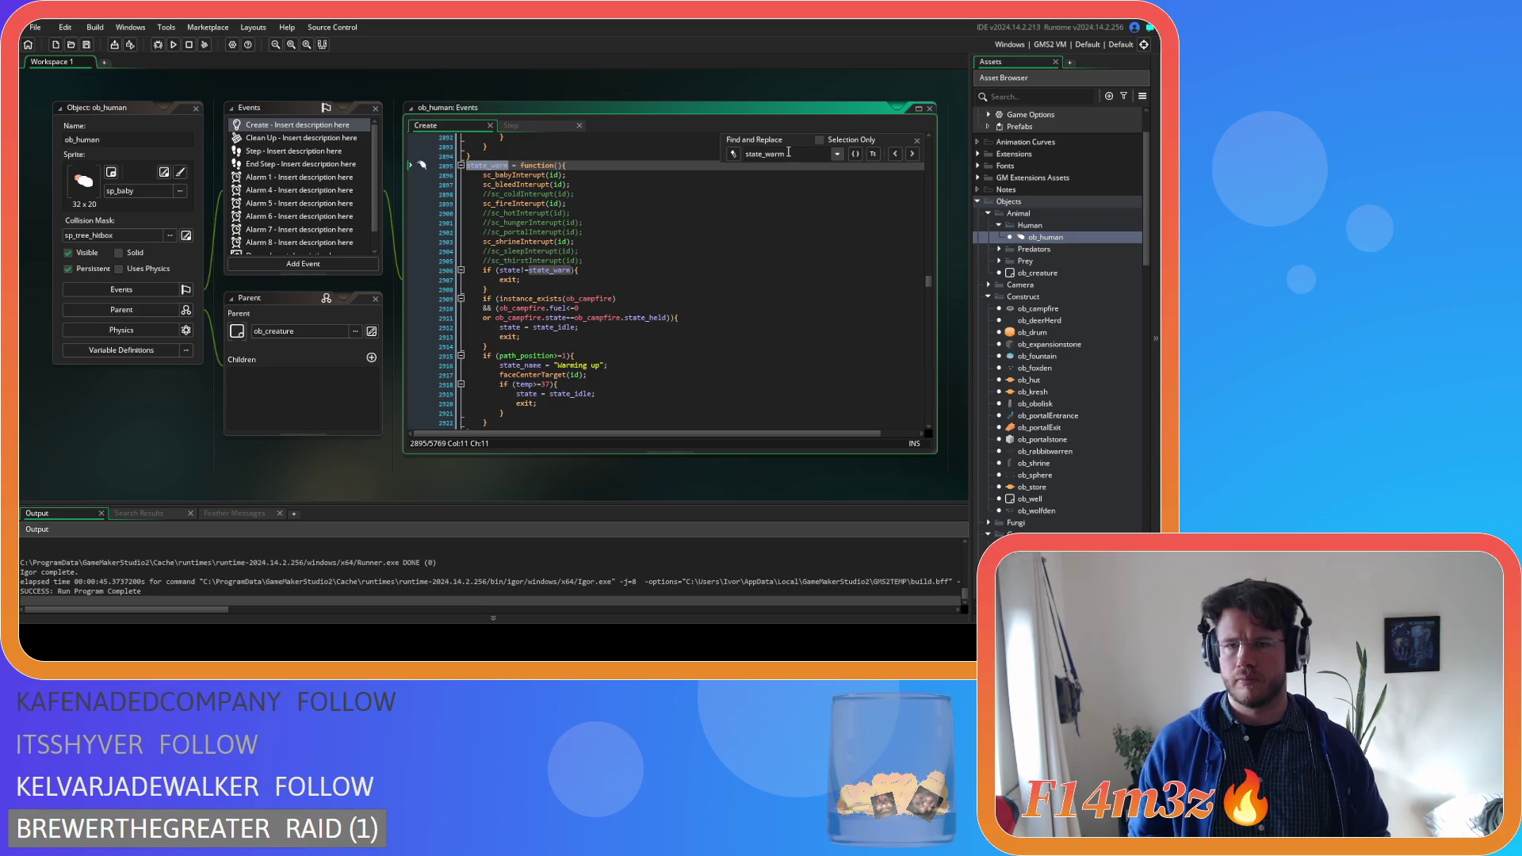
Search for state_warming and scroll through the matching function code
{"action": "type", "text": "ing"}
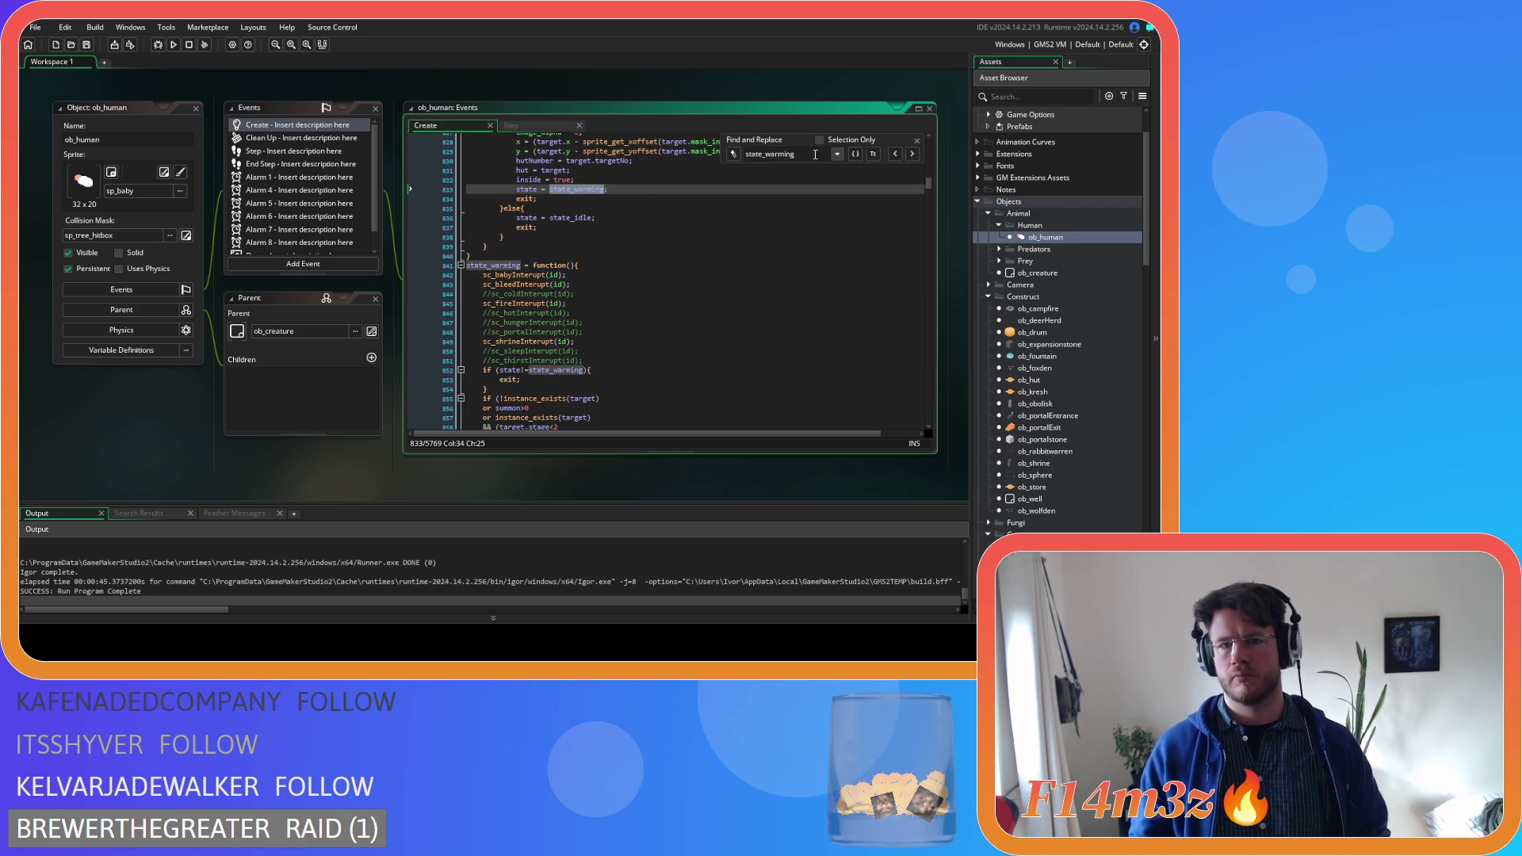
{"action": "left_click", "coordinate": [912, 154]}
{"action": "scroll", "coordinate": [657, 226], "scroll_direction": "down", "scroll_amount": 4}
{"action": "scroll", "coordinate": [656, 226], "scroll_direction": "down", "scroll_amount": 7}
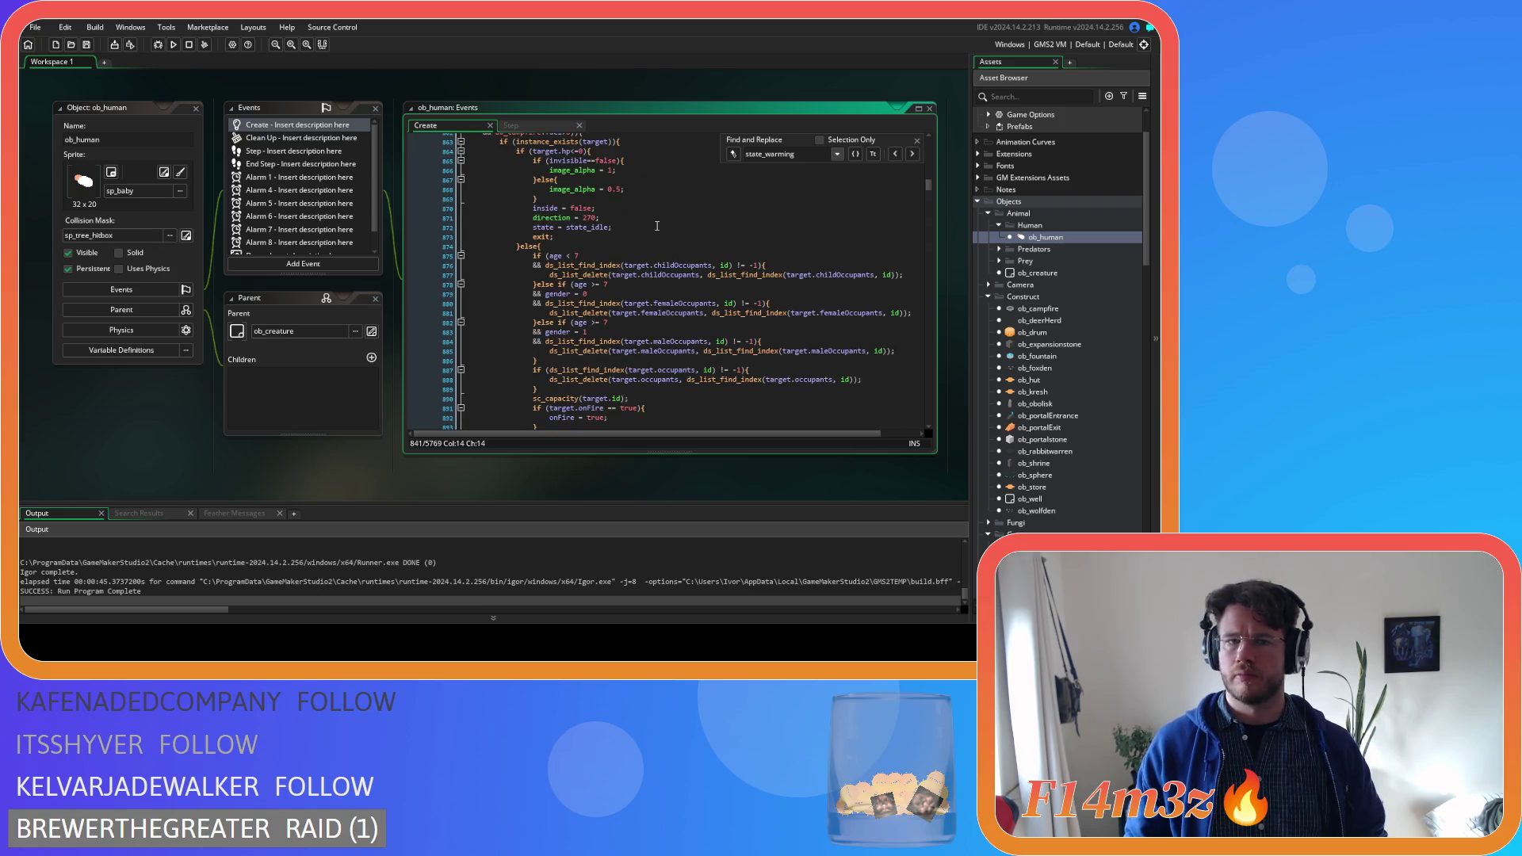
{"action": "scroll", "coordinate": [656, 226], "scroll_direction": "up", "scroll_amount": 6}
{"action": "scroll", "coordinate": [657, 225], "scroll_direction": "down", "scroll_amount": 20}
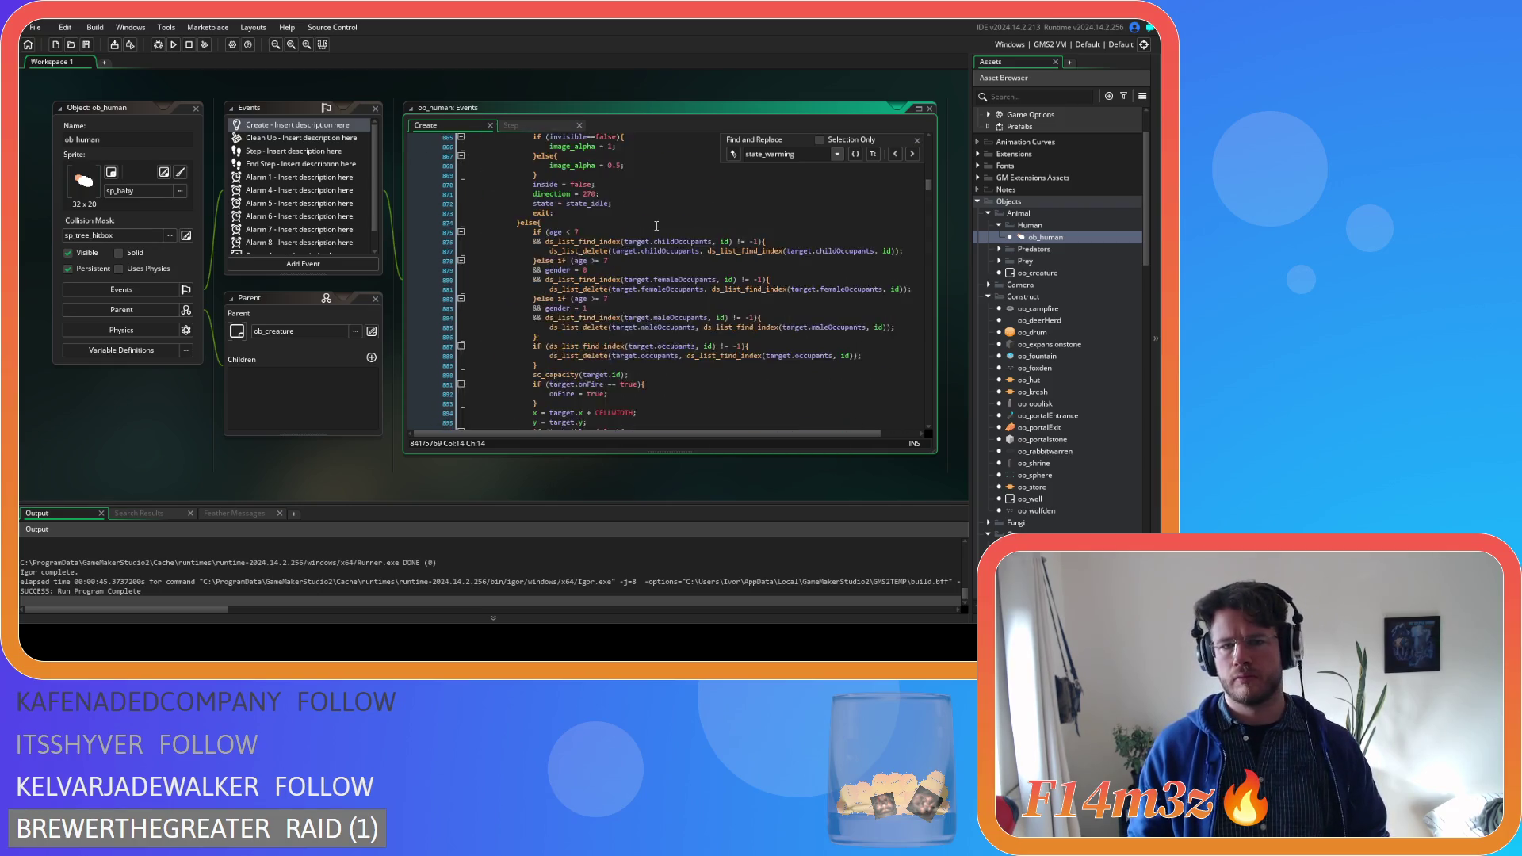
{"action": "scroll", "coordinate": [656, 226], "scroll_direction": "up", "scroll_amount": 6}
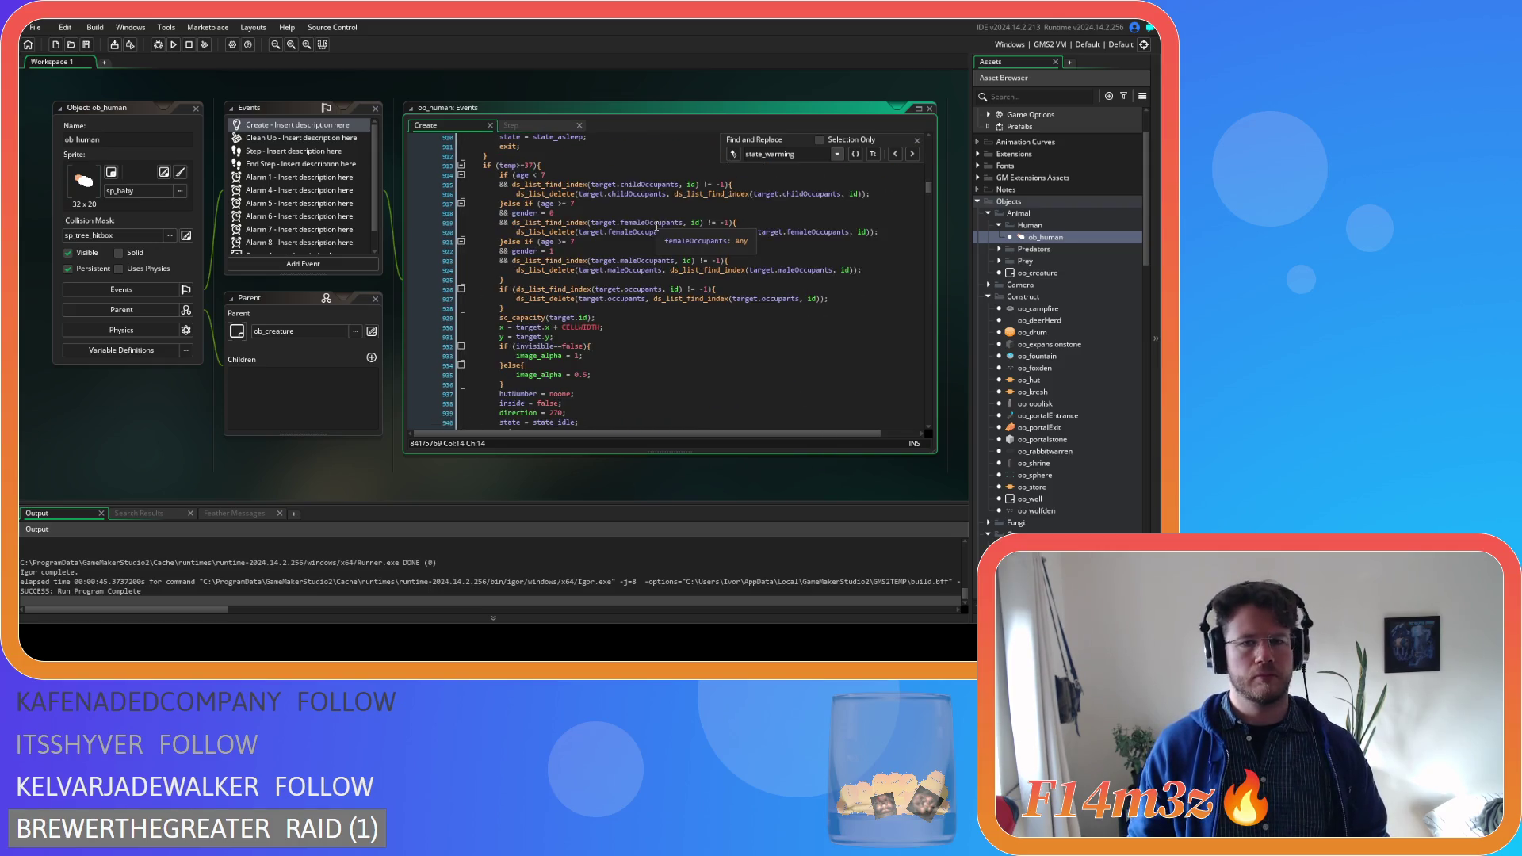
{"action": "scroll", "coordinate": [657, 225], "scroll_direction": "up", "scroll_amount": 1}
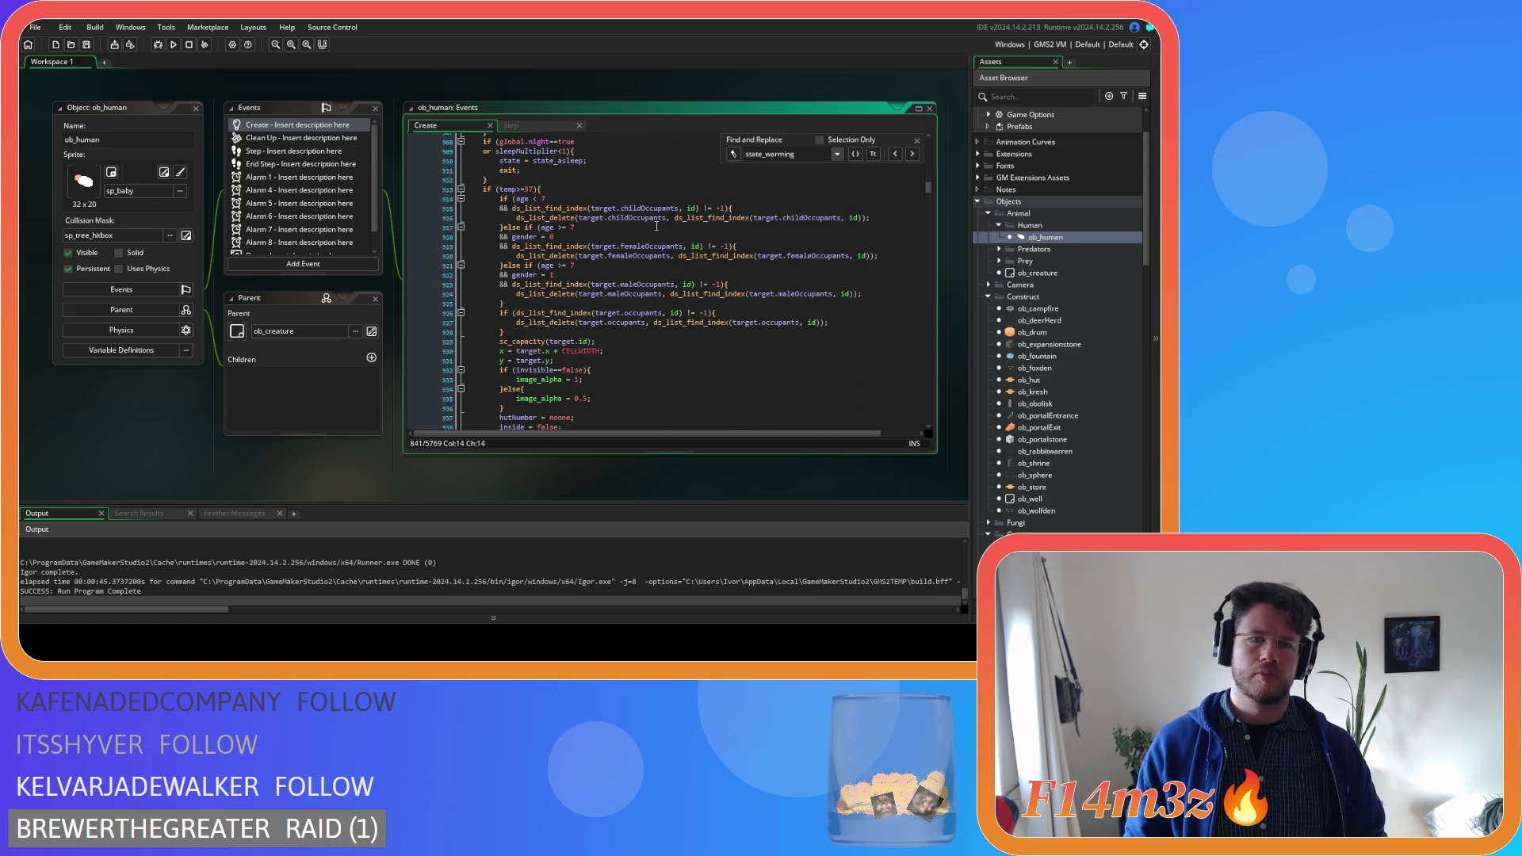
{"action": "scroll", "coordinate": [656, 225], "scroll_direction": "down", "scroll_amount": 5}
{"action": "scroll", "coordinate": [656, 226], "scroll_direction": "up", "scroll_amount": 20}
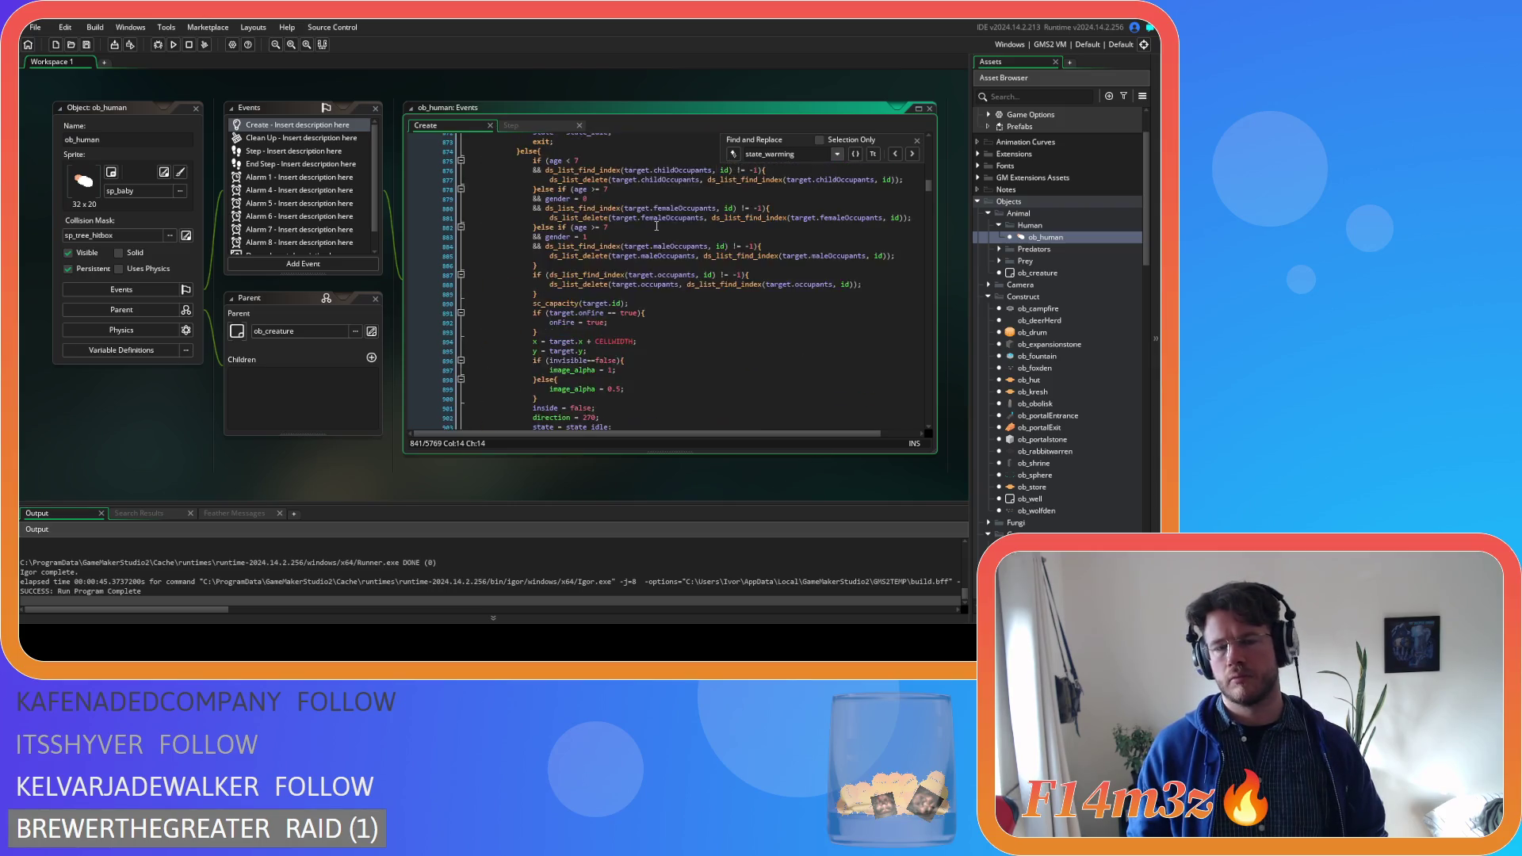
{"action": "scroll", "coordinate": [656, 226], "scroll_direction": "up", "scroll_amount": 4}
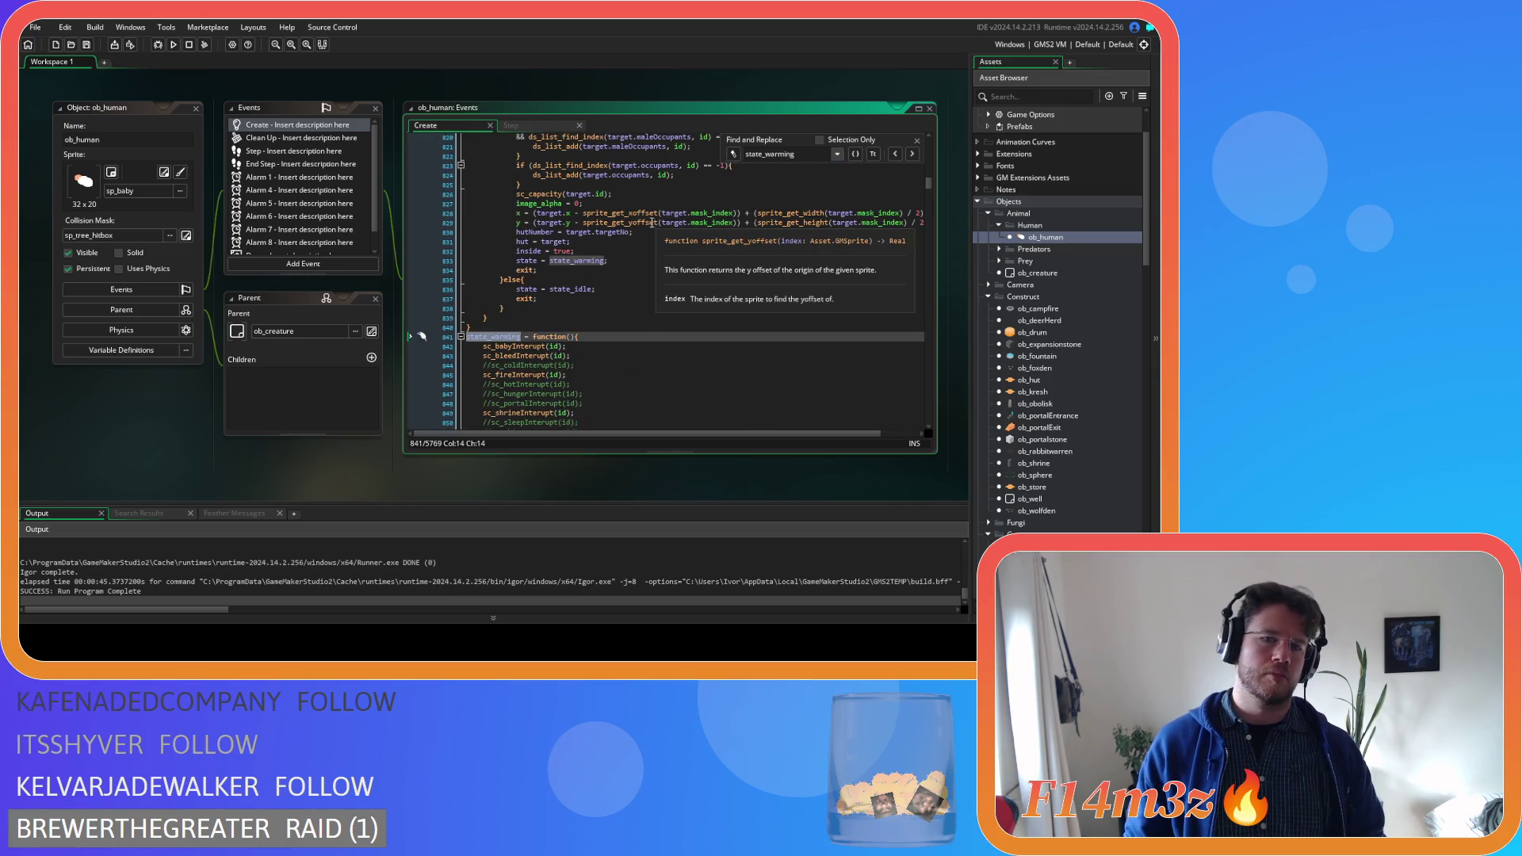
{"action": "scroll", "coordinate": [649, 222], "scroll_direction": "up", "scroll_amount": 15}
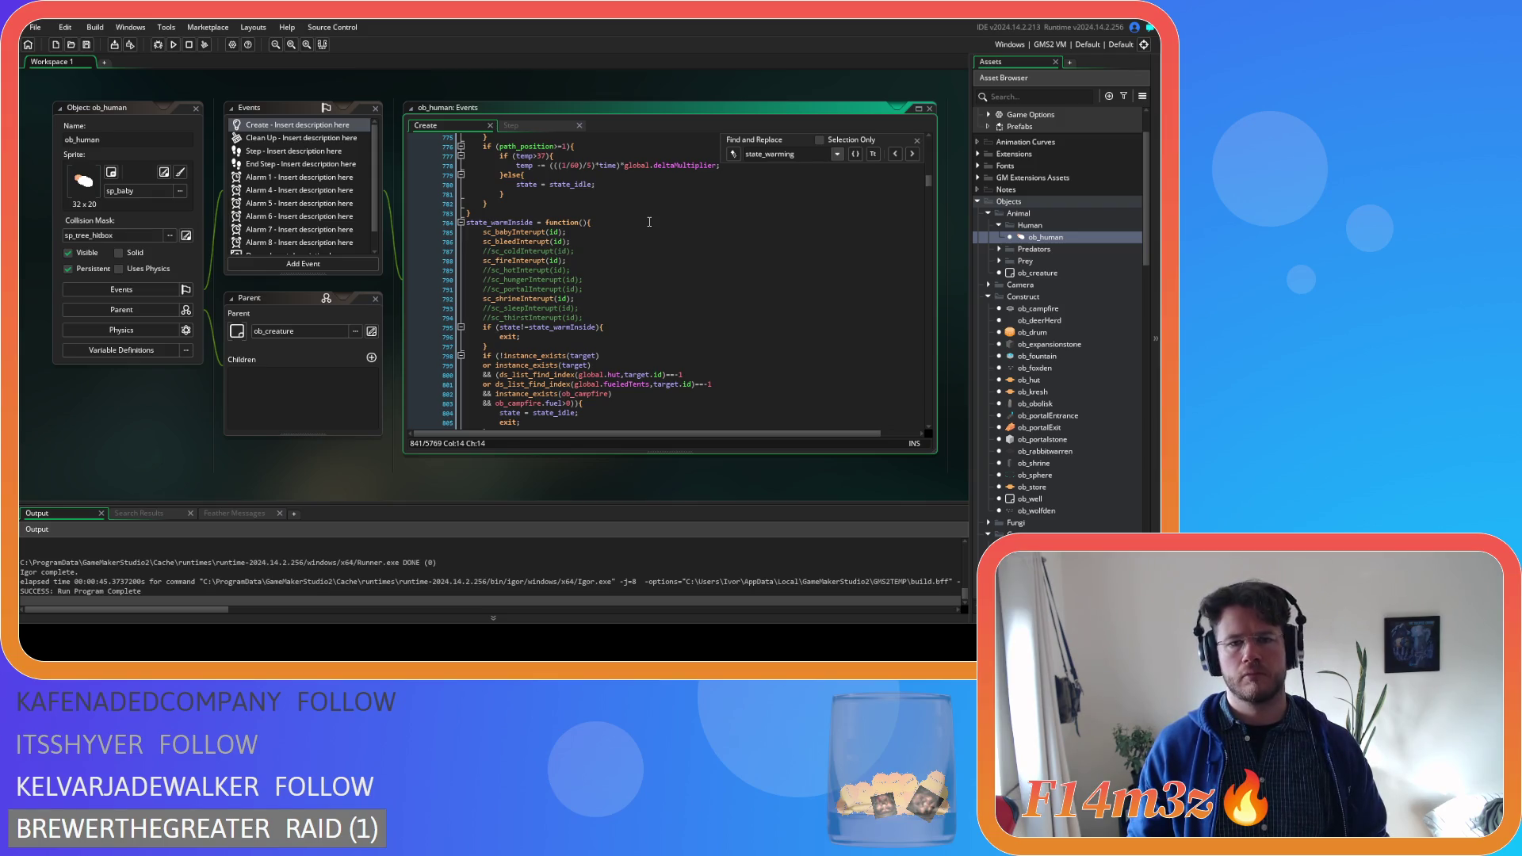
{"action": "scroll", "coordinate": [650, 222], "scroll_direction": "down", "scroll_amount": 14}
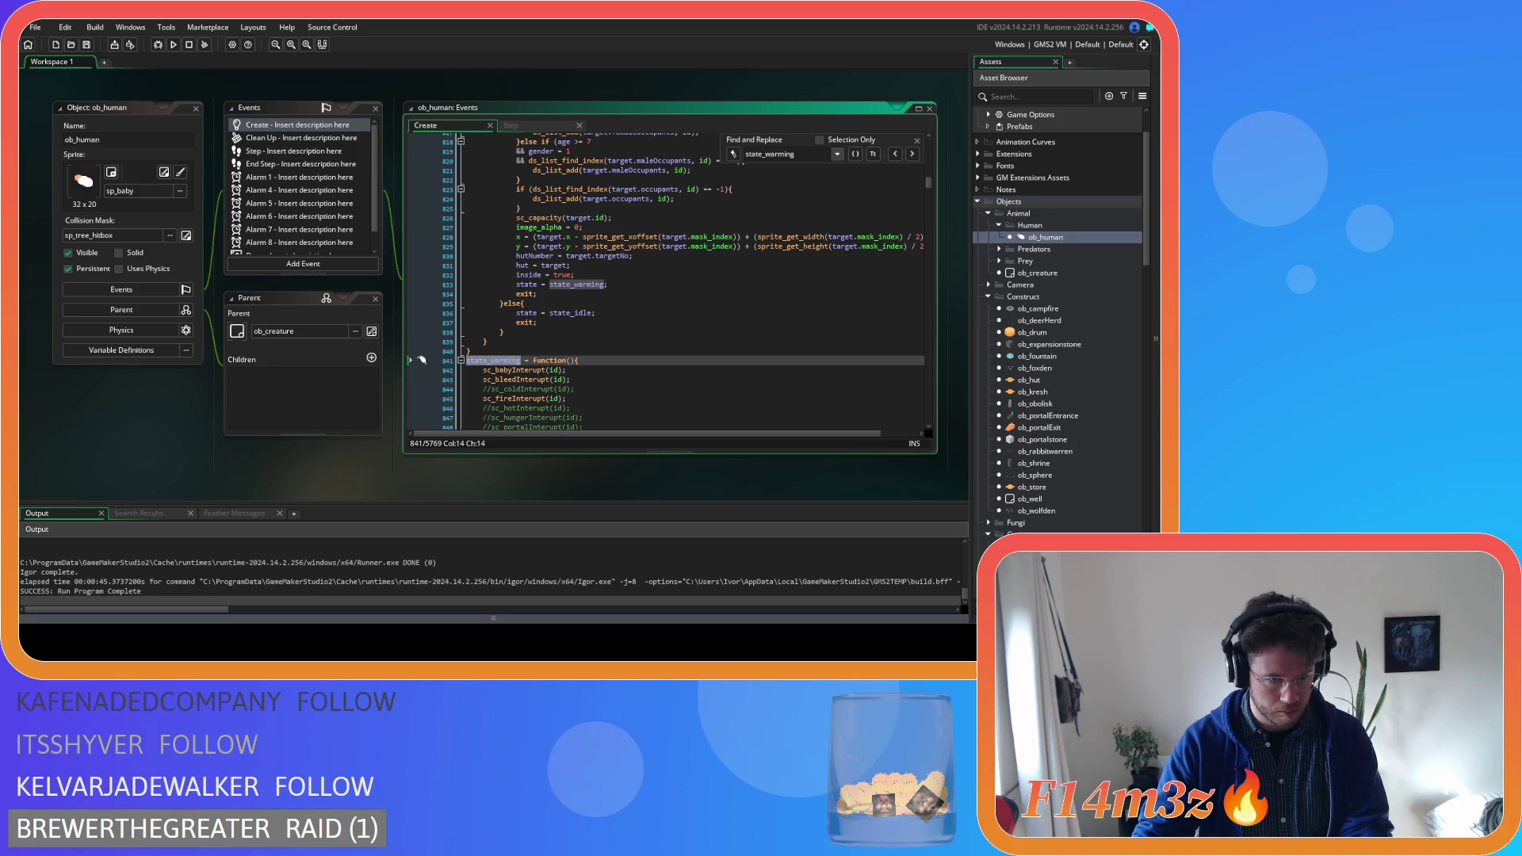
Change the search term to state_cook and jump to the state_cook function
{"action": "left_click", "coordinate": [594, 312]}
{"action": "left_click", "coordinate": [767, 154]}
{"action": "key", "text": "BackSpace"}
{"action": "key", "text": "BackSpace"}
{"action": "key", "text": "BackSpace"}
{"action": "type", "text": "cook"}
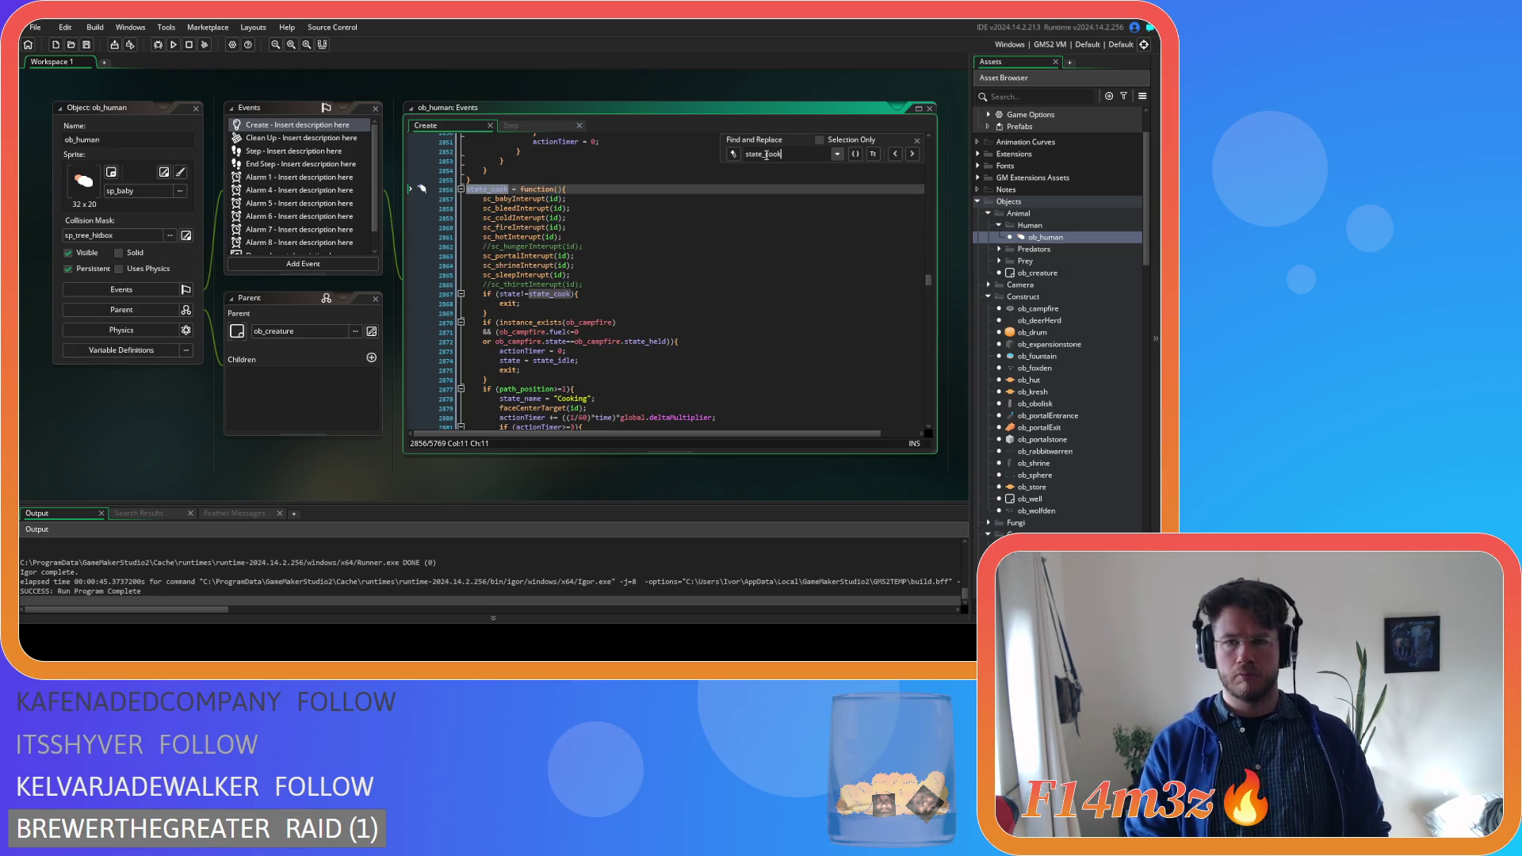
{"action": "scroll", "coordinate": [613, 408], "scroll_direction": "down", "scroll_amount": 7}
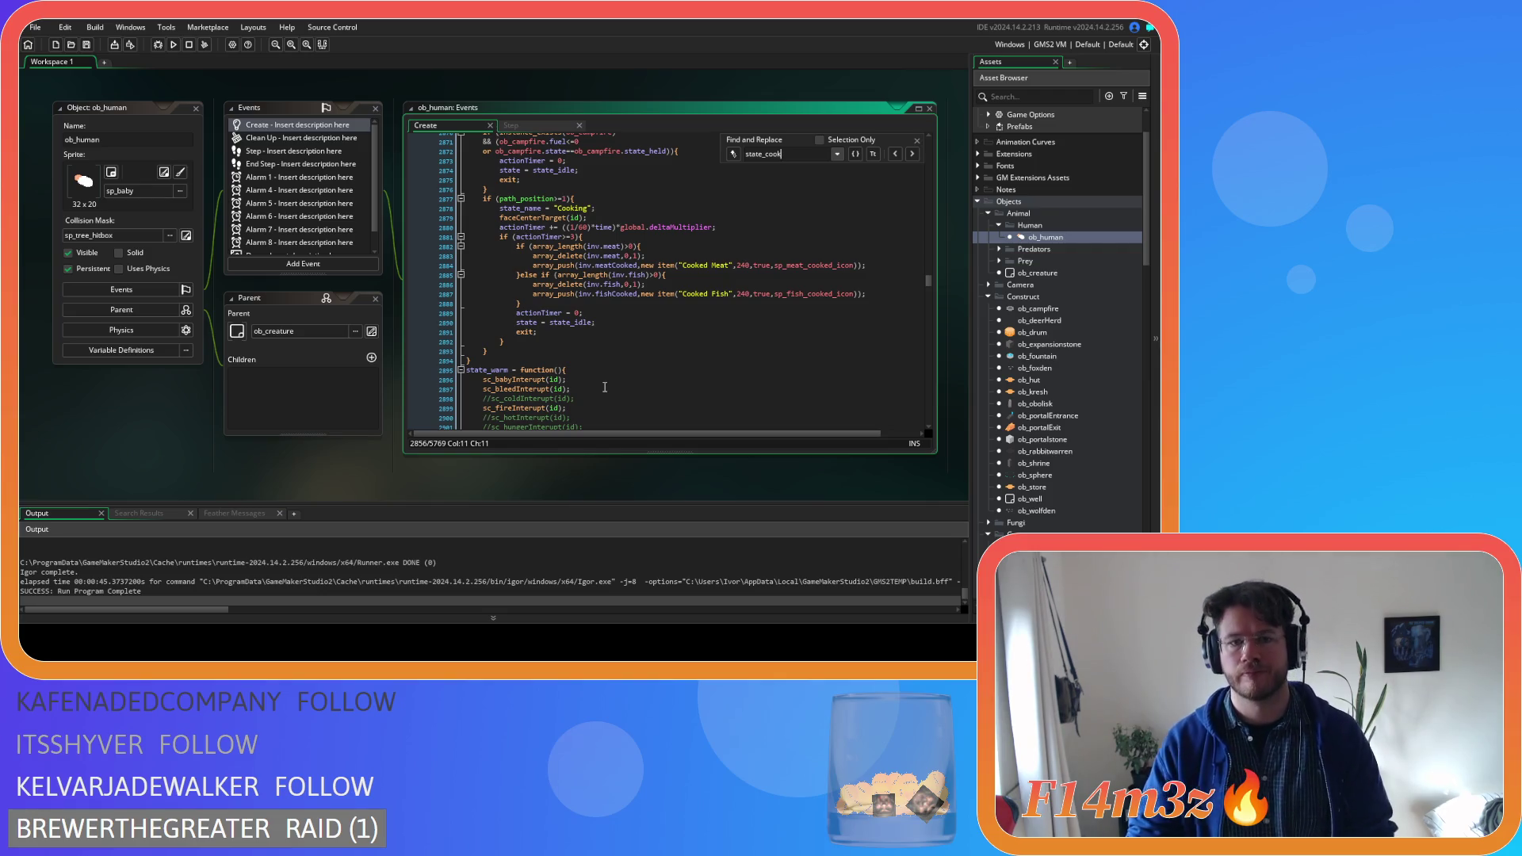
{"action": "scroll", "coordinate": [617, 368], "scroll_direction": "up", "scroll_amount": 3}
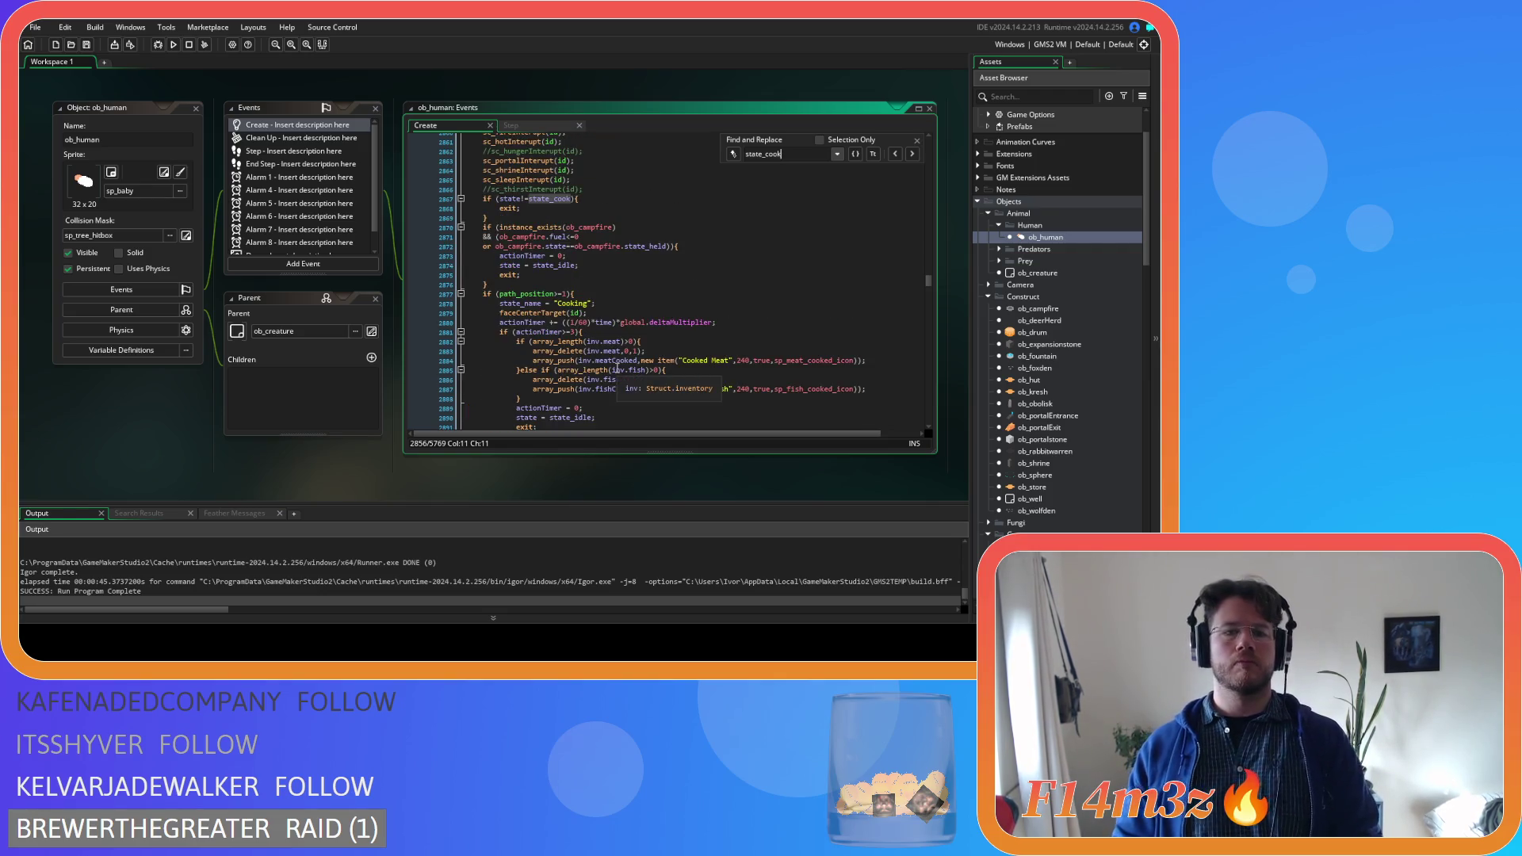
{"action": "scroll", "coordinate": [617, 368], "scroll_direction": "down", "scroll_amount": 3}
{"action": "key", "text": "ctrl+f"}
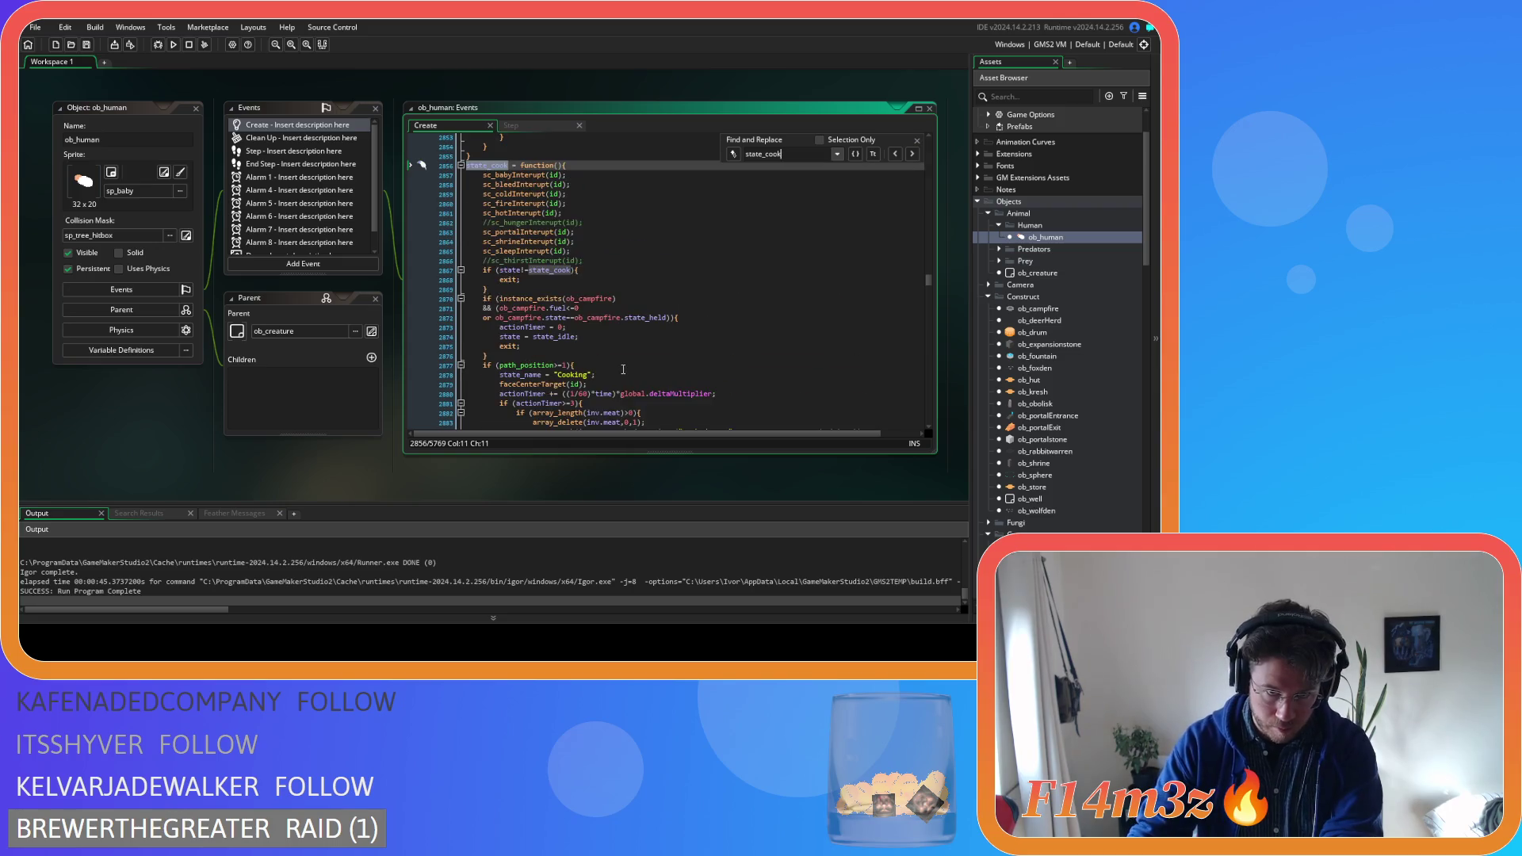
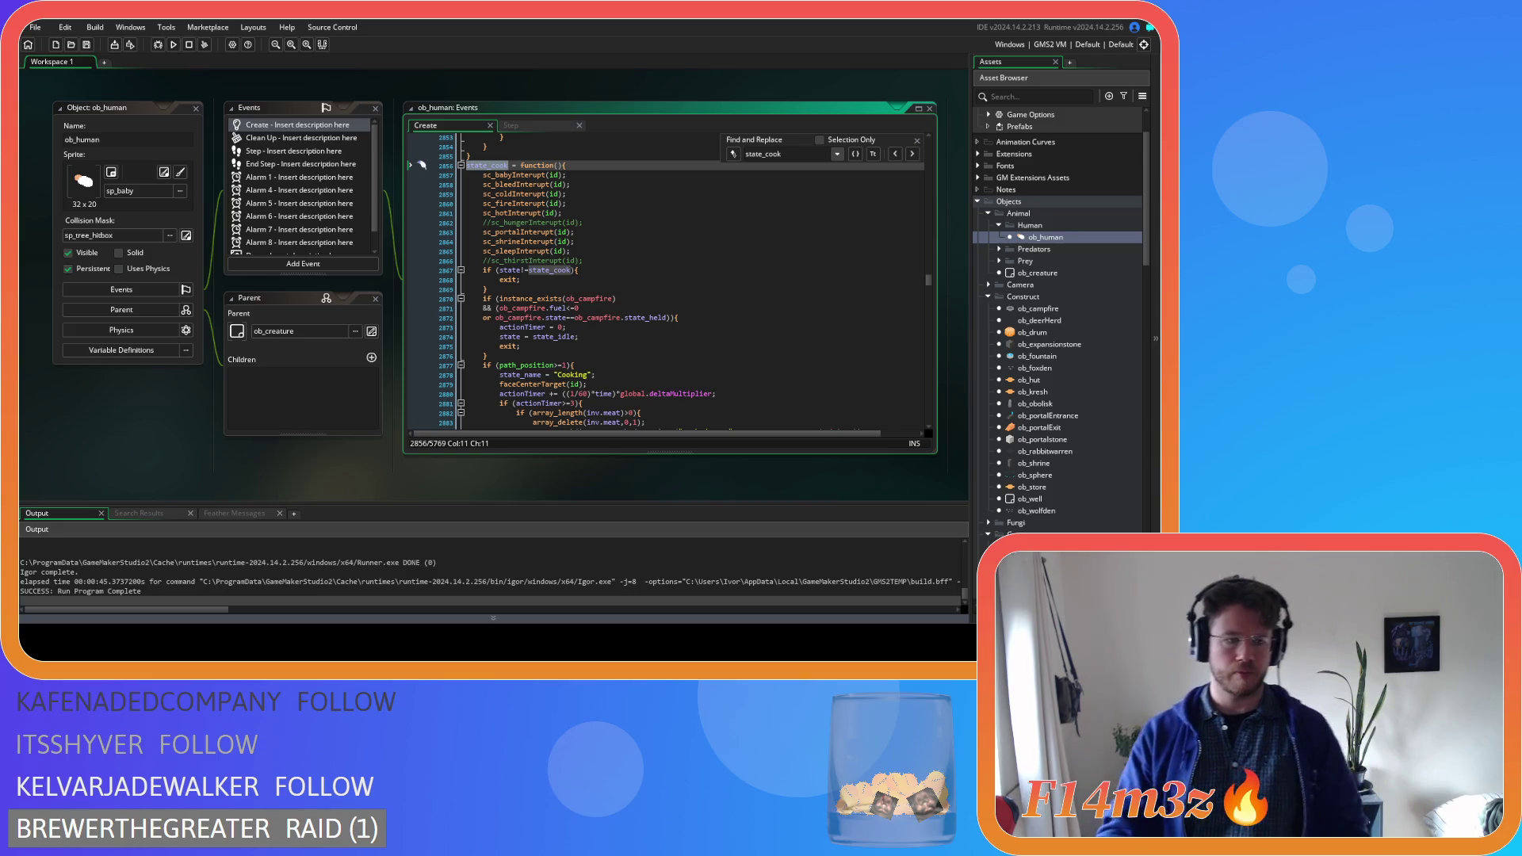
Duplicate the state_cook function, rename the copy to state_cooking, and save
{"action": "left_click", "coordinate": [468, 356]}
{"action": "left_click", "coordinate": [679, 317]}
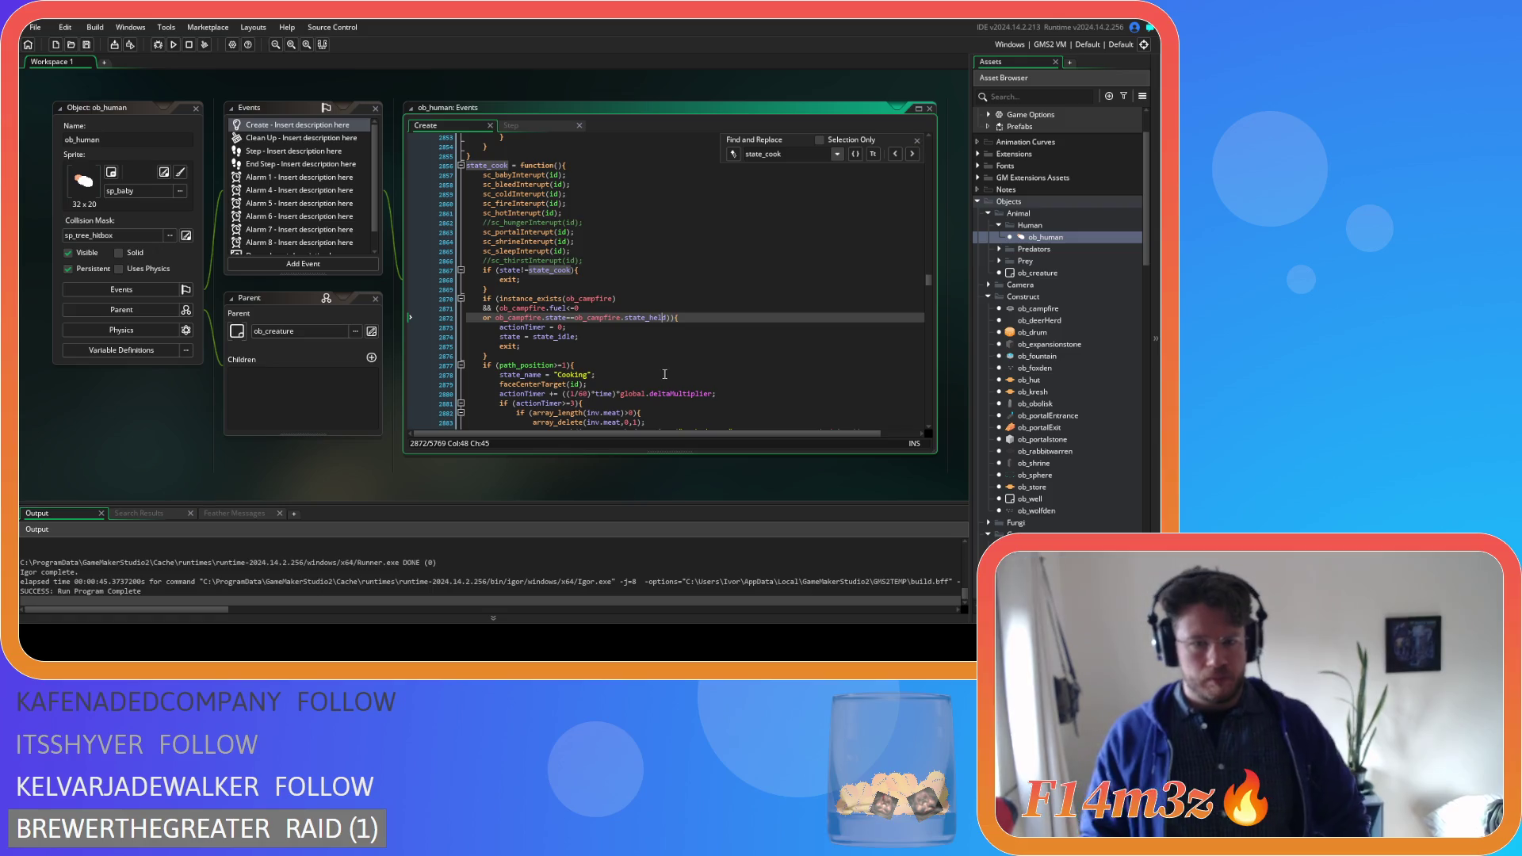
{"action": "scroll", "coordinate": [636, 390], "scroll_direction": "down", "scroll_amount": 7}
{"action": "mouse_move", "coordinate": [480, 312]}
{"action": "left_mouse_down"}
{"action": "mouse_move", "coordinate": [472, 420]}
{"action": "mouse_move", "coordinate": [466, 212]}
{"action": "left_mouse_up"}
{"action": "key", "text": "ctrl+d"}
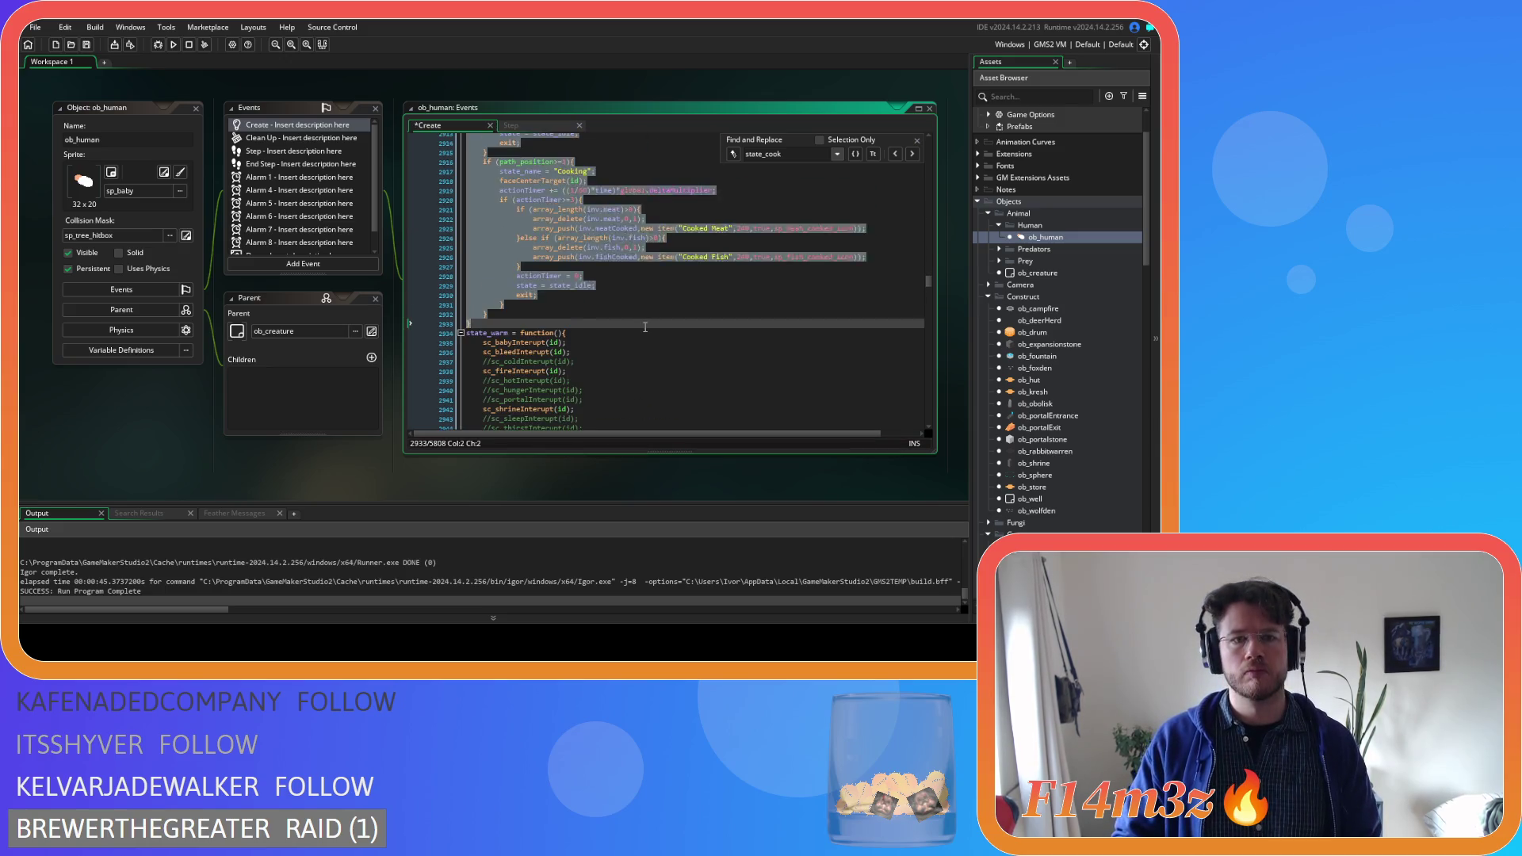
{"action": "left_click", "coordinate": [507, 247]}
{"action": "type", "text": "ing = function(){"}
{"action": "left_click", "coordinate": [586, 295]}
{"action": "key", "text": "ctrl+s"}
Change the copy's state check from state_cook to state_cooking and save
{"action": "scroll", "coordinate": [599, 341], "scroll_direction": "down", "scroll_amount": 3}
{"action": "left_click", "coordinate": [571, 257]}
{"action": "type", "text": "ing){"}
{"action": "left_click", "coordinate": [627, 275]}
{"action": "key", "text": "ctrl+s"}
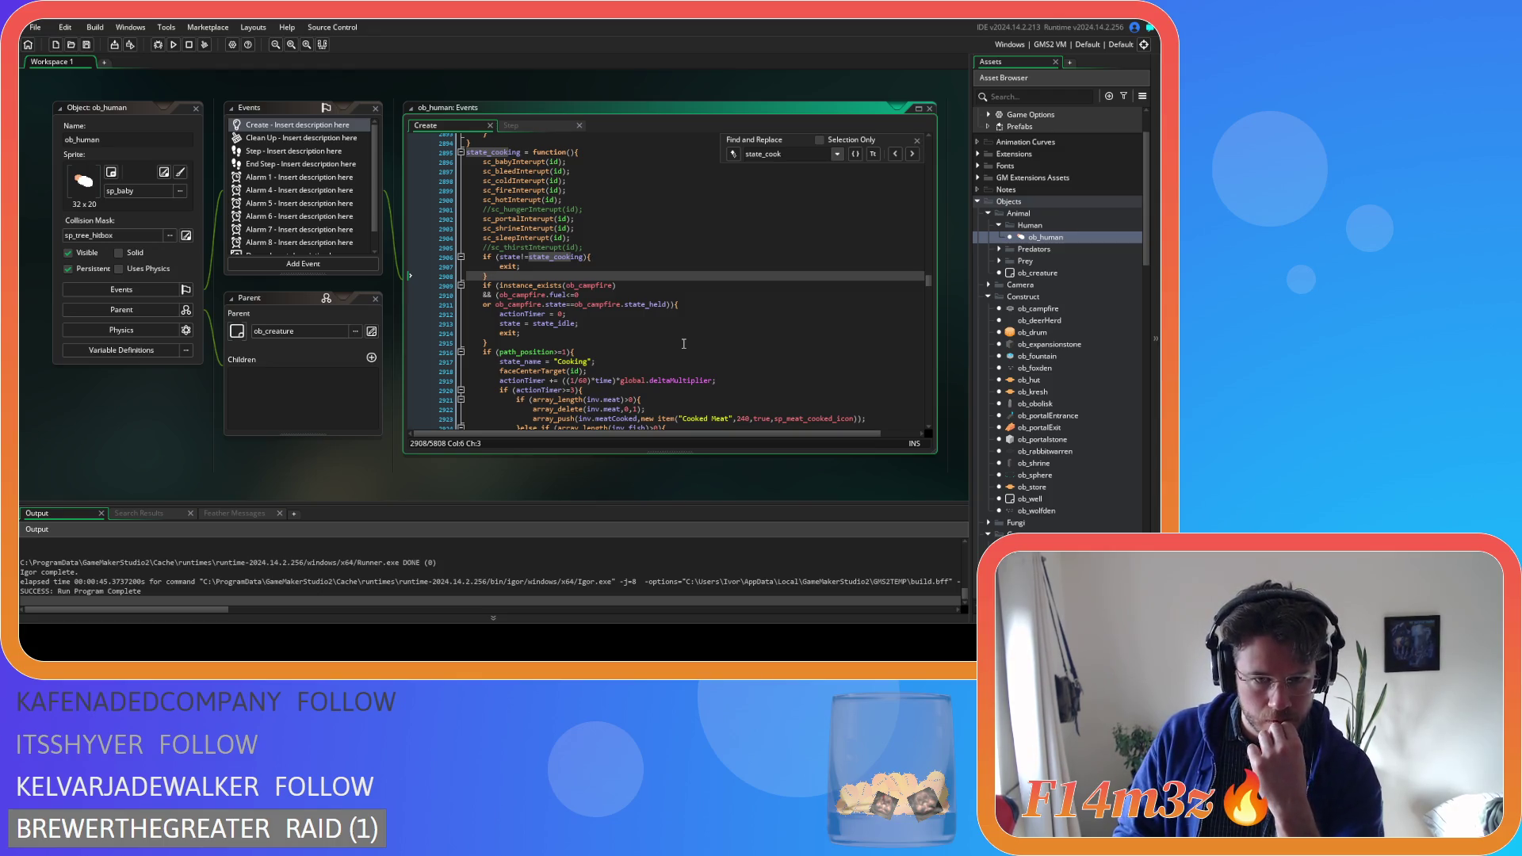
Compare the path_position check and "Cooking" state name lines in state_cook and state_cooking
{"action": "scroll", "coordinate": [684, 343], "scroll_direction": "down", "scroll_amount": 3}
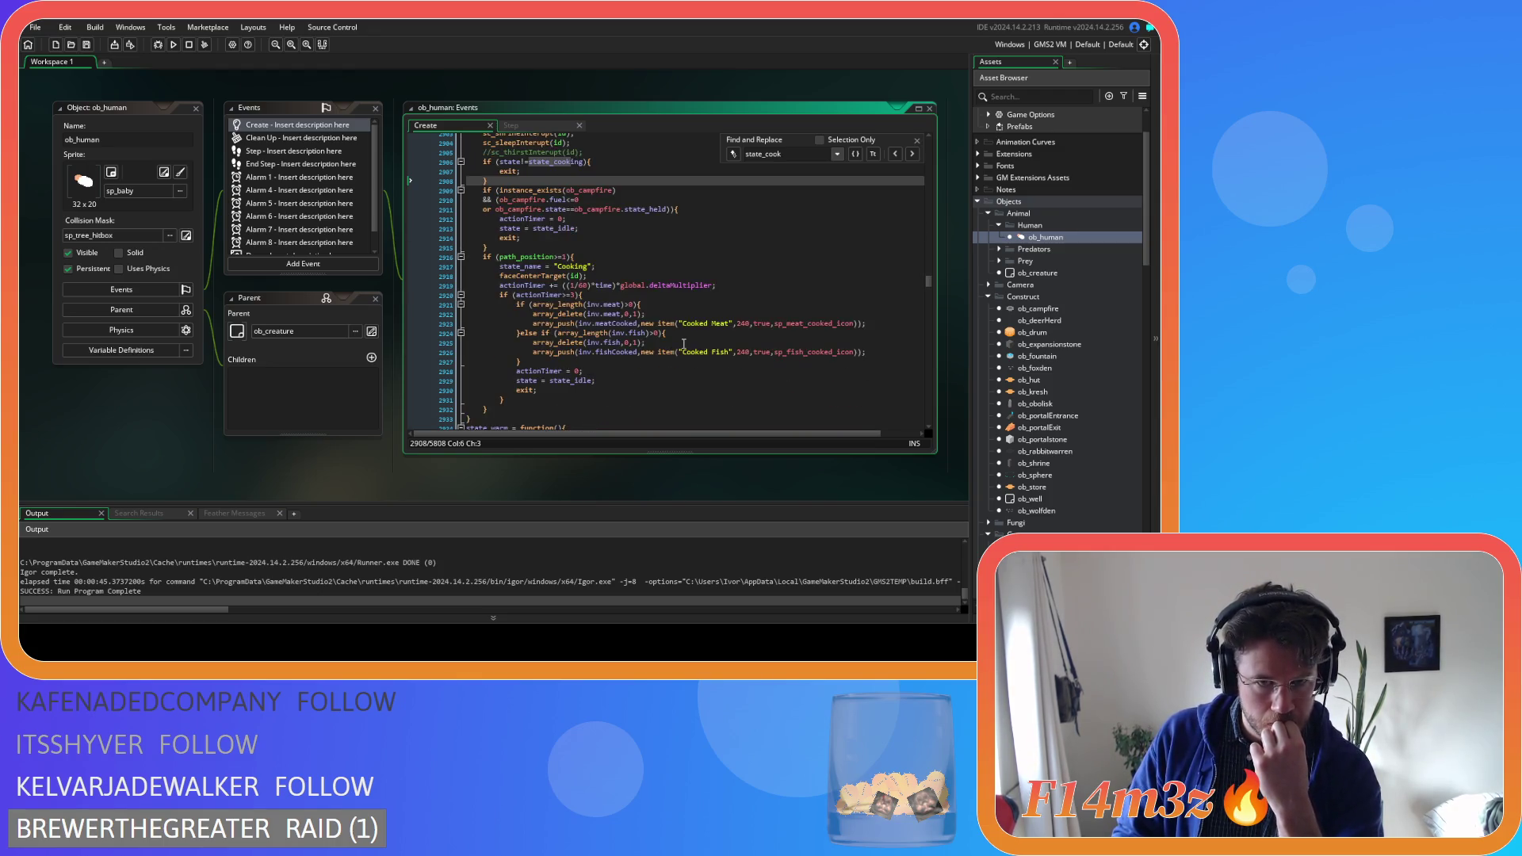
{"action": "left_click_drag", "start_coordinate": [498, 257], "coordinate": [576, 257]}
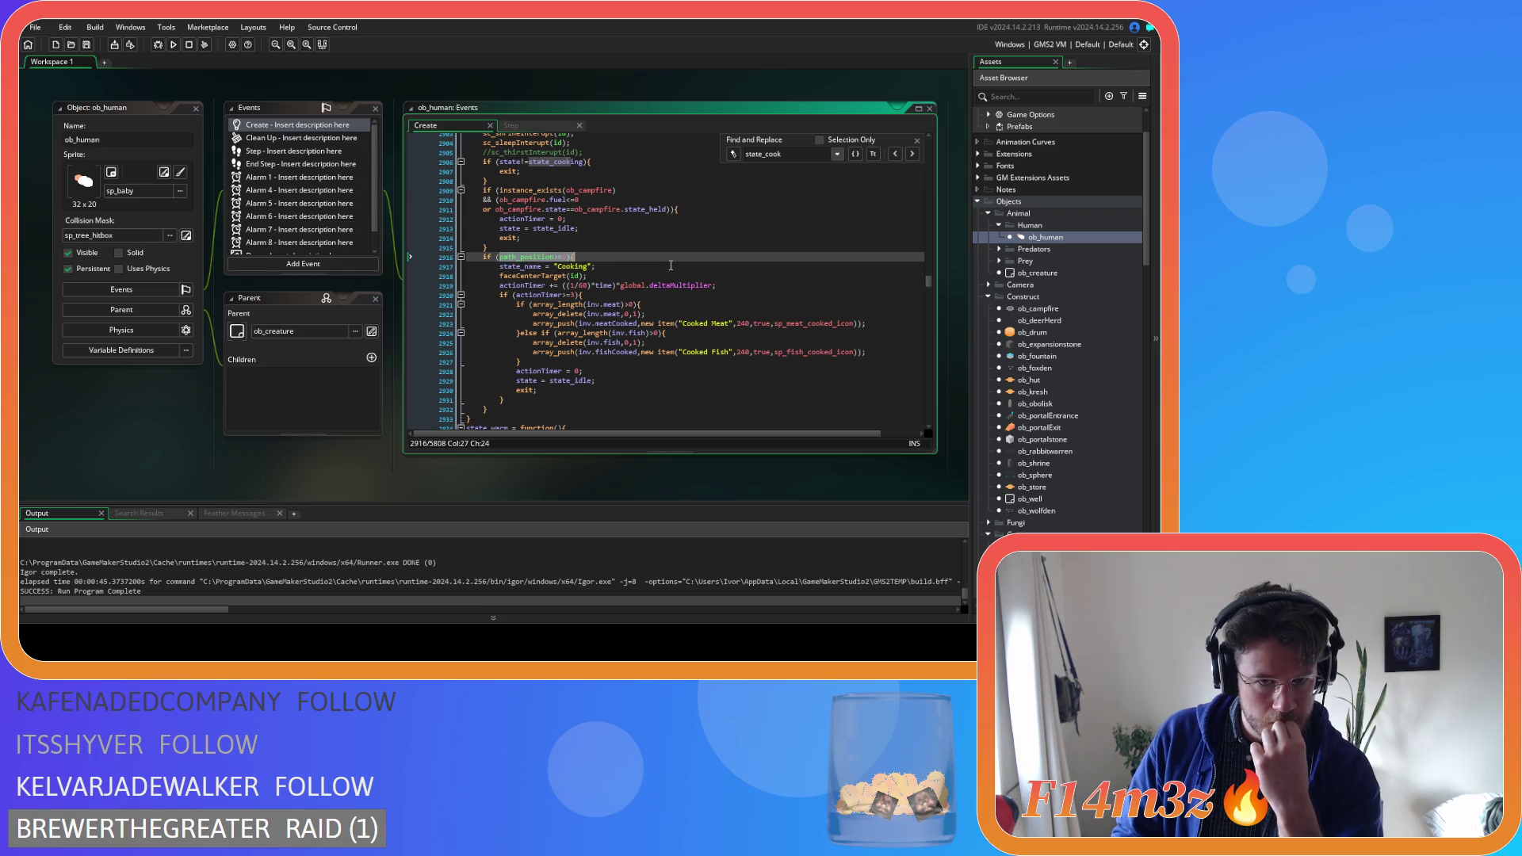
{"action": "left_click", "coordinate": [606, 257]}
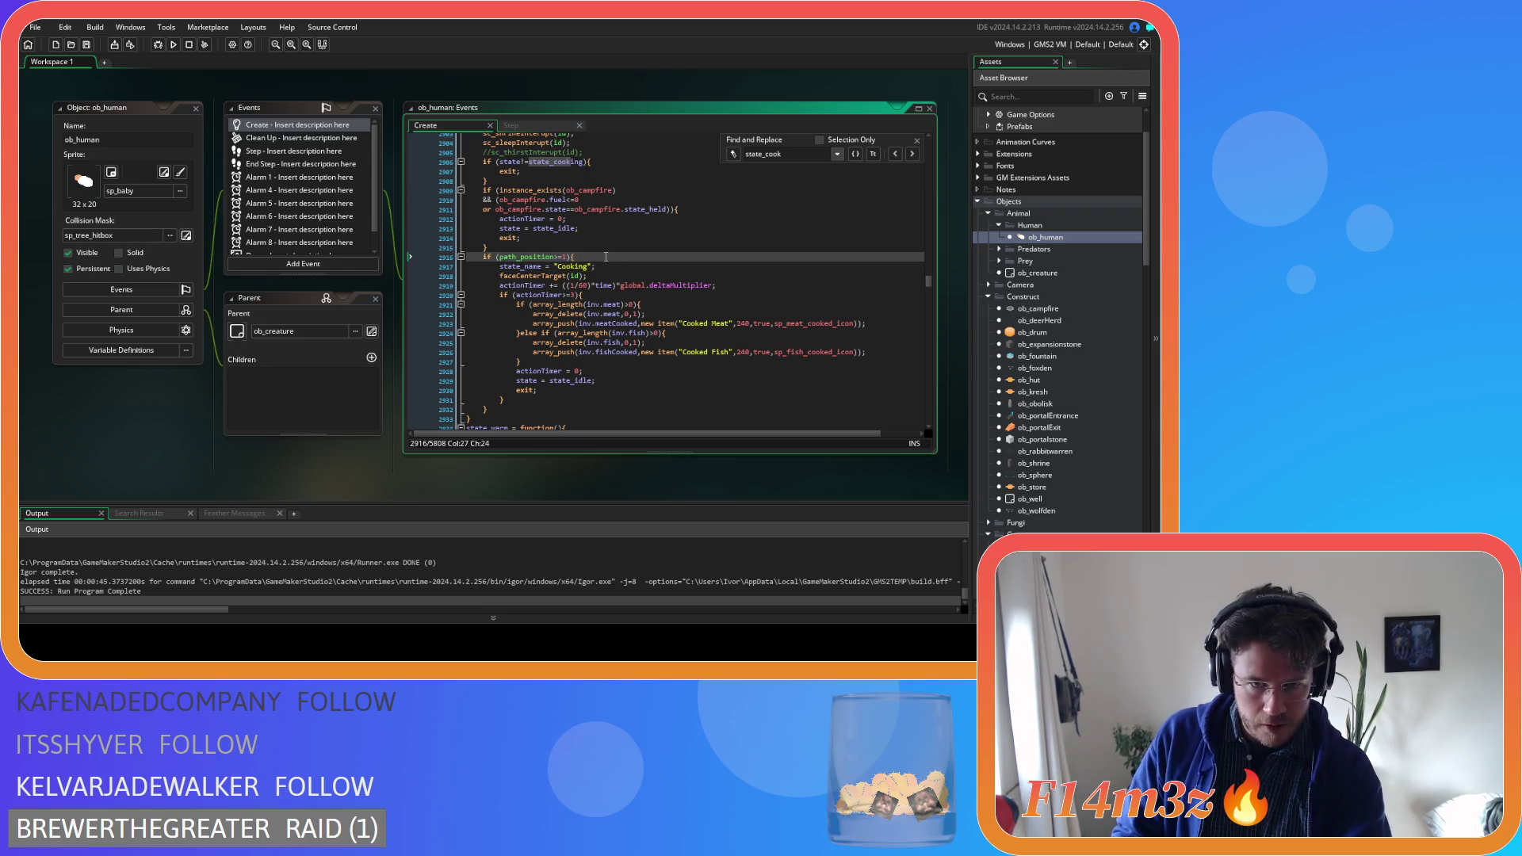
{"action": "left_click", "coordinate": [598, 267]}
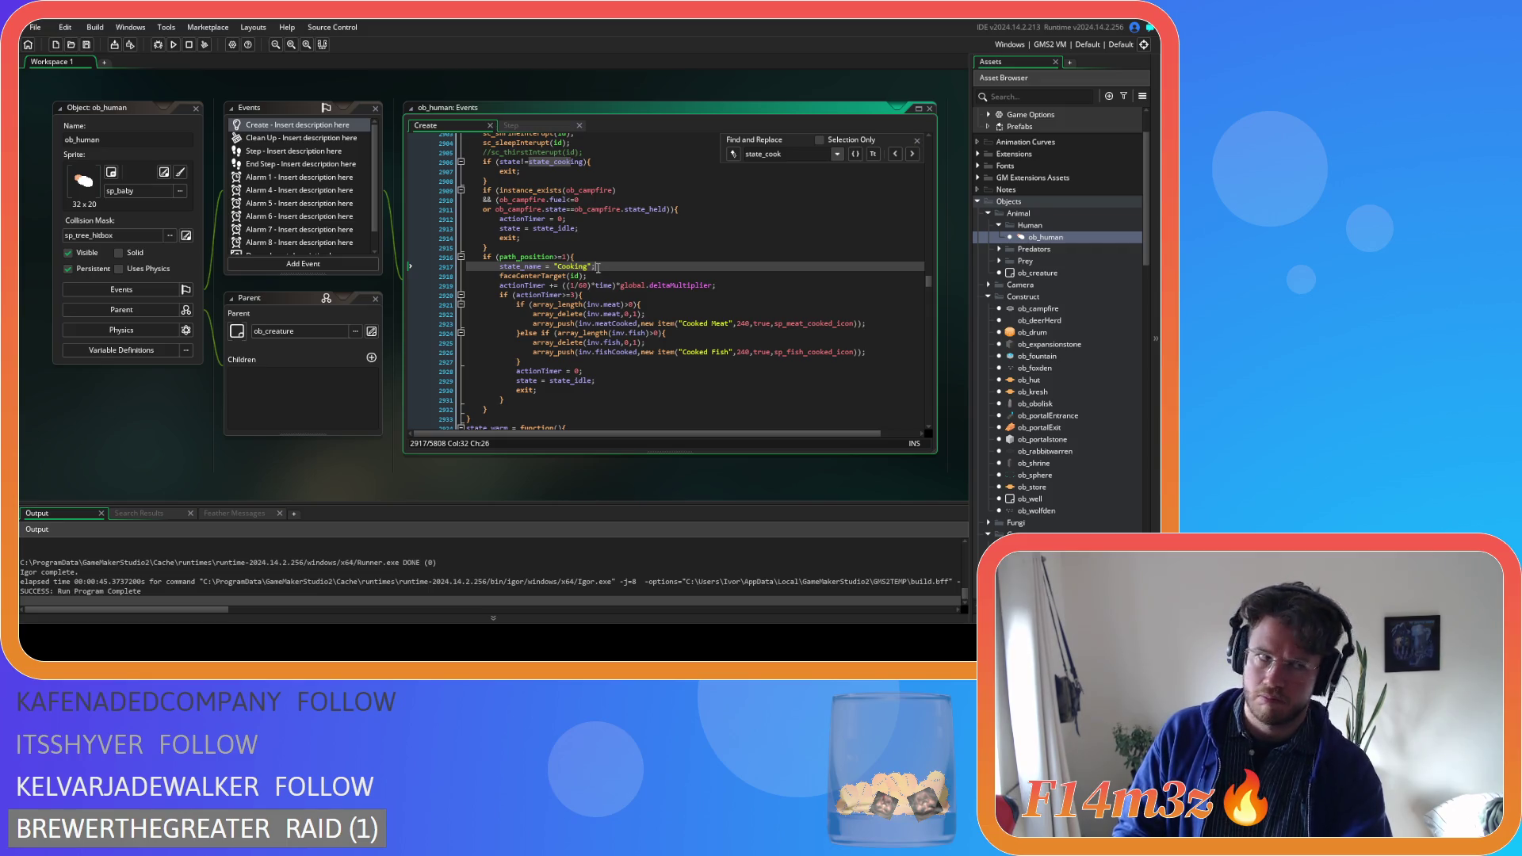
{"action": "scroll", "coordinate": [601, 270], "scroll_direction": "up", "scroll_amount": 14}
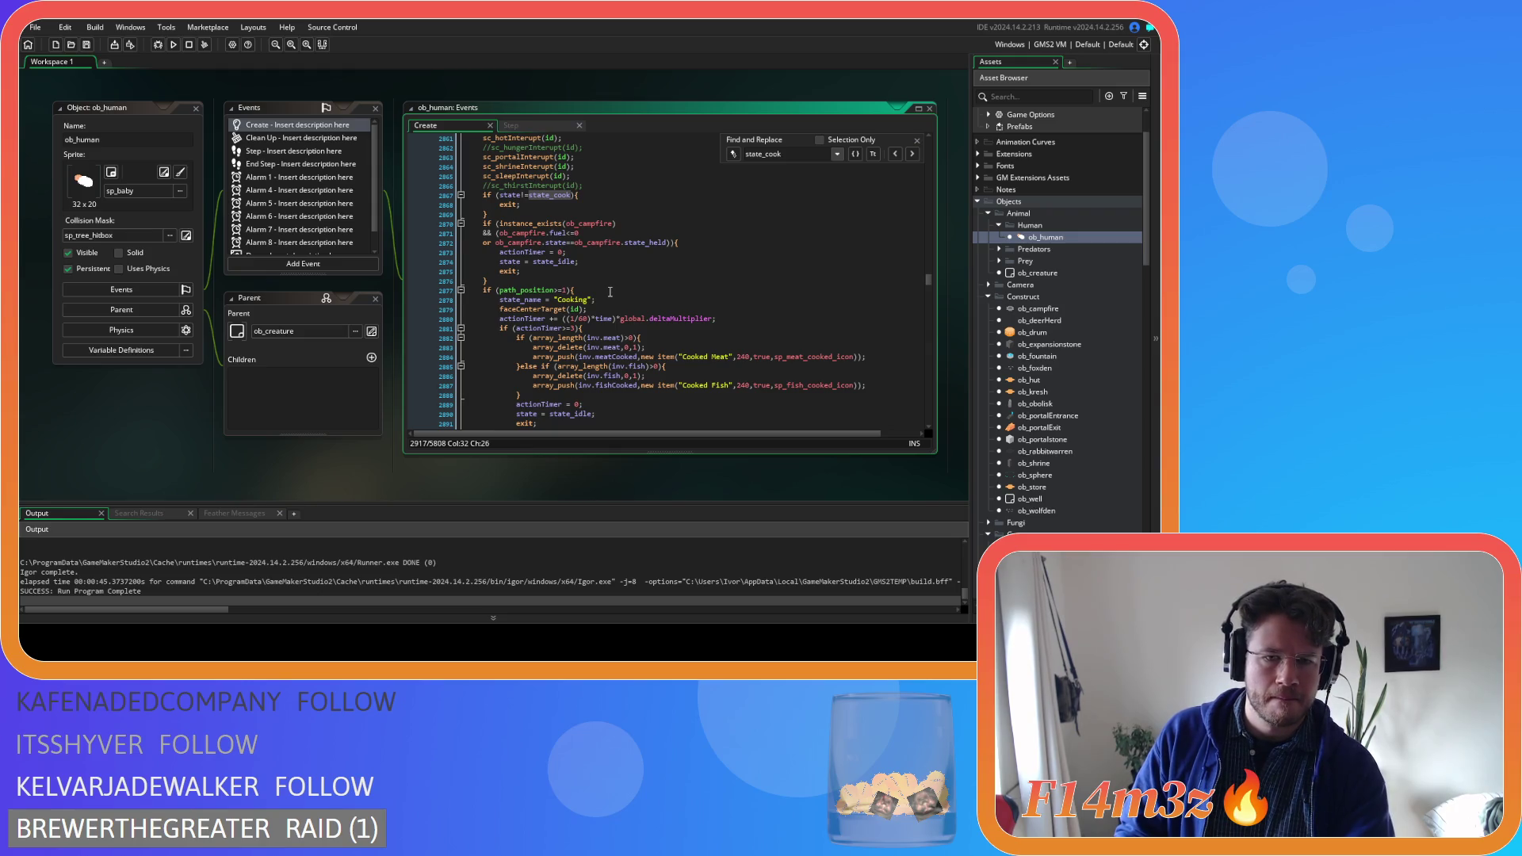
{"action": "triple_click", "coordinate": [609, 300]}
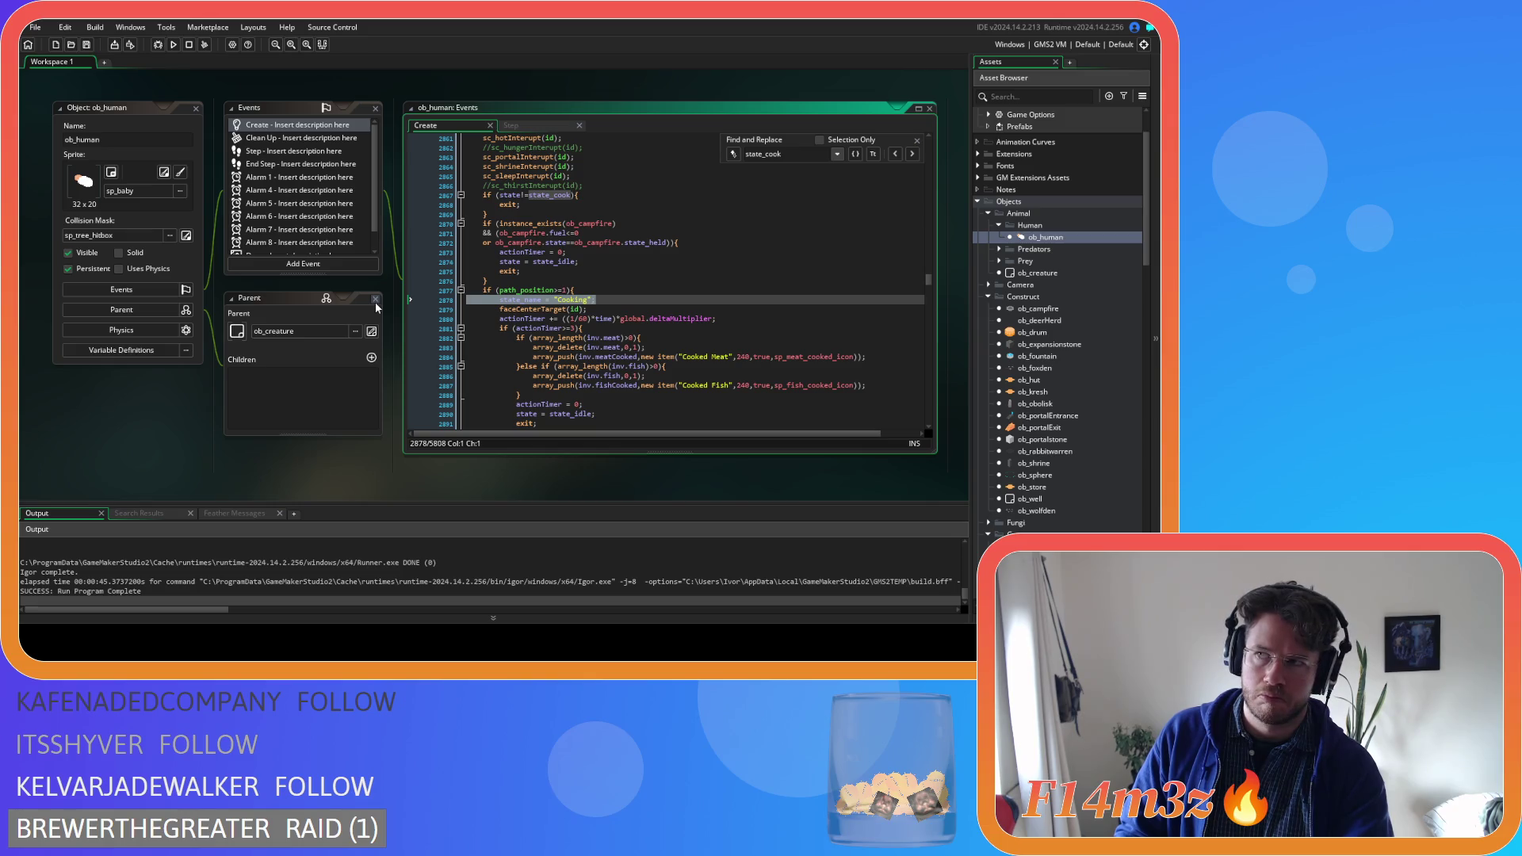
{"action": "scroll", "coordinate": [641, 349], "scroll_direction": "down", "scroll_amount": 13}
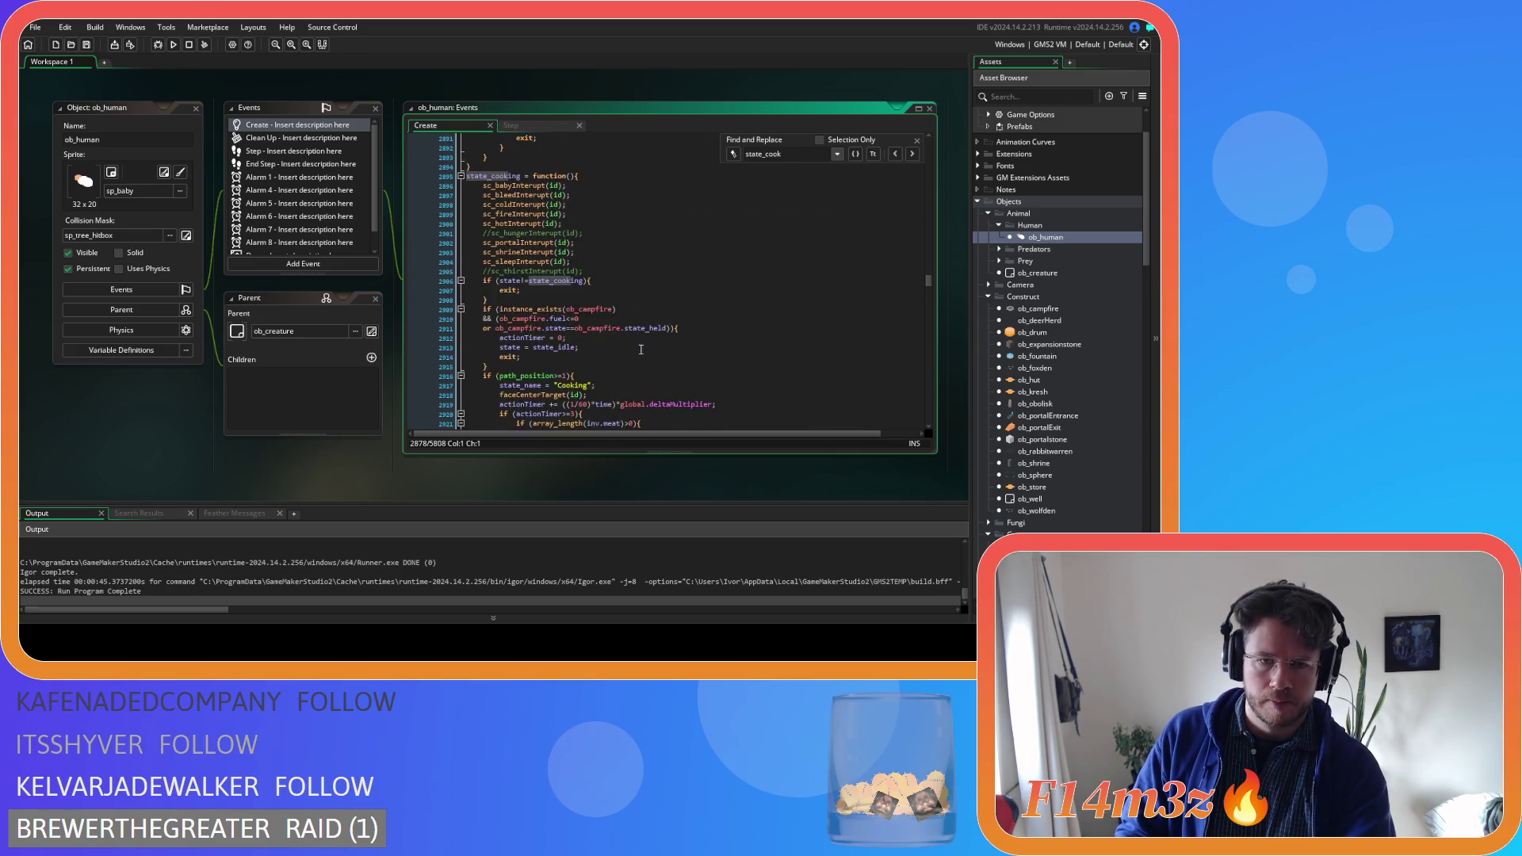
{"action": "scroll", "coordinate": [641, 349], "scroll_direction": "up", "scroll_amount": 4}
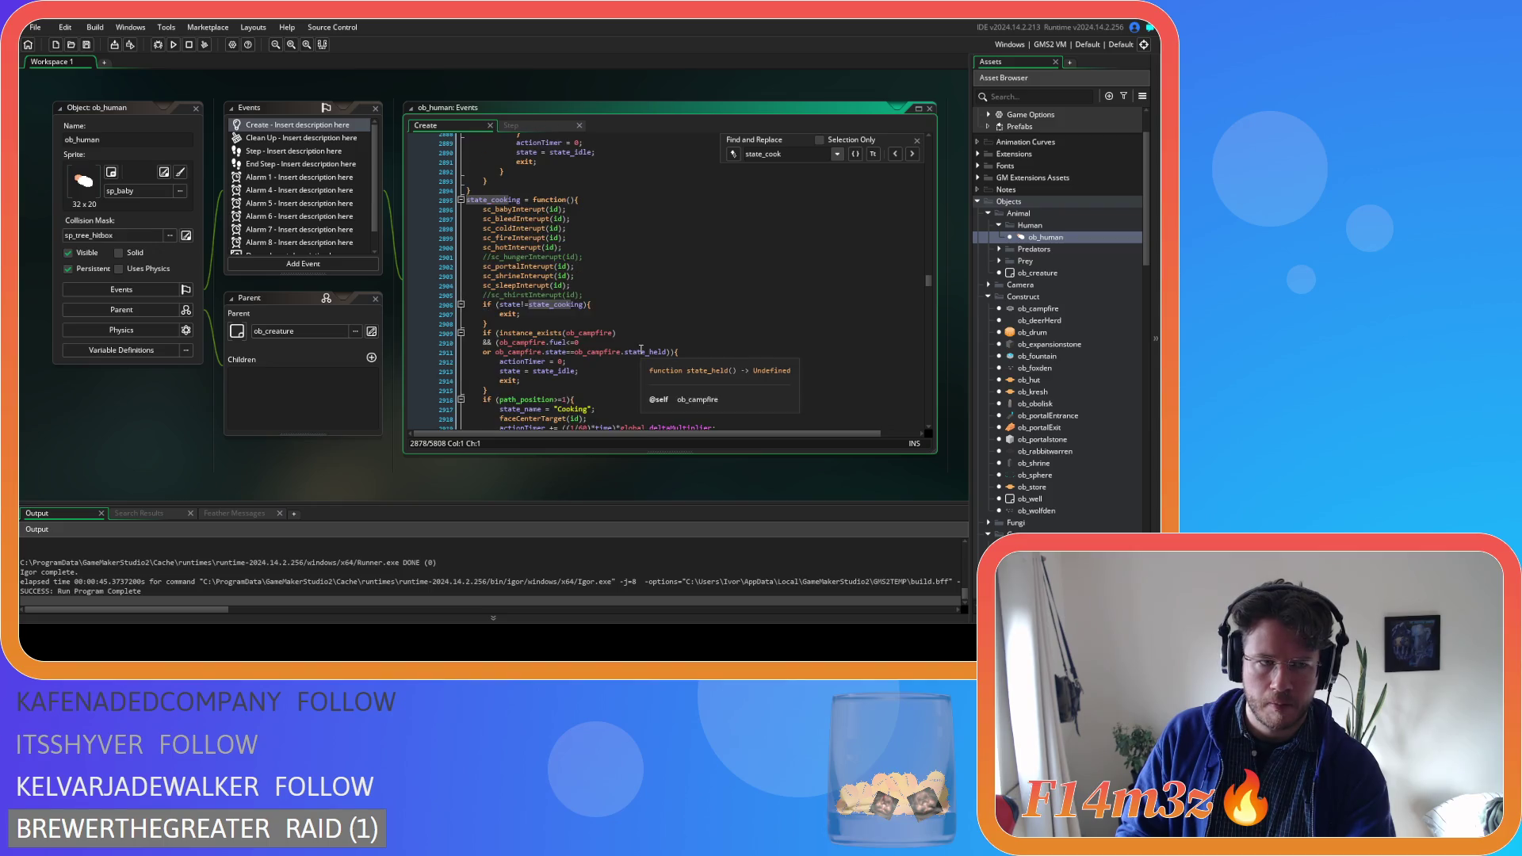
{"action": "scroll", "coordinate": [640, 348], "scroll_direction": "down", "scroll_amount": 2}
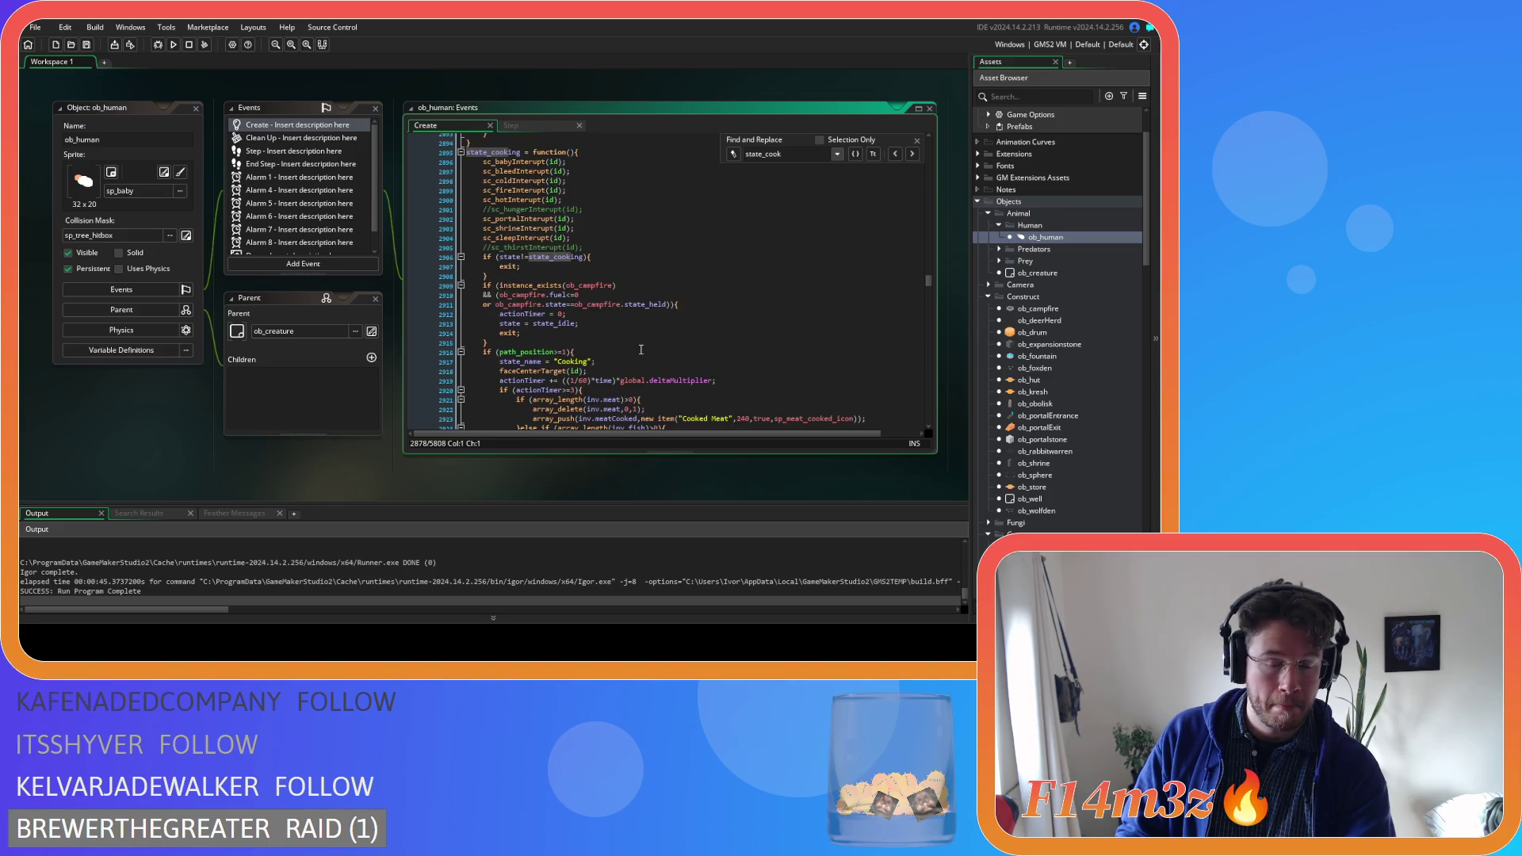
{"action": "scroll", "coordinate": [640, 349], "scroll_direction": "down", "scroll_amount": 3}
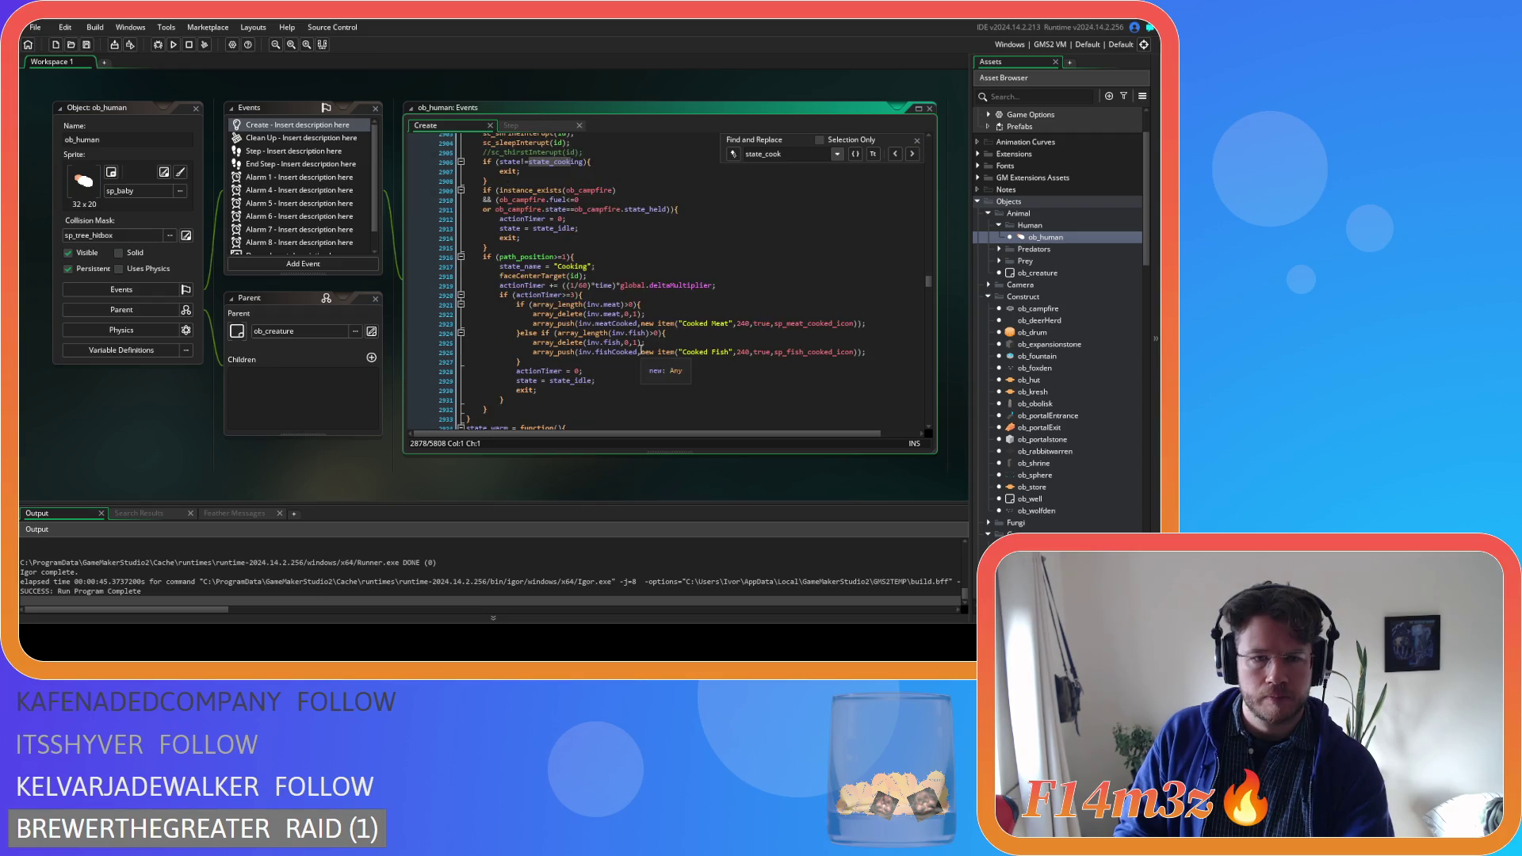
Delete state_cooking's state_name = "Cooking" and faceCenterTarget(id) lines, then select state_cook's cooking timer
{"action": "left_click", "coordinate": [613, 274]}
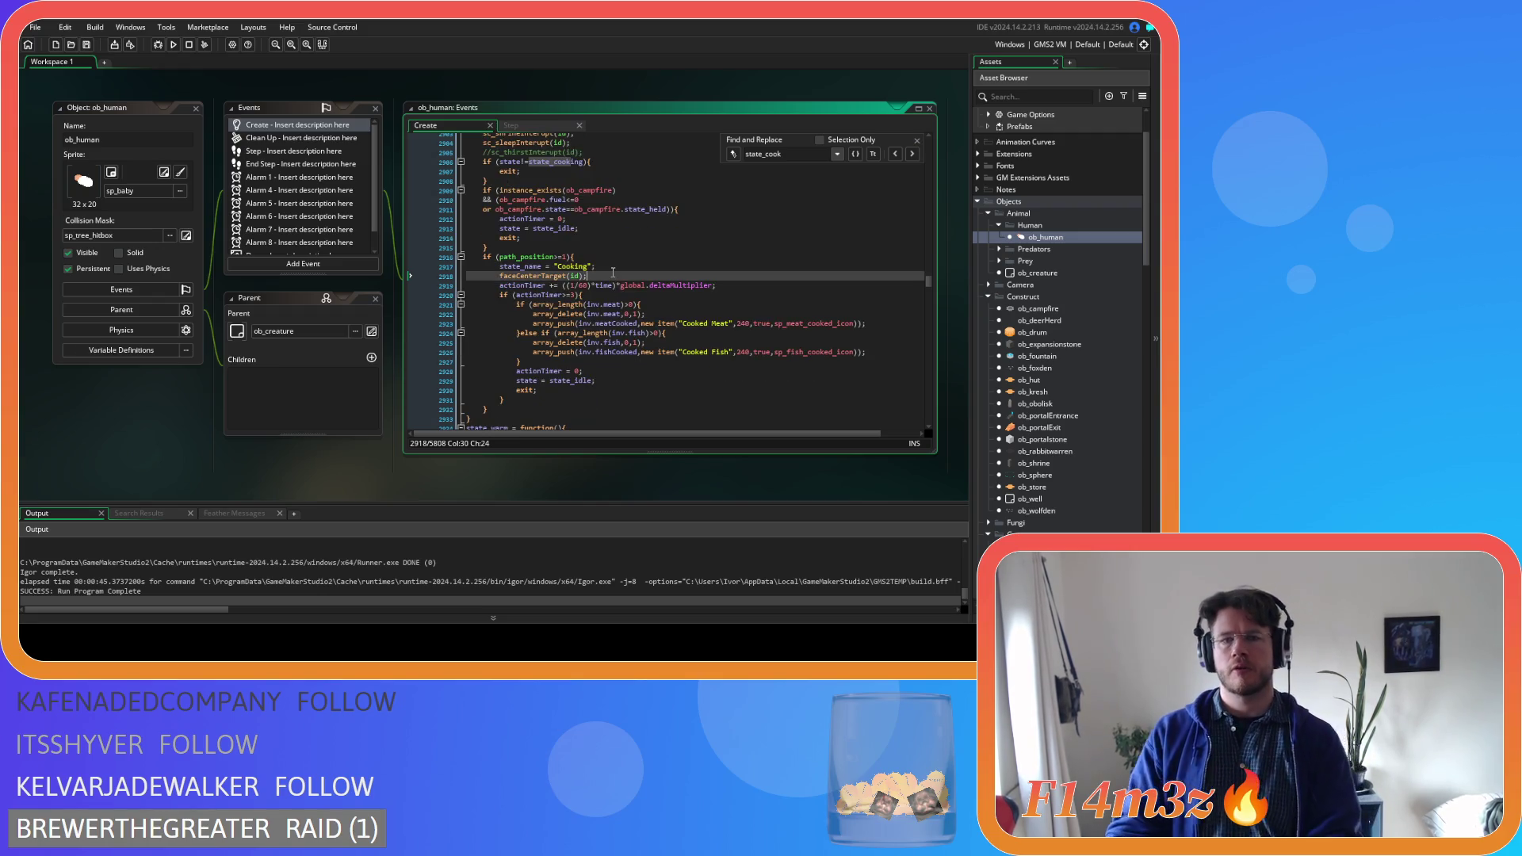
{"action": "left_click_drag", "start_coordinate": [613, 272], "coordinate": [456, 279]}
{"action": "left_click", "coordinate": [434, 263], "text": "shift"}
{"action": "key", "text": "BackSpace"}
{"action": "key", "text": "BackSpace"}
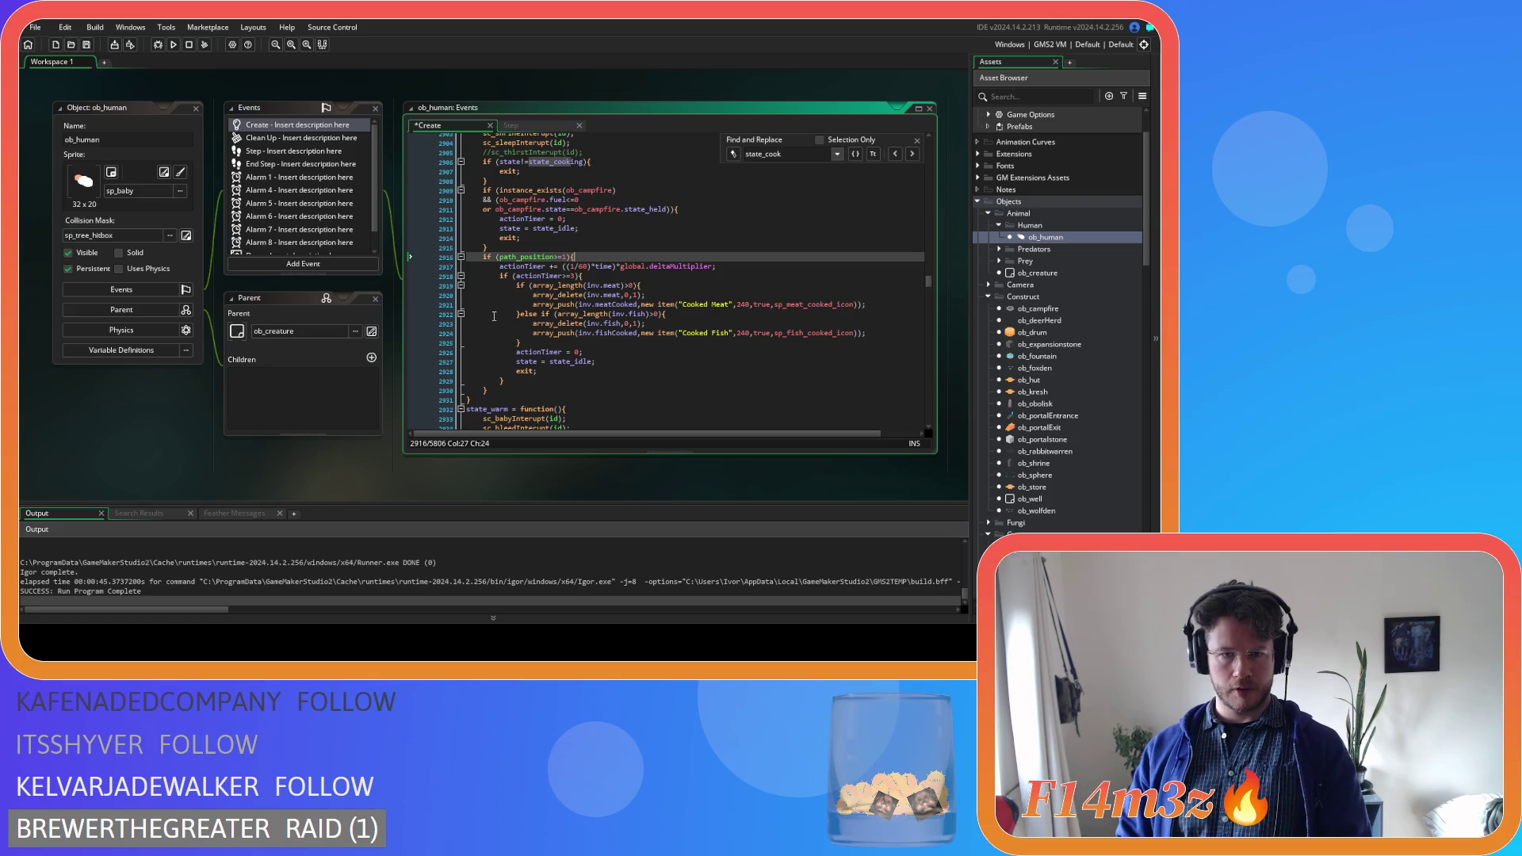
{"action": "scroll", "coordinate": [628, 362], "scroll_direction": "up", "scroll_amount": 2}
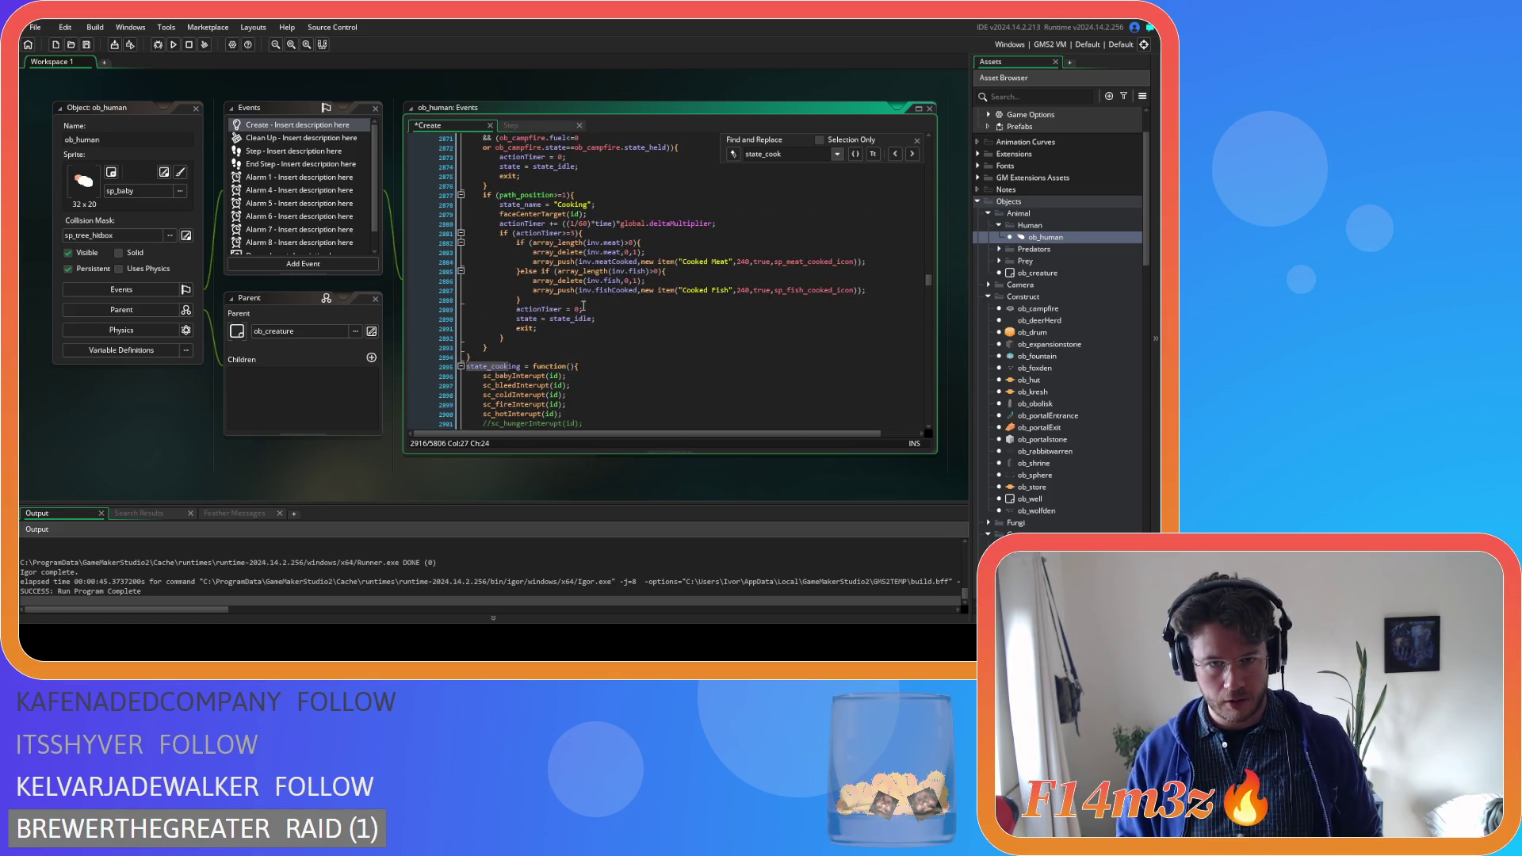
{"action": "mouse_move", "coordinate": [589, 309]}
{"action": "left_mouse_down"}
{"action": "mouse_move", "coordinate": [475, 309]}
{"action": "mouse_move", "coordinate": [497, 277]}
{"action": "mouse_move", "coordinate": [449, 206]}
{"action": "left_mouse_up"}
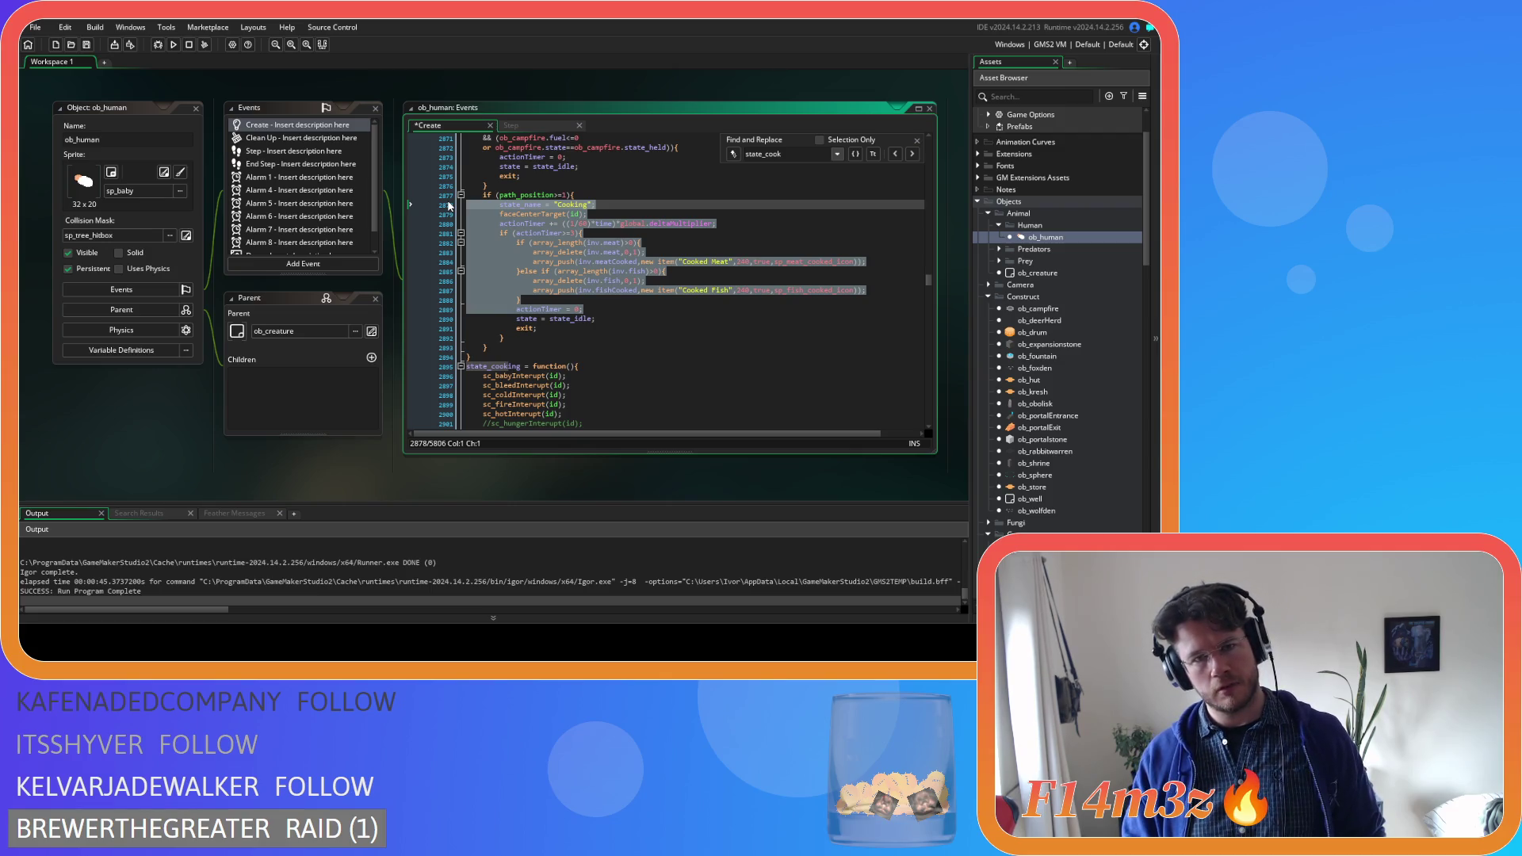
Replace state_cook's cooking timer with an if (ds_list_find_index(target.users,id)==-1) check
{"action": "key", "text": "BackSpace"}
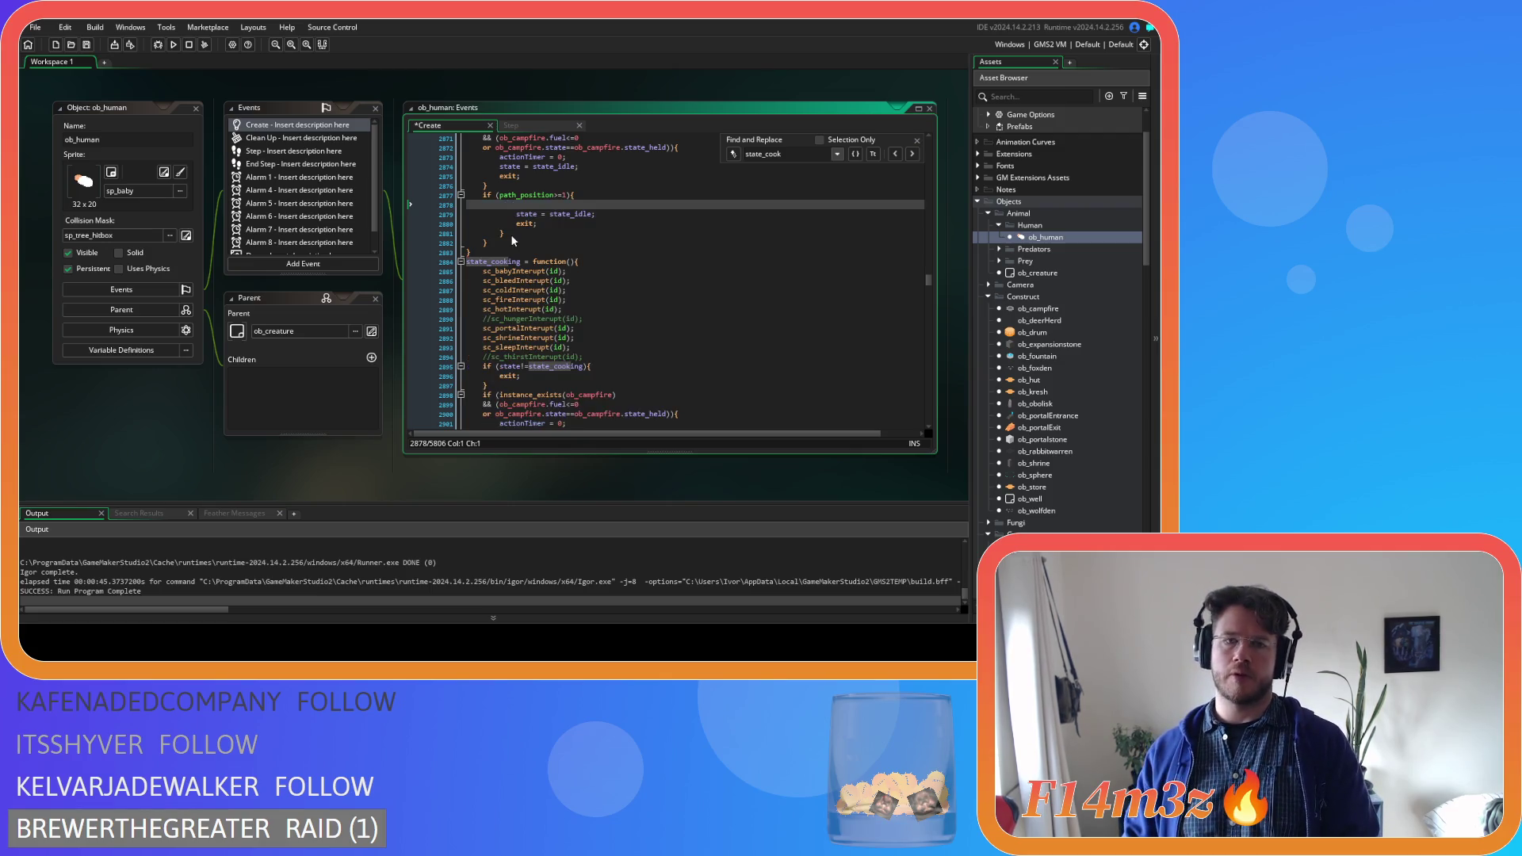
{"action": "key", "text": "Left"}
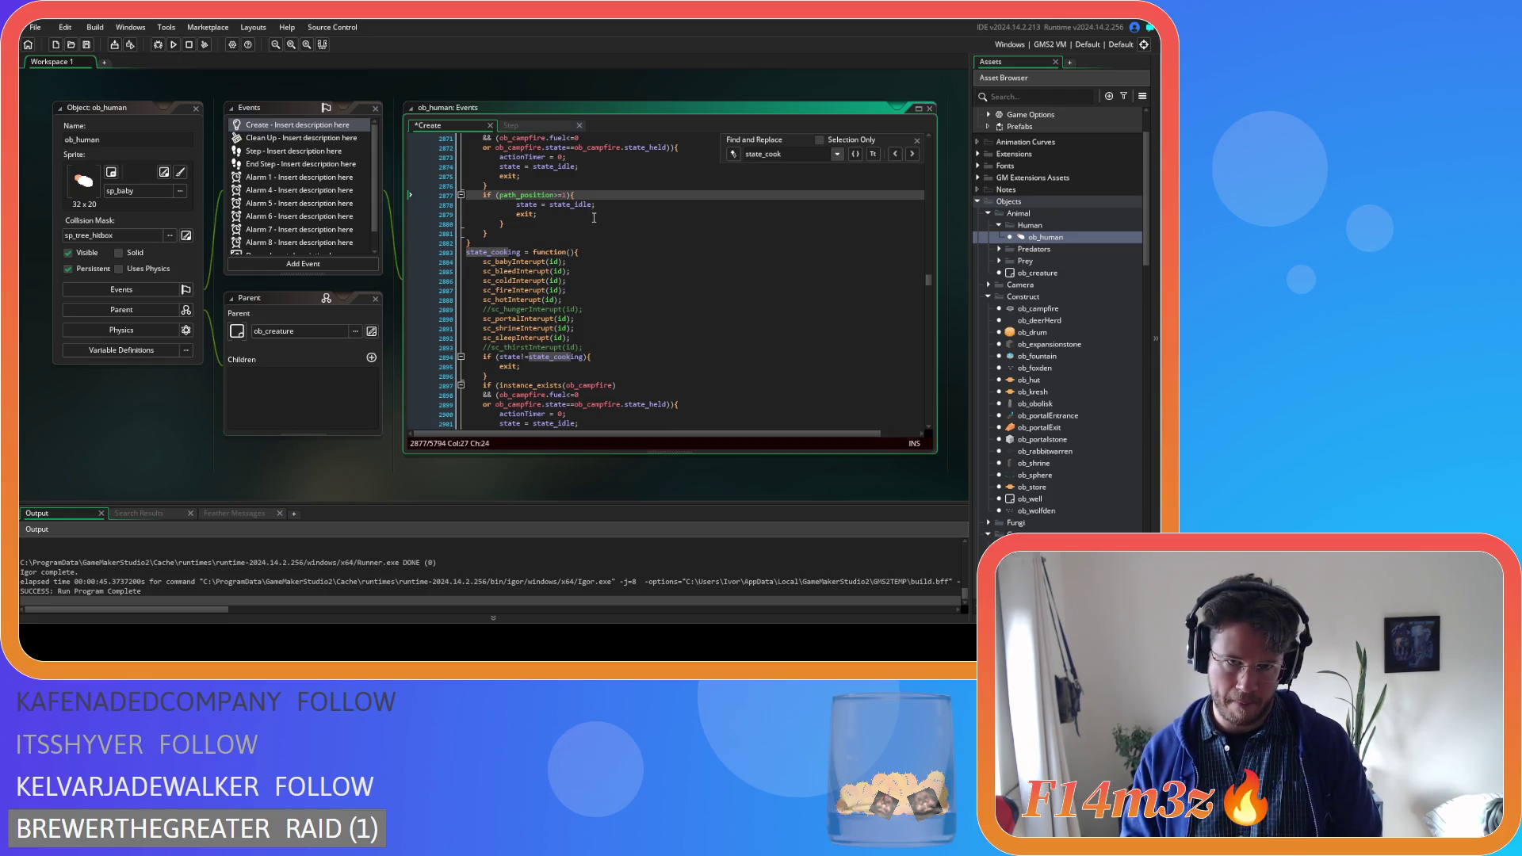
{"action": "key", "text": "Return"}
{"action": "key", "text": "Tab"}
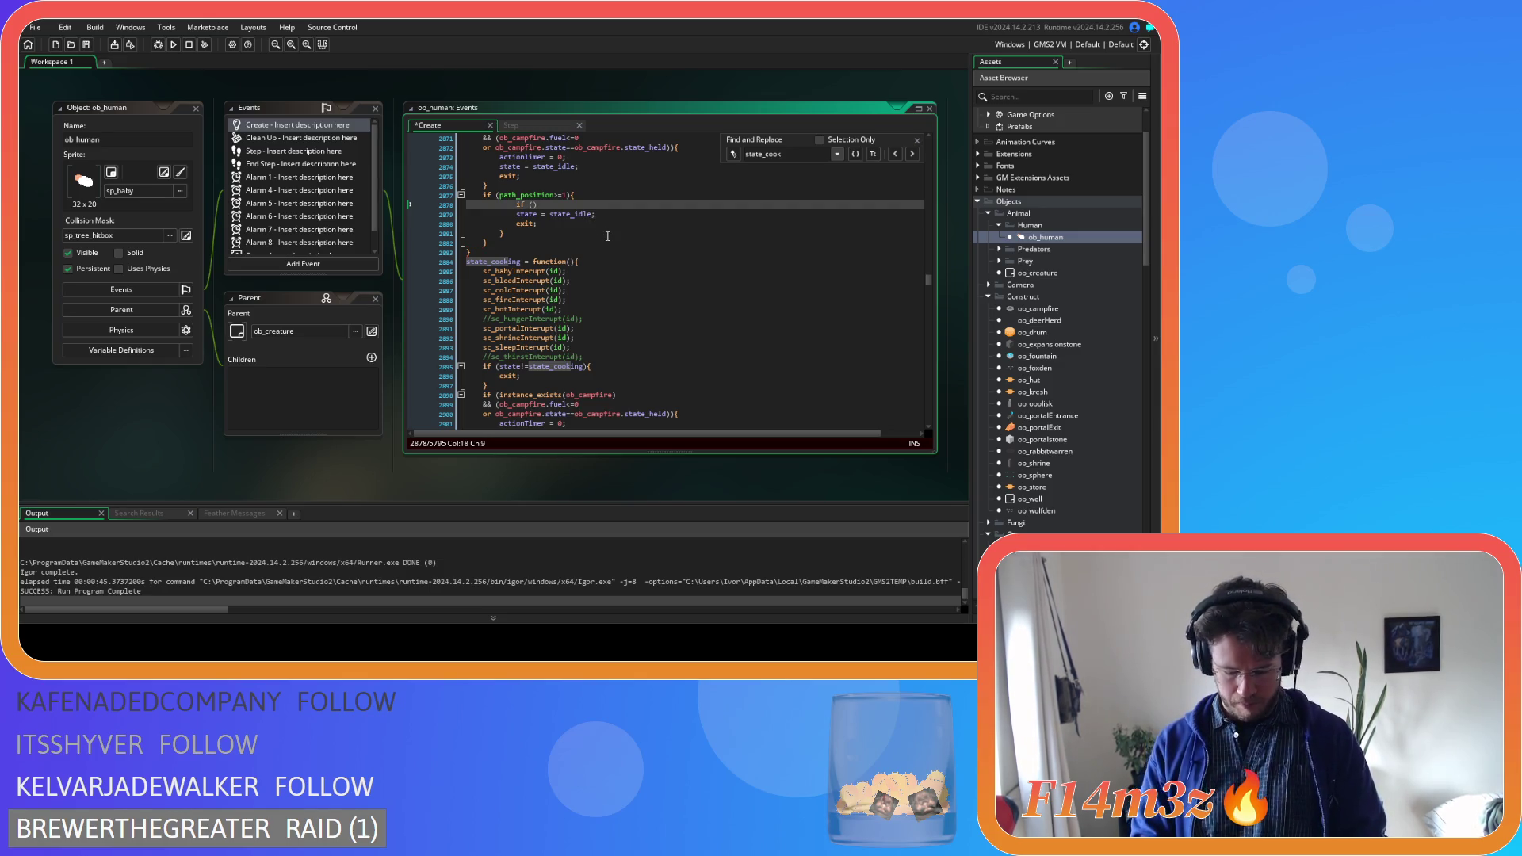
{"action": "key", "text": "Left"}
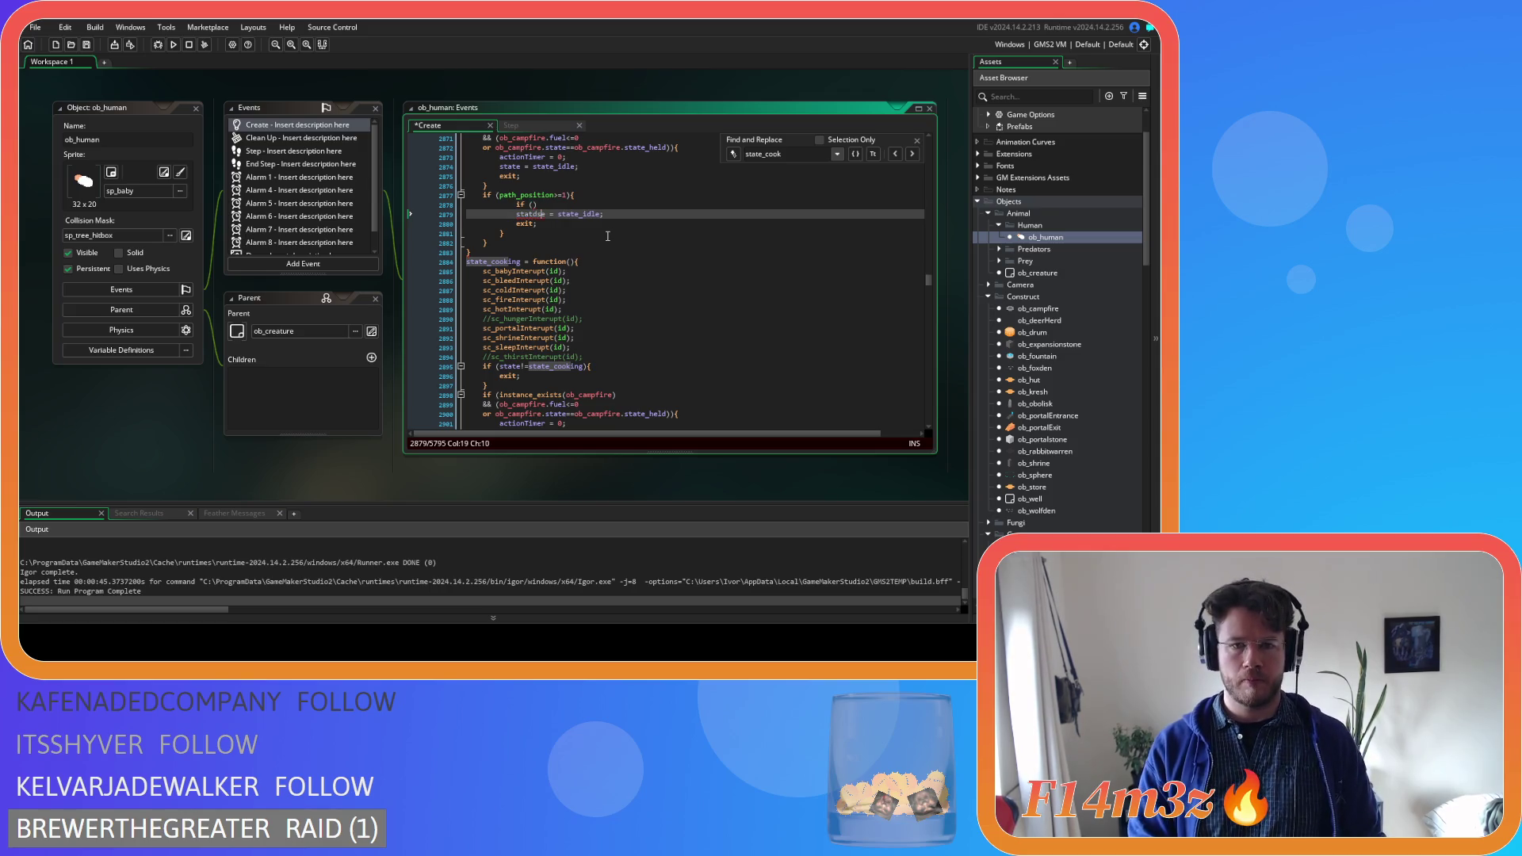
{"action": "type", "text": "ds_list_"}
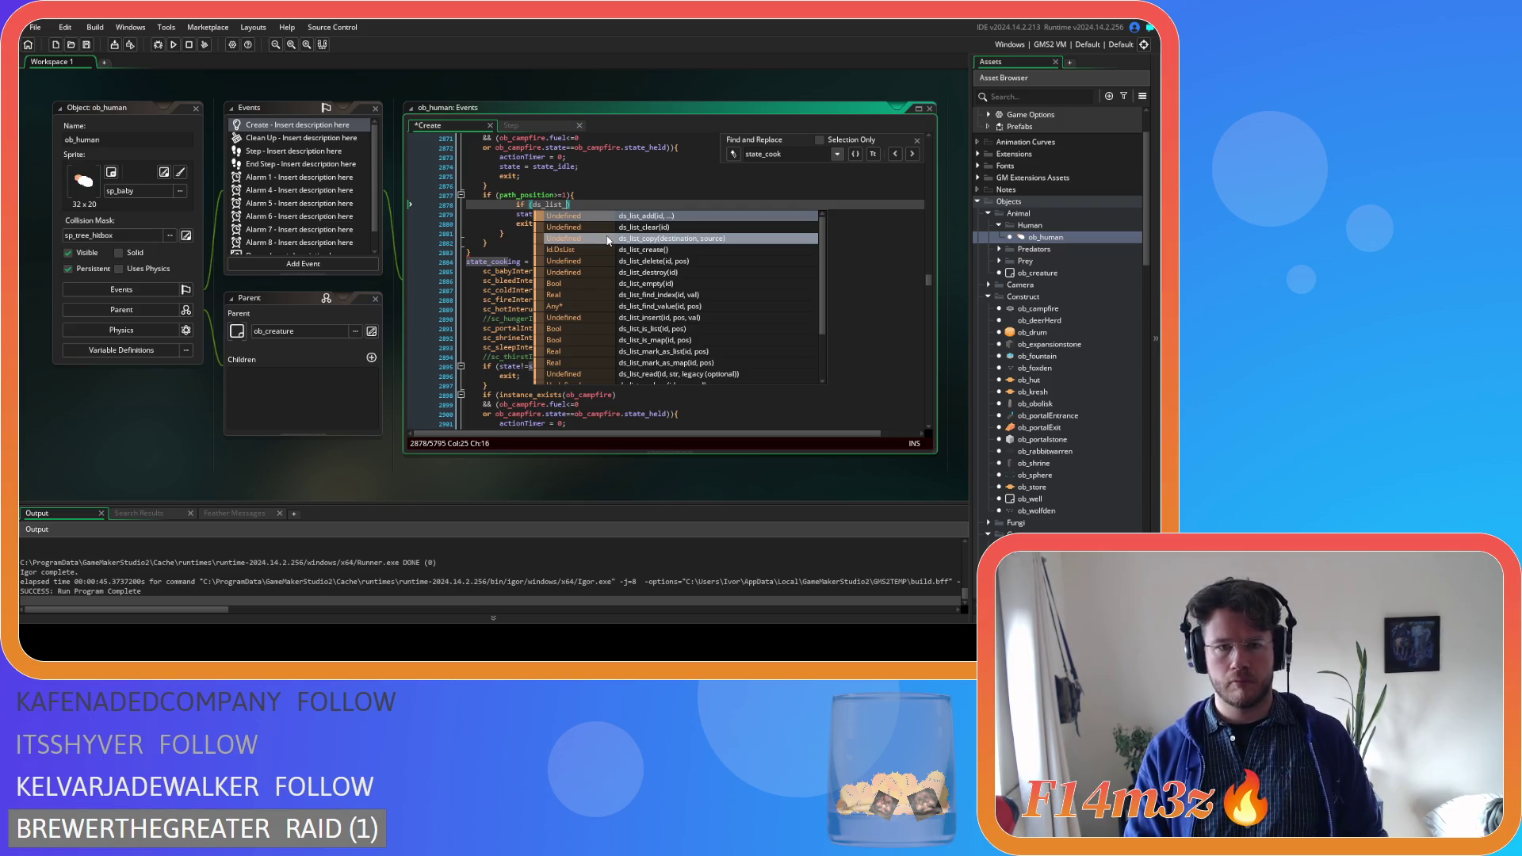
{"action": "type", "text": "find"}
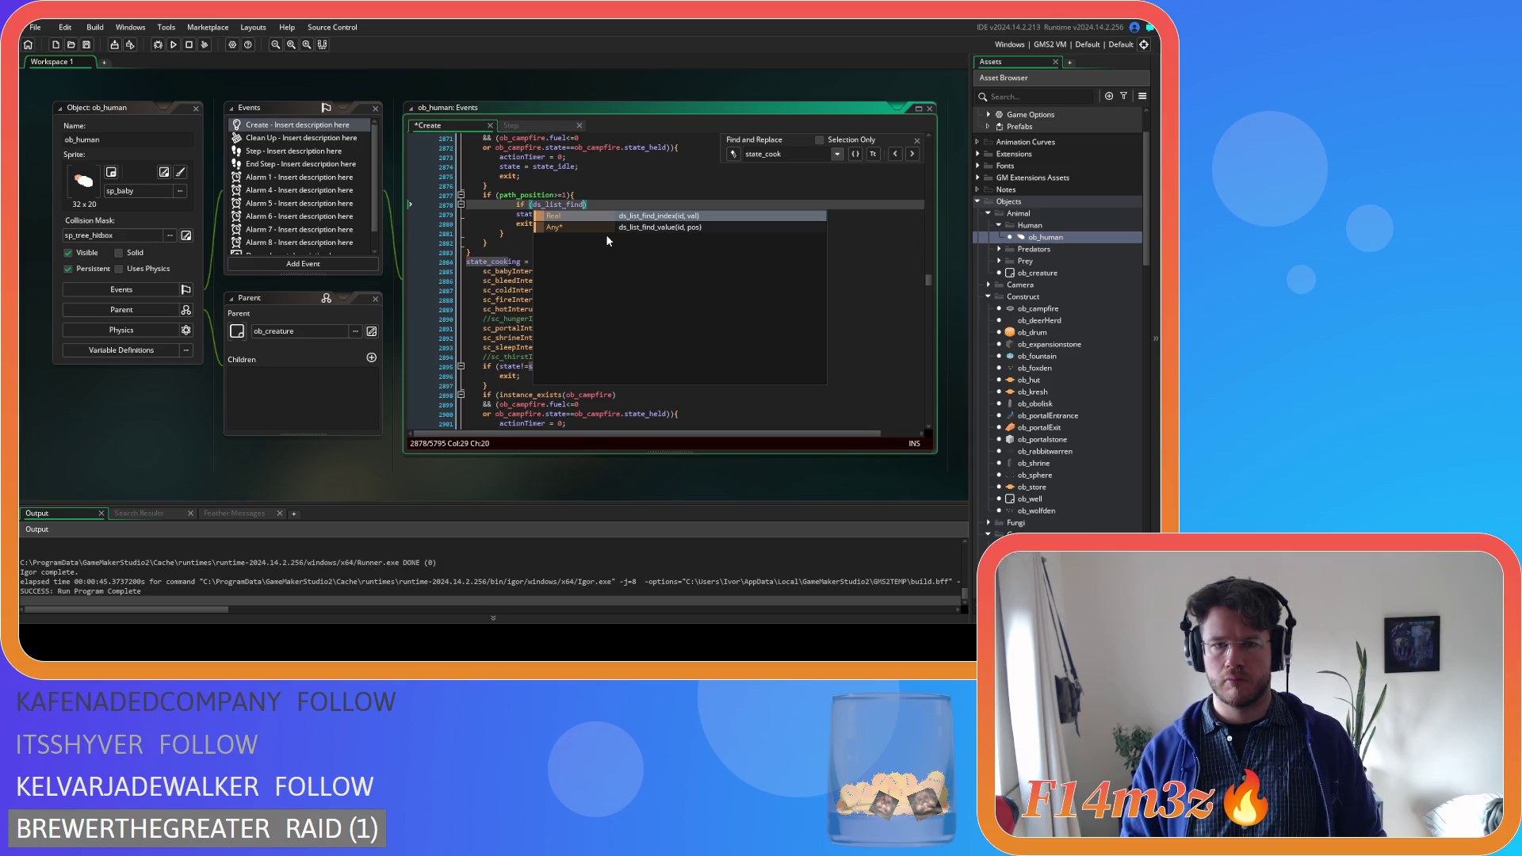
{"action": "key", "text": "Return"}
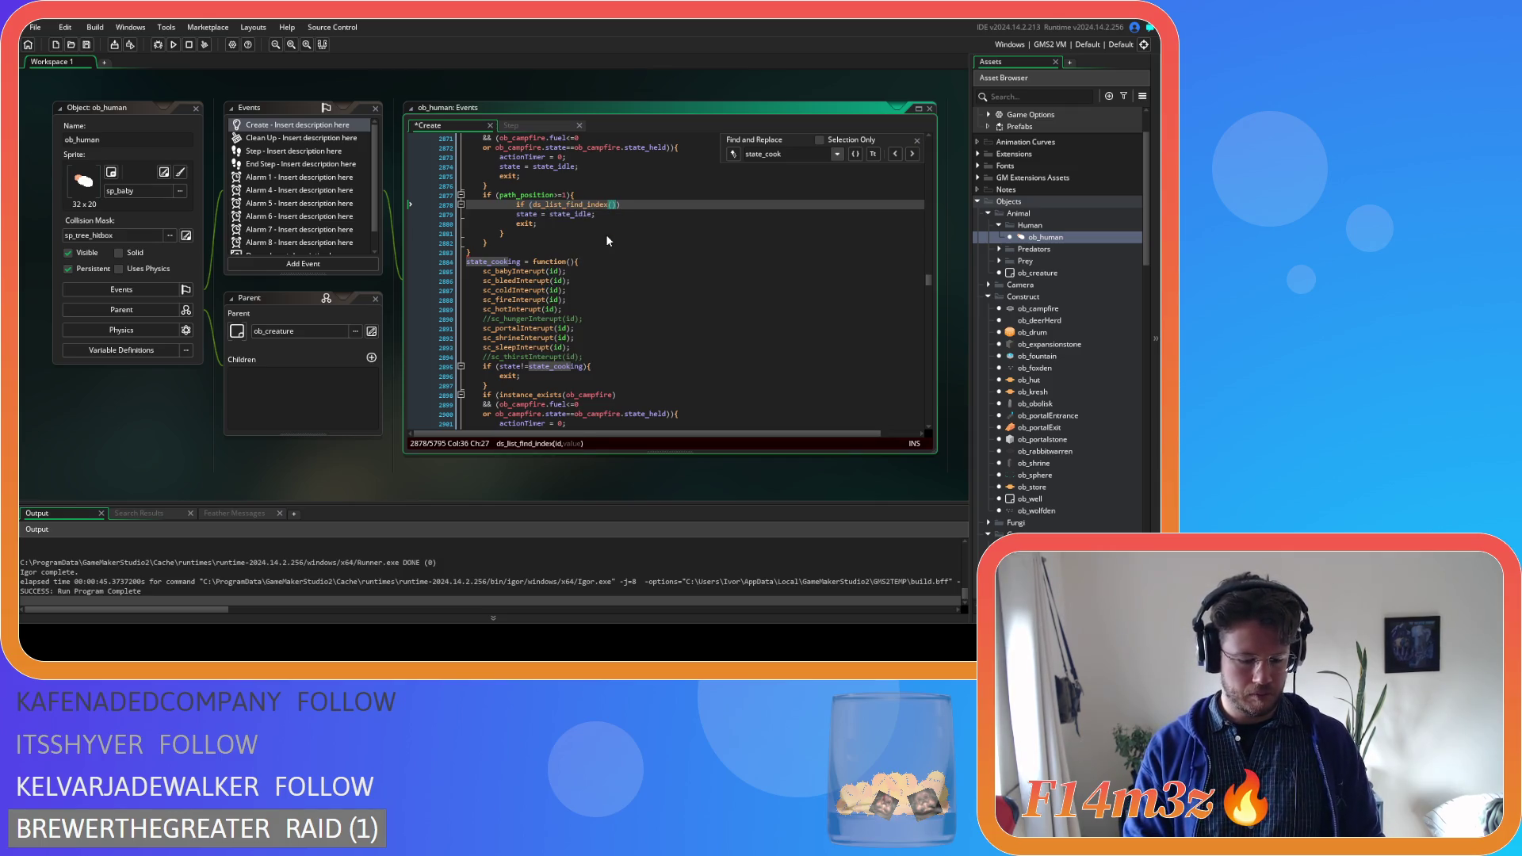
{"action": "type", "text": "target.us"}
{"action": "type", "text": "ers,"}
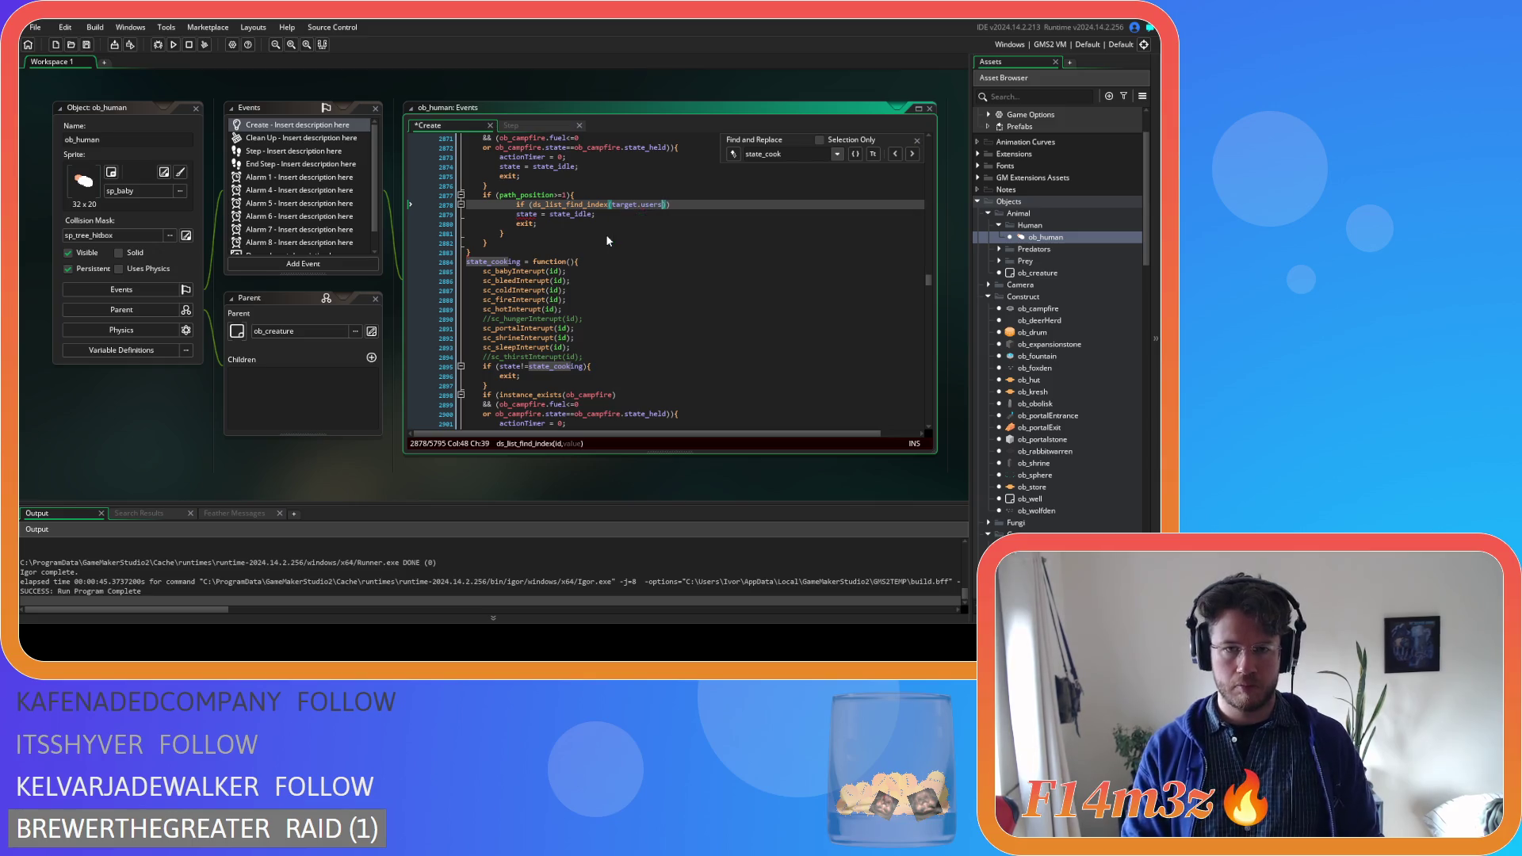
{"action": "type", "text": "id)==-1){"}
{"action": "key", "text": "Return"}
Add ds_list_add(target.users,id) inside the not-found branch and save
{"action": "type", "text": "if"}
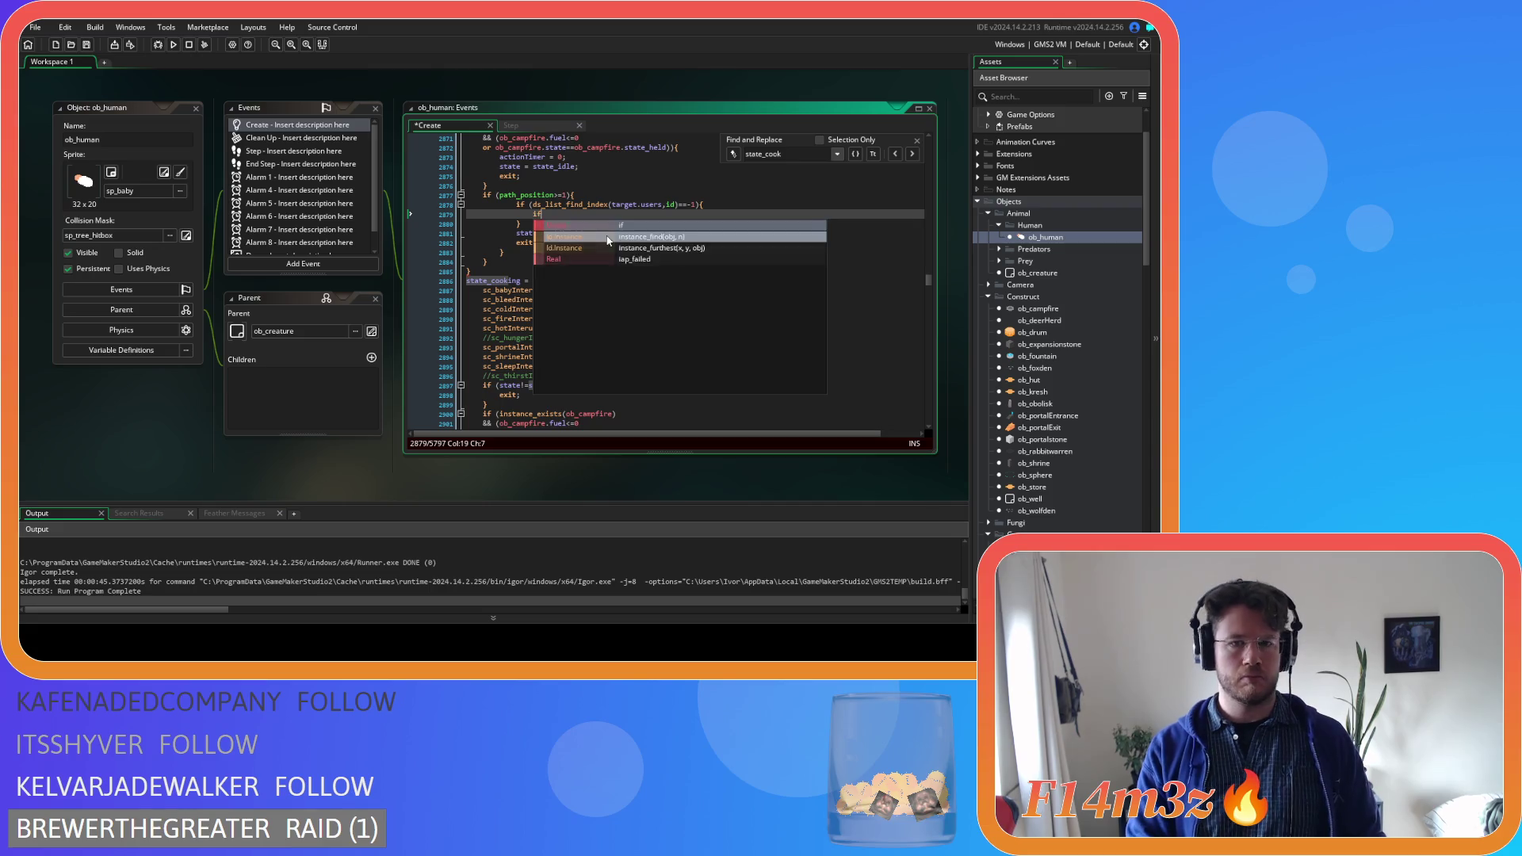
{"action": "key", "text": "BackSpace"}
{"action": "key", "text": "BackSpace"}
{"action": "key", "text": "BackSpace"}
{"action": "type", "text": "ds_l"}
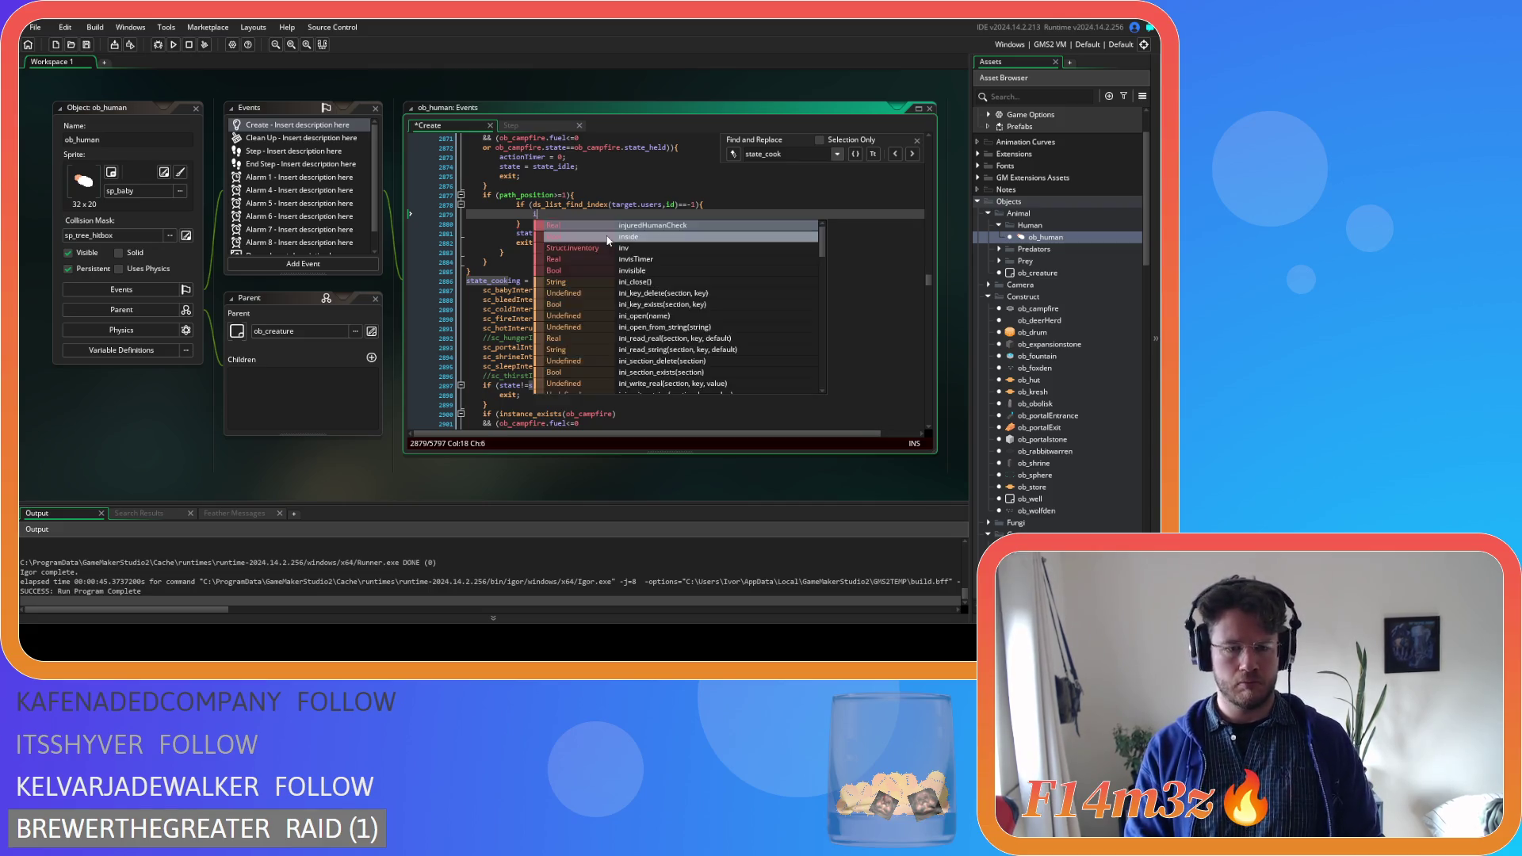
{"action": "type", "text": "ist_ad"}
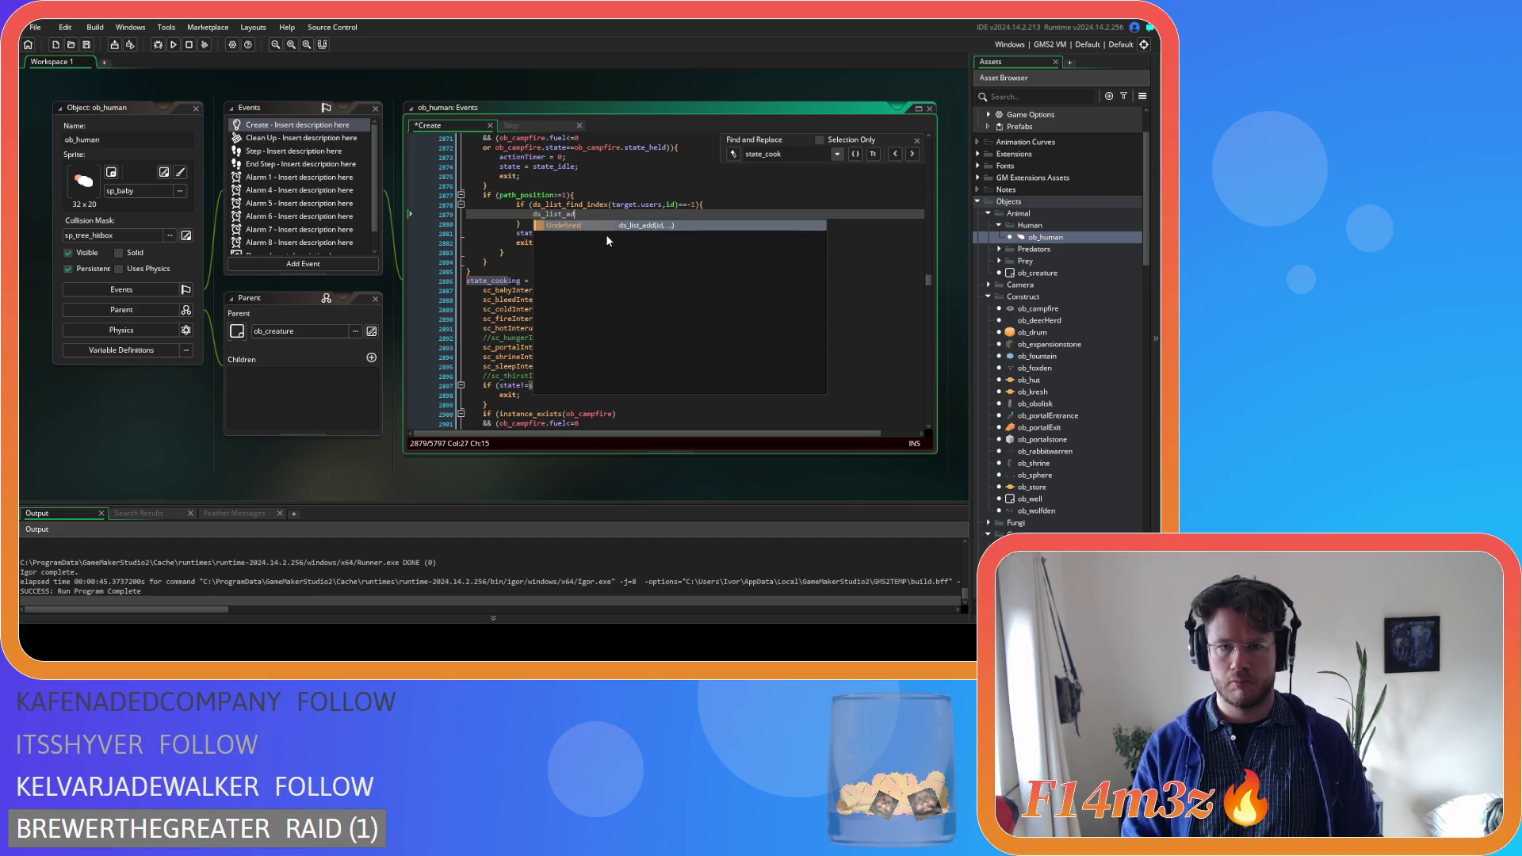
{"action": "key", "text": "Return"}
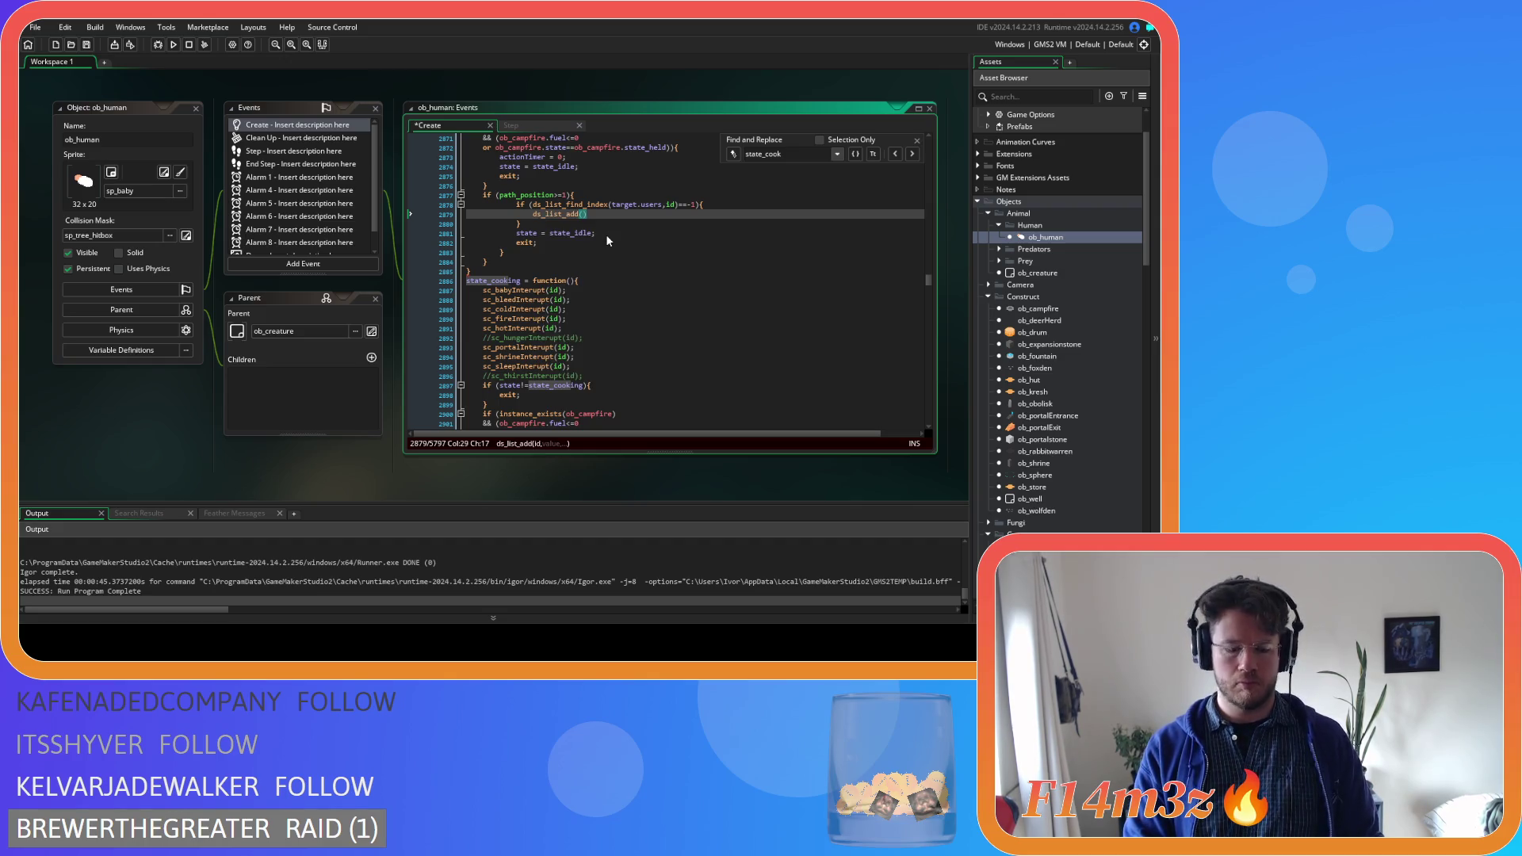
{"action": "type", "text": "target.users,id)"}
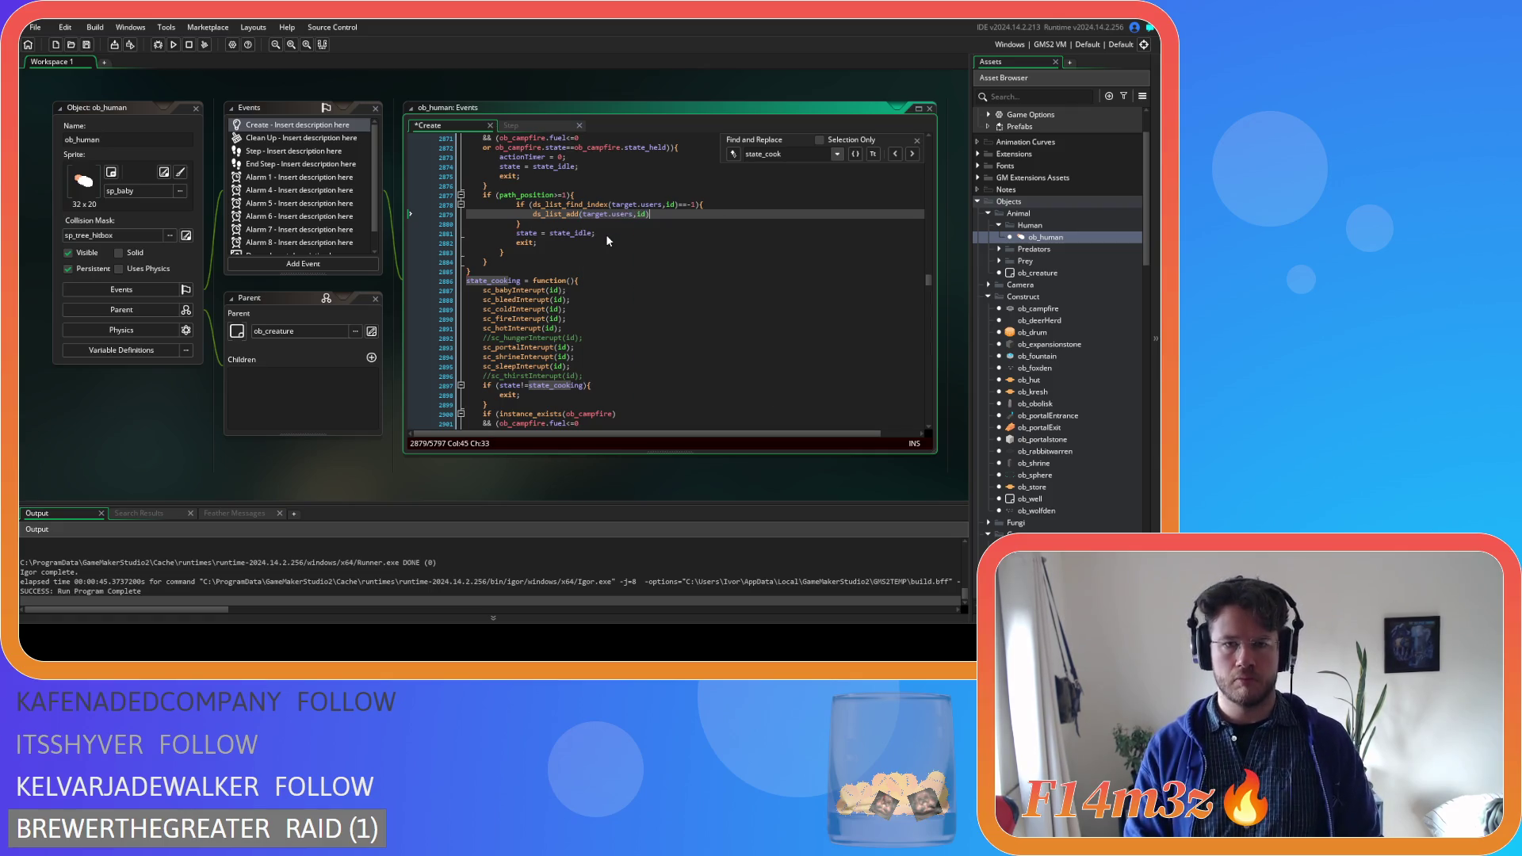
{"action": "key", "text": "ctrl+s"}
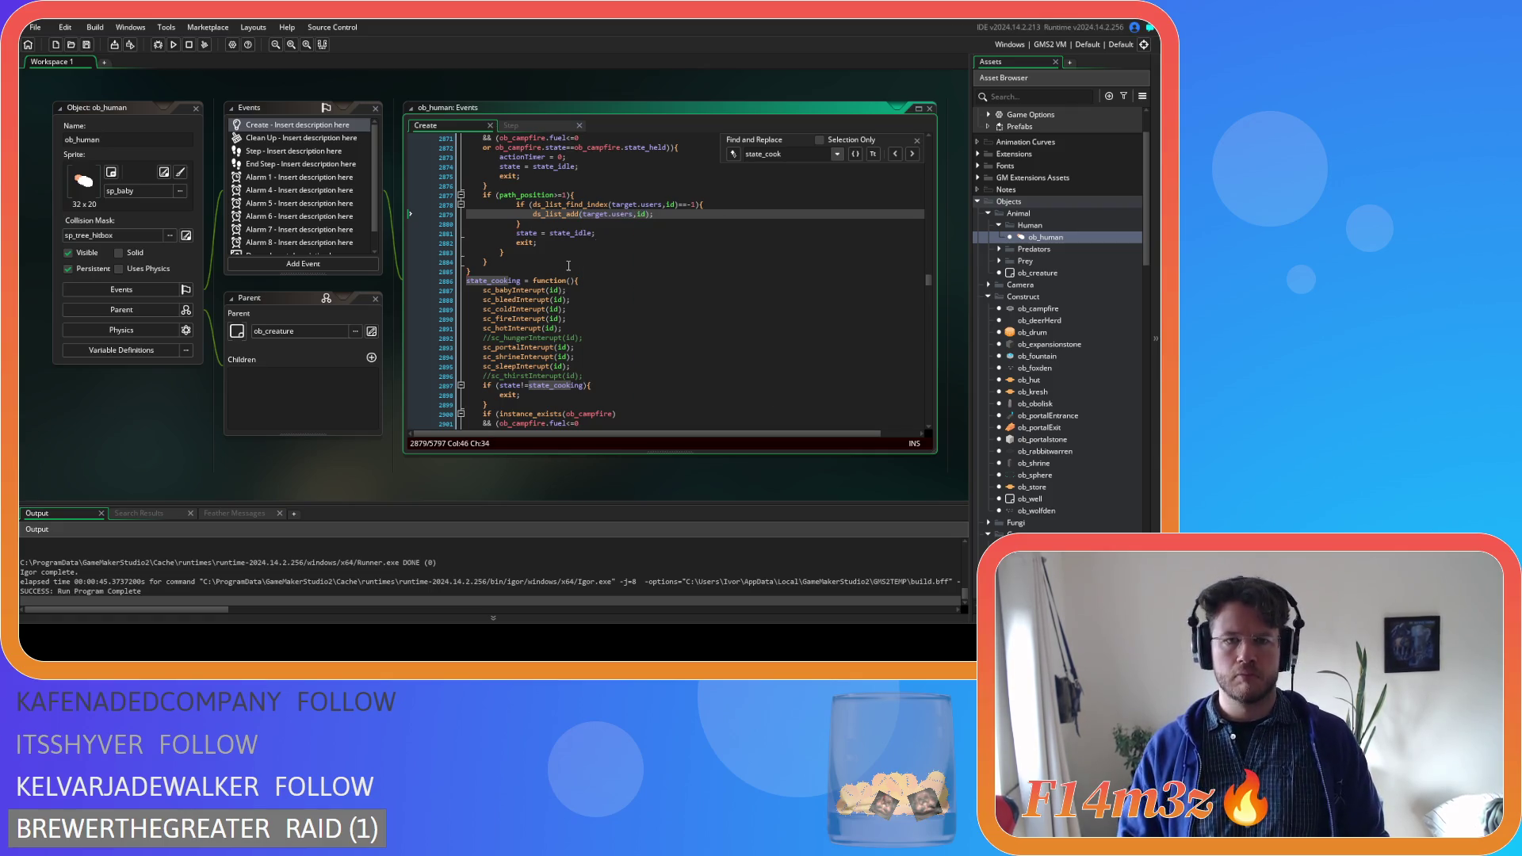
Change the arrival state from state_idle to state_cooking and select the list-add and state lines
{"action": "double_click", "coordinate": [500, 279]}
{"action": "key", "text": "ctrl+c"}
{"action": "double_click", "coordinate": [571, 233]}
{"action": "key", "text": "ctrl+v"}
{"action": "left_click", "coordinate": [641, 243]}
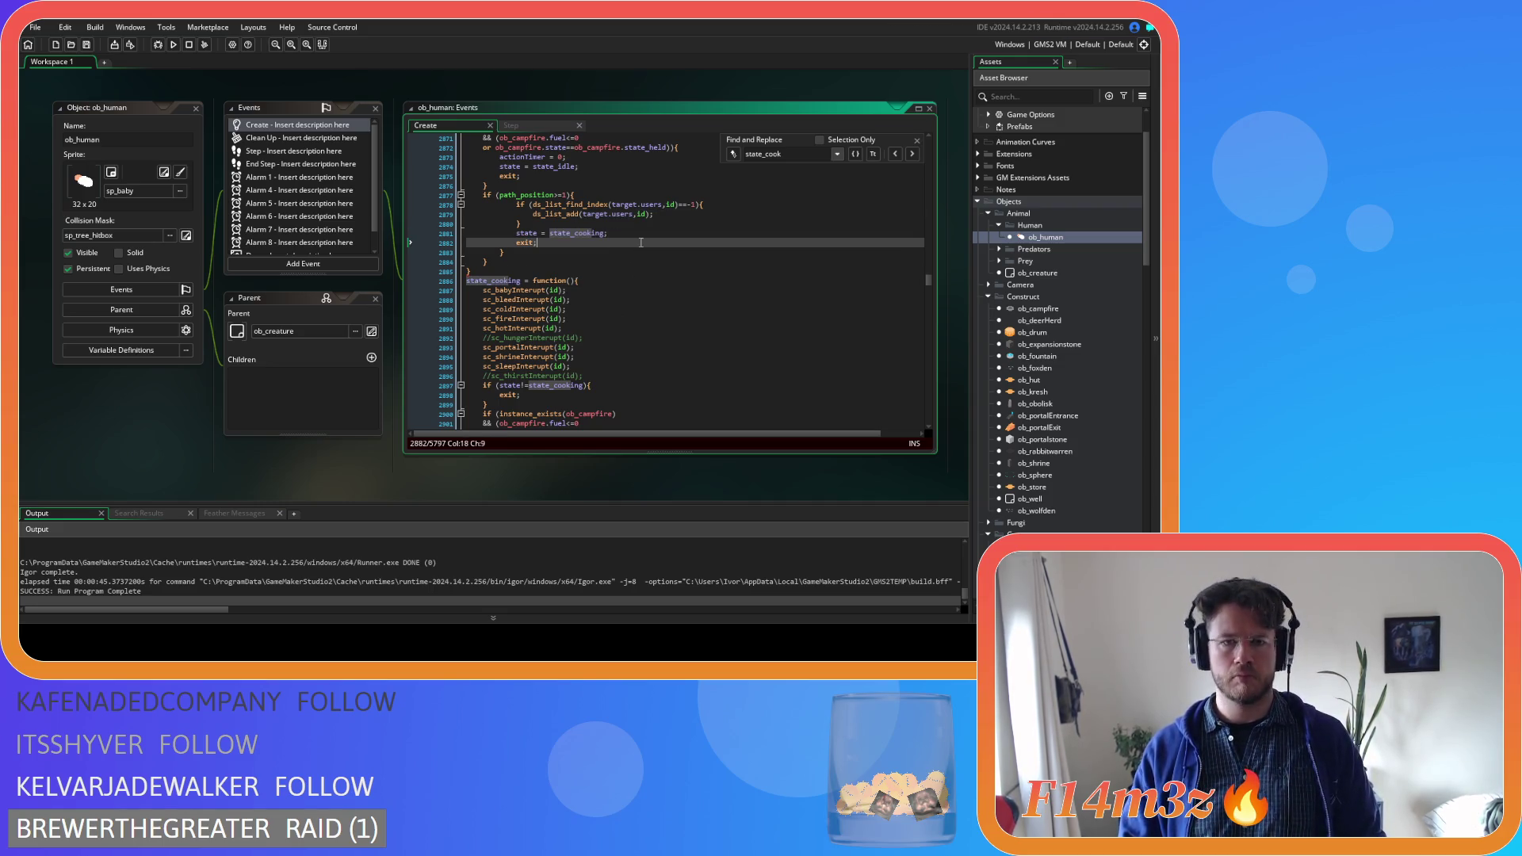
{"action": "scroll", "coordinate": [641, 242], "scroll_direction": "down", "scroll_amount": 10}
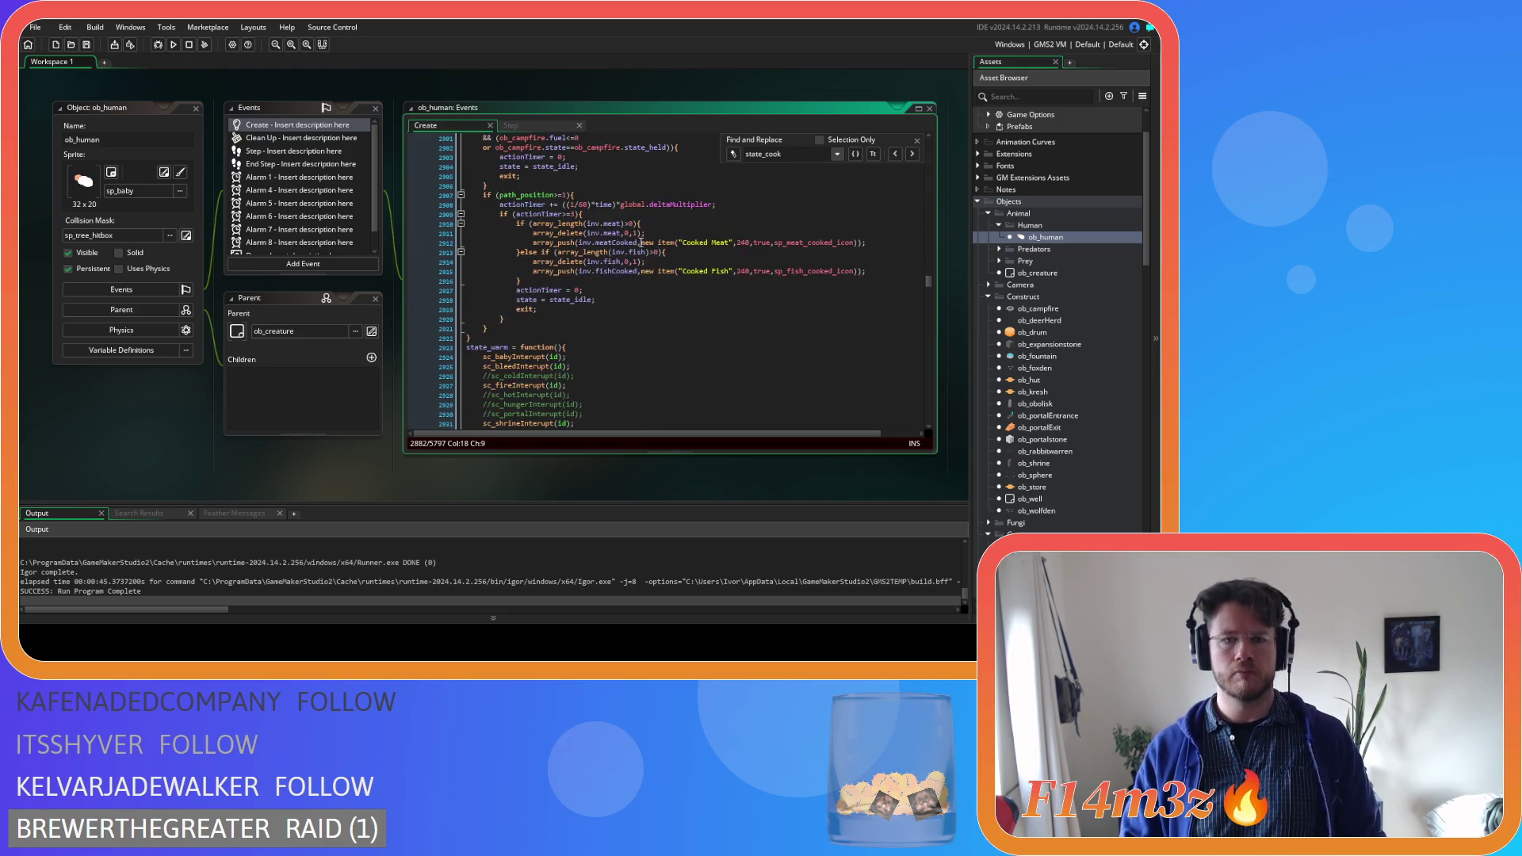
{"action": "scroll", "coordinate": [641, 252], "scroll_direction": "up", "scroll_amount": 10}
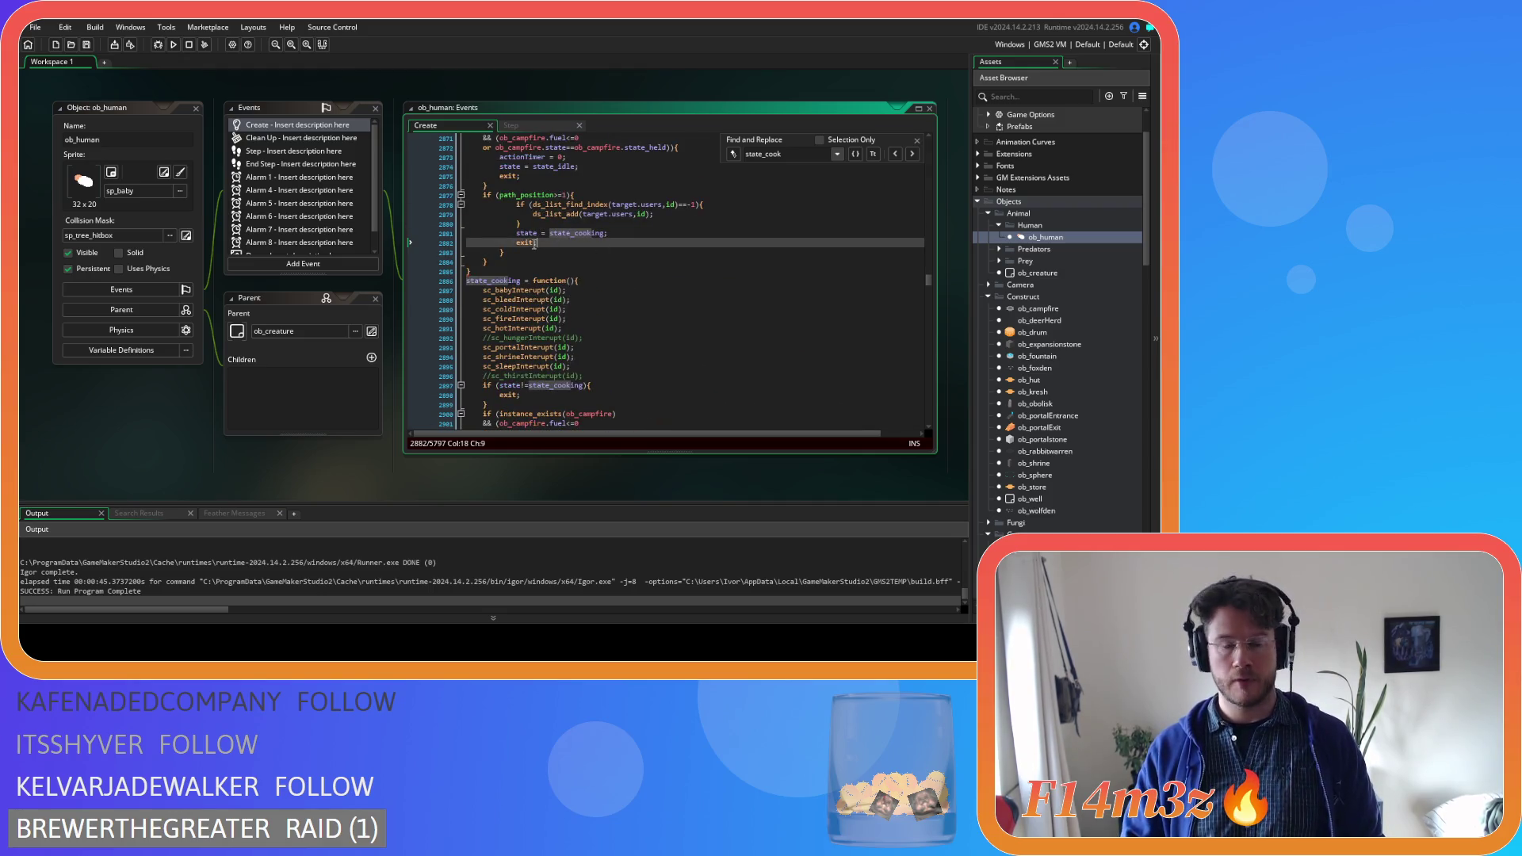
{"action": "left_click_drag", "start_coordinate": [609, 233], "coordinate": [517, 205]}
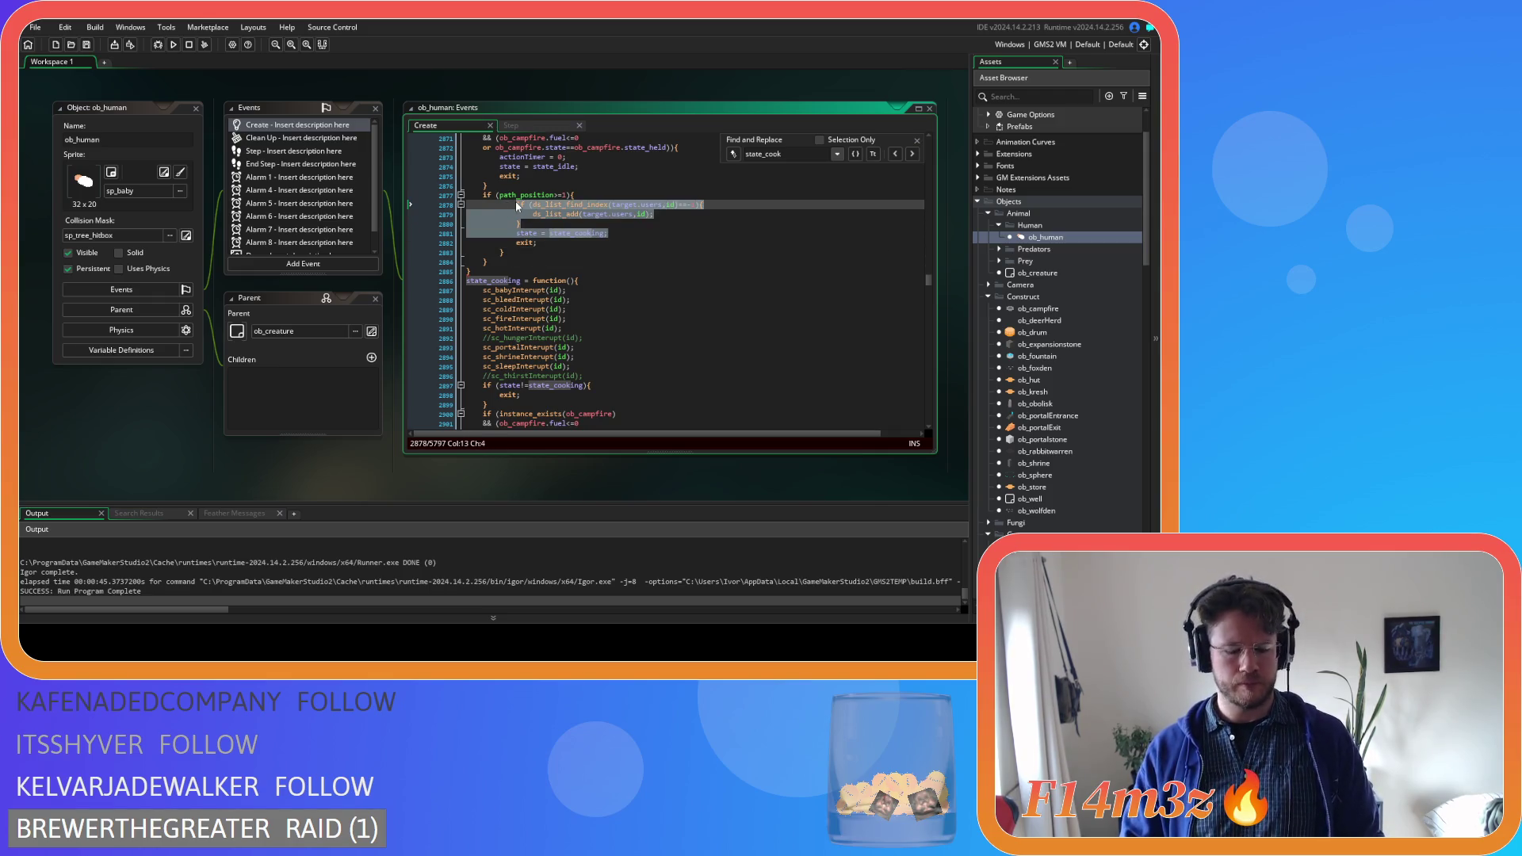
Paste the reworked arrival block into state_cook, remove leftover idle and brace lines, unindent, and save
{"action": "key", "text": "ctrl+z"}
{"action": "key", "text": "ctrl+z"}
{"action": "key", "text": "ctrl+z"}
{"action": "key", "text": "ctrl+z"}
{"action": "key", "text": "ctrl+z"}
{"action": "key", "text": "ctrl+z"}
{"action": "key", "text": "ctrl+z"}
{"action": "key", "text": "ctrl+z"}
{"action": "key", "text": "ctrl+z"}
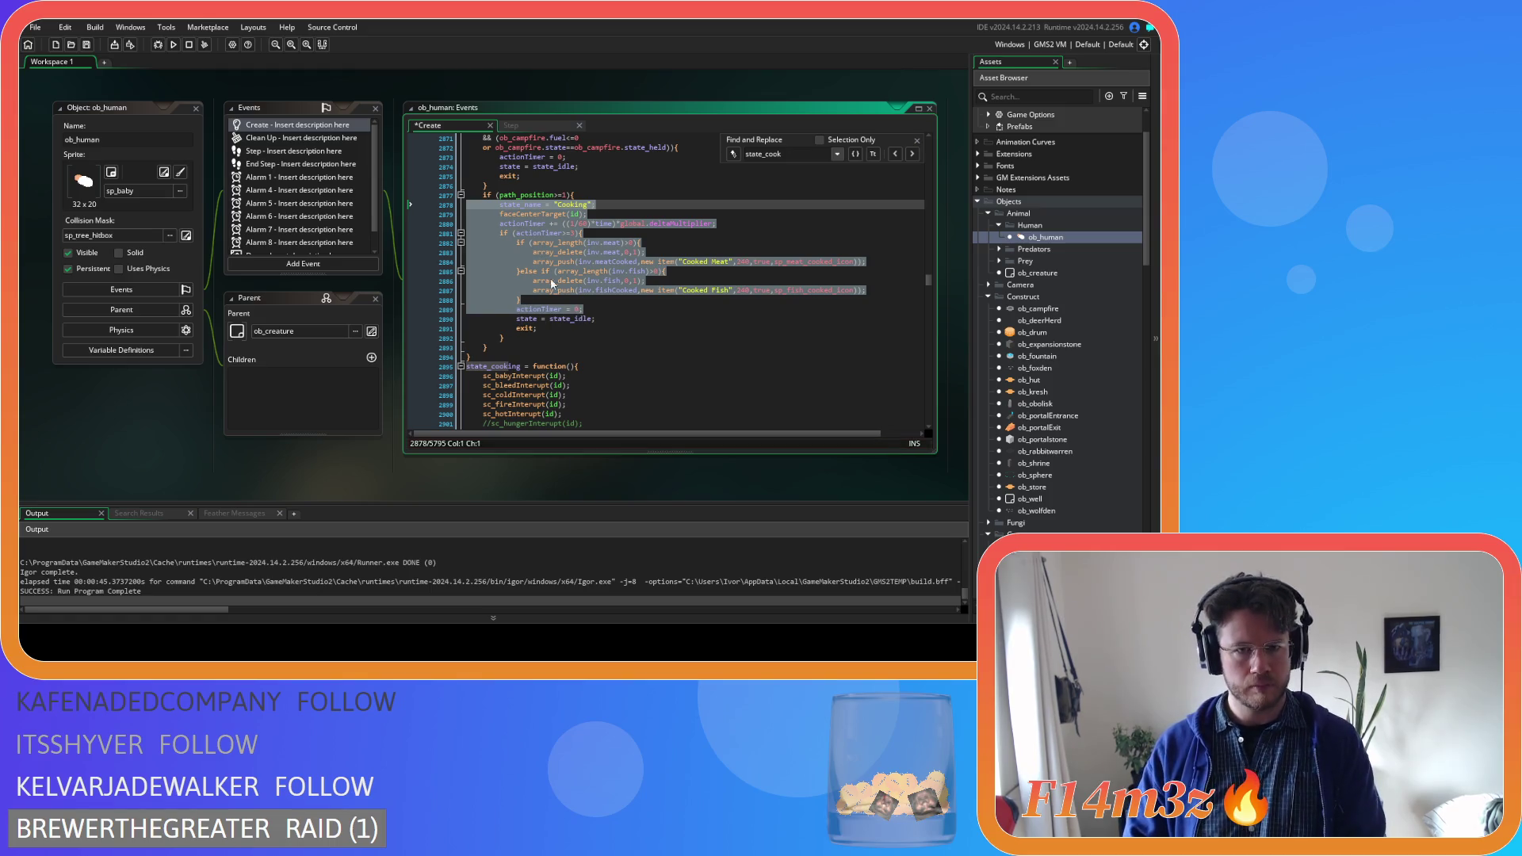
{"action": "mouse_move", "coordinate": [583, 309]}
{"action": "left_mouse_down"}
{"action": "mouse_move", "coordinate": [530, 277]}
{"action": "mouse_move", "coordinate": [502, 224]}
{"action": "left_mouse_up"}
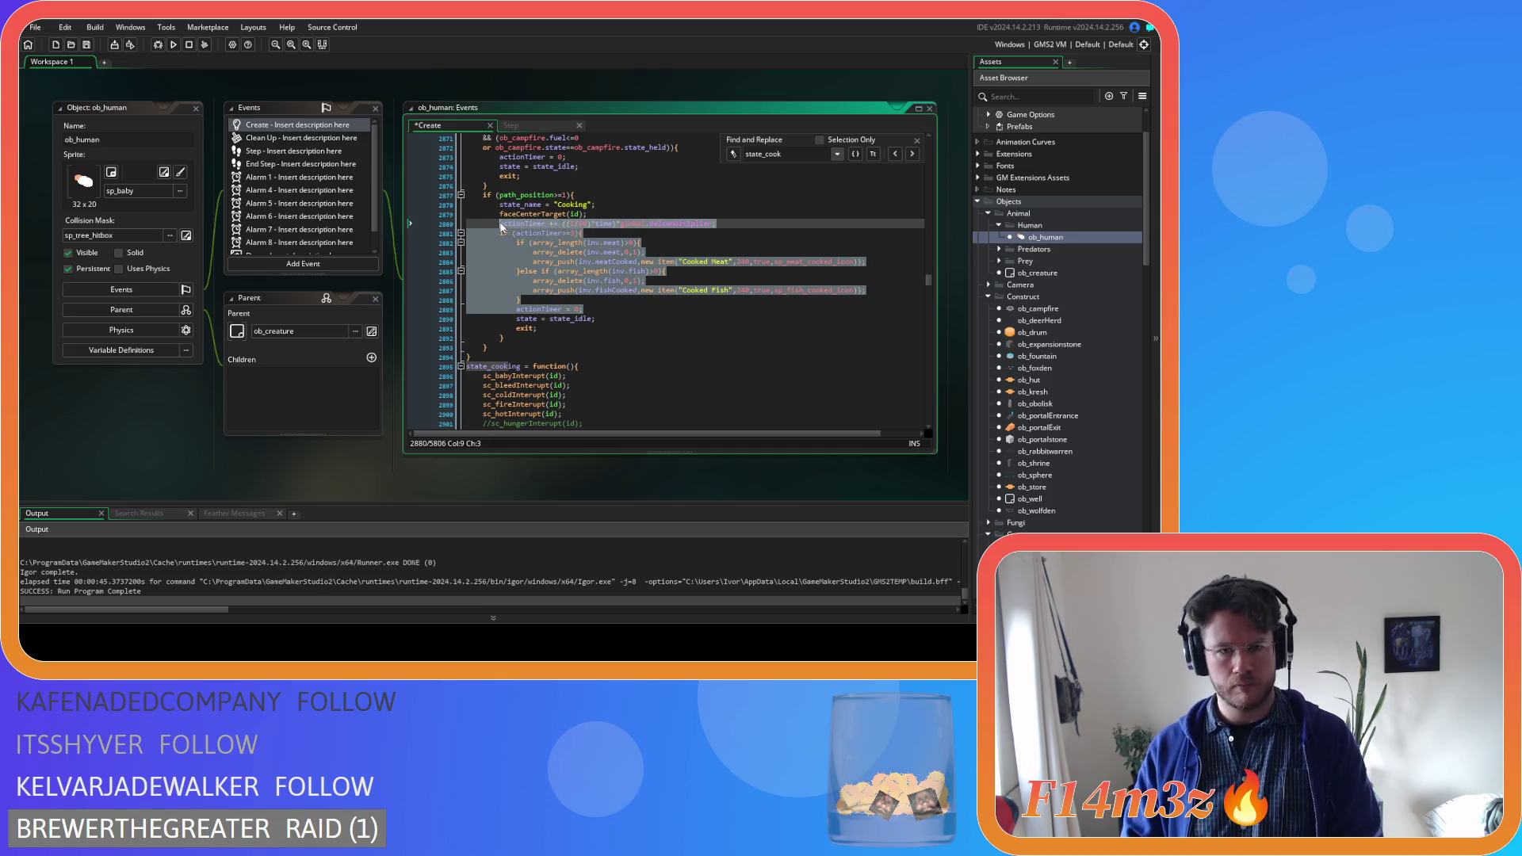
{"action": "key", "text": "ctrl+v"}
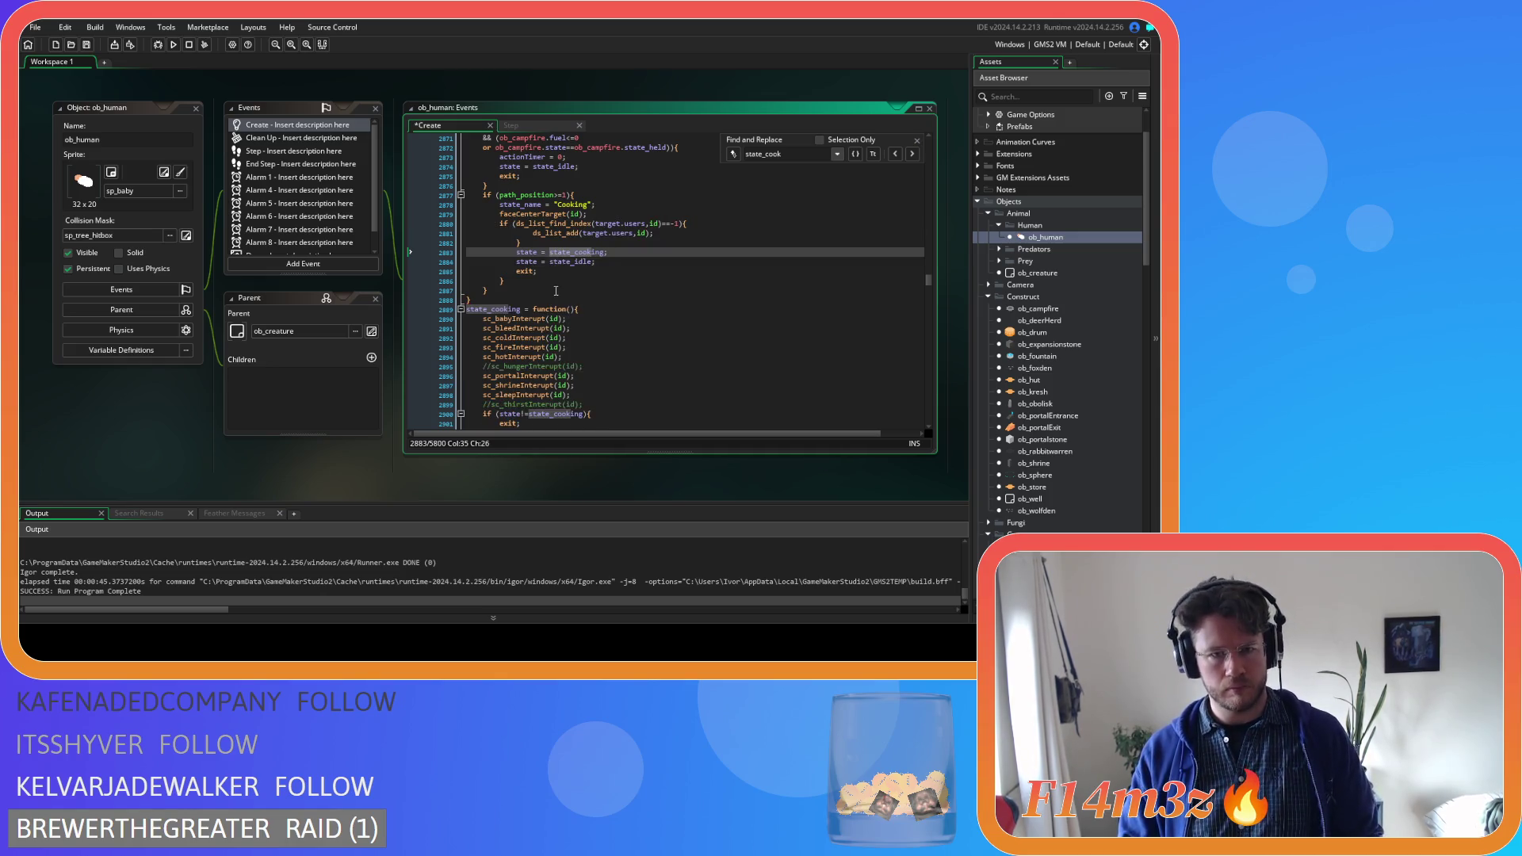
{"action": "key", "text": "shift+Down"}
{"action": "key", "text": "Delete"}
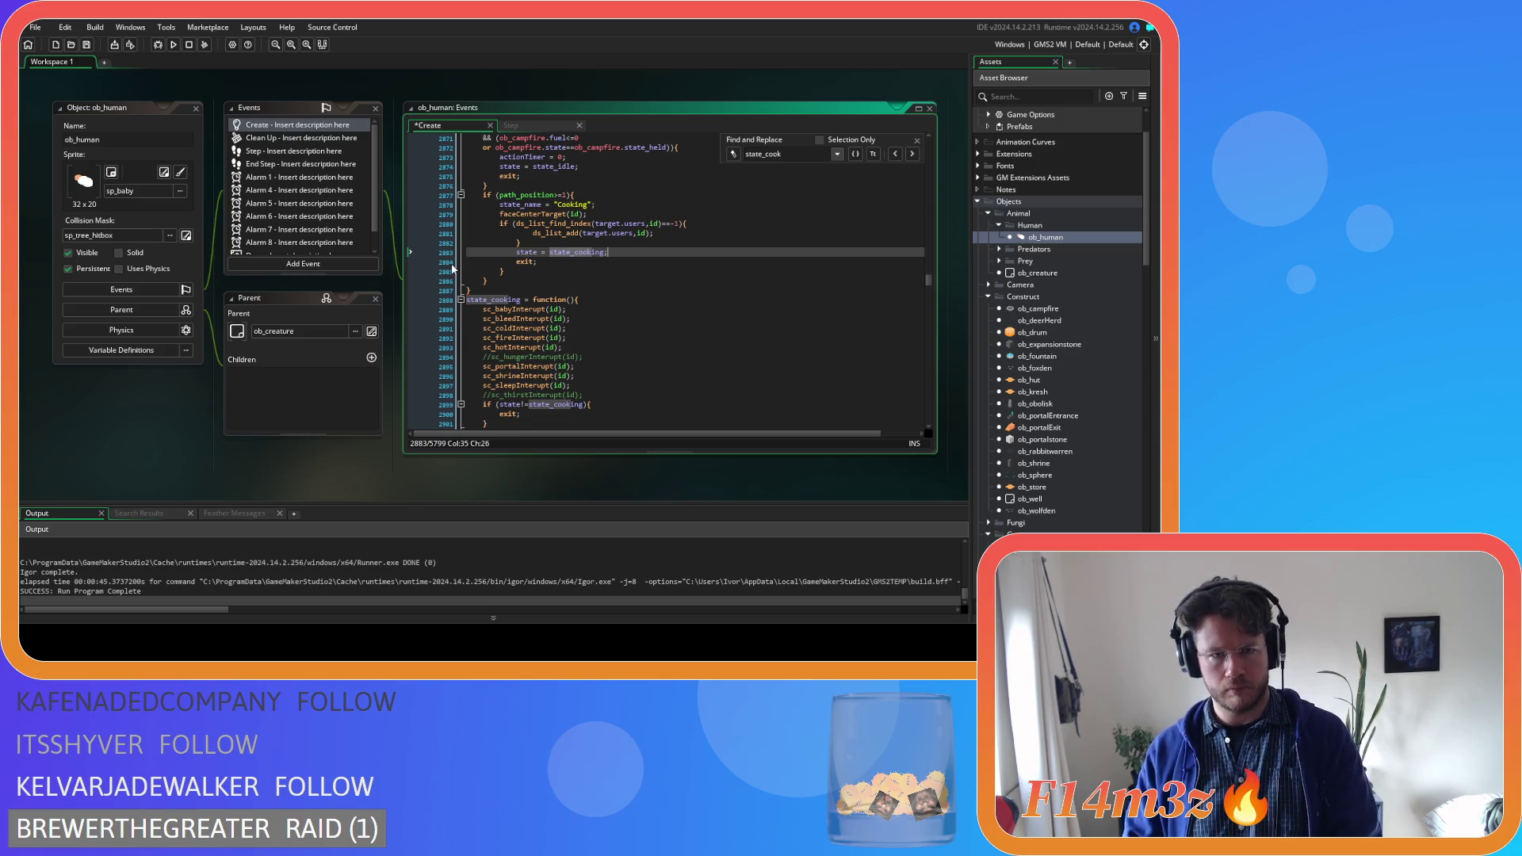
{"action": "left_click_drag", "start_coordinate": [526, 272], "coordinate": [367, 267]}
{"action": "left_click", "coordinate": [473, 270]}
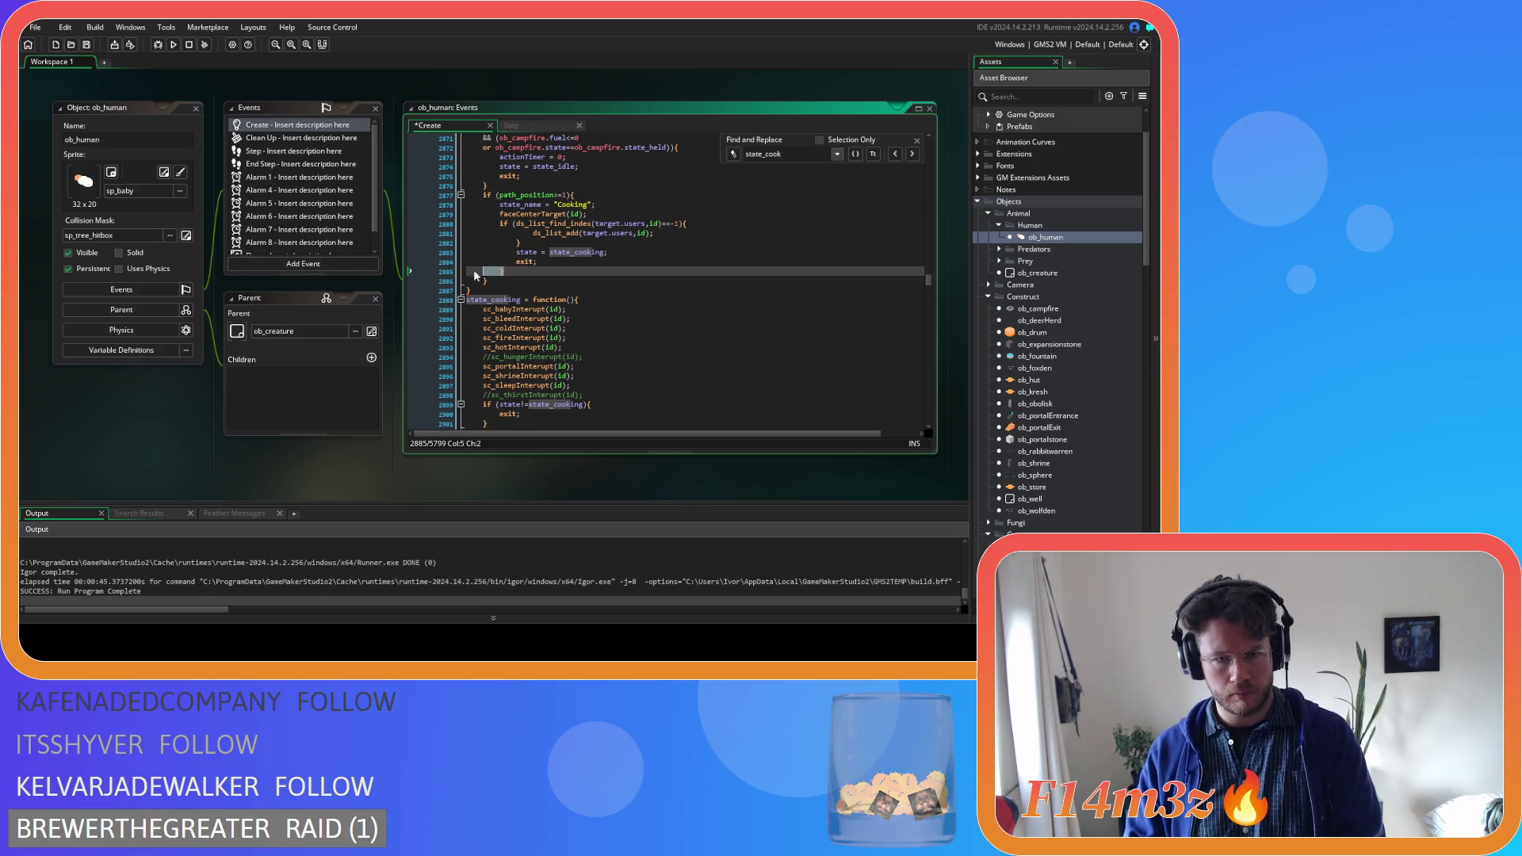
{"action": "key", "text": "Delete"}
{"action": "left_click_drag", "start_coordinate": [537, 262], "coordinate": [404, 232]}
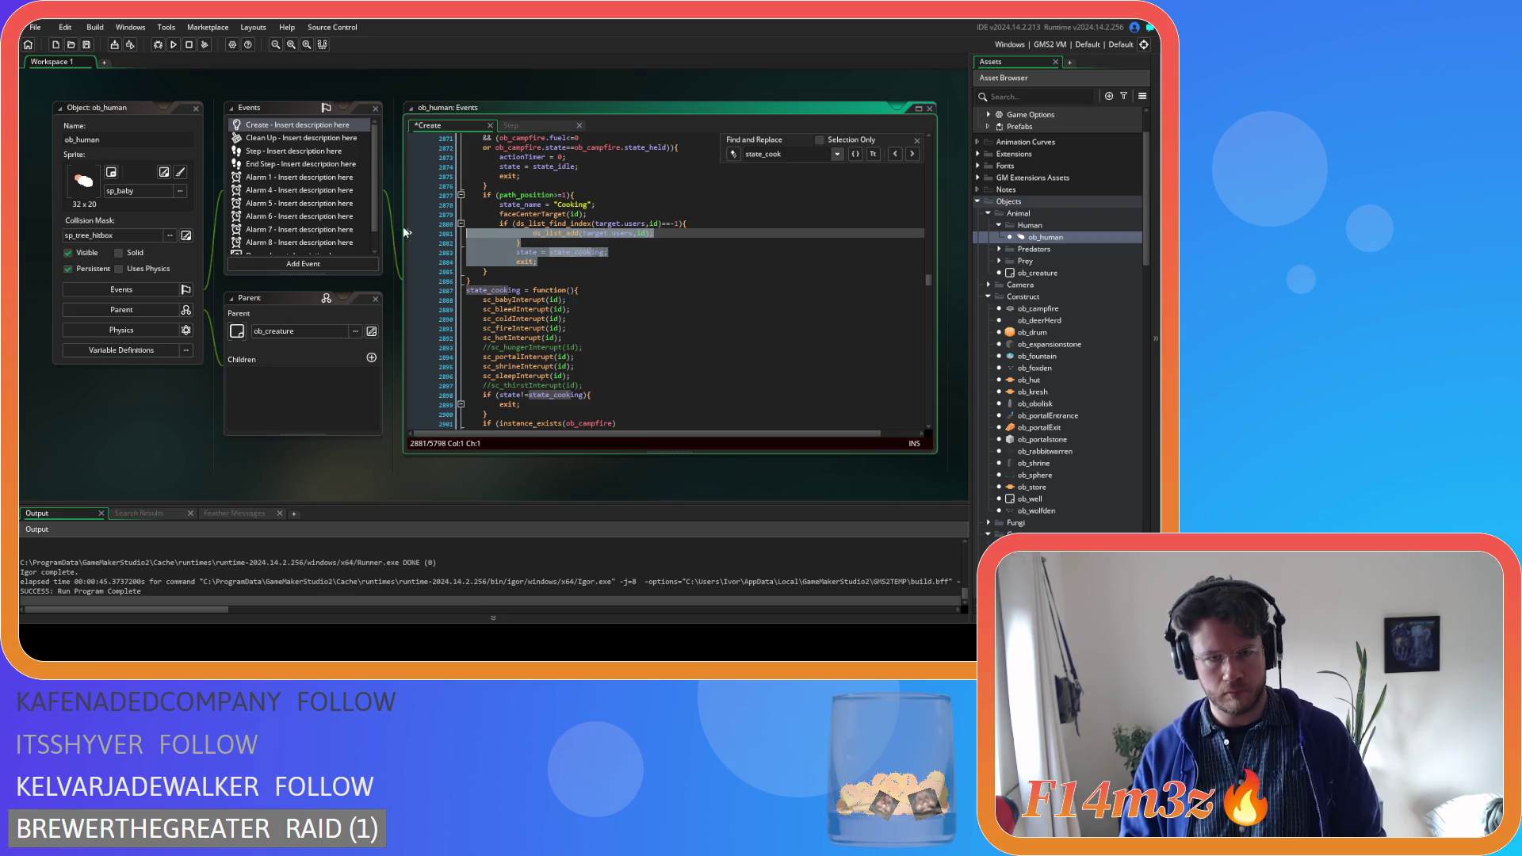
{"action": "key", "text": "shift+Tab"}
{"action": "left_click", "coordinate": [609, 258]}
{"action": "key", "text": "ctrl+s"}
{"action": "left_click", "coordinate": [638, 234]}
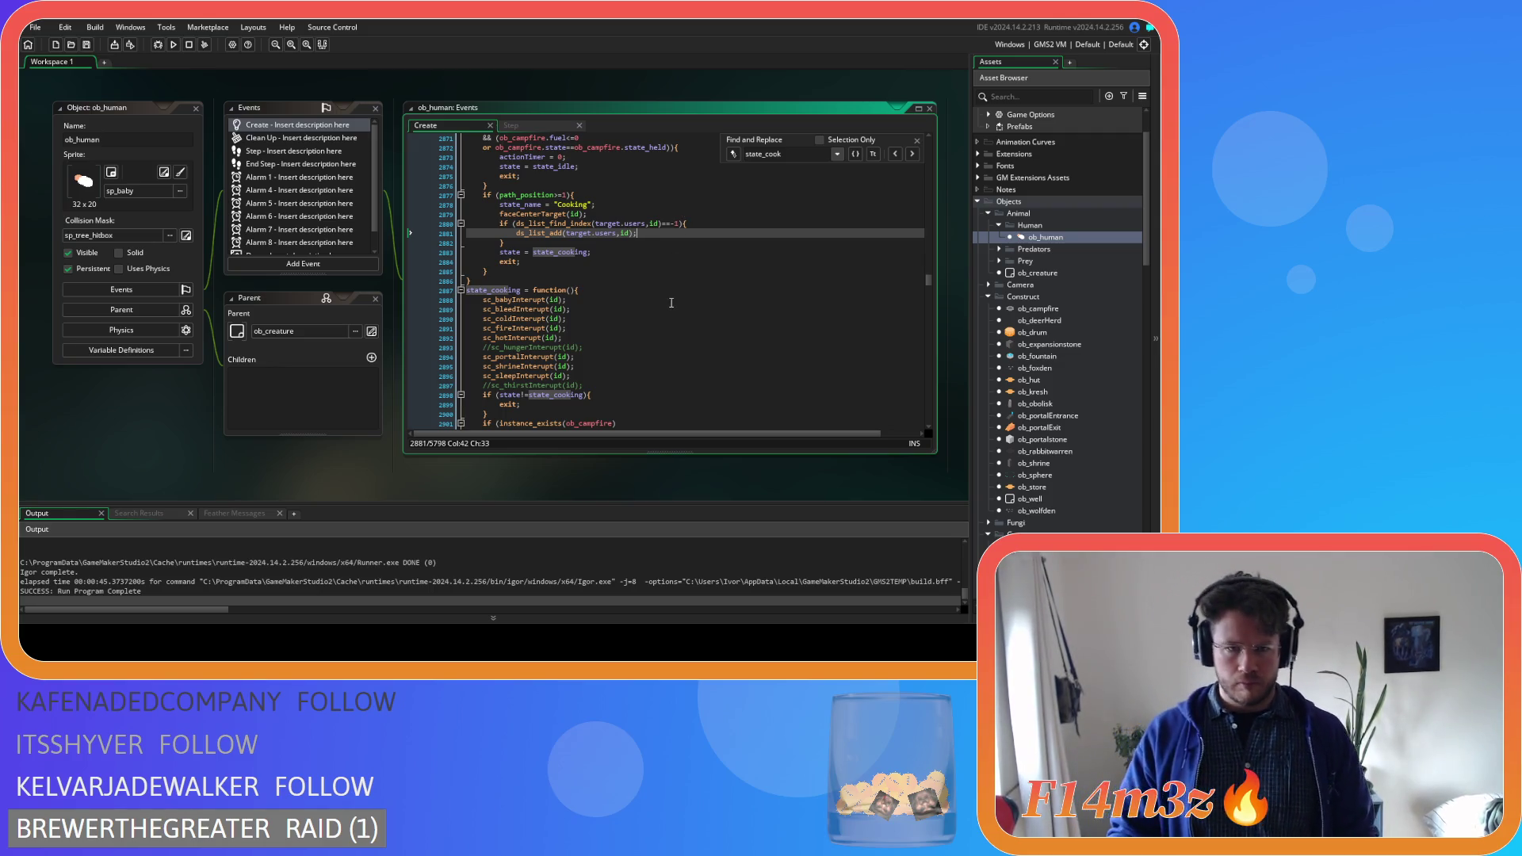
Review state_cooking's exit line and cooked meat and fish lines
{"action": "scroll", "coordinate": [685, 276], "scroll_direction": "down", "scroll_amount": 2}
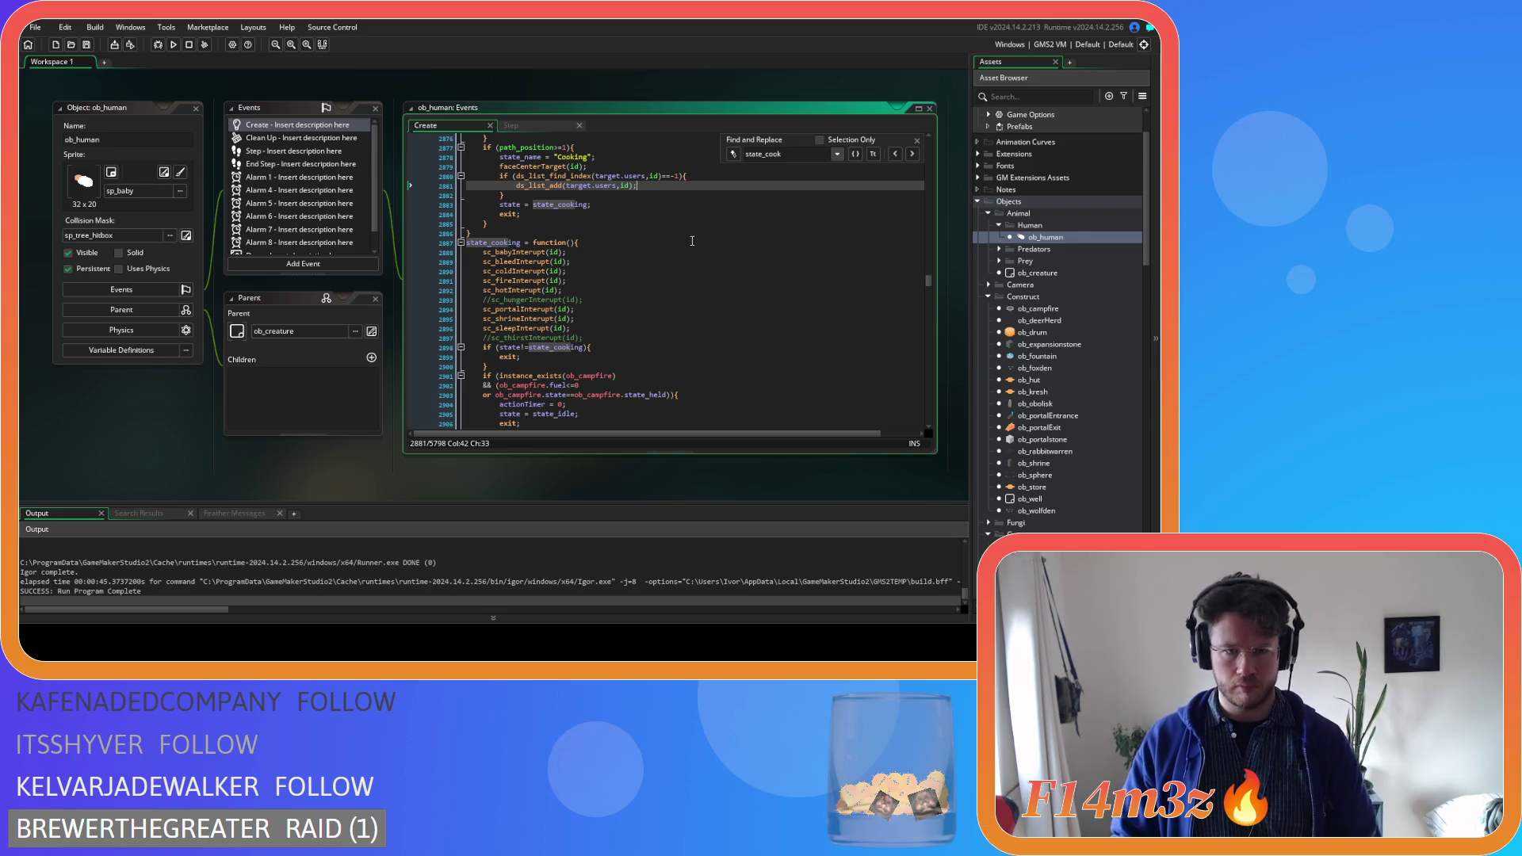
{"action": "scroll", "coordinate": [682, 229], "scroll_direction": "down", "scroll_amount": 3}
{"action": "left_click", "coordinate": [643, 262]}
{"action": "scroll", "coordinate": [643, 262], "scroll_direction": "down", "scroll_amount": 4}
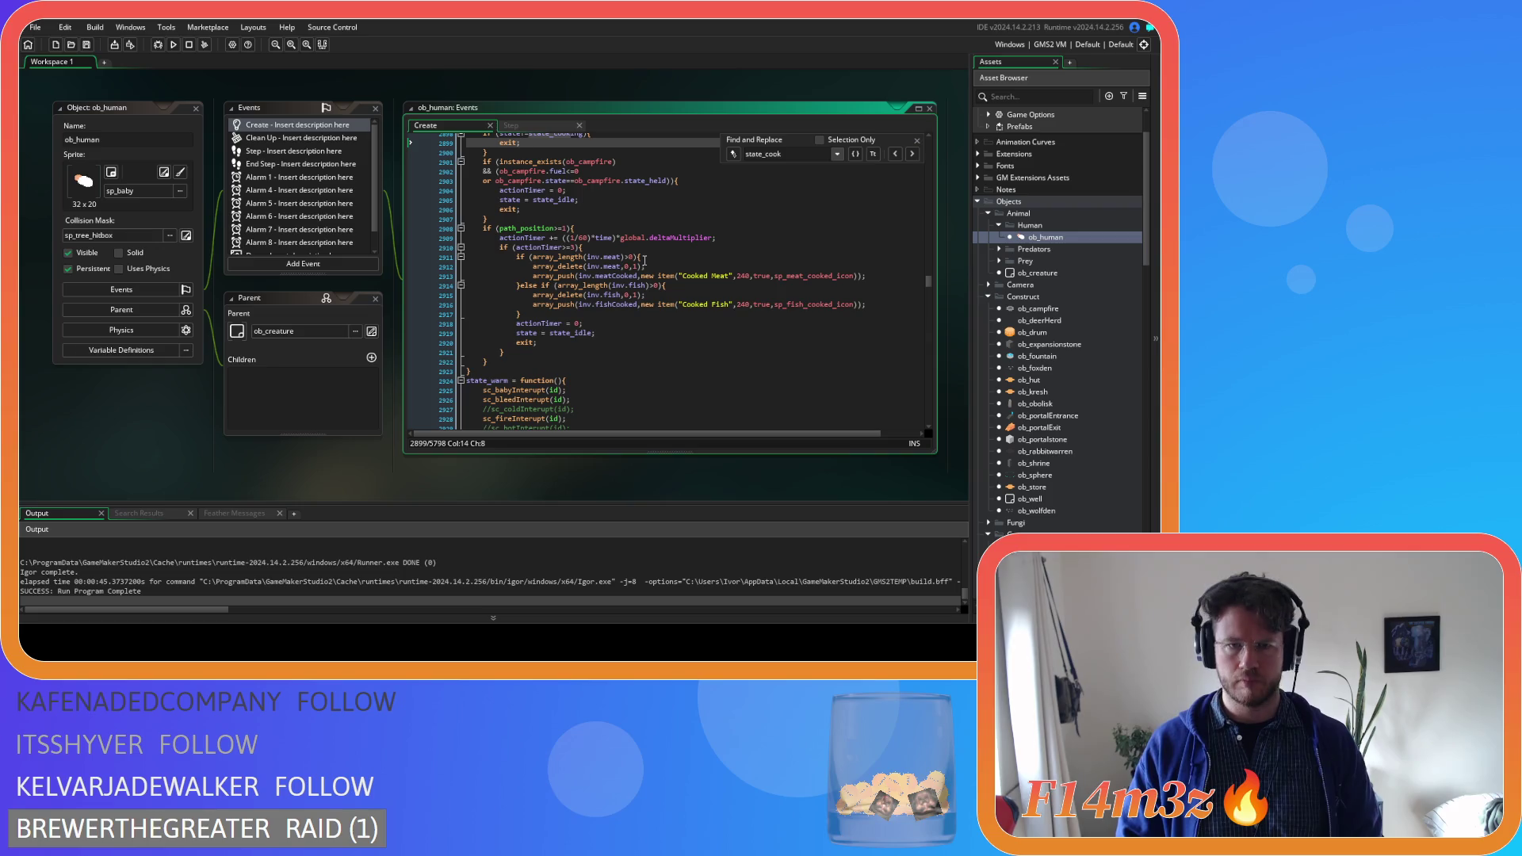
{"action": "left_click", "coordinate": [636, 304]}
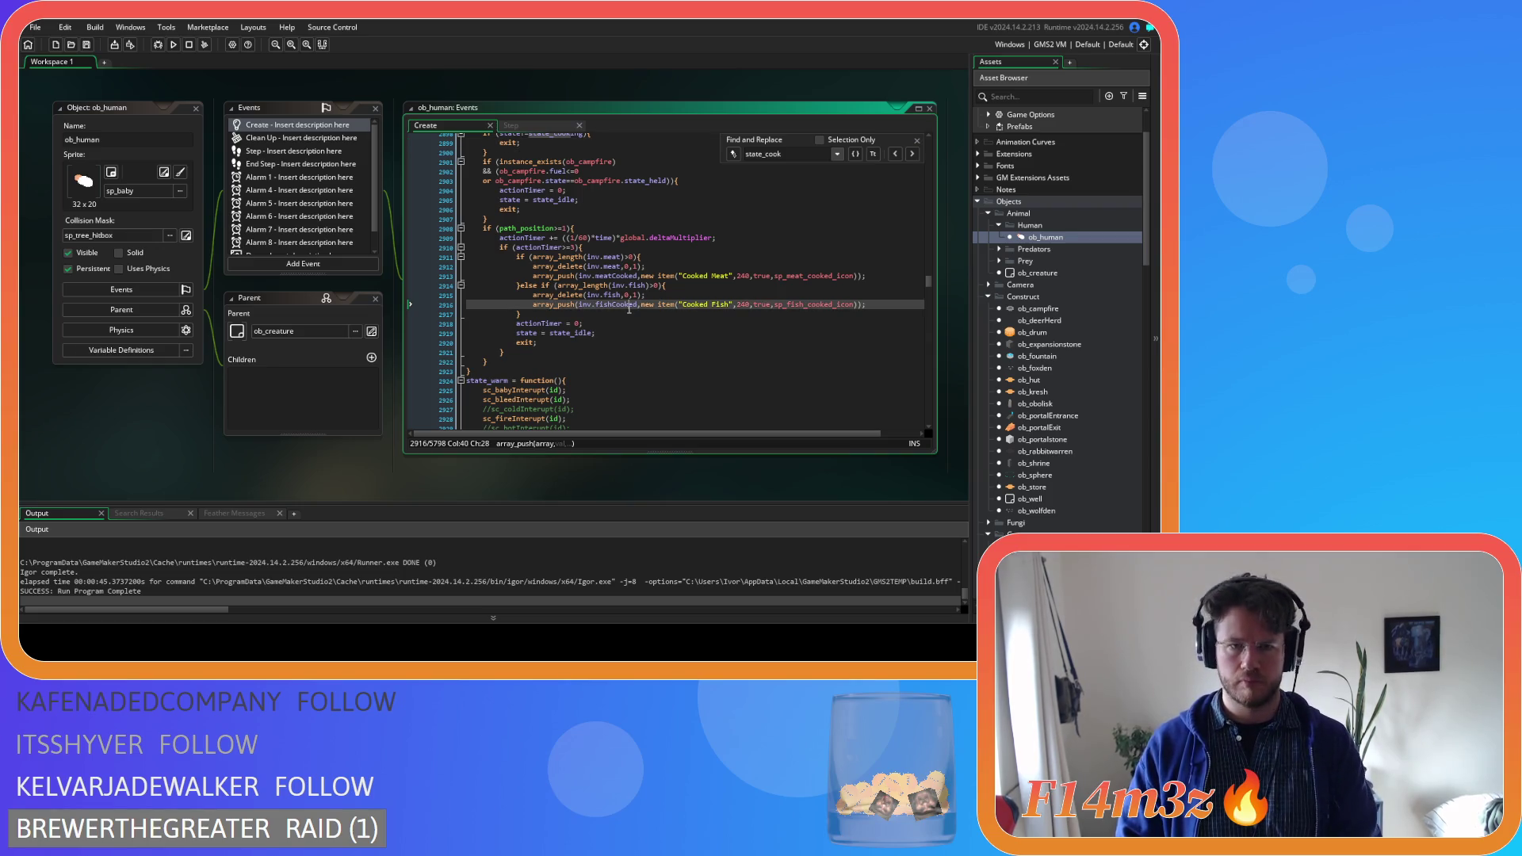
Remove state_cooking's if(path_position>=1) check and stray brace, and unindent the cooking timer block
{"action": "left_click", "coordinate": [597, 225]}
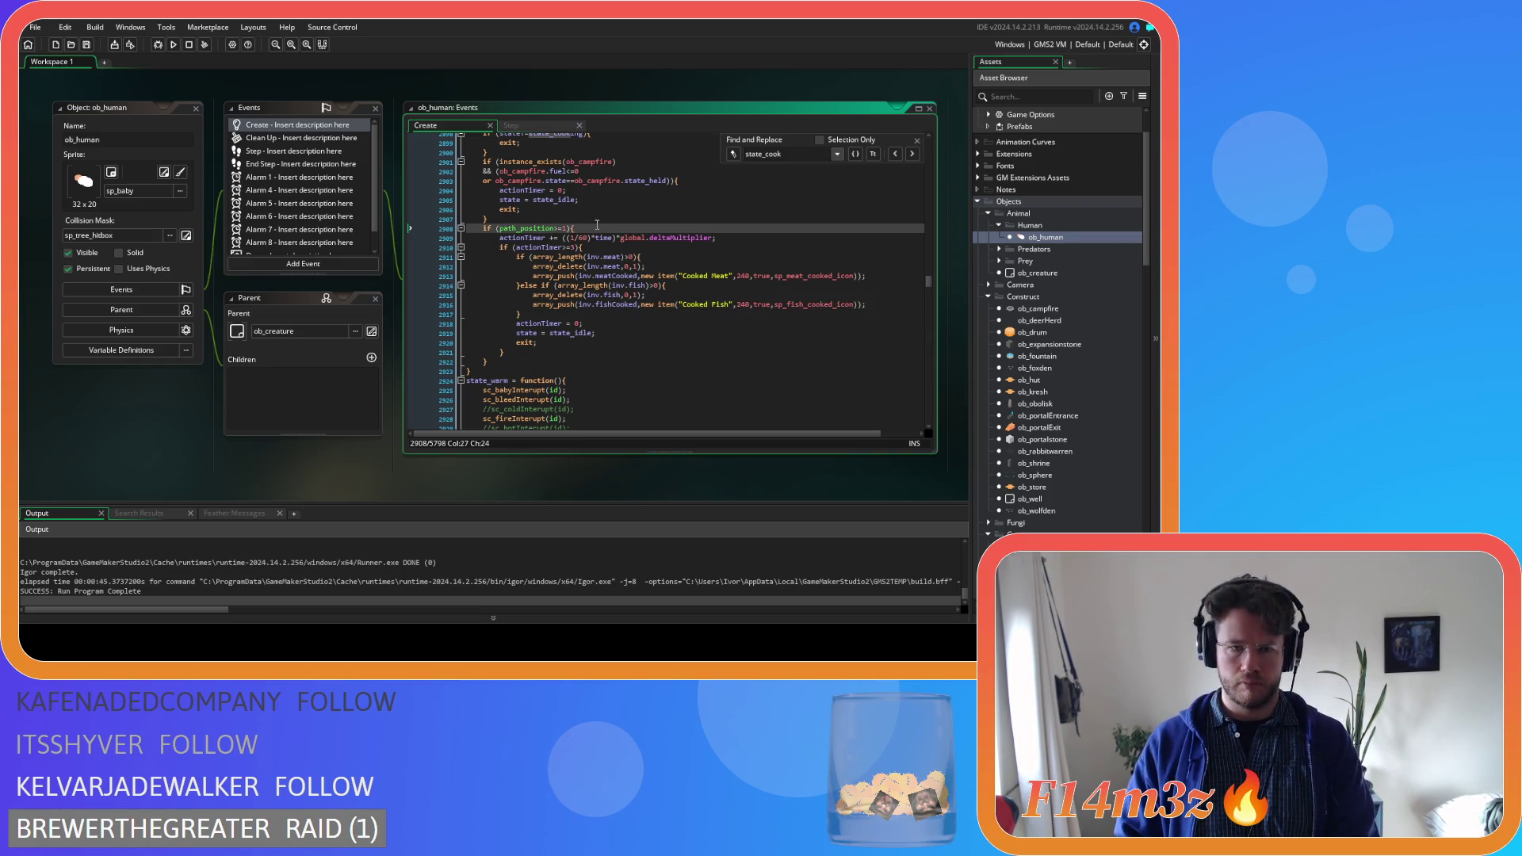
{"action": "scroll", "coordinate": [587, 253], "scroll_direction": "up", "scroll_amount": 8}
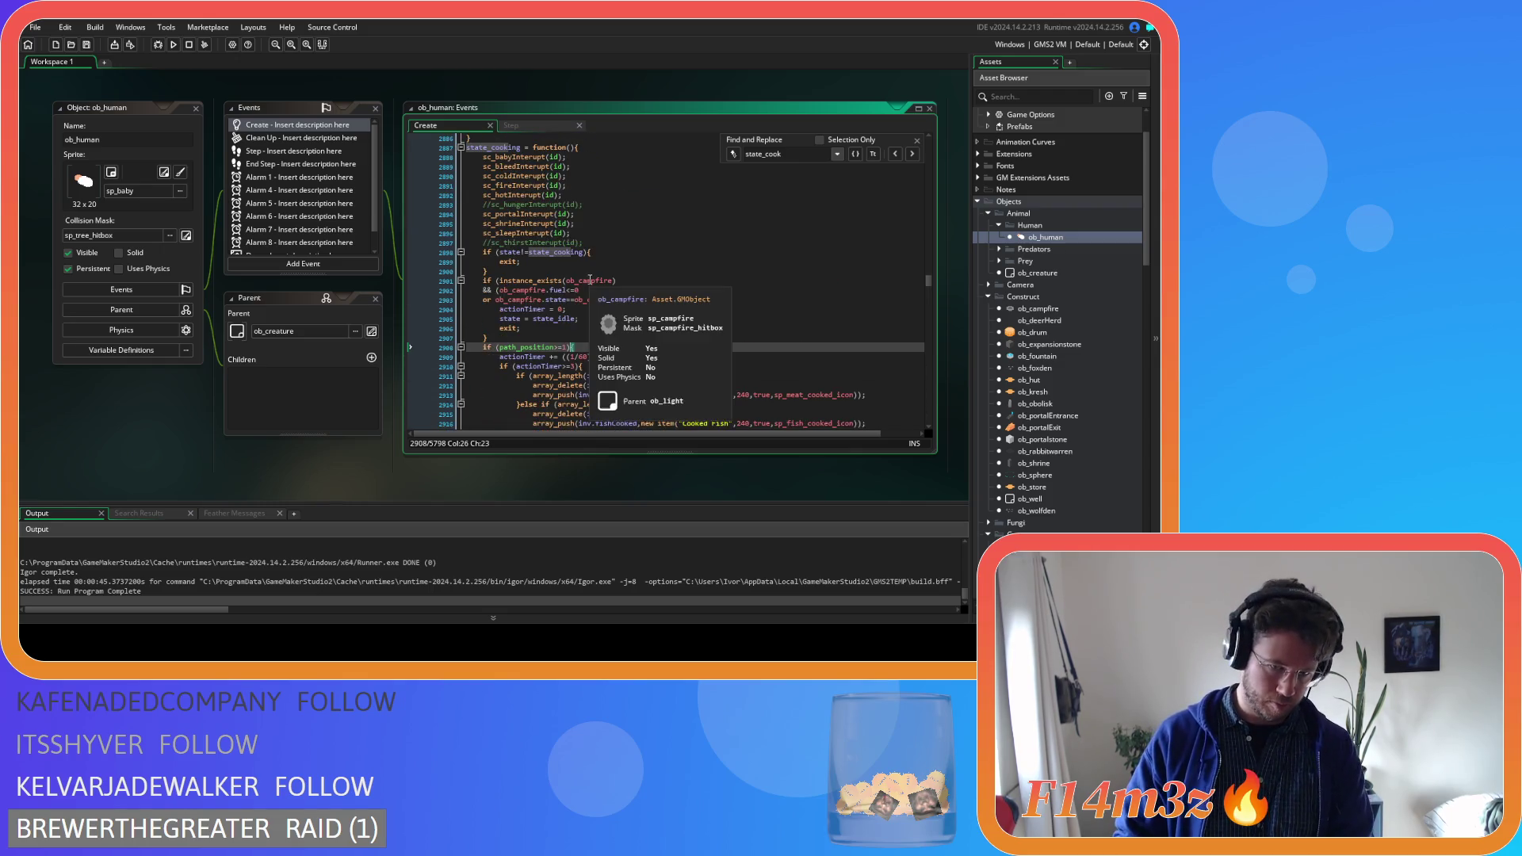
{"action": "scroll", "coordinate": [602, 273], "scroll_direction": "down", "scroll_amount": 8}
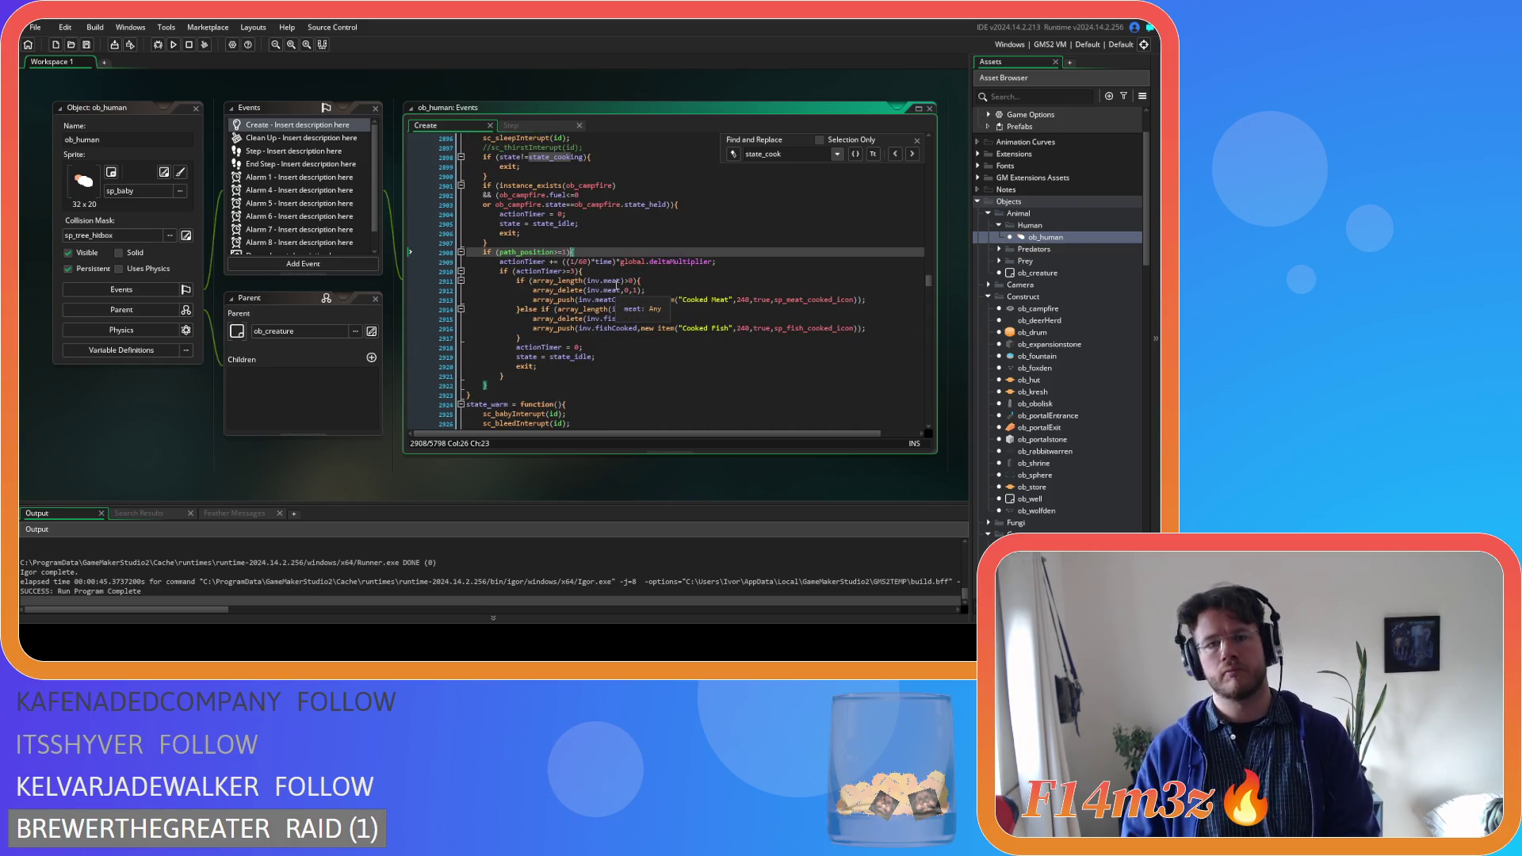
{"action": "left_click_drag", "start_coordinate": [575, 252], "coordinate": [466, 252]}
{"action": "key", "text": "BackSpace"}
{"action": "key", "text": "BackSpace"}
{"action": "mouse_move", "coordinate": [526, 375]}
{"action": "left_mouse_down"}
{"action": "mouse_move", "coordinate": [409, 371]}
{"action": "mouse_move", "coordinate": [417, 256]}
{"action": "left_mouse_up"}
{"action": "key", "text": "BackSpace"}
{"action": "key", "text": "BackSpace"}
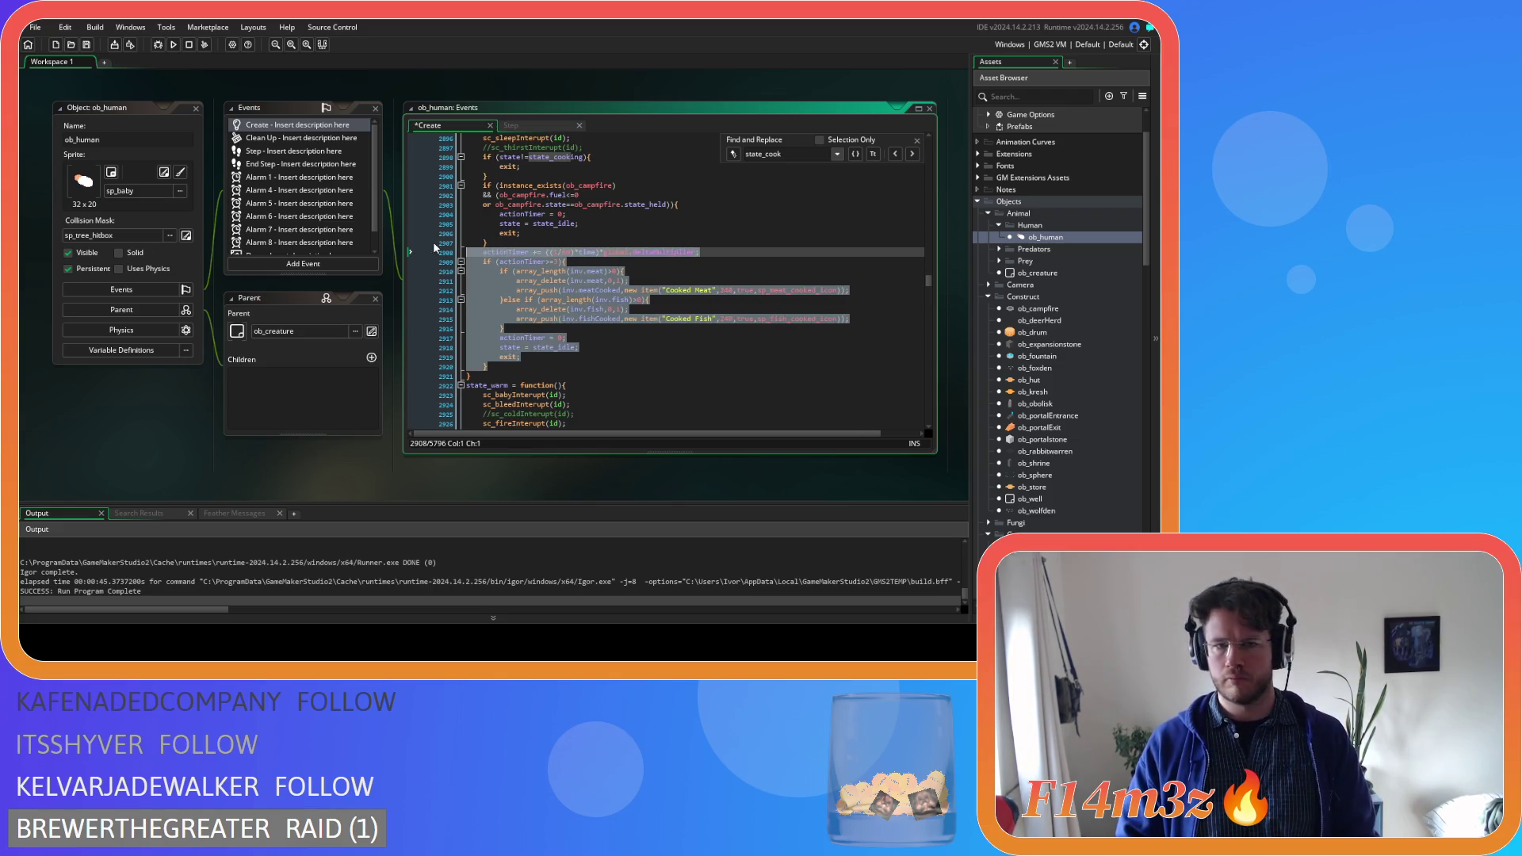
{"action": "key", "text": "shift+Tab"}
{"action": "left_click", "coordinate": [587, 280]}
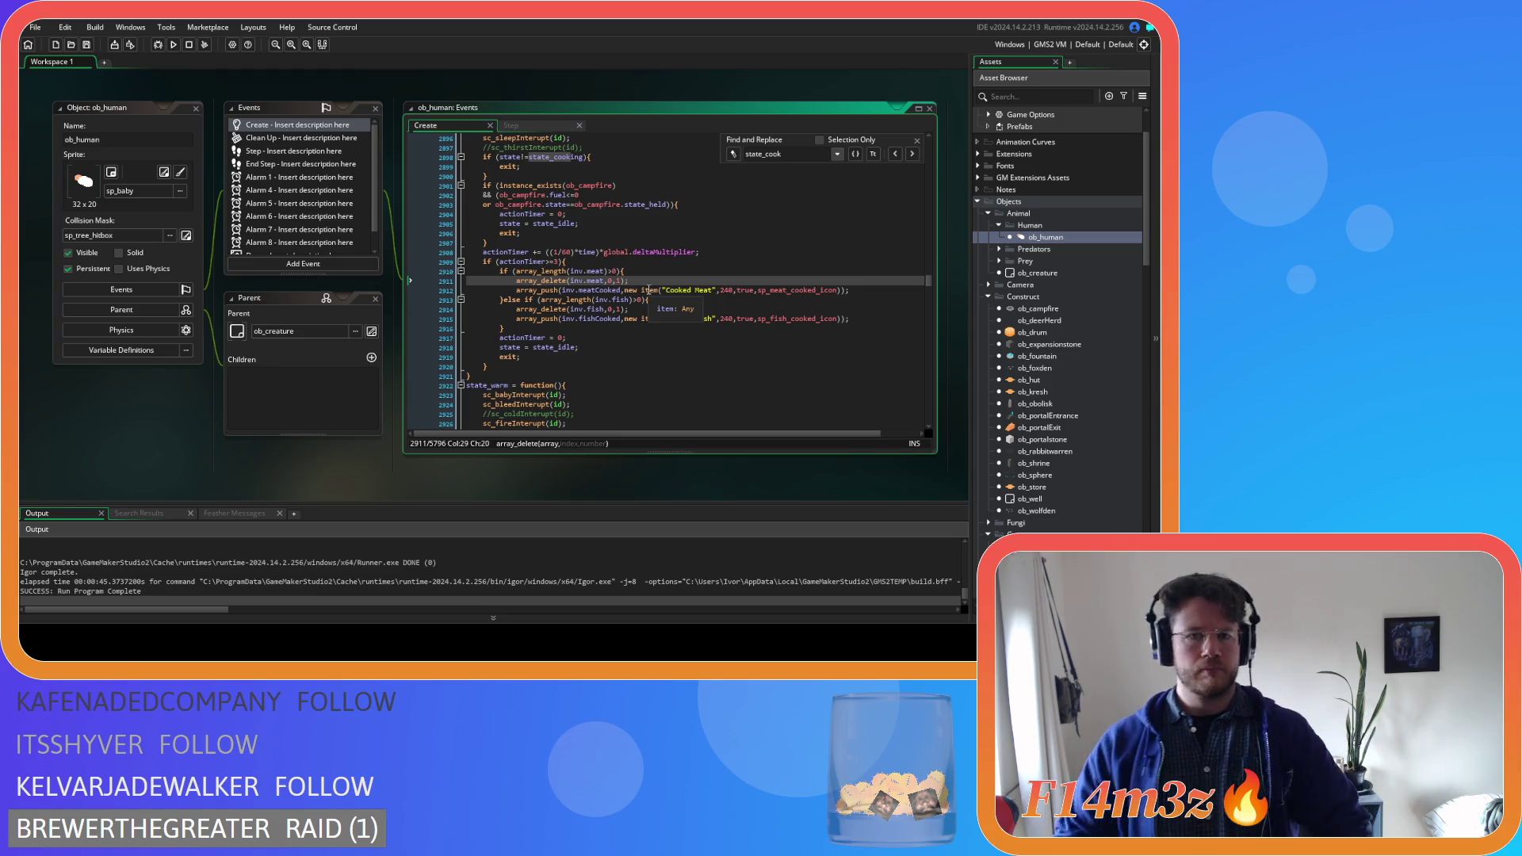
{"action": "scroll", "coordinate": [635, 262], "scroll_direction": "up", "scroll_amount": 8}
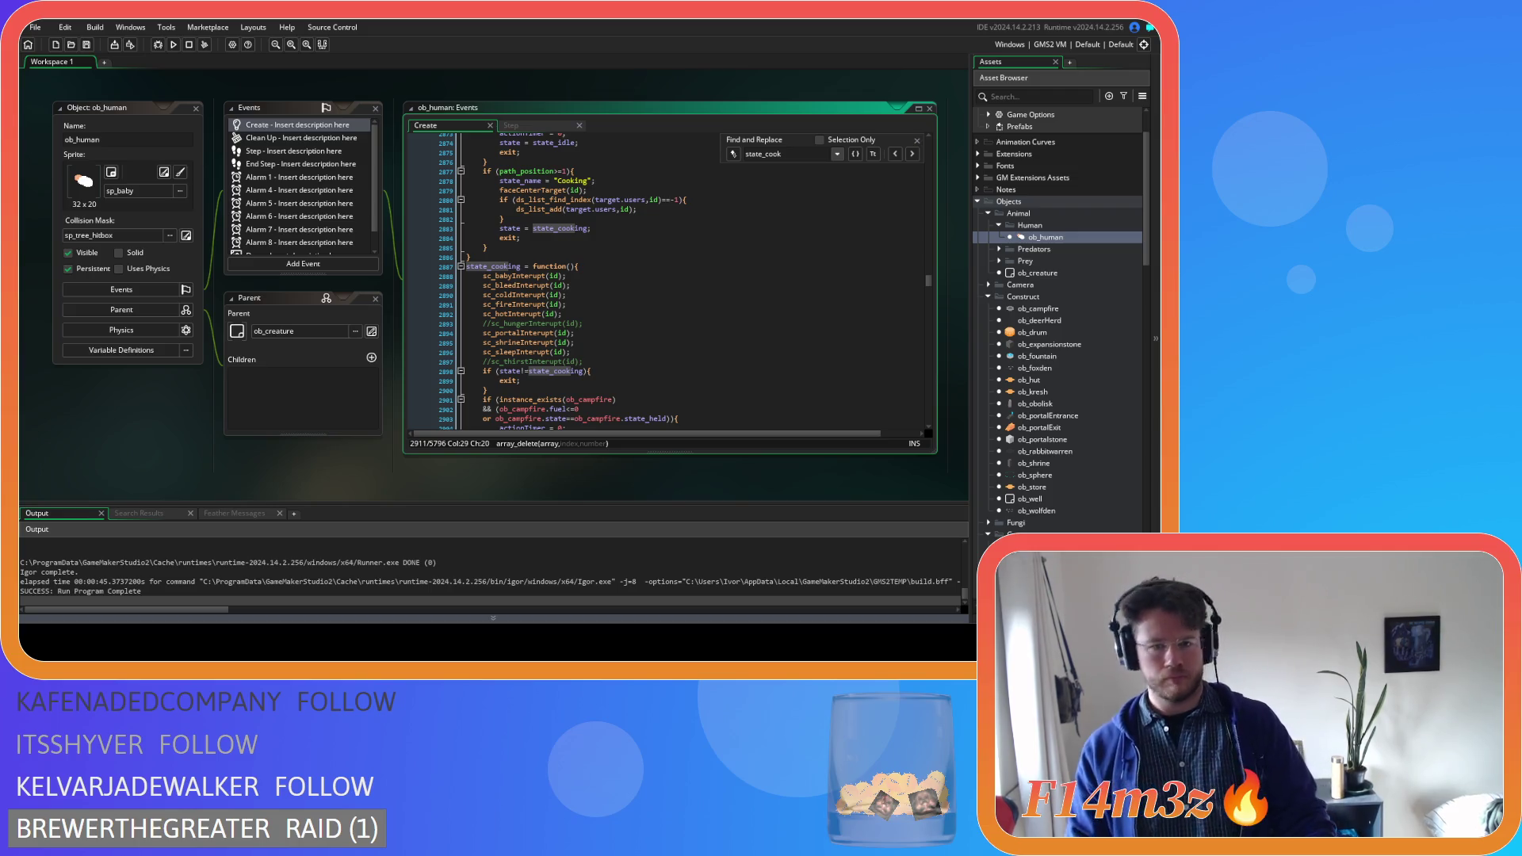
{"action": "key", "text": "BackSpace"}
{"action": "key", "text": "BackSpace"}
{"action": "key", "text": "BackSpace"}
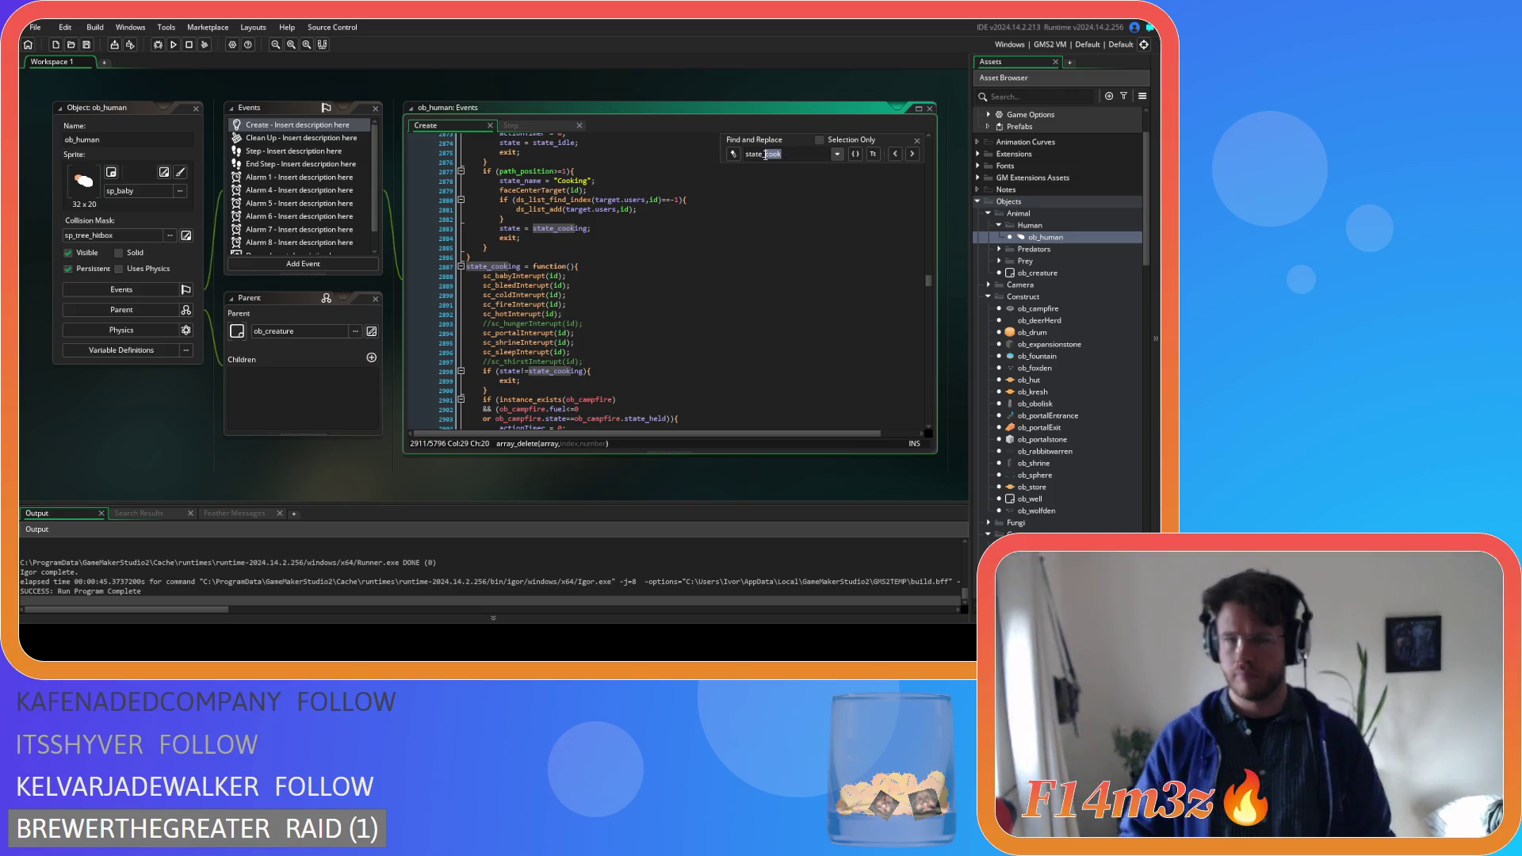
Search for state_warm, close the Find panel, and select the state_warm function
{"action": "type", "text": "warm"}
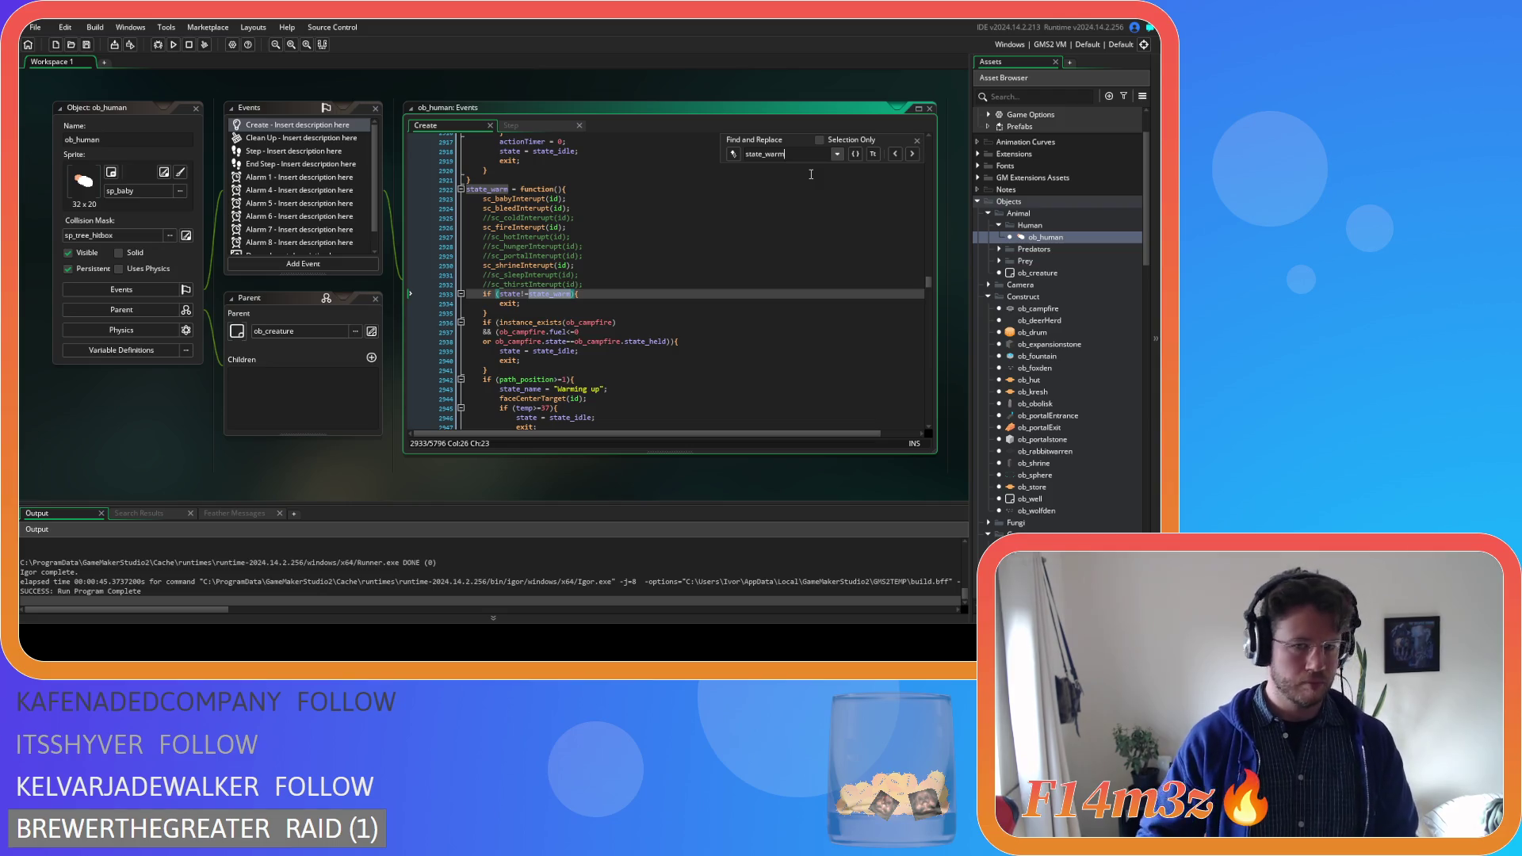
{"action": "scroll", "coordinate": [735, 274], "scroll_direction": "down", "scroll_amount": 6}
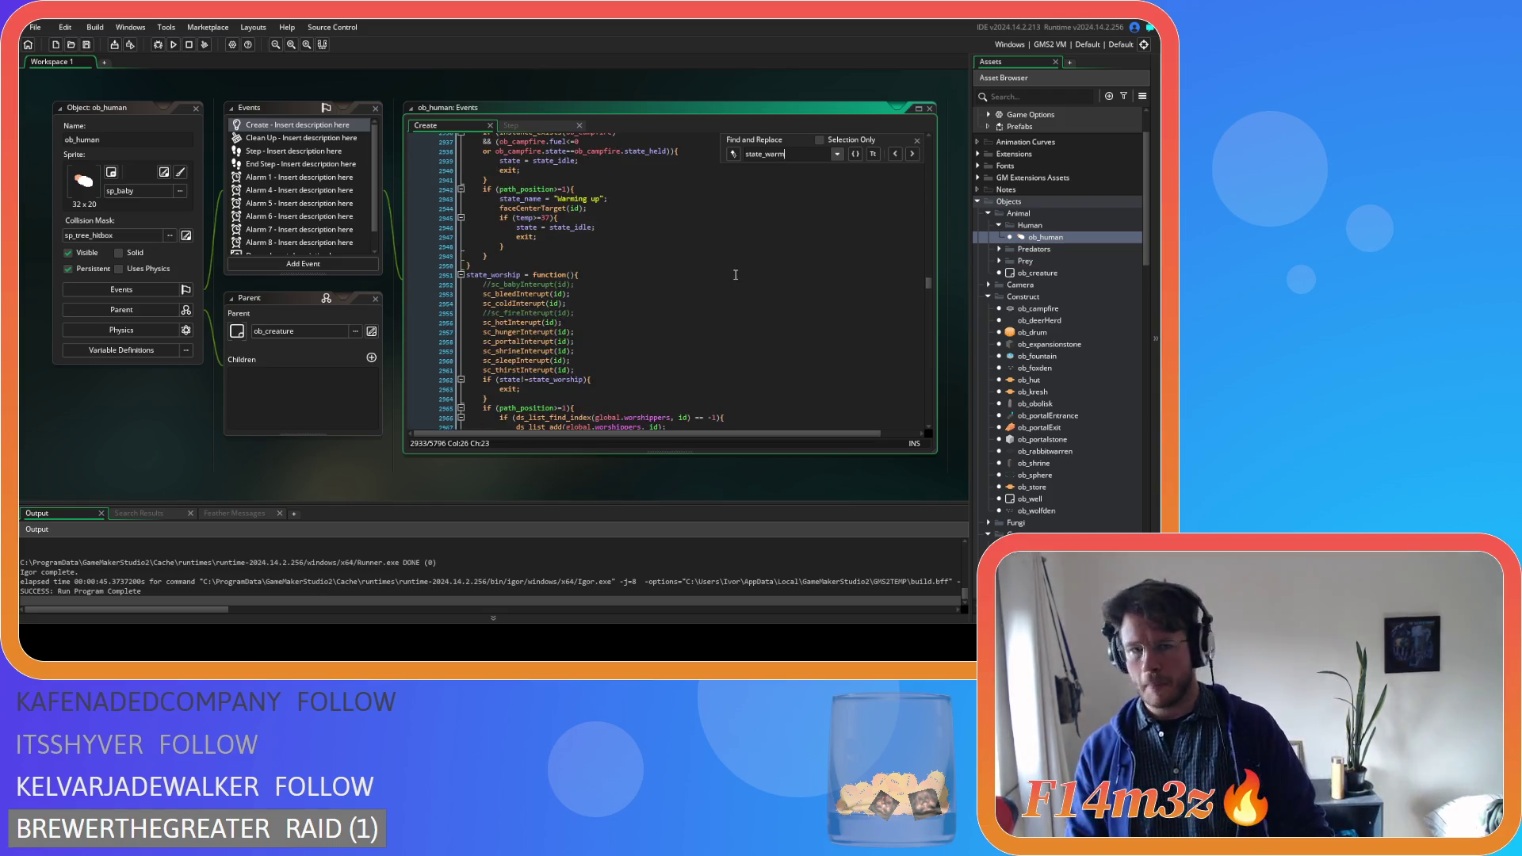
{"action": "scroll", "coordinate": [736, 274], "scroll_direction": "up", "scroll_amount": 4}
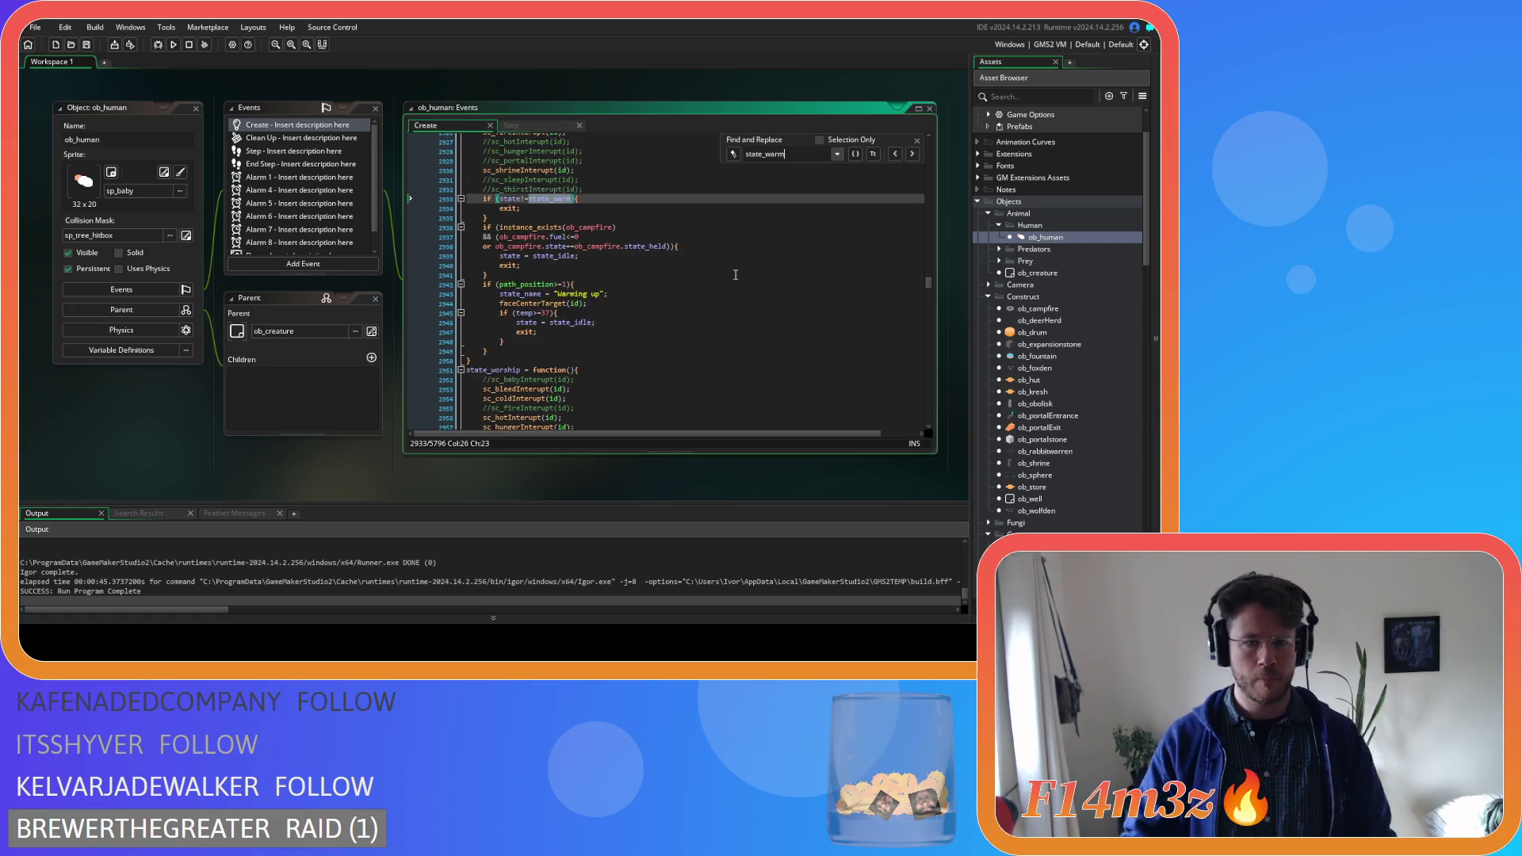
{"action": "left_click", "coordinate": [918, 141]}
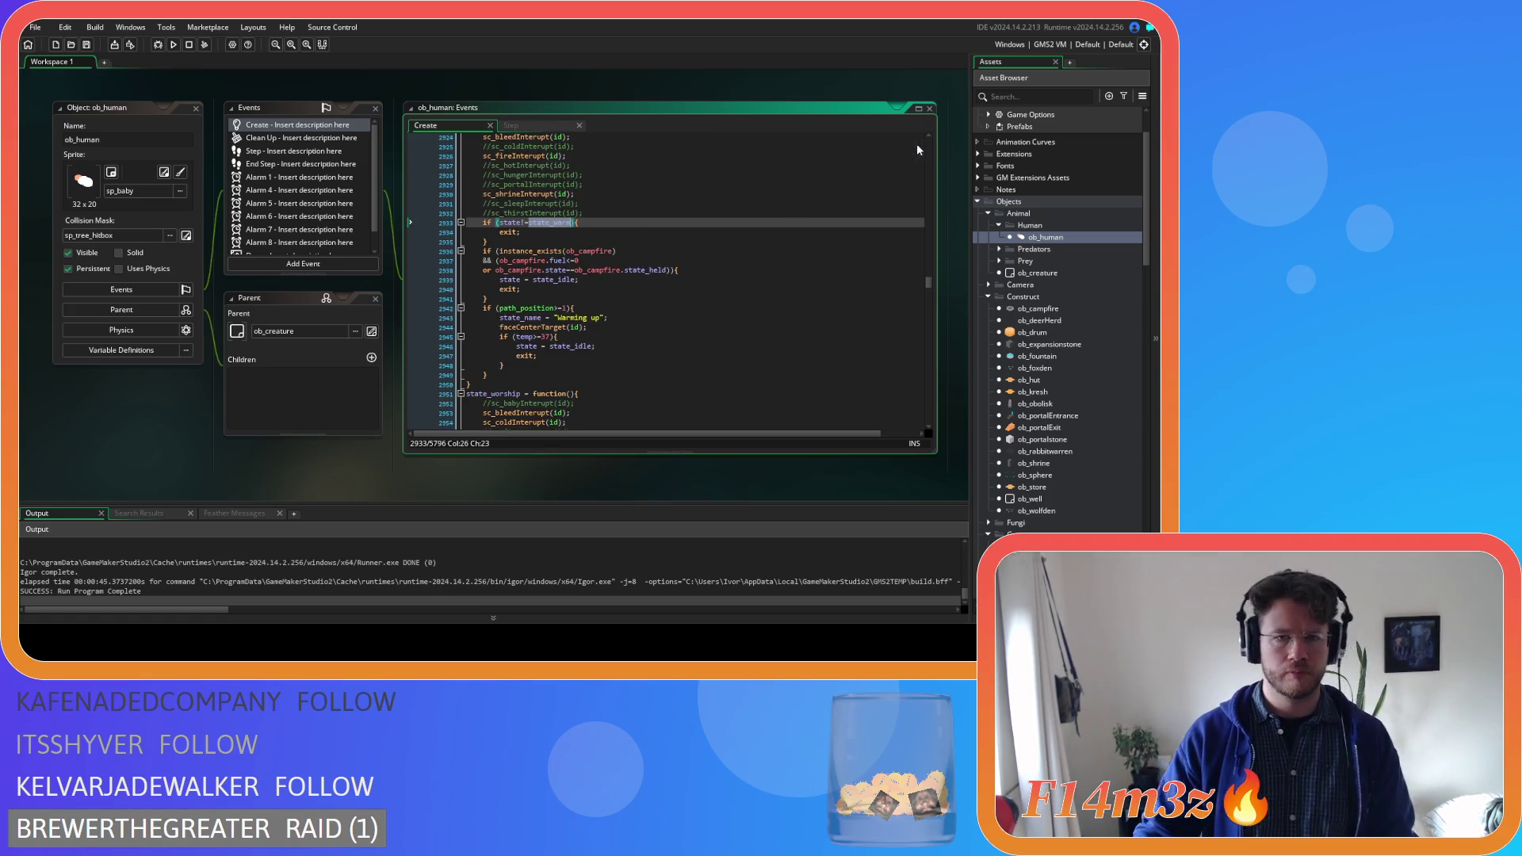
{"action": "mouse_move", "coordinate": [497, 381]}
{"action": "left_mouse_down"}
{"action": "mouse_move", "coordinate": [454, 324]}
{"action": "mouse_move", "coordinate": [458, 212]}
{"action": "left_mouse_up"}
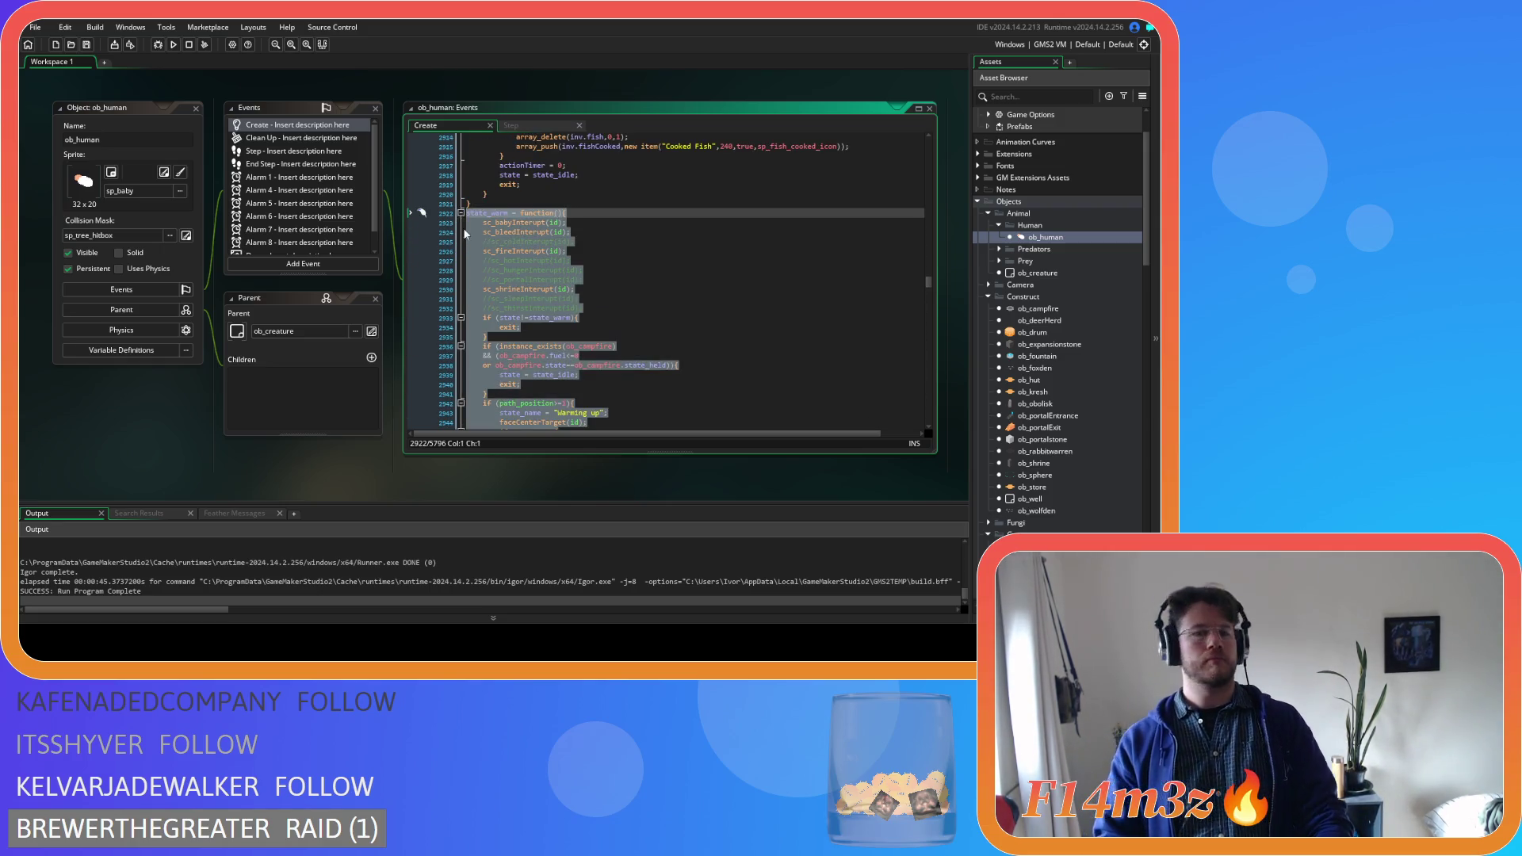
Duplicate state_warm, rename the copy to state_huddle, and save
{"action": "key", "text": "ctrl+d"}
{"action": "scroll", "coordinate": [533, 285], "scroll_direction": "up", "scroll_amount": 7}
{"action": "left_click_drag", "start_coordinate": [491, 248], "coordinate": [511, 252]}
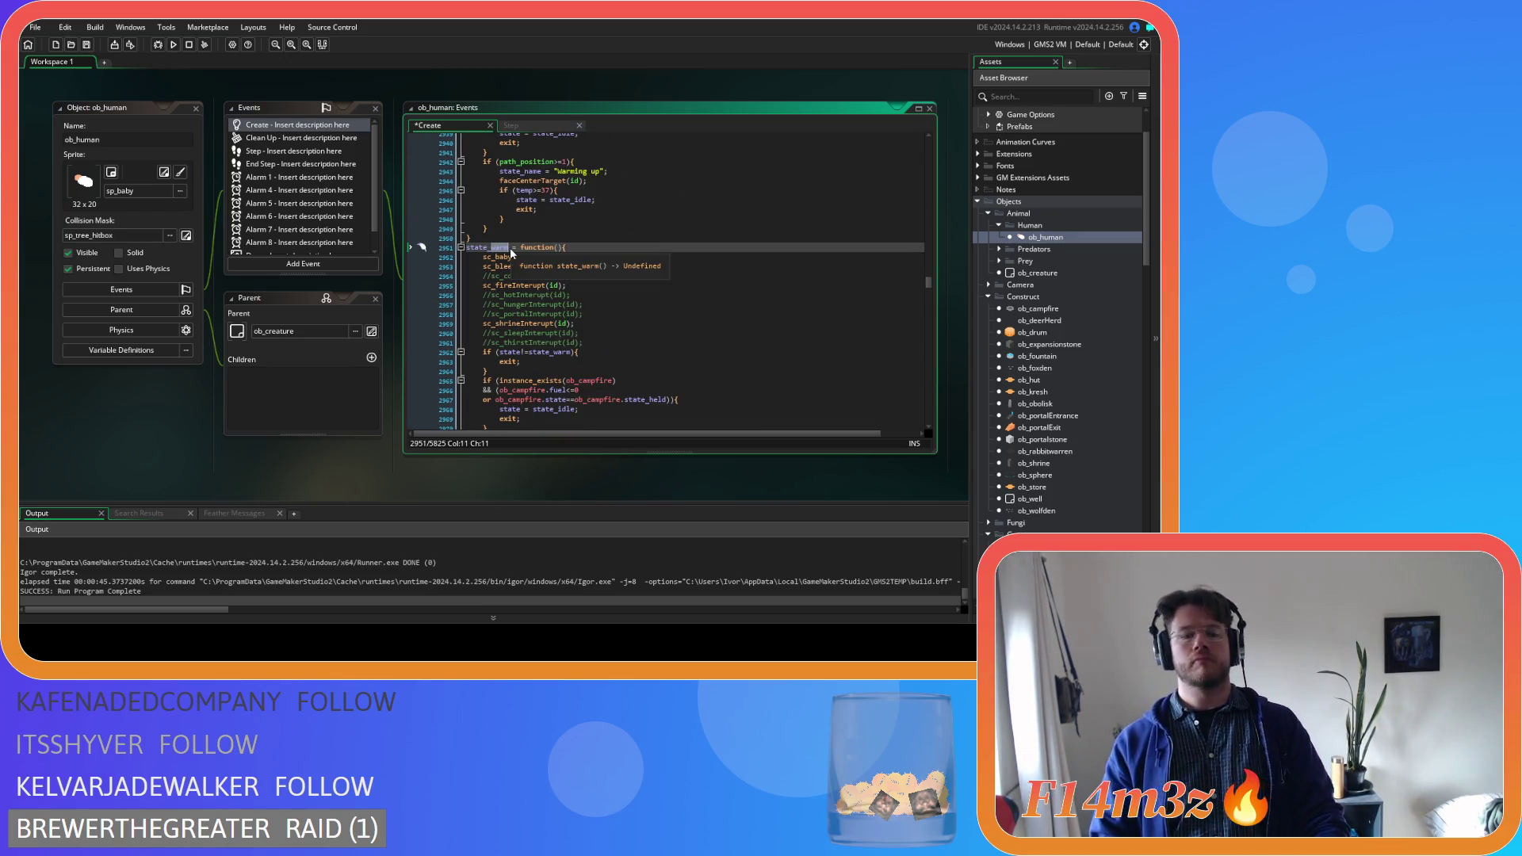
{"action": "type", "text": "huddle"}
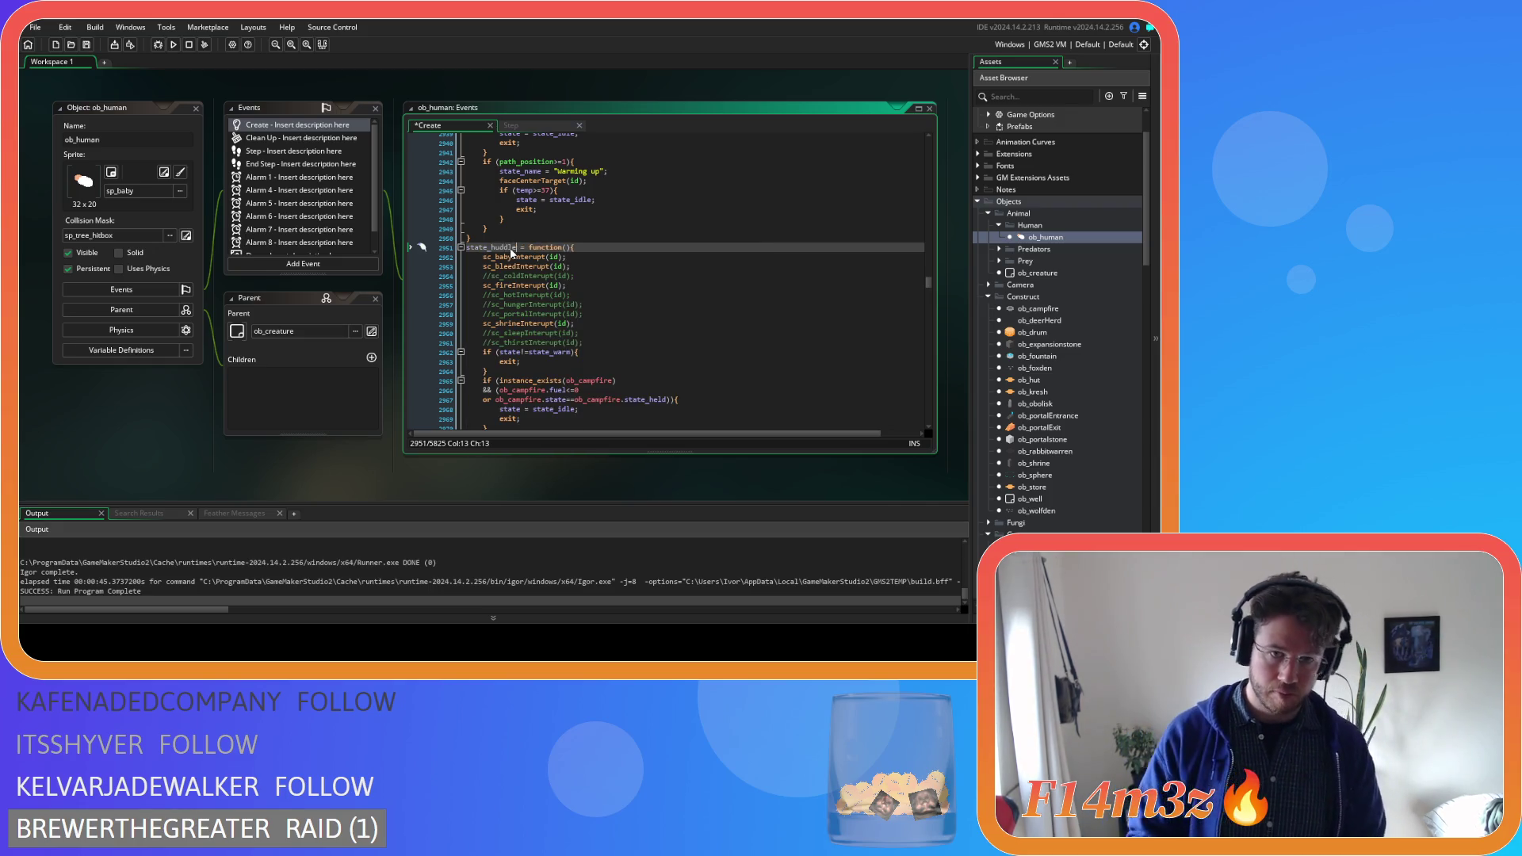
{"action": "left_click", "coordinate": [666, 294]}
{"action": "key", "text": "ctrl+s"}
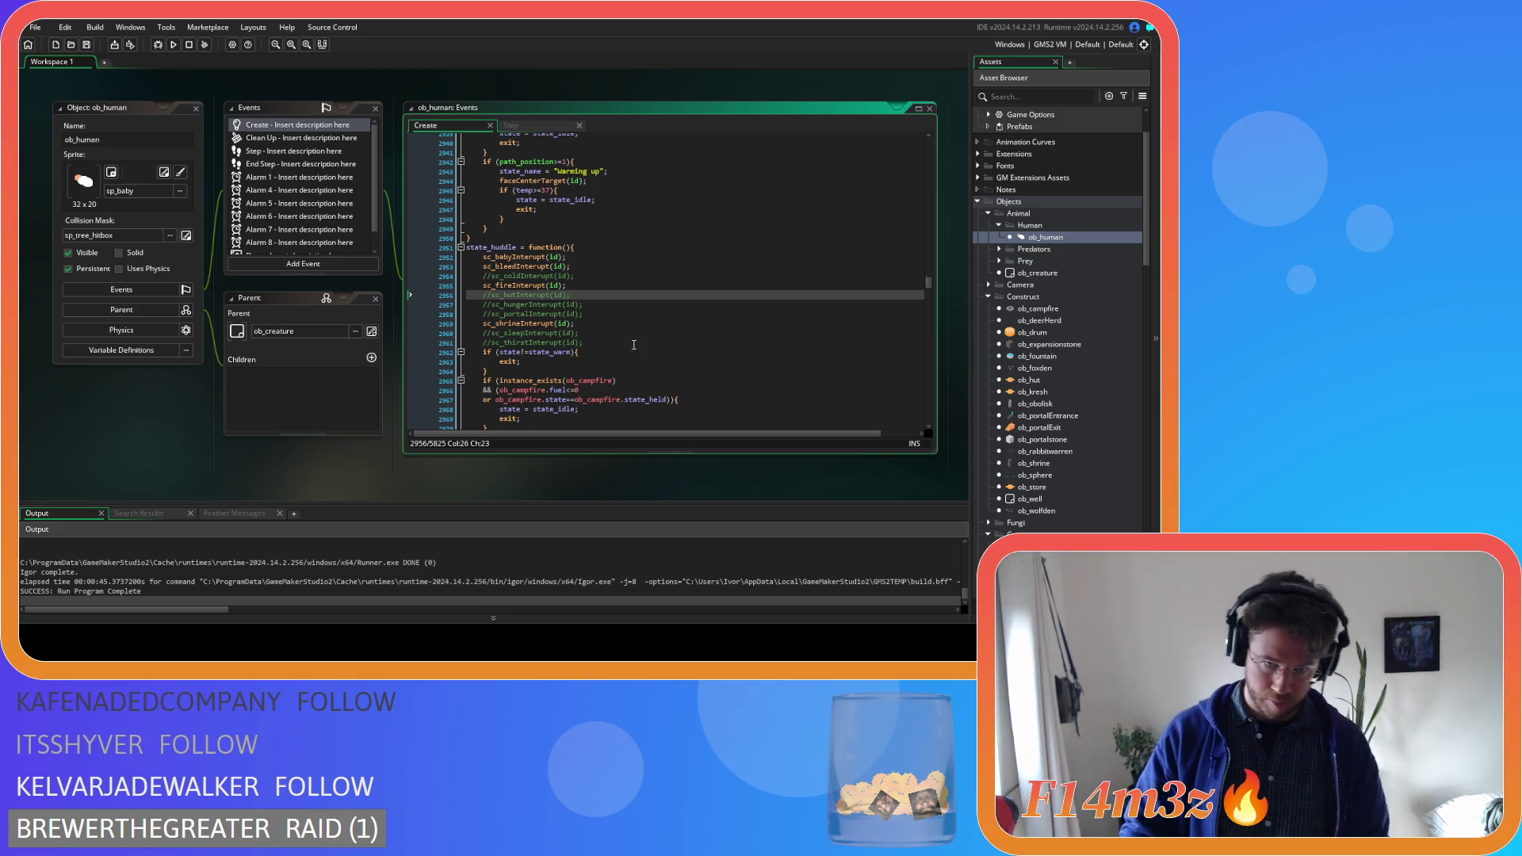
Select the "Warming up" state label in the arrival block
{"action": "scroll", "coordinate": [594, 317], "scroll_direction": "down", "scroll_amount": 6}
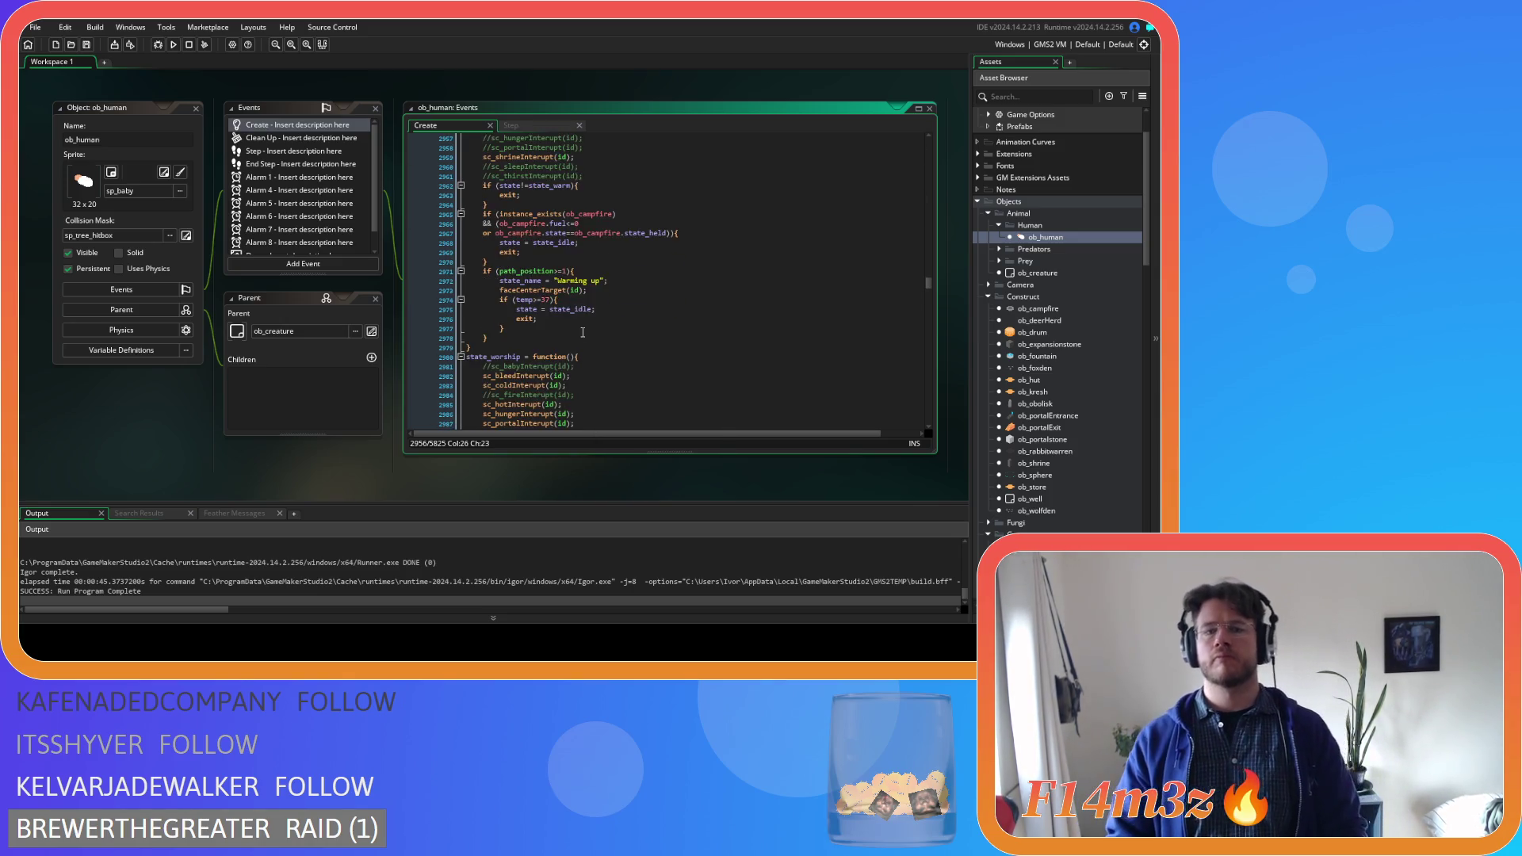
{"action": "scroll", "coordinate": [586, 325], "scroll_direction": "up", "scroll_amount": 9}
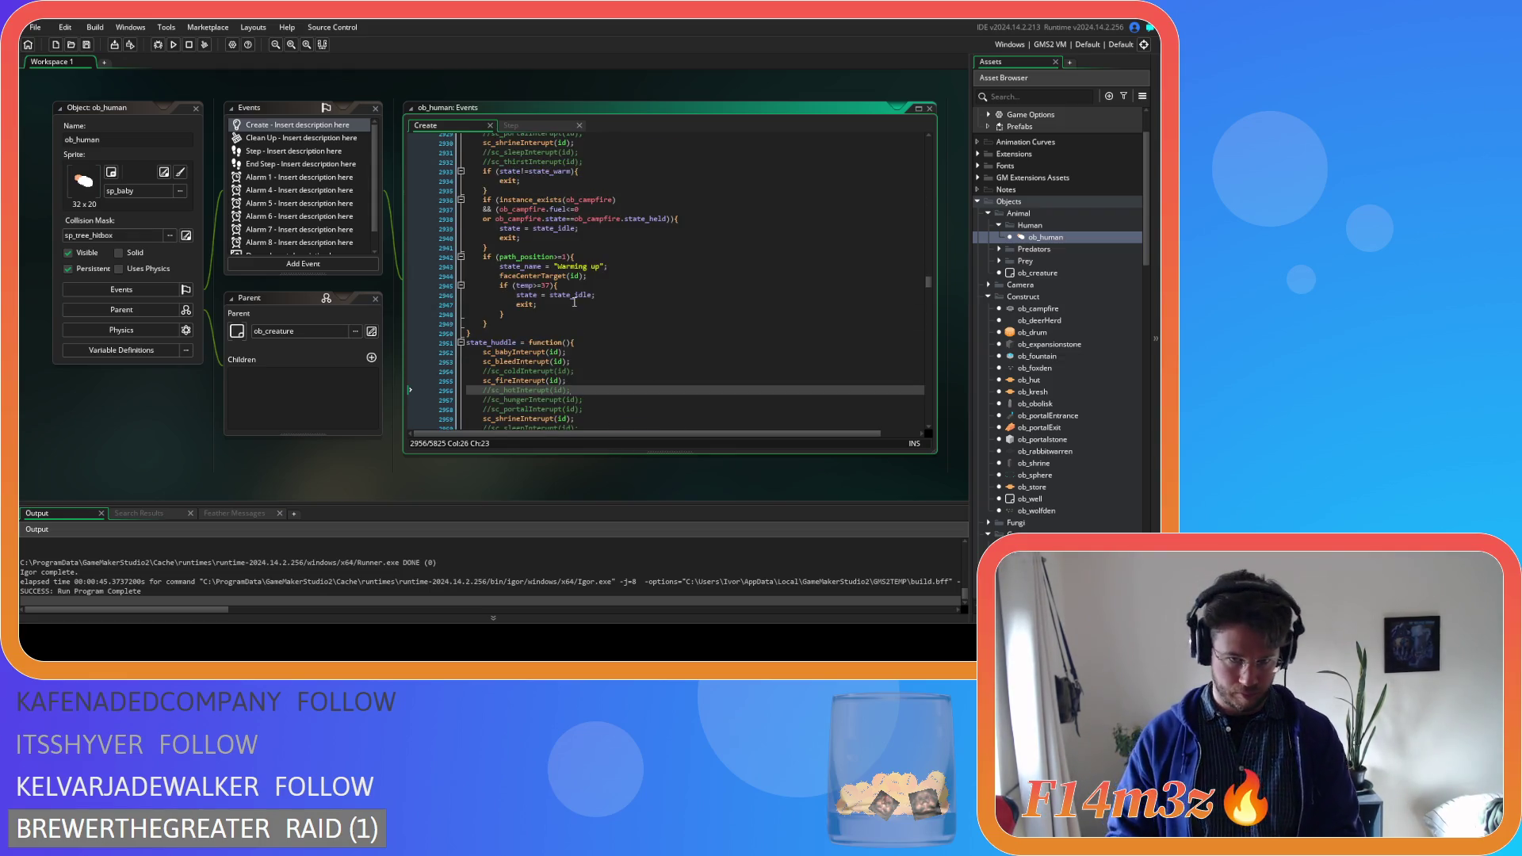
{"action": "scroll", "coordinate": [582, 320], "scroll_direction": "down", "scroll_amount": 7}
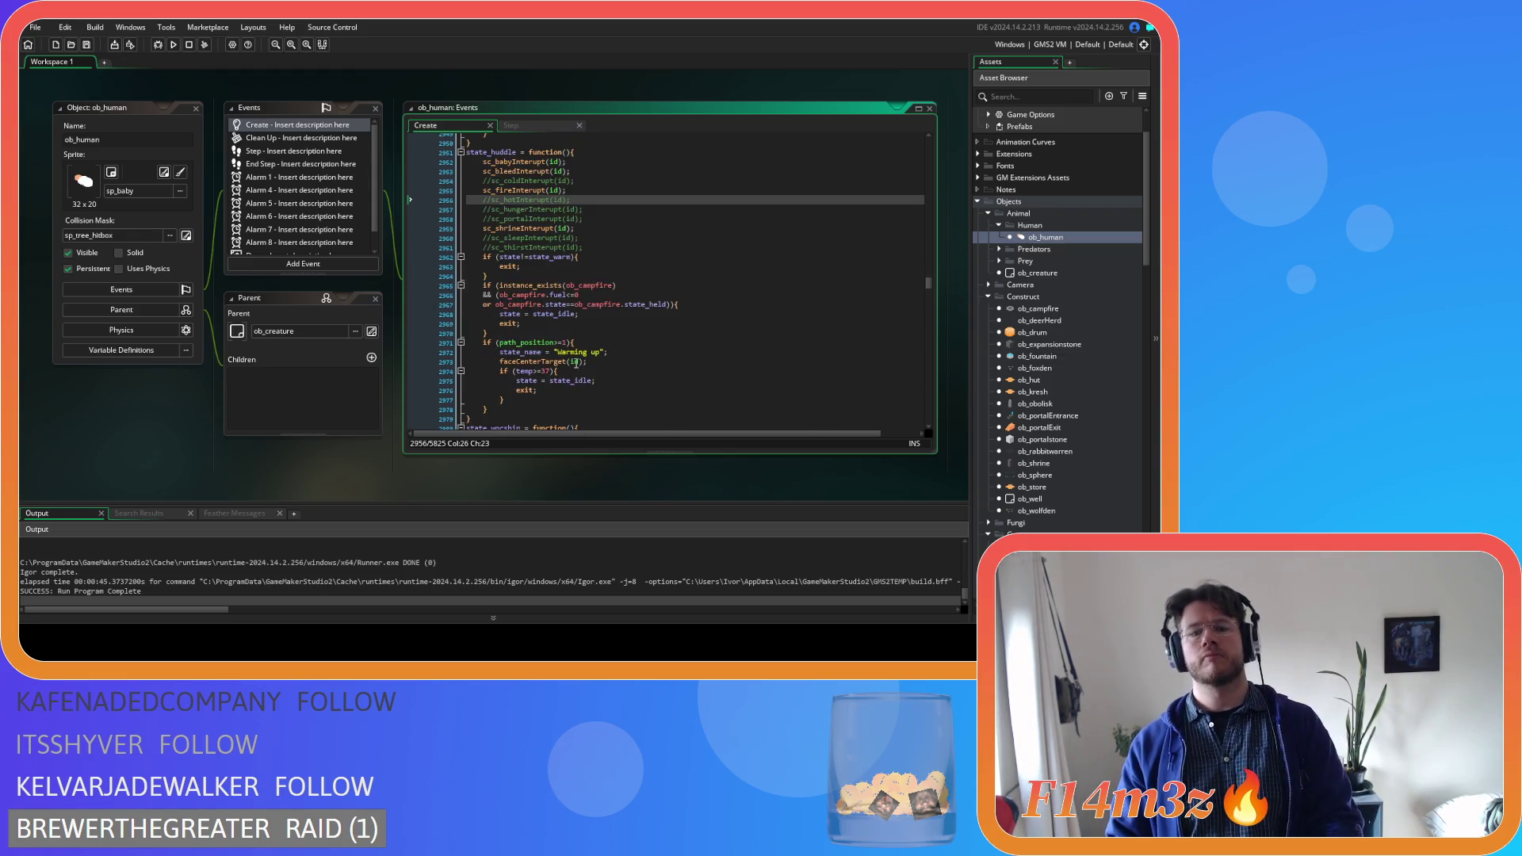
{"action": "left_click_drag", "start_coordinate": [556, 353], "coordinate": [601, 355]}
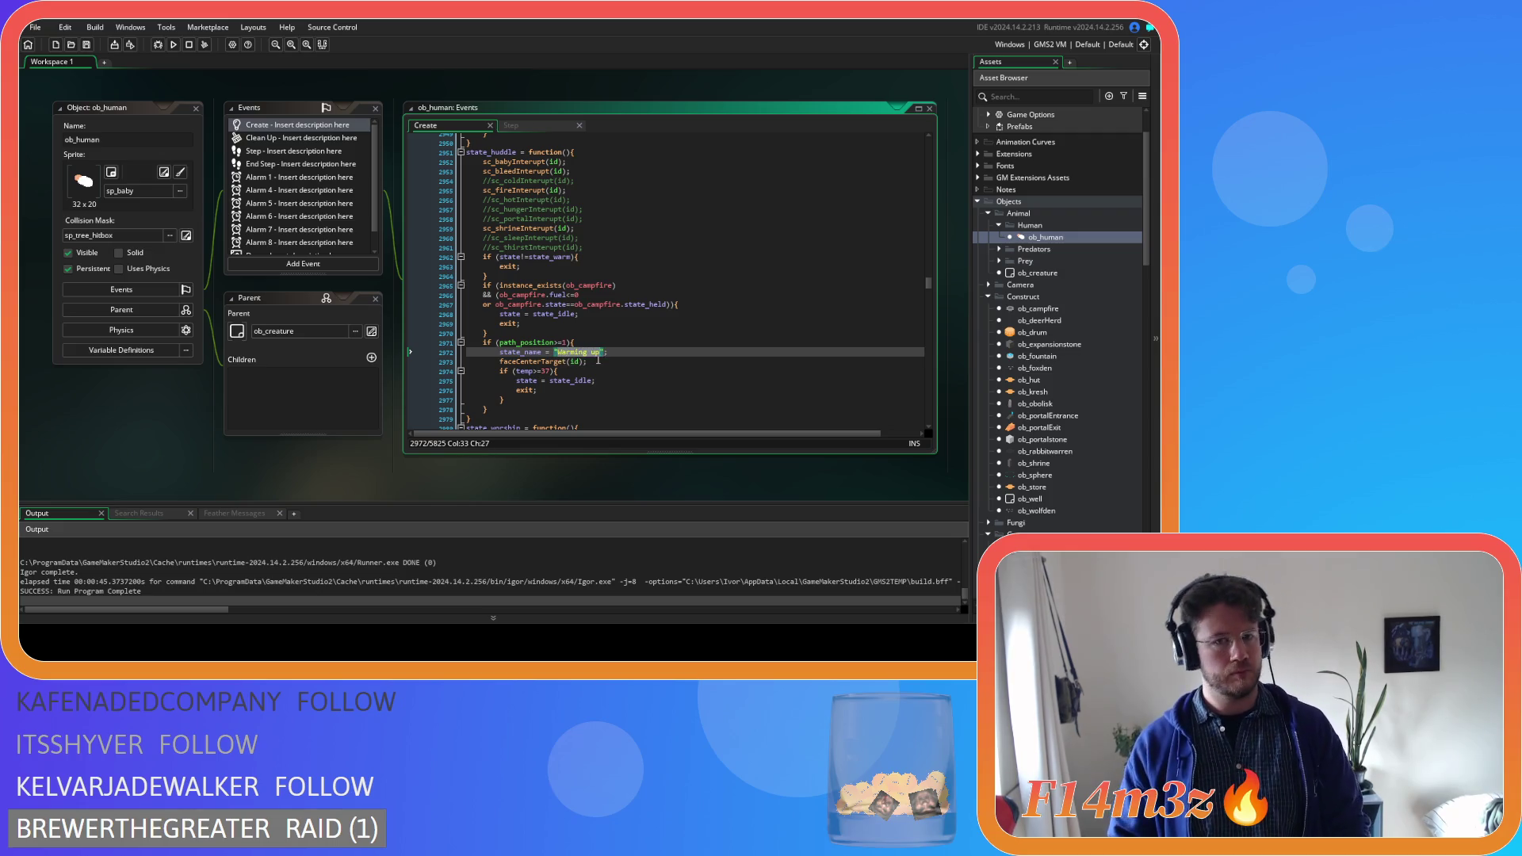
{"action": "scroll", "coordinate": [584, 387], "scroll_direction": "up", "scroll_amount": 9}
{"action": "left_click_drag", "start_coordinate": [557, 338], "coordinate": [597, 346]}
Change the arrival label to "Huddling around Campfire" and save
{"action": "type", "text": "Huddling aro"}
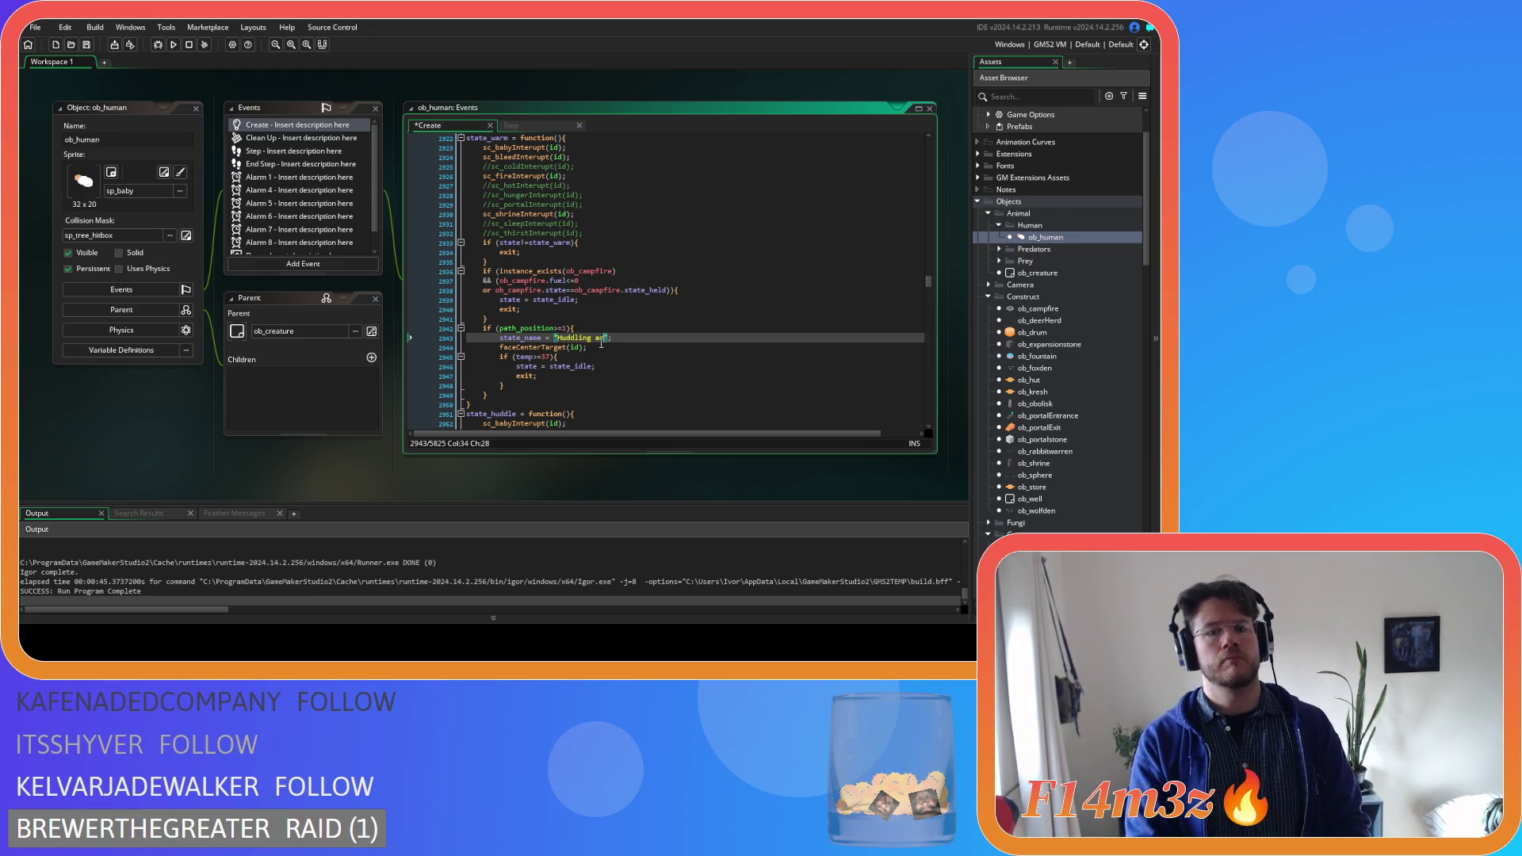
{"action": "type", "text": "und Campfire"}
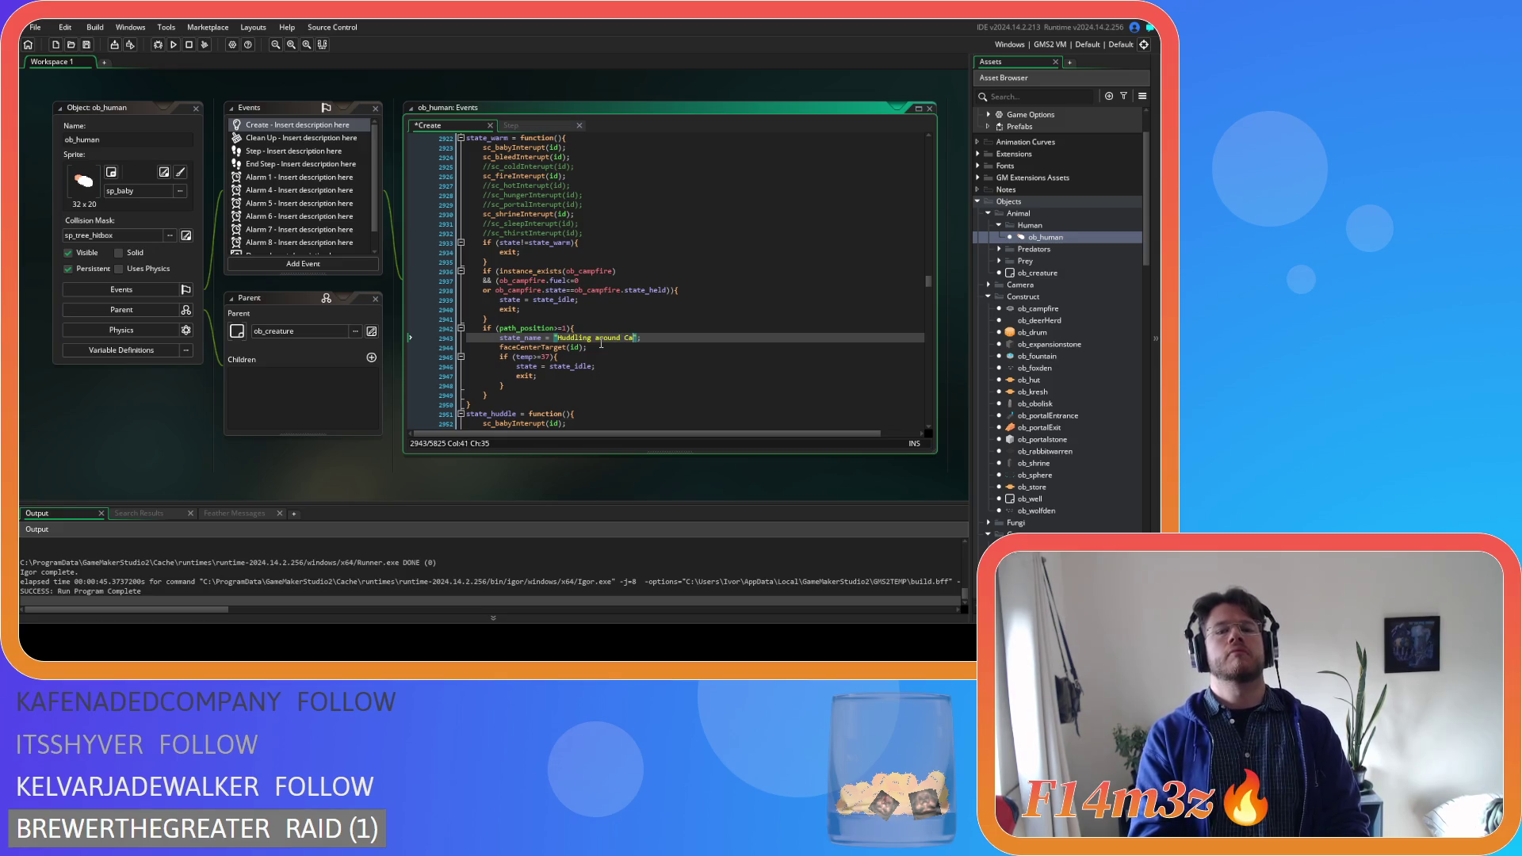
{"action": "left_click", "coordinate": [636, 368]}
{"action": "key", "text": "ctrl+s"}
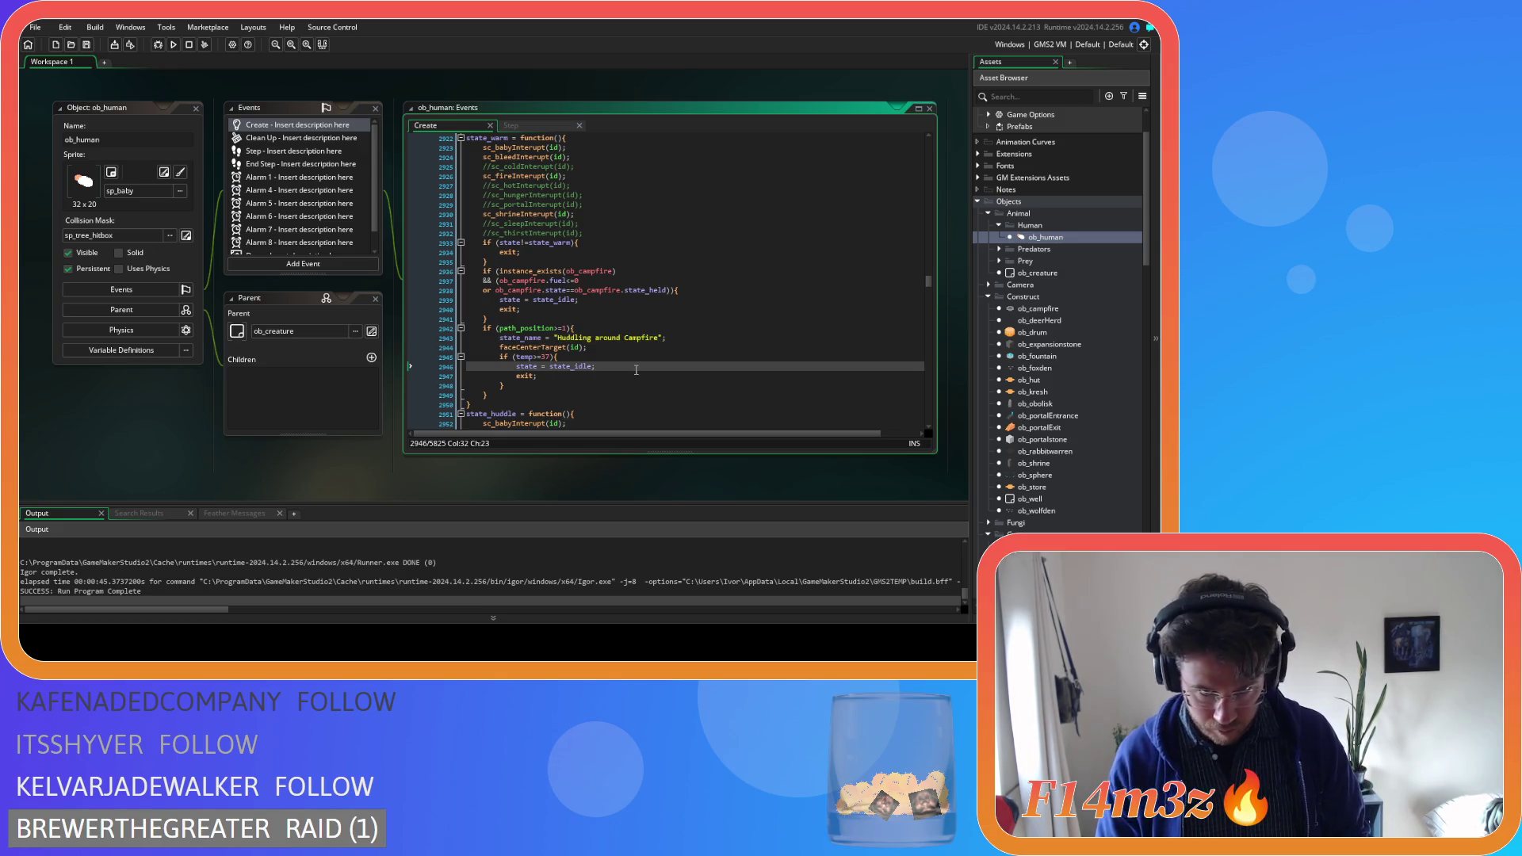
Delete the if (temp>=37) condition line from the arrival block
{"action": "scroll", "coordinate": [646, 366], "scroll_direction": "down", "scroll_amount": 5}
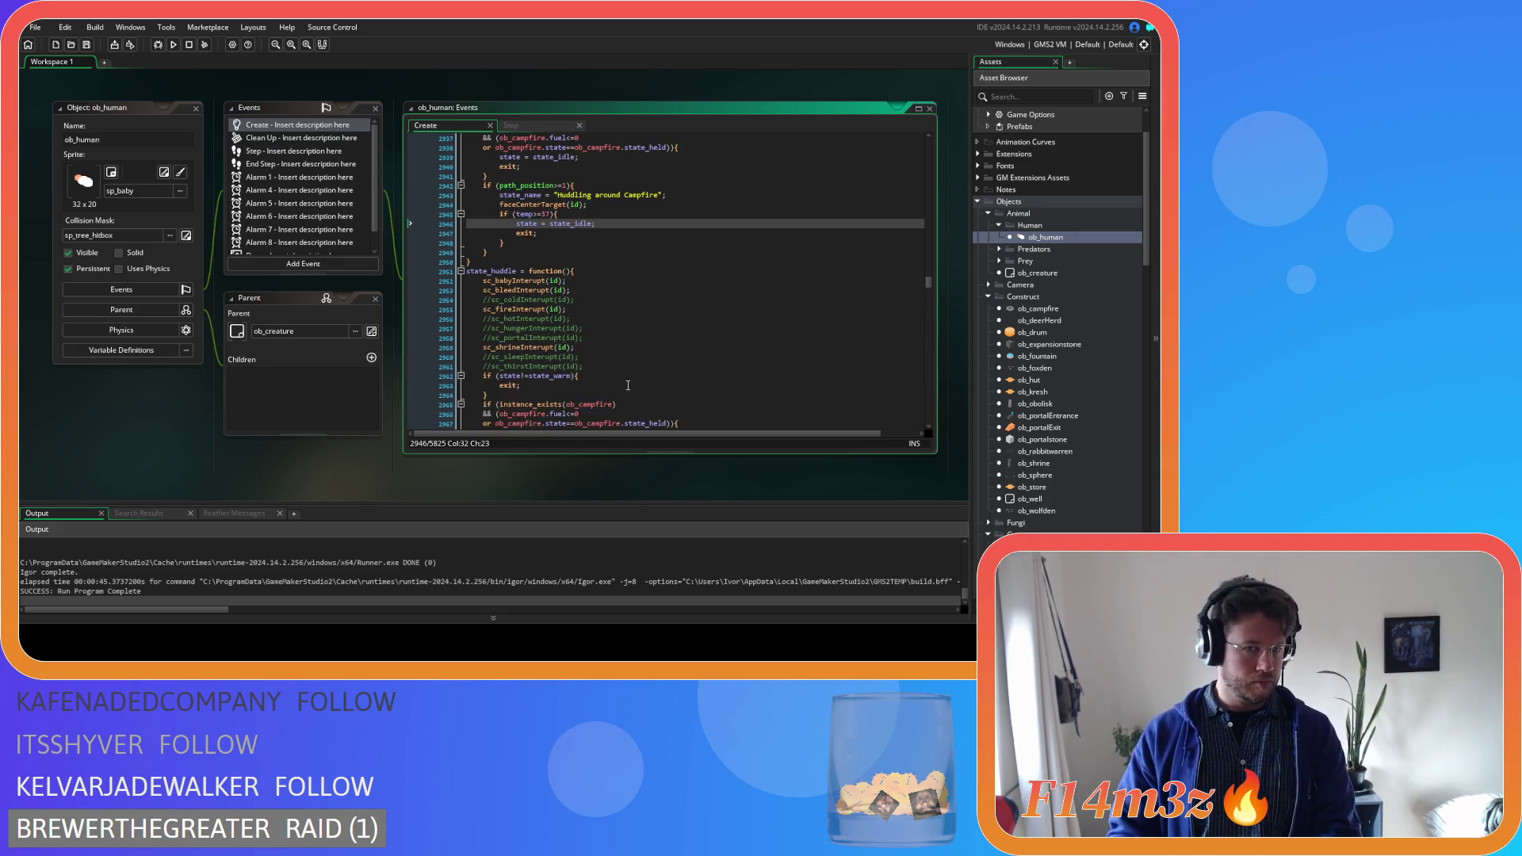
{"action": "scroll", "coordinate": [627, 385], "scroll_direction": "up", "scroll_amount": 1}
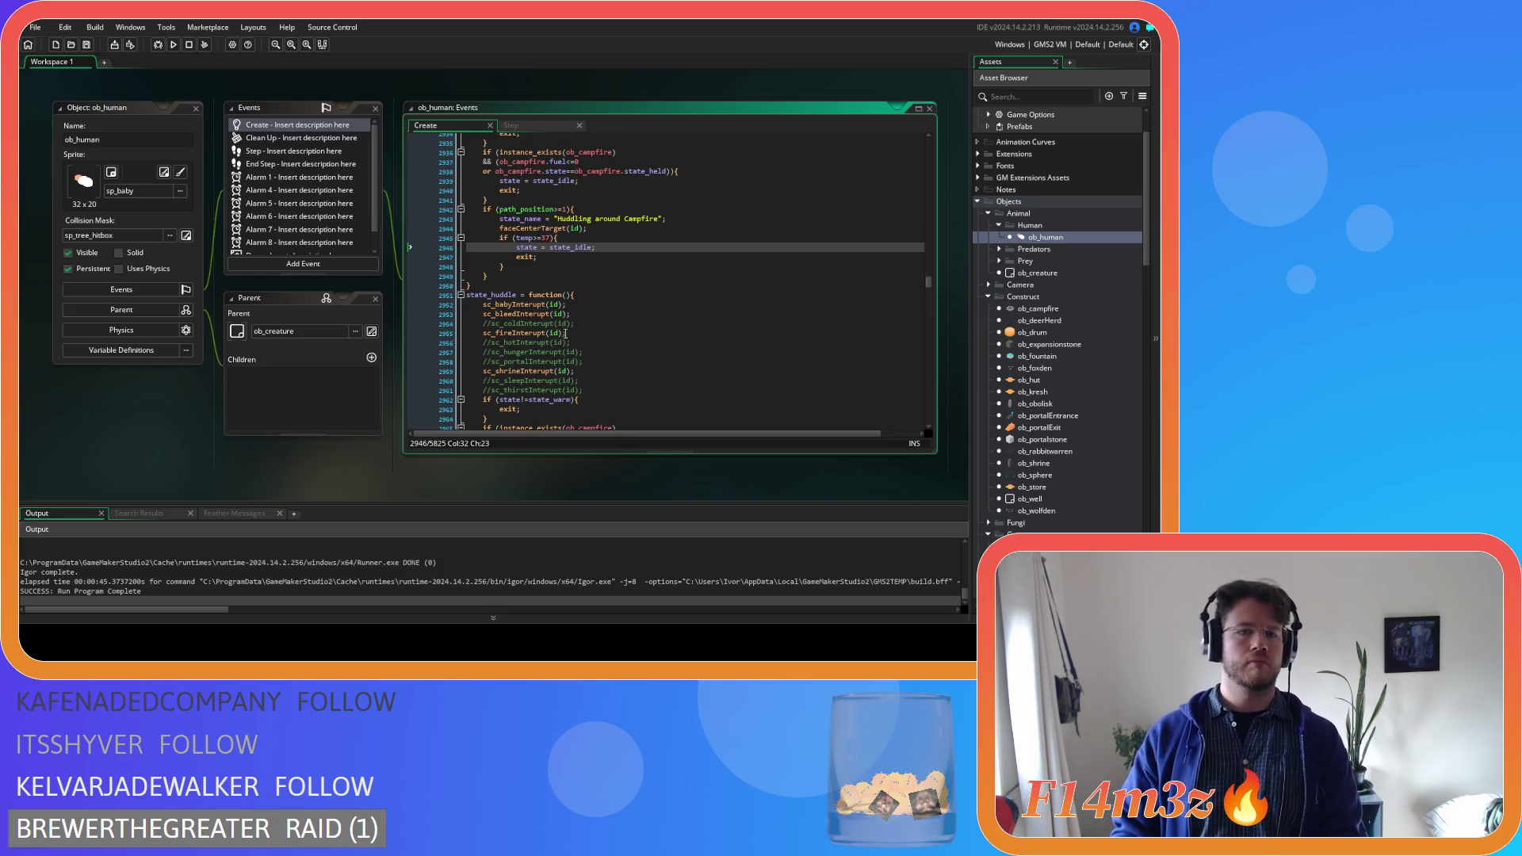
{"action": "left_click", "coordinate": [569, 237]}
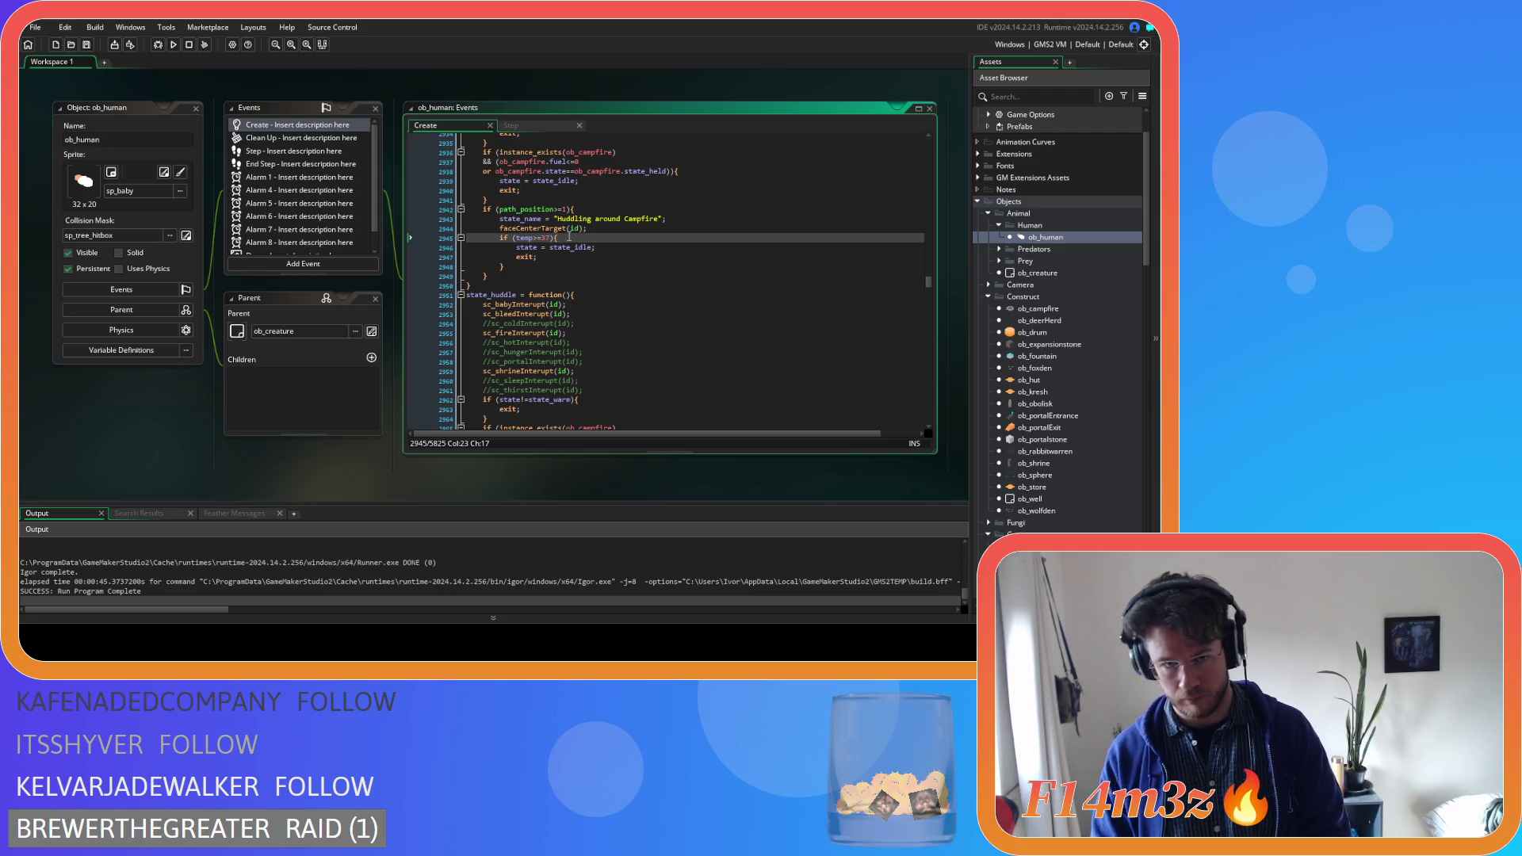
{"action": "left_click_drag", "start_coordinate": [569, 237], "coordinate": [468, 239]}
{"action": "key", "text": "BackSpace"}
{"action": "key", "text": "BackSpace"}
{"action": "left_click", "coordinate": [567, 245]}
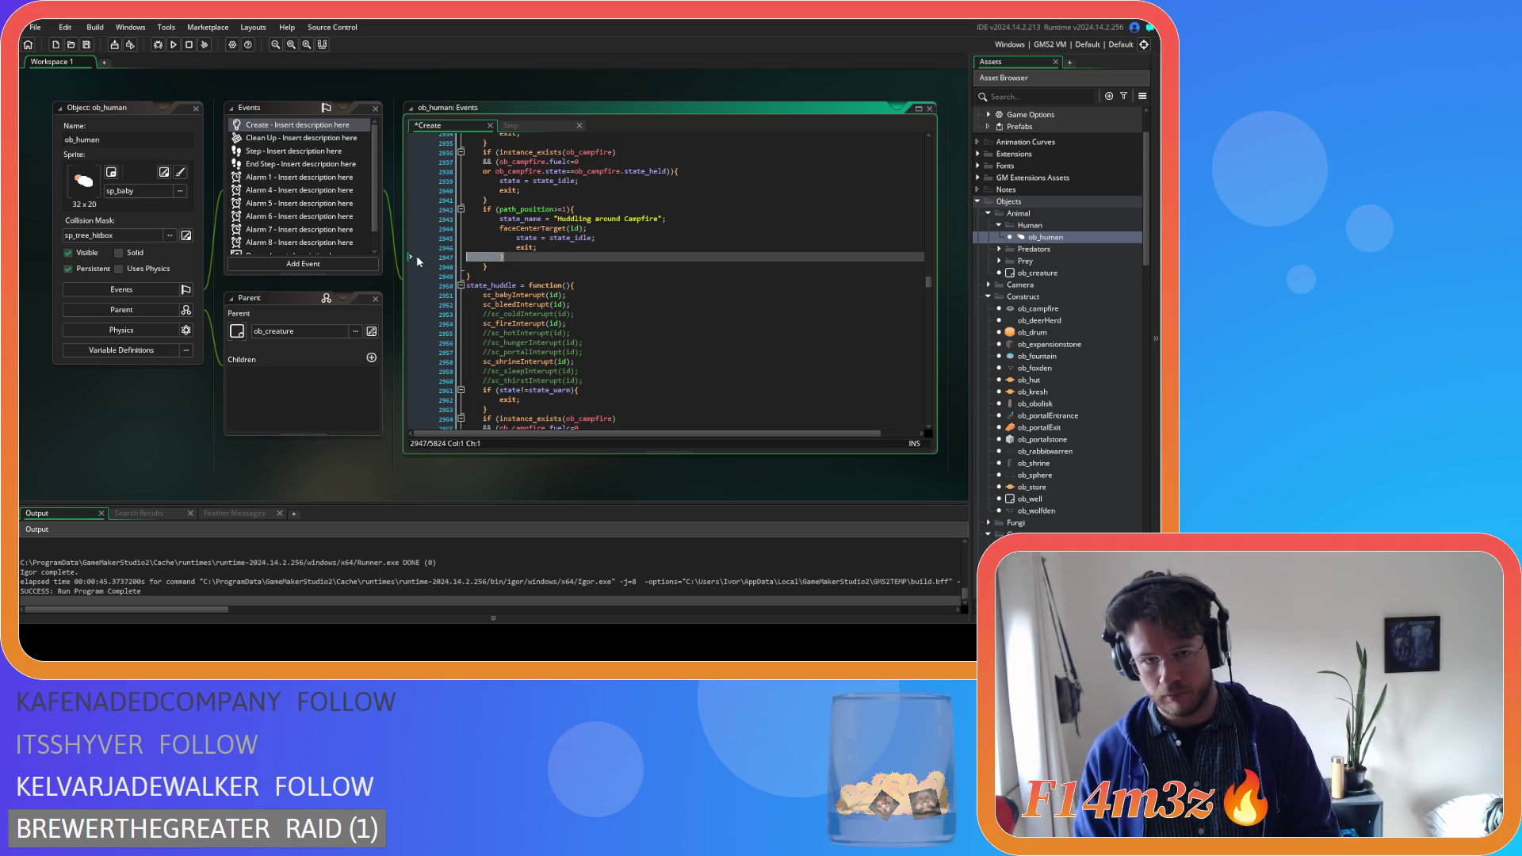
Remove the orphaned closing brace, change state_idle to state_huddle, and save
{"action": "key", "text": "shift+Down"}
{"action": "key", "text": "Delete"}
{"action": "key", "text": "shift+Up"}
{"action": "key", "text": "shift+Home"}
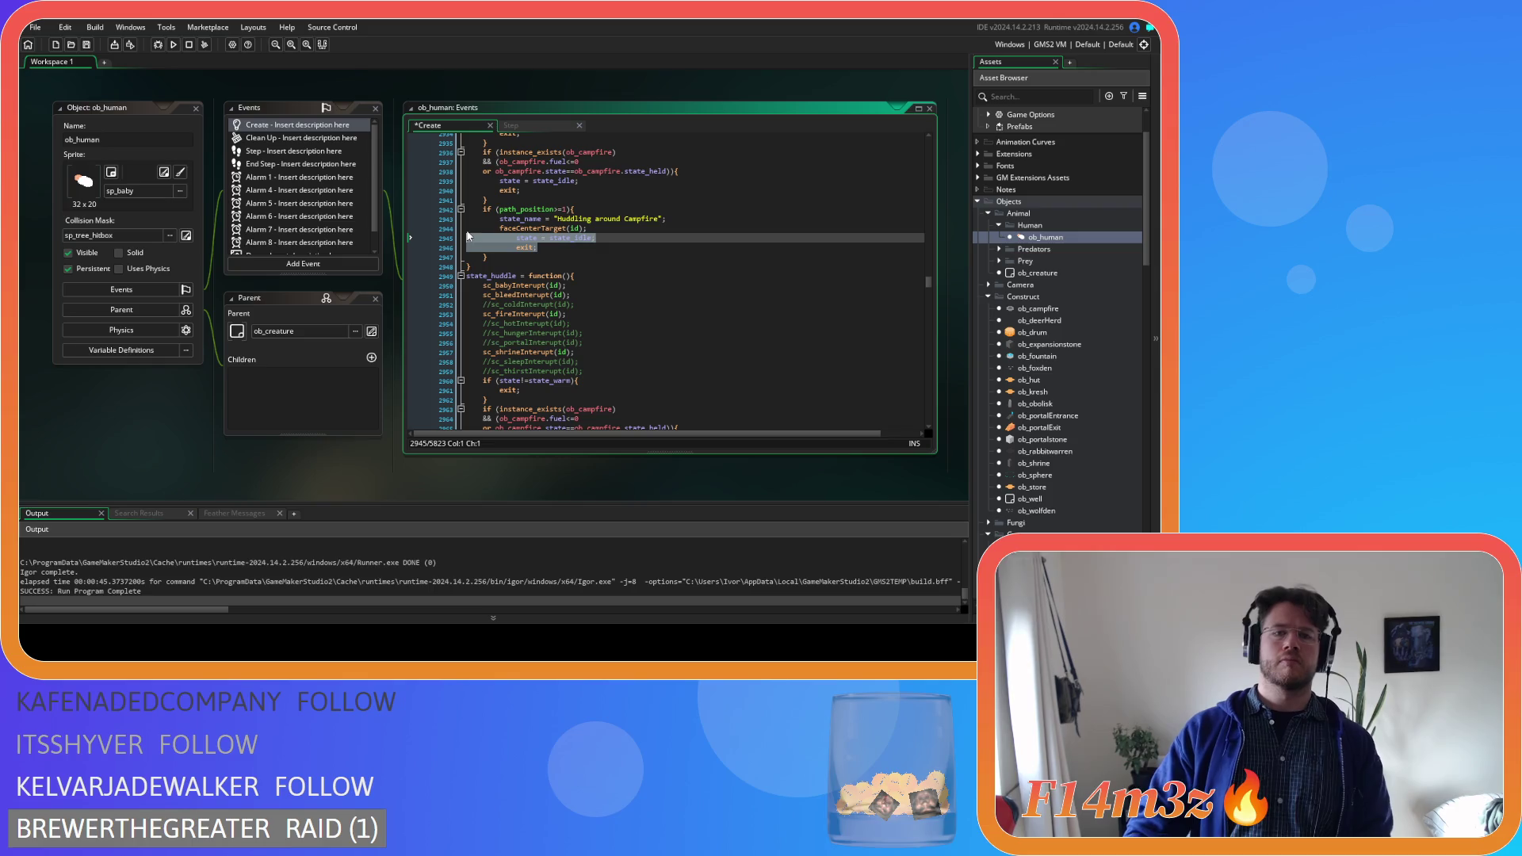
{"action": "double_click", "coordinate": [571, 238]}
{"action": "type", "text": "huddle"}
{"action": "key", "text": "Return"}
{"action": "type", "text": ";"}
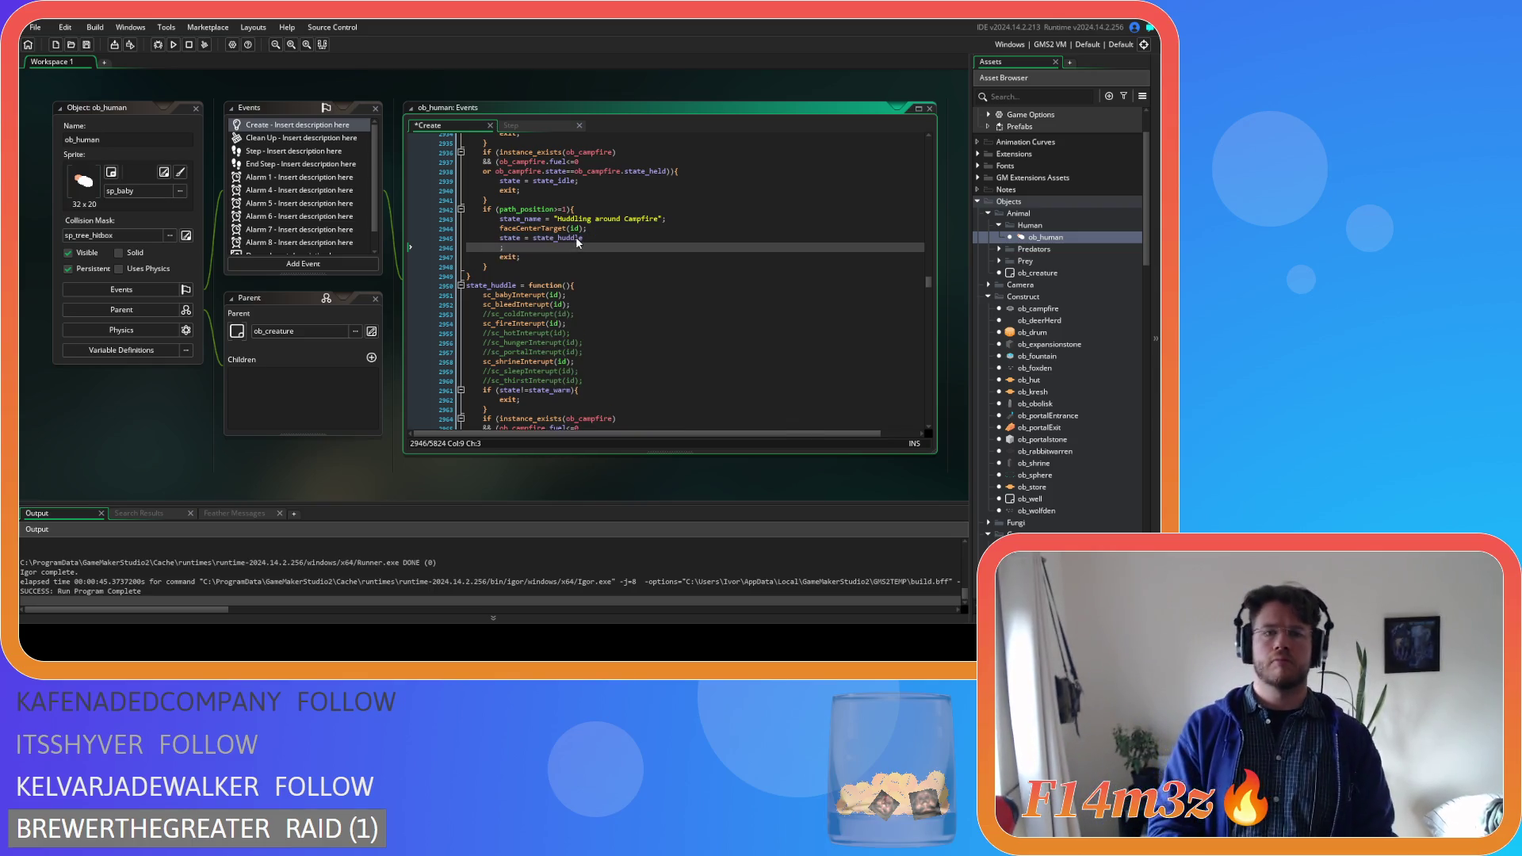
{"action": "key", "text": "BackSpace"}
{"action": "key", "text": "BackSpace"}
{"action": "key", "text": "BackSpace"}
{"action": "type", "text": ";"}
{"action": "key", "text": "ctrl+s"}
{"action": "key", "text": "Down"}
{"action": "key", "text": "Down"}
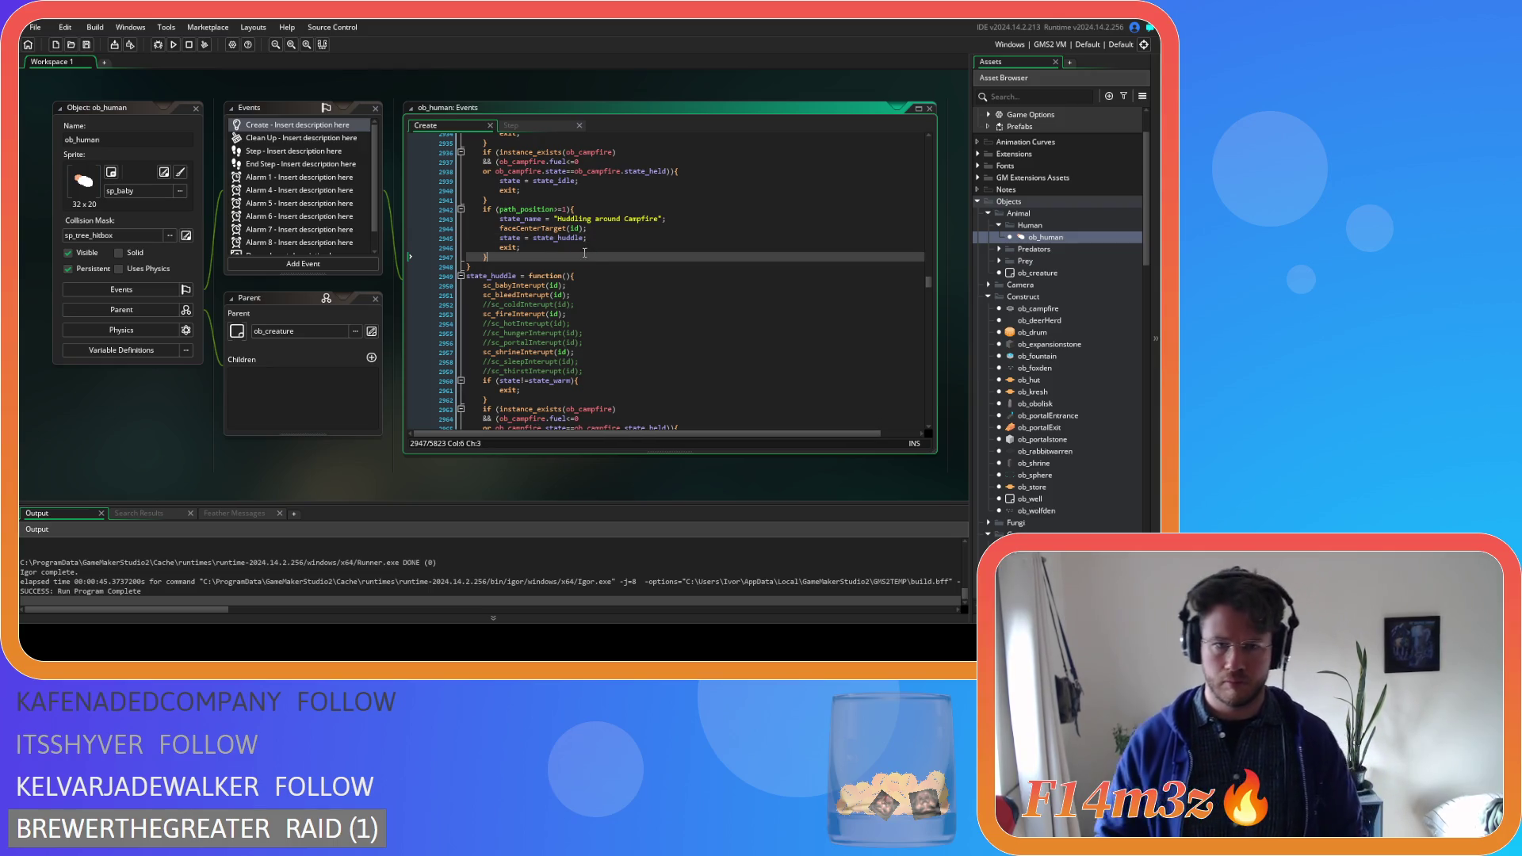
Select state_huddle's "Warming up" state name and facing lines
{"action": "scroll", "coordinate": [537, 290], "scroll_direction": "down", "scroll_amount": 3}
{"action": "scroll", "coordinate": [537, 290], "scroll_direction": "down", "scroll_amount": 4}
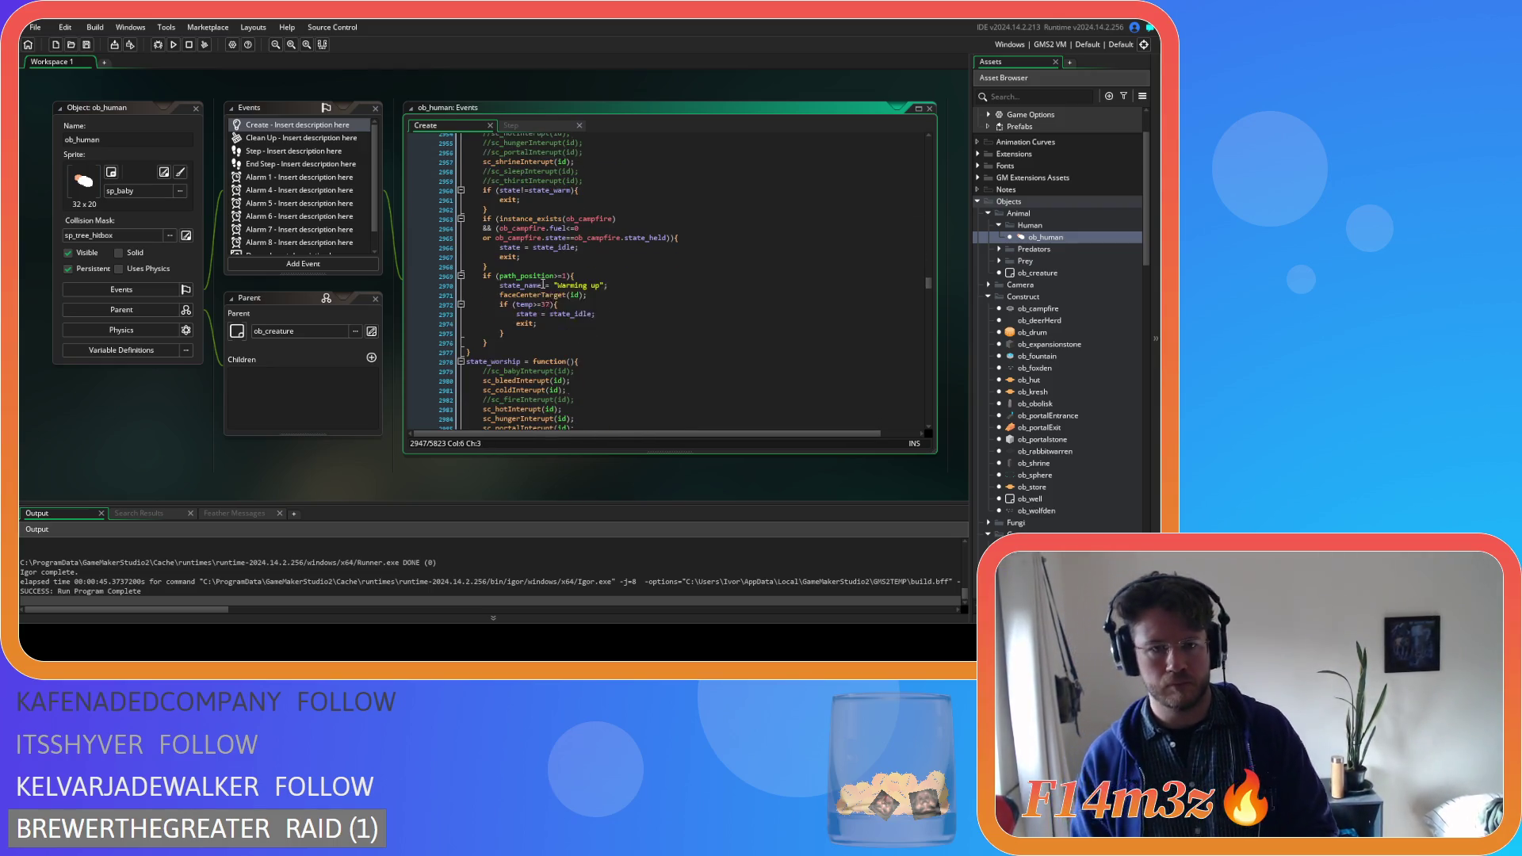
{"action": "left_click", "coordinate": [618, 289]}
{"action": "left_click_drag", "start_coordinate": [588, 295], "coordinate": [383, 282]}
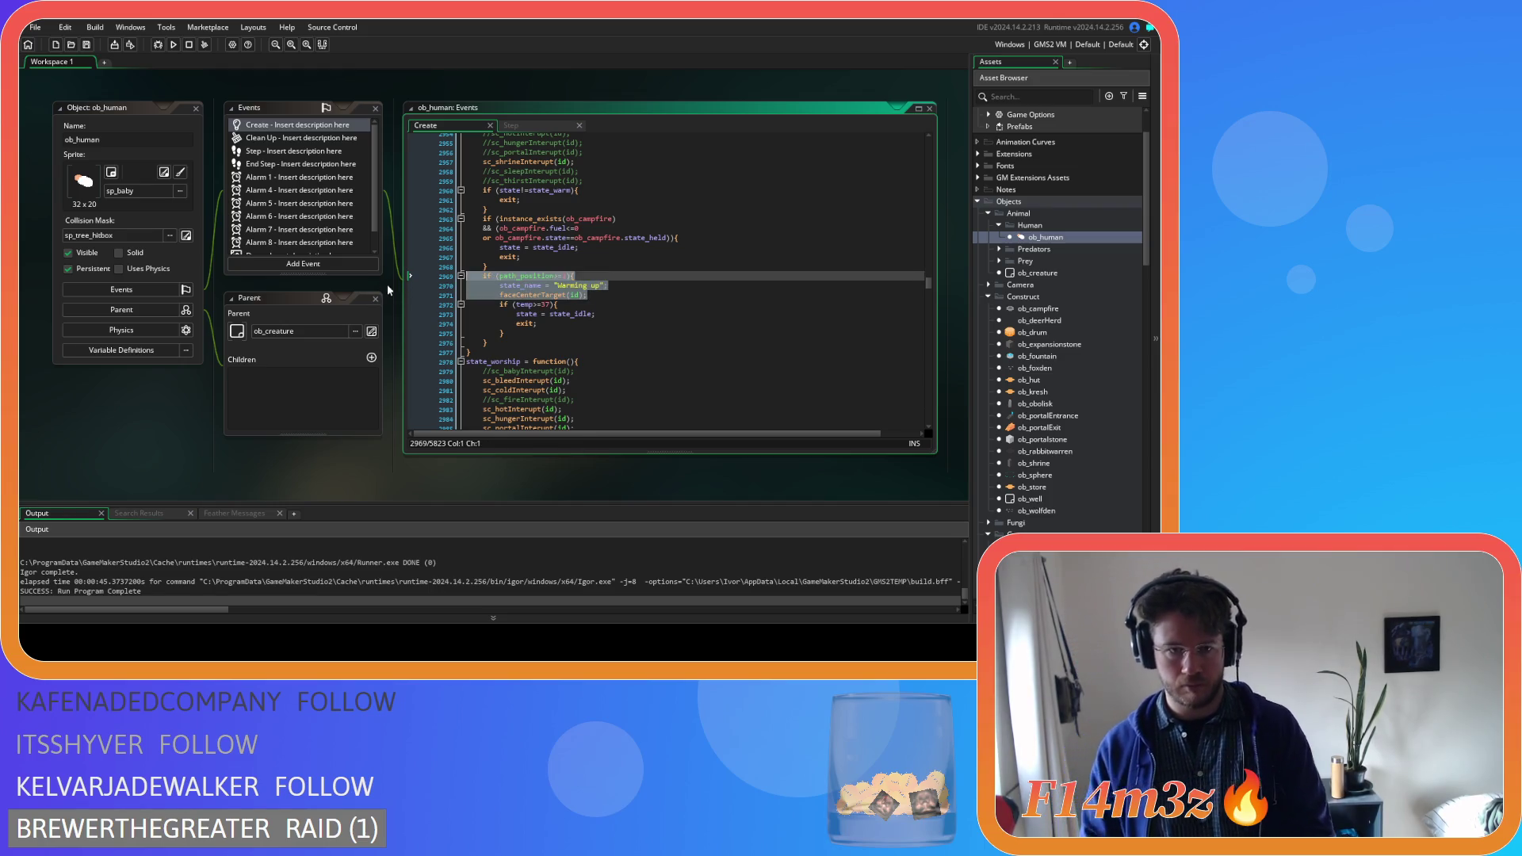
{"action": "key", "text": "Delete"}
{"action": "left_click", "coordinate": [524, 307]}
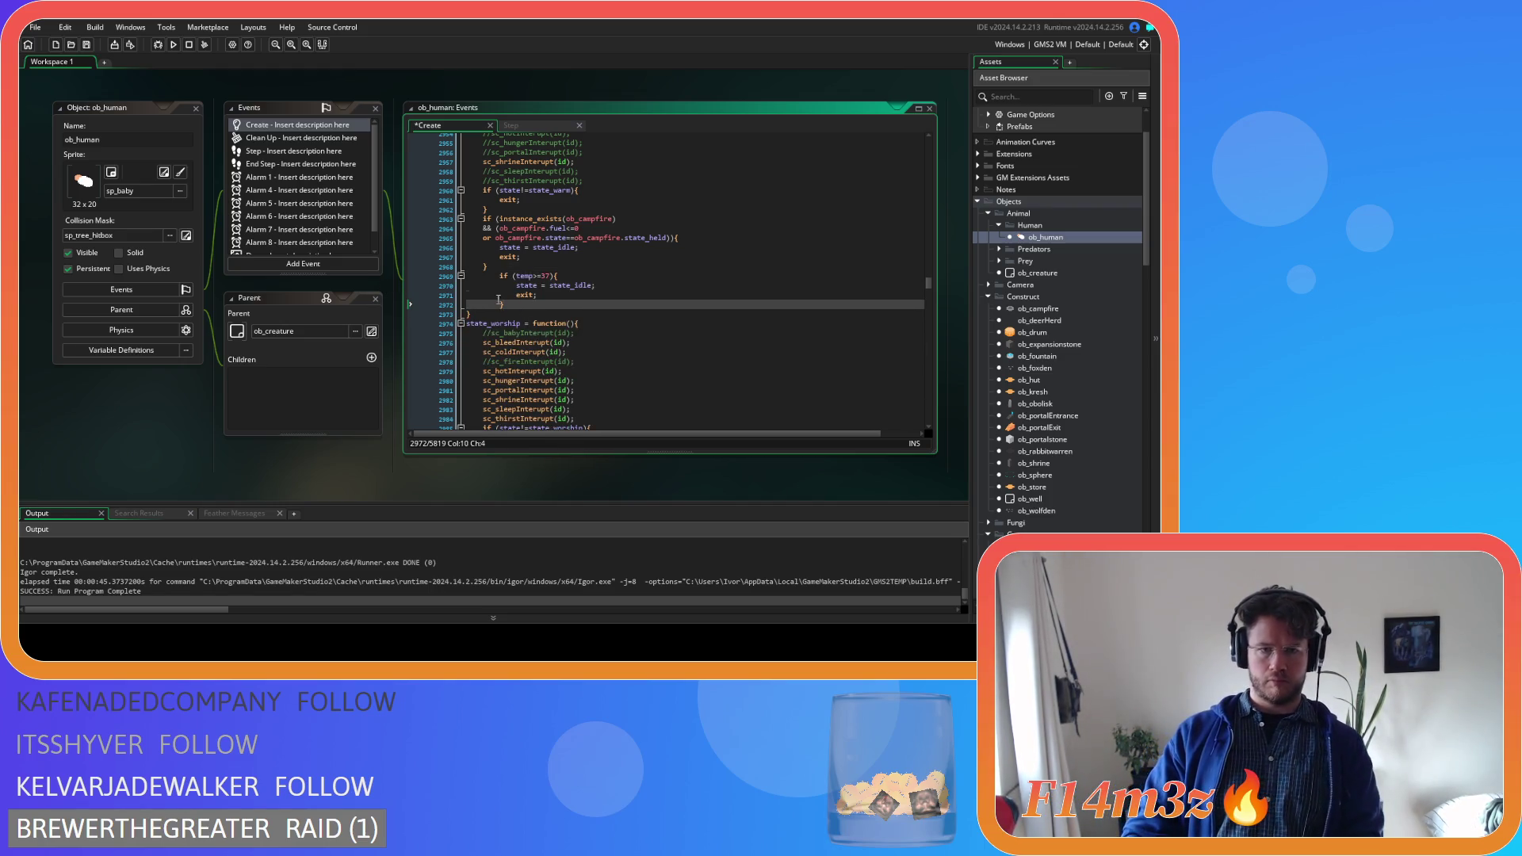
{"action": "left_click_drag", "start_coordinate": [498, 299], "coordinate": [417, 272]}
{"action": "key", "text": "shift+Tab"}
{"action": "key", "text": "ctrl+s"}
{"action": "key", "text": "End"}
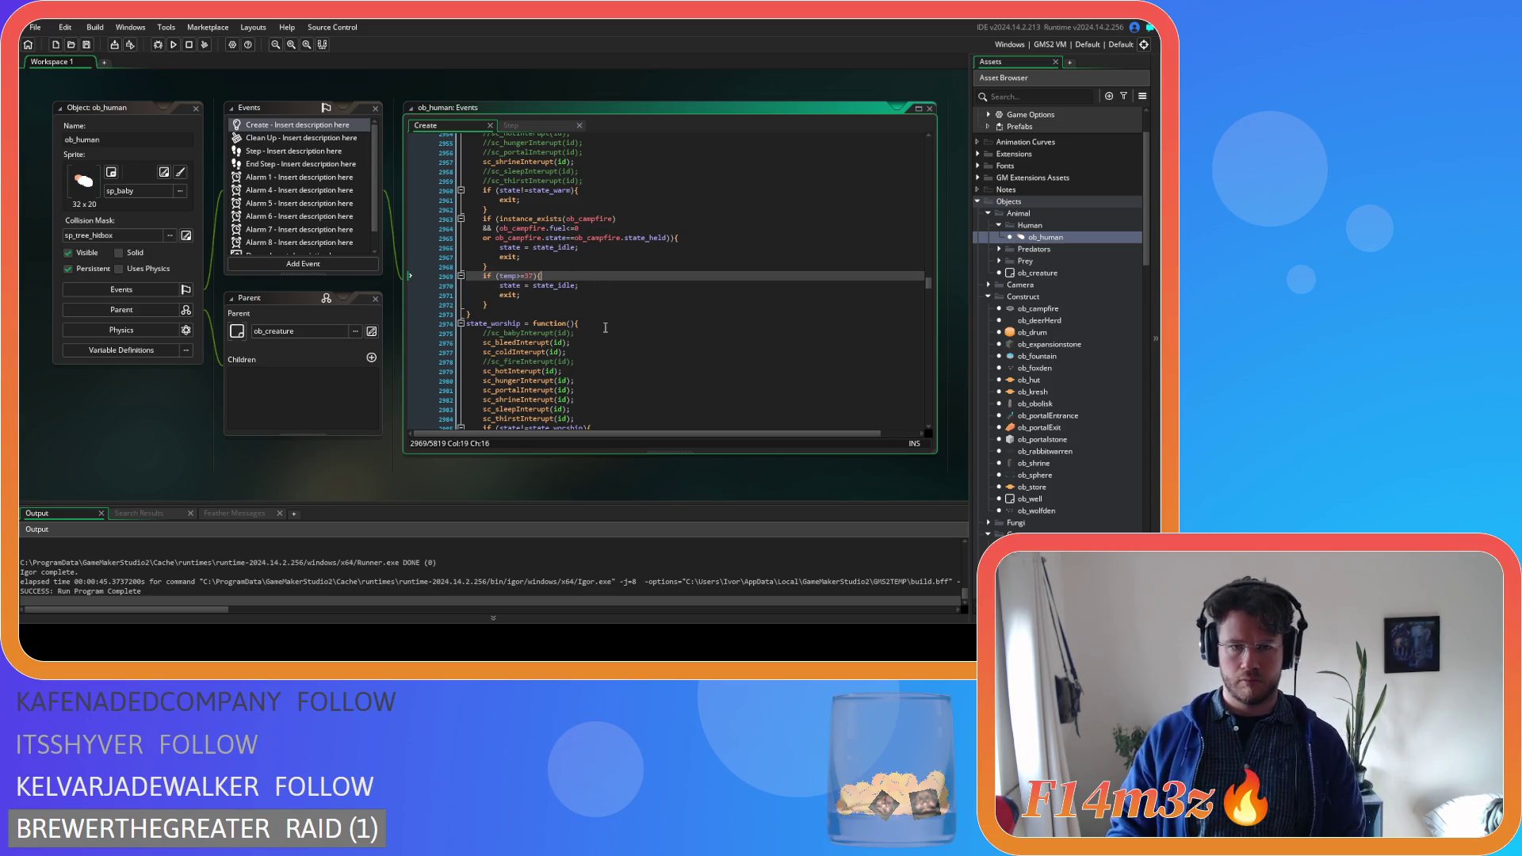
{"action": "scroll", "coordinate": [591, 316], "scroll_direction": "up", "scroll_amount": 2}
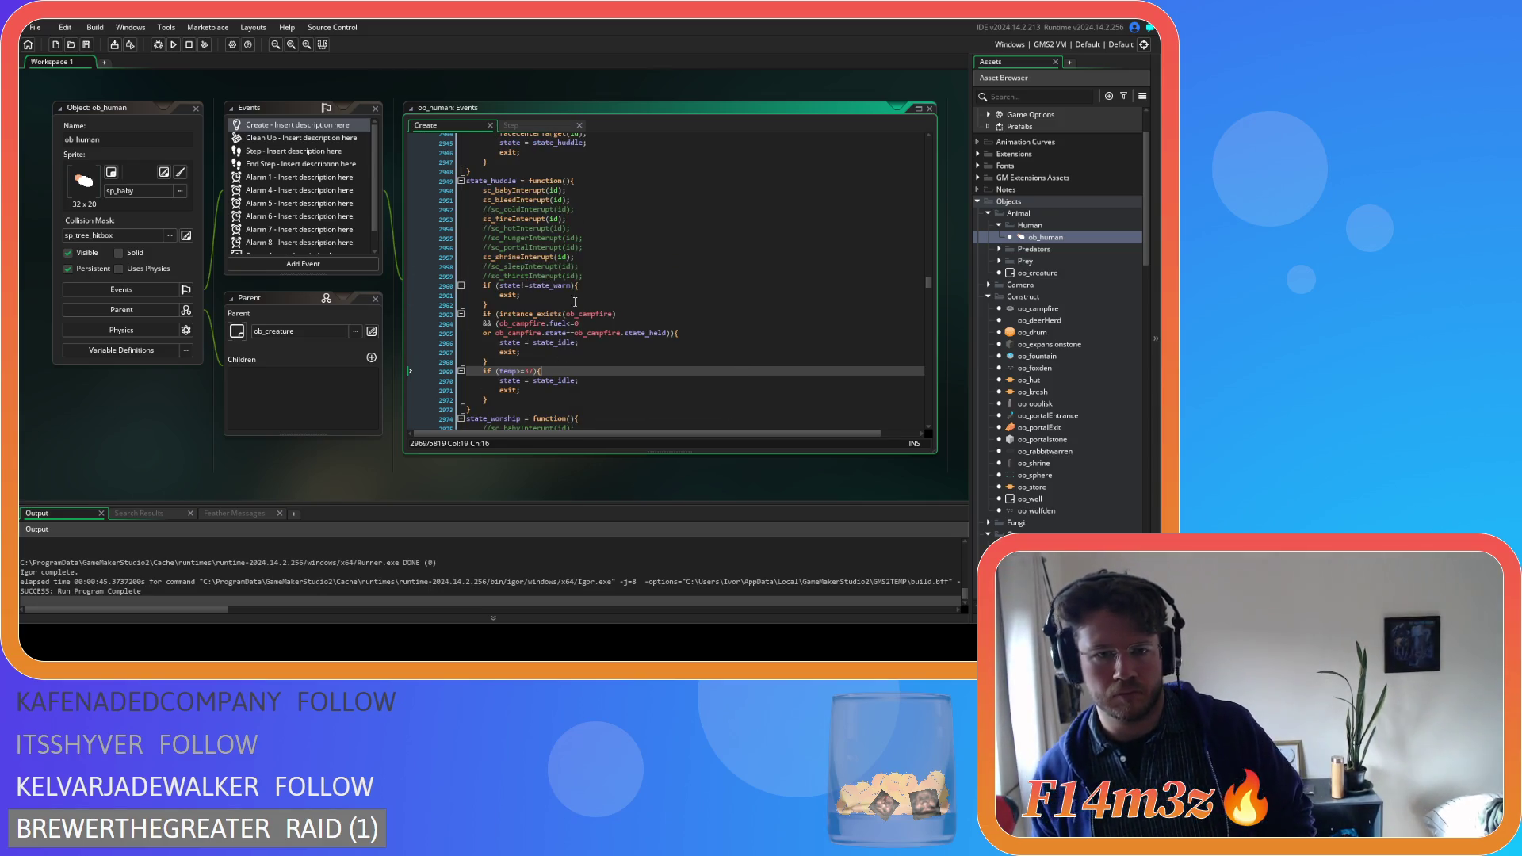
{"action": "double_click", "coordinate": [508, 181]}
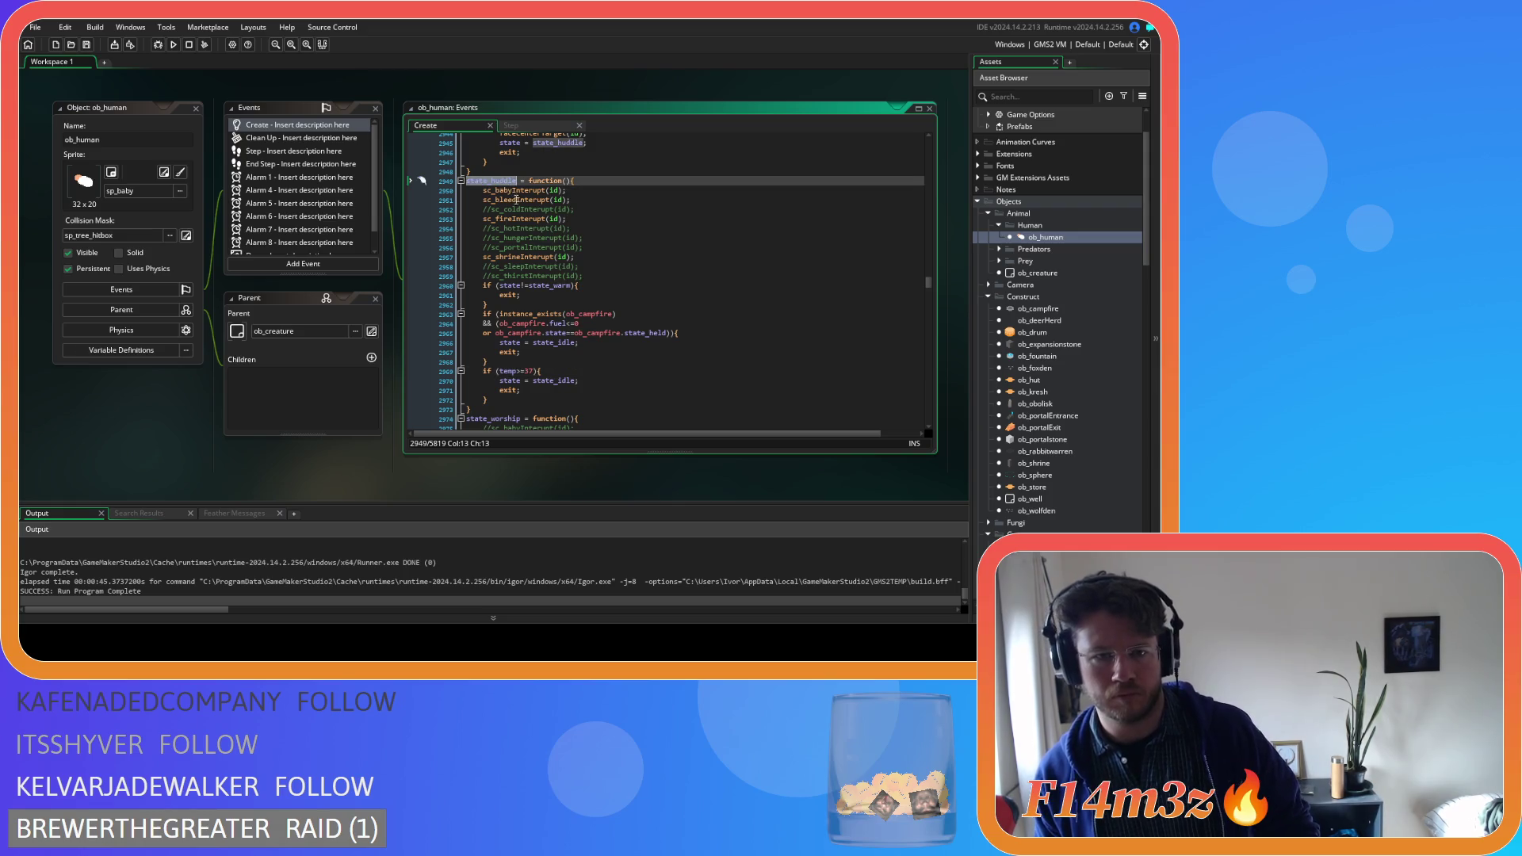
{"action": "key", "text": "ctrl+c"}
{"action": "double_click", "coordinate": [545, 285]}
{"action": "key", "text": "ctrl+v"}
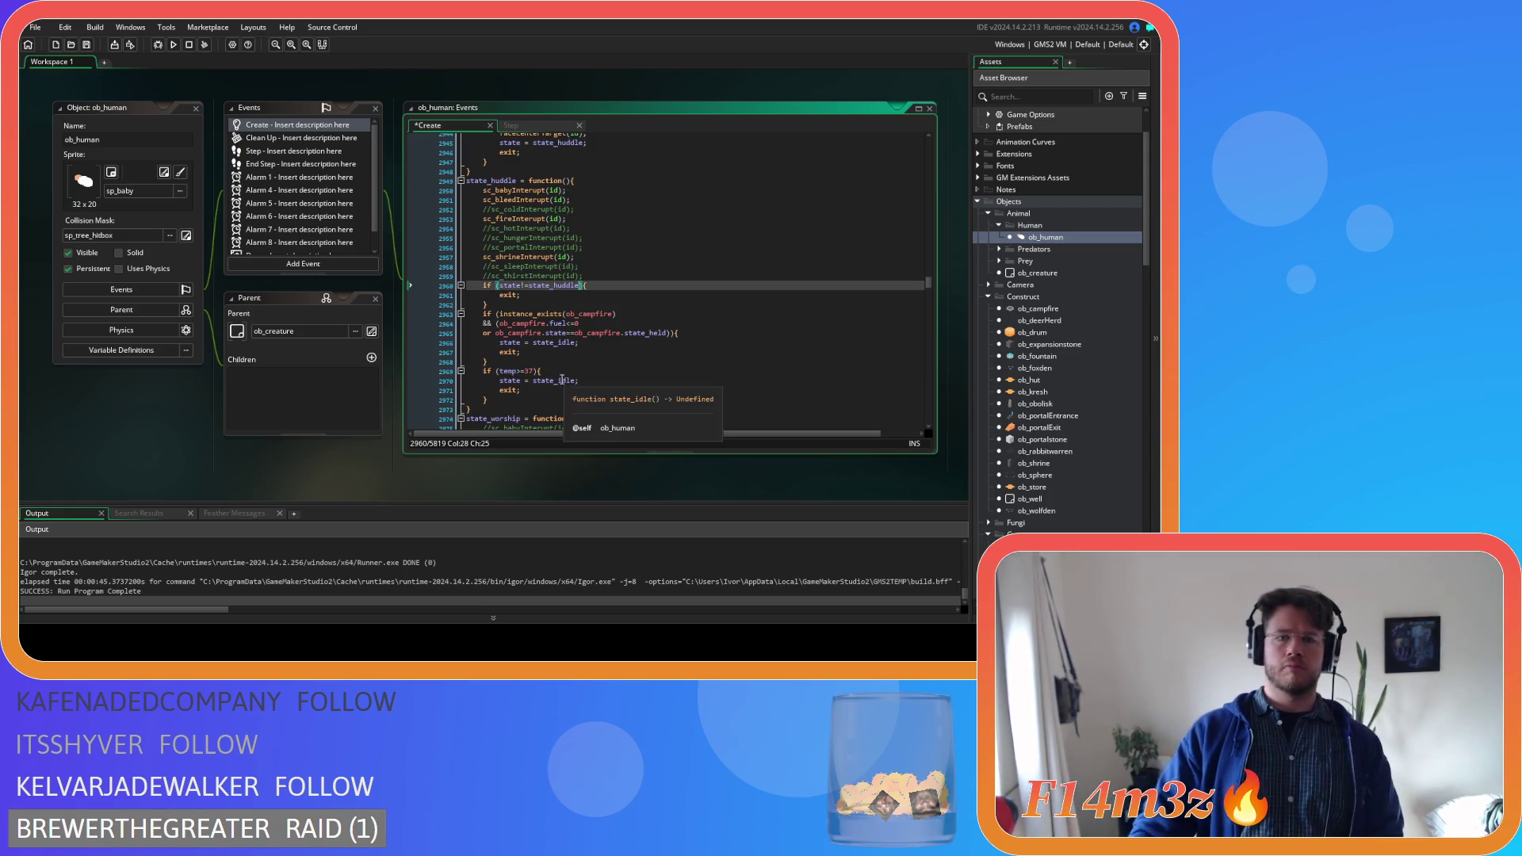
{"action": "left_click", "coordinate": [557, 343]}
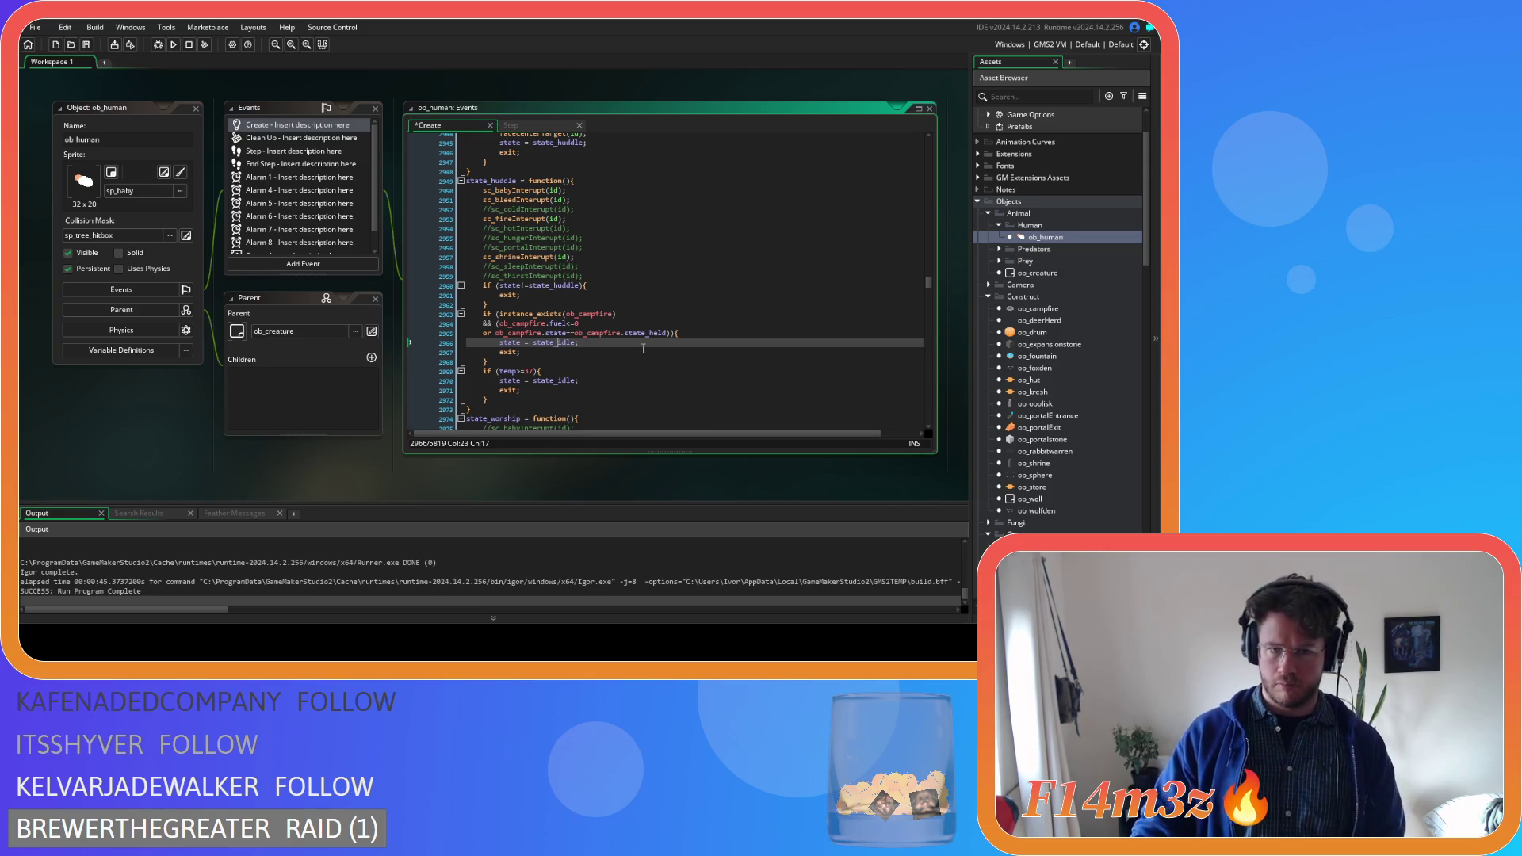
{"action": "key", "text": "ctrl+s"}
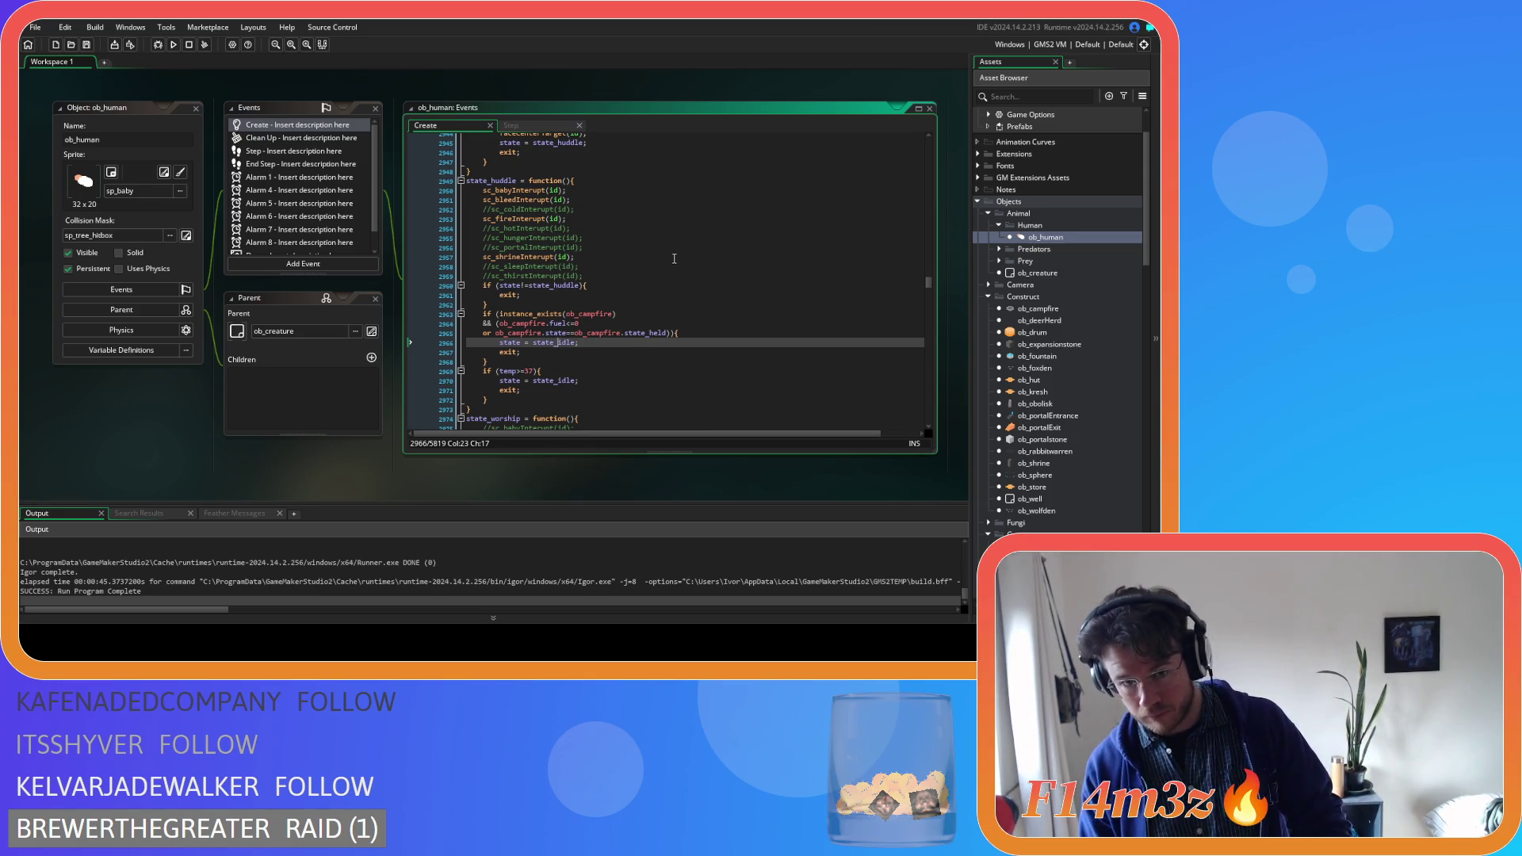
{"action": "scroll", "coordinate": [697, 322], "scroll_direction": "down", "scroll_amount": 3}
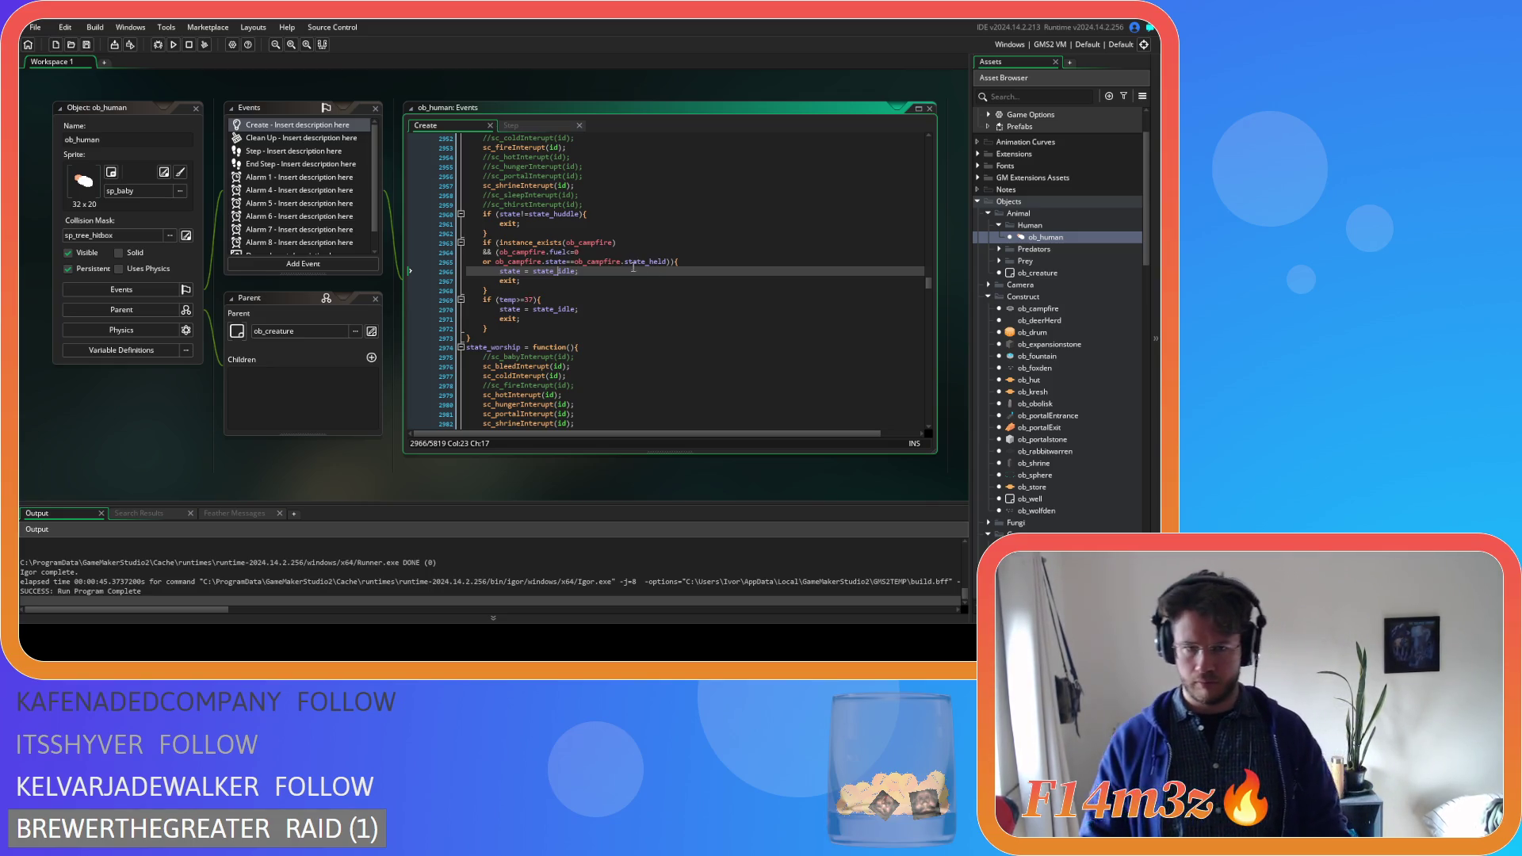
{"action": "key", "text": "Down"}
{"action": "scroll", "coordinate": [623, 261], "scroll_direction": "up", "scroll_amount": 3}
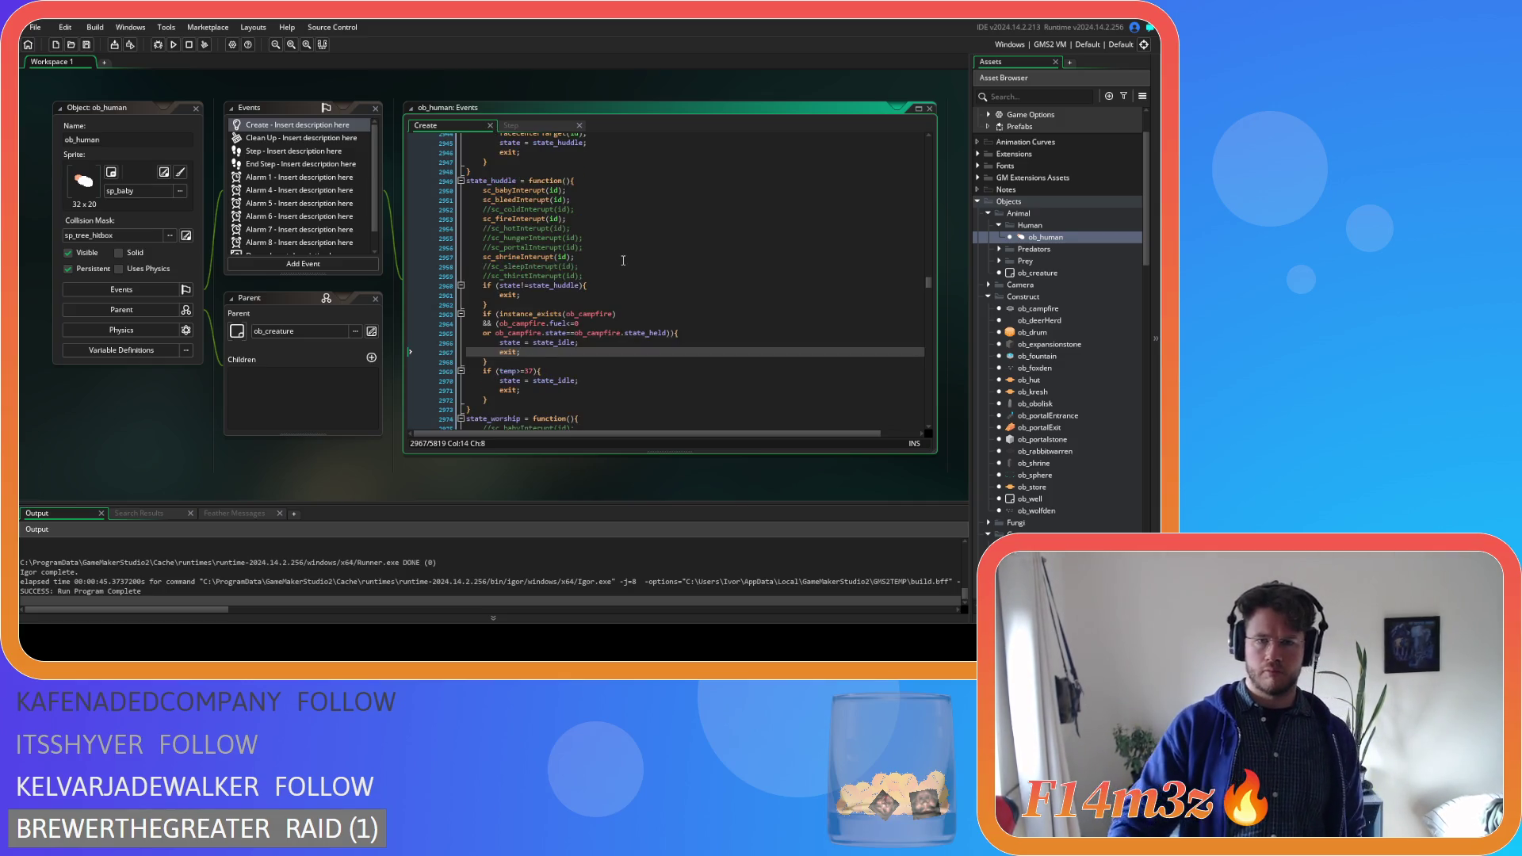
{"action": "scroll", "coordinate": [623, 260], "scroll_direction": "up", "scroll_amount": 7}
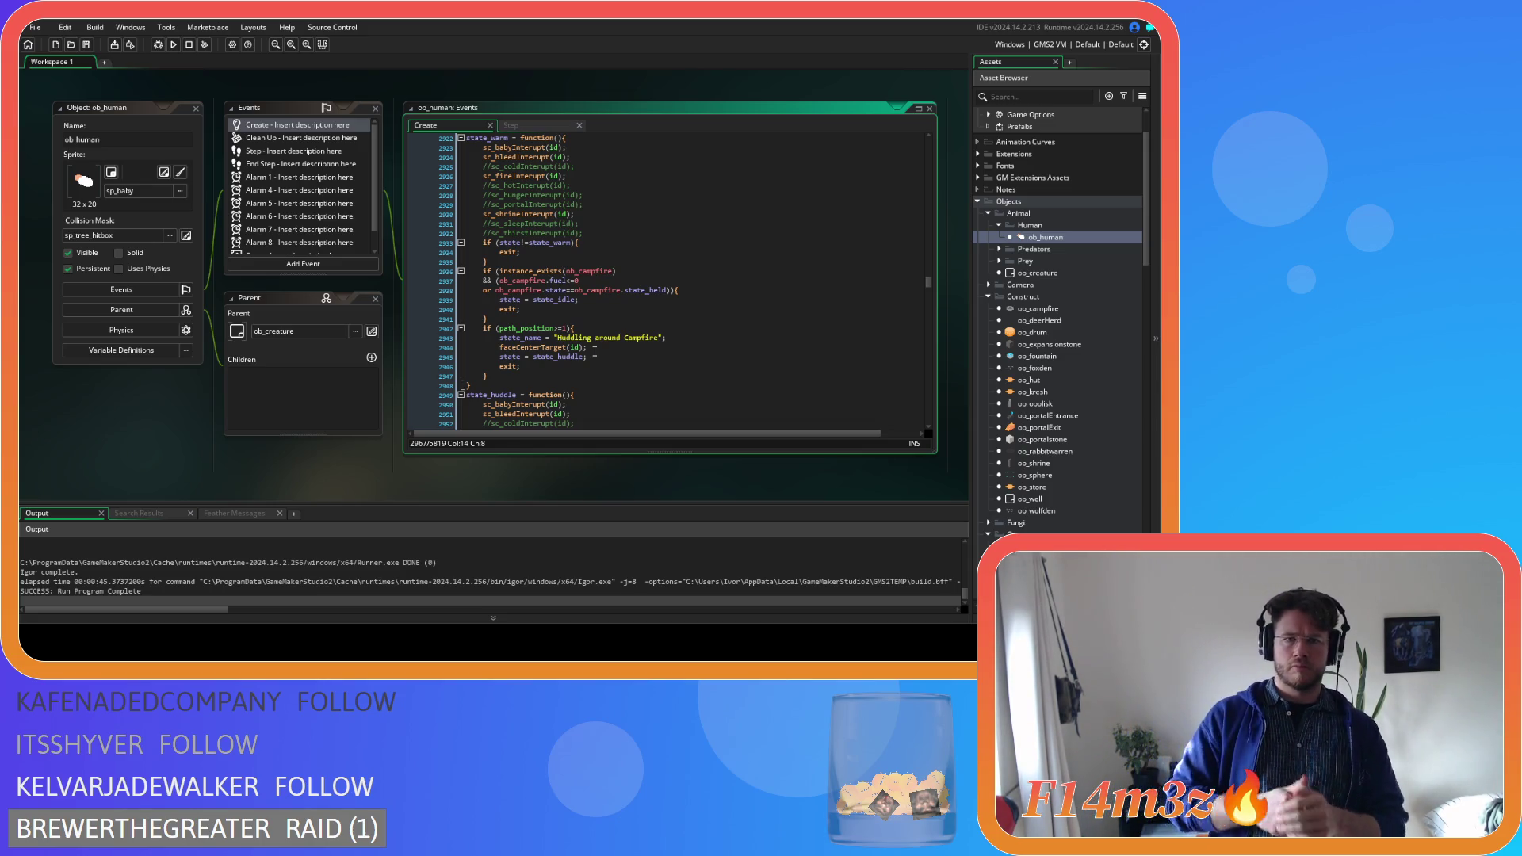
{"action": "scroll", "coordinate": [595, 351], "scroll_direction": "up", "scroll_amount": 2}
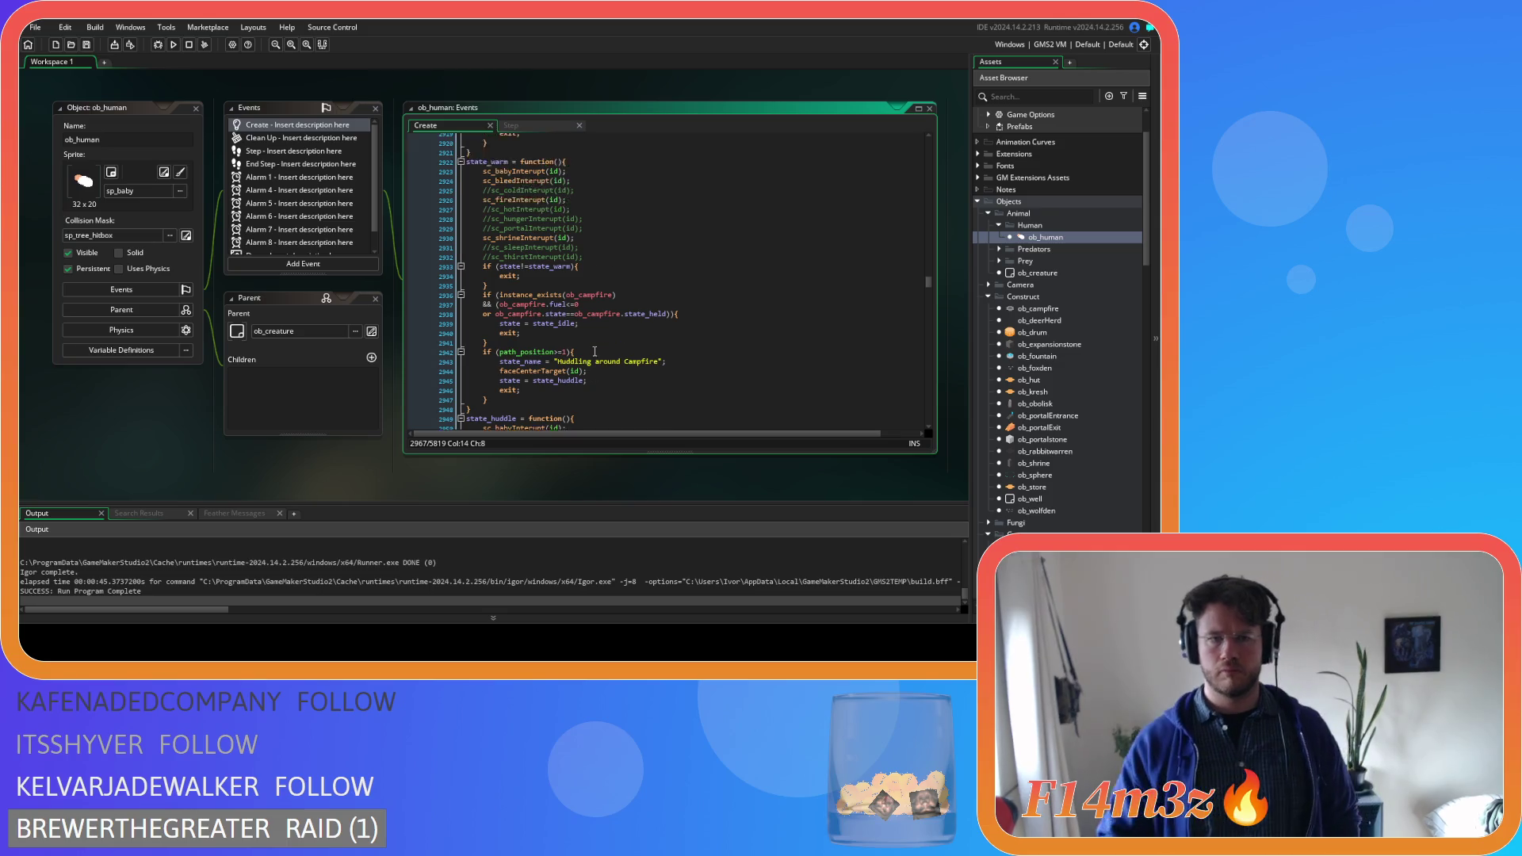
{"action": "scroll", "coordinate": [588, 351], "scroll_direction": "down", "scroll_amount": 12}
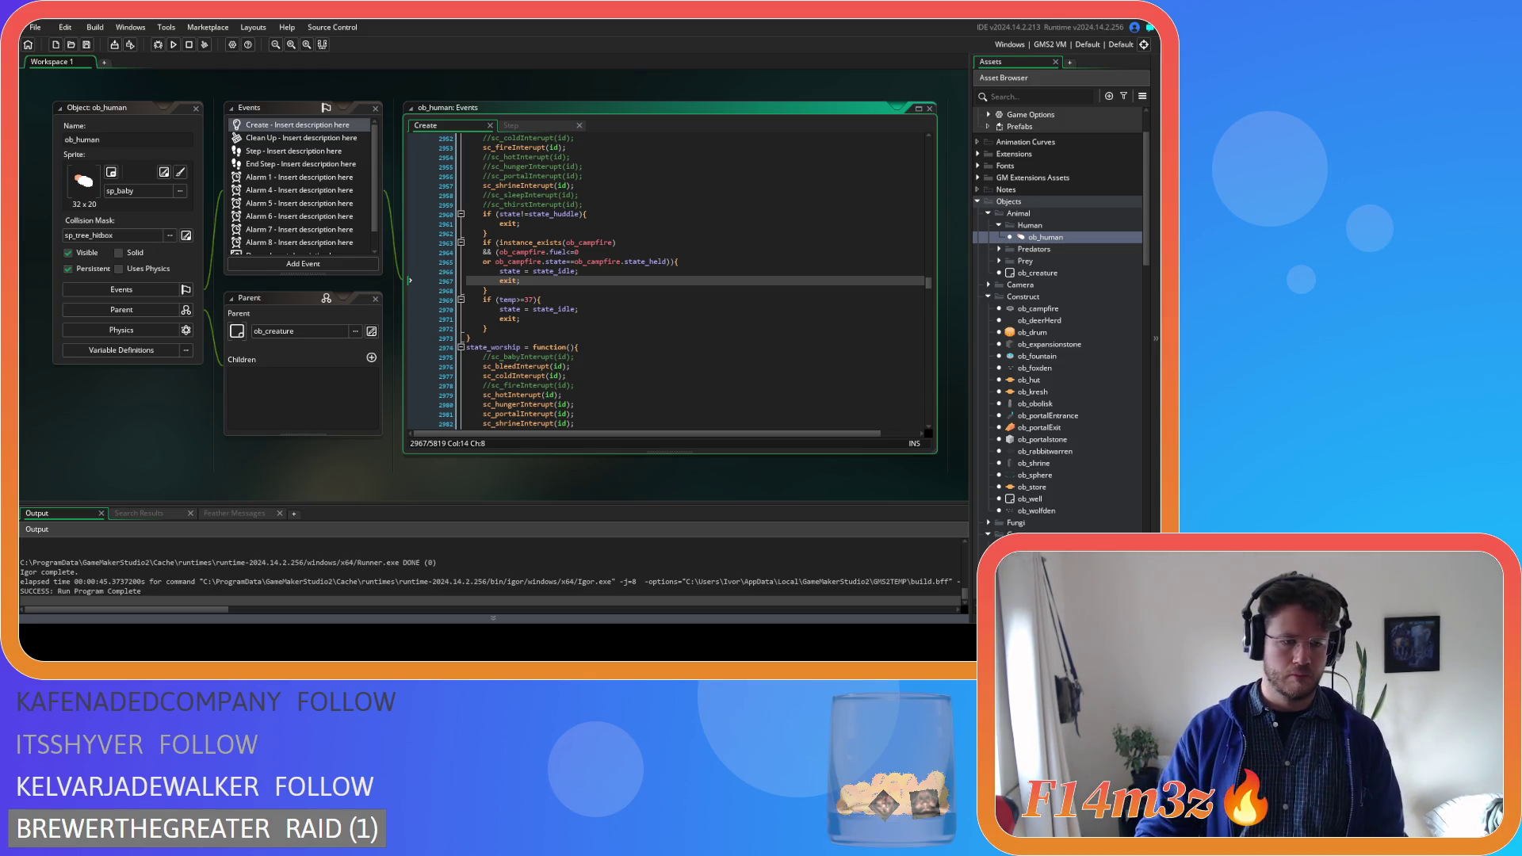
{"action": "left_click", "coordinate": [582, 272]}
Find ob_human's state_feedfire function and duplicate it
{"action": "key", "text": "ctrl+f"}
{"action": "type", "text": "state_feed"}
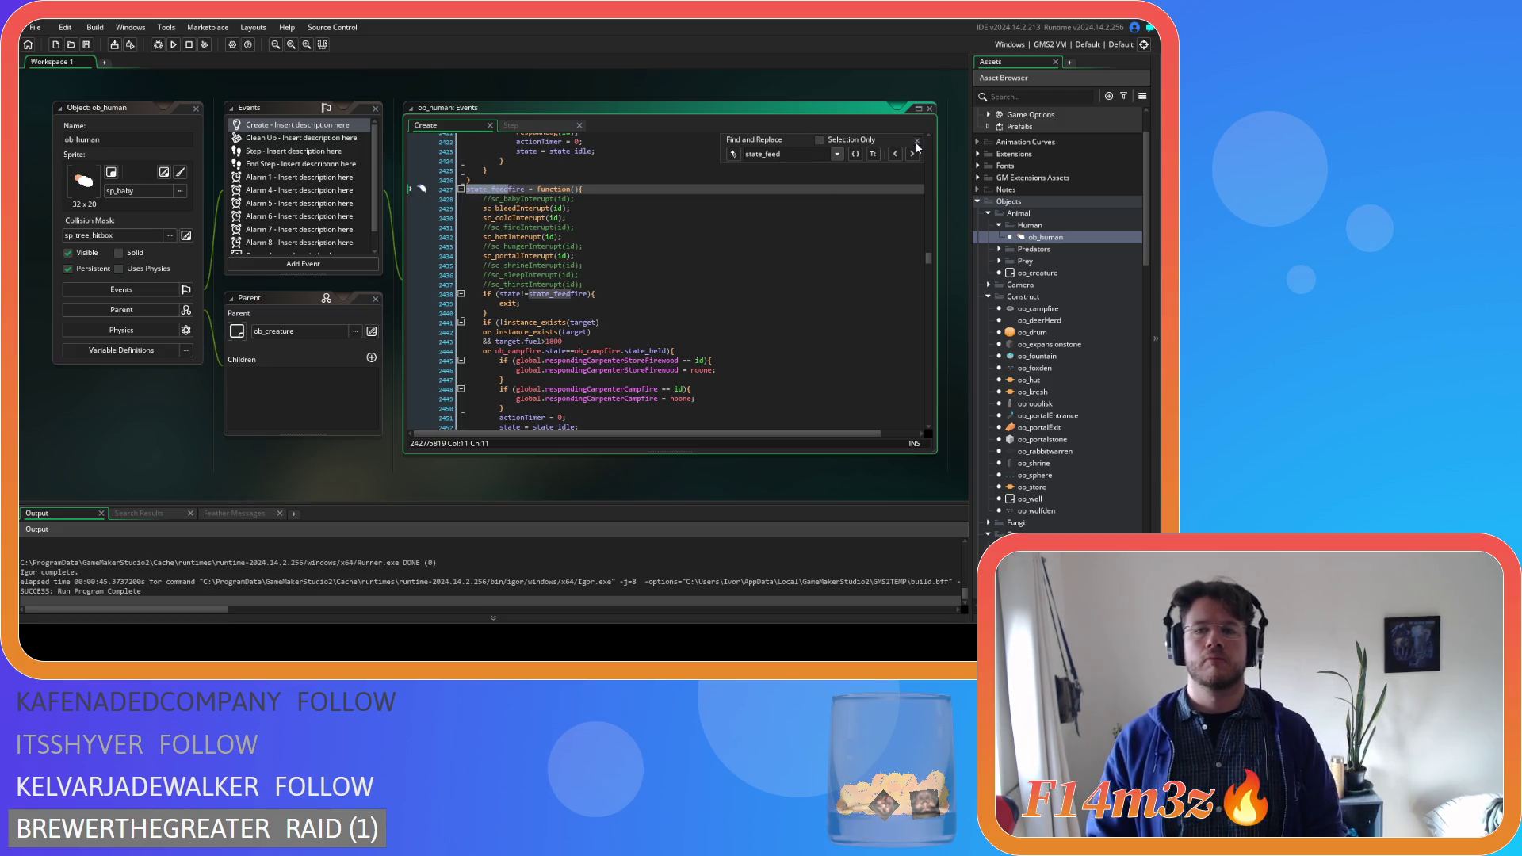
{"action": "key", "text": "Escape"}
{"action": "scroll", "coordinate": [728, 318], "scroll_direction": "down", "scroll_amount": 8}
{"action": "scroll", "coordinate": [729, 318], "scroll_direction": "down", "scroll_amount": 7}
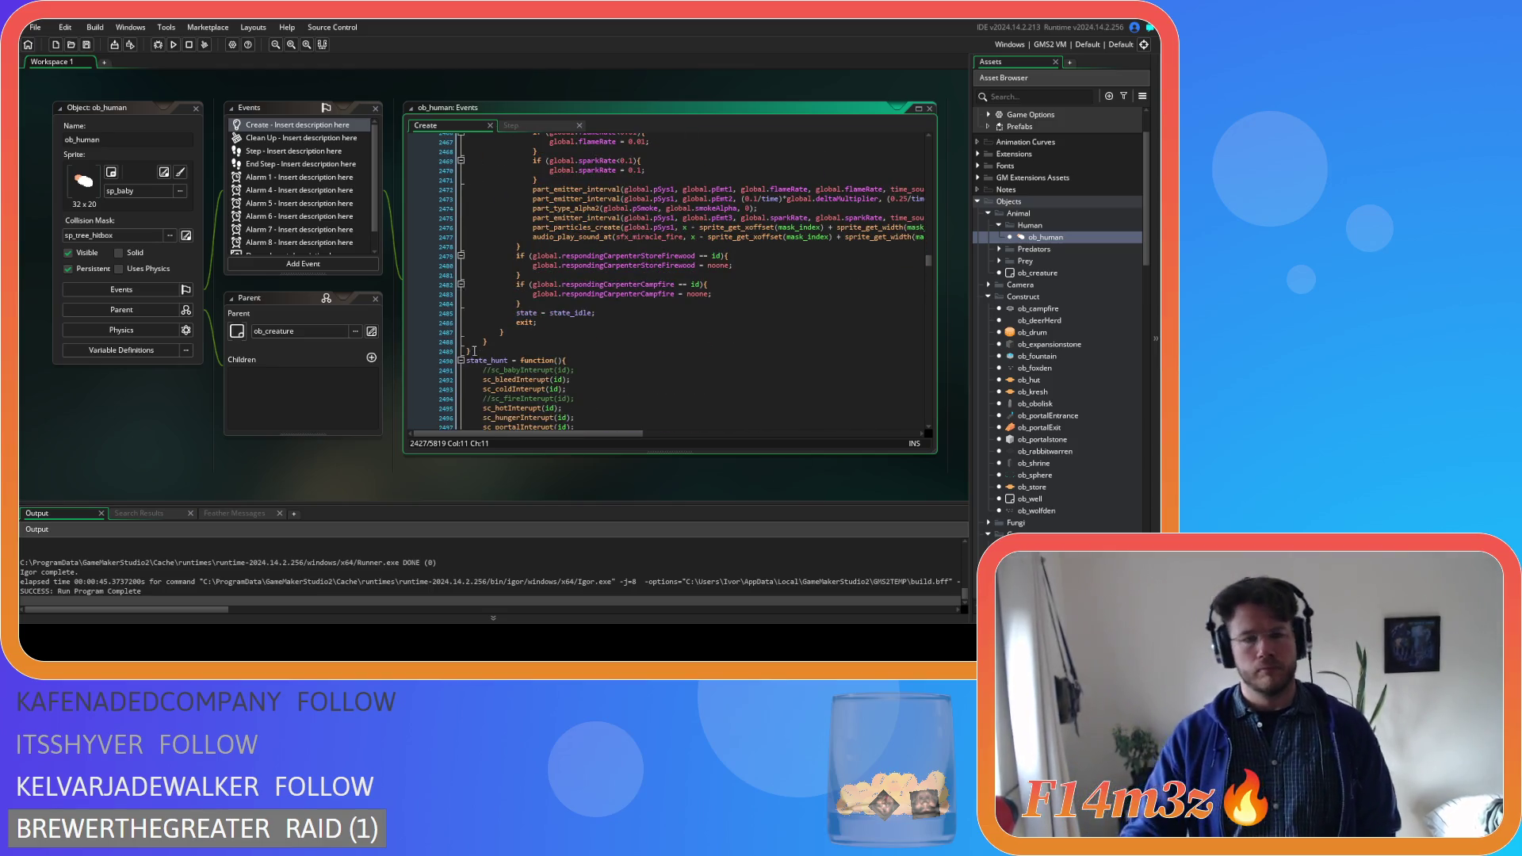
{"action": "left_click_drag", "start_coordinate": [468, 351], "coordinate": [454, 191]}
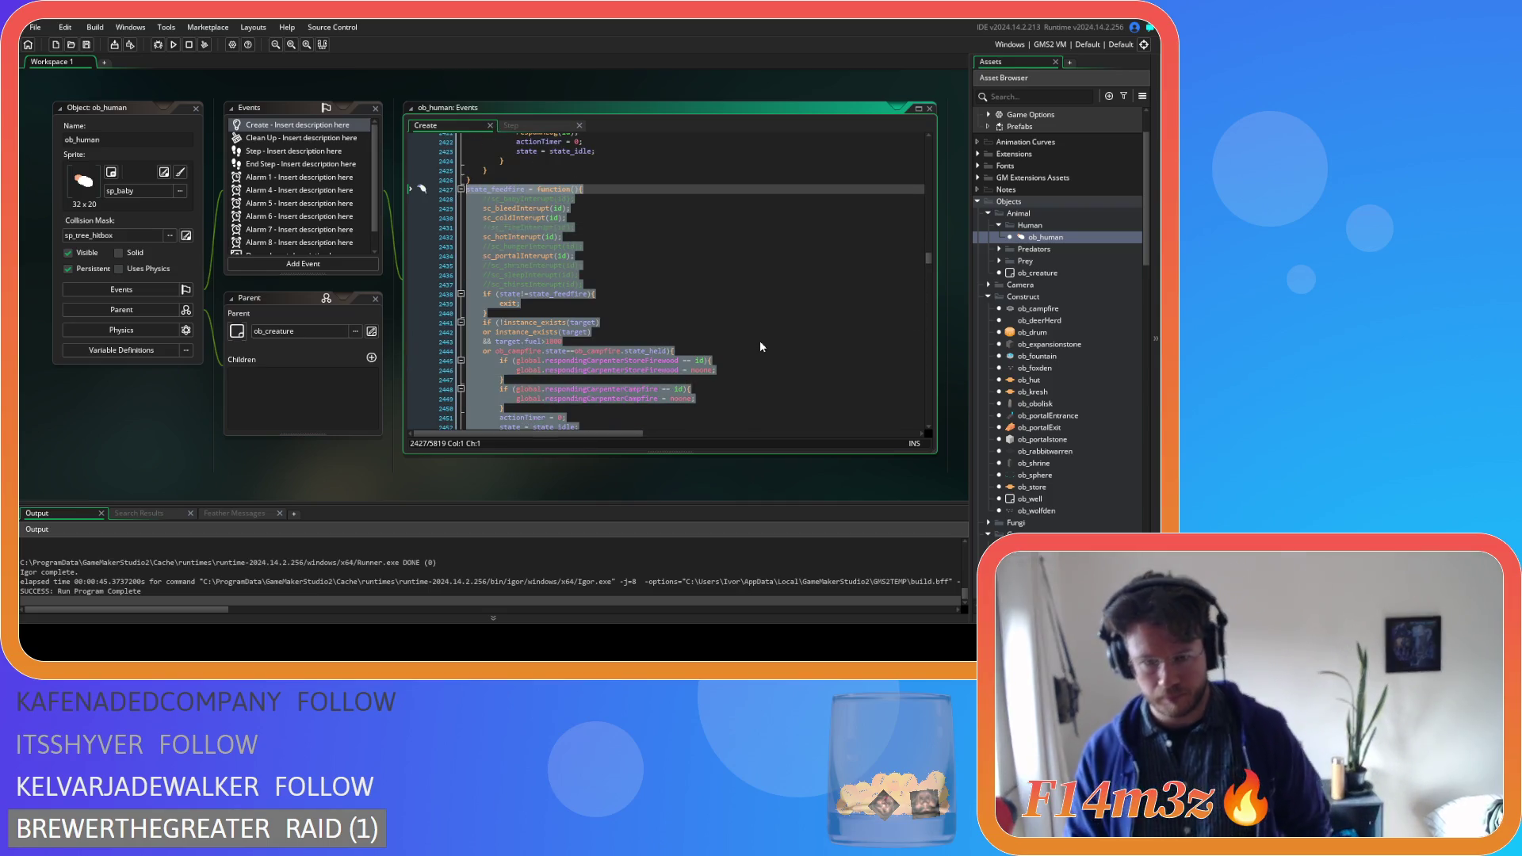
{"action": "key", "text": "ctrl+d"}
Rename the copy to state_feedingfire, use that name in its state check, and save
{"action": "scroll", "coordinate": [637, 341], "scroll_direction": "up", "scroll_amount": 18}
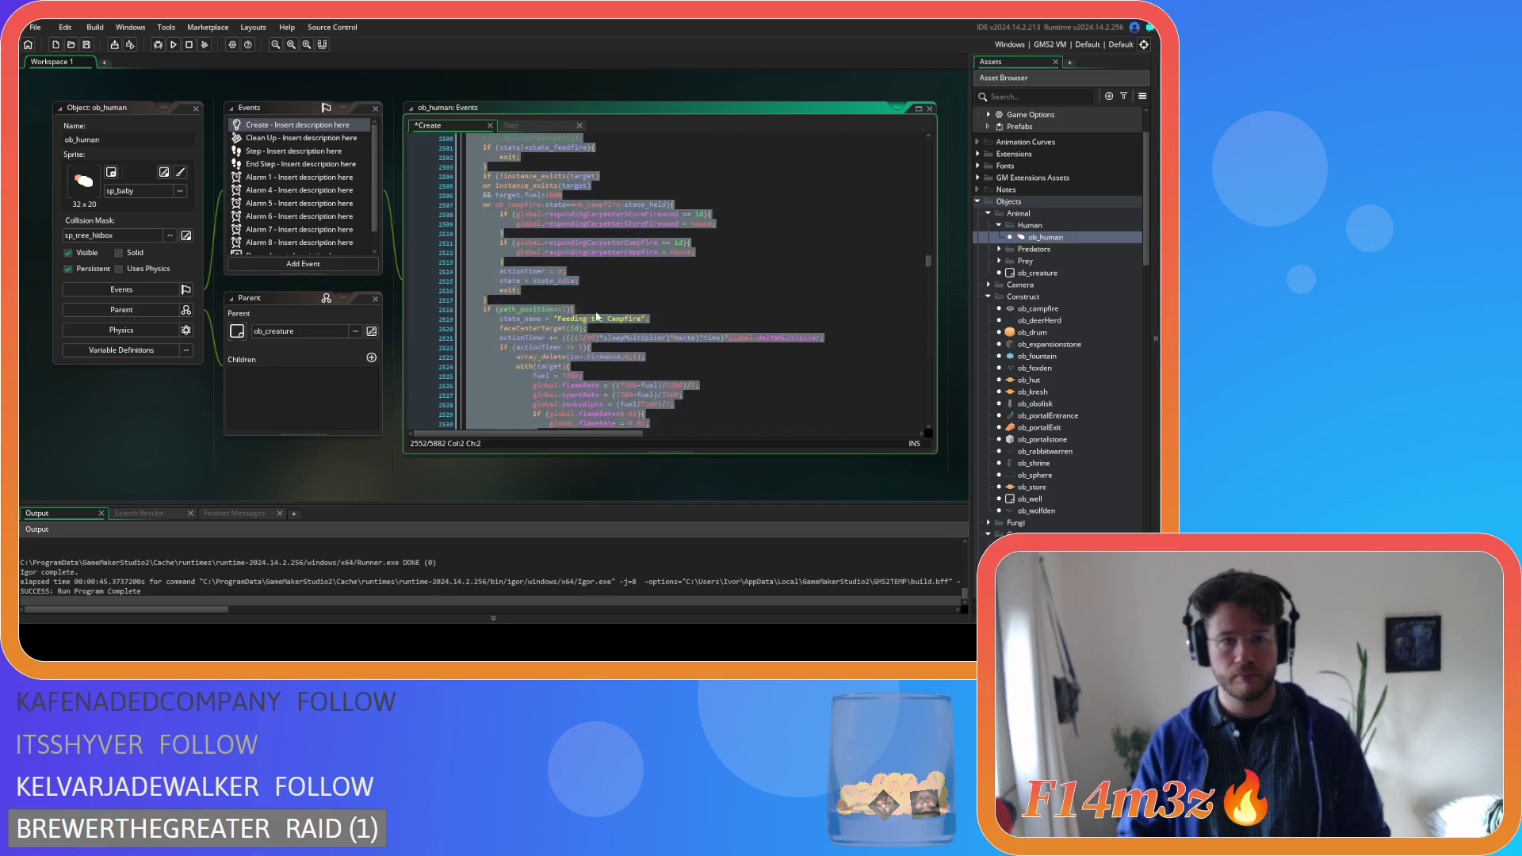
{"action": "left_click", "coordinate": [522, 233]}
{"action": "left_click", "coordinate": [512, 233]}
{"action": "type", "text": "ingfire = function(){"}
{"action": "double_click", "coordinate": [510, 234]}
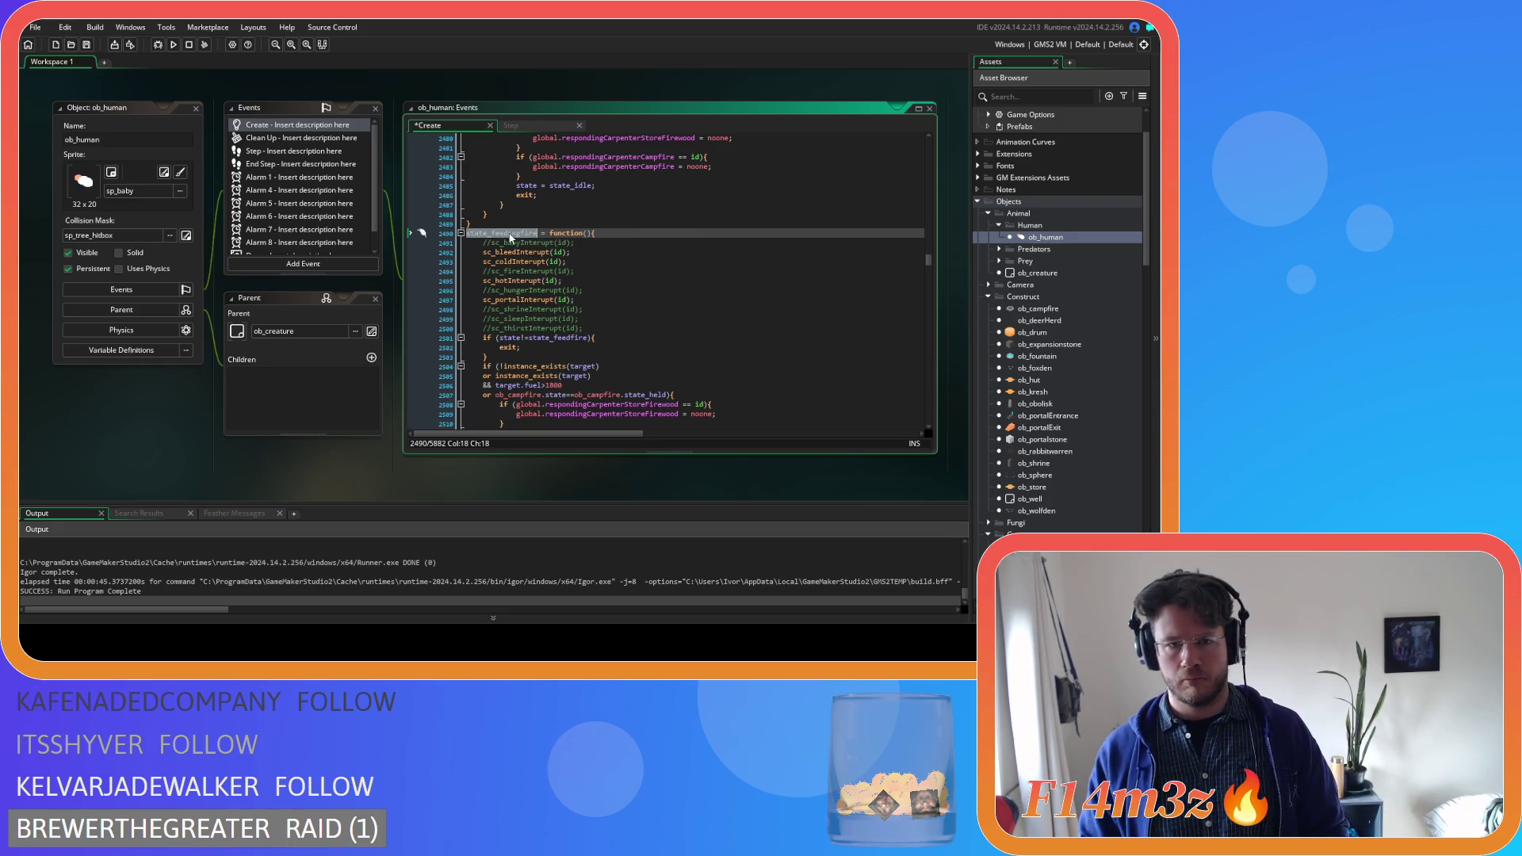
{"action": "key", "text": "ctrl+c"}
{"action": "double_click", "coordinate": [531, 340]}
{"action": "key", "text": "ctrl+v"}
{"action": "key", "text": "ctrl+s"}
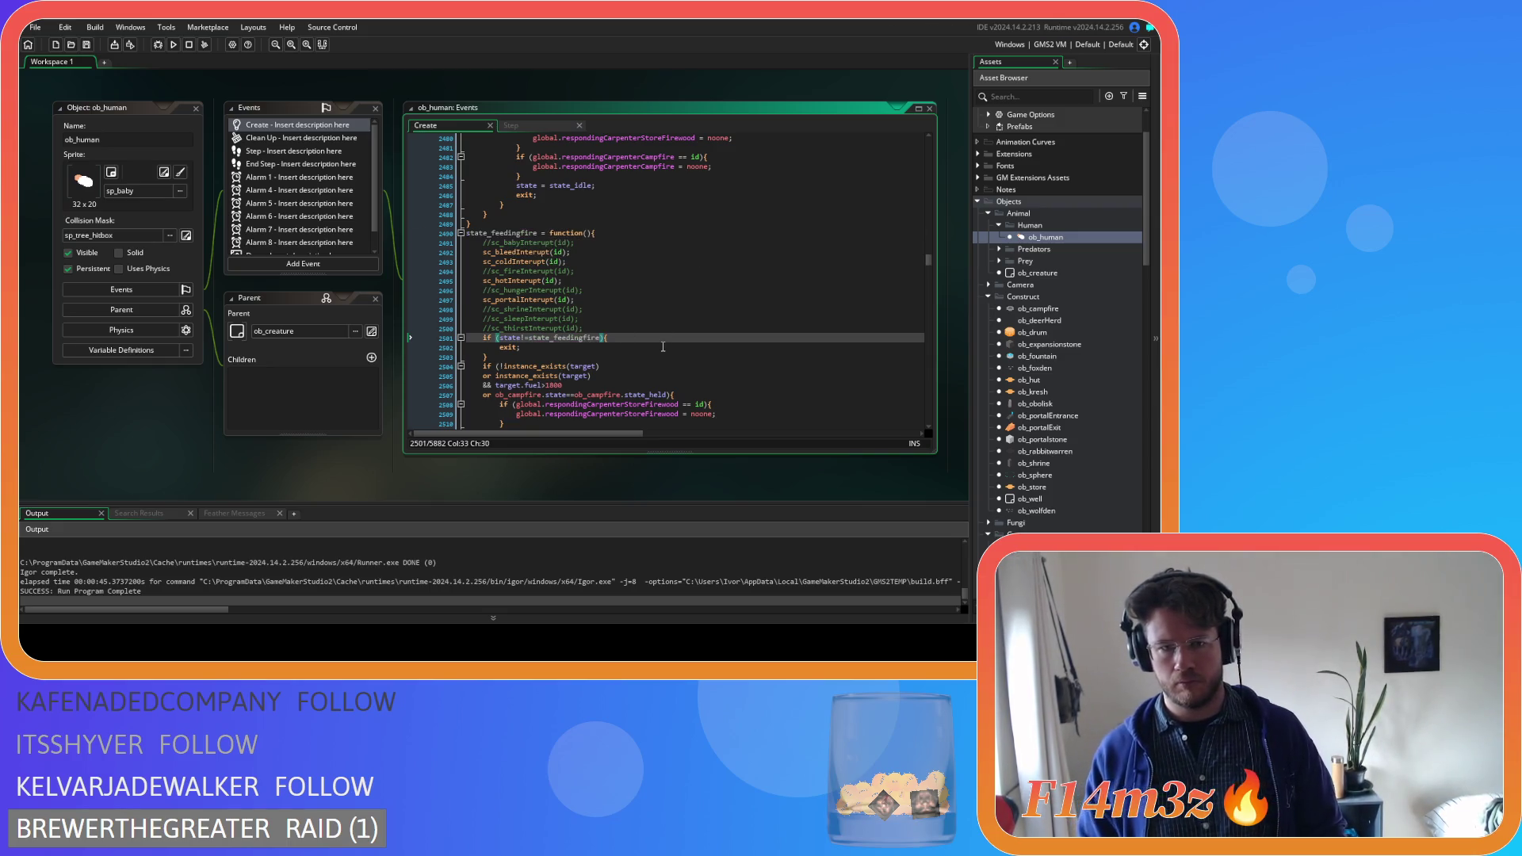
Review the 'Feeding the Campfire' block, which refuels the fire to 7200 and resets flame rates
{"action": "scroll", "coordinate": [664, 346], "scroll_direction": "up", "scroll_amount": 3}
{"action": "scroll", "coordinate": [664, 345], "scroll_direction": "up", "scroll_amount": 12}
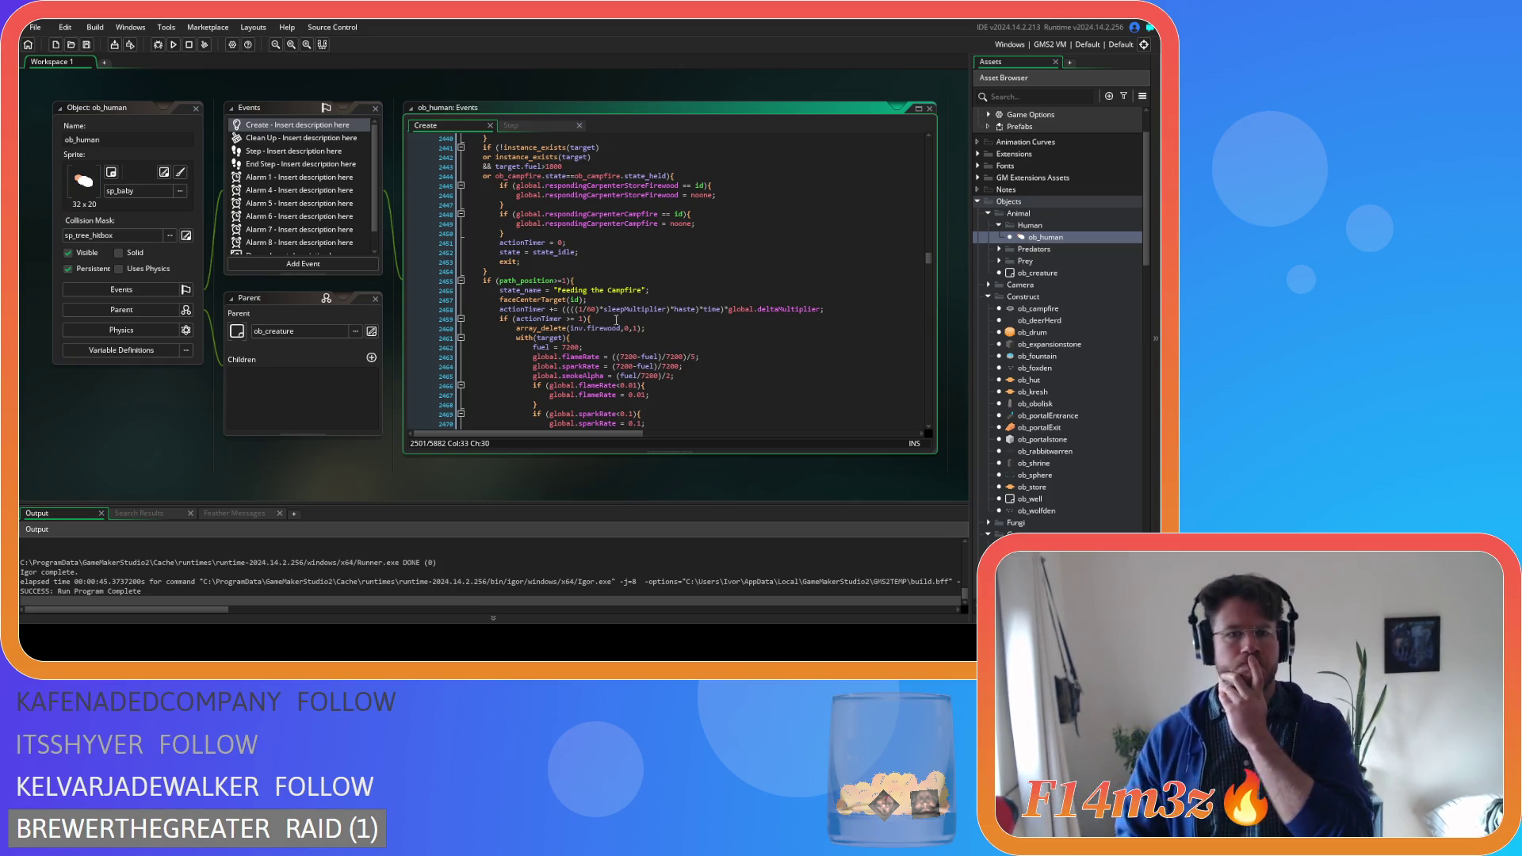
{"action": "double_click", "coordinate": [572, 290]}
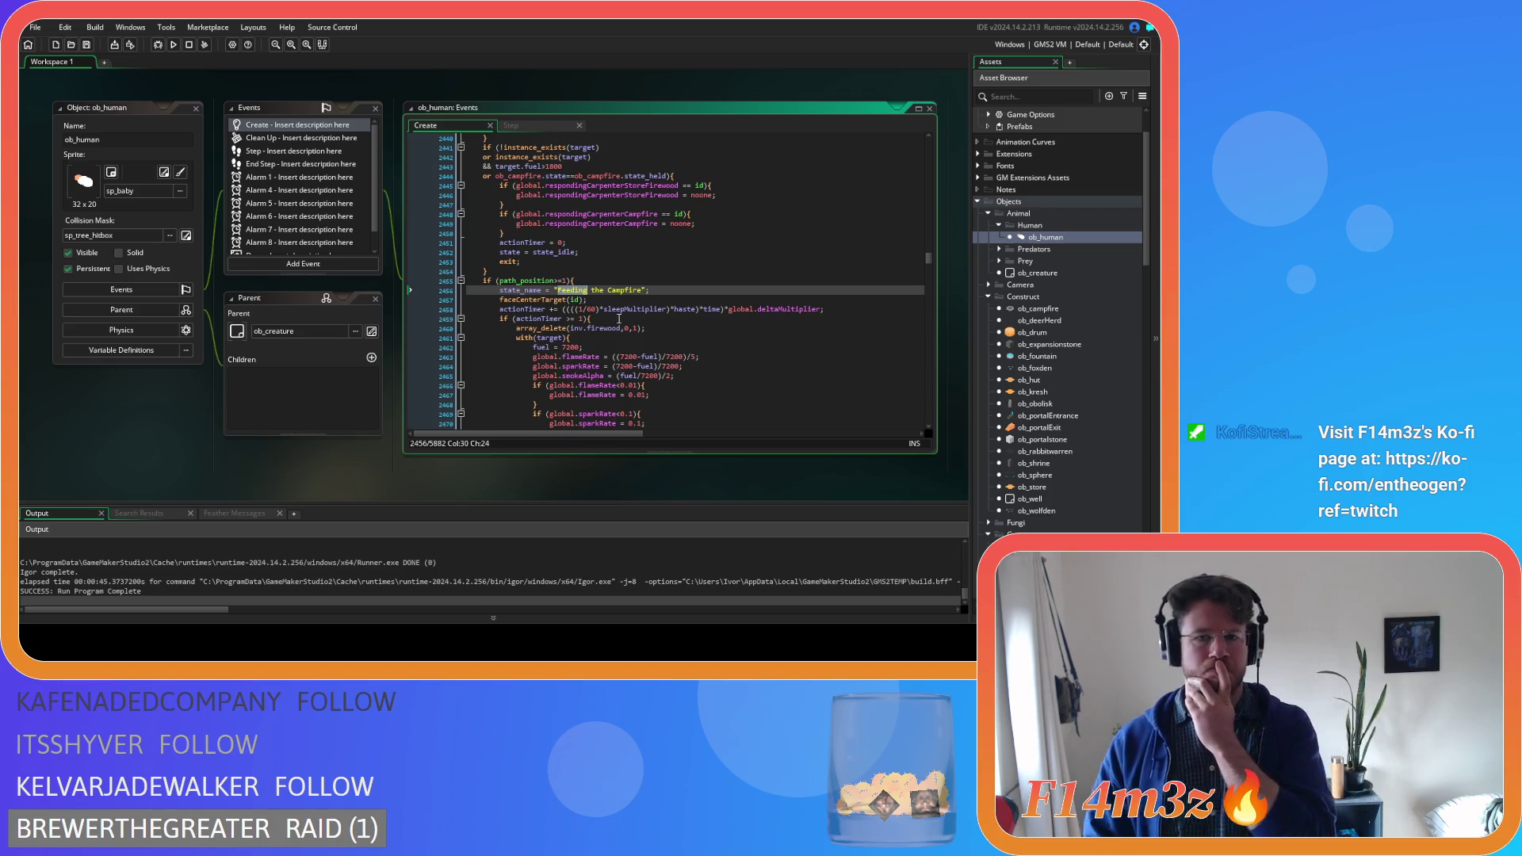
{"action": "left_click", "coordinate": [650, 310]}
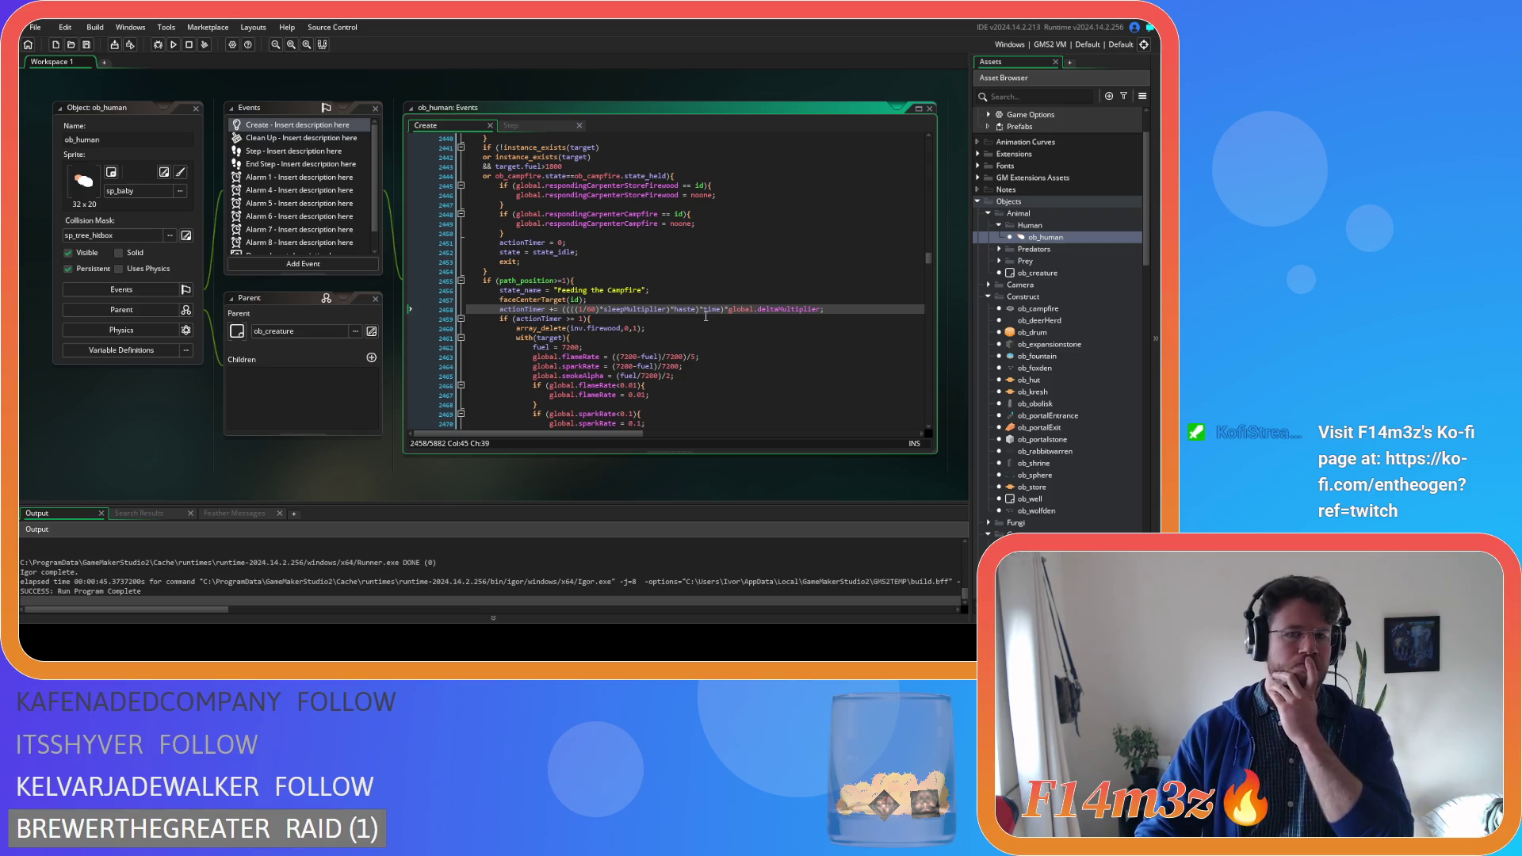
{"action": "scroll", "coordinate": [706, 316], "scroll_direction": "down", "scroll_amount": 1}
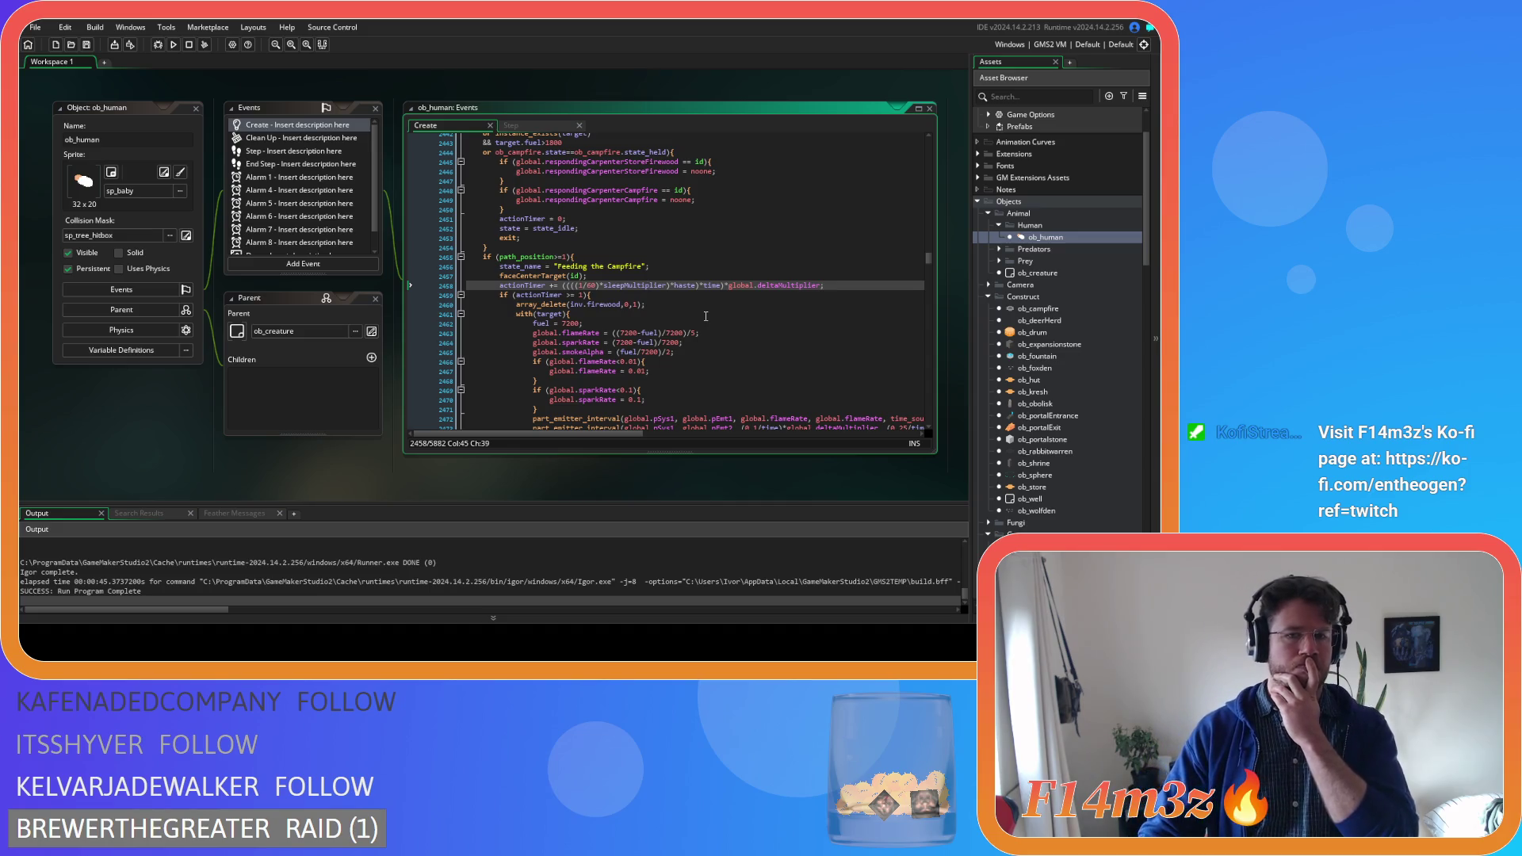
{"action": "scroll", "coordinate": [706, 316], "scroll_direction": "down", "scroll_amount": 7}
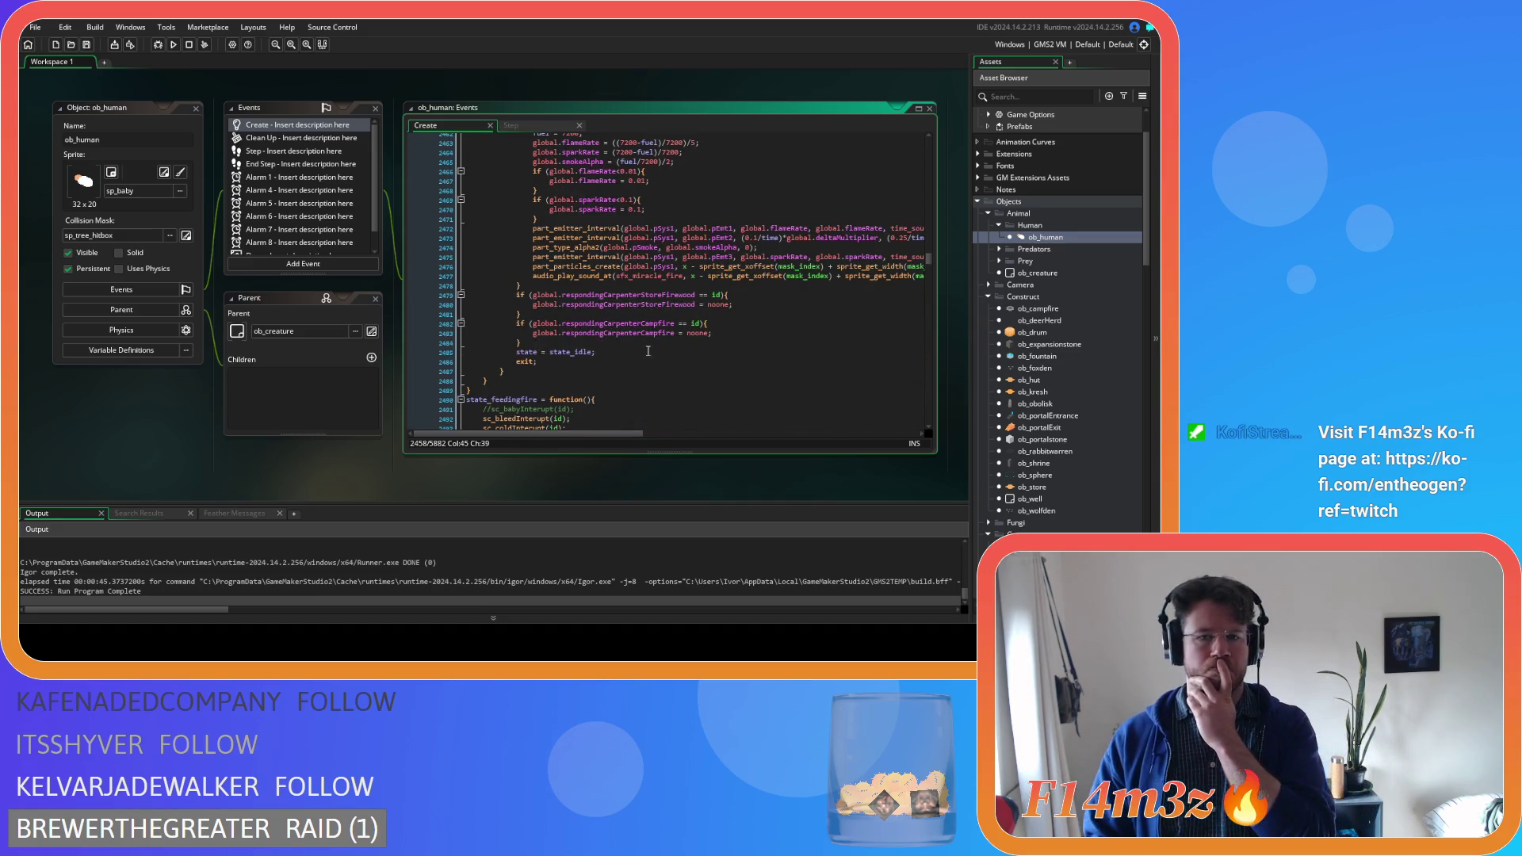
{"action": "left_click", "coordinate": [534, 370]}
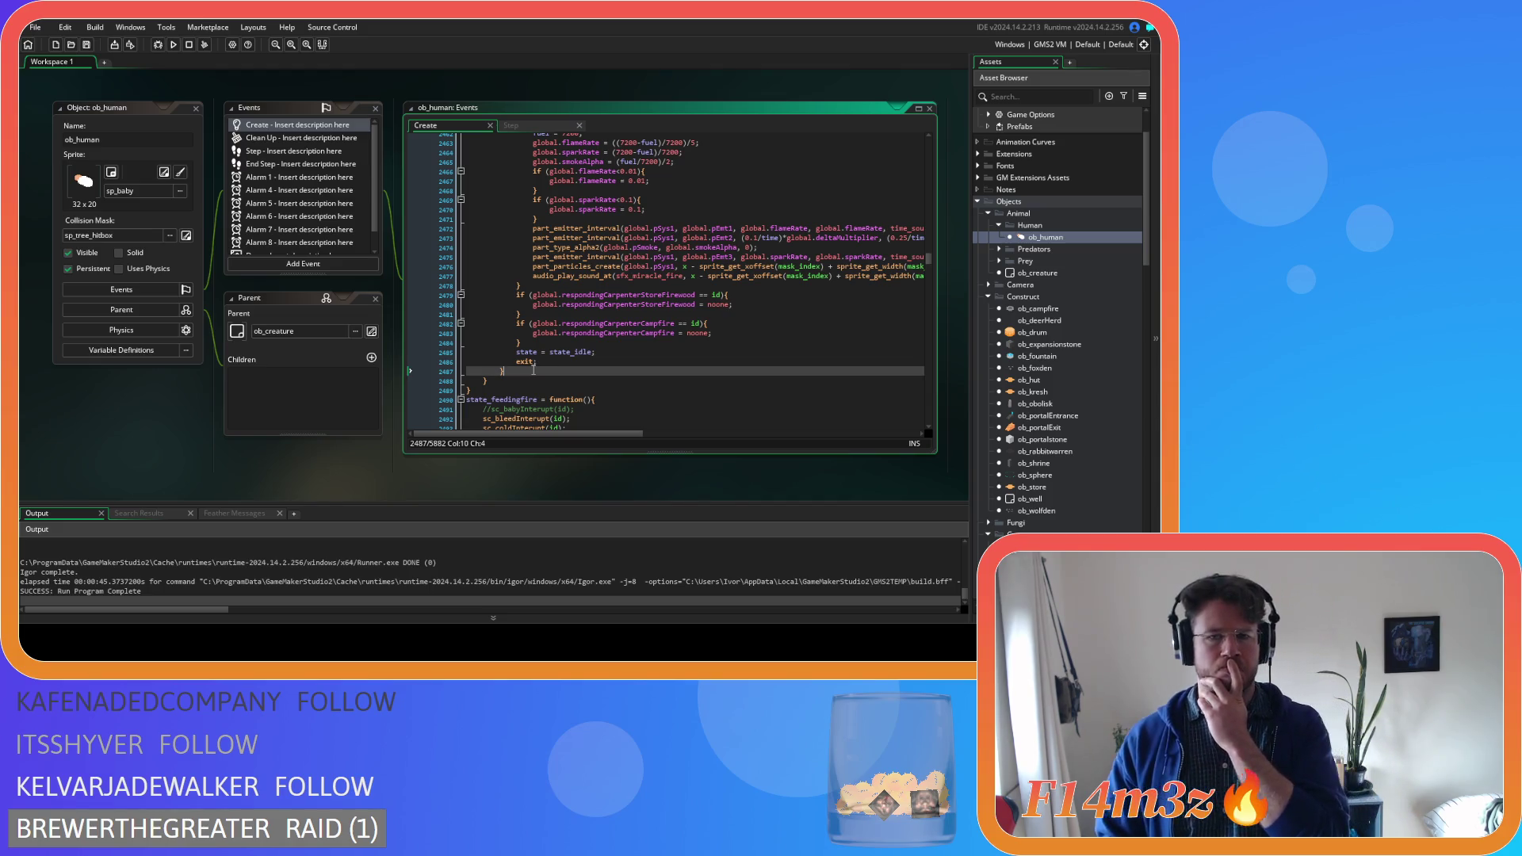
{"action": "scroll", "coordinate": [533, 370], "scroll_direction": "up", "scroll_amount": 10}
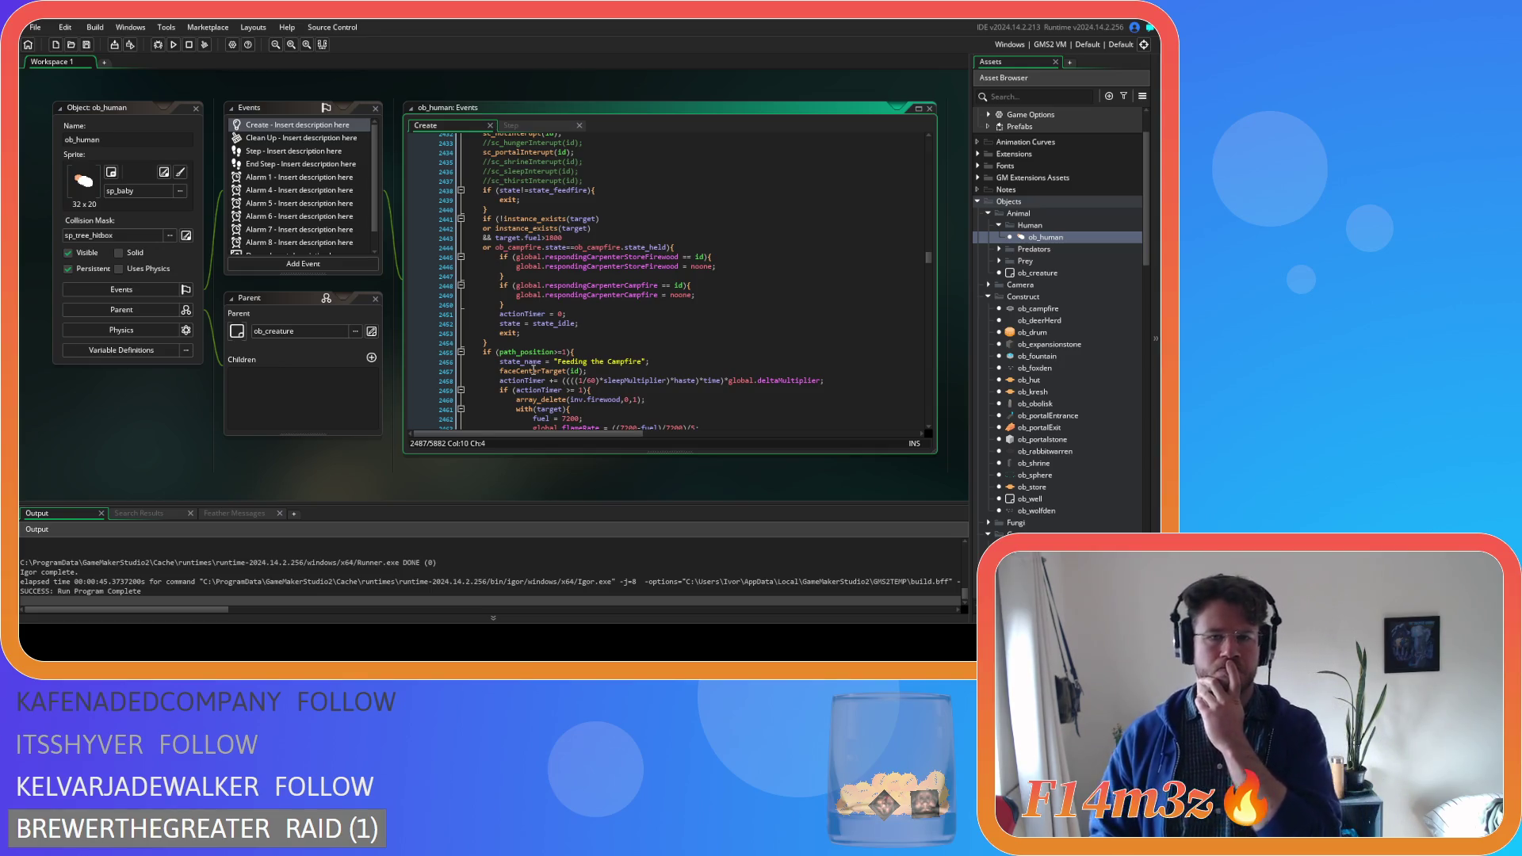
{"action": "scroll", "coordinate": [533, 370], "scroll_direction": "up", "scroll_amount": 3}
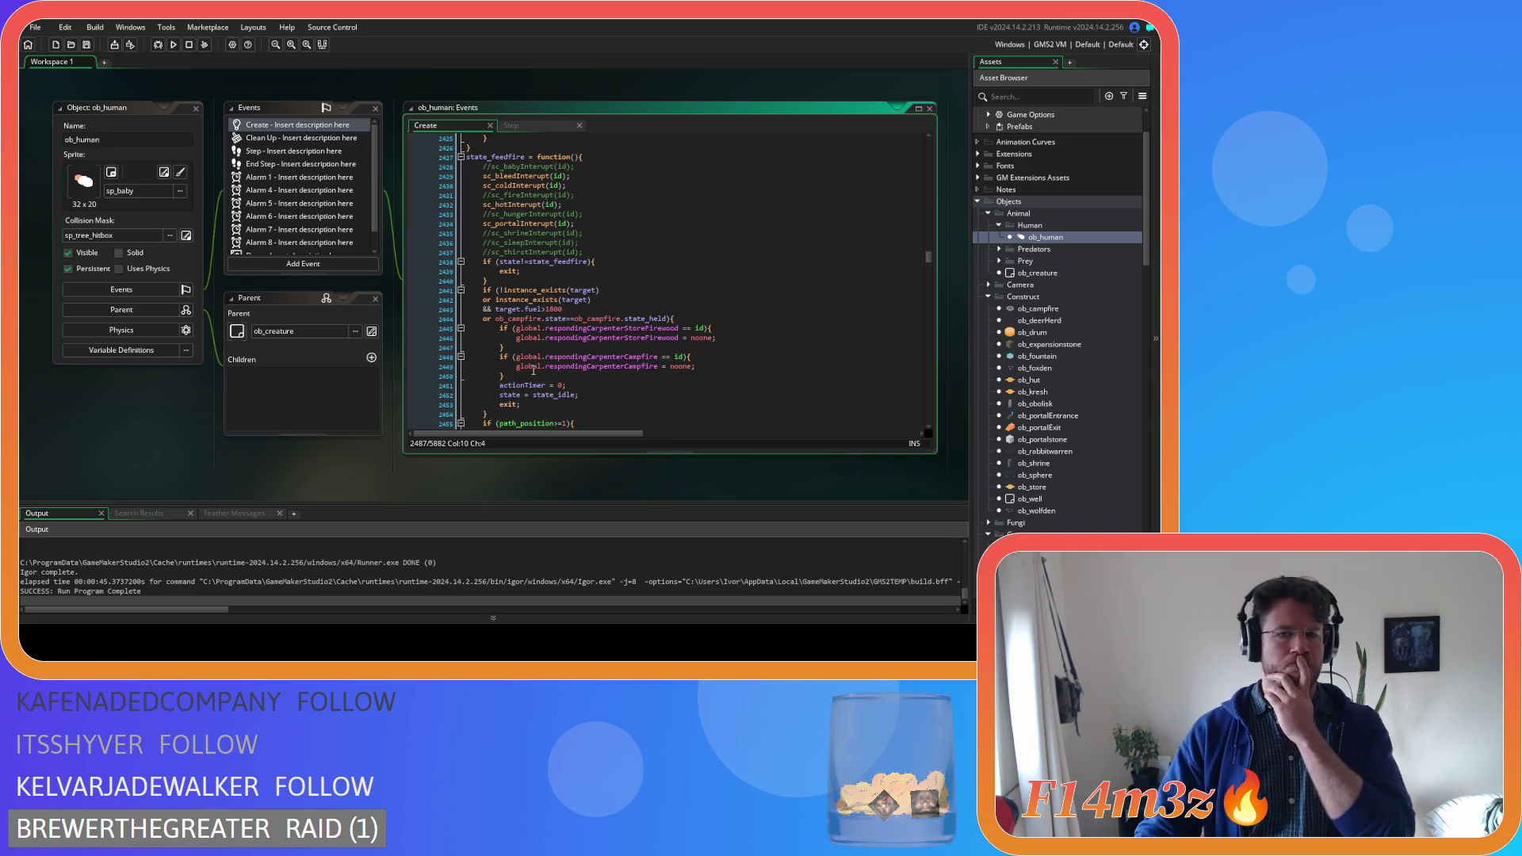
{"action": "scroll", "coordinate": [534, 370], "scroll_direction": "down", "scroll_amount": 4}
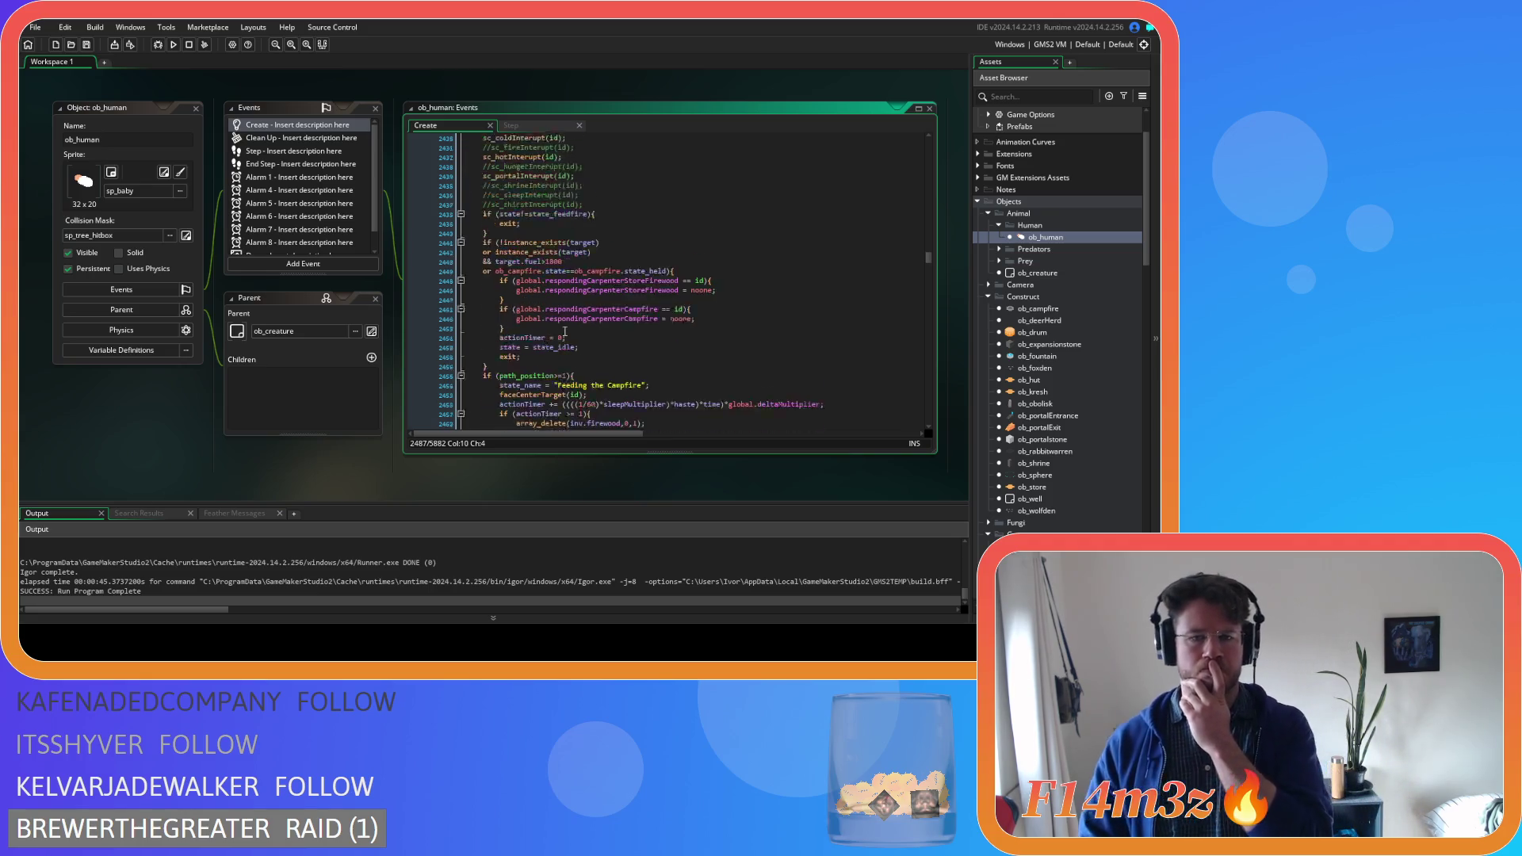
{"action": "scroll", "coordinate": [566, 333], "scroll_direction": "down", "scroll_amount": 4}
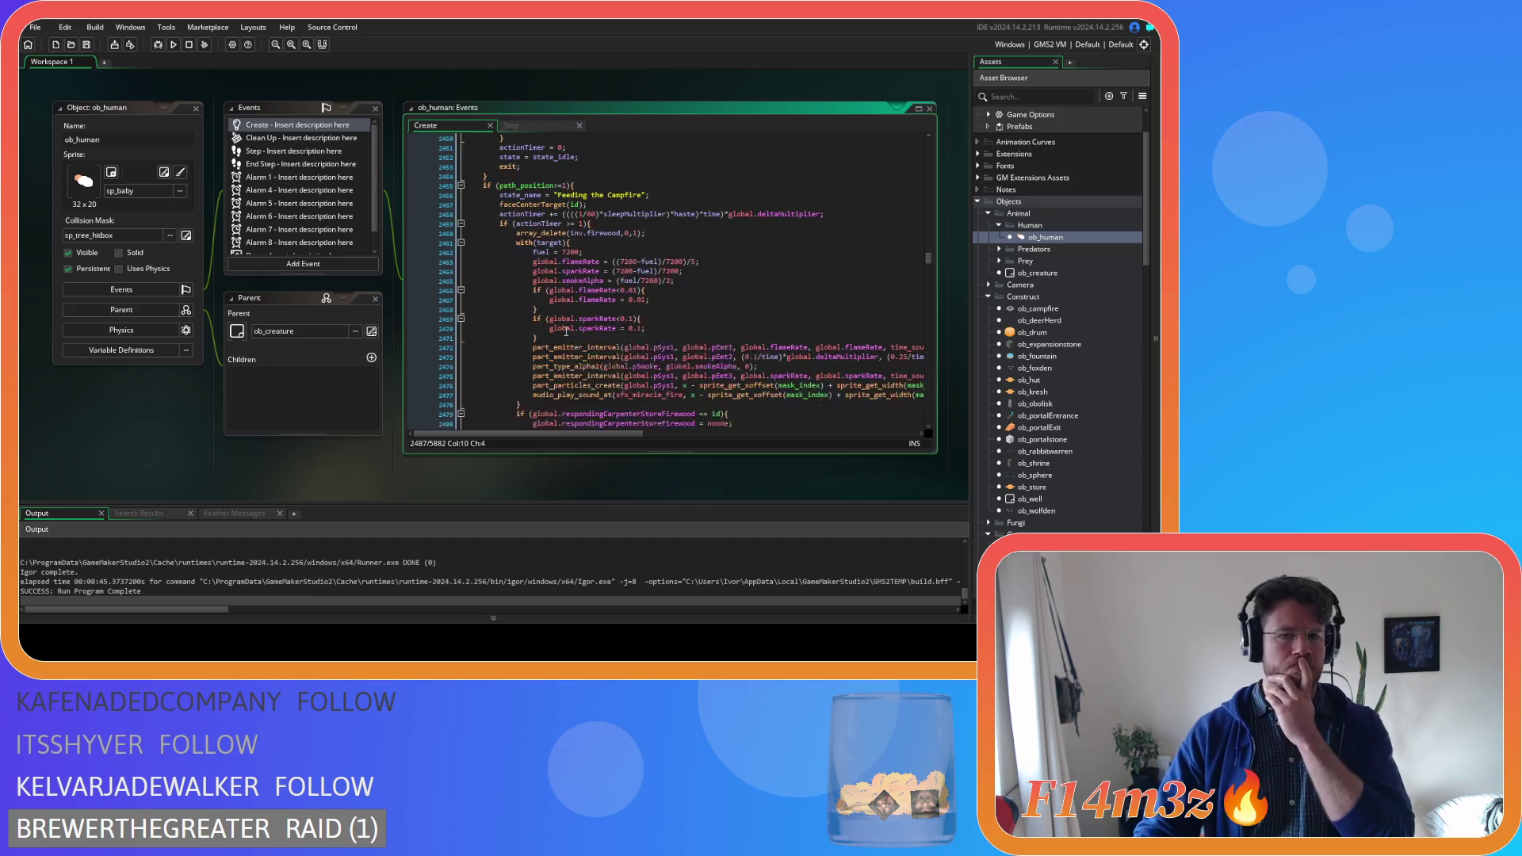
{"action": "scroll", "coordinate": [566, 332], "scroll_direction": "down", "scroll_amount": 1}
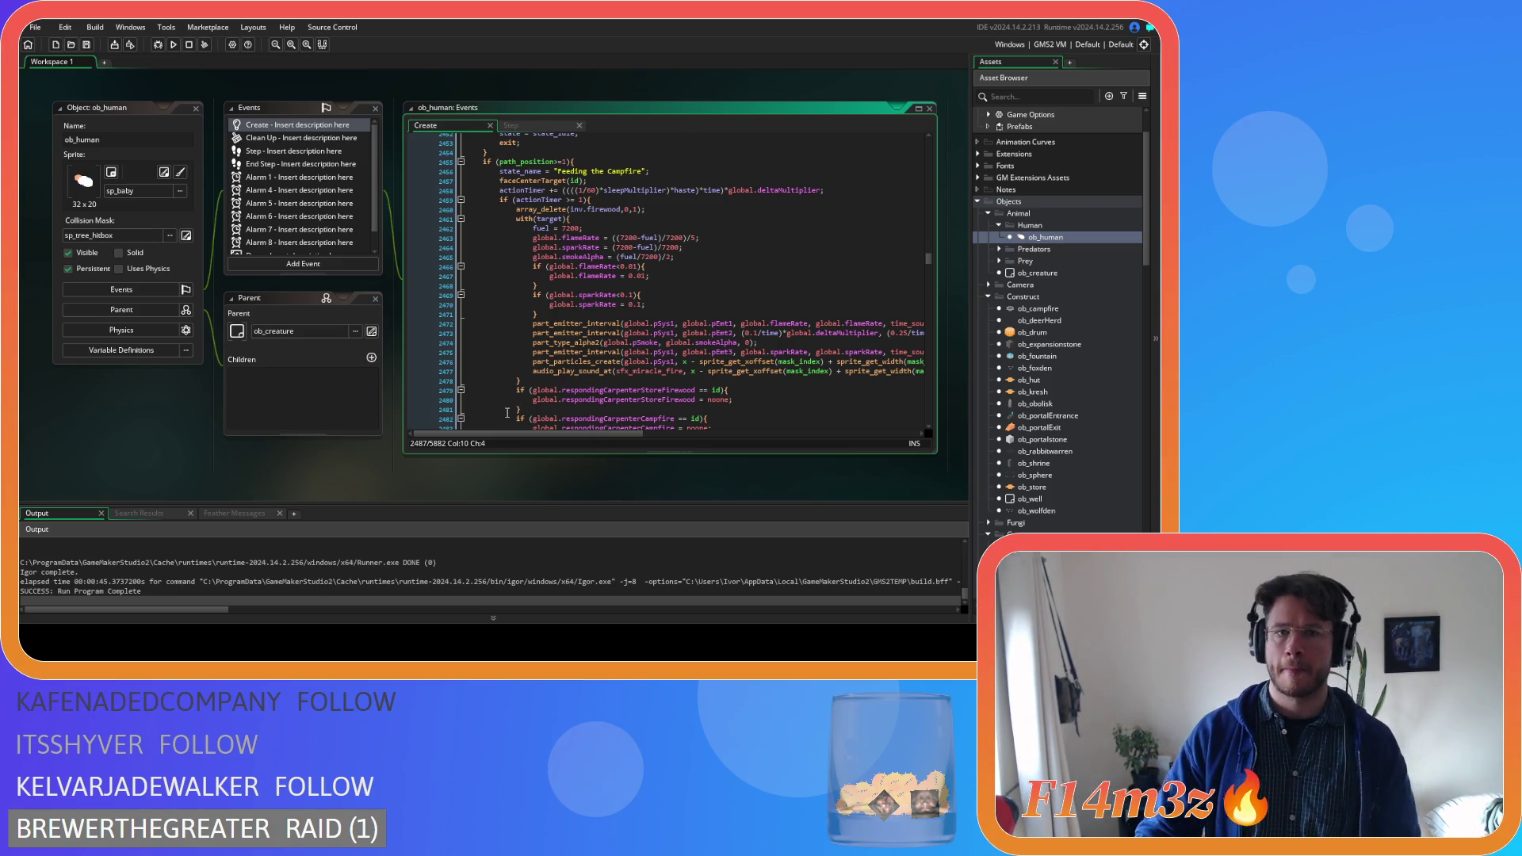
{"action": "scroll", "coordinate": [542, 394], "scroll_direction": "down", "scroll_amount": 3}
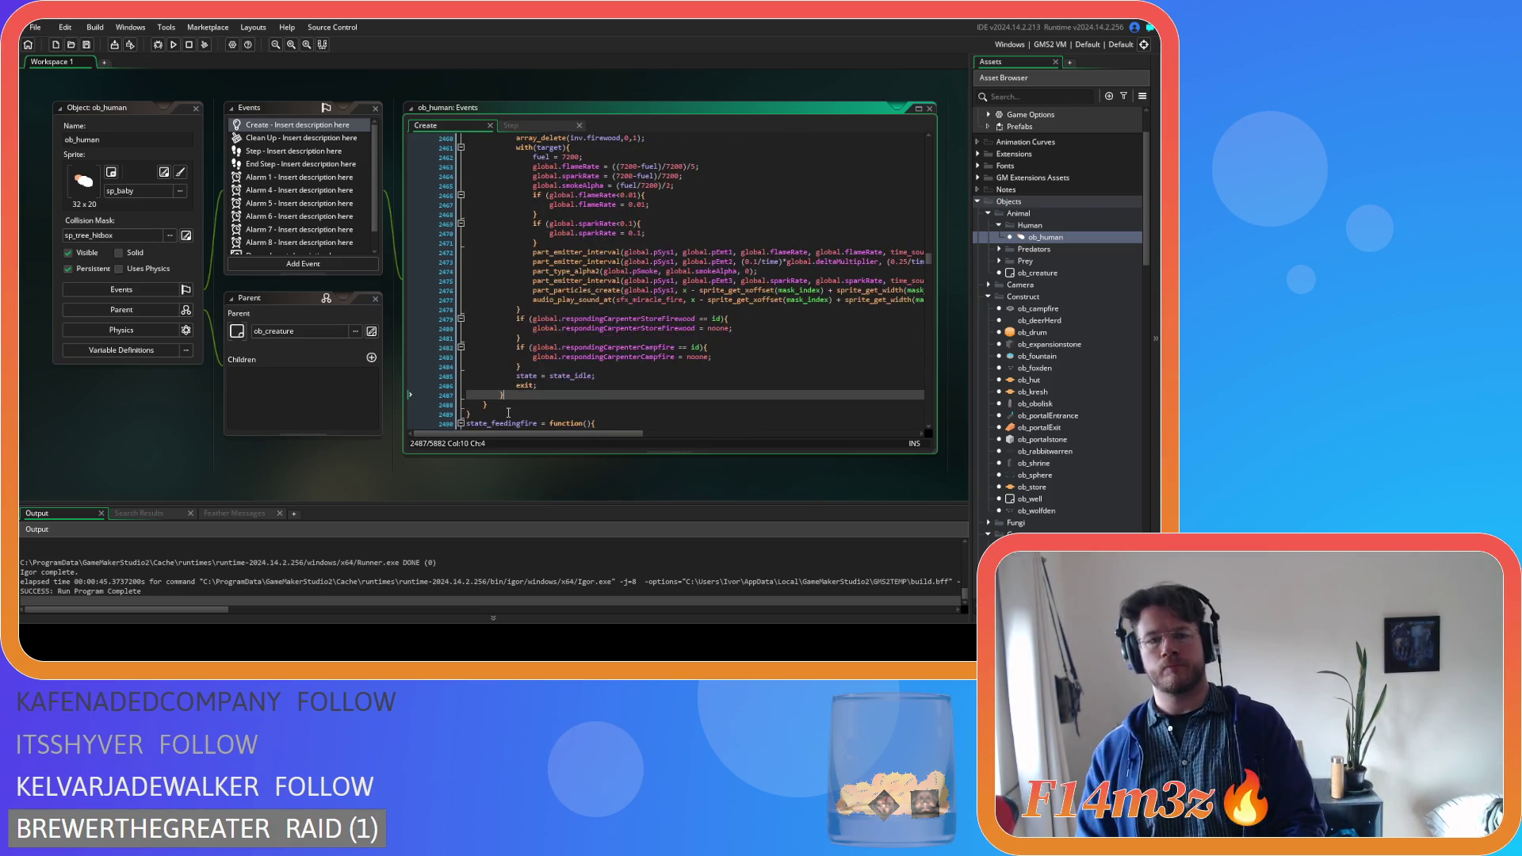
{"action": "scroll", "coordinate": [482, 329], "scroll_direction": "up", "scroll_amount": 5}
{"action": "left_click", "coordinate": [444, 309], "text": "shift"}
{"action": "left_click_drag", "start_coordinate": [435, 307], "coordinate": [413, 263]}
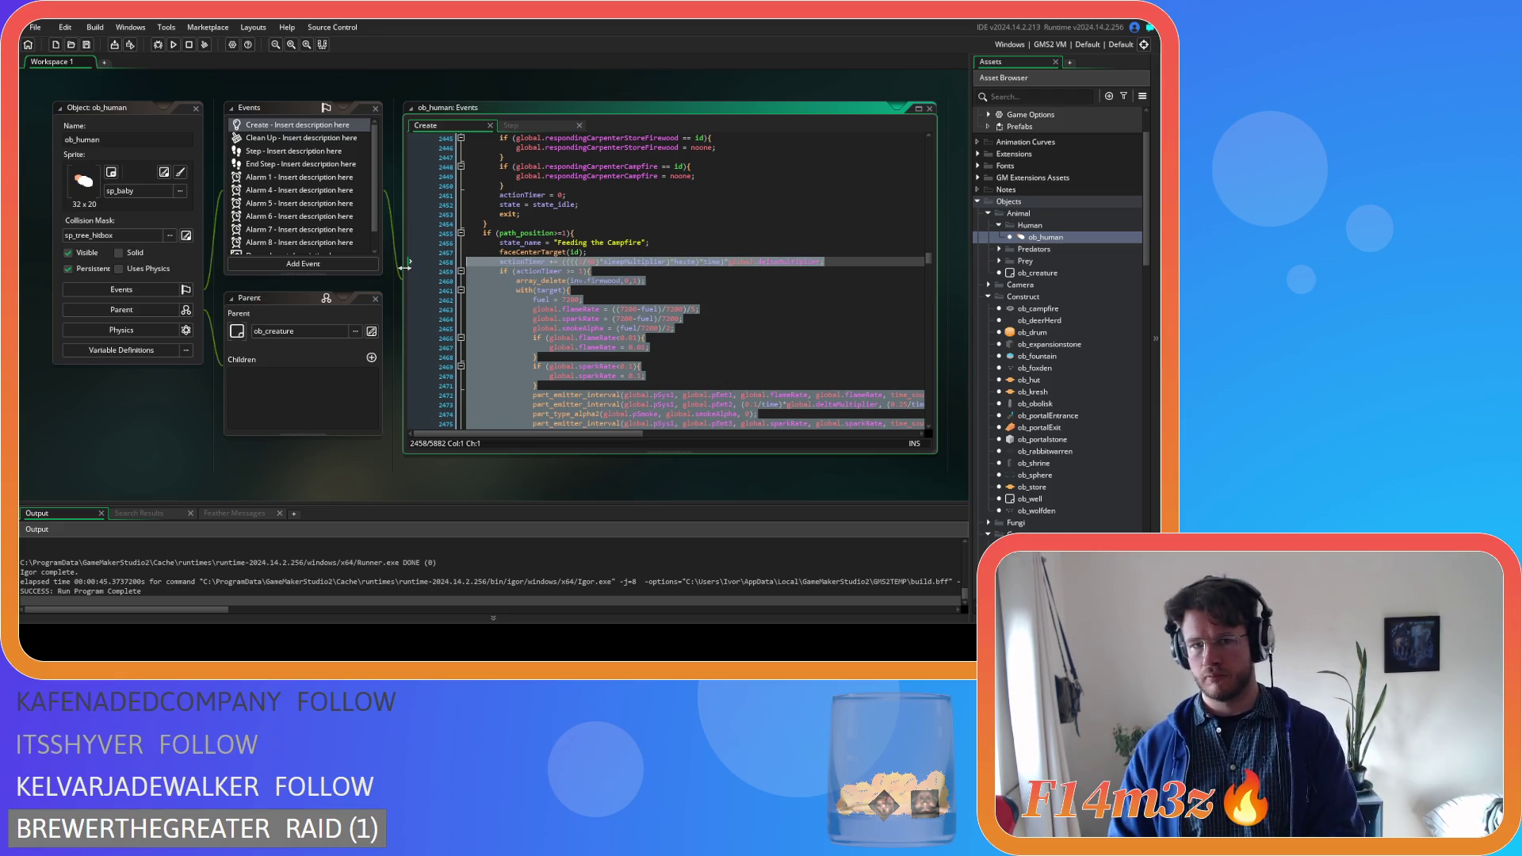
{"action": "key", "text": "BackSpace"}
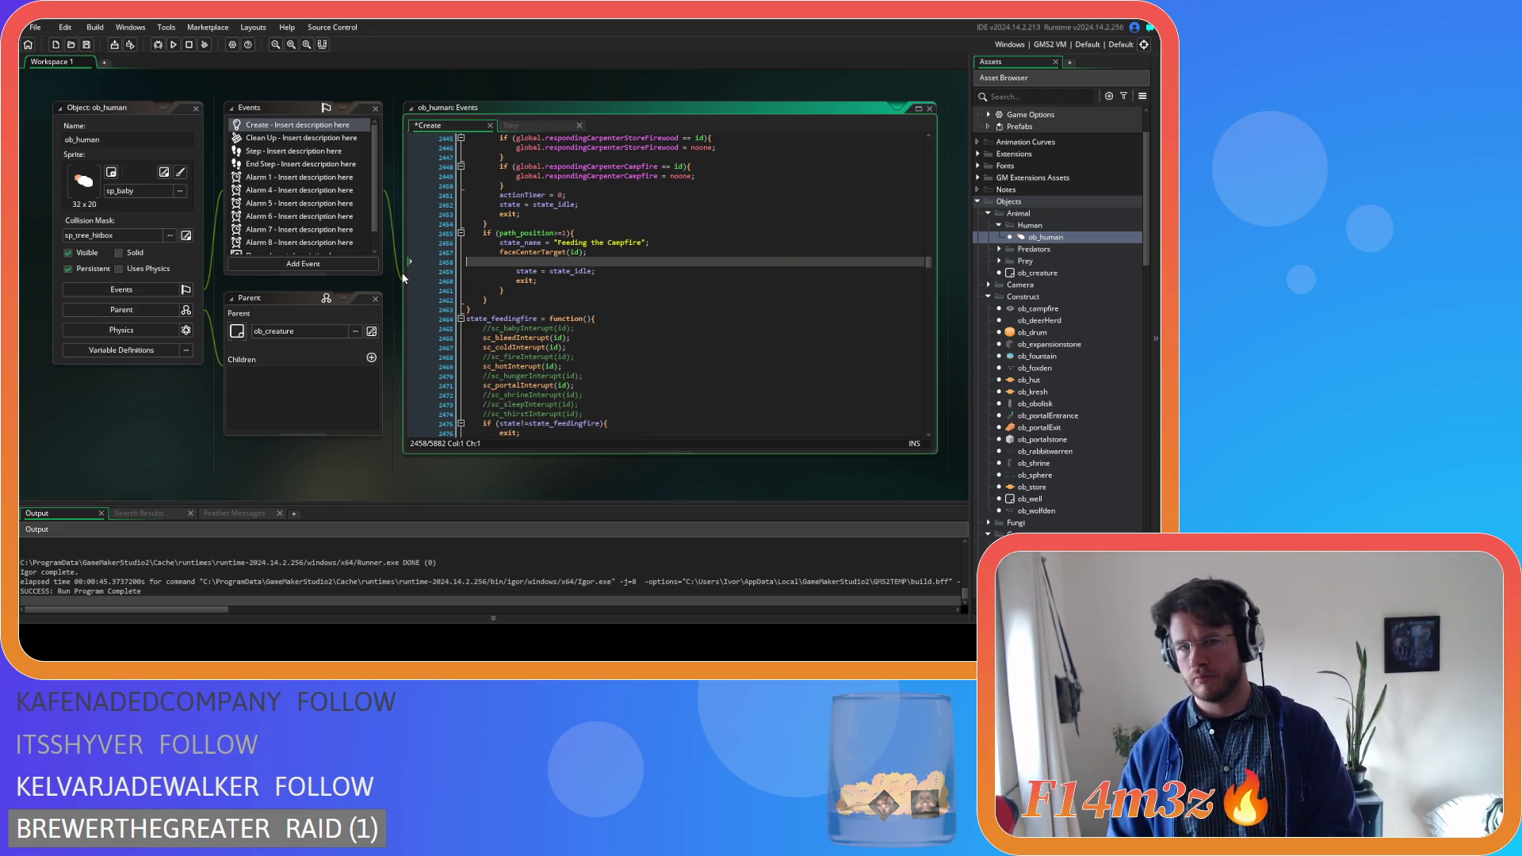
{"action": "key", "text": "BackSpace"}
{"action": "left_click_drag", "start_coordinate": [538, 272], "coordinate": [473, 262]}
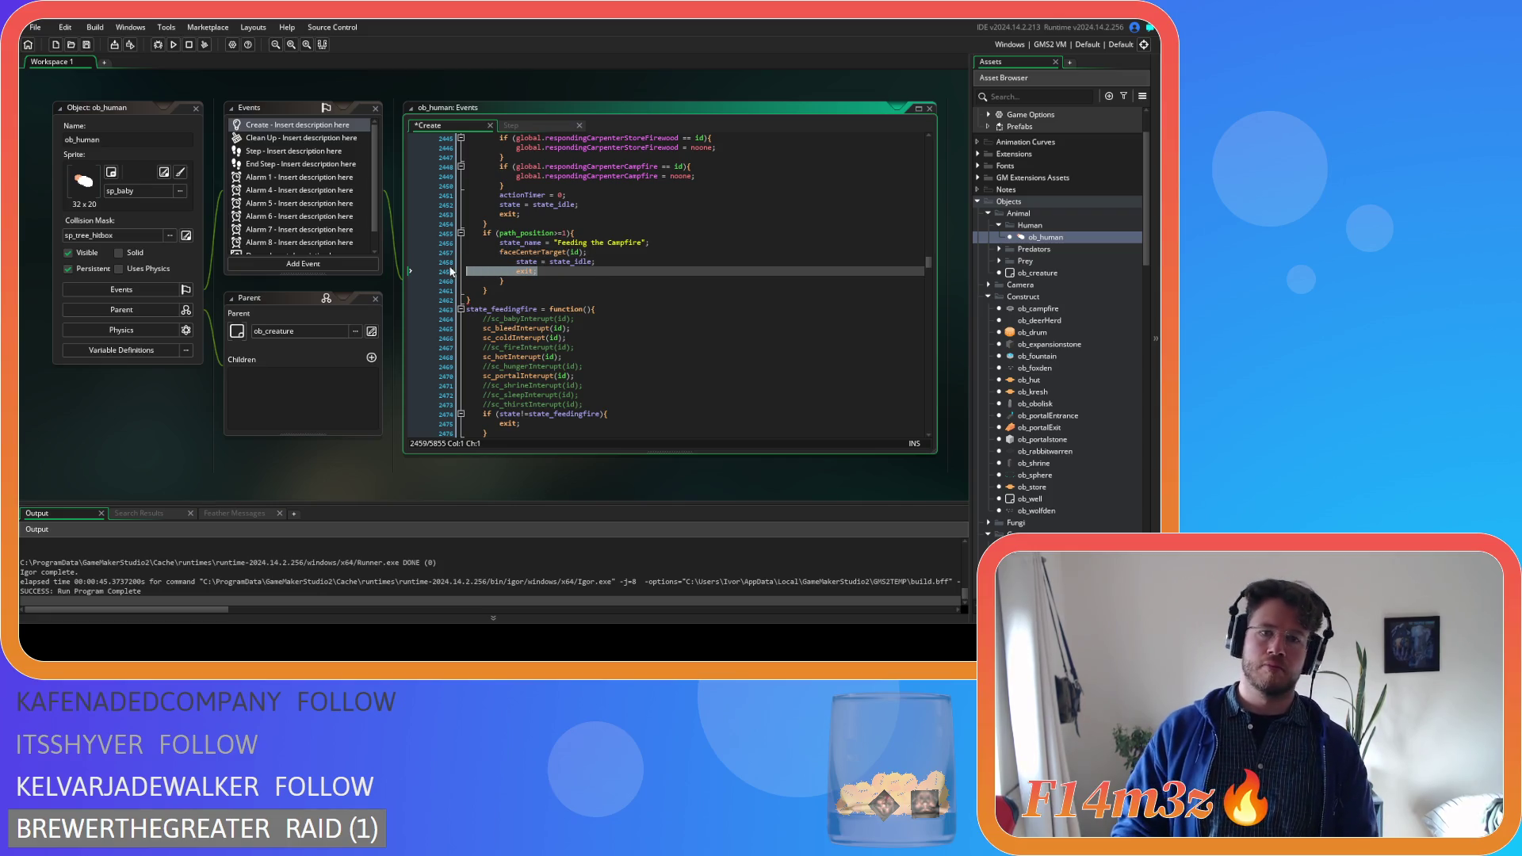
{"action": "key", "text": "shift+Tab"}
{"action": "left_click", "coordinate": [531, 282]}
{"action": "key", "text": "BackSpace"}
{"action": "key", "text": "BackSpace"}
{"action": "key", "text": "BackSpace"}
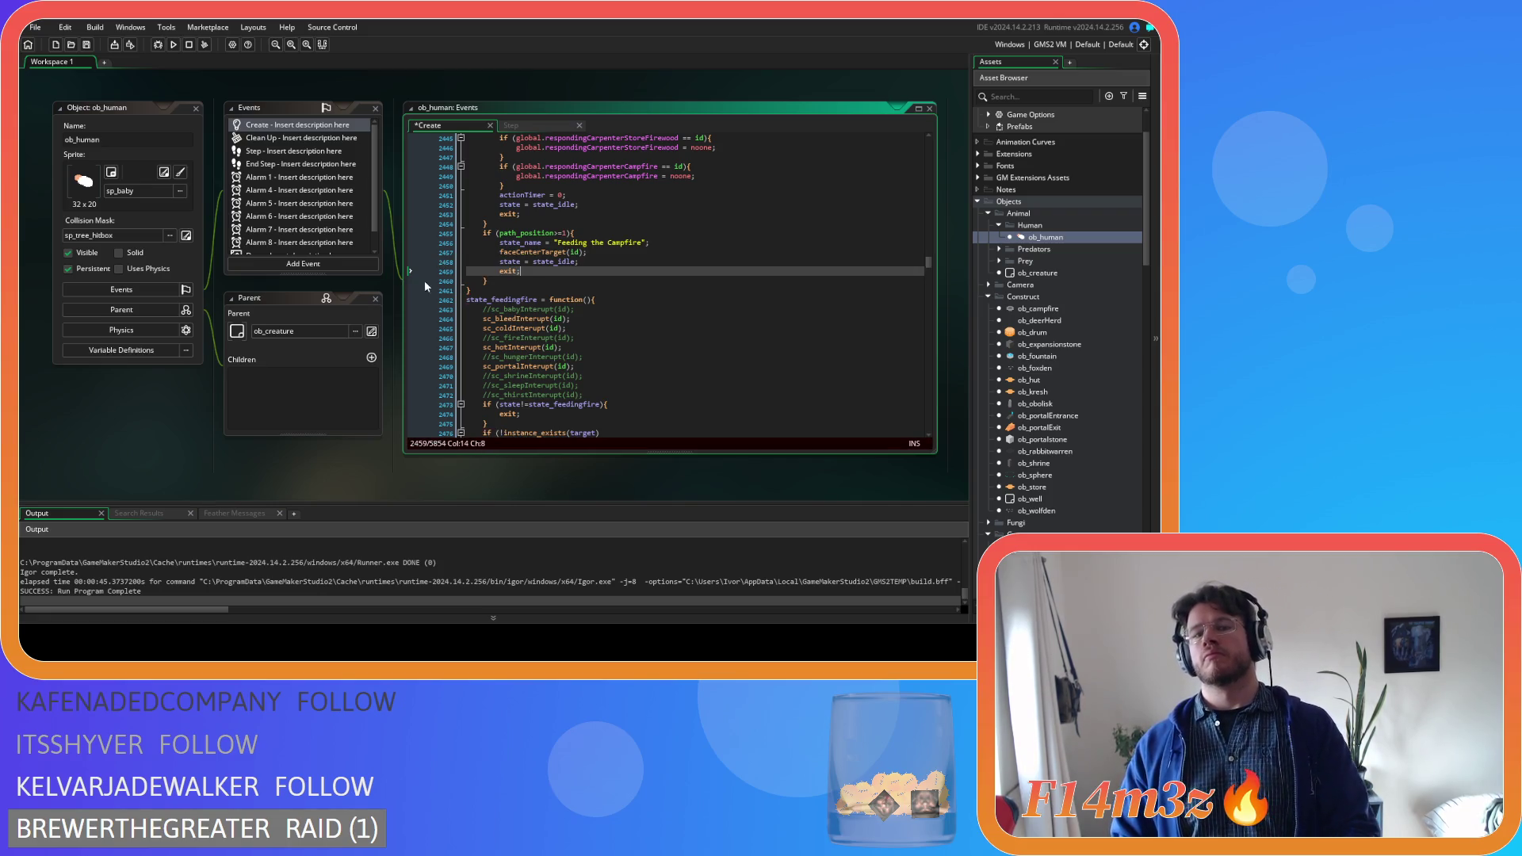
{"action": "key", "text": "ctrl+s"}
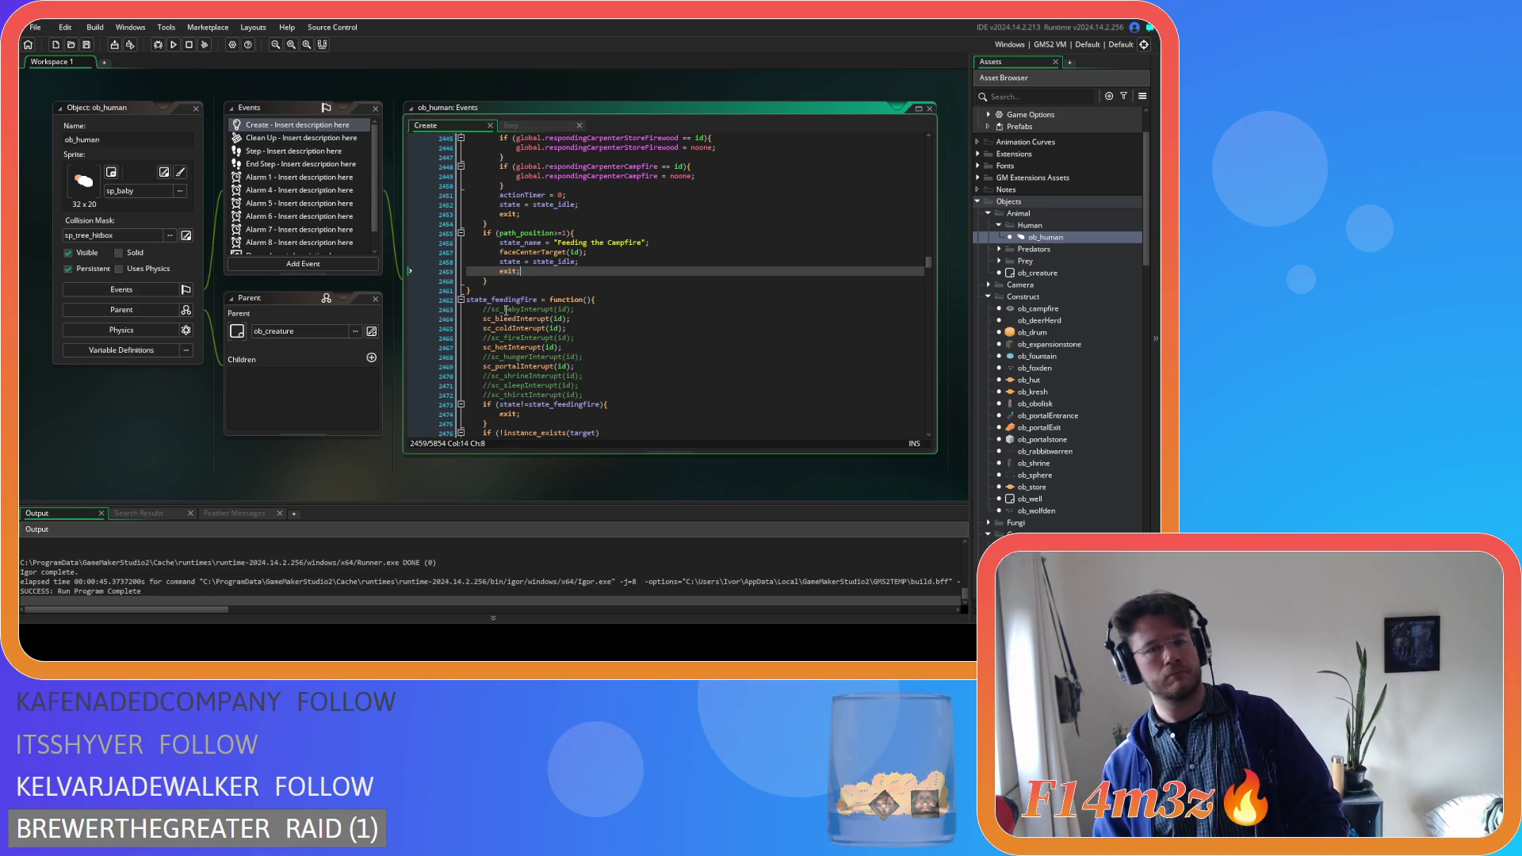
{"action": "double_click", "coordinate": [508, 299]}
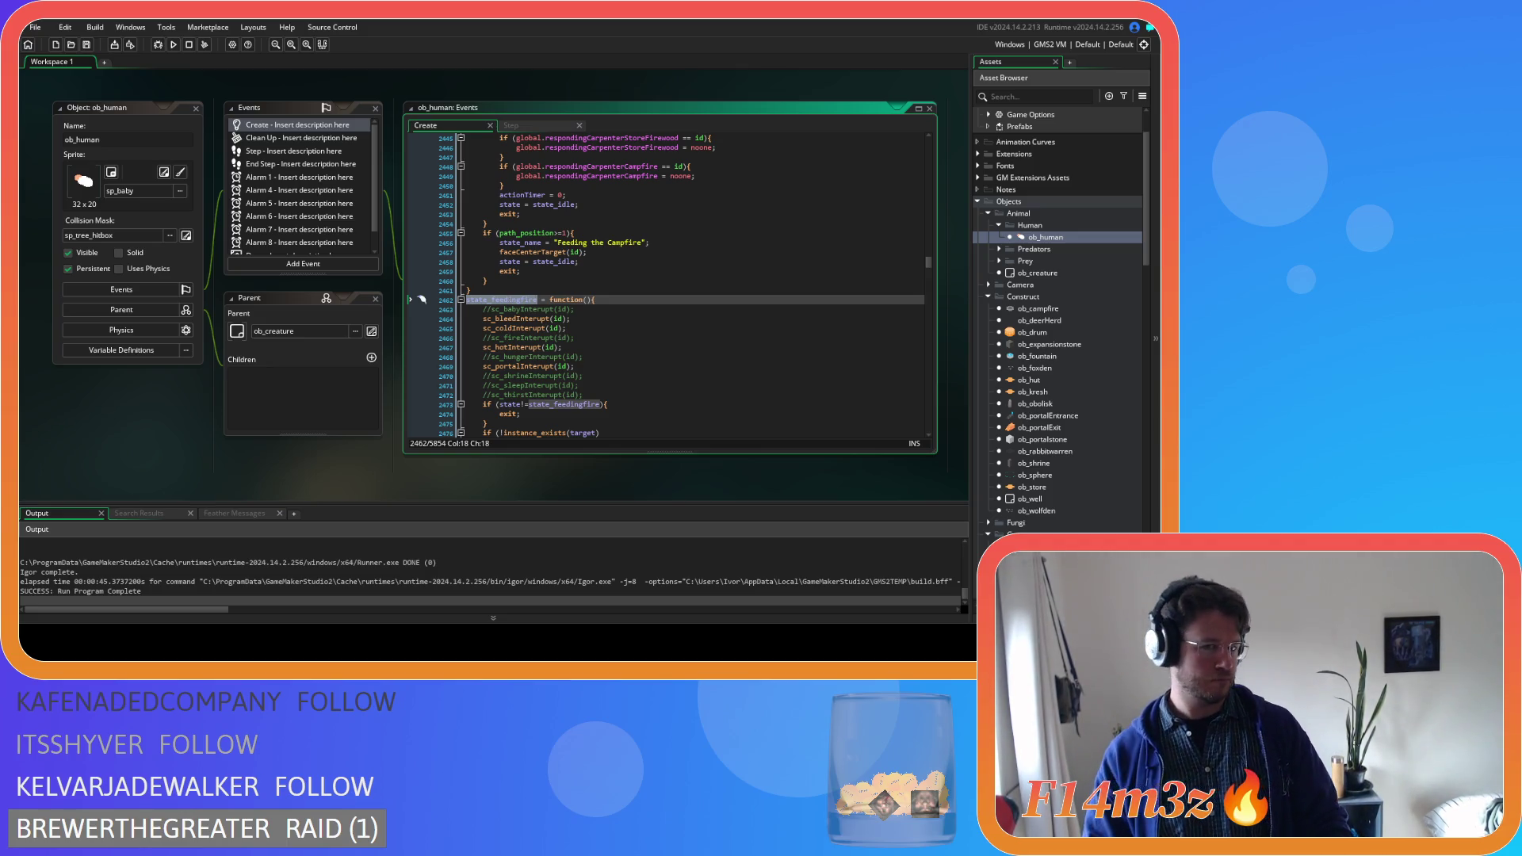
{"action": "key", "text": "ctrl+c"}
{"action": "double_click", "coordinate": [554, 262]}
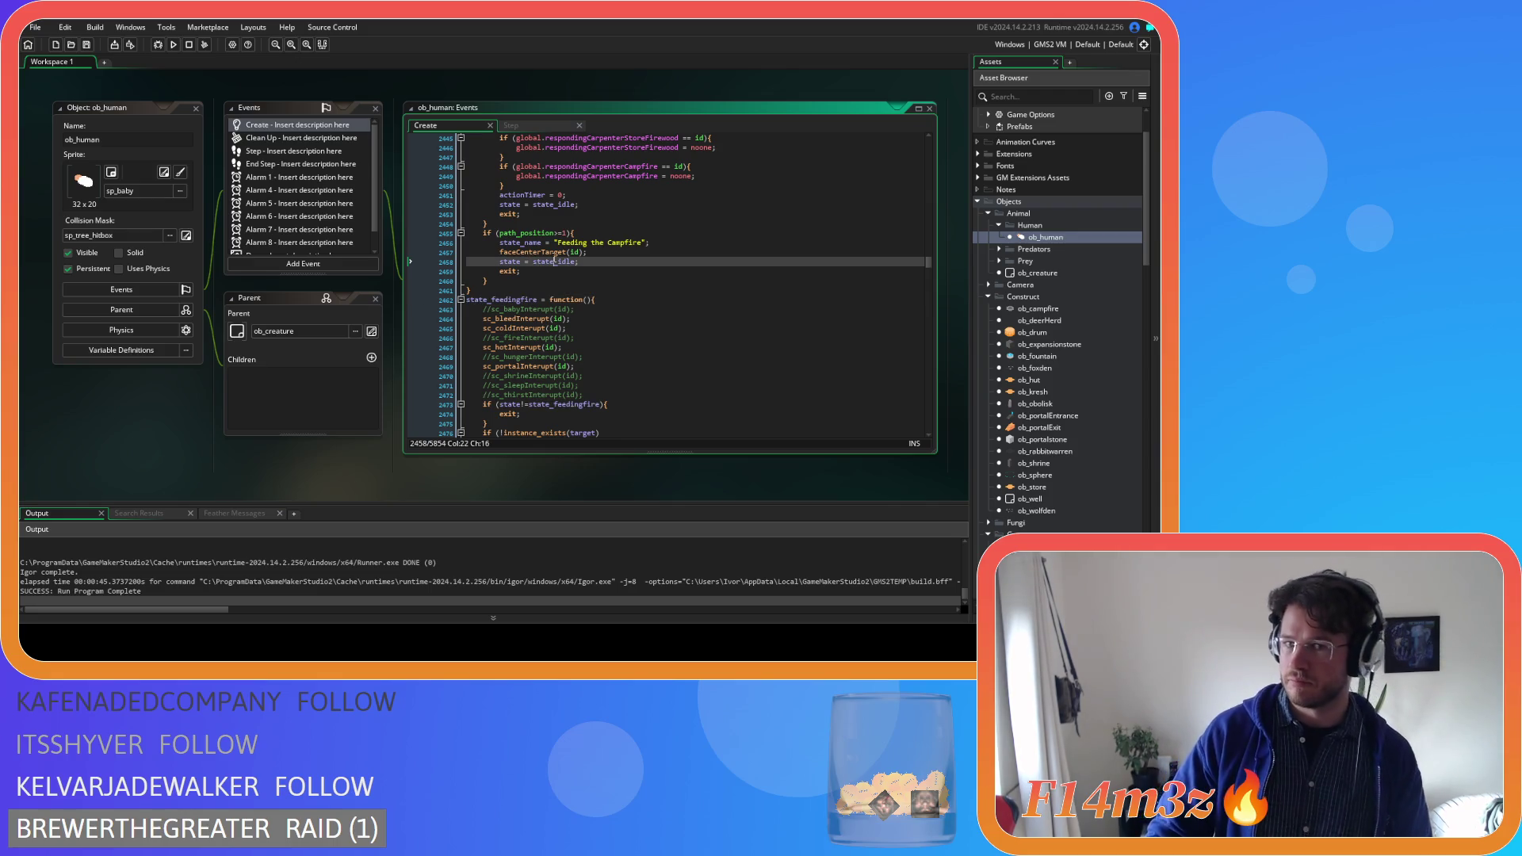
{"action": "key", "text": "ctrl+v"}
{"action": "mouse_move", "coordinate": [555, 259]}
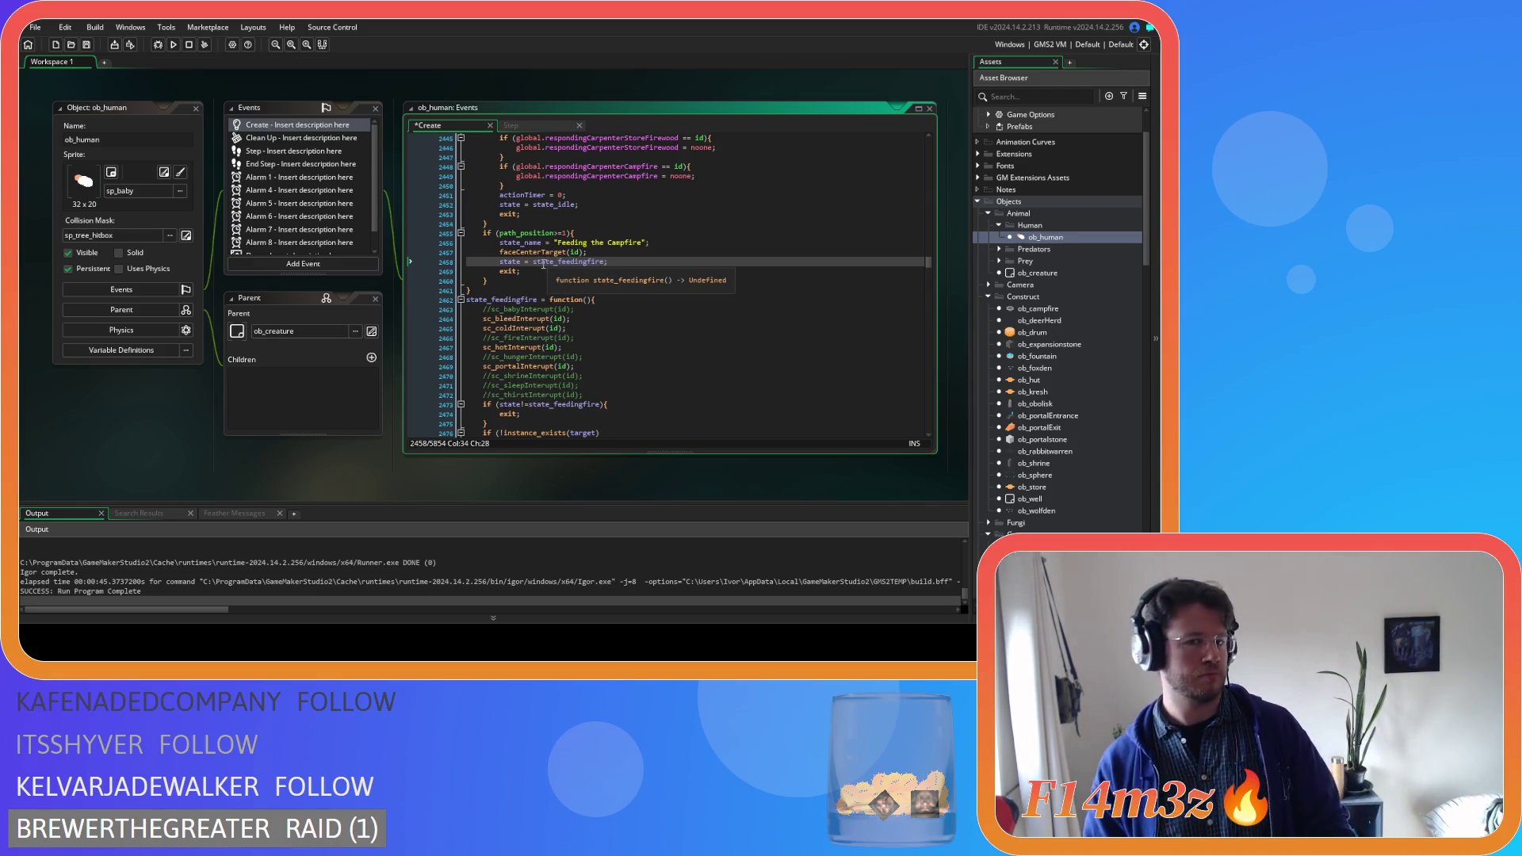
{"action": "key", "text": "ctrl+s"}
{"action": "scroll", "coordinate": [695, 362], "scroll_direction": "down", "scroll_amount": 3}
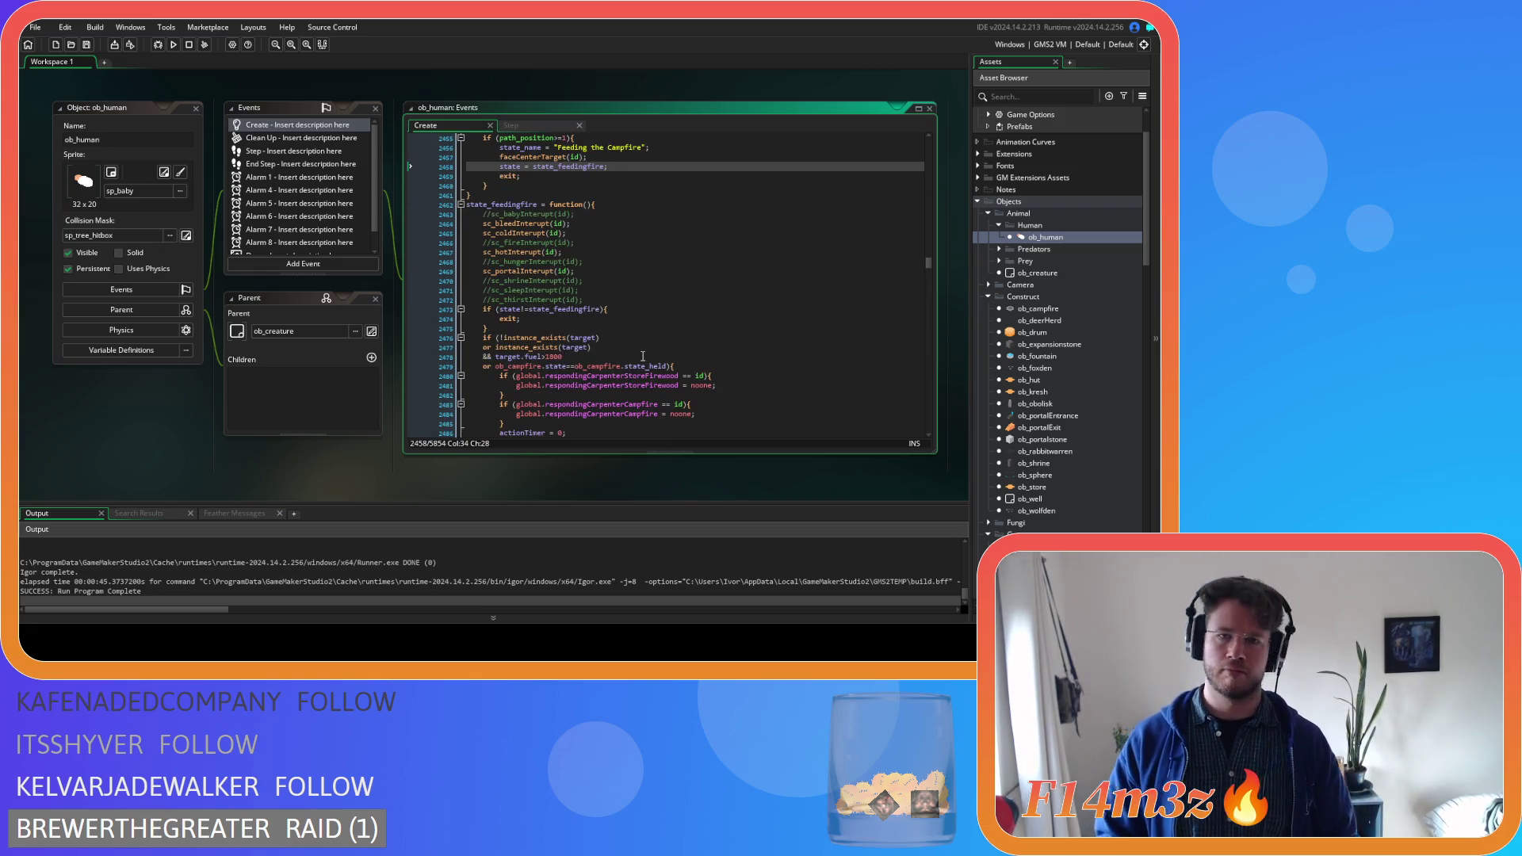
{"action": "scroll", "coordinate": [643, 356], "scroll_direction": "up", "scroll_amount": 3}
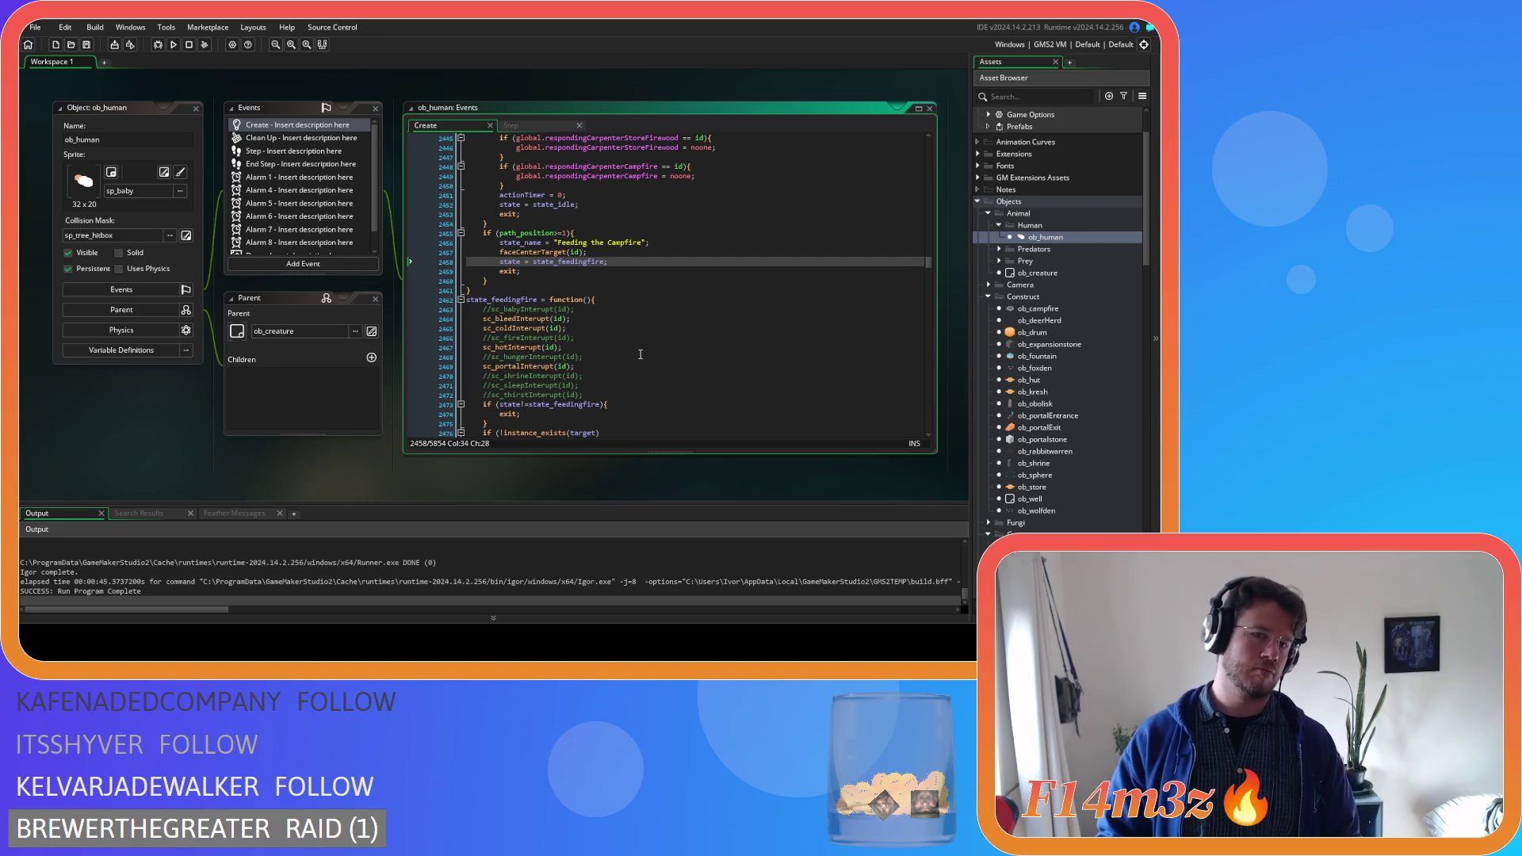
{"action": "scroll", "coordinate": [641, 354], "scroll_direction": "down", "scroll_amount": 8}
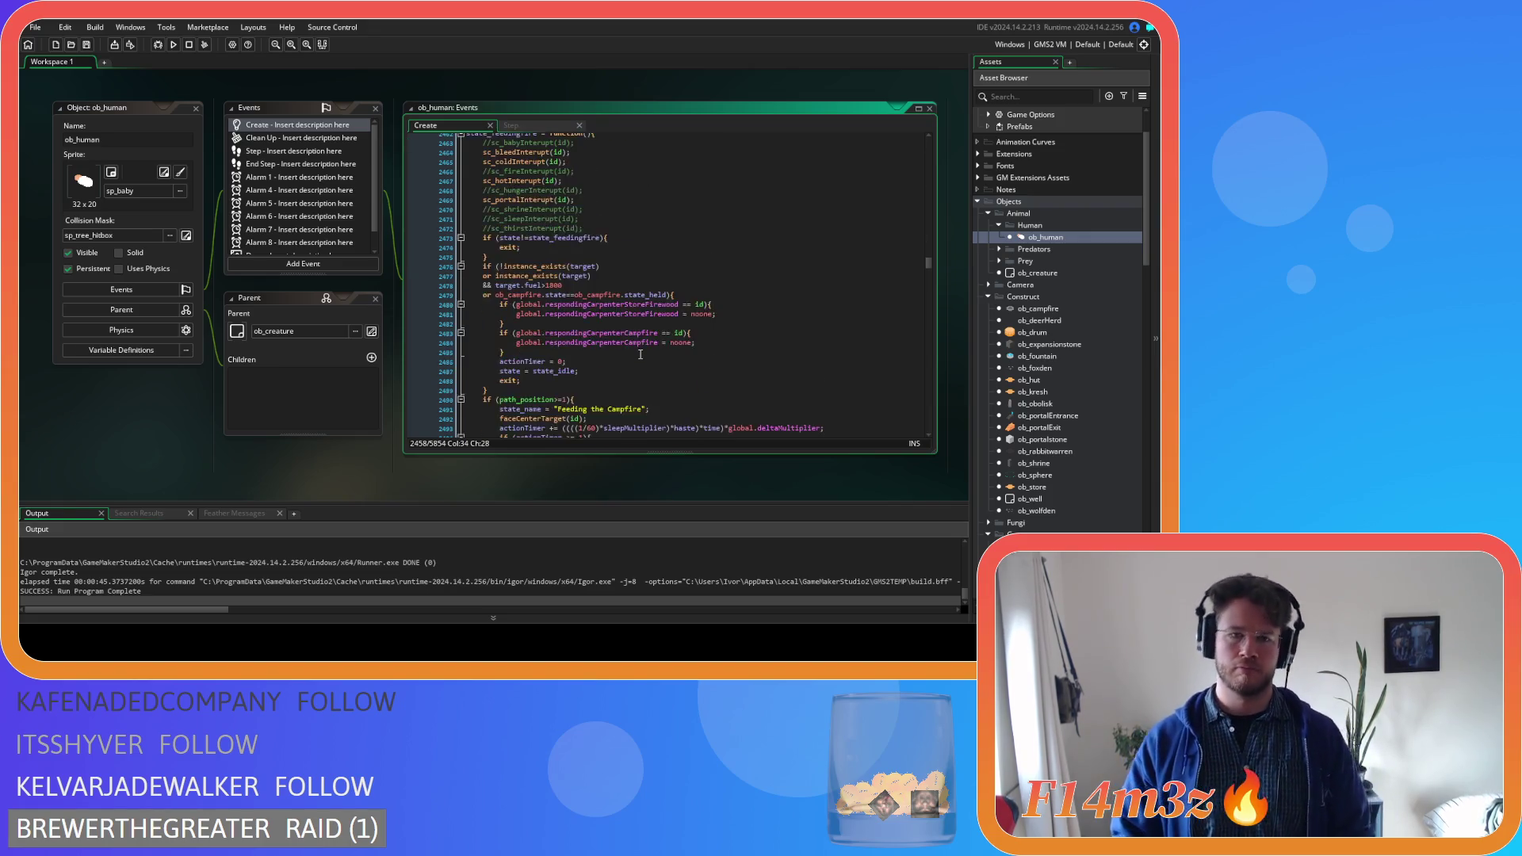
De-indent the fire-feeding block, delete the if (path_position>=1) wrapper, and save
{"action": "left_click", "coordinate": [620, 304]}
{"action": "left_click_drag", "start_coordinate": [615, 321], "coordinate": [406, 319]}
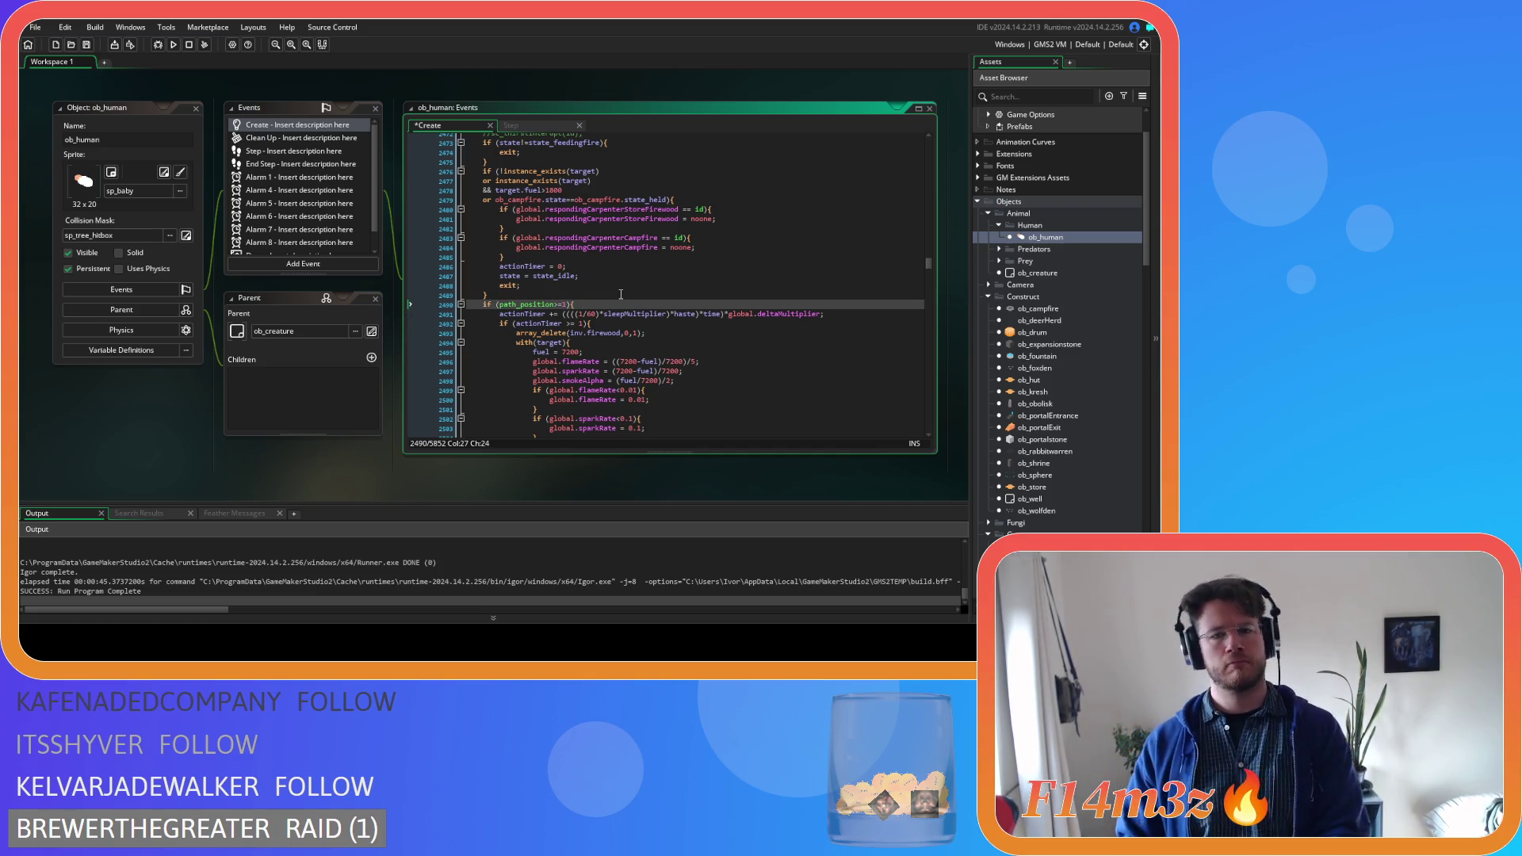
{"action": "left_click", "coordinate": [571, 305]}
{"action": "scroll", "coordinate": [580, 384], "scroll_direction": "down", "scroll_amount": 9}
{"action": "left_click", "coordinate": [496, 339]}
{"action": "mouse_move", "coordinate": [496, 348]}
{"action": "left_mouse_down"}
{"action": "mouse_move", "coordinate": [476, 183]}
{"action": "mouse_move", "coordinate": [473, 196]}
{"action": "left_mouse_up"}
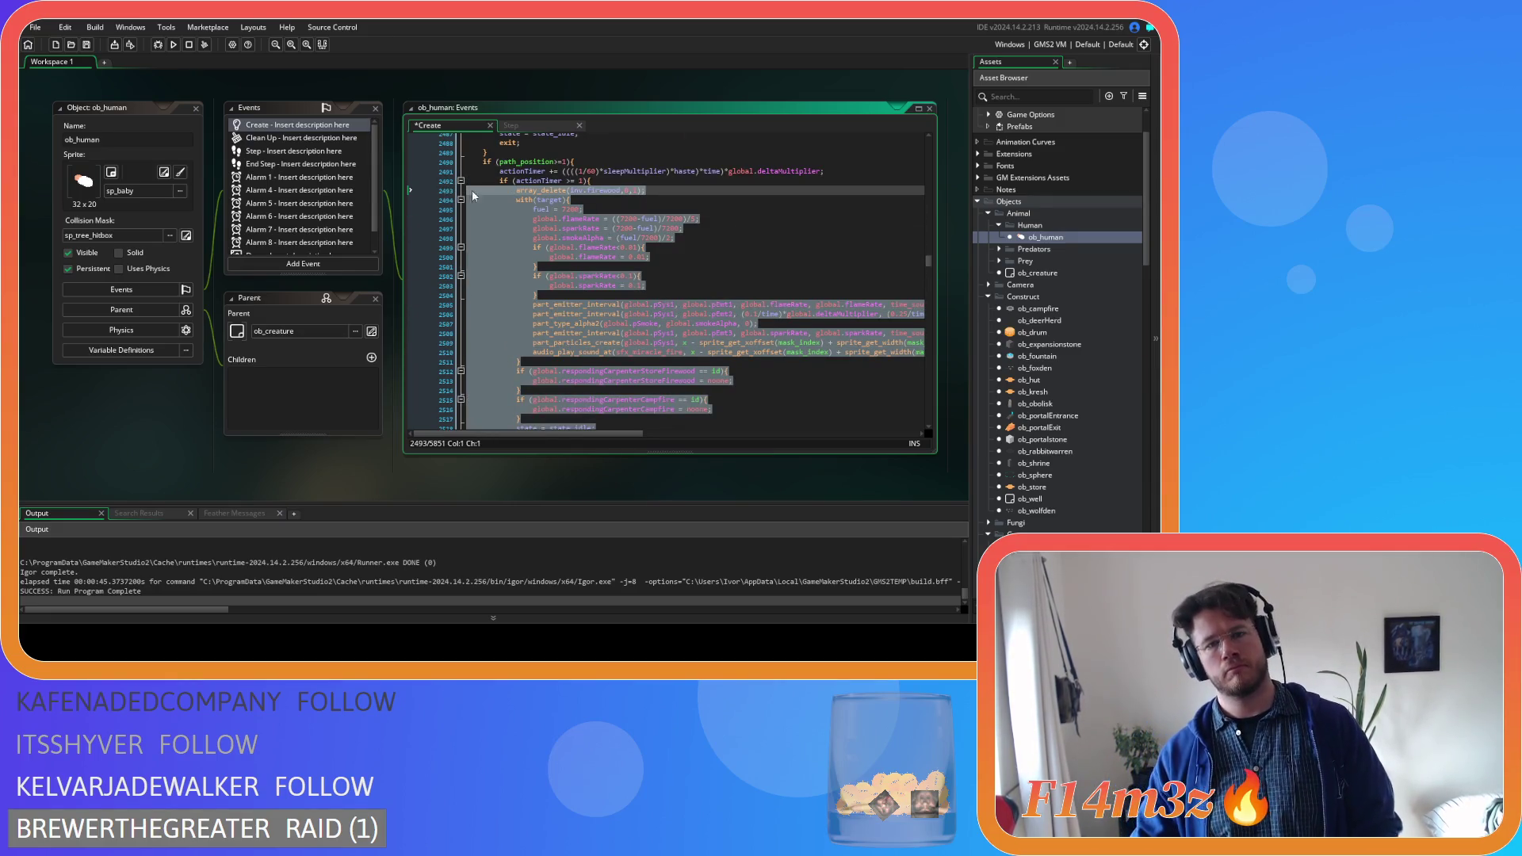
{"action": "key", "text": "shift+Up"}
{"action": "key", "text": "shift+Up"}
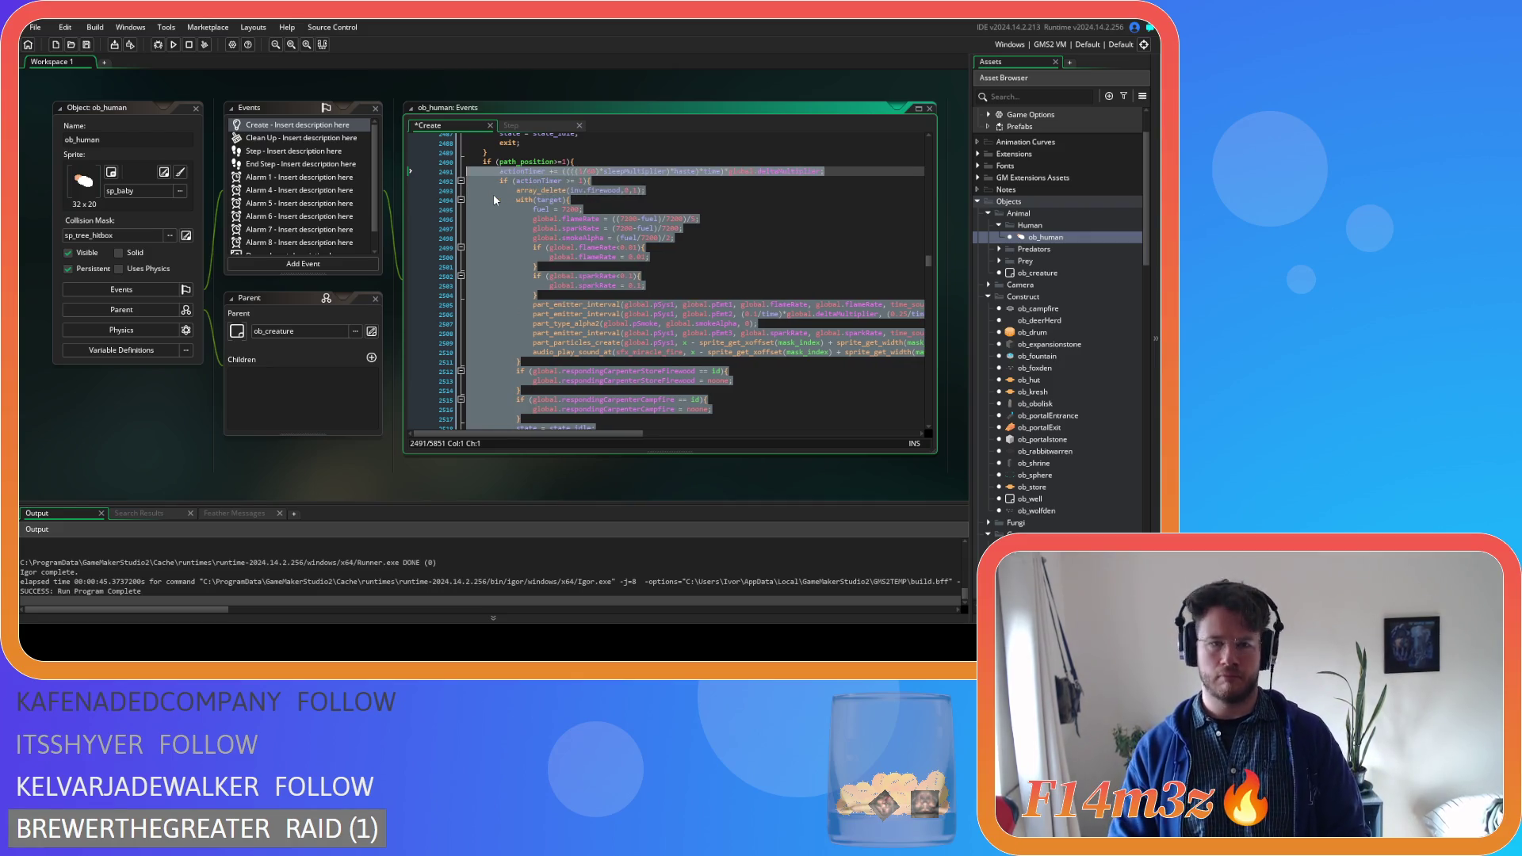
{"action": "key", "text": "shift+Tab"}
{"action": "left_click_drag", "start_coordinate": [576, 162], "coordinate": [452, 166]}
{"action": "key", "text": "BackSpace"}
{"action": "key", "text": "BackSpace"}
{"action": "left_click", "coordinate": [631, 209]}
{"action": "key", "text": "ctrl+s"}
Review the refuel code's smokeAlpha calculation, sparkRate clamp and campfire check
{"action": "scroll", "coordinate": [627, 330], "scroll_direction": "down", "scroll_amount": 4}
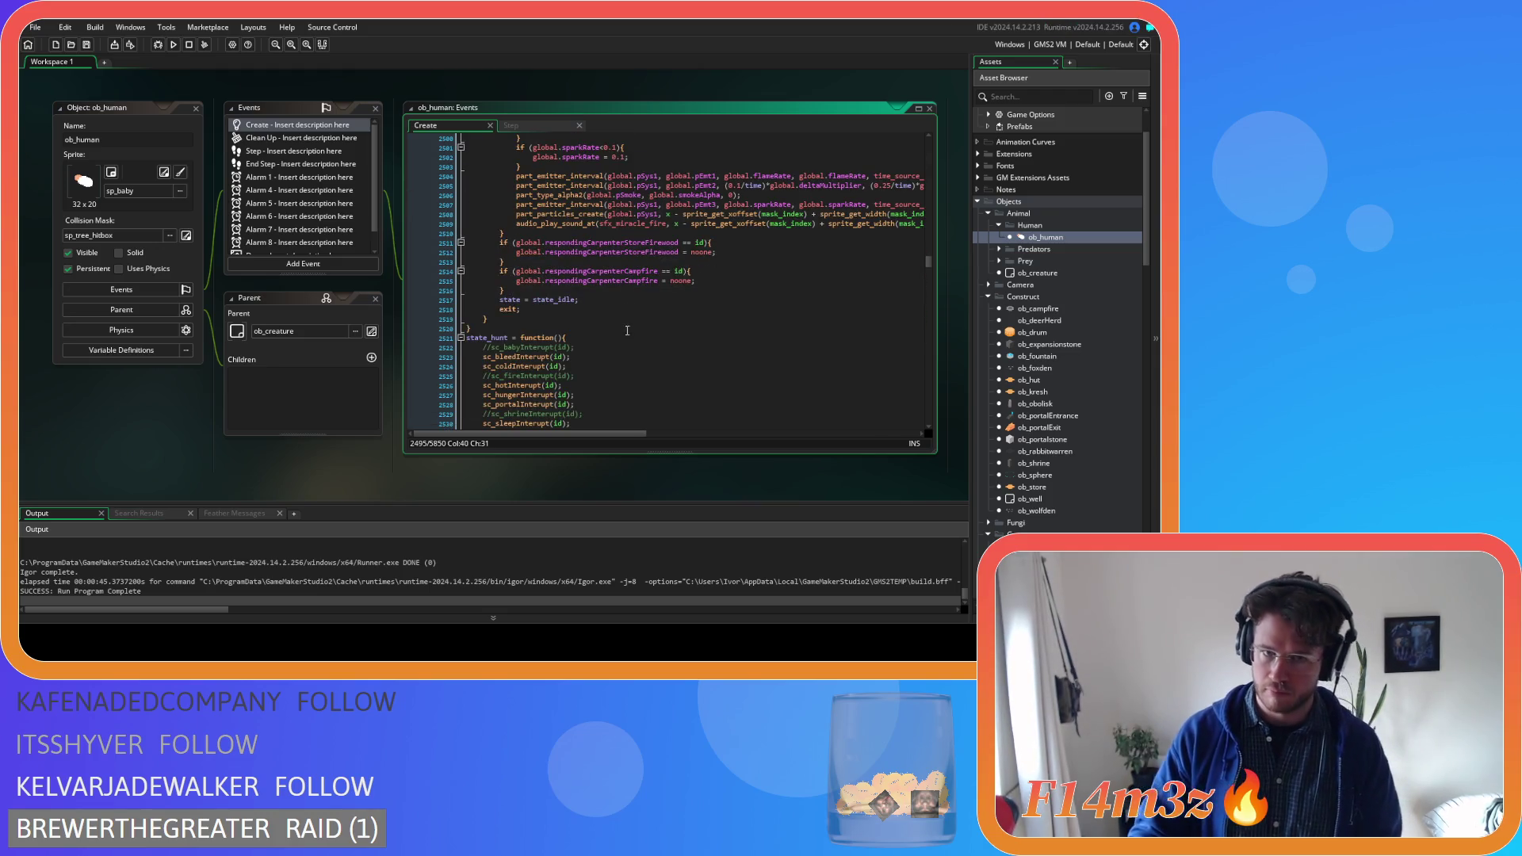
{"action": "scroll", "coordinate": [627, 330], "scroll_direction": "up", "scroll_amount": 6}
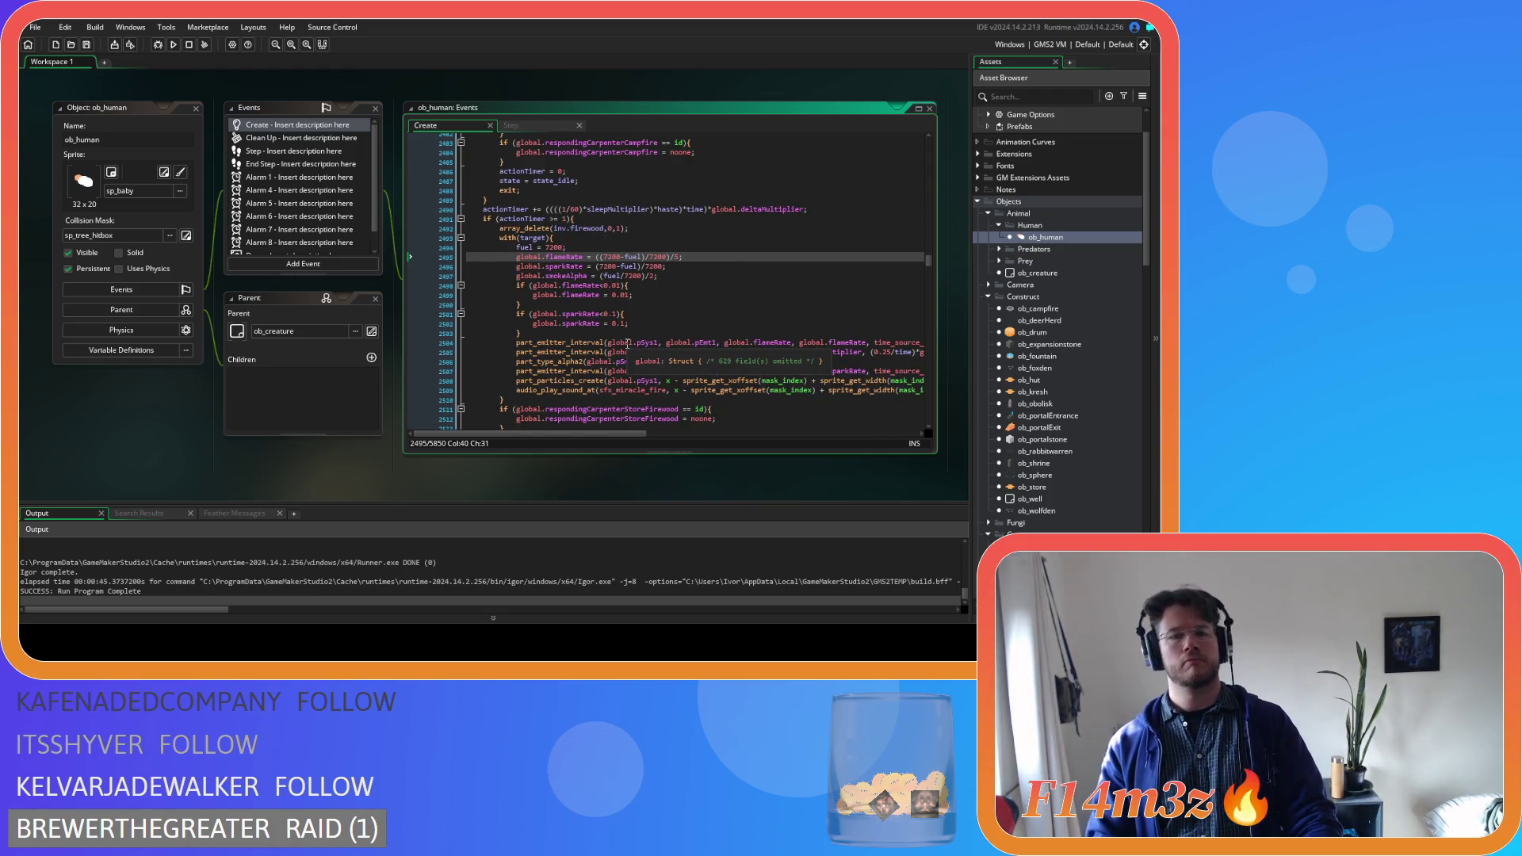
{"action": "scroll", "coordinate": [627, 343], "scroll_direction": "up", "scroll_amount": 4}
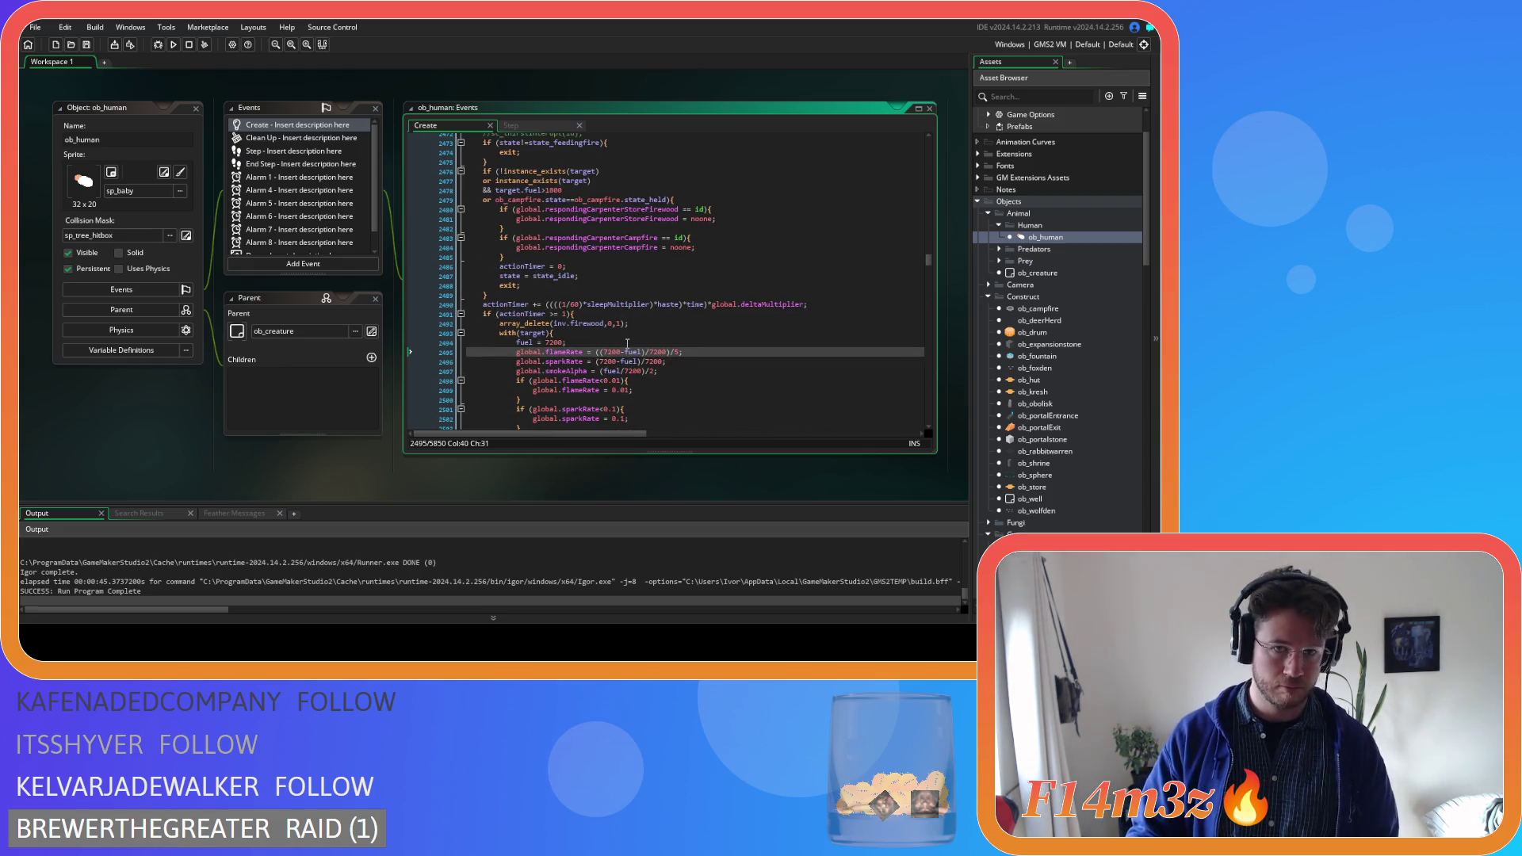
{"action": "scroll", "coordinate": [627, 343], "scroll_direction": "up", "scroll_amount": 2}
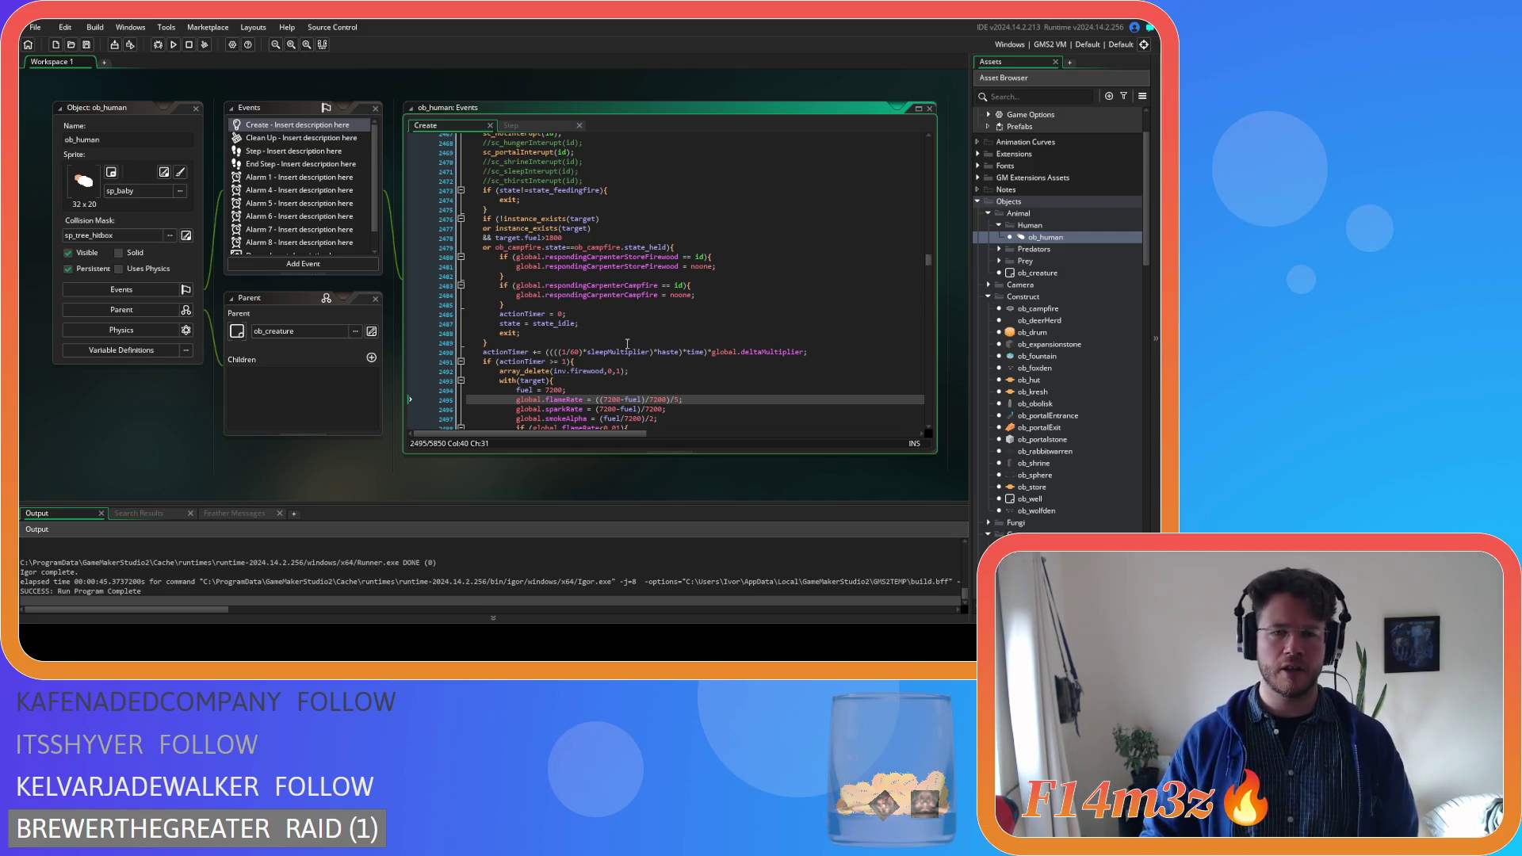
{"action": "scroll", "coordinate": [627, 343], "scroll_direction": "down", "scroll_amount": 4}
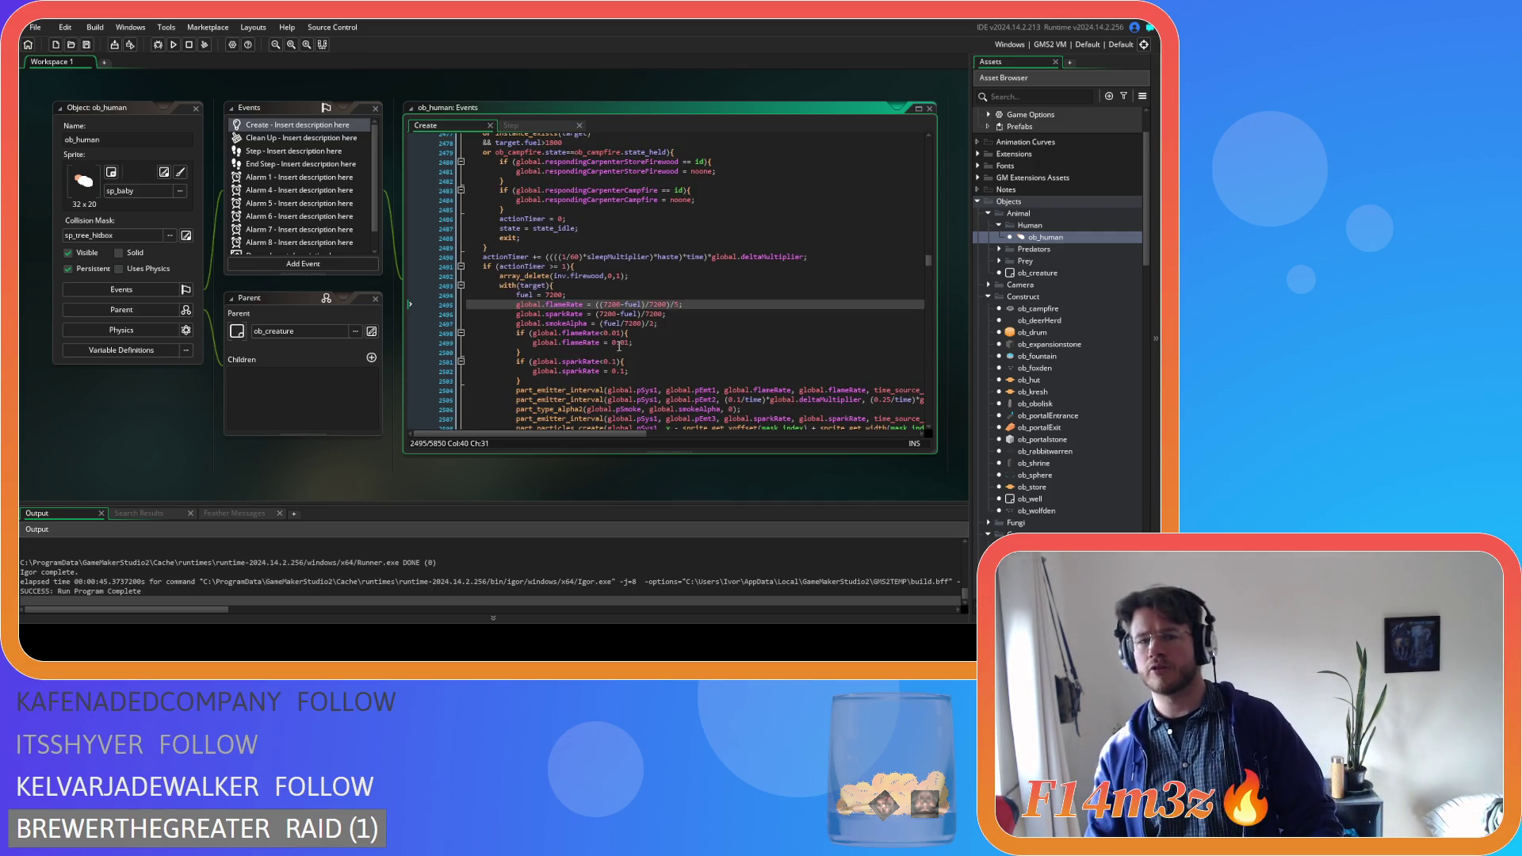
{"action": "left_click", "coordinate": [619, 324]}
{"action": "scroll", "coordinate": [616, 326], "scroll_direction": "down", "scroll_amount": 4}
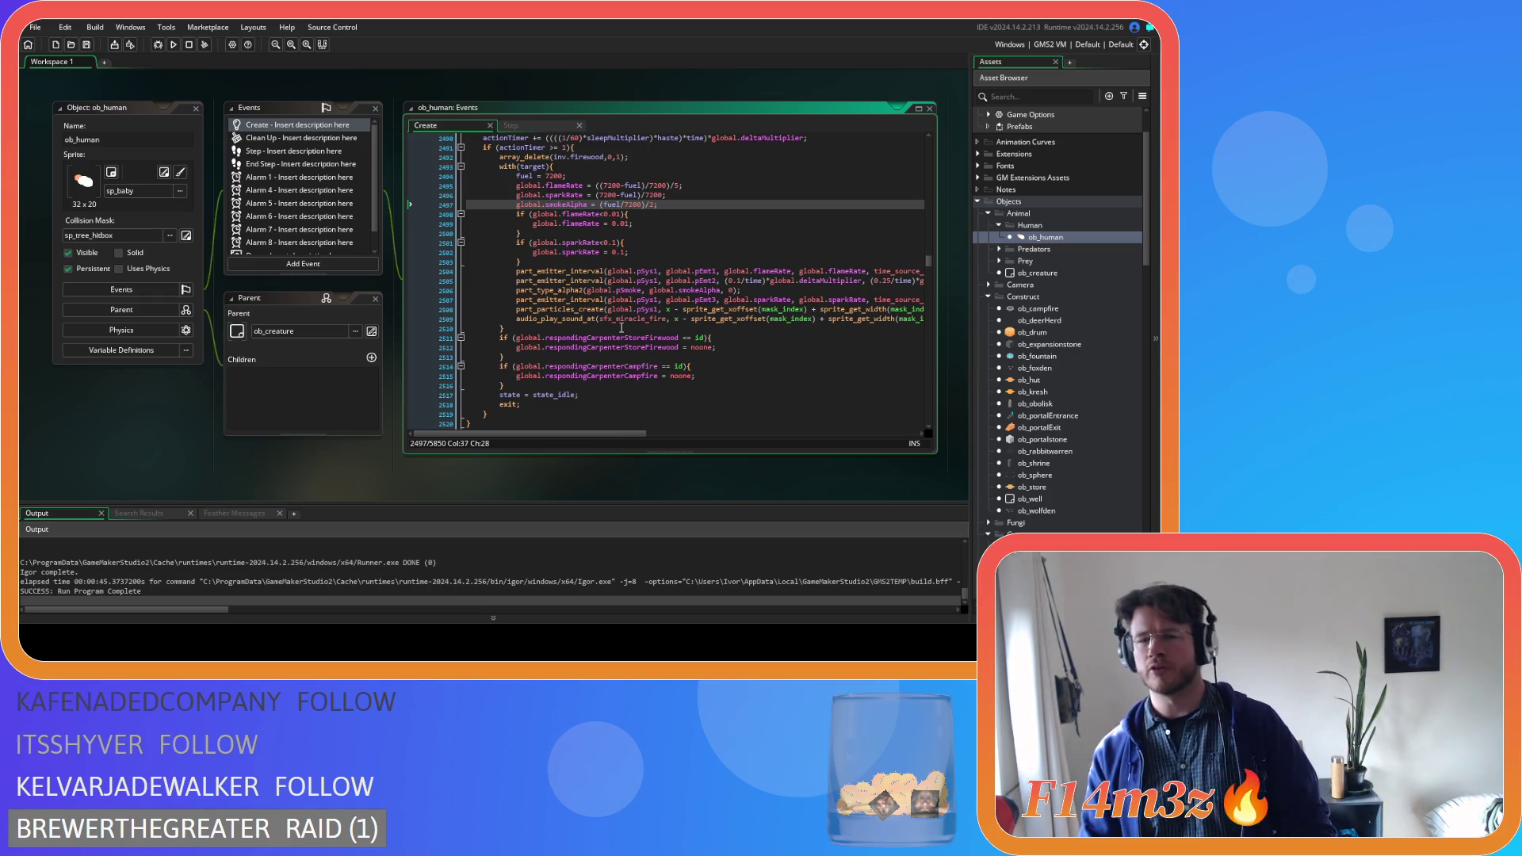
{"action": "left_click", "coordinate": [677, 264]}
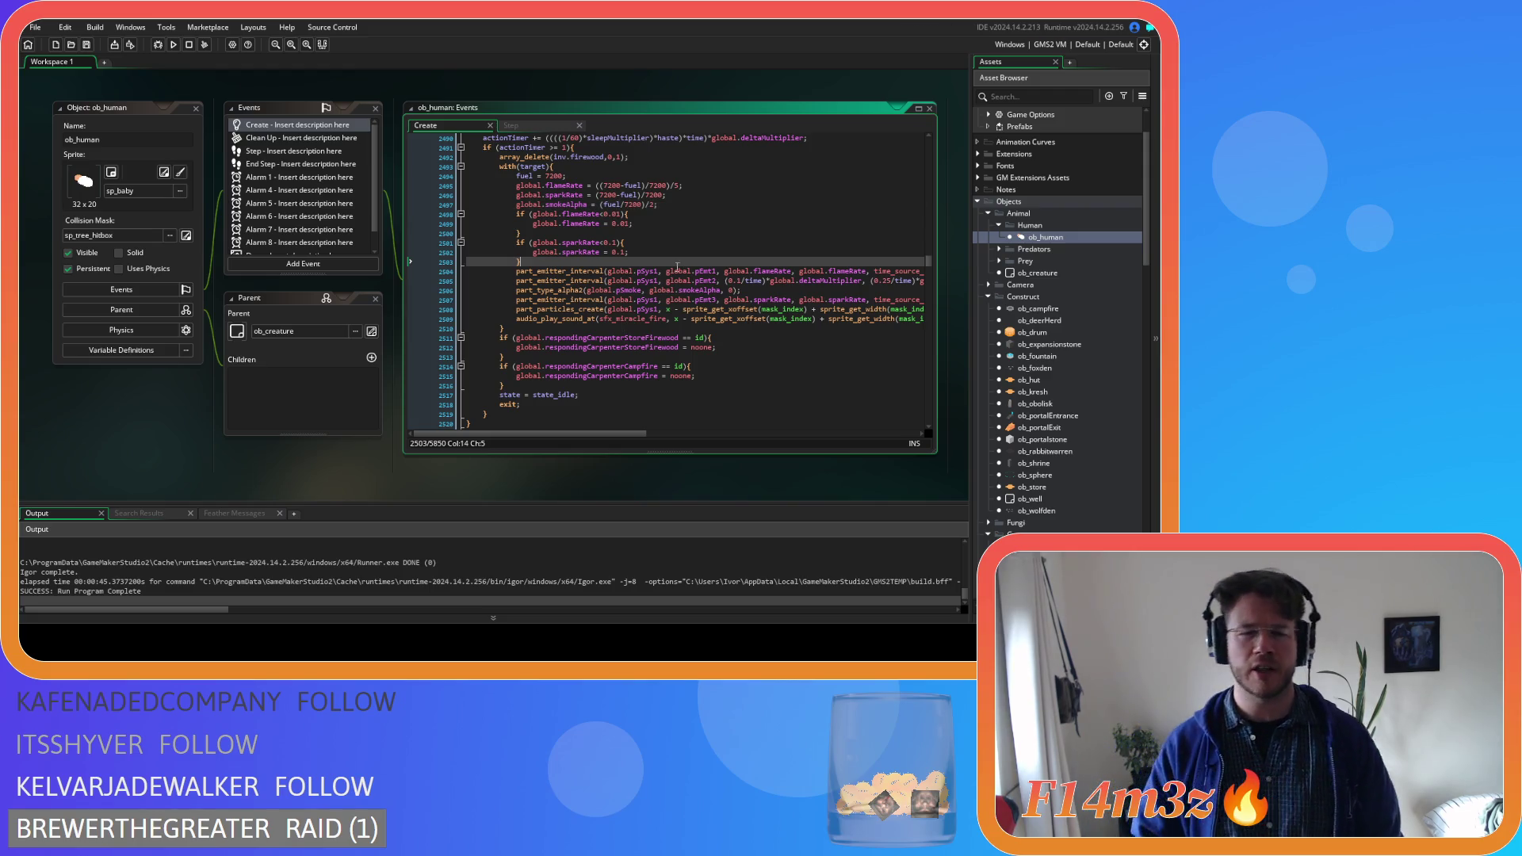
{"action": "scroll", "coordinate": [677, 268], "scroll_direction": "up", "scroll_amount": 7}
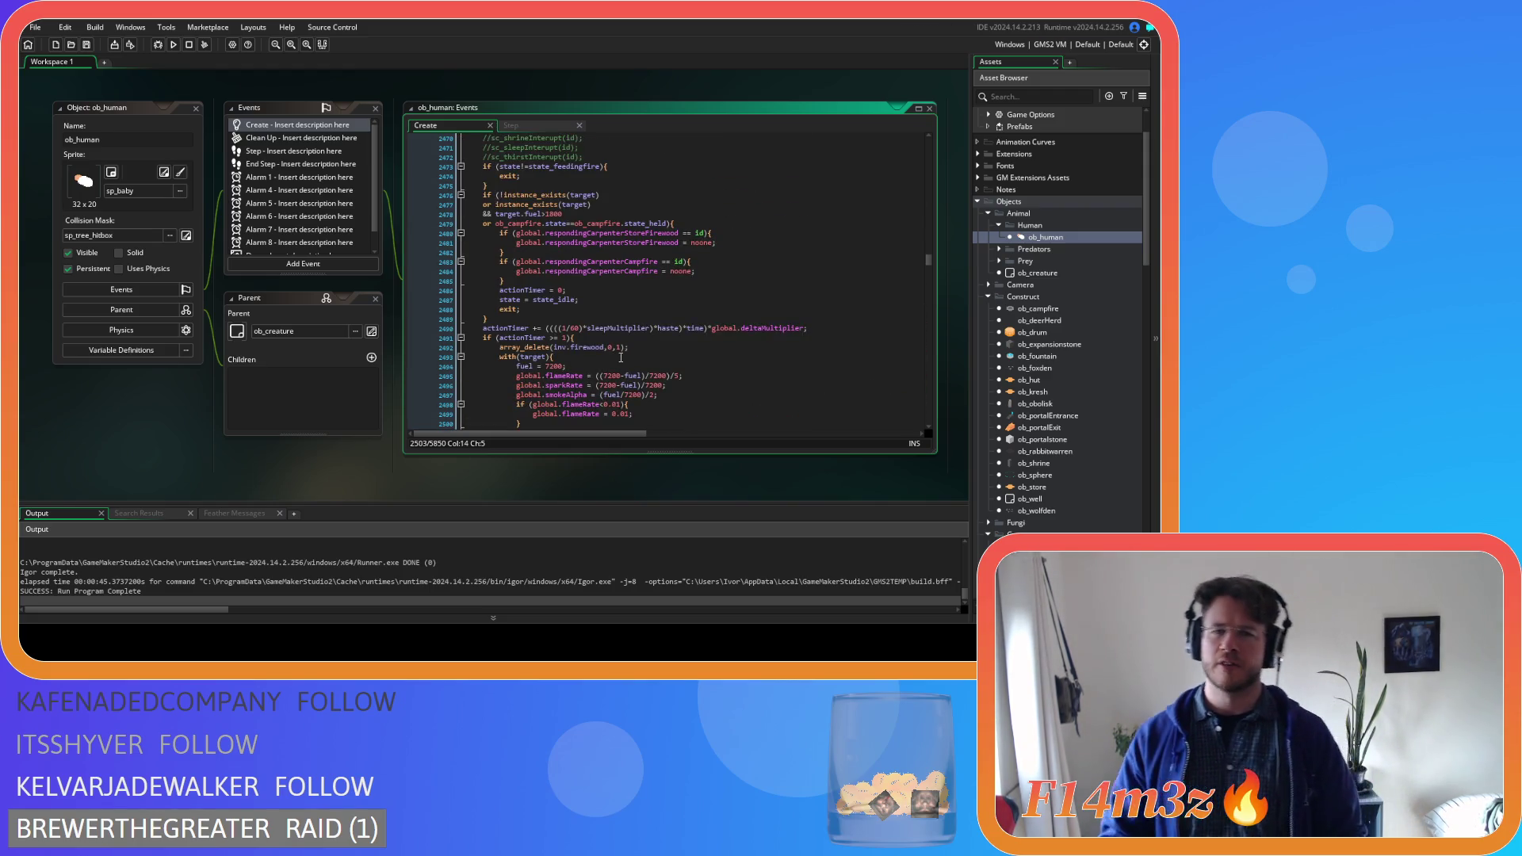
{"action": "scroll", "coordinate": [626, 335], "scroll_direction": "up", "scroll_amount": 2}
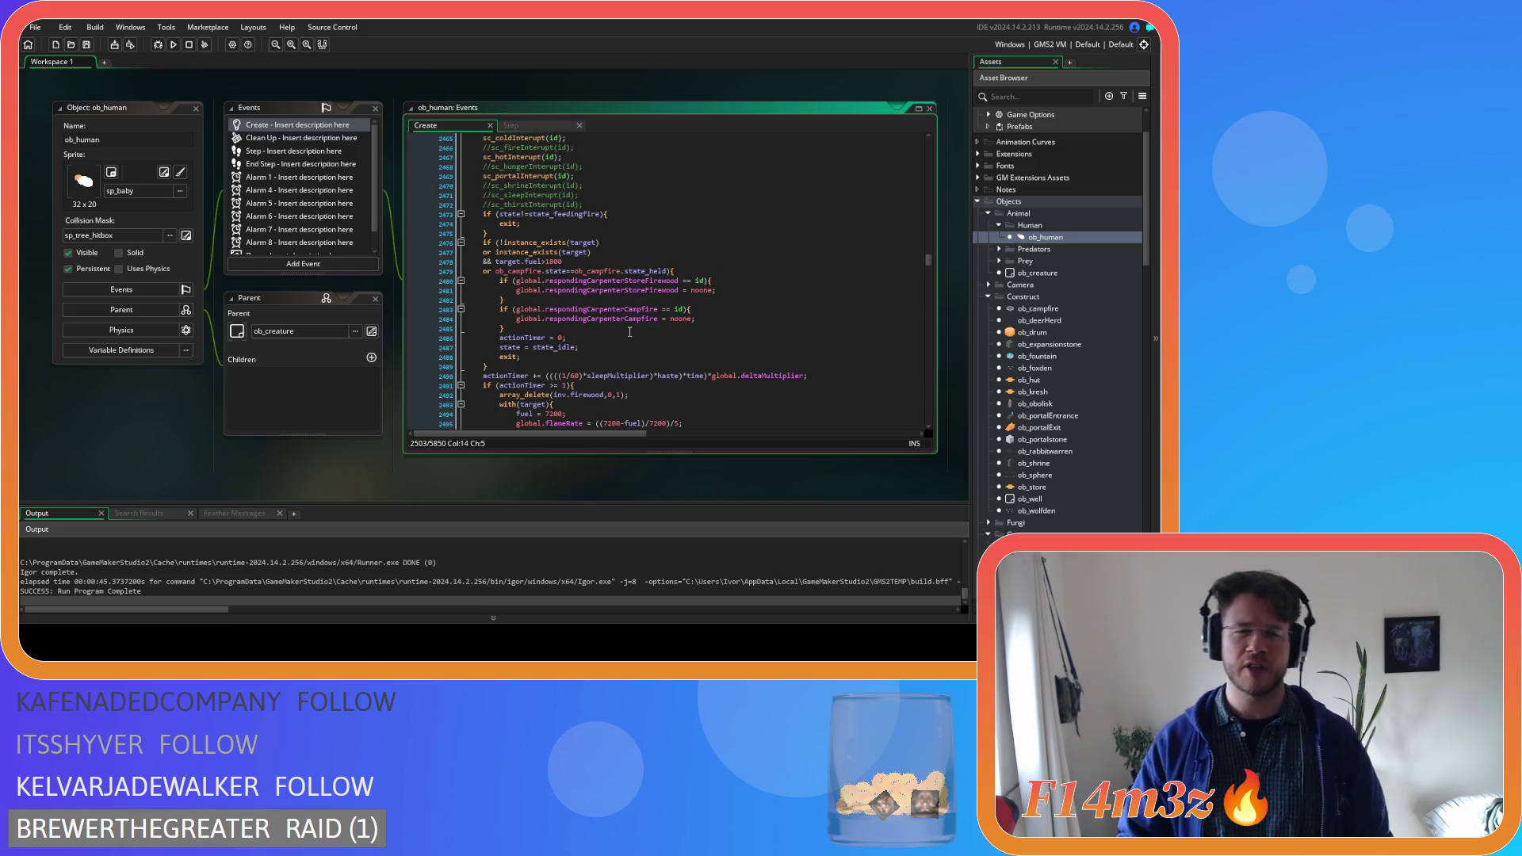
{"action": "scroll", "coordinate": [612, 326], "scroll_direction": "up", "scroll_amount": 7}
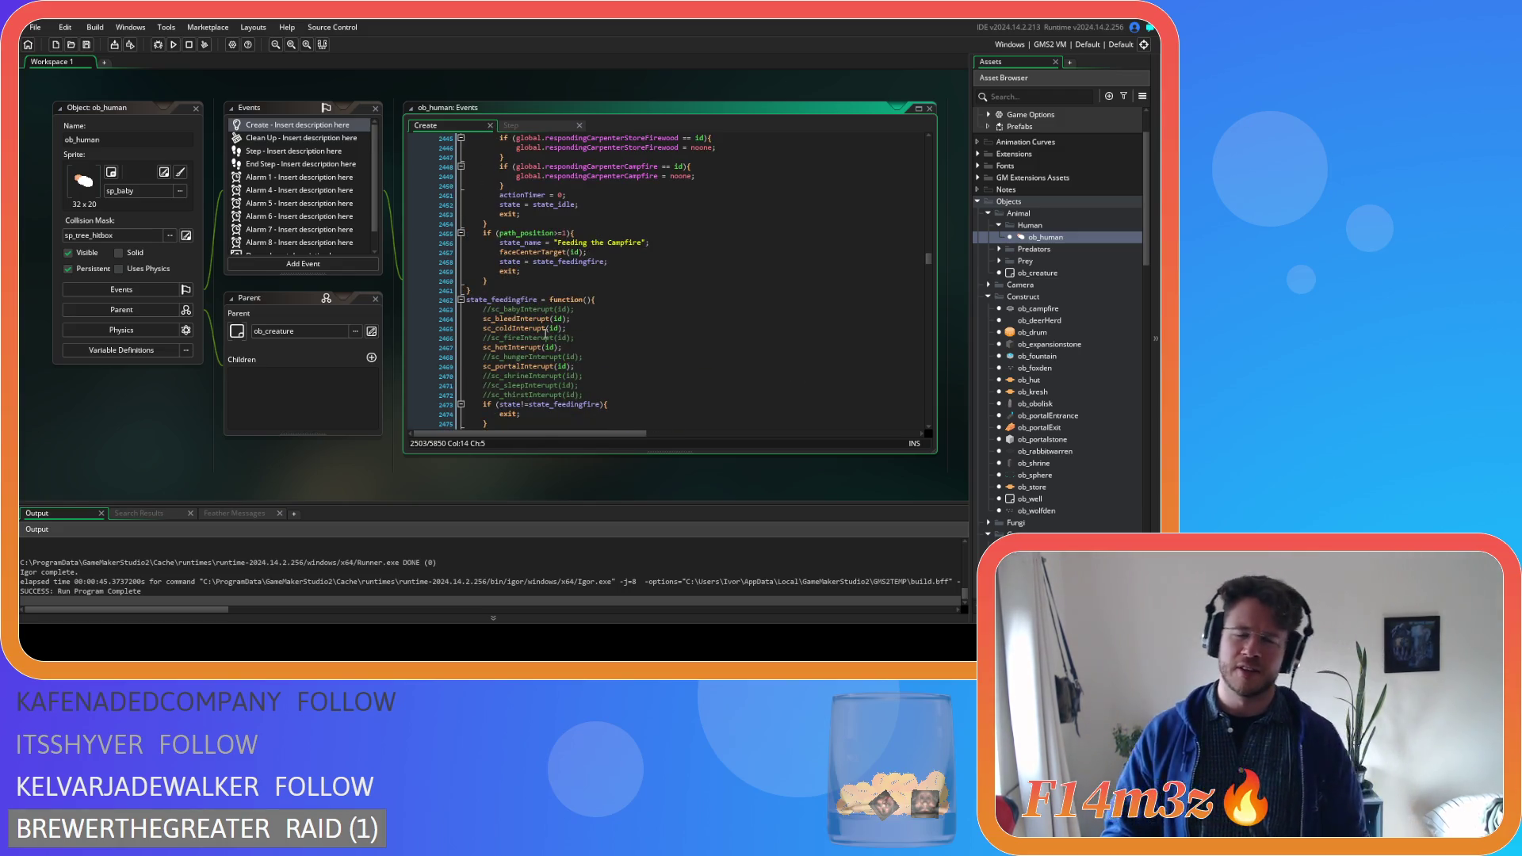
{"action": "scroll", "coordinate": [547, 335], "scroll_direction": "down", "scroll_amount": 6}
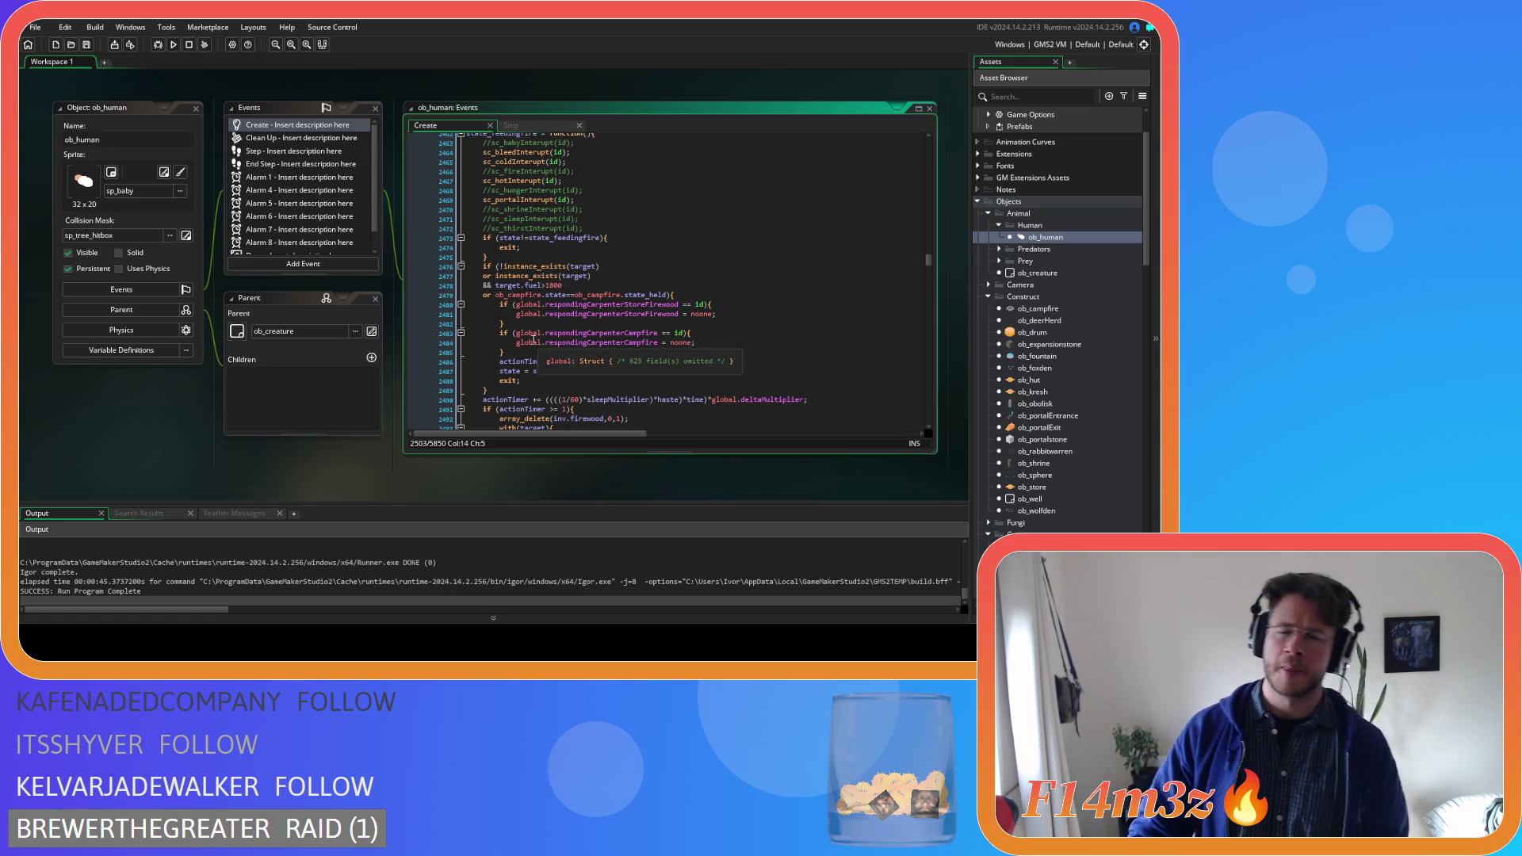
{"action": "scroll", "coordinate": [603, 357], "scroll_direction": "up", "scroll_amount": 5}
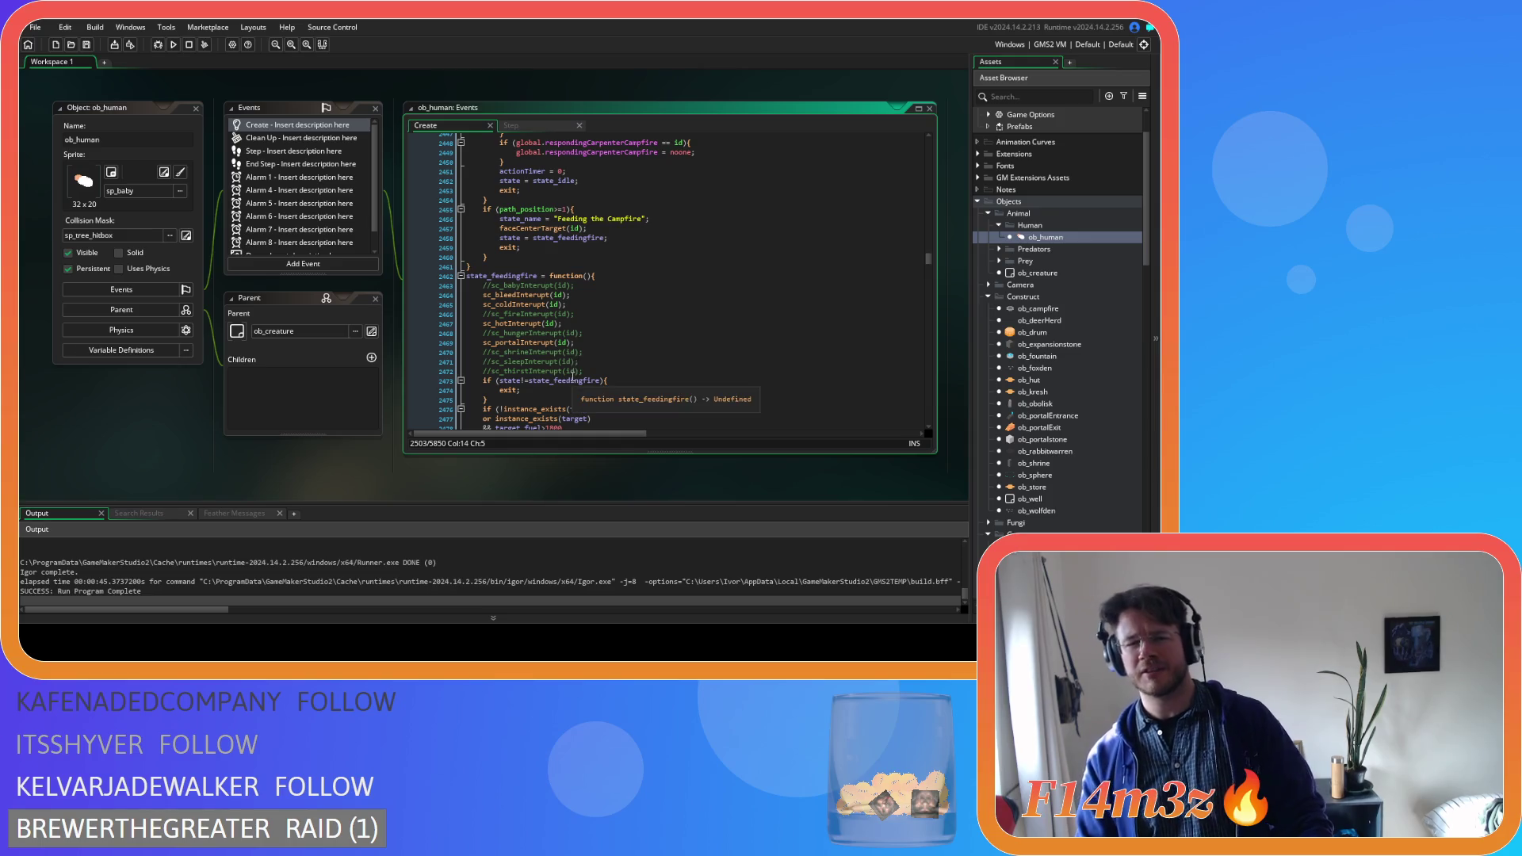
{"action": "scroll", "coordinate": [657, 367], "scroll_direction": "down", "scroll_amount": 4}
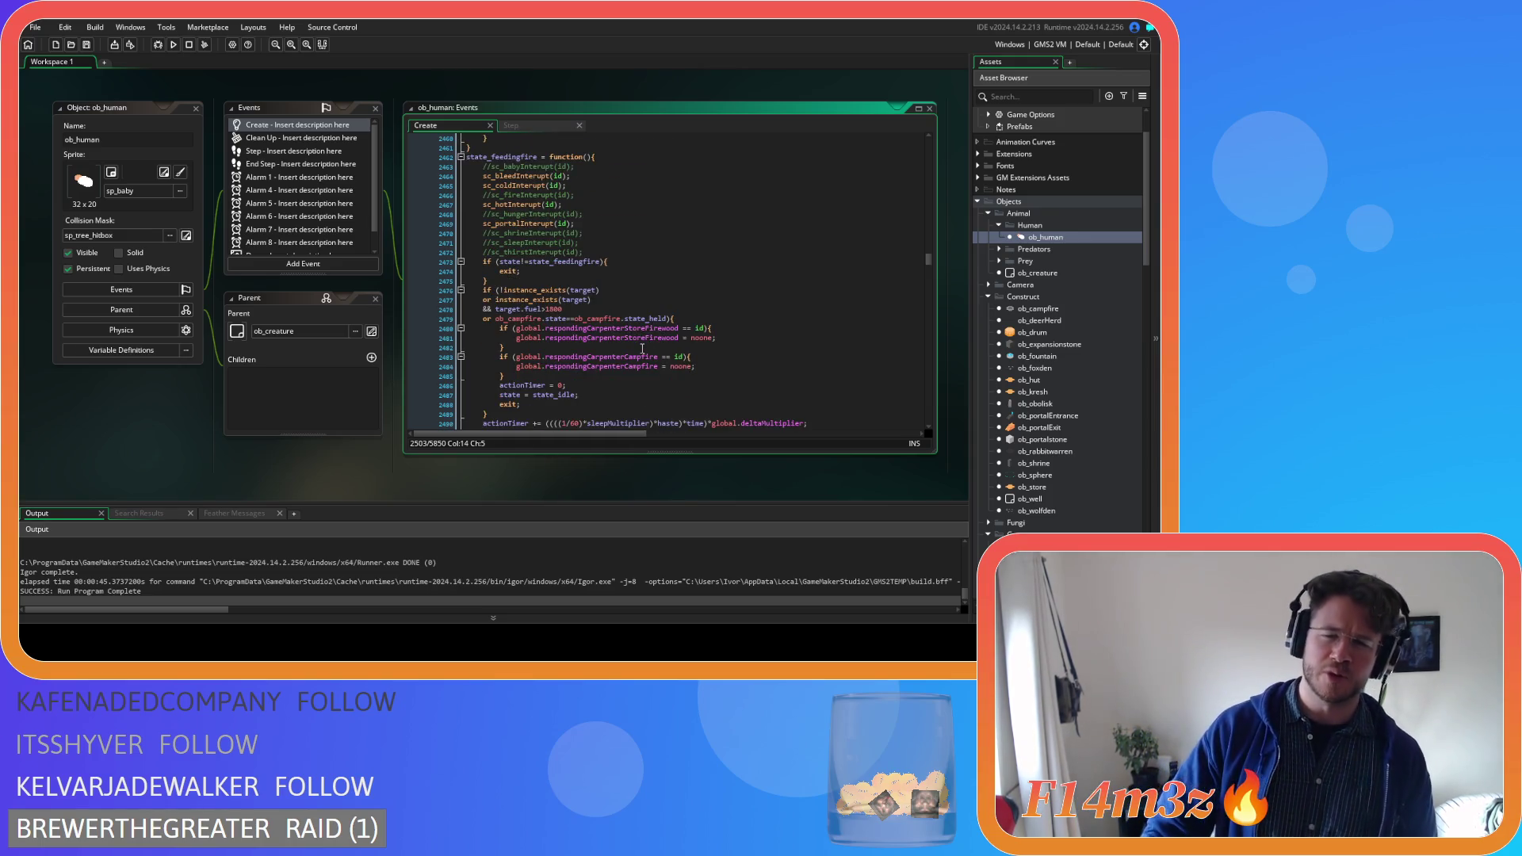
{"action": "mouse_move", "coordinate": [635, 355]}
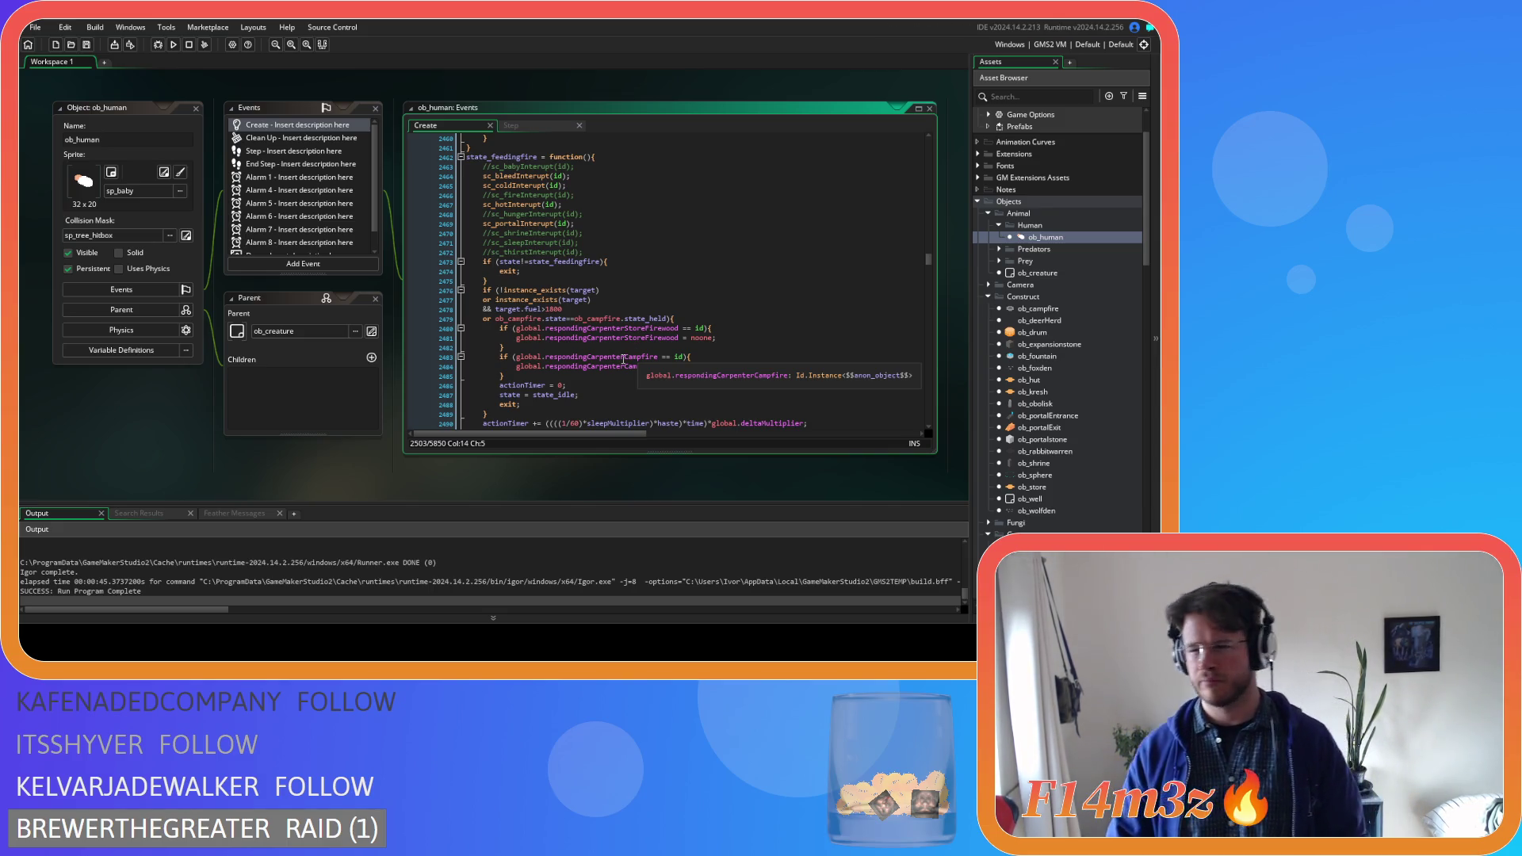
{"action": "left_click", "coordinate": [623, 357]}
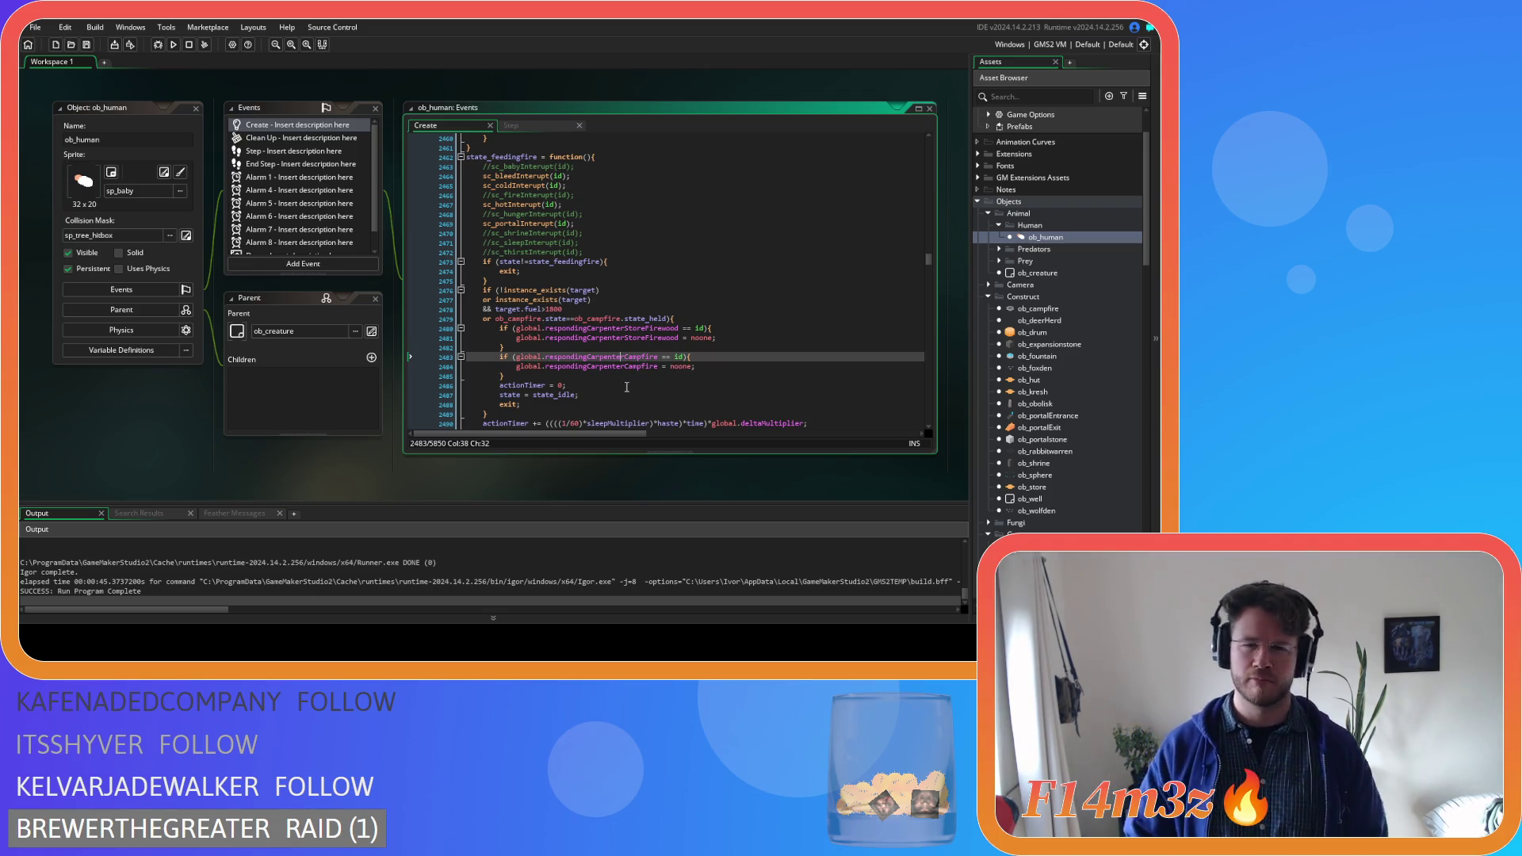
{"action": "scroll", "coordinate": [626, 387], "scroll_direction": "down", "scroll_amount": 2}
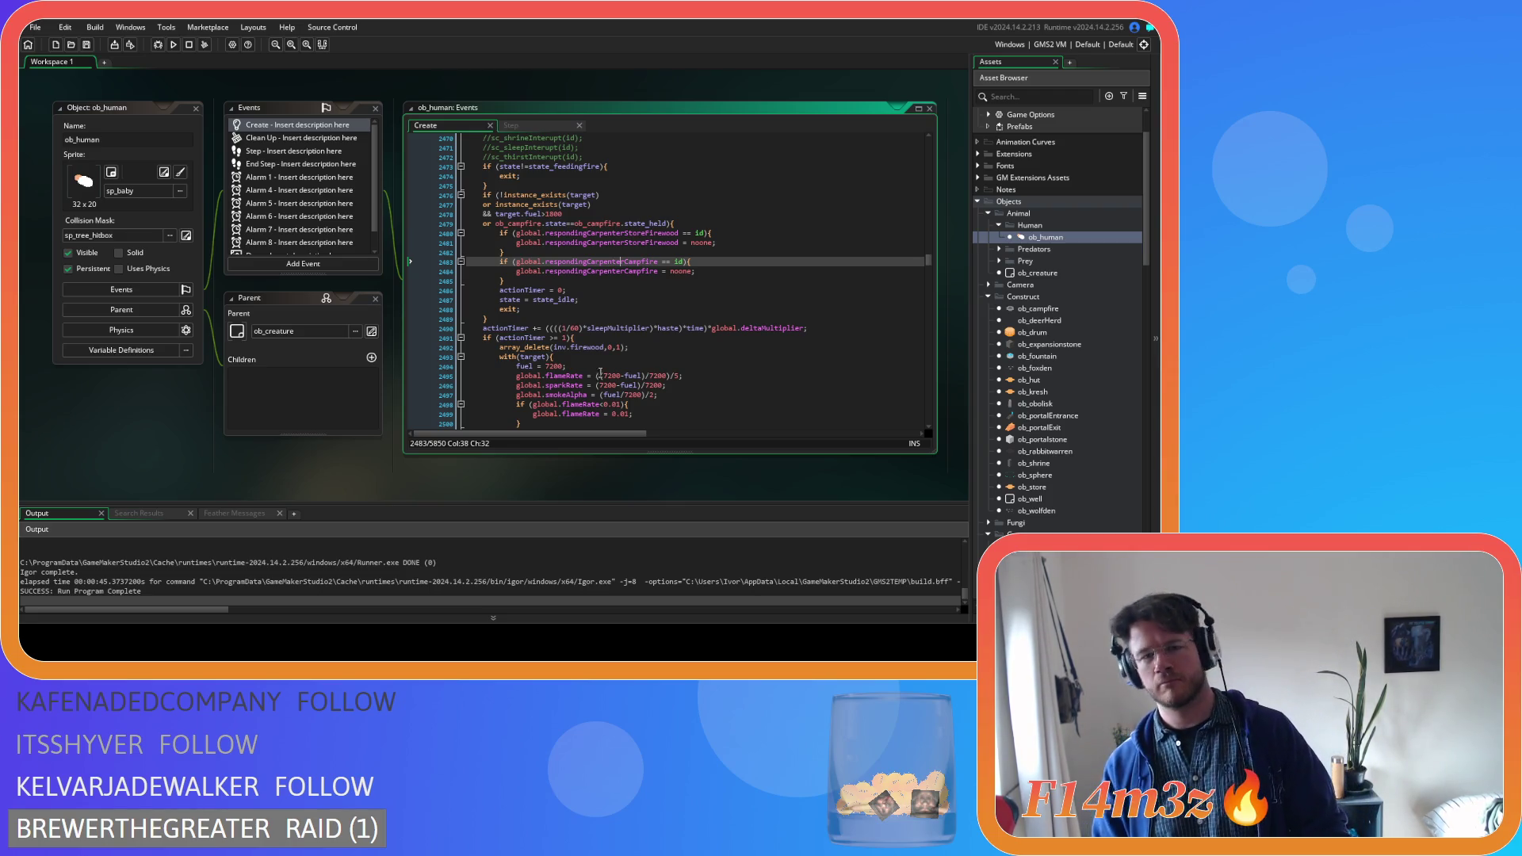
{"action": "scroll", "coordinate": [616, 378], "scroll_direction": "up", "scroll_amount": 8}
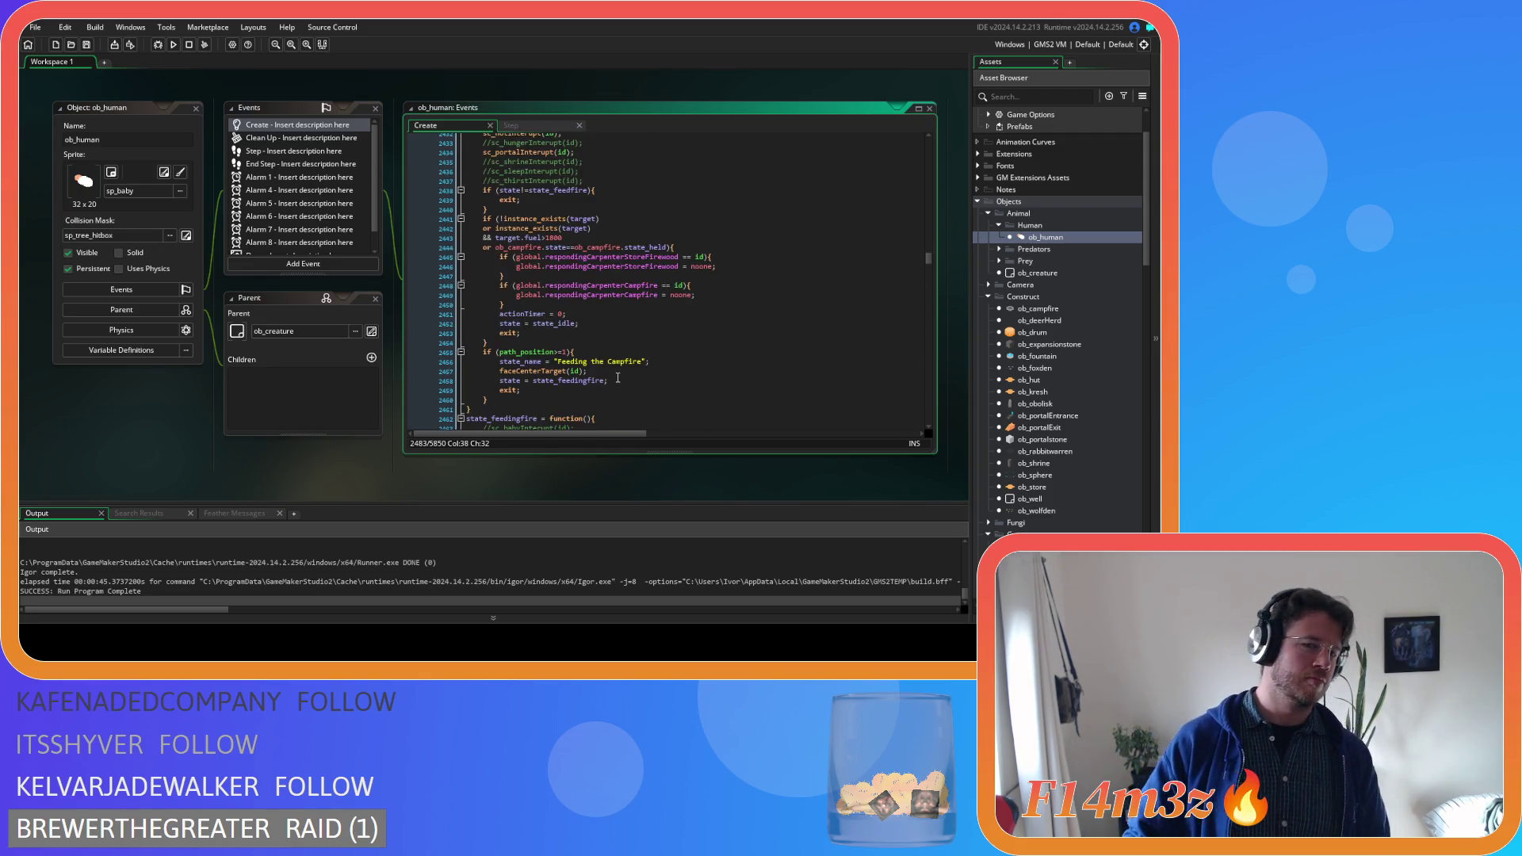
Delete the 'actionTimer = 0;' line so the early-exit branch only returns to state_idle
{"action": "left_click", "coordinate": [599, 315]}
{"action": "left_click_drag", "start_coordinate": [599, 315], "coordinate": [449, 321]}
{"action": "key", "text": "BackSpace"}
{"action": "key", "text": "BackSpace"}
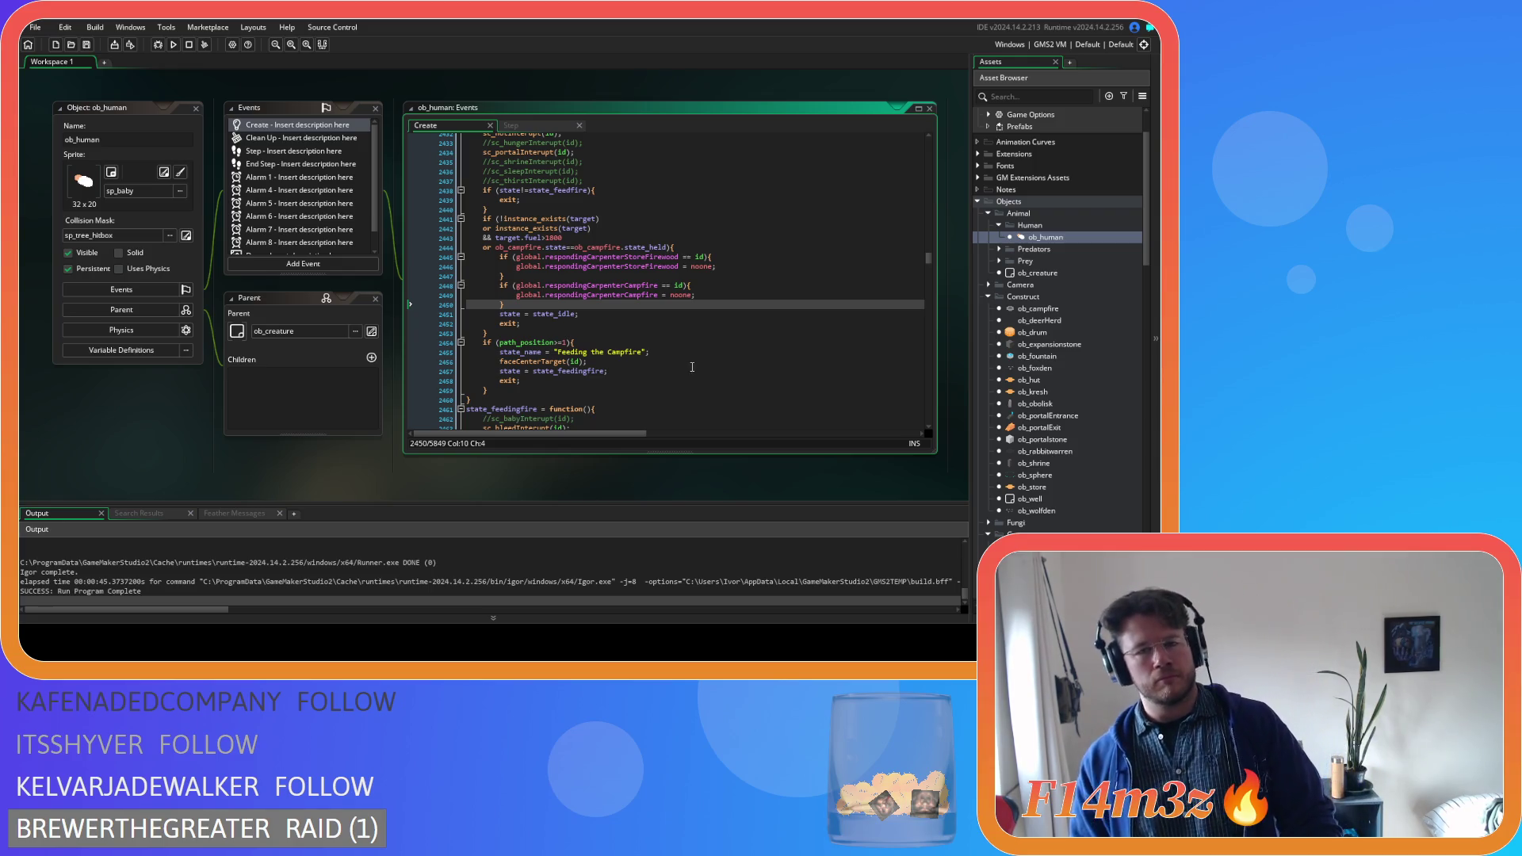
{"action": "scroll", "coordinate": [687, 360], "scroll_direction": "up", "scroll_amount": 3}
{"action": "scroll", "coordinate": [687, 361], "scroll_direction": "down", "scroll_amount": 2}
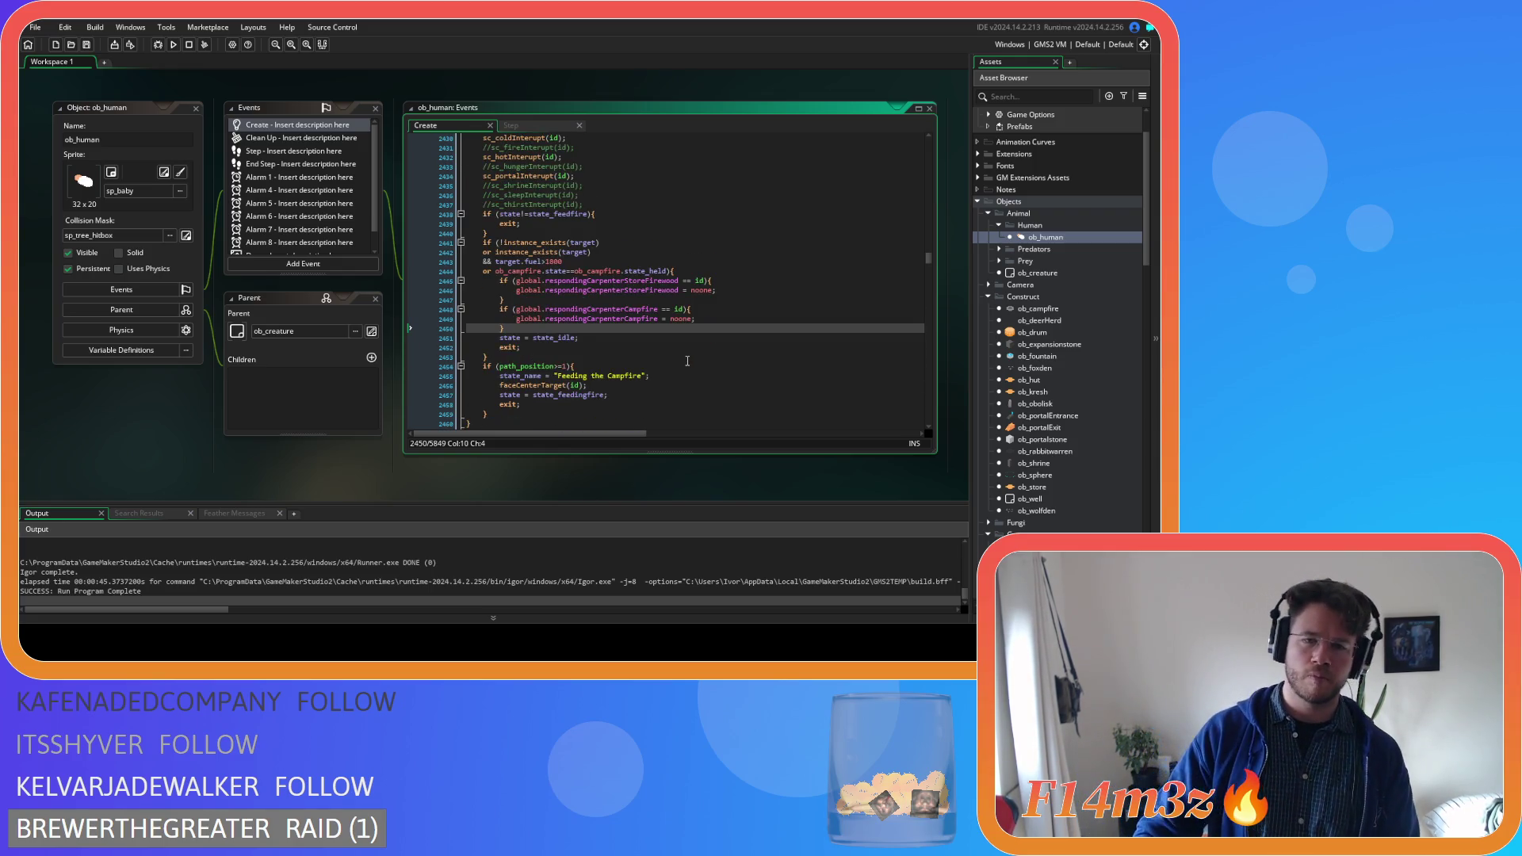
{"action": "scroll", "coordinate": [687, 360], "scroll_direction": "down", "scroll_amount": 3}
{"action": "scroll", "coordinate": [687, 361], "scroll_direction": "down", "scroll_amount": 12}
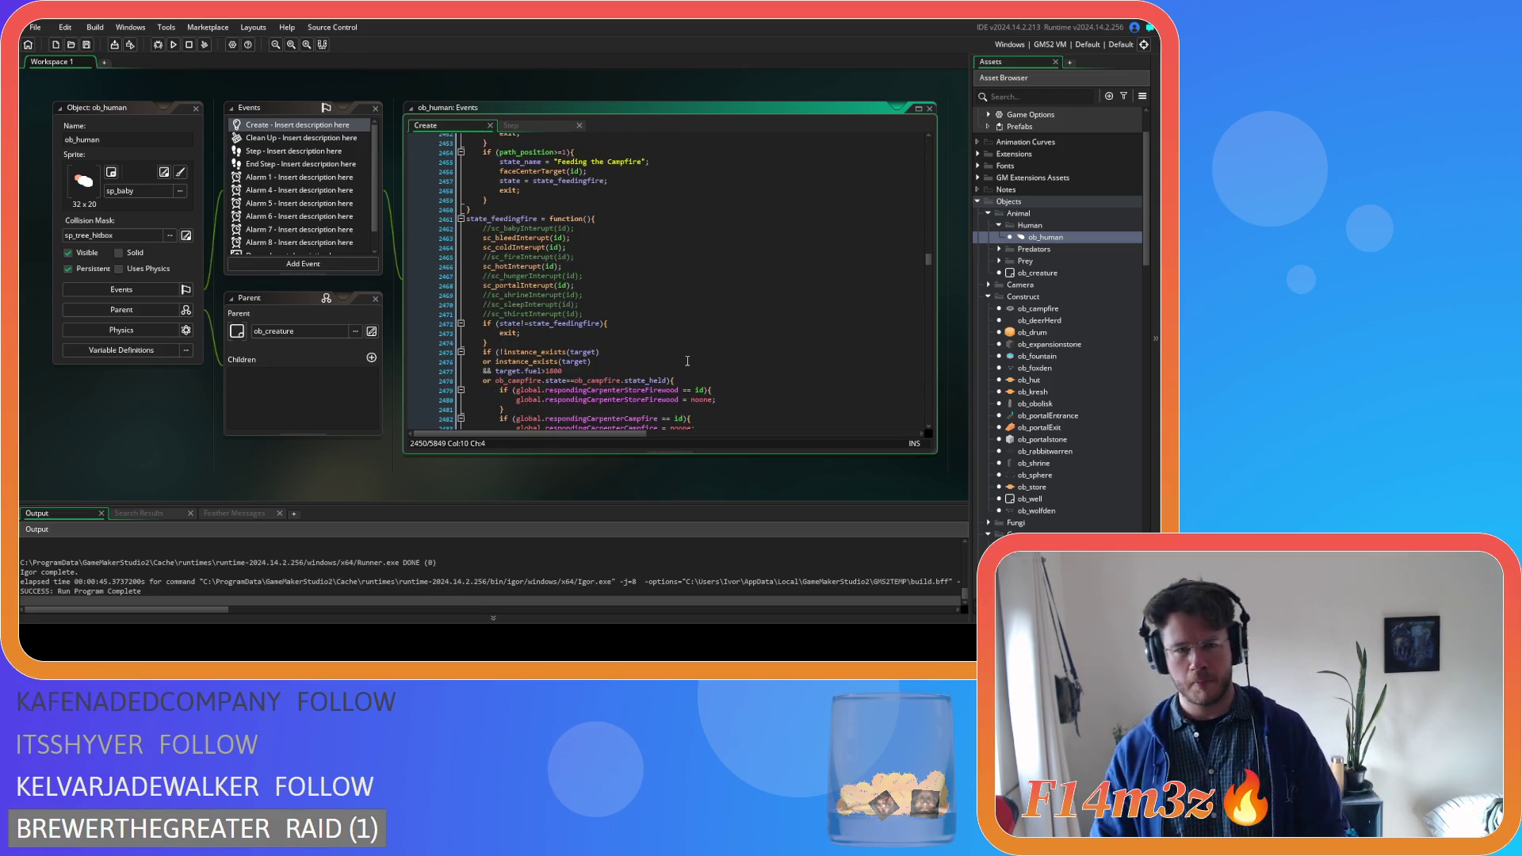
{"action": "scroll", "coordinate": [687, 360], "scroll_direction": "down", "scroll_amount": 3}
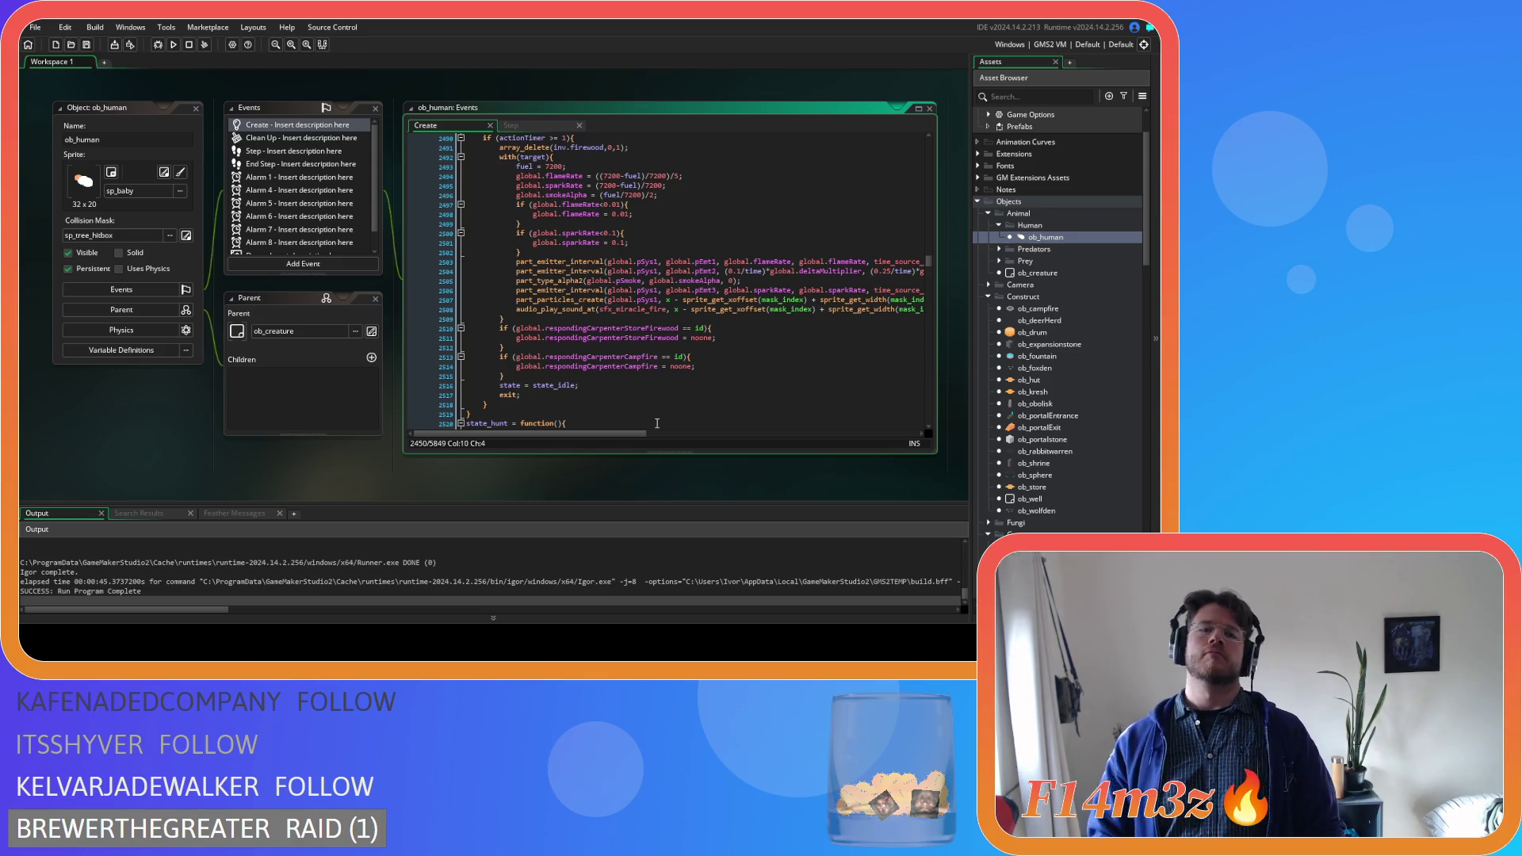
Open ob_campfire's Step event to compare its sparkRate code with the human's refuel lines
{"action": "left_click", "coordinate": [656, 195]}
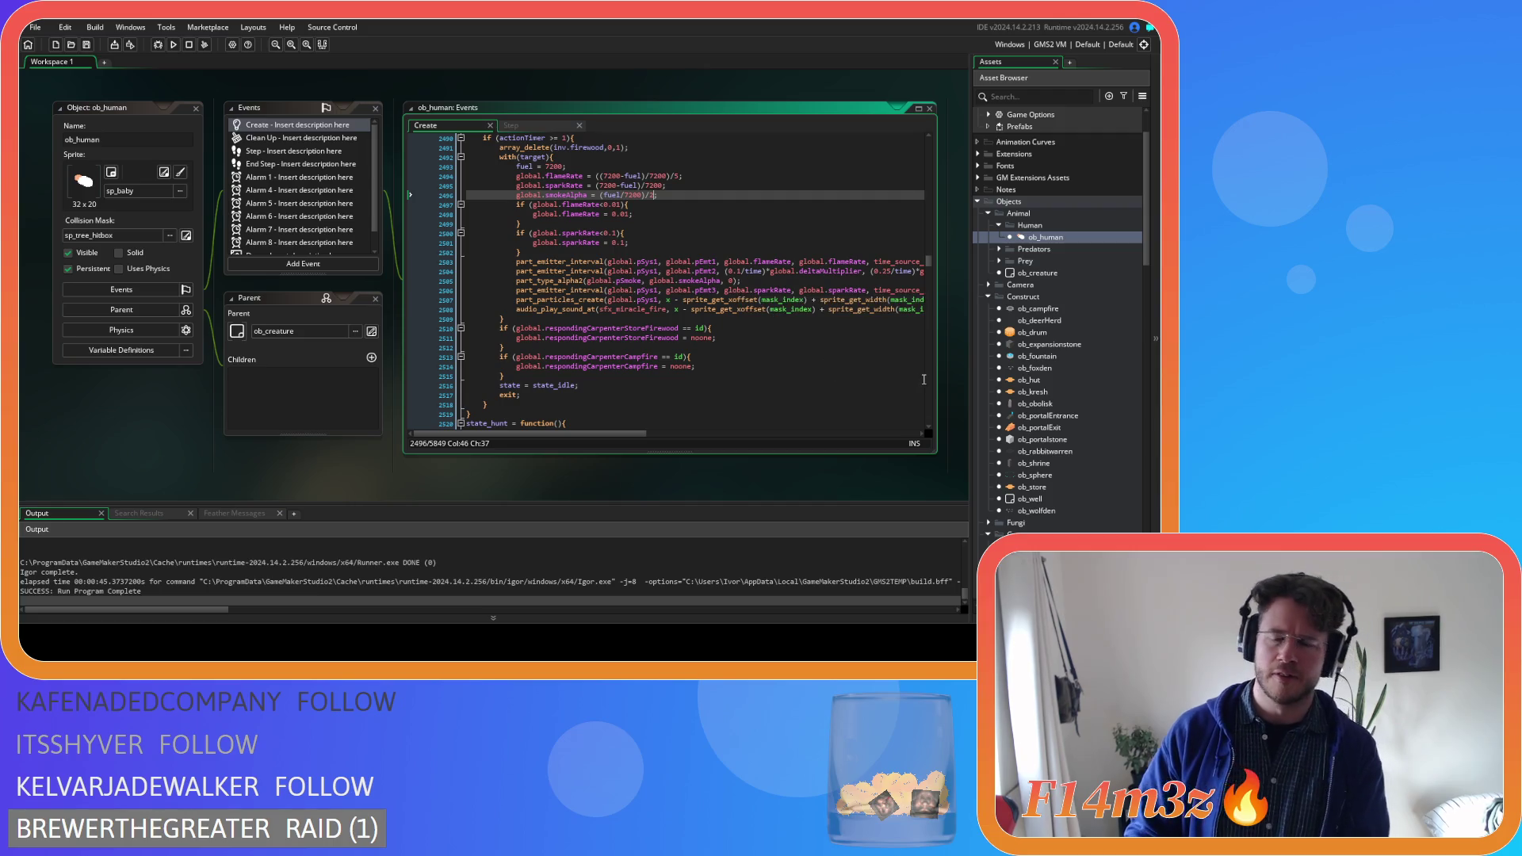
{"action": "double_click", "coordinate": [1037, 310]}
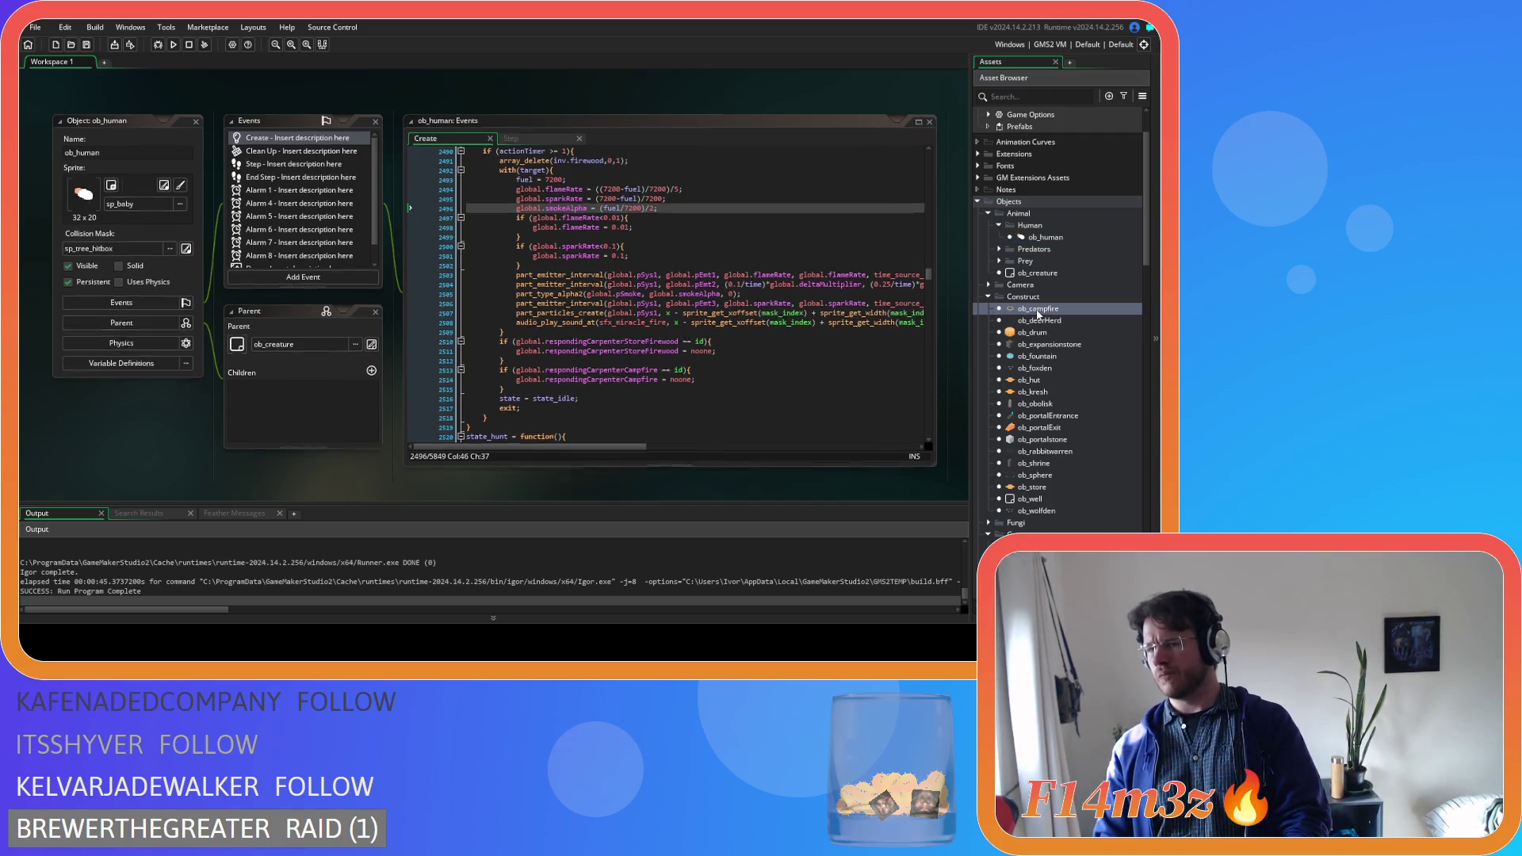
{"action": "left_click", "coordinate": [267, 137]}
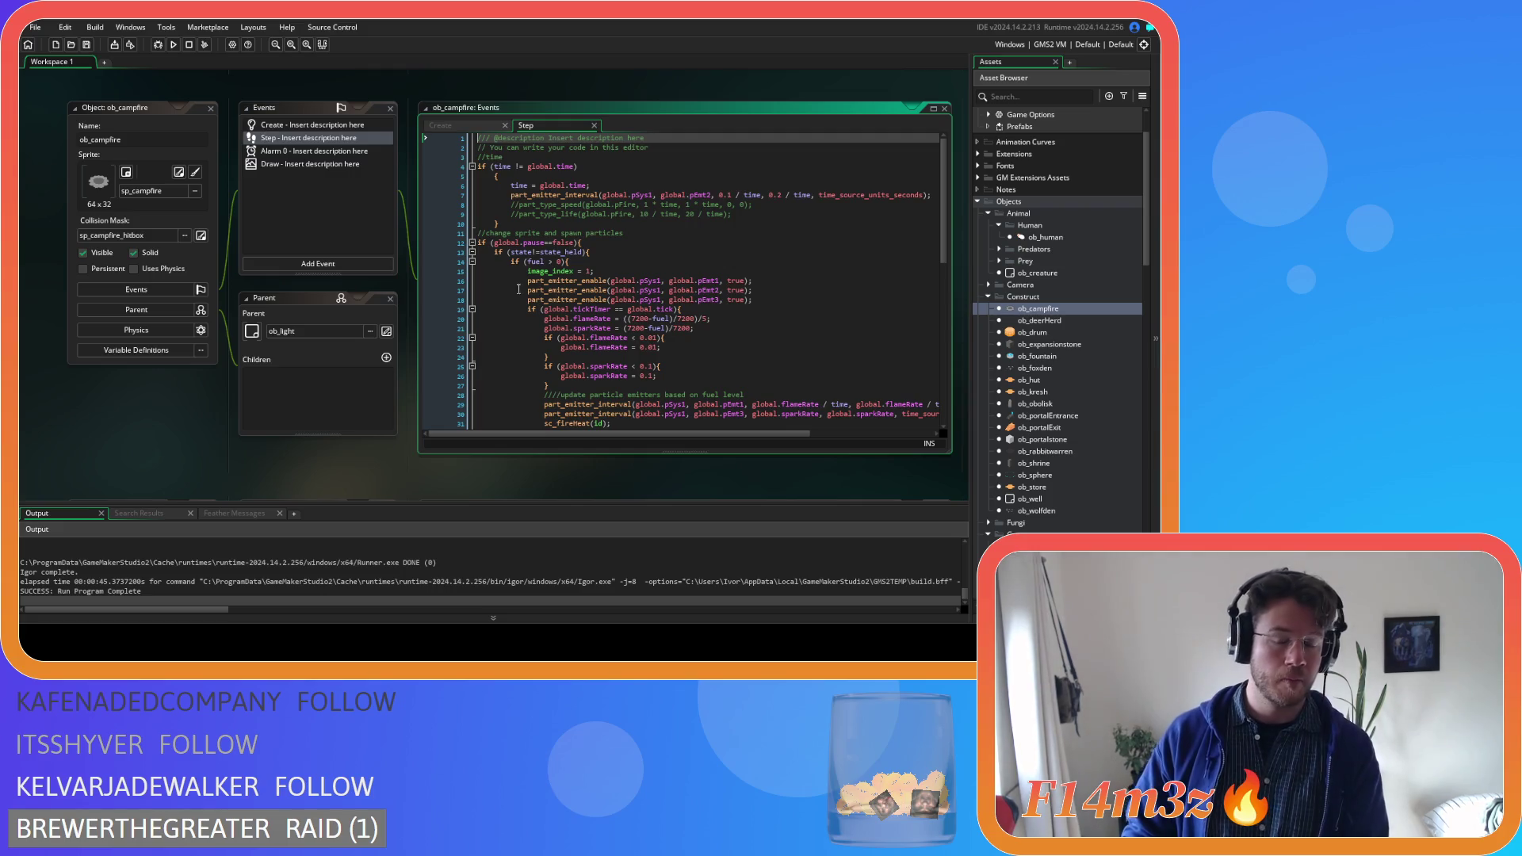
{"action": "scroll", "coordinate": [624, 321], "scroll_direction": "down", "scroll_amount": 3}
{"action": "left_click", "coordinate": [730, 209]}
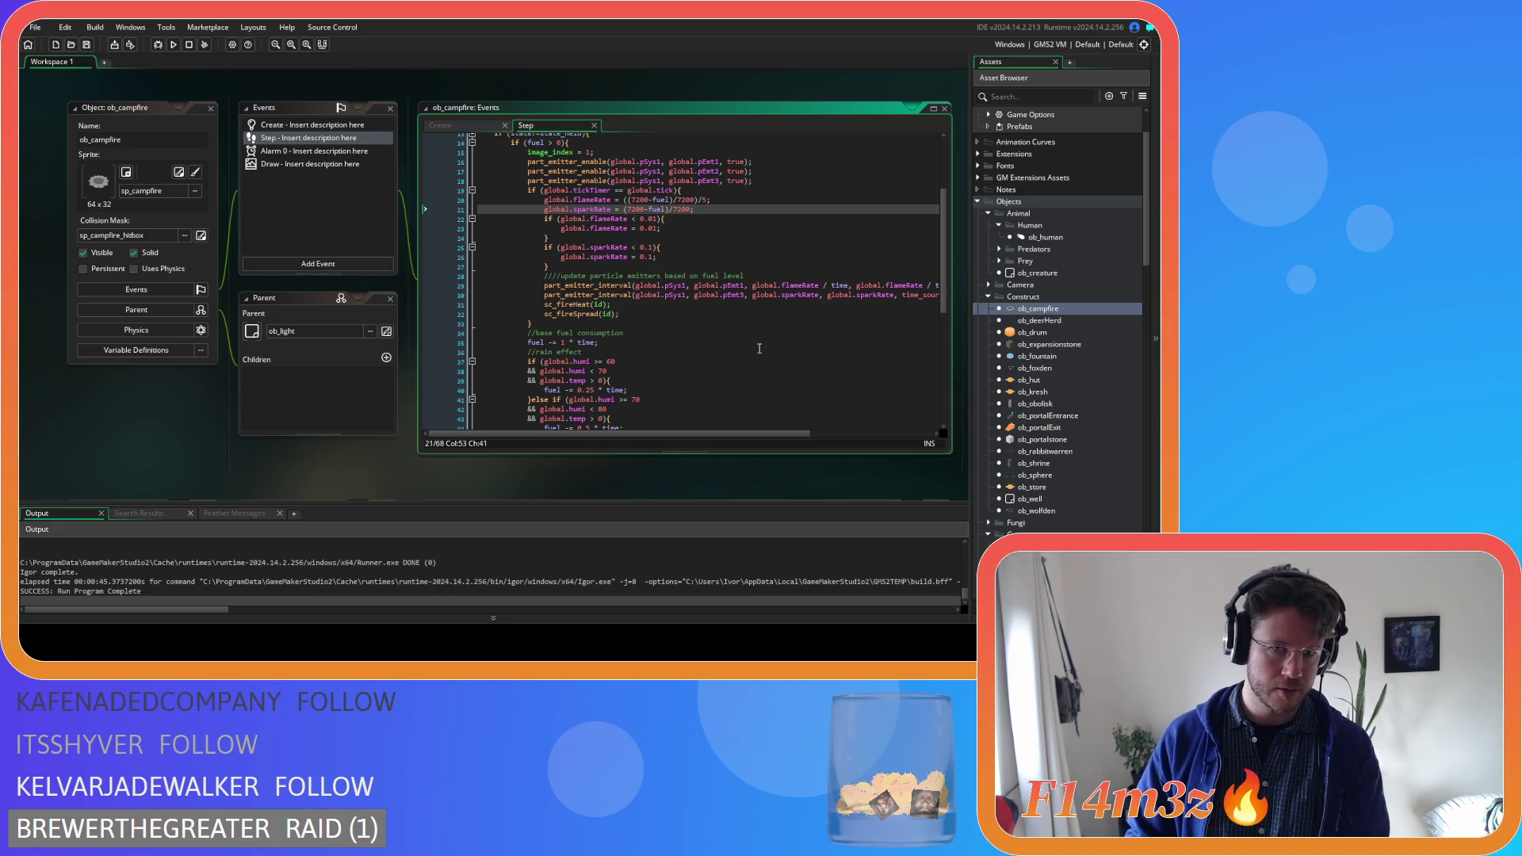
Select the whole global.smokeAlpha line in ob_human's refuel code
{"action": "scroll", "coordinate": [286, 368], "scroll_direction": "up", "scroll_amount": 5}
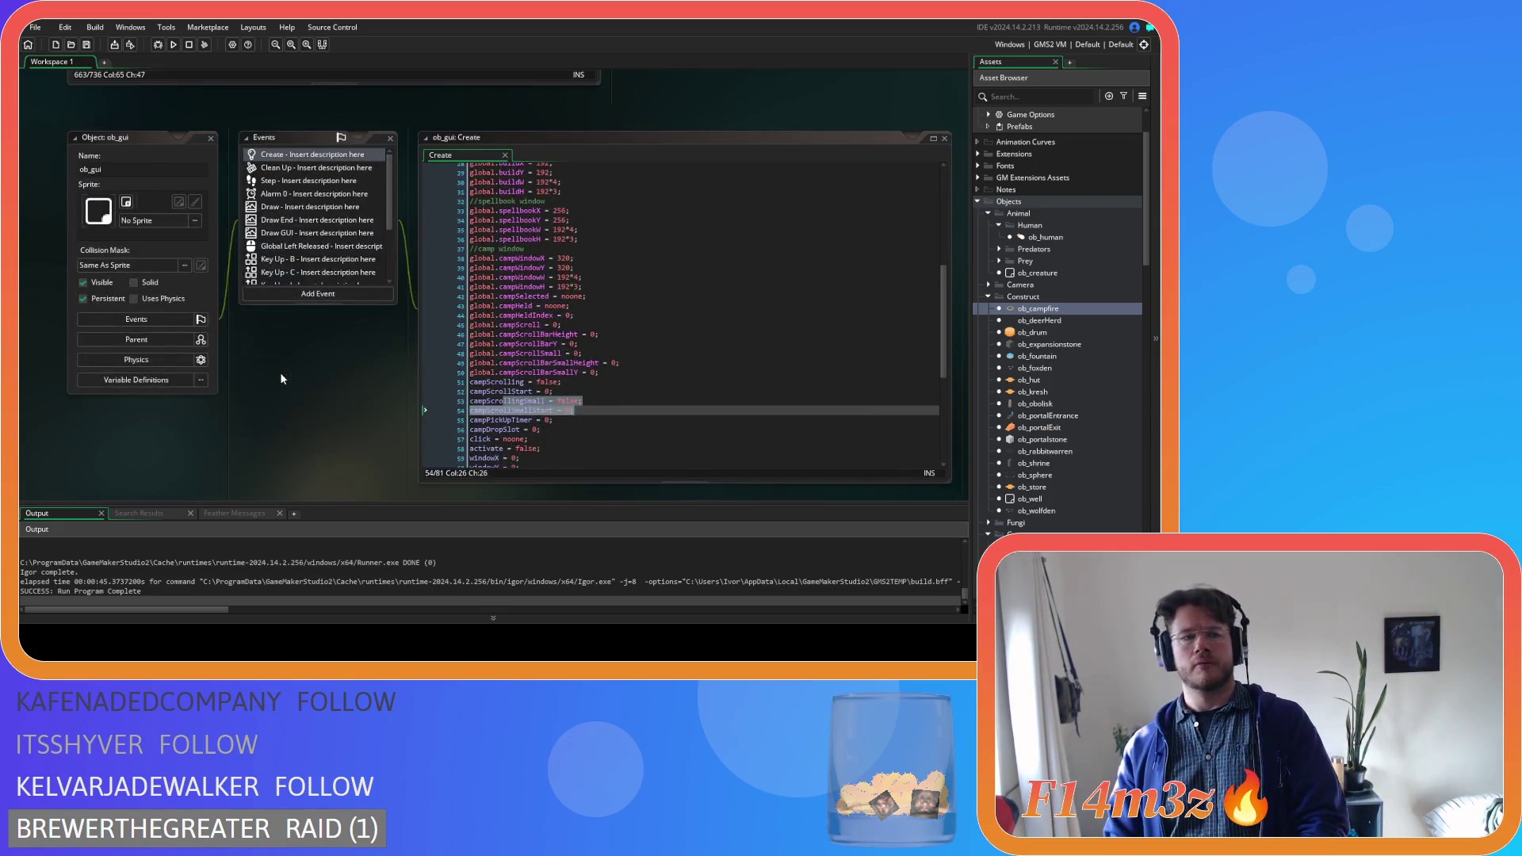
{"action": "scroll", "coordinate": [286, 373], "scroll_direction": "down", "scroll_amount": 10}
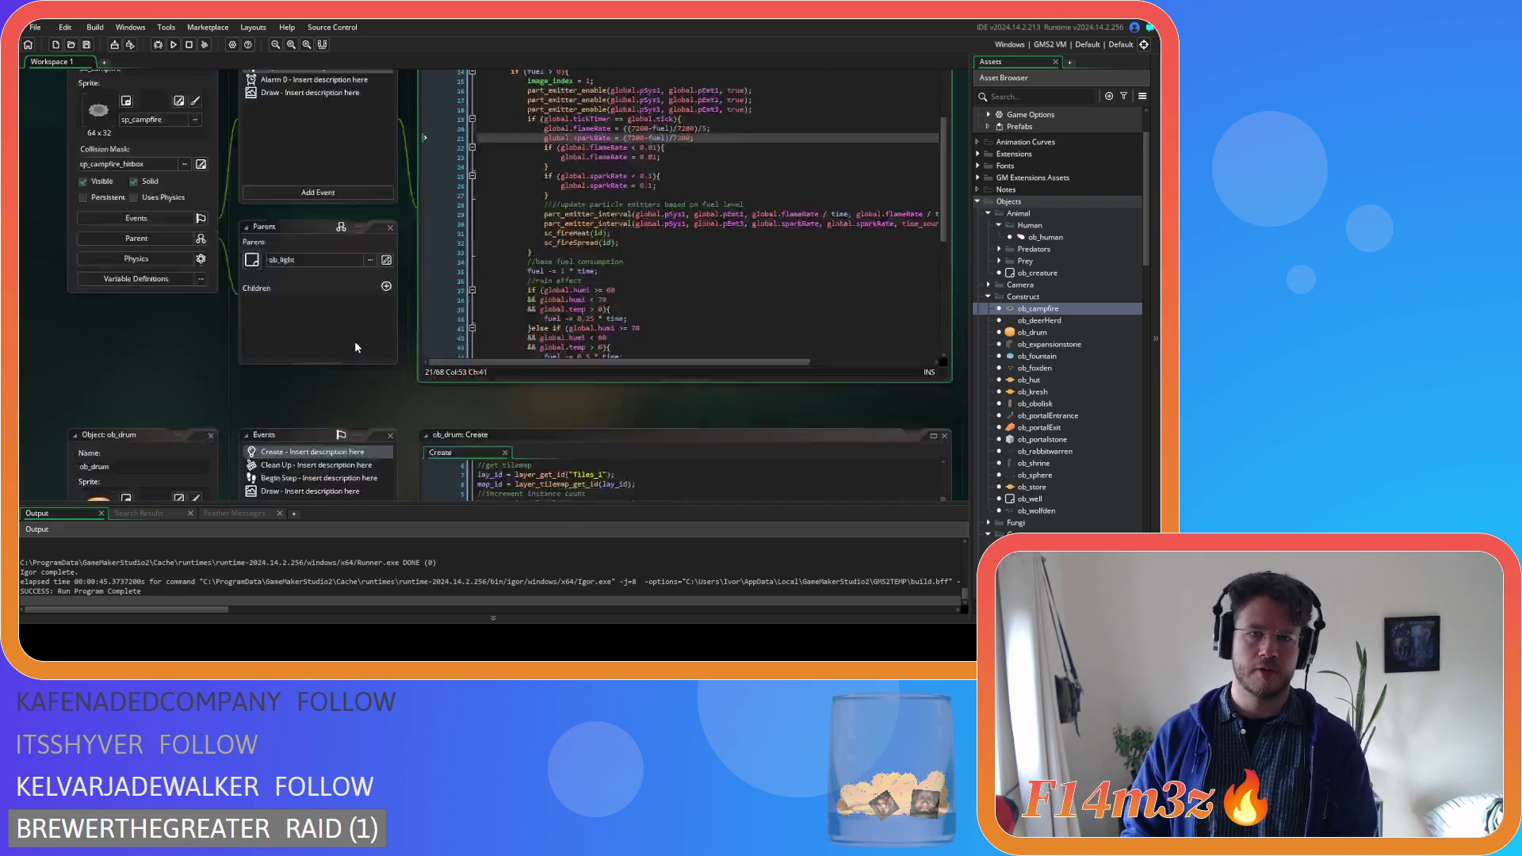
{"action": "scroll", "coordinate": [394, 354], "scroll_direction": "down", "scroll_amount": 10}
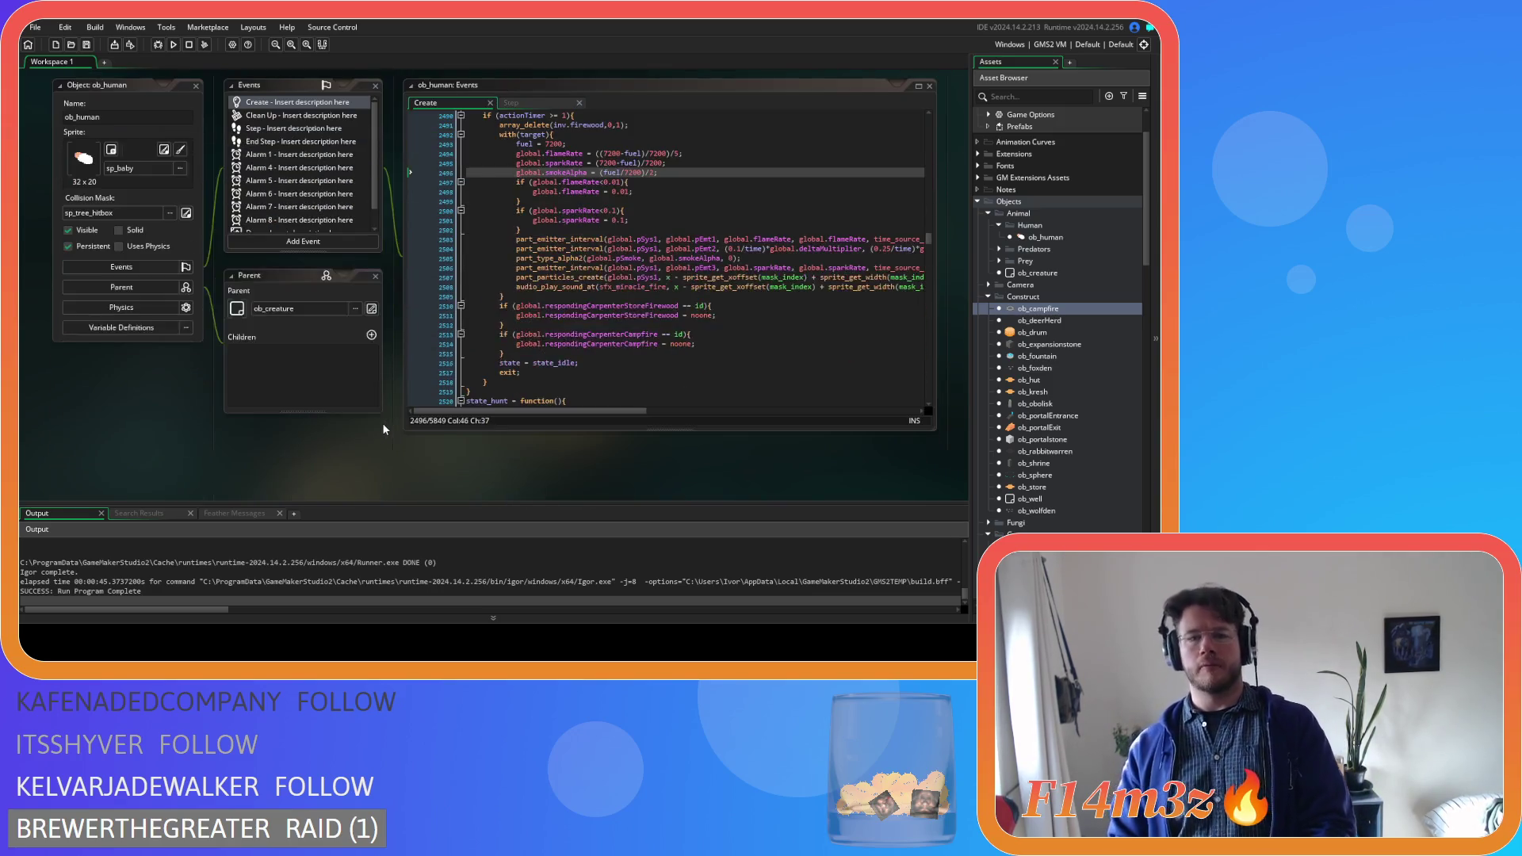
{"action": "scroll", "coordinate": [383, 416], "scroll_direction": "down", "scroll_amount": 1}
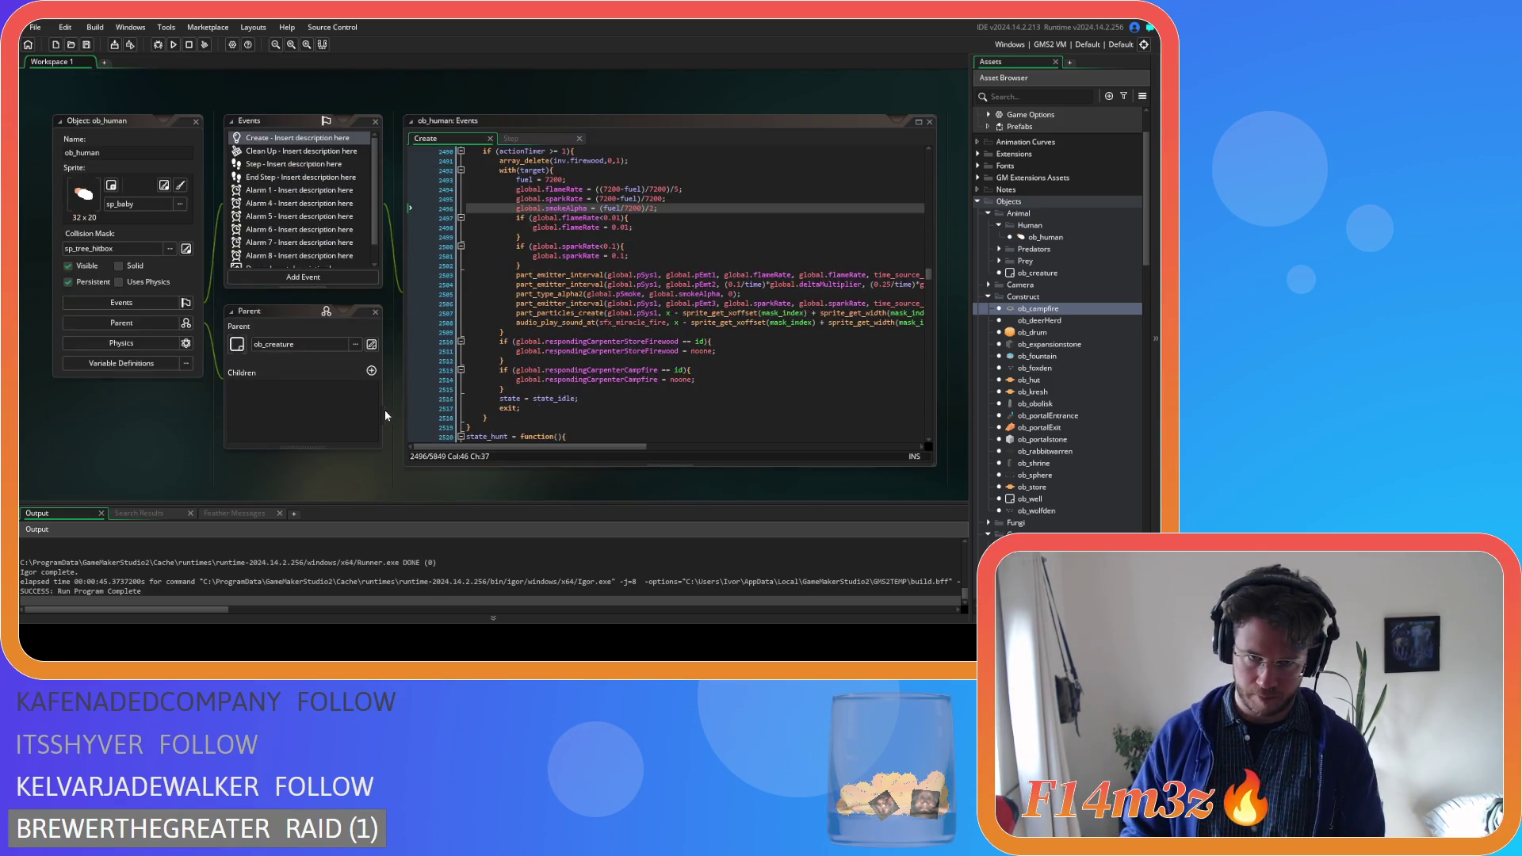
{"action": "left_click", "coordinate": [671, 208]}
{"action": "left_click", "coordinate": [417, 208]}
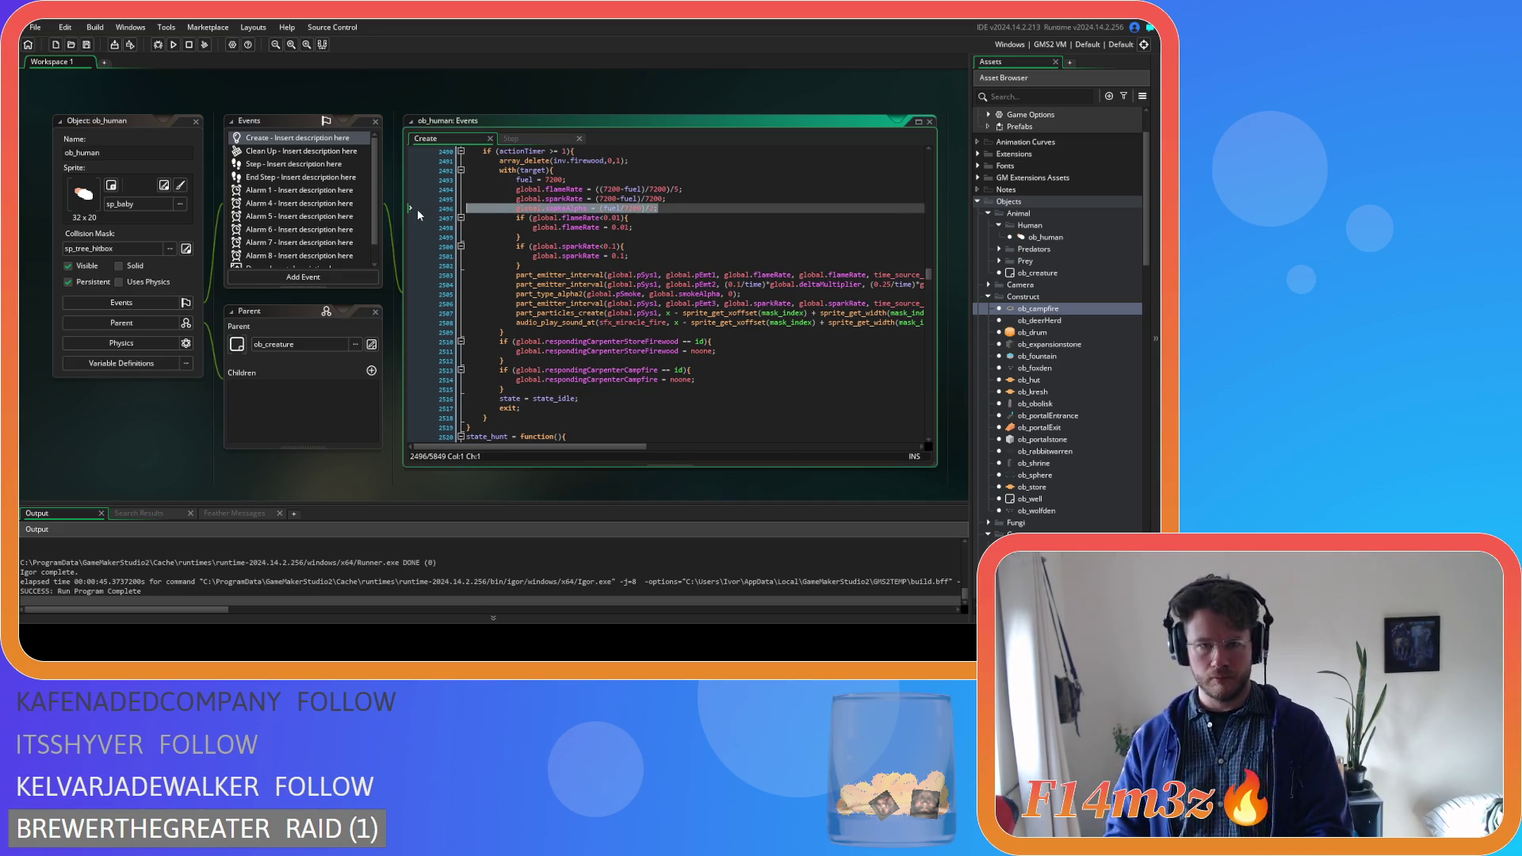
Delete the smokeAlpha and part_type_alpha2 lines from the refuel code
{"action": "mouse_move", "coordinate": [607, 445]}
{"action": "left_mouse_down"}
{"action": "mouse_move", "coordinate": [874, 471]}
{"action": "mouse_move", "coordinate": [569, 449]}
{"action": "left_mouse_up"}
{"action": "key", "text": "BackSpace"}
{"action": "key", "text": "BackSpace"}
{"action": "mouse_move", "coordinate": [742, 285]}
{"action": "left_mouse_down"}
{"action": "mouse_move", "coordinate": [435, 274]}
{"action": "mouse_move", "coordinate": [411, 288]}
{"action": "left_mouse_up"}
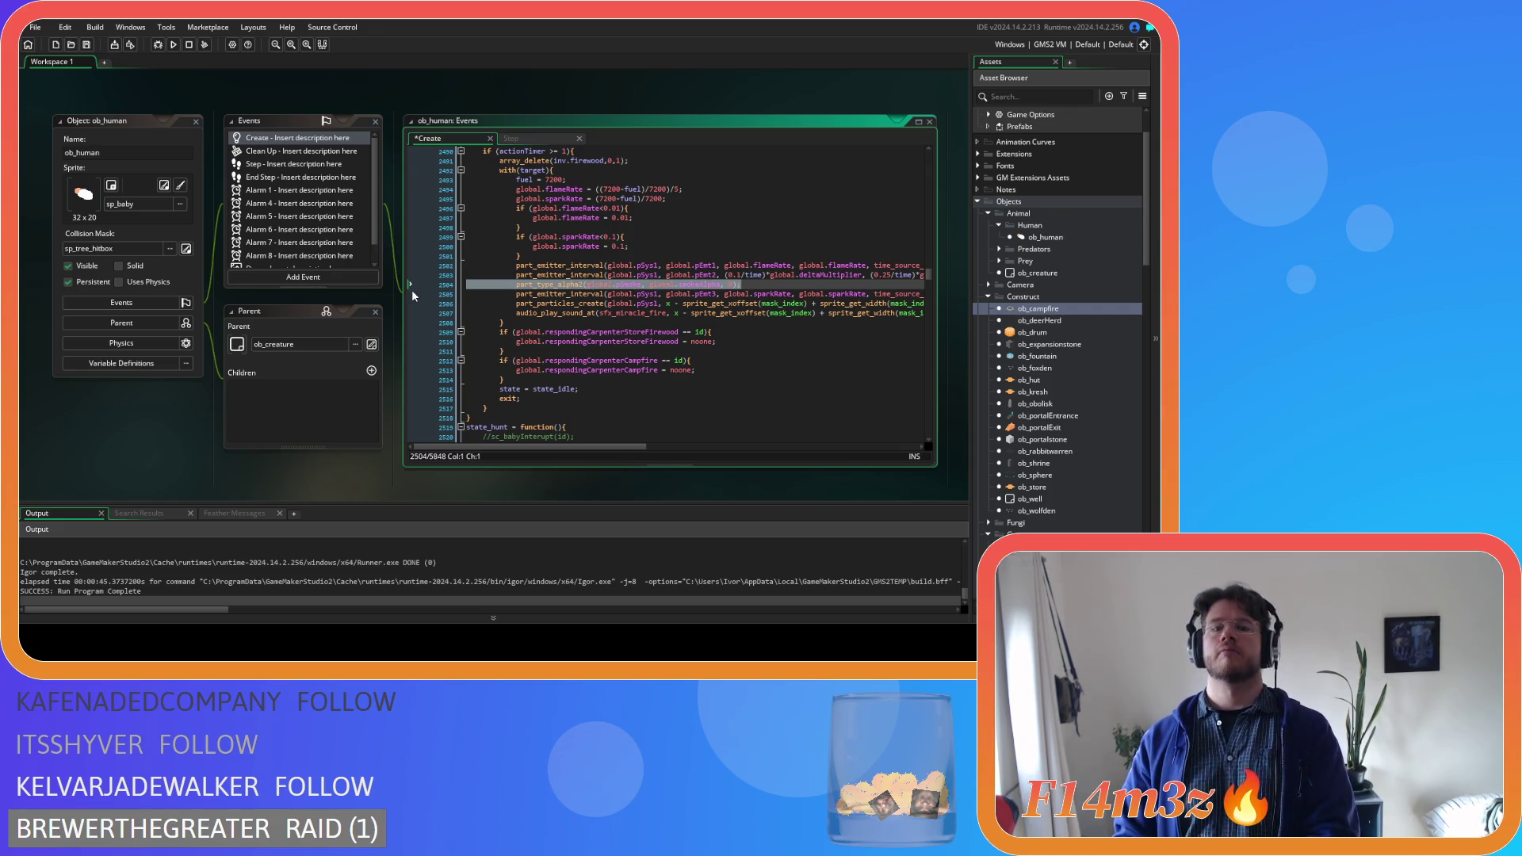
{"action": "key", "text": "BackSpace"}
{"action": "key", "text": "BackSpace"}
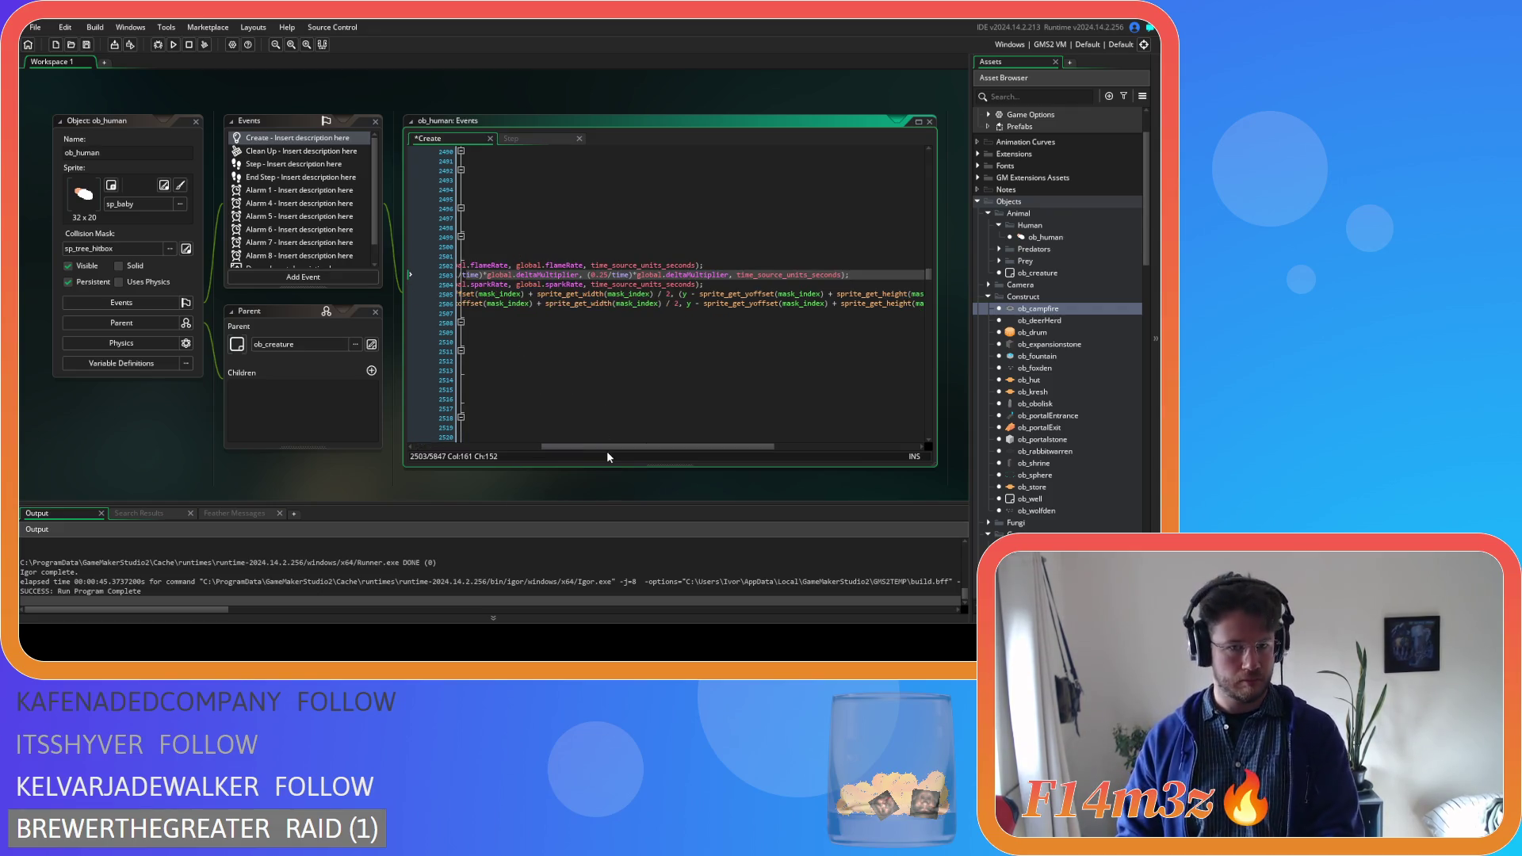
{"action": "mouse_move", "coordinate": [611, 447]}
{"action": "left_mouse_down"}
{"action": "mouse_move", "coordinate": [406, 422]}
{"action": "mouse_move", "coordinate": [539, 425]}
{"action": "left_mouse_up"}
Delete the remaining second-emitter line in ob_human's Create event and save
{"action": "key", "text": "ctrl+Tab"}
{"action": "mouse_move", "coordinate": [710, 431]}
{"action": "left_mouse_down"}
{"action": "mouse_move", "coordinate": [855, 436]}
{"action": "mouse_move", "coordinate": [760, 436]}
{"action": "left_mouse_up"}
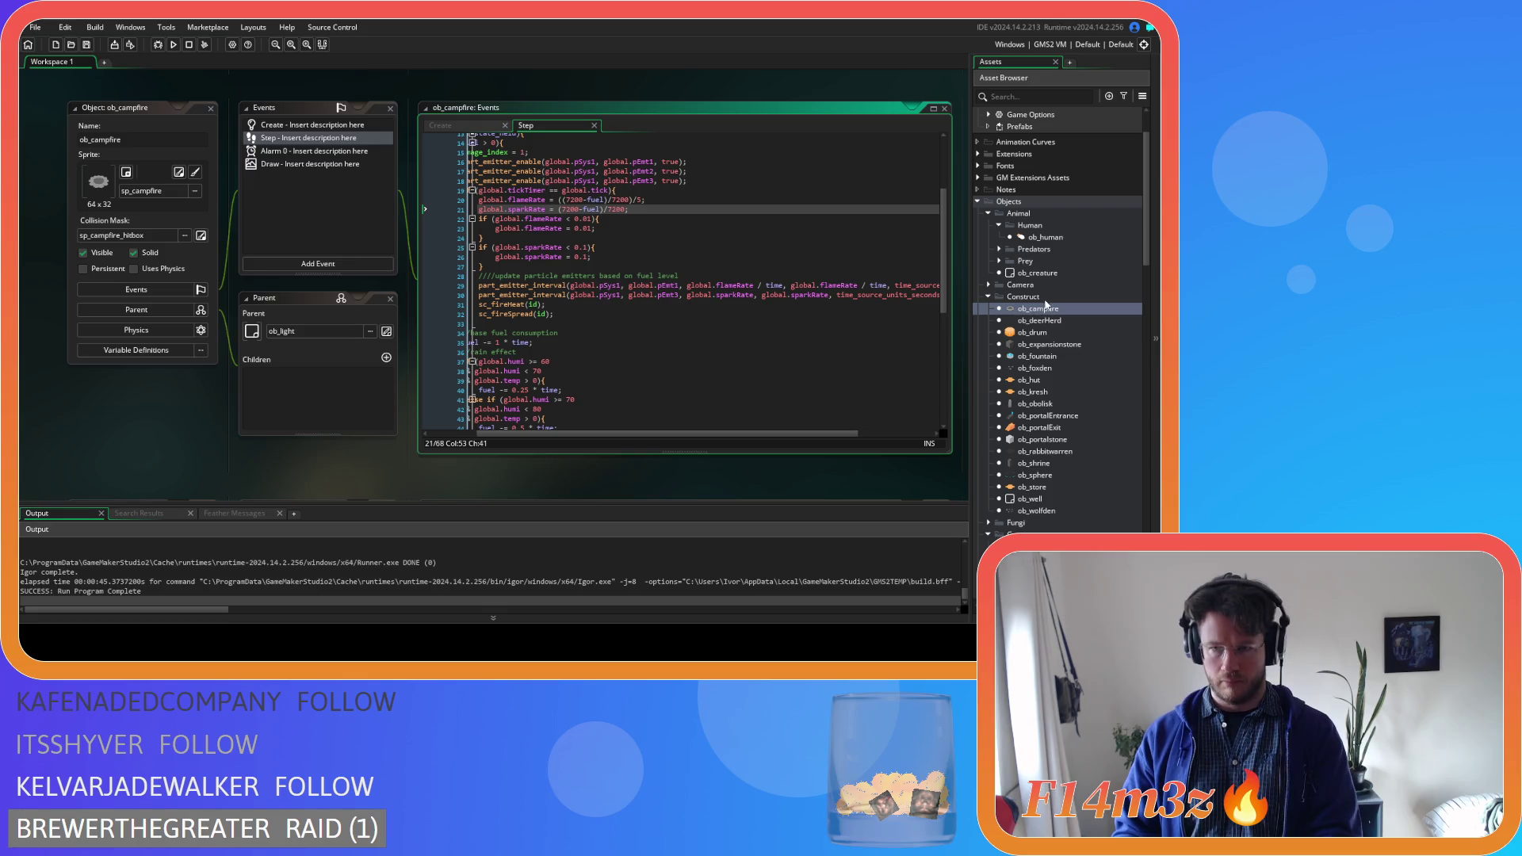
{"action": "double_click", "coordinate": [1046, 237]}
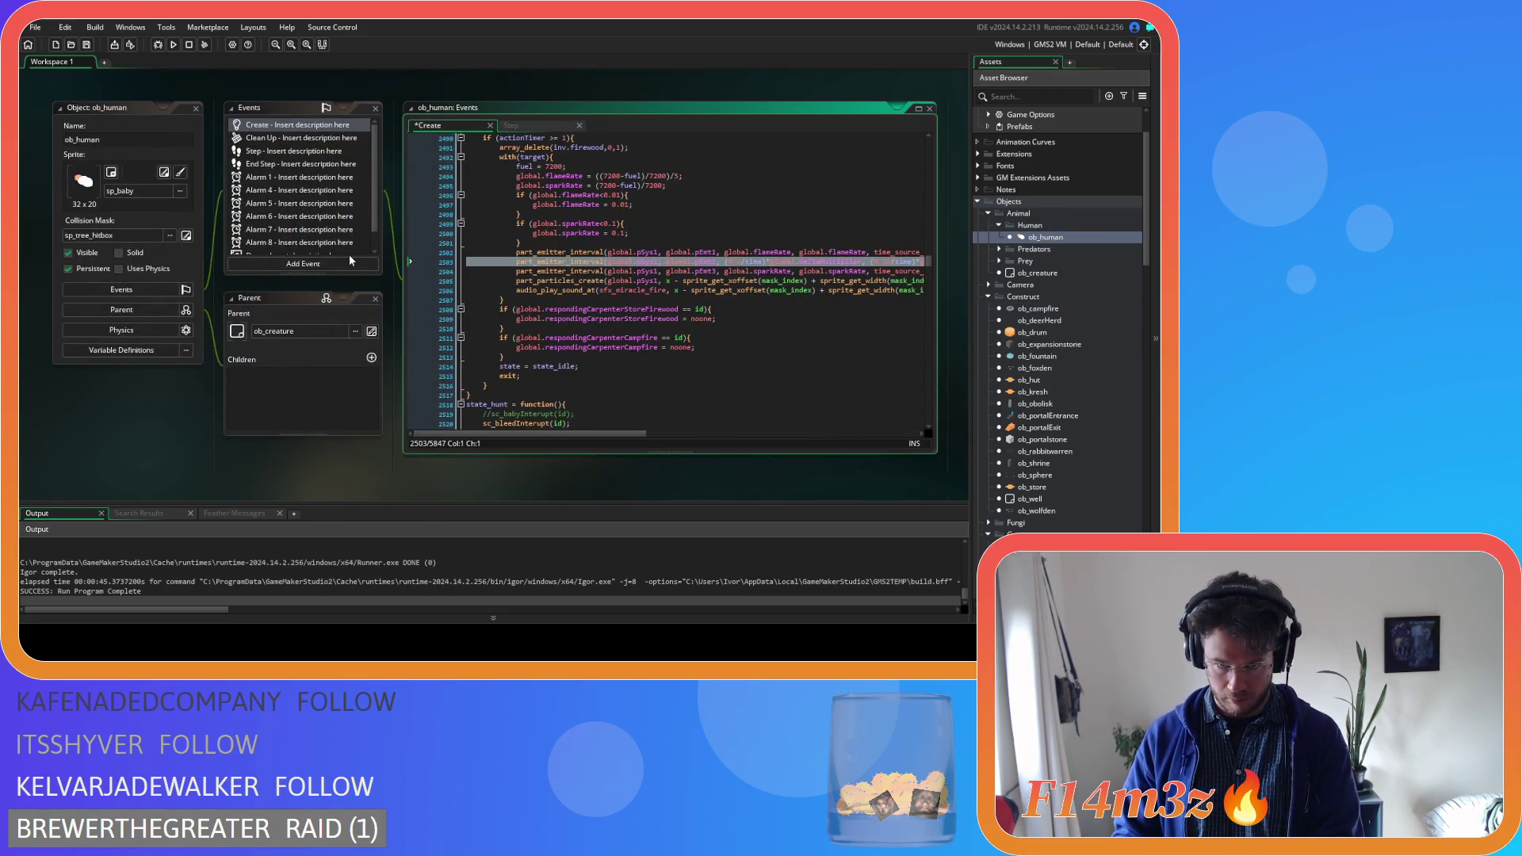
{"action": "key", "text": "BackSpace"}
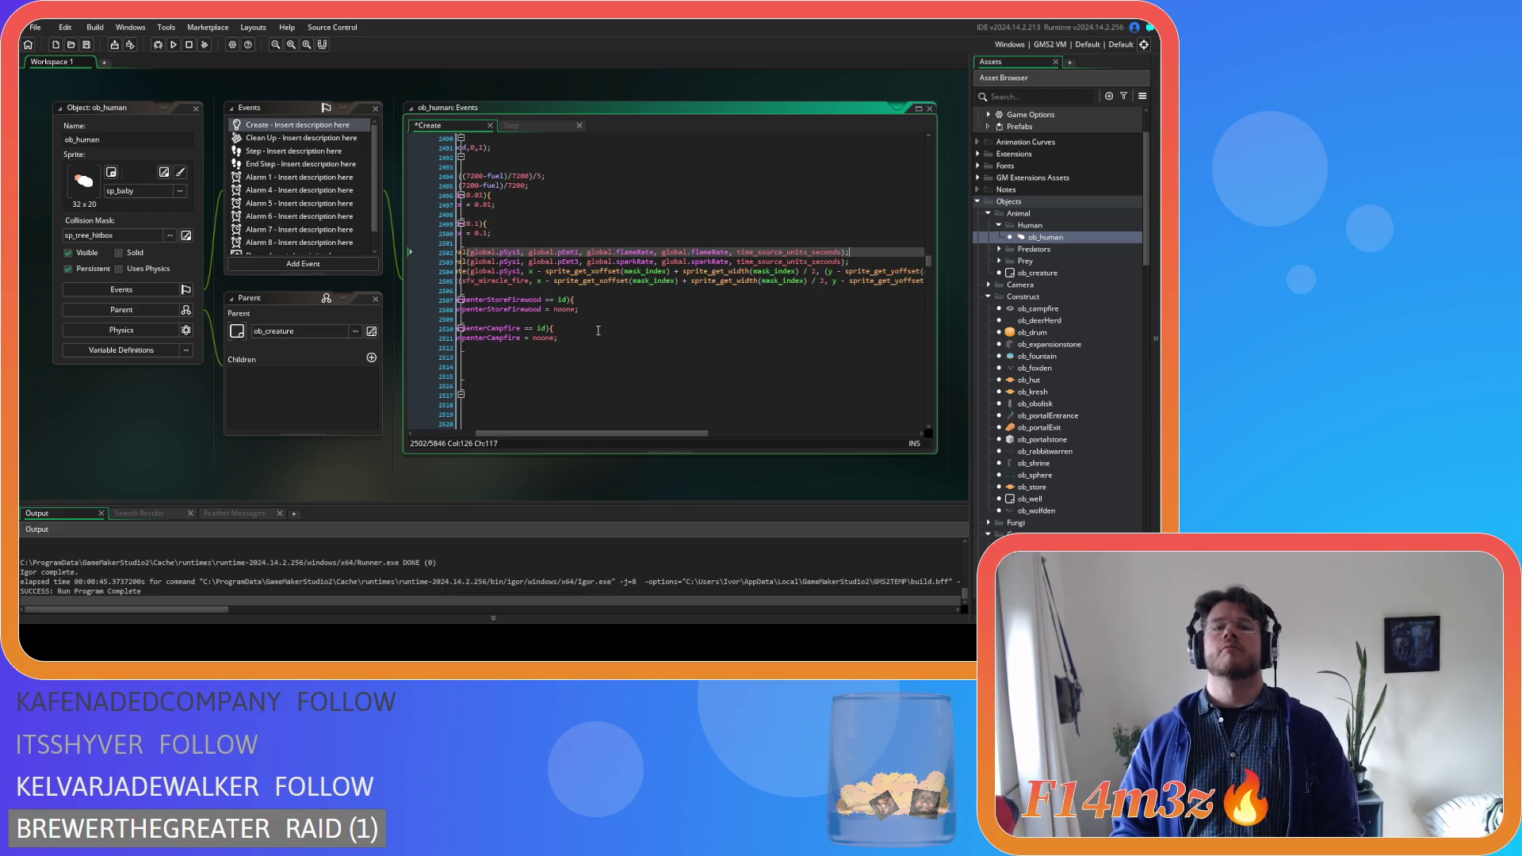
{"action": "key", "text": "ctrl+s"}
{"action": "left_click_drag", "start_coordinate": [593, 434], "coordinate": [472, 433]}
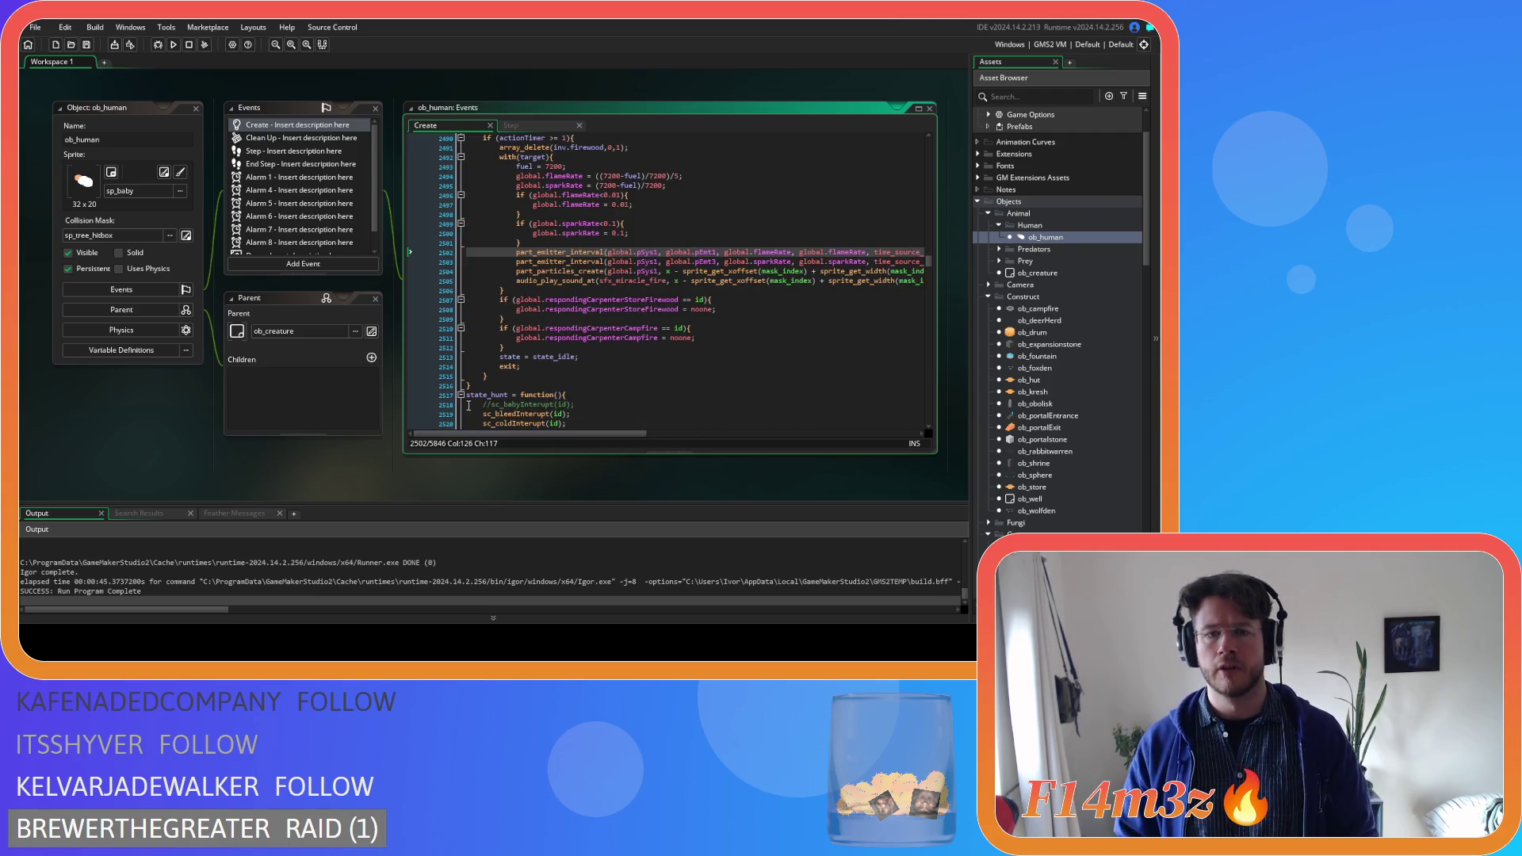
{"action": "left_click", "coordinate": [643, 240]}
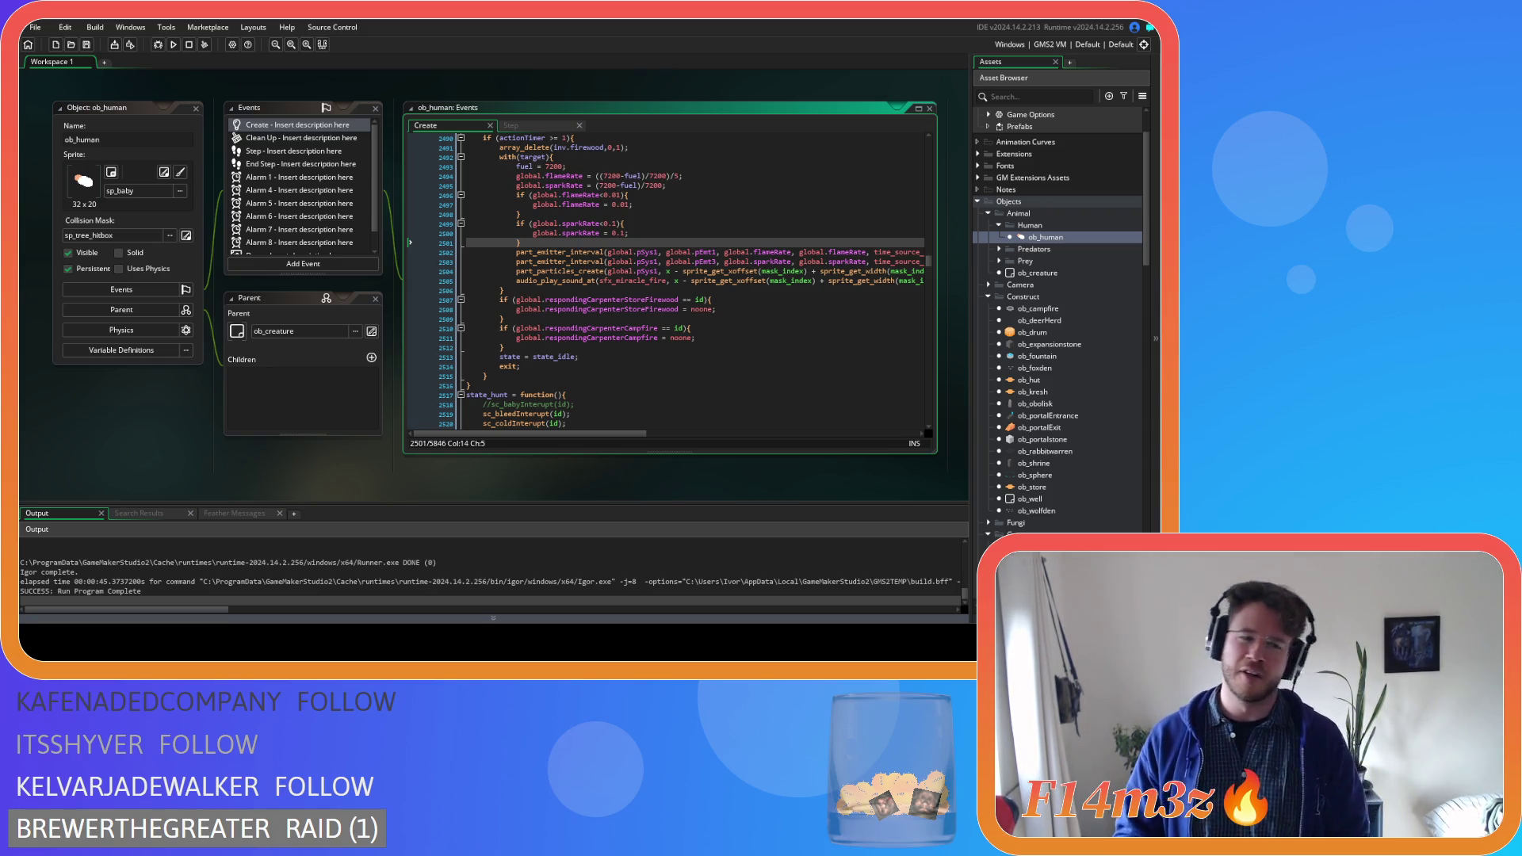
Open sc_stateConditions from the Conditions scripts folder and read through it
{"action": "left_click", "coordinate": [605, 356]}
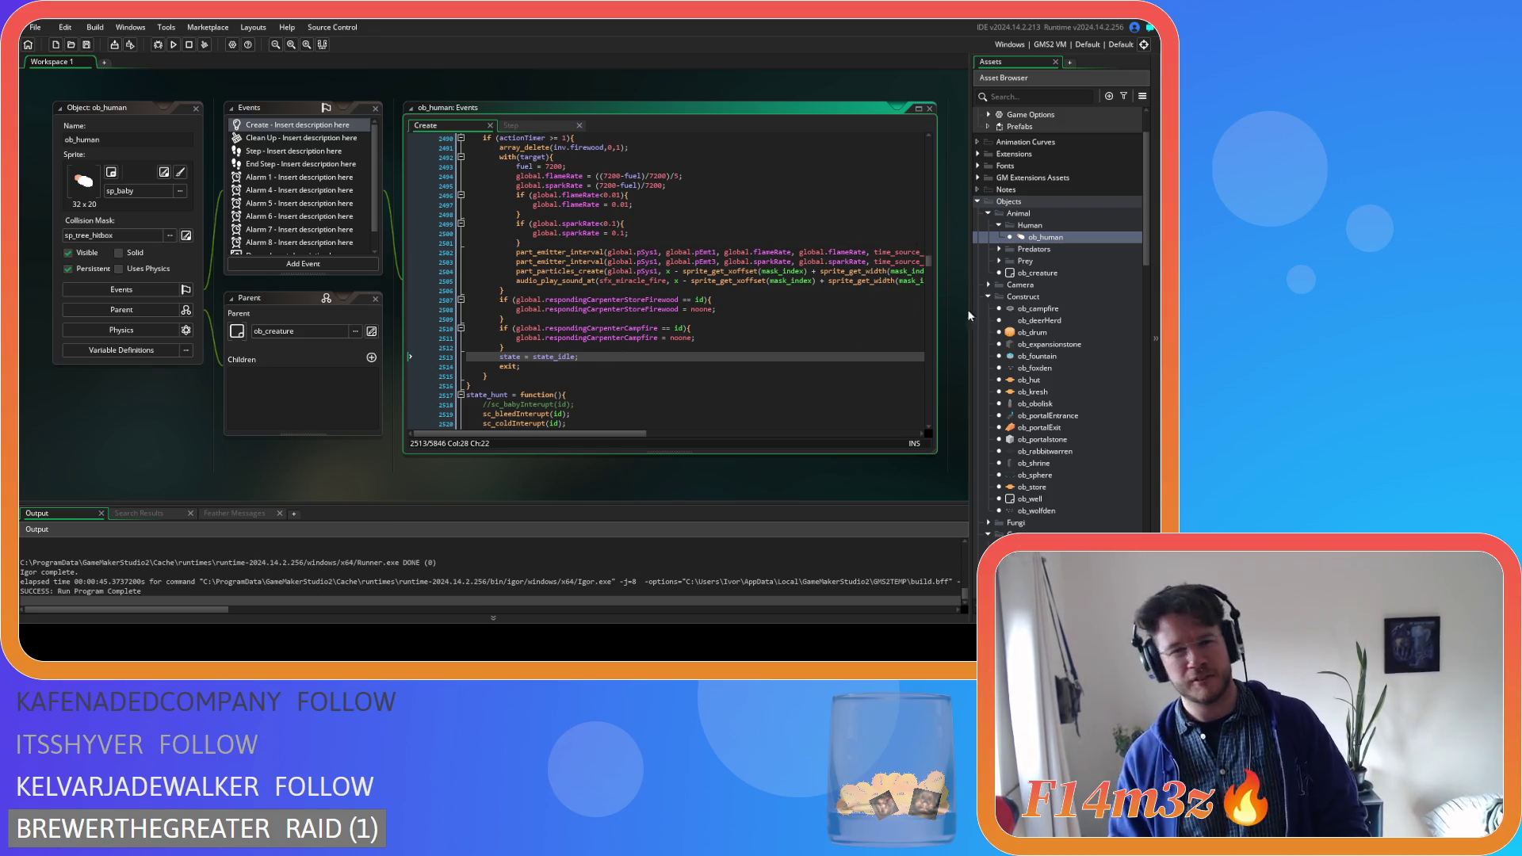
{"action": "scroll", "coordinate": [1030, 376], "scroll_direction": "down", "scroll_amount": 4}
{"action": "scroll", "coordinate": [1030, 376], "scroll_direction": "down", "scroll_amount": 8}
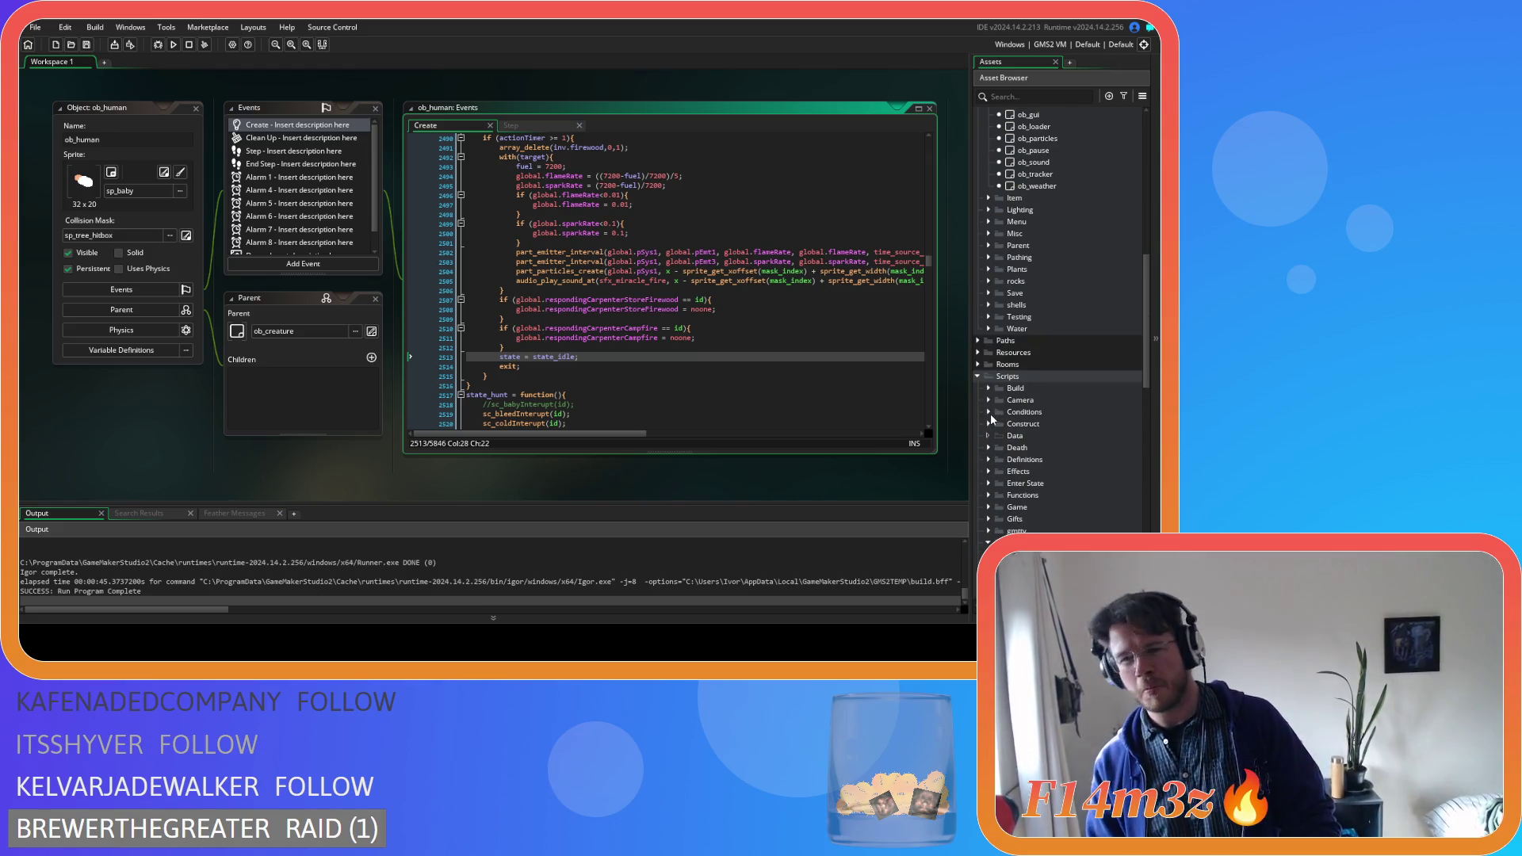
{"action": "left_click", "coordinate": [991, 412]}
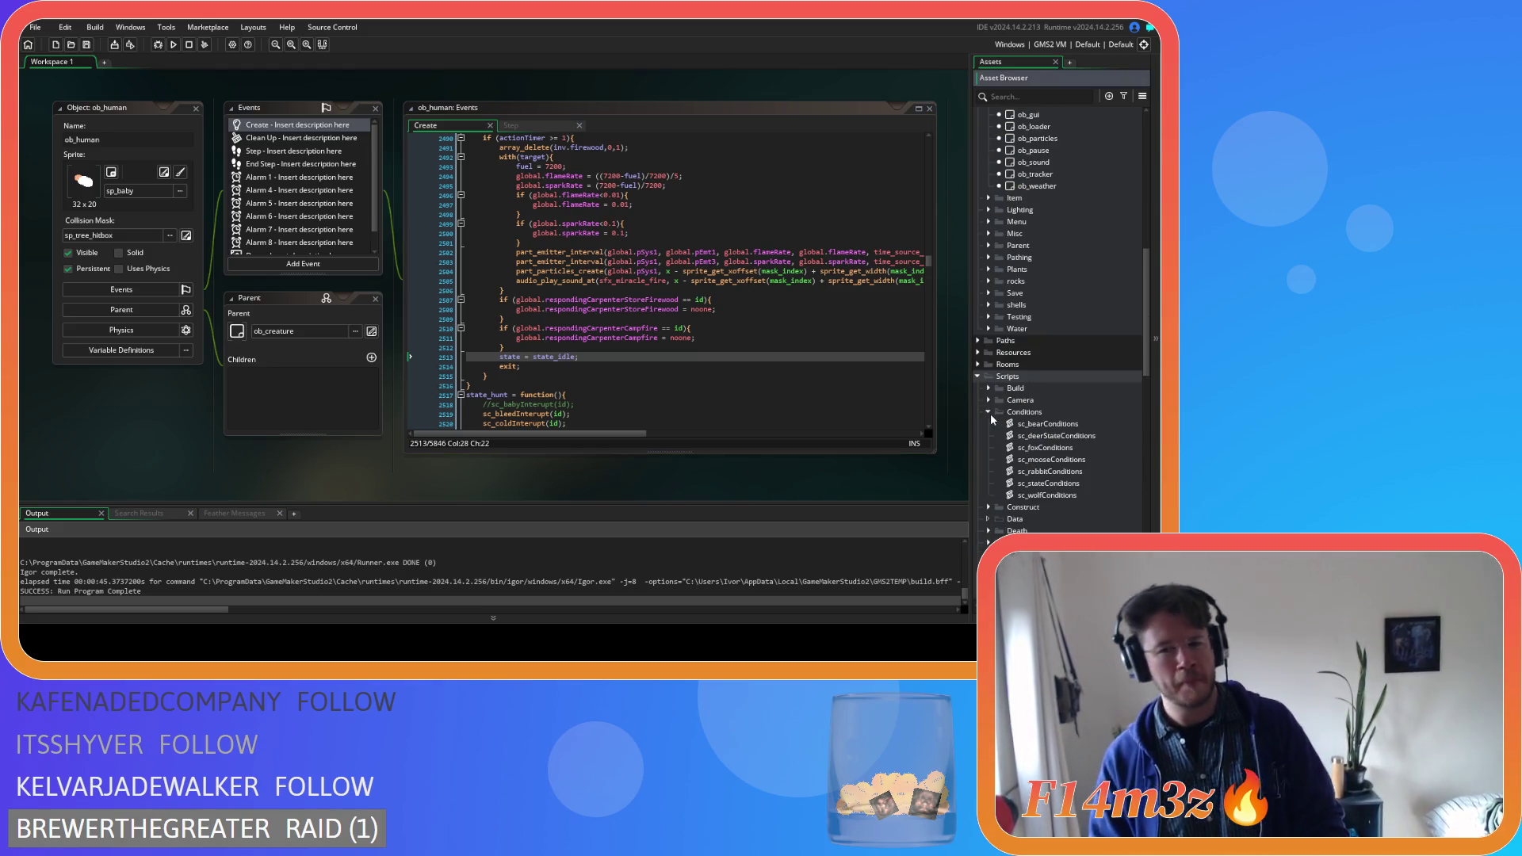
{"action": "double_click", "coordinate": [1047, 484]}
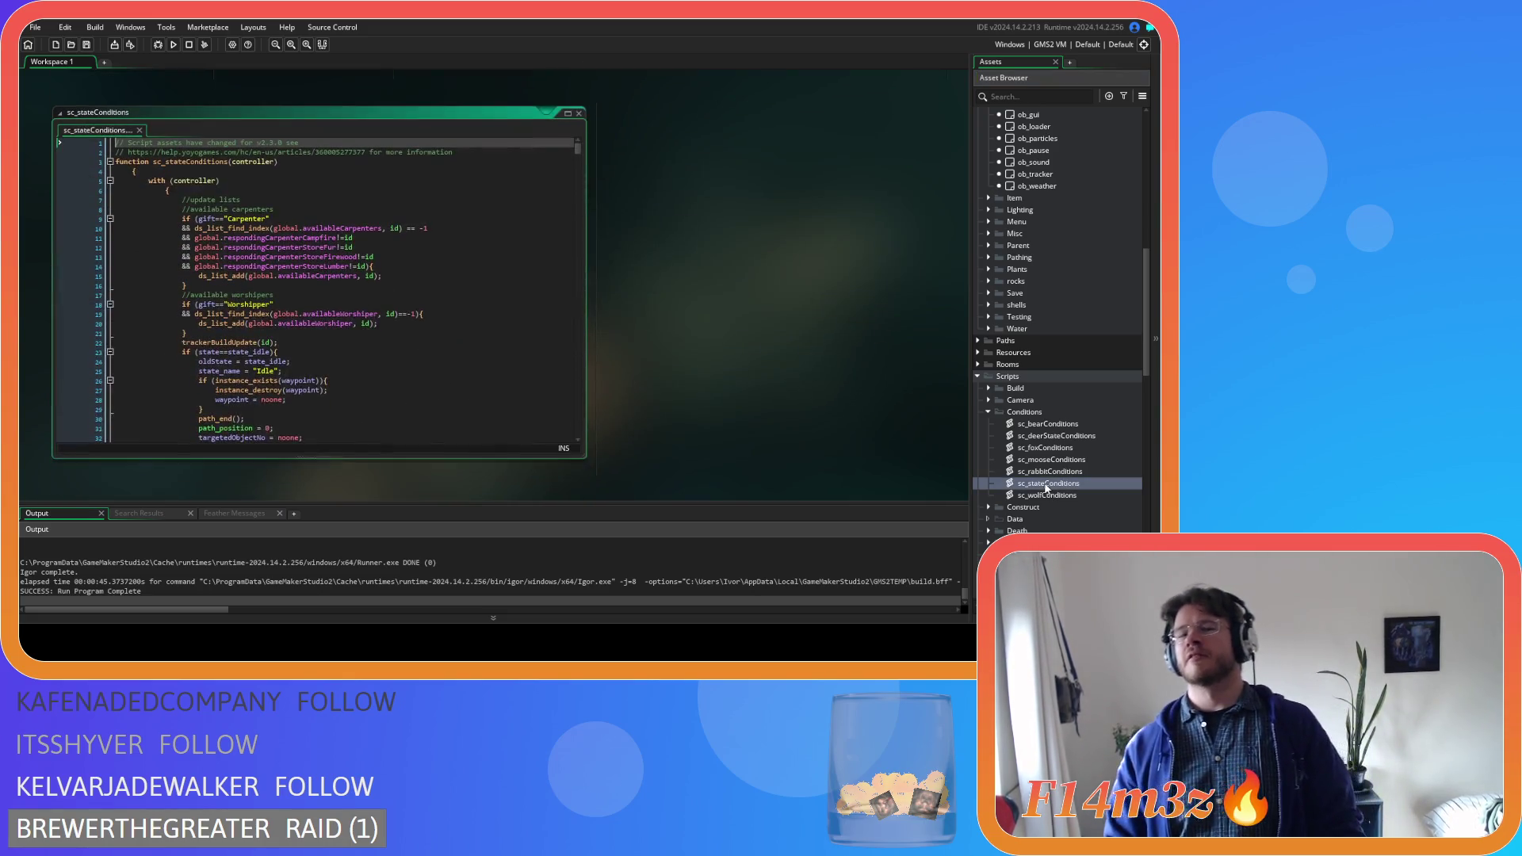
{"action": "scroll", "coordinate": [502, 237], "scroll_direction": "down", "scroll_amount": 5}
{"action": "scroll", "coordinate": [502, 237], "scroll_direction": "down", "scroll_amount": 10}
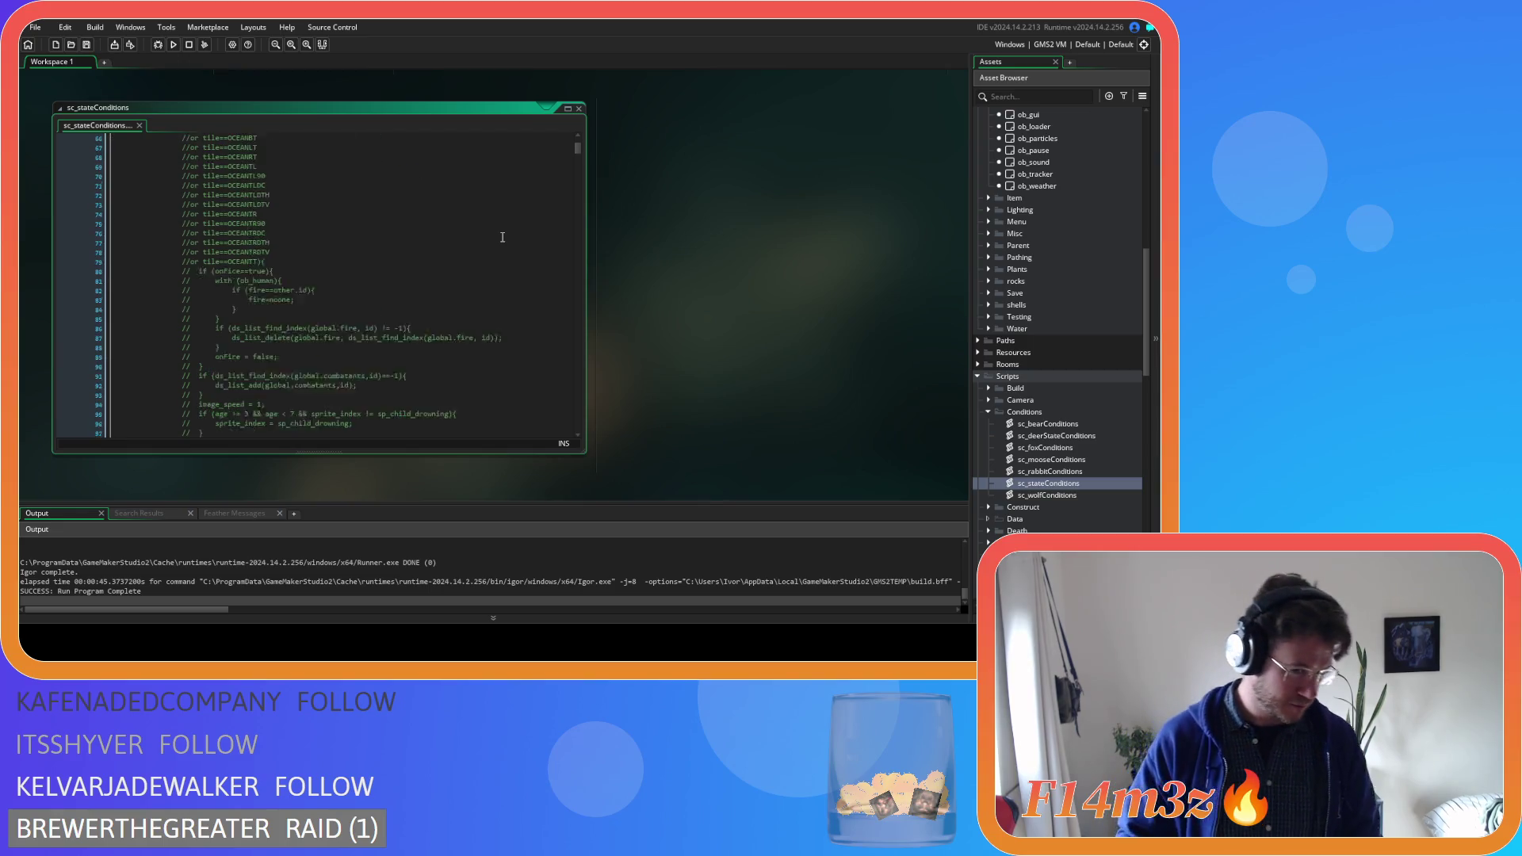
{"action": "scroll", "coordinate": [502, 237], "scroll_direction": "up", "scroll_amount": 10}
{"action": "scroll", "coordinate": [502, 237], "scroll_direction": "up", "scroll_amount": 10}
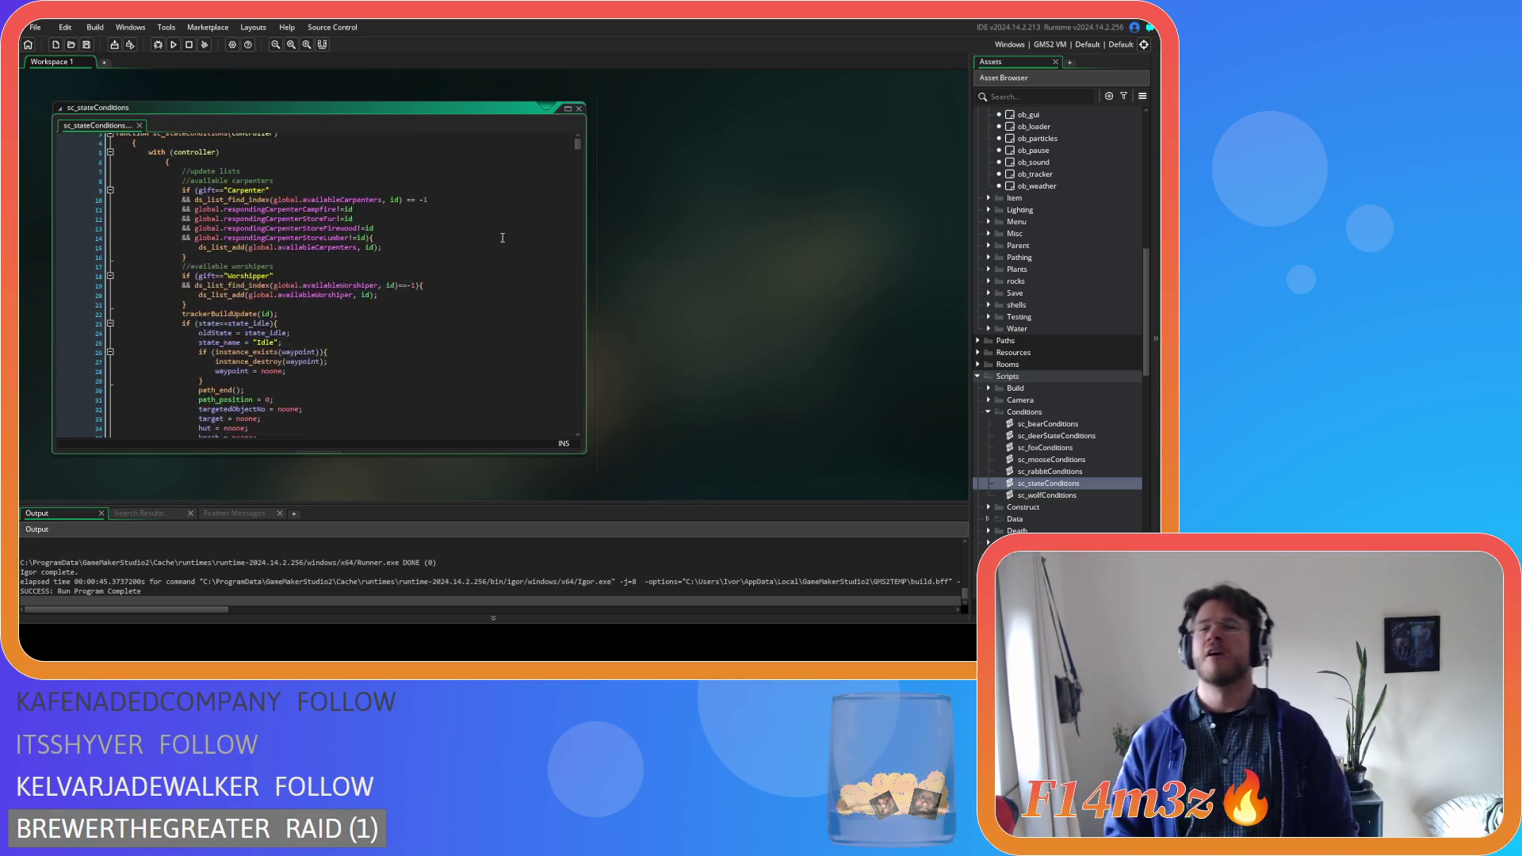
{"action": "scroll", "coordinate": [1028, 246], "scroll_direction": "up", "scroll_amount": 10}
{"action": "scroll", "coordinate": [1027, 238], "scroll_direction": "up", "scroll_amount": 5}
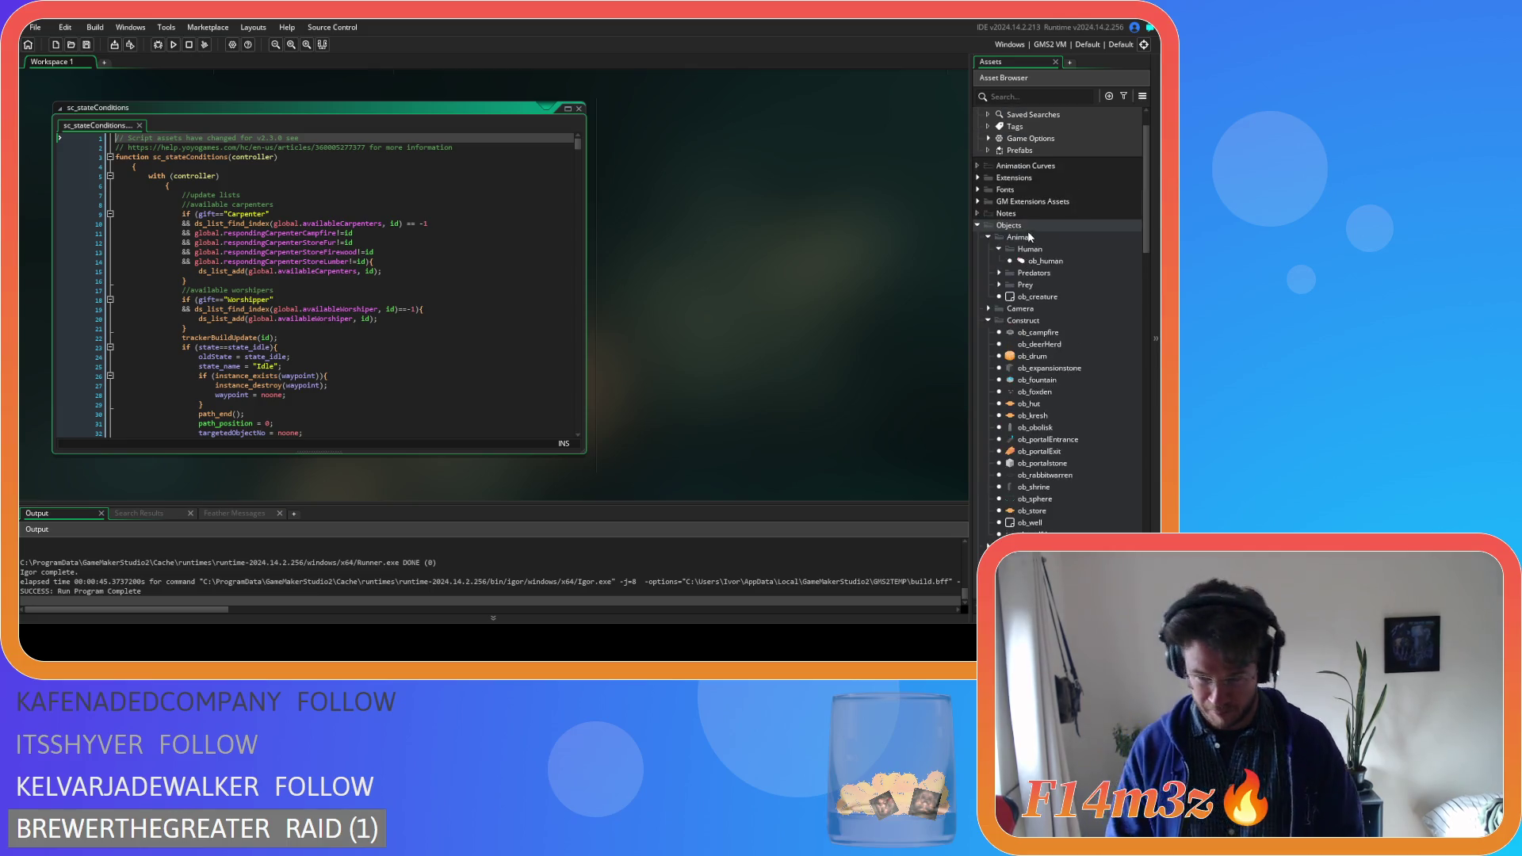
Go back to ob_human's state_idle and locate its sc_carpenterAllocation call
{"action": "double_click", "coordinate": [1002, 261]}
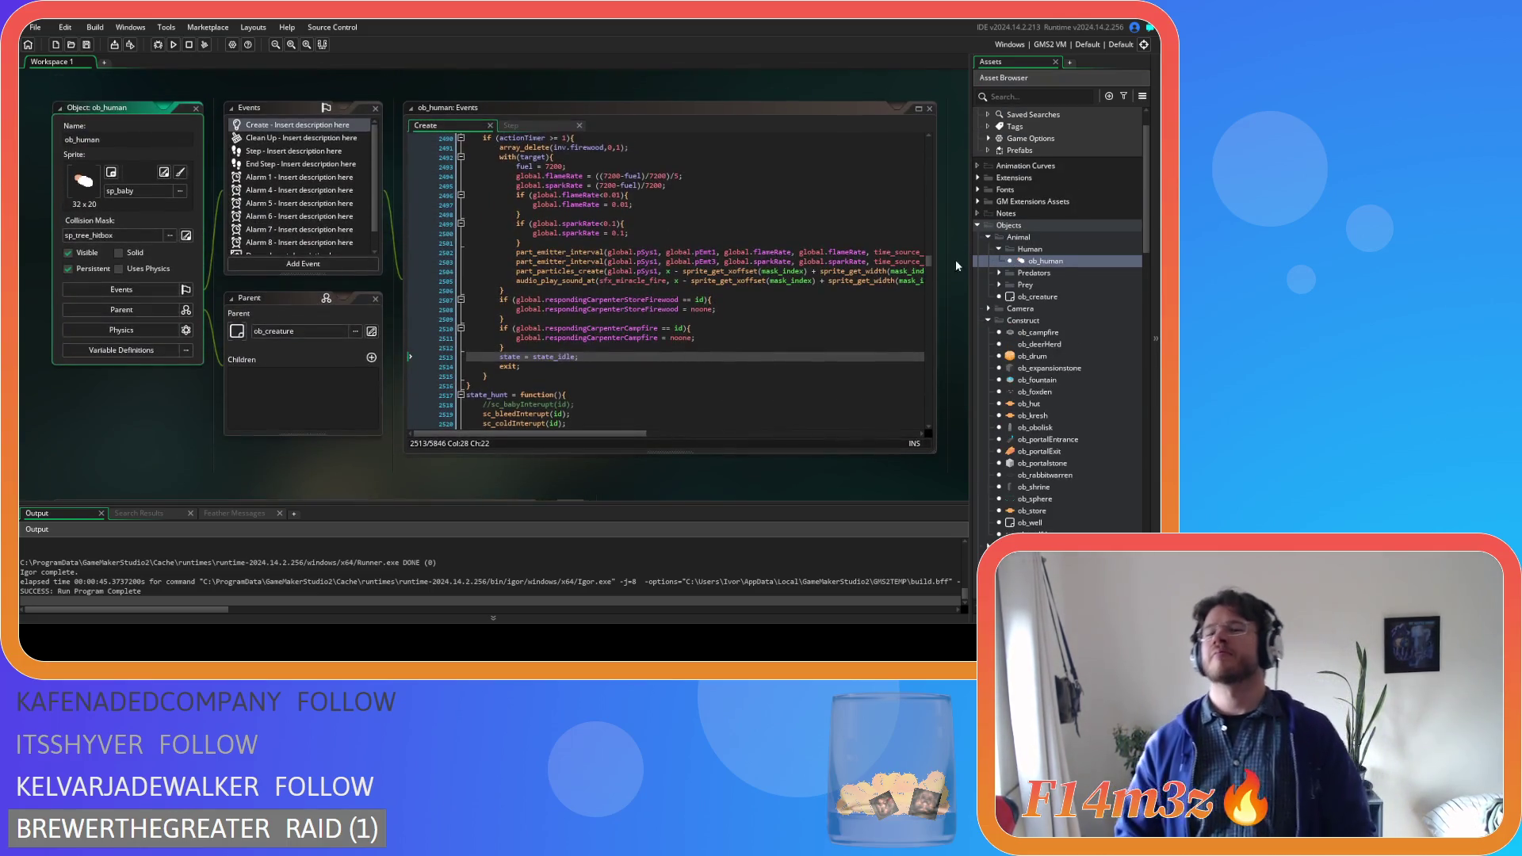
{"action": "mouse_move", "coordinate": [929, 258]}
{"action": "left_mouse_down"}
{"action": "mouse_move", "coordinate": [902, 137]}
{"action": "mouse_move", "coordinate": [916, 156]}
{"action": "left_mouse_up"}
{"action": "scroll", "coordinate": [840, 301], "scroll_direction": "up", "scroll_amount": 4}
{"action": "scroll", "coordinate": [827, 369], "scroll_direction": "up", "scroll_amount": 8}
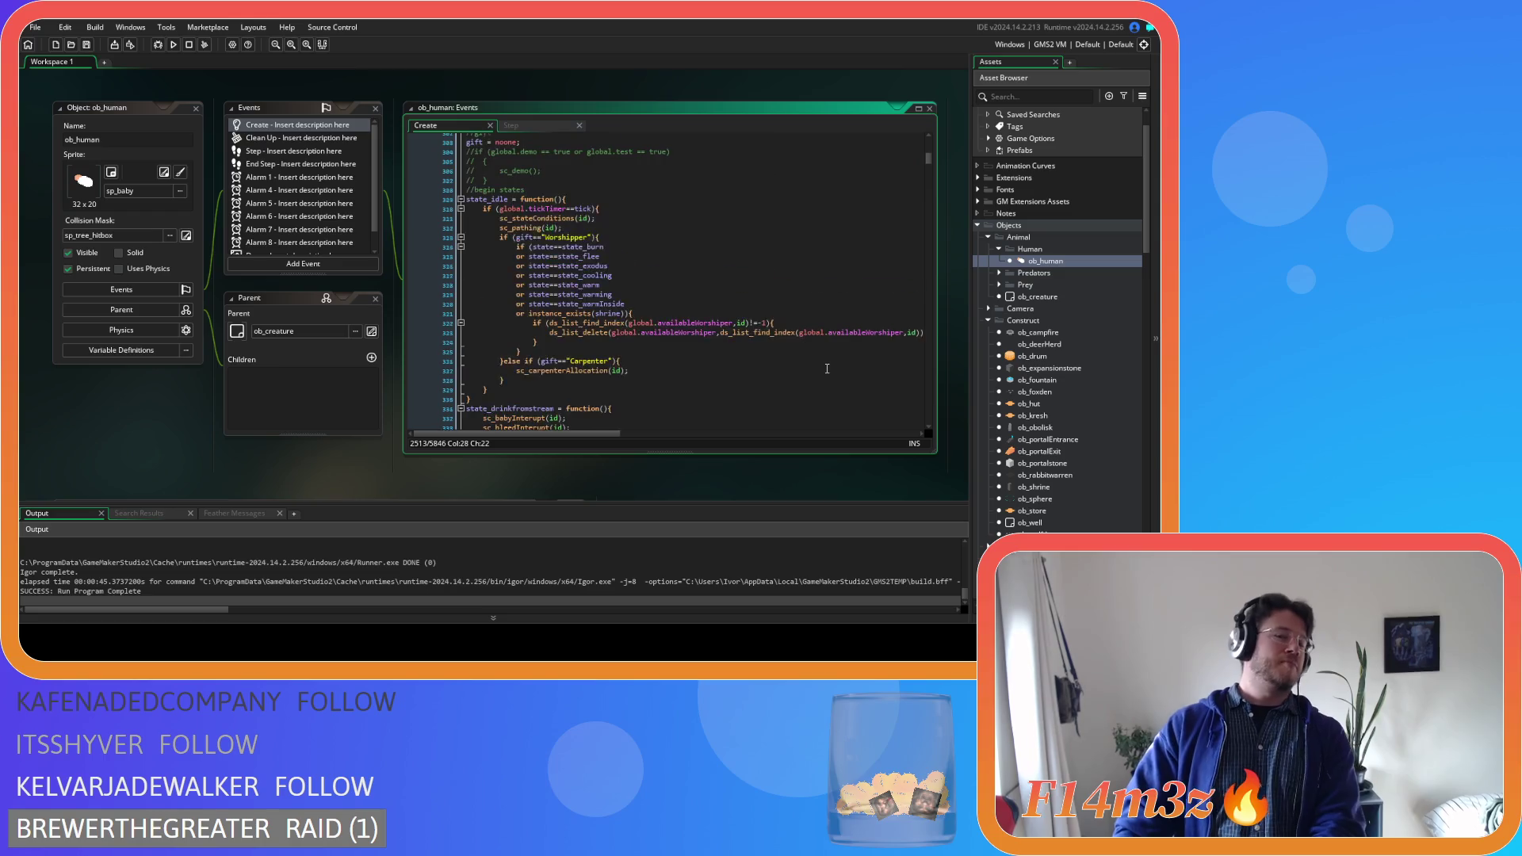
{"action": "scroll", "coordinate": [818, 377], "scroll_direction": "up", "scroll_amount": 1}
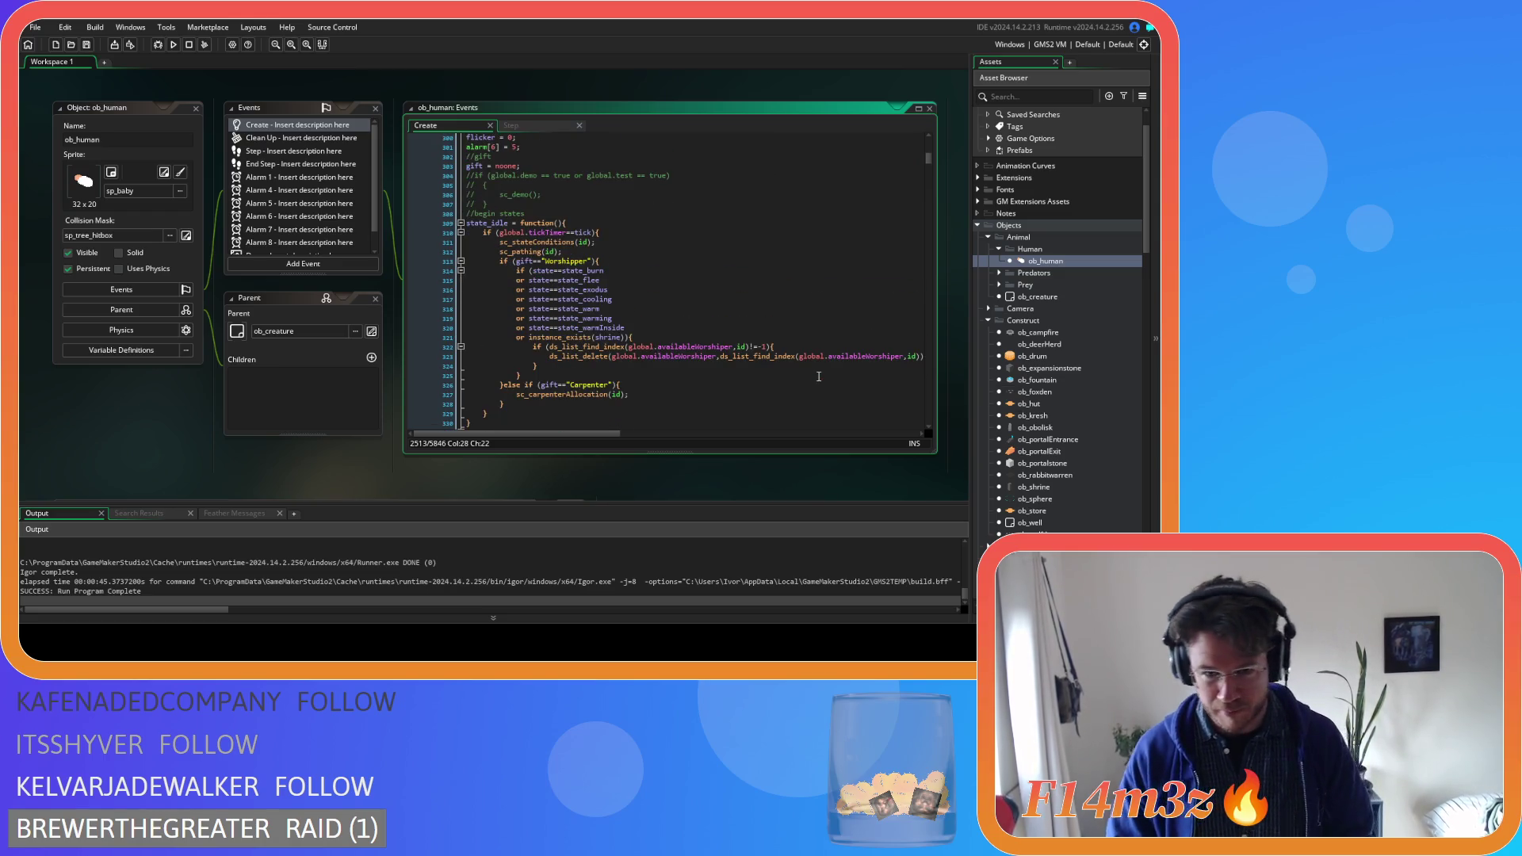
{"action": "left_click", "coordinate": [583, 394]}
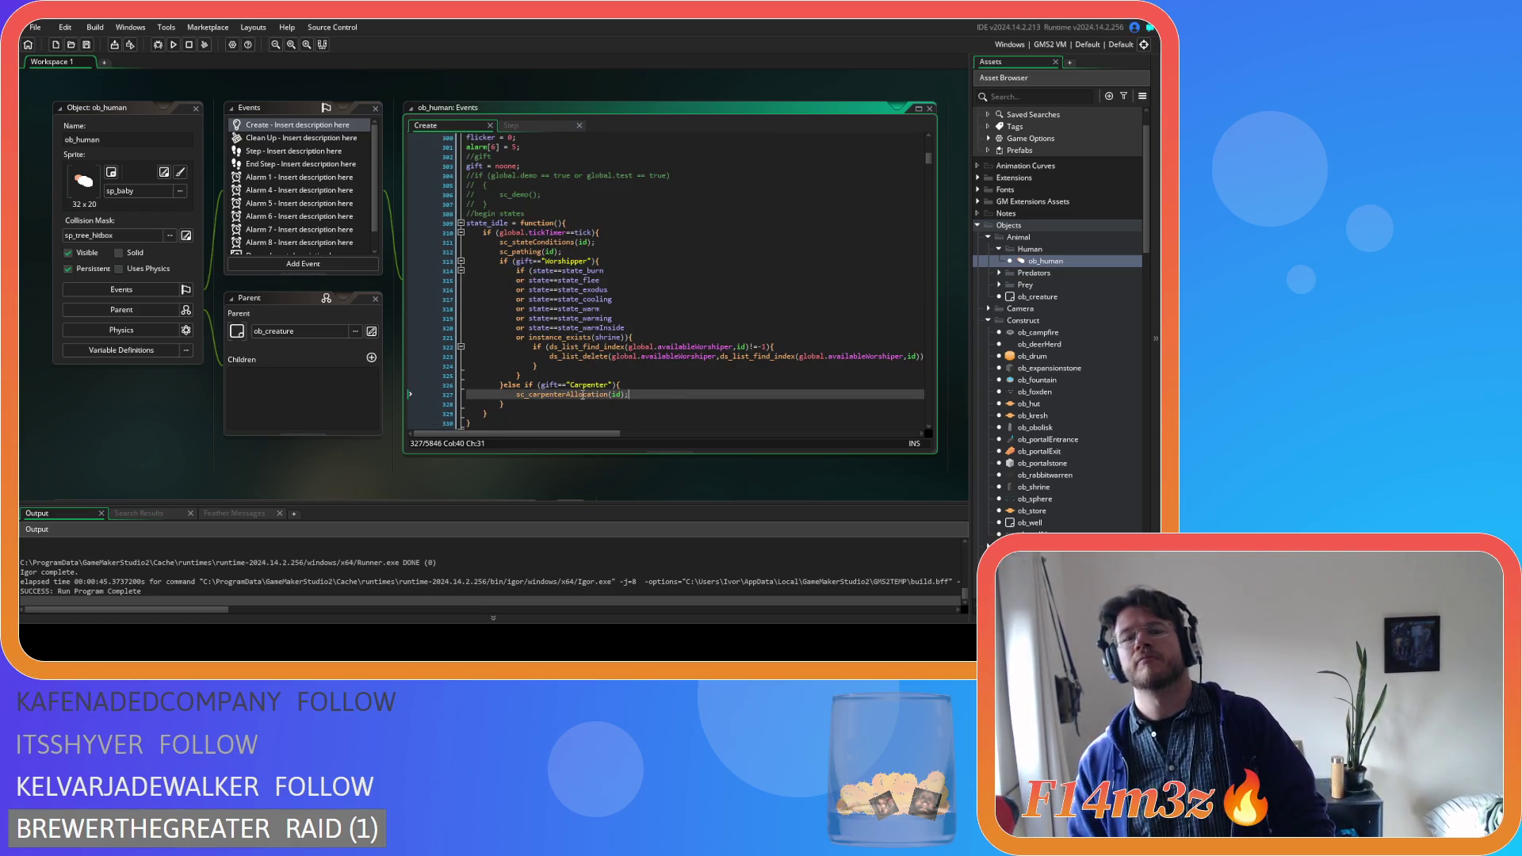
{"action": "middle_click", "coordinate": [582, 394]}
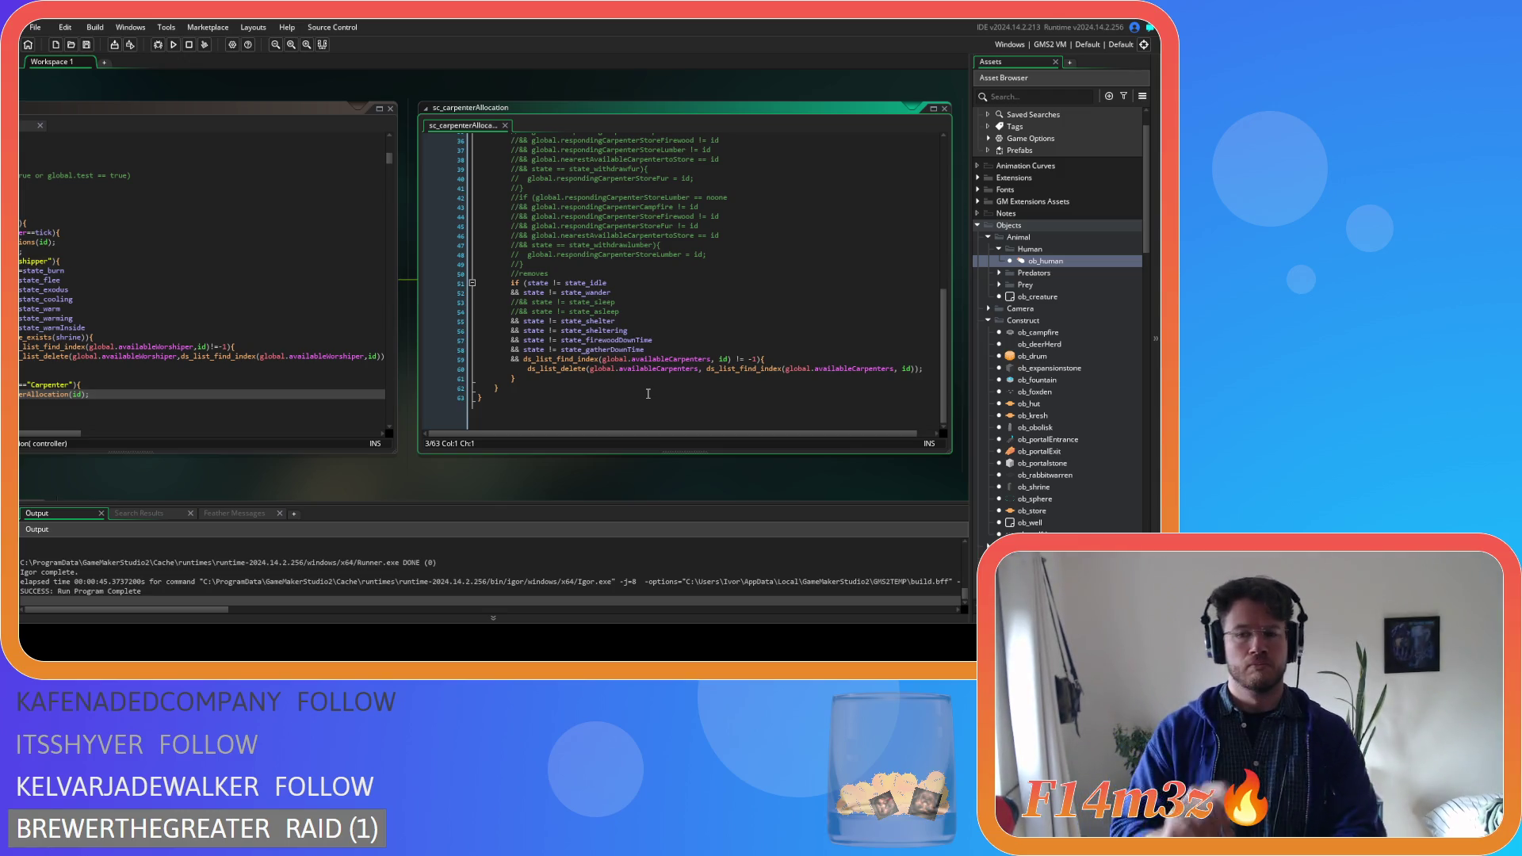
{"action": "left_click", "coordinate": [944, 108]}
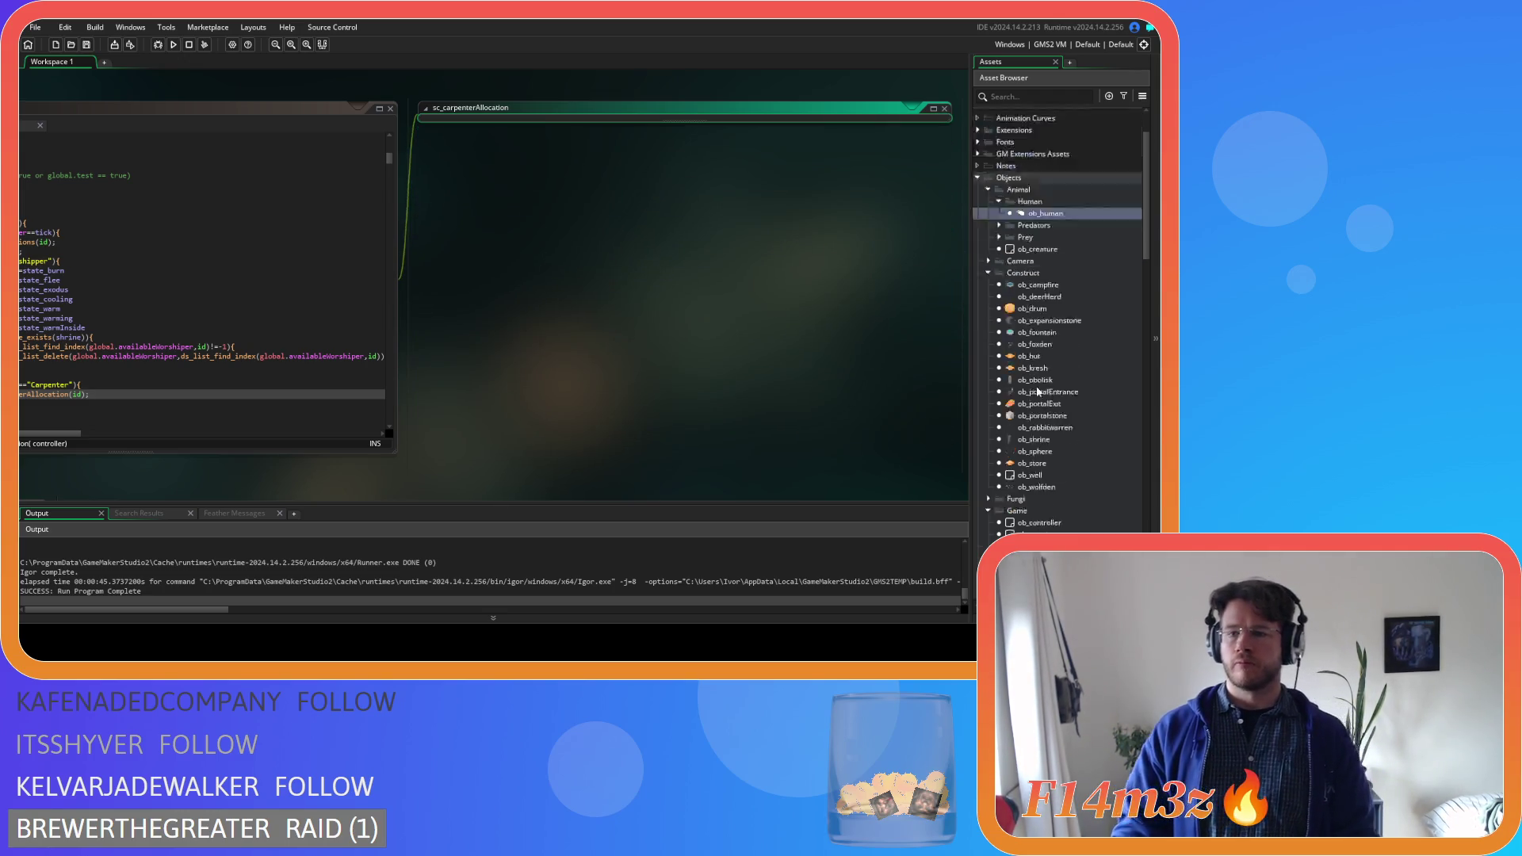
{"action": "scroll", "coordinate": [1040, 389], "scroll_direction": "down", "scroll_amount": 10}
{"action": "double_click", "coordinate": [1064, 390]}
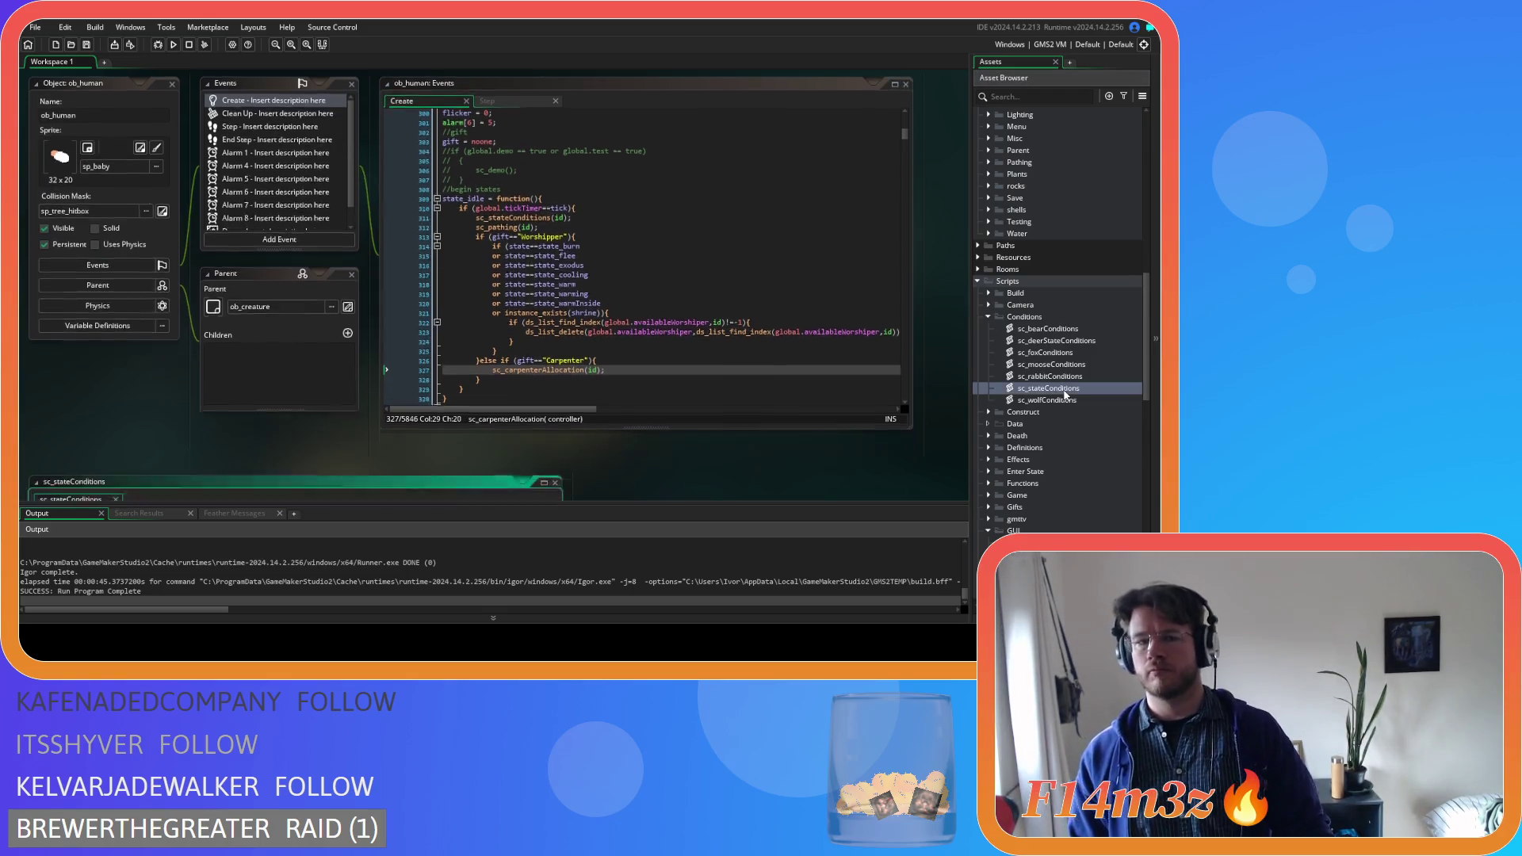
{"action": "key", "text": "ctrl+f"}
{"action": "type", "text": "state_feed"}
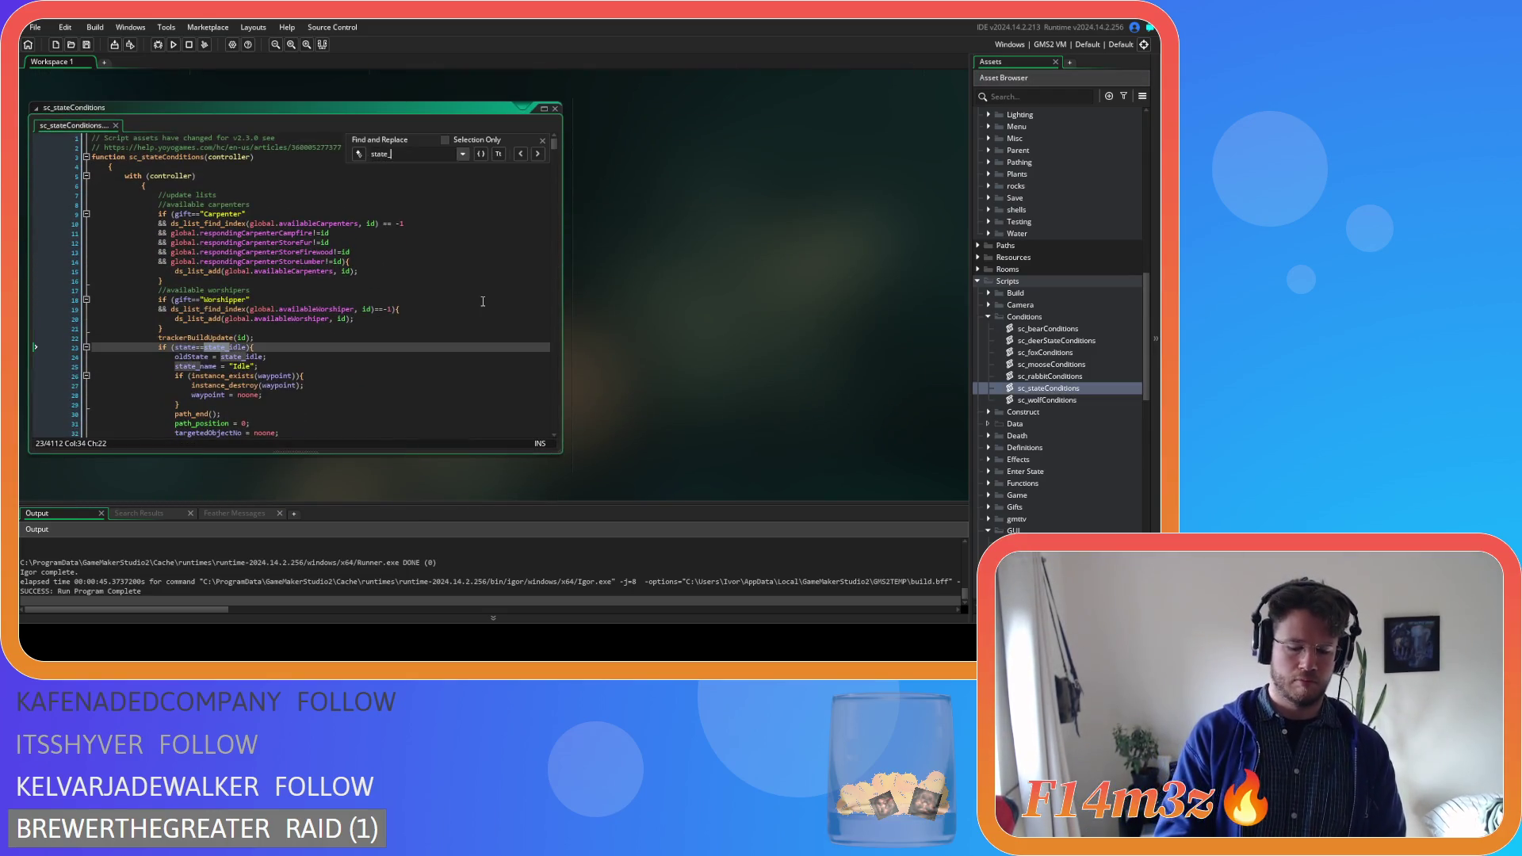
{"action": "scroll", "coordinate": [484, 302], "scroll_direction": "up", "scroll_amount": 1}
{"action": "left_click_drag", "start_coordinate": [264, 274], "coordinate": [358, 275]}
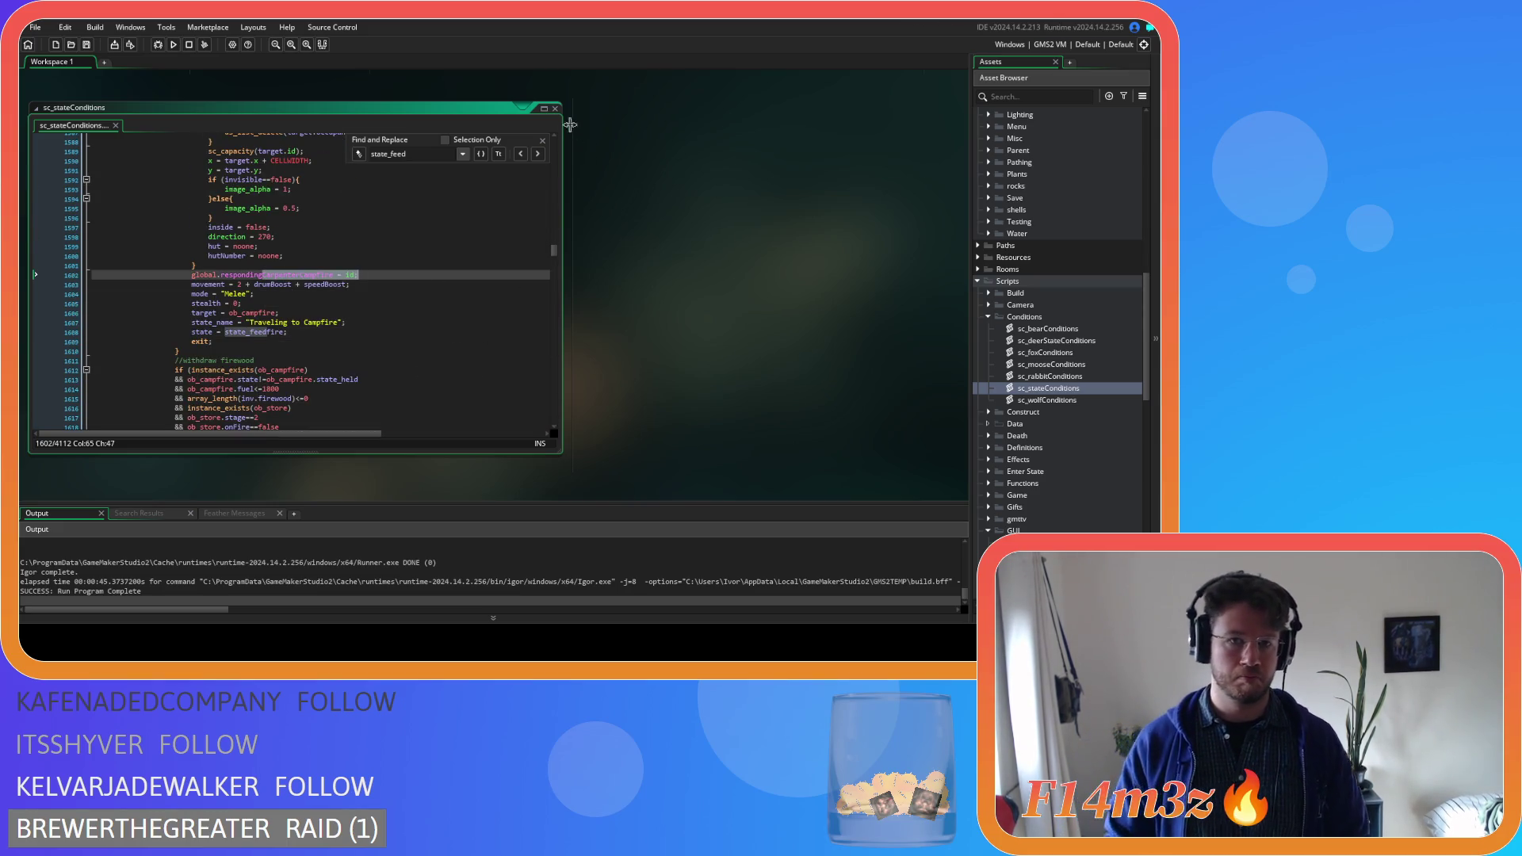
{"action": "left_click", "coordinate": [543, 140]}
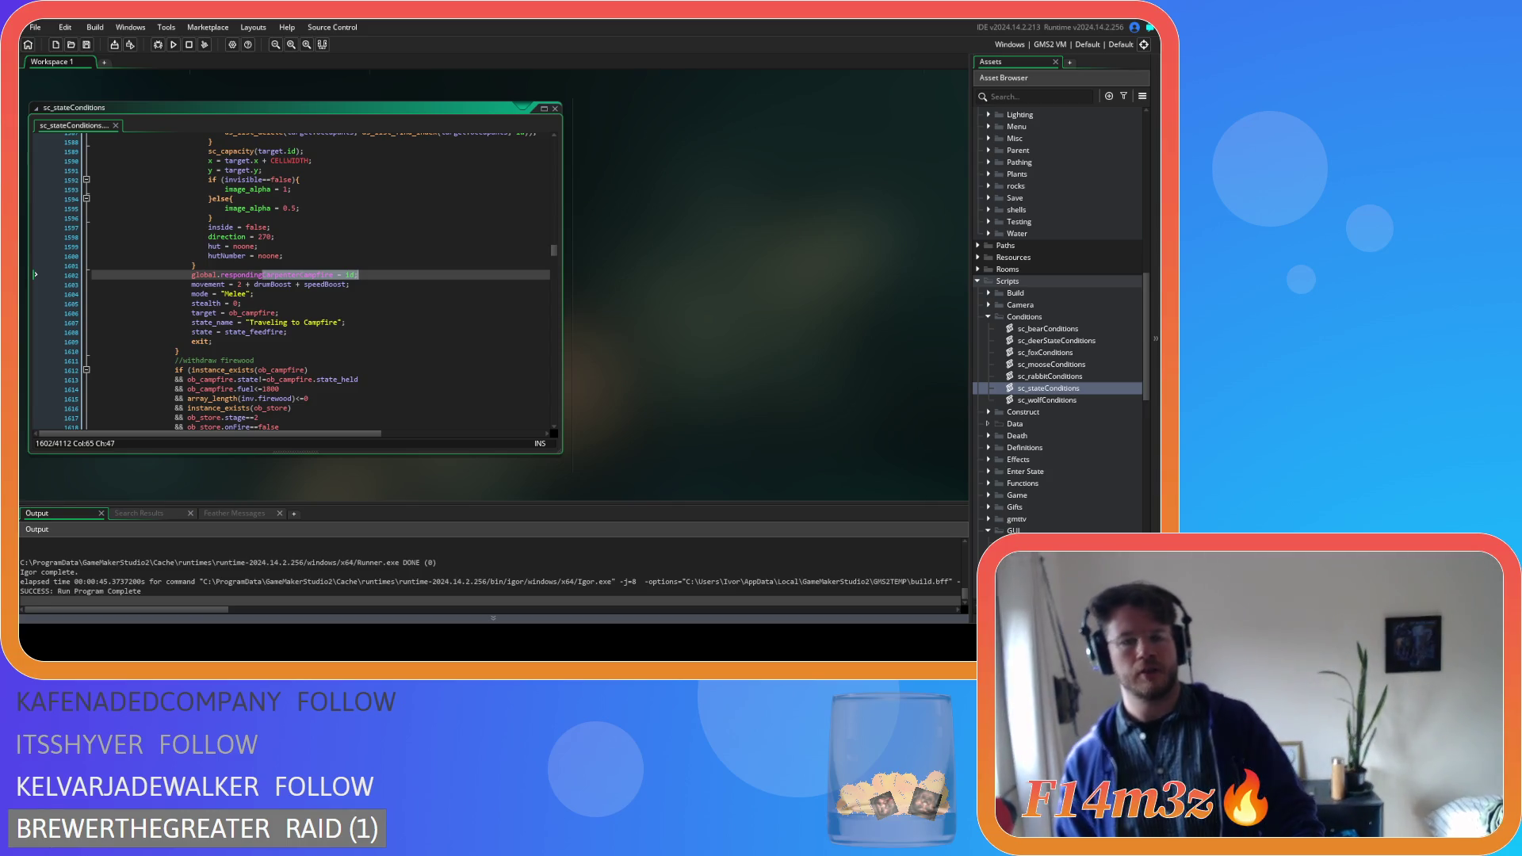
{"action": "scroll", "coordinate": [1021, 378], "scroll_direction": "down", "scroll_amount": 10}
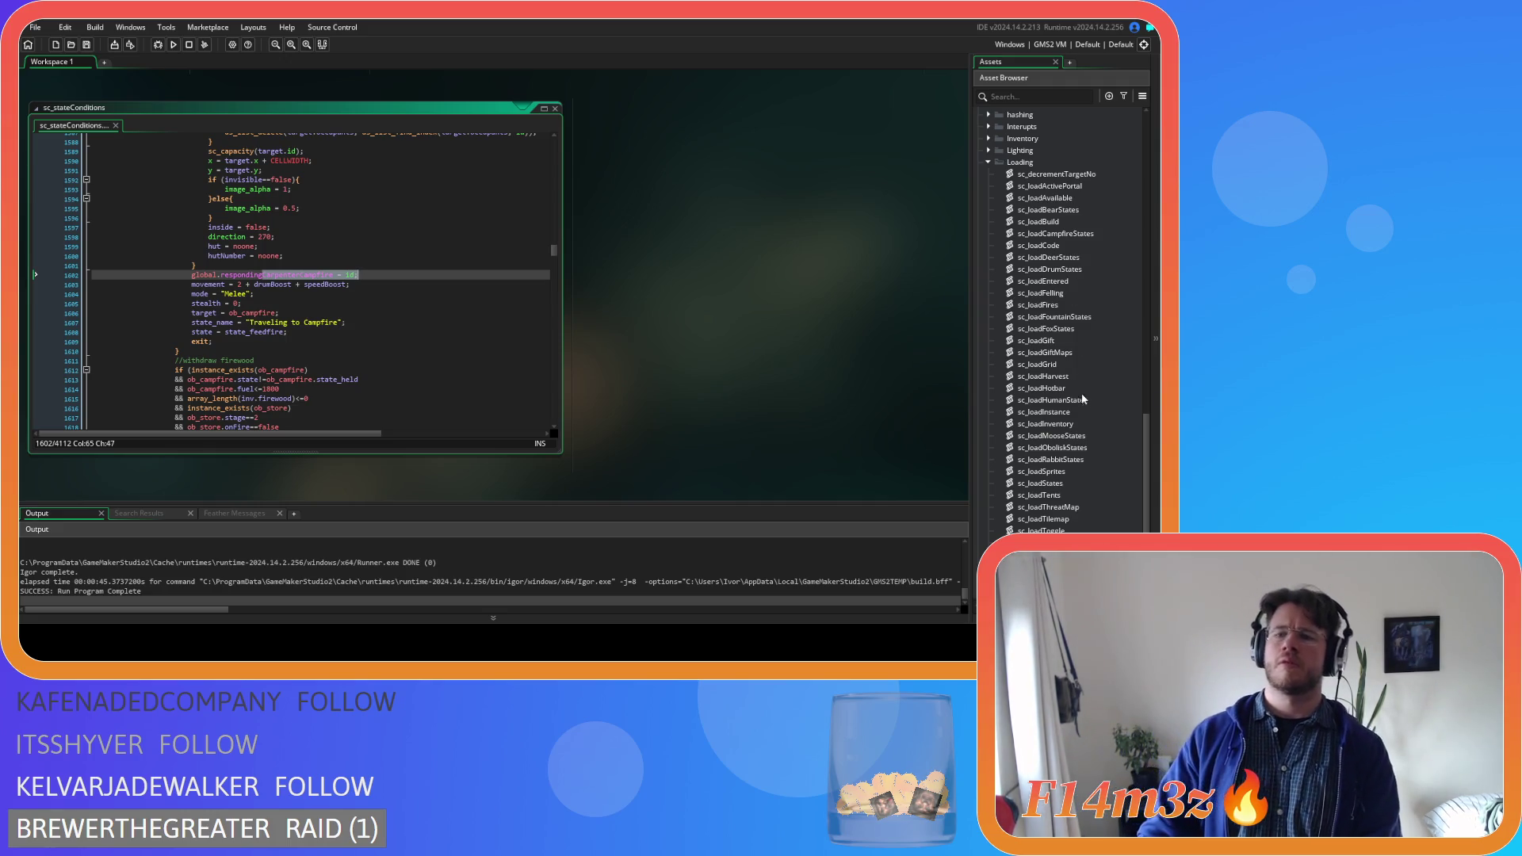
Open sc_loadHumanStates, scroll through its human state names, then close it
{"action": "double_click", "coordinate": [1051, 400]}
{"action": "mouse_move", "coordinate": [553, 162]}
{"action": "left_mouse_down"}
{"action": "mouse_move", "coordinate": [554, 373]}
{"action": "mouse_move", "coordinate": [554, 357]}
{"action": "left_mouse_up"}
{"action": "scroll", "coordinate": [549, 387], "scroll_direction": "up", "scroll_amount": 20}
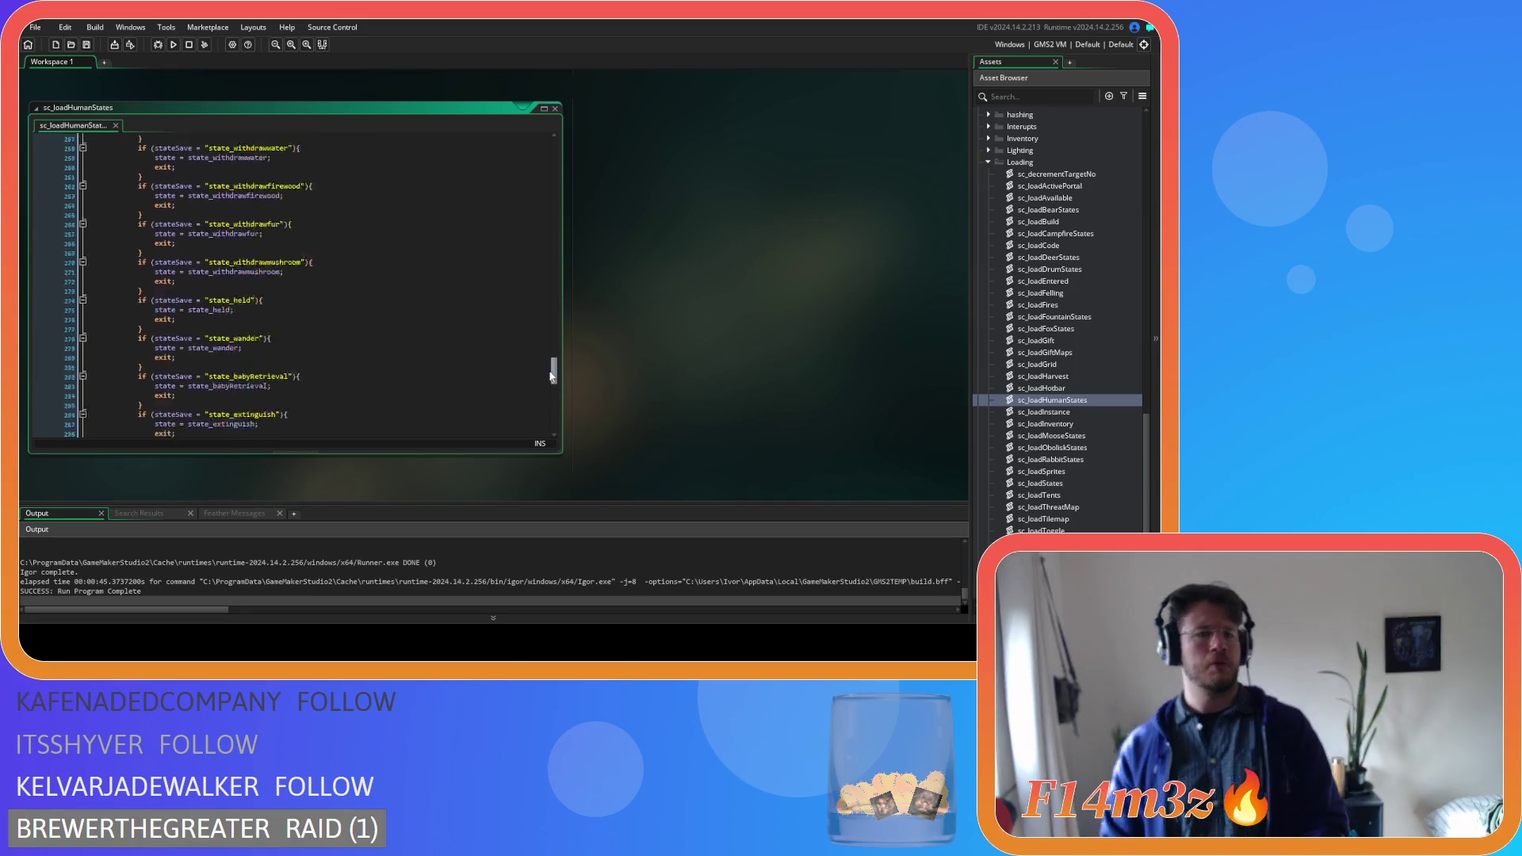
{"action": "scroll", "coordinate": [536, 211], "scroll_direction": "up", "scroll_amount": 10}
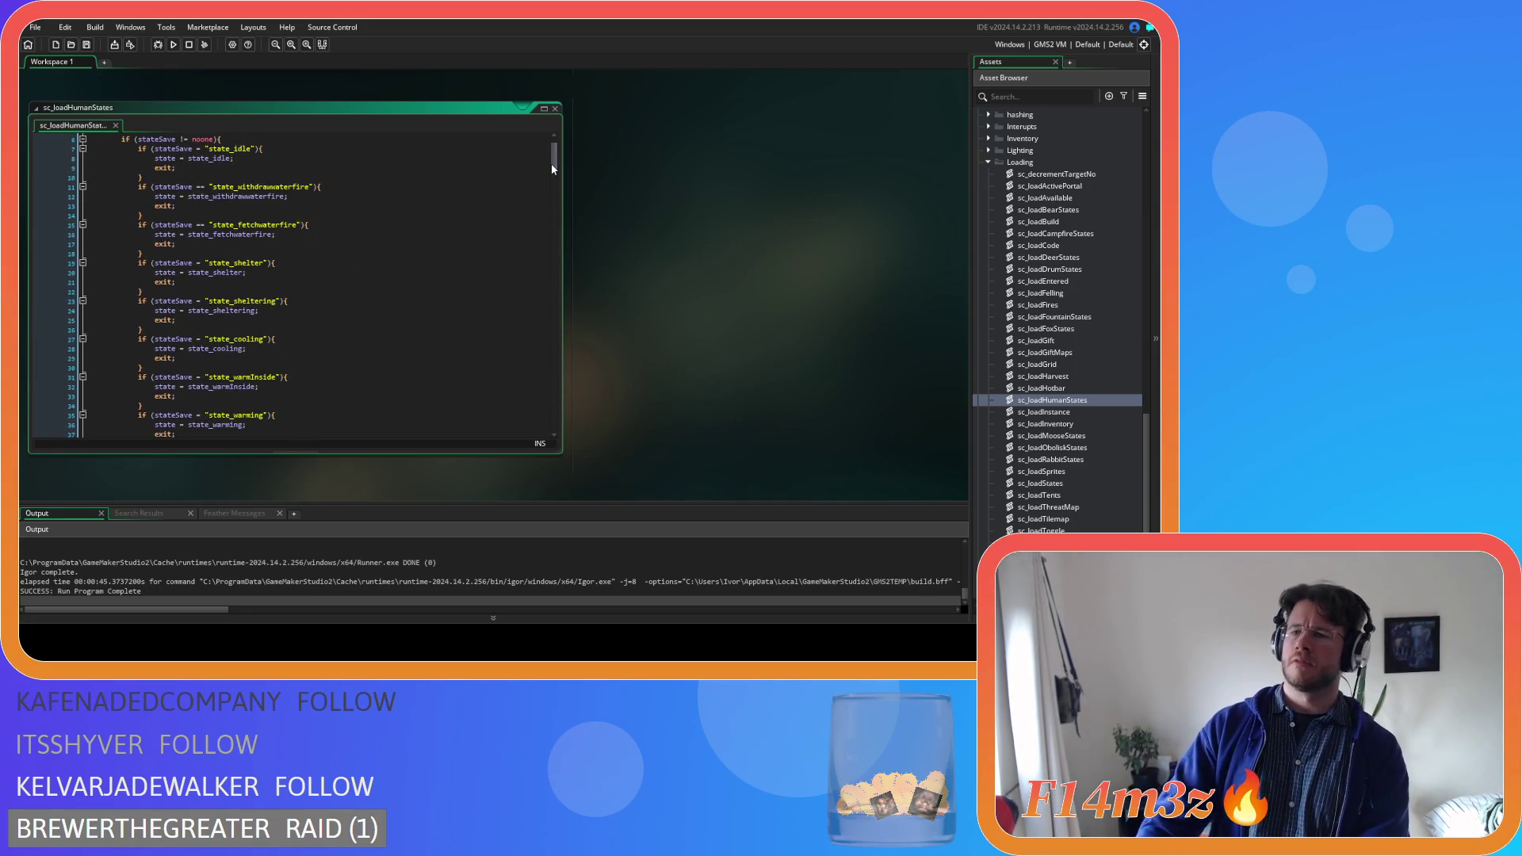
{"action": "left_click", "coordinate": [555, 108]}
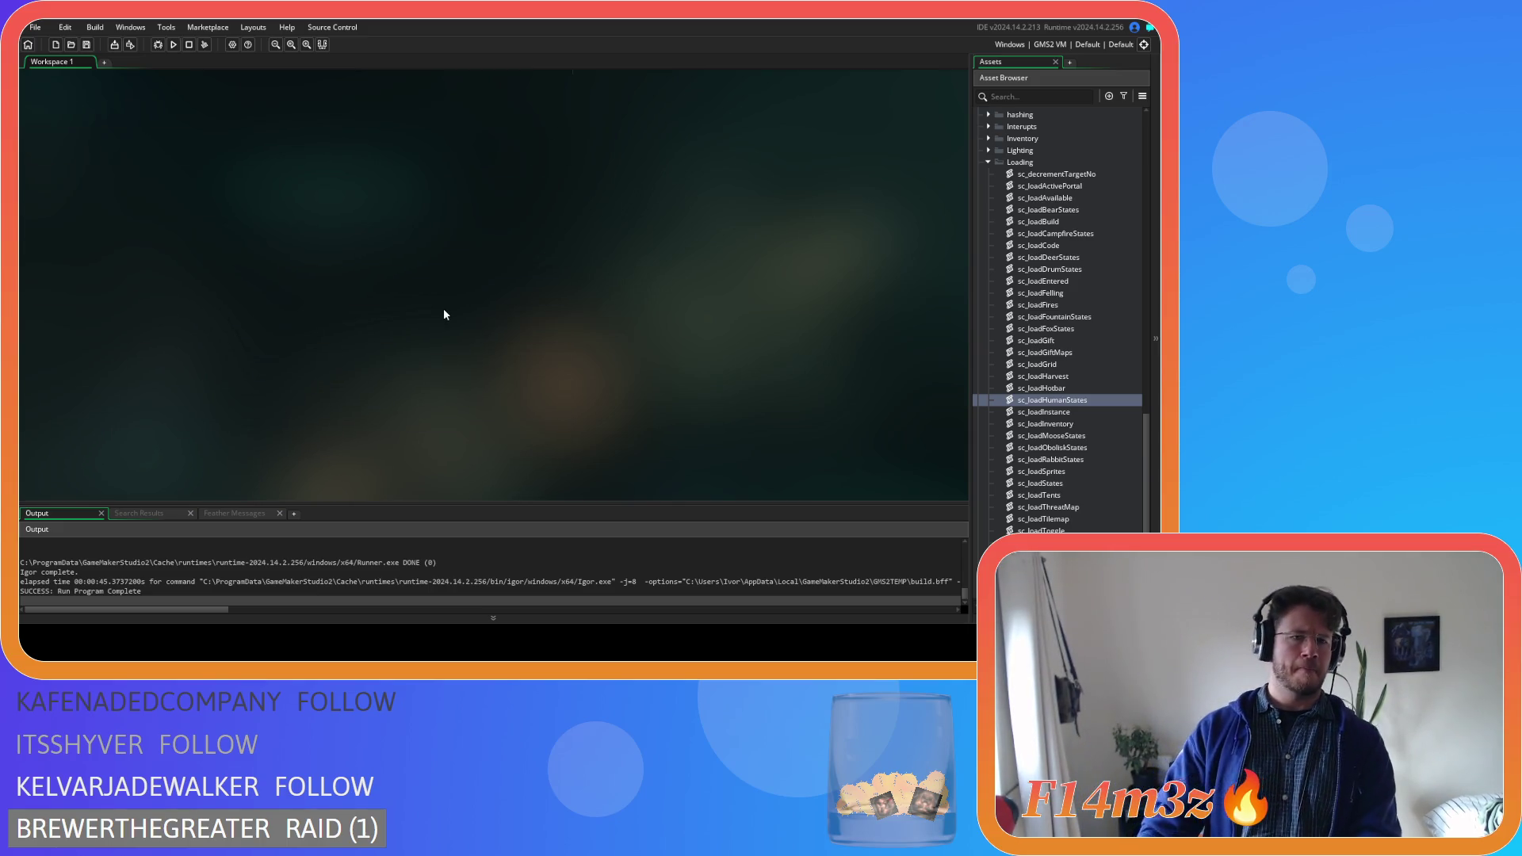
Restore the sc_loadStates code and close the sc_decrementTargetNo script
{"action": "key", "text": "ctrl+z"}
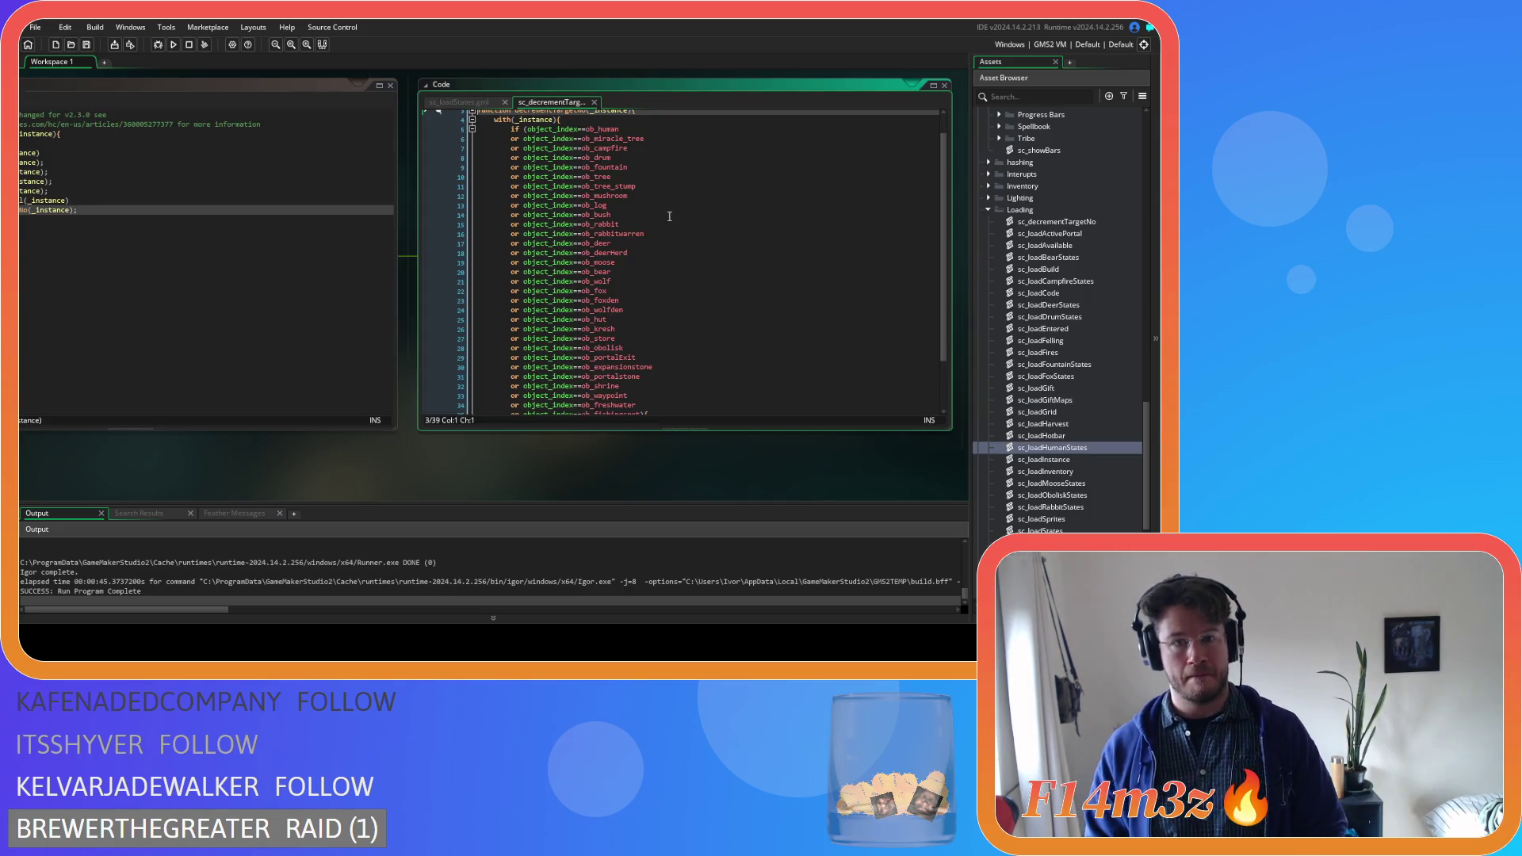
{"action": "scroll", "coordinate": [673, 220], "scroll_direction": "down", "scroll_amount": 2}
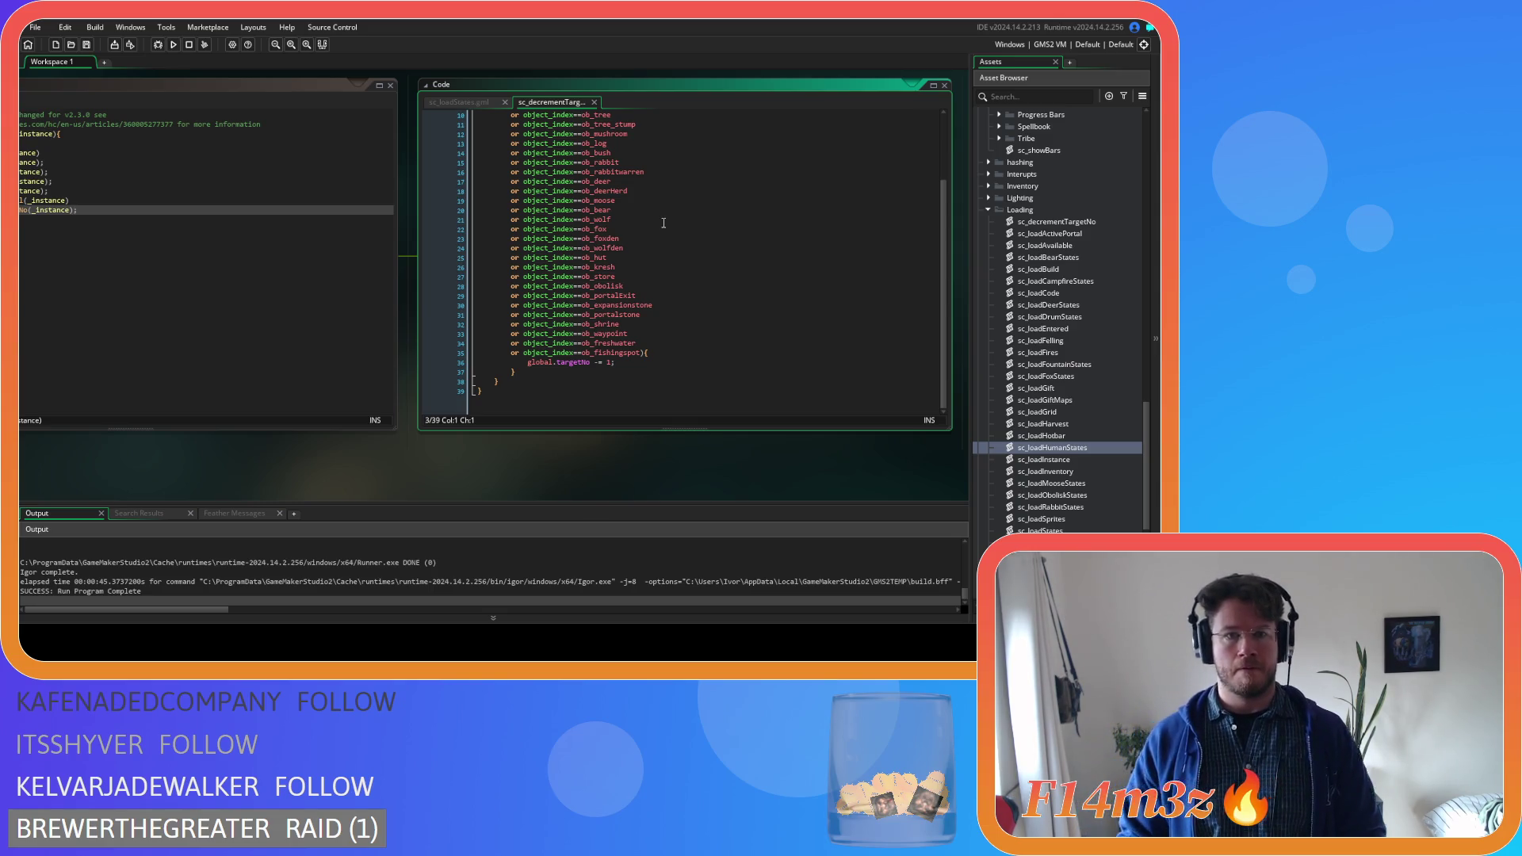
{"action": "scroll", "coordinate": [663, 222], "scroll_direction": "up", "scroll_amount": 3}
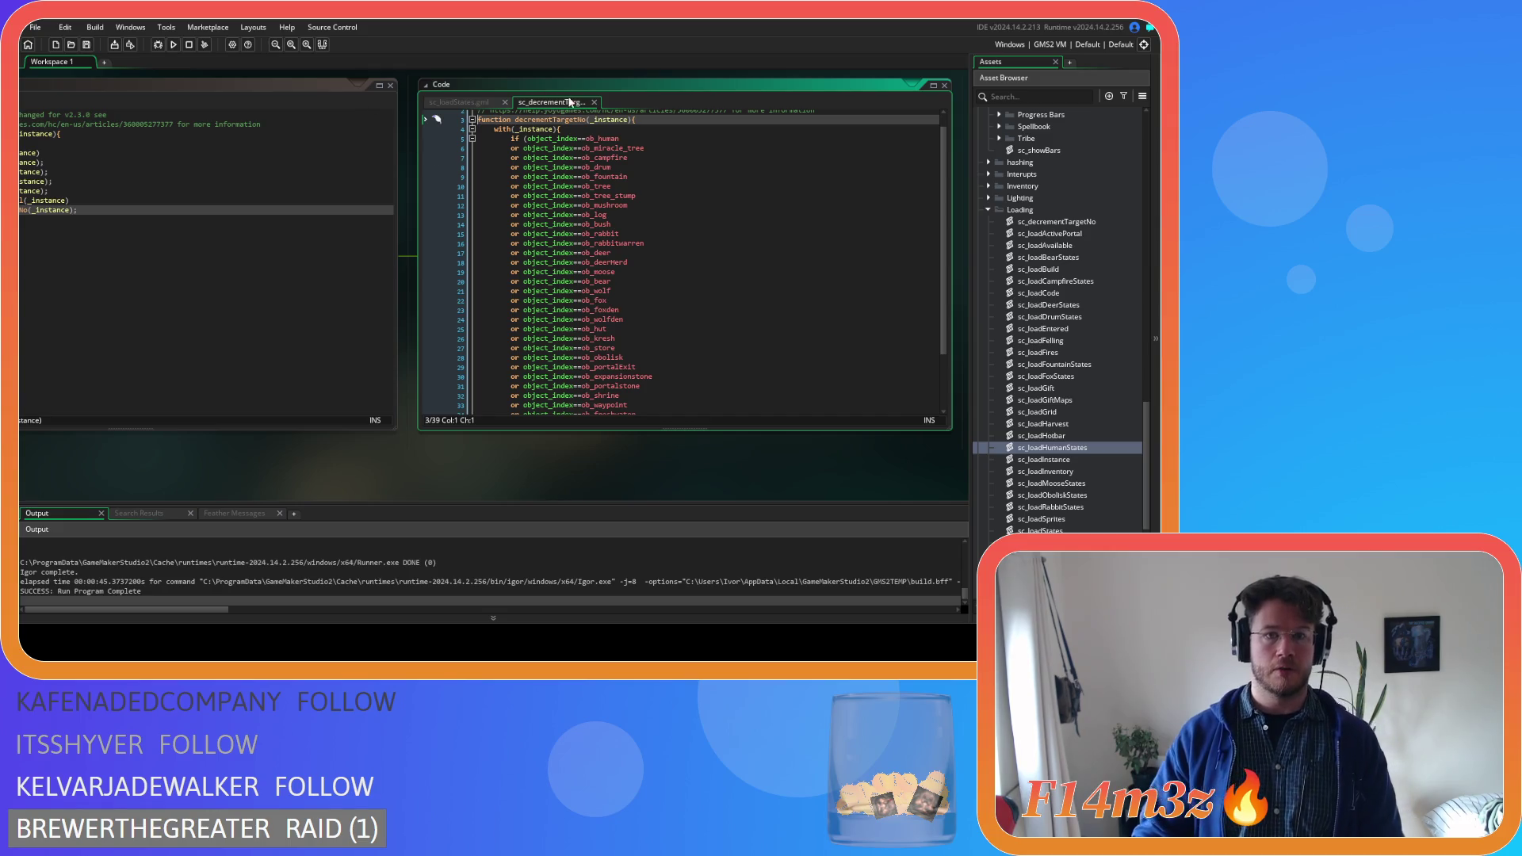
{"action": "left_click", "coordinate": [594, 102]}
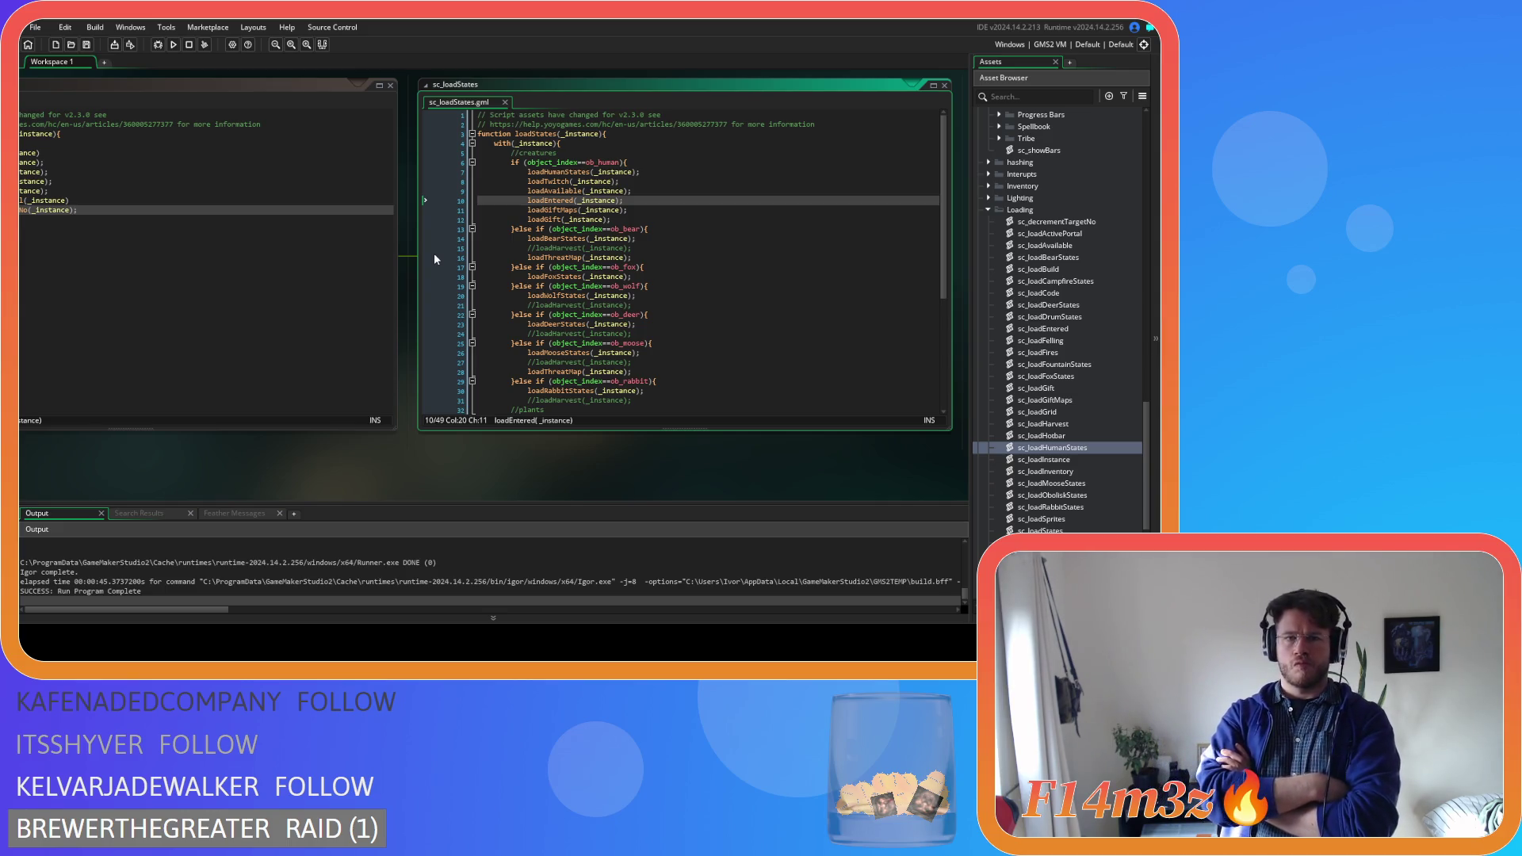
Jump to the sc_loadGift script from the loadGift call, check it, then close it
{"action": "middle_click", "coordinate": [555, 220]}
{"action": "scroll", "coordinate": [751, 262], "scroll_direction": "down", "scroll_amount": 8}
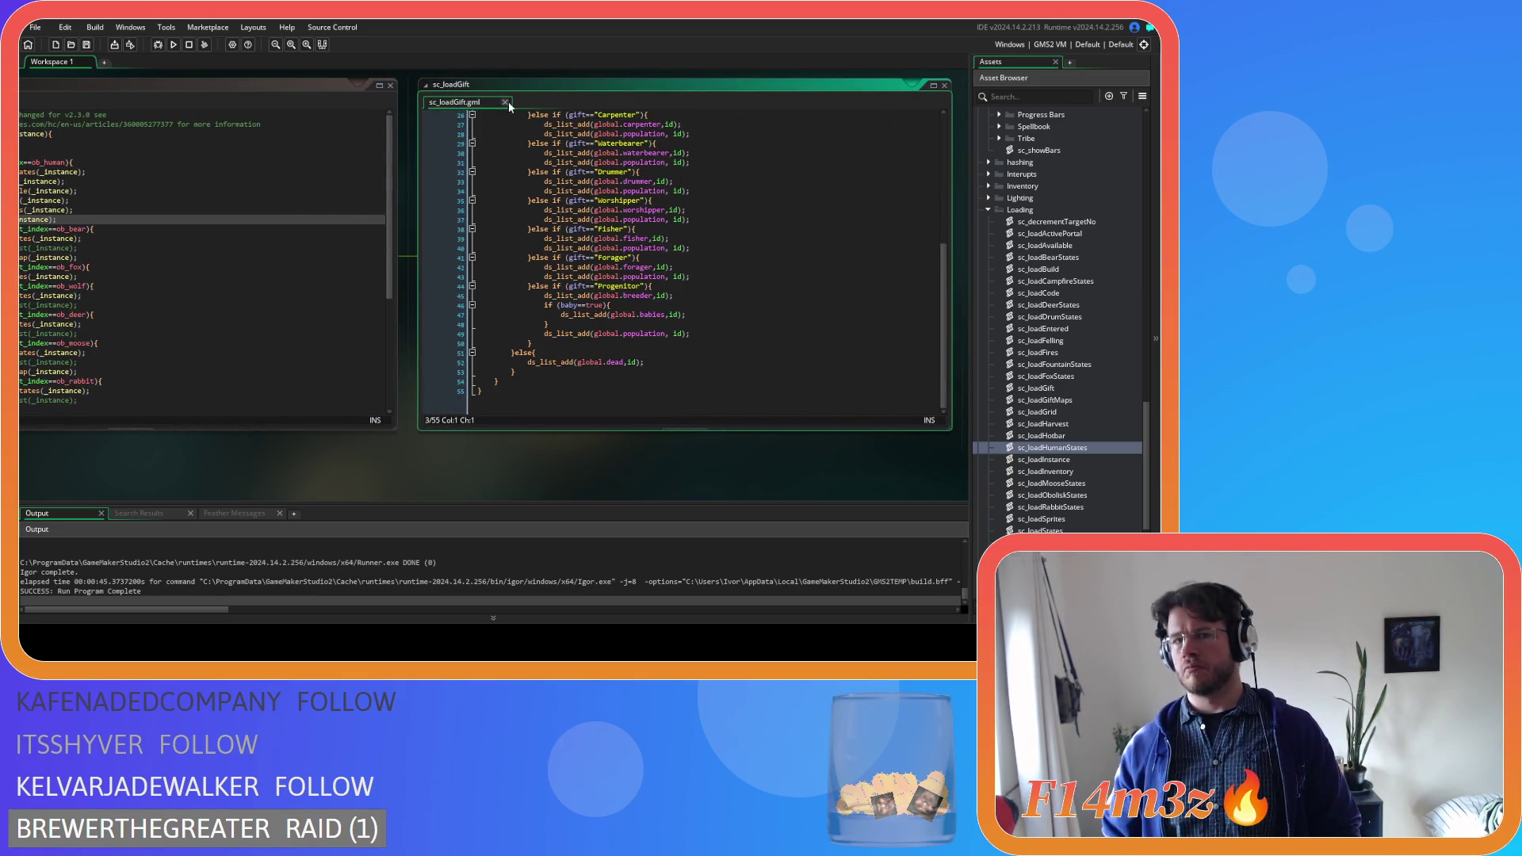
{"action": "left_click_drag", "start_coordinate": [507, 103], "coordinate": [508, 101]}
{"action": "key", "text": "ctrl+w"}
{"action": "scroll", "coordinate": [1064, 179], "scroll_direction": "up", "scroll_amount": 10}
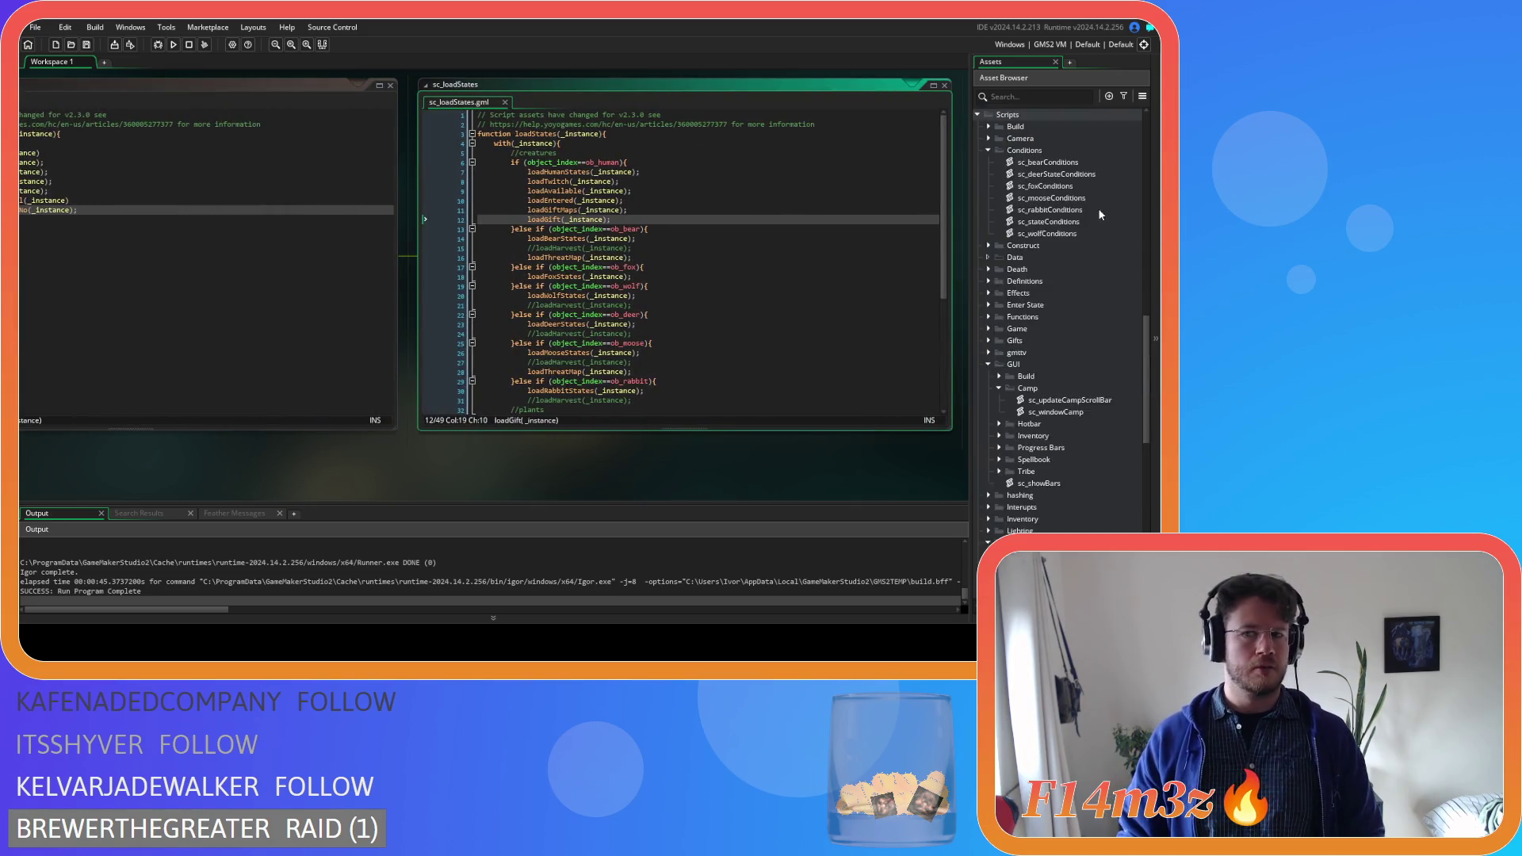
{"action": "scroll", "coordinate": [1078, 258], "scroll_direction": "up", "scroll_amount": 5}
Open ob_human's Step event code, then open the ob_campfire object
{"action": "double_click", "coordinate": [1070, 307]}
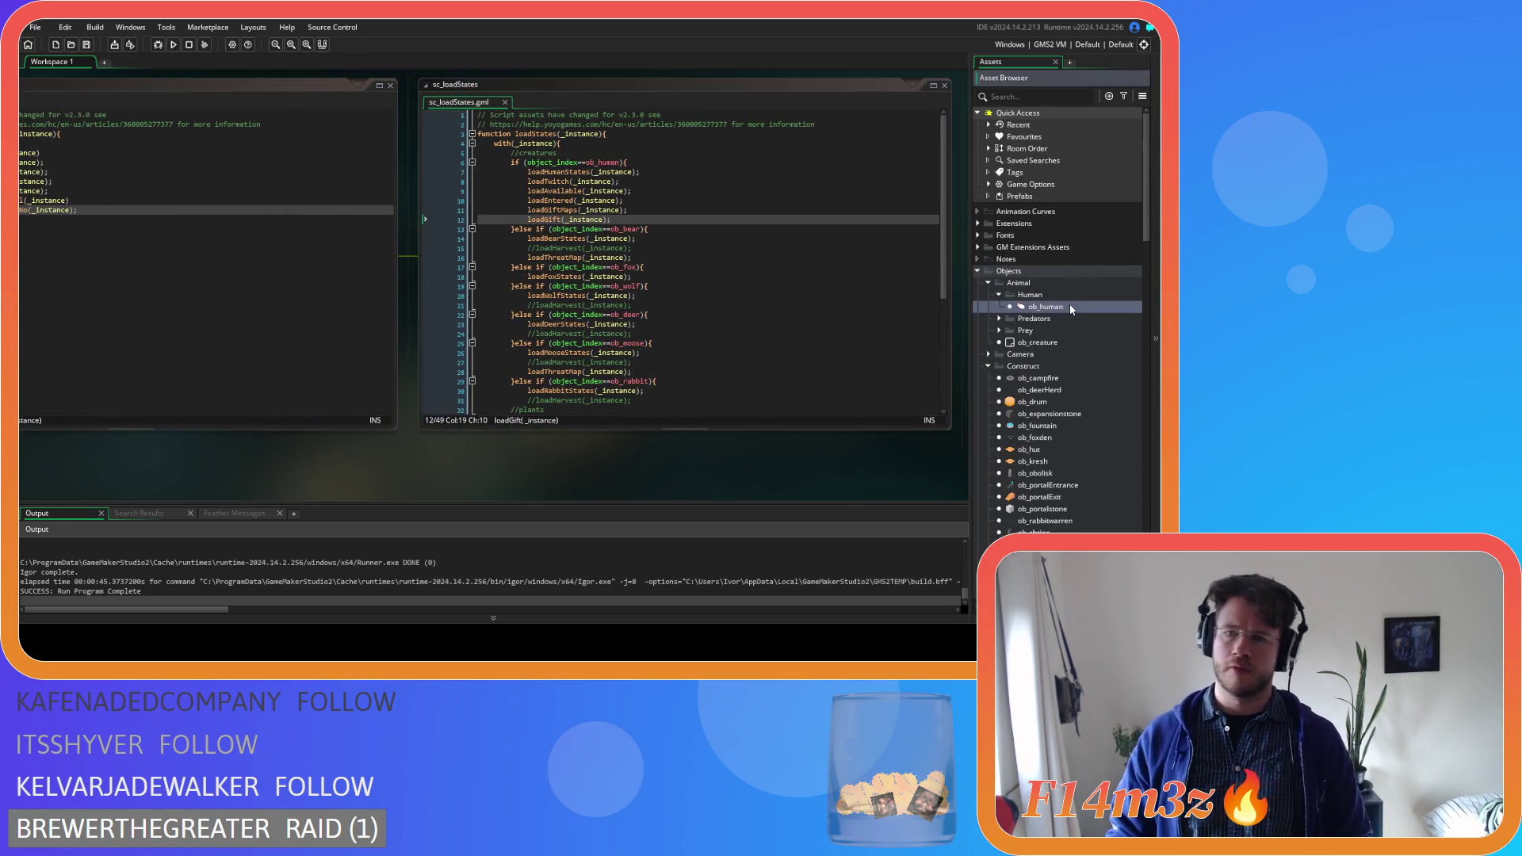
{"action": "mouse_move", "coordinate": [907, 188]}
{"action": "left_mouse_down"}
{"action": "mouse_move", "coordinate": [905, 143]}
{"action": "mouse_move", "coordinate": [915, 180]}
{"action": "left_mouse_up"}
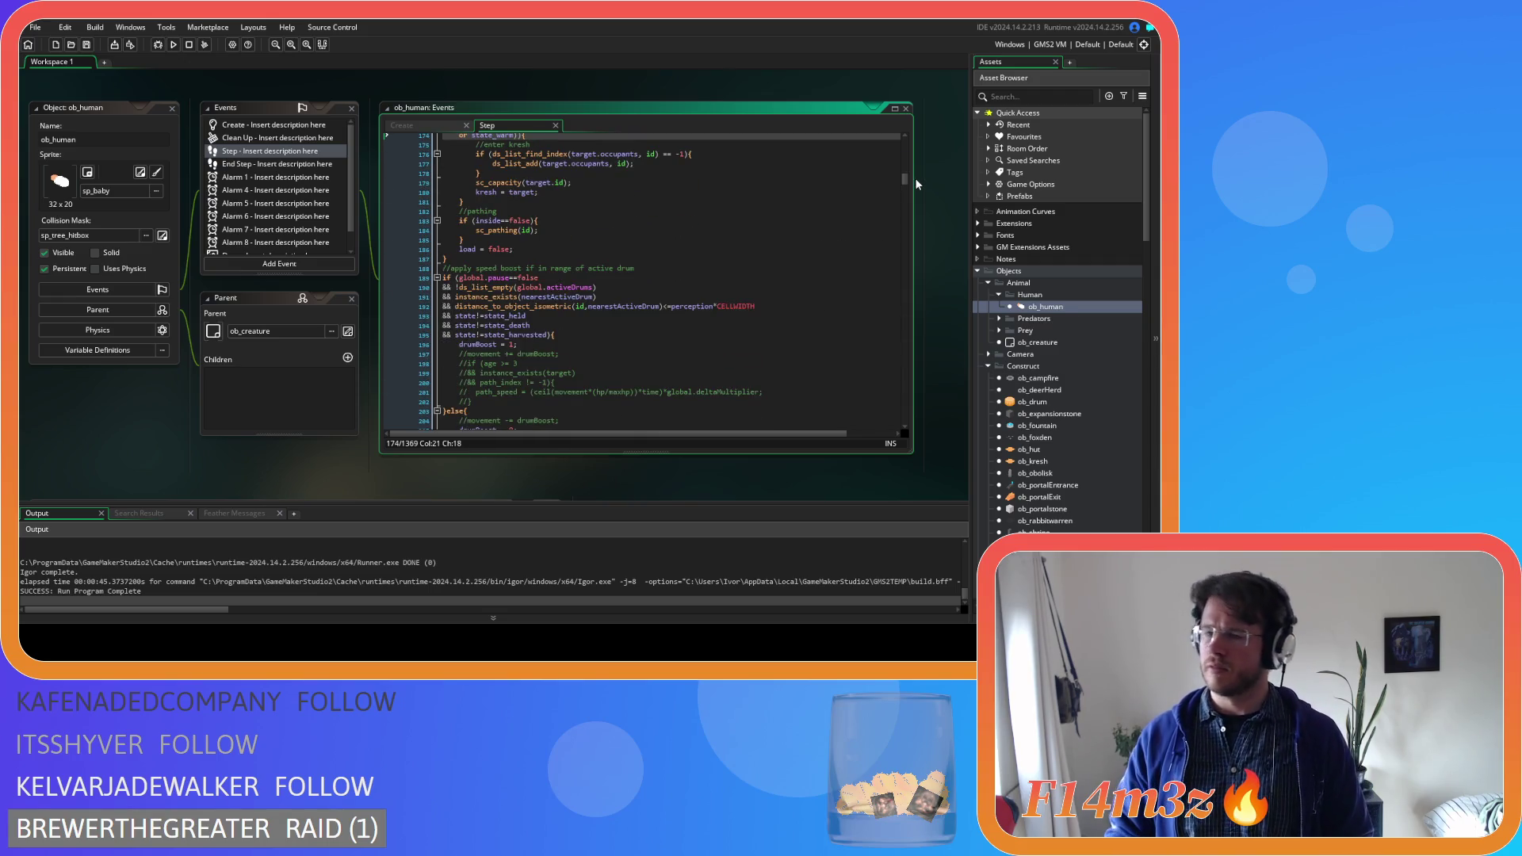
{"action": "left_click", "coordinate": [1055, 382]}
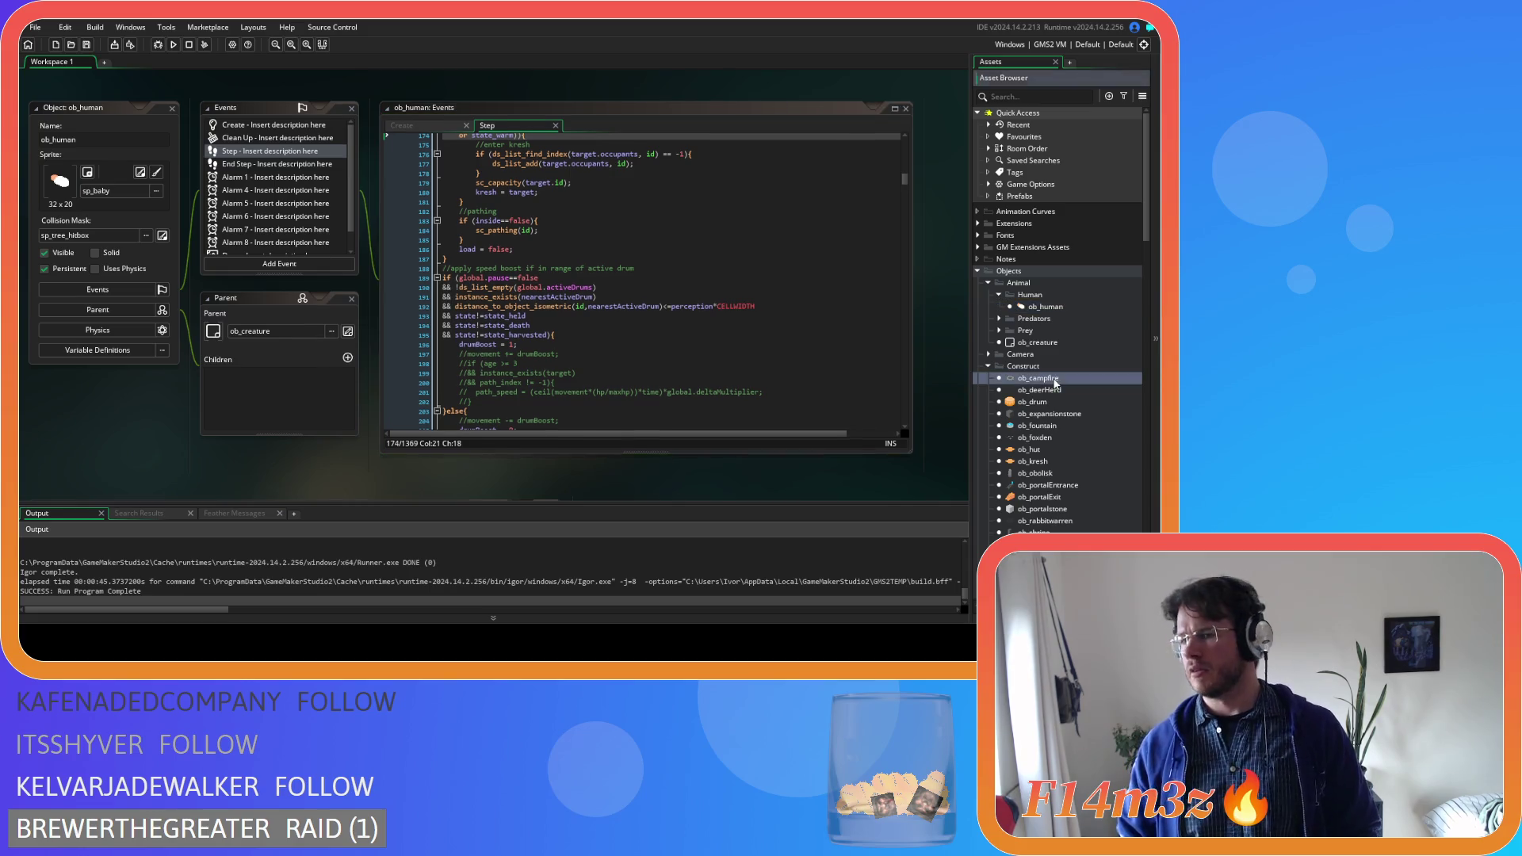
{"action": "double_click", "coordinate": [1055, 380]}
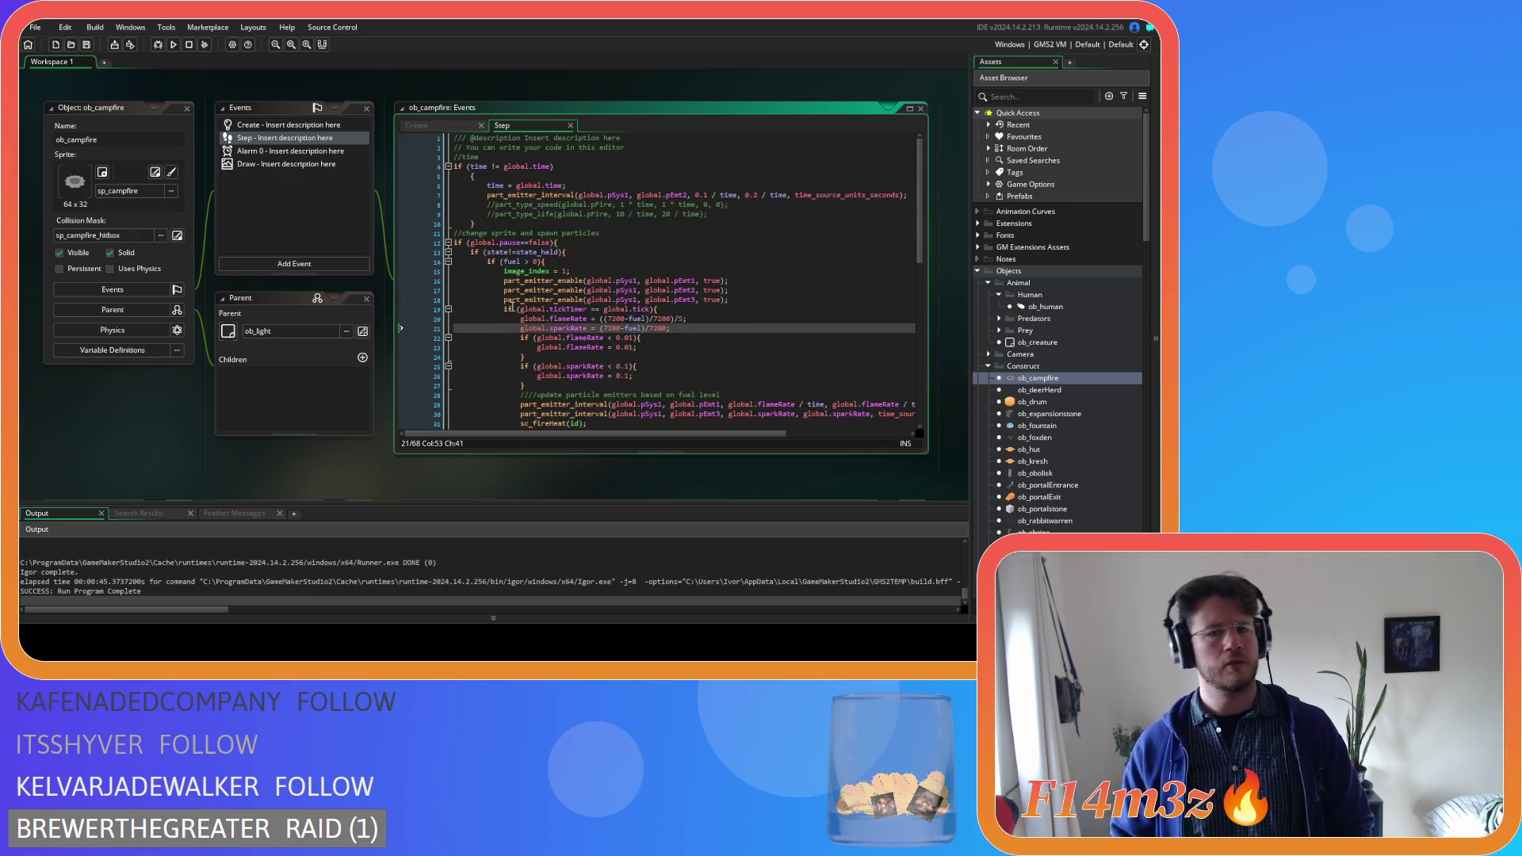
Scroll through ob_campfire's Step code, then review ob_controller's Begin Step and End Step code
{"action": "scroll", "coordinate": [531, 293], "scroll_direction": "down", "scroll_amount": 10}
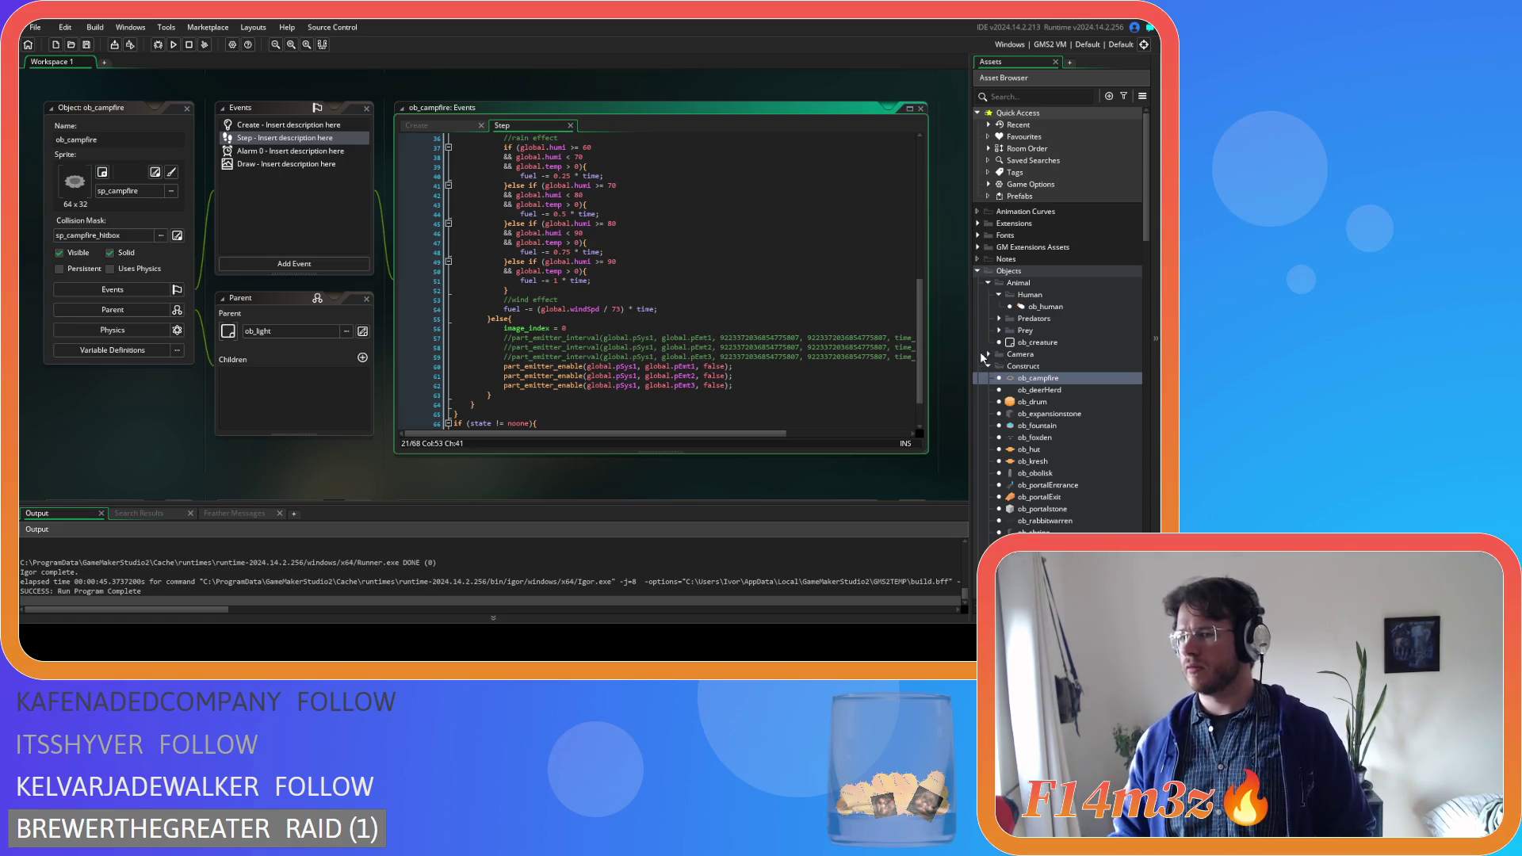
{"action": "scroll", "coordinate": [981, 368], "scroll_direction": "down", "scroll_amount": 4}
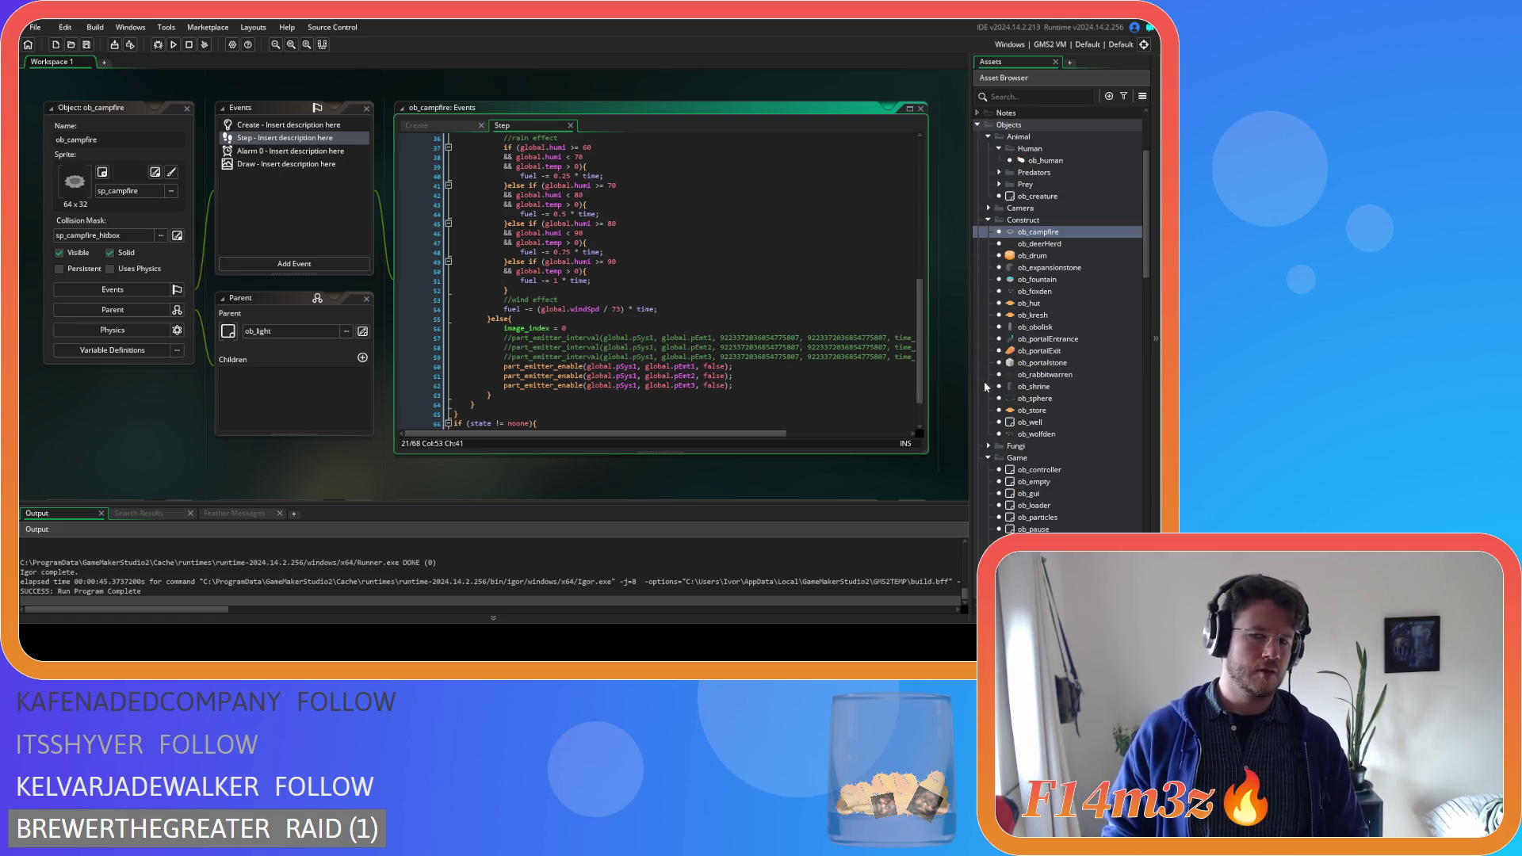
{"action": "left_click", "coordinate": [1028, 469]}
{"action": "double_click", "coordinate": [1028, 470]}
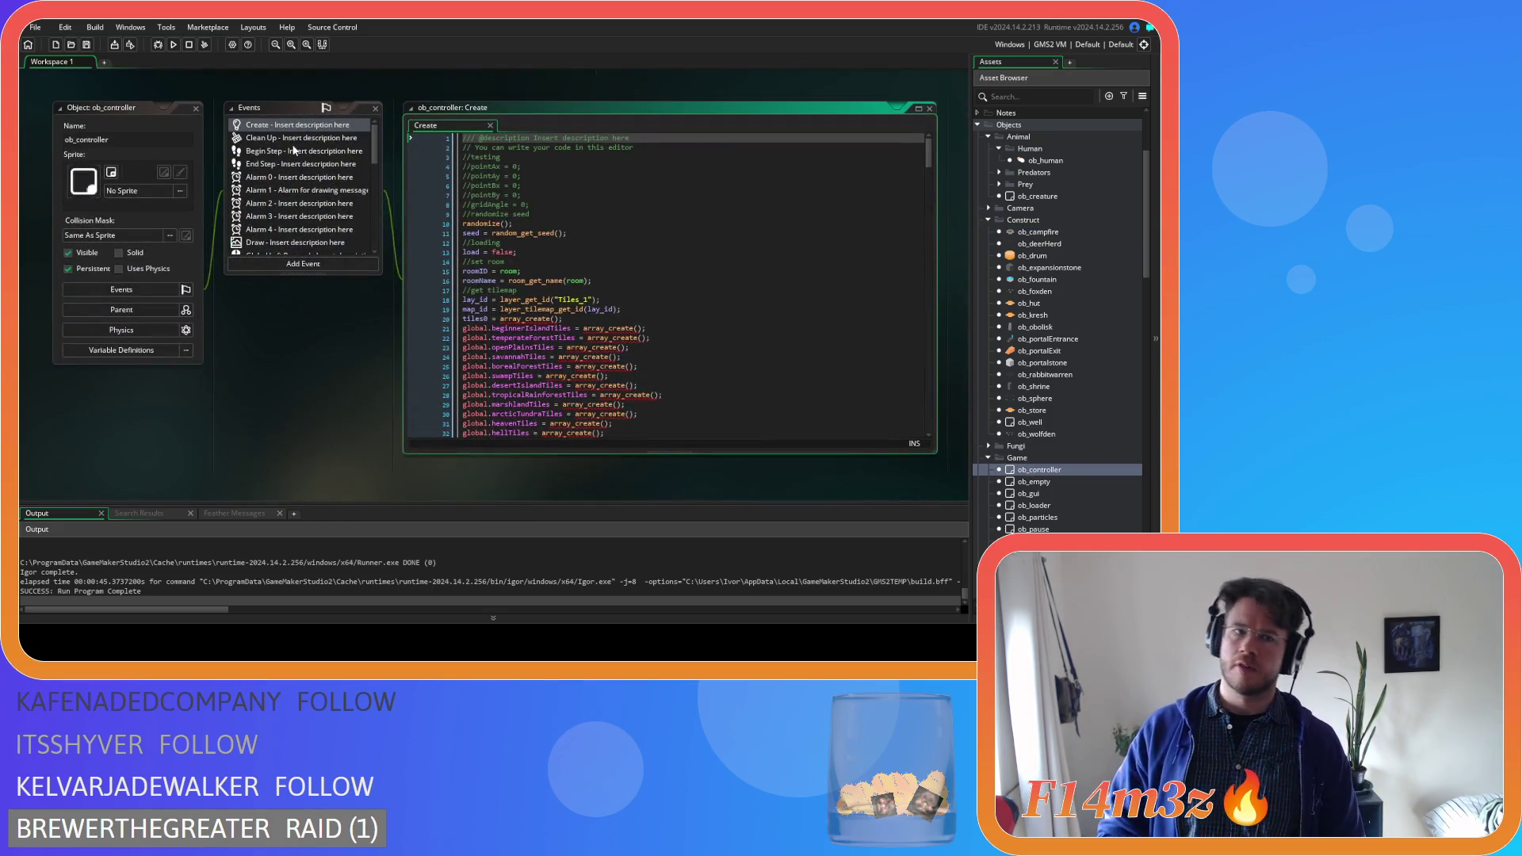
{"action": "left_click", "coordinate": [294, 150]}
{"action": "scroll", "coordinate": [530, 239], "scroll_direction": "down", "scroll_amount": 5}
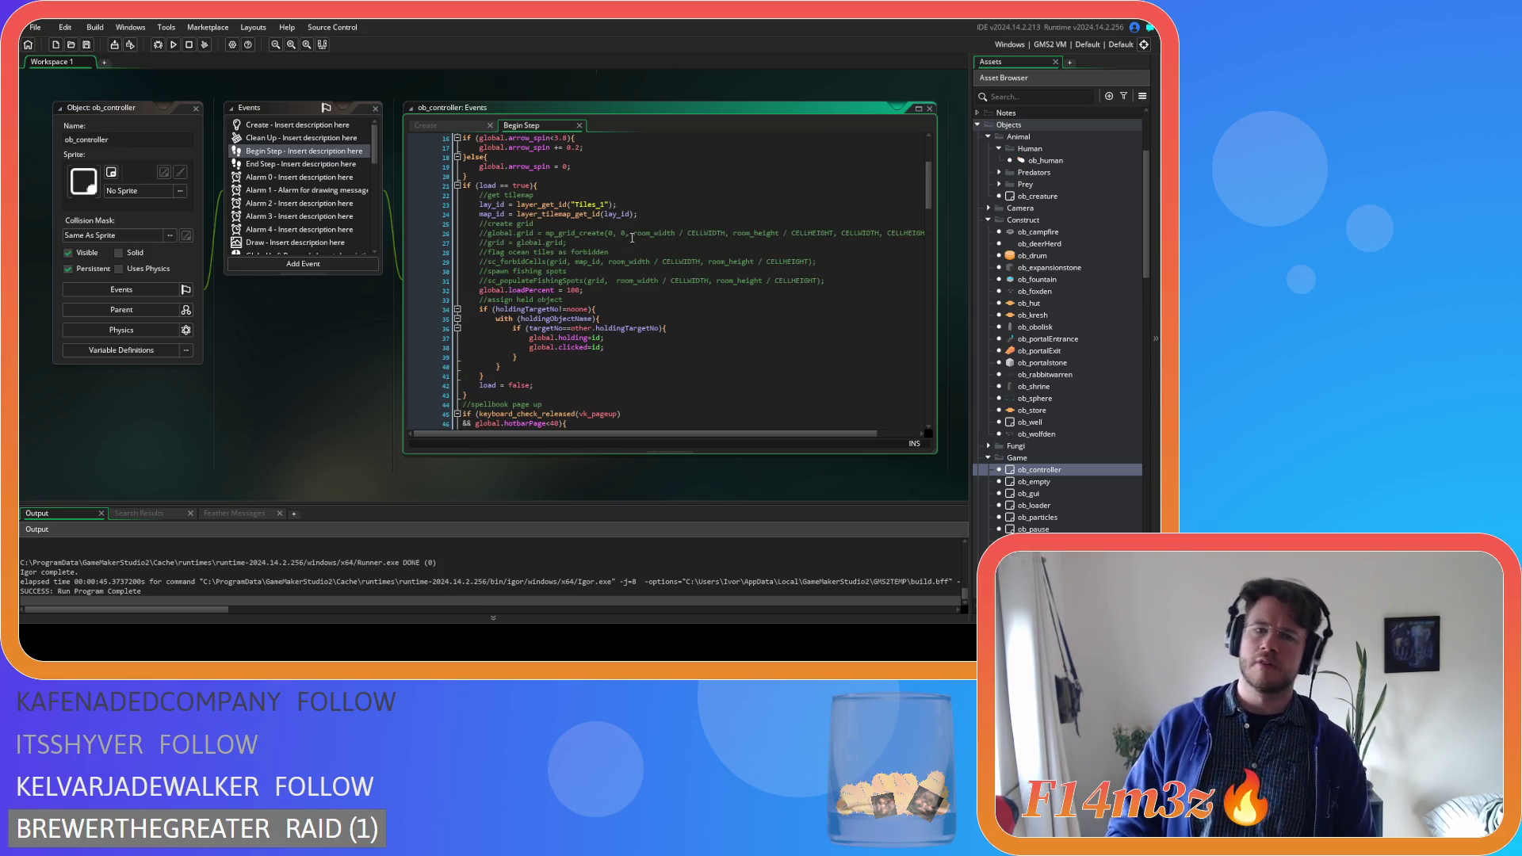
{"action": "left_click", "coordinate": [315, 164]}
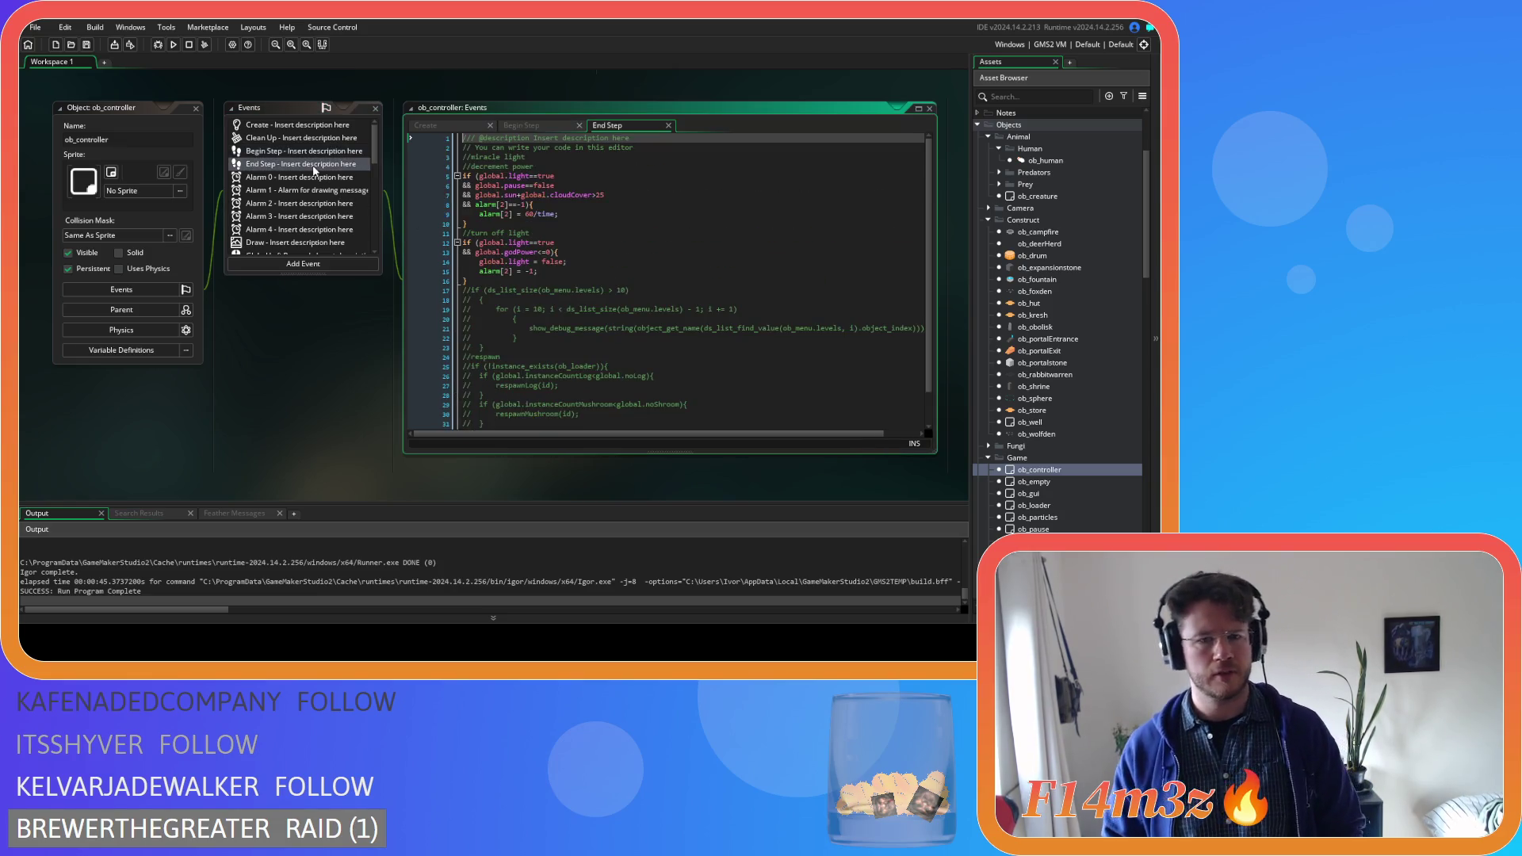
{"action": "left_click", "coordinate": [668, 125]}
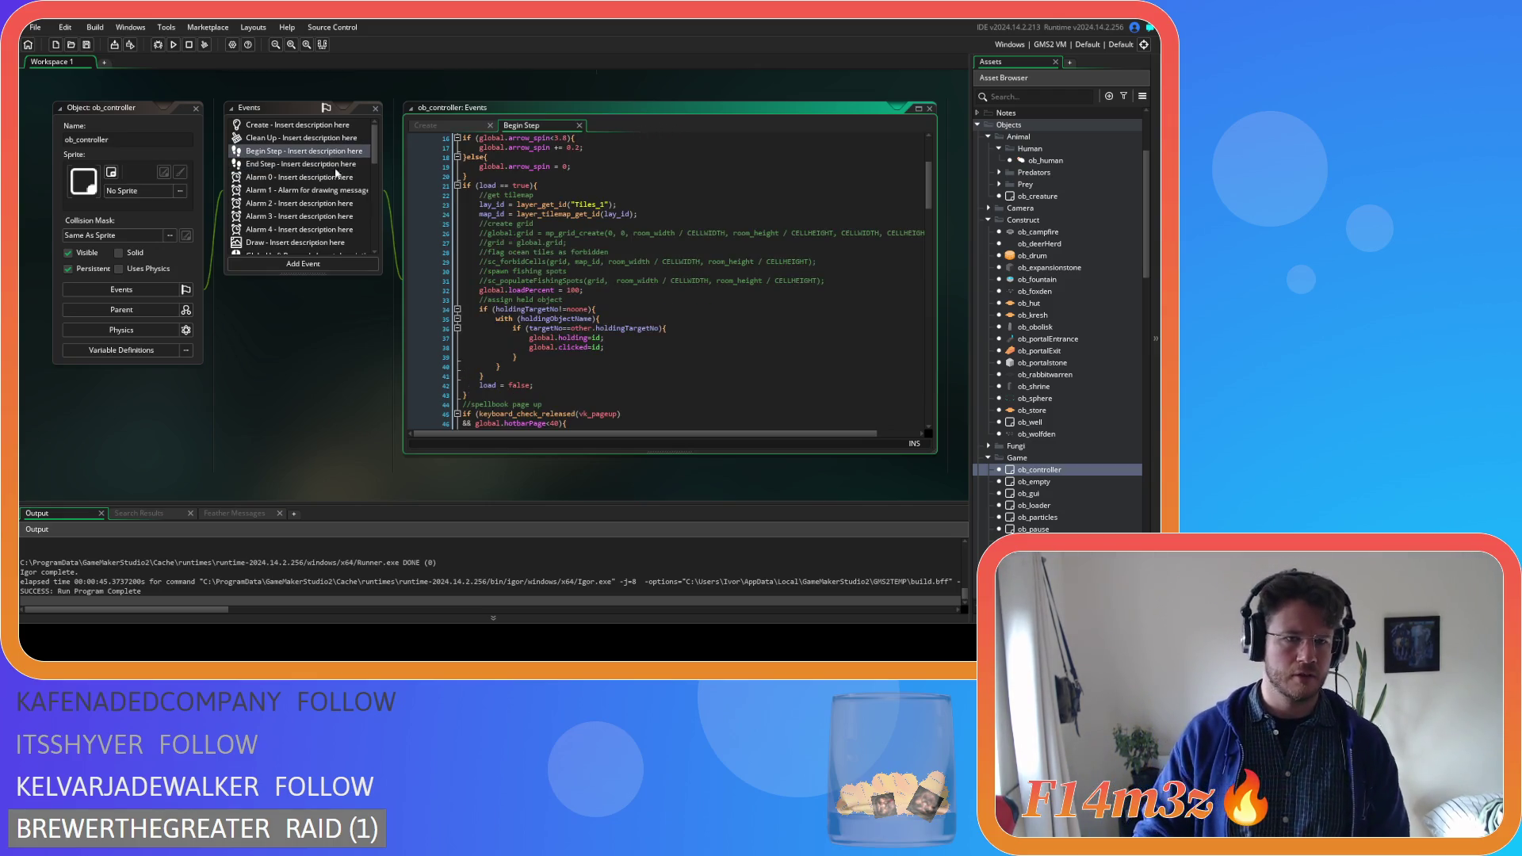
{"action": "left_click", "coordinate": [198, 110]}
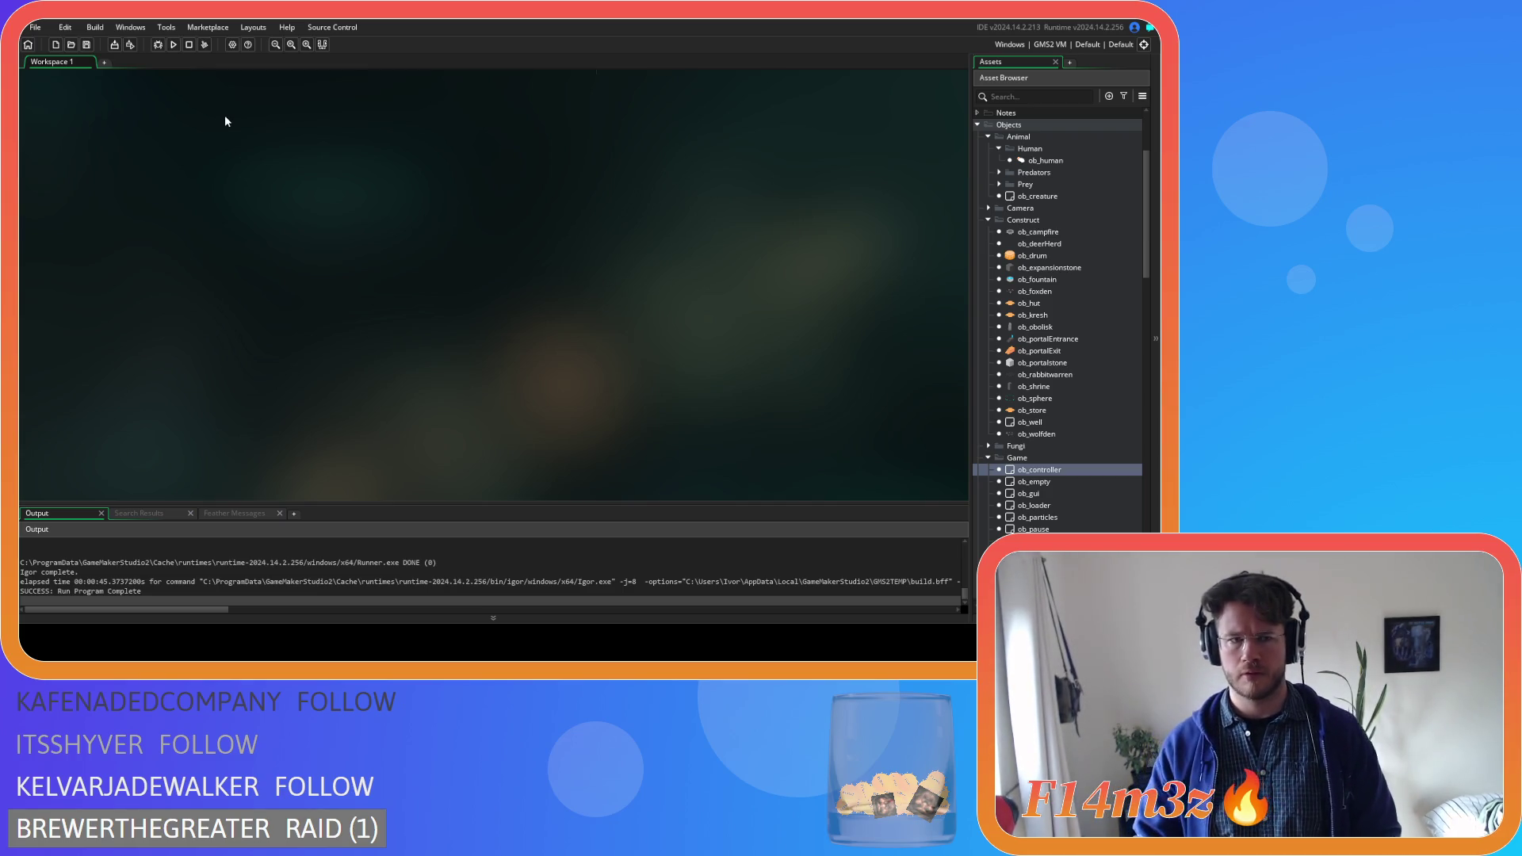
Read through ob_loader's Step code and collapse its editor
{"action": "scroll", "coordinate": [1055, 356], "scroll_direction": "down", "scroll_amount": 2}
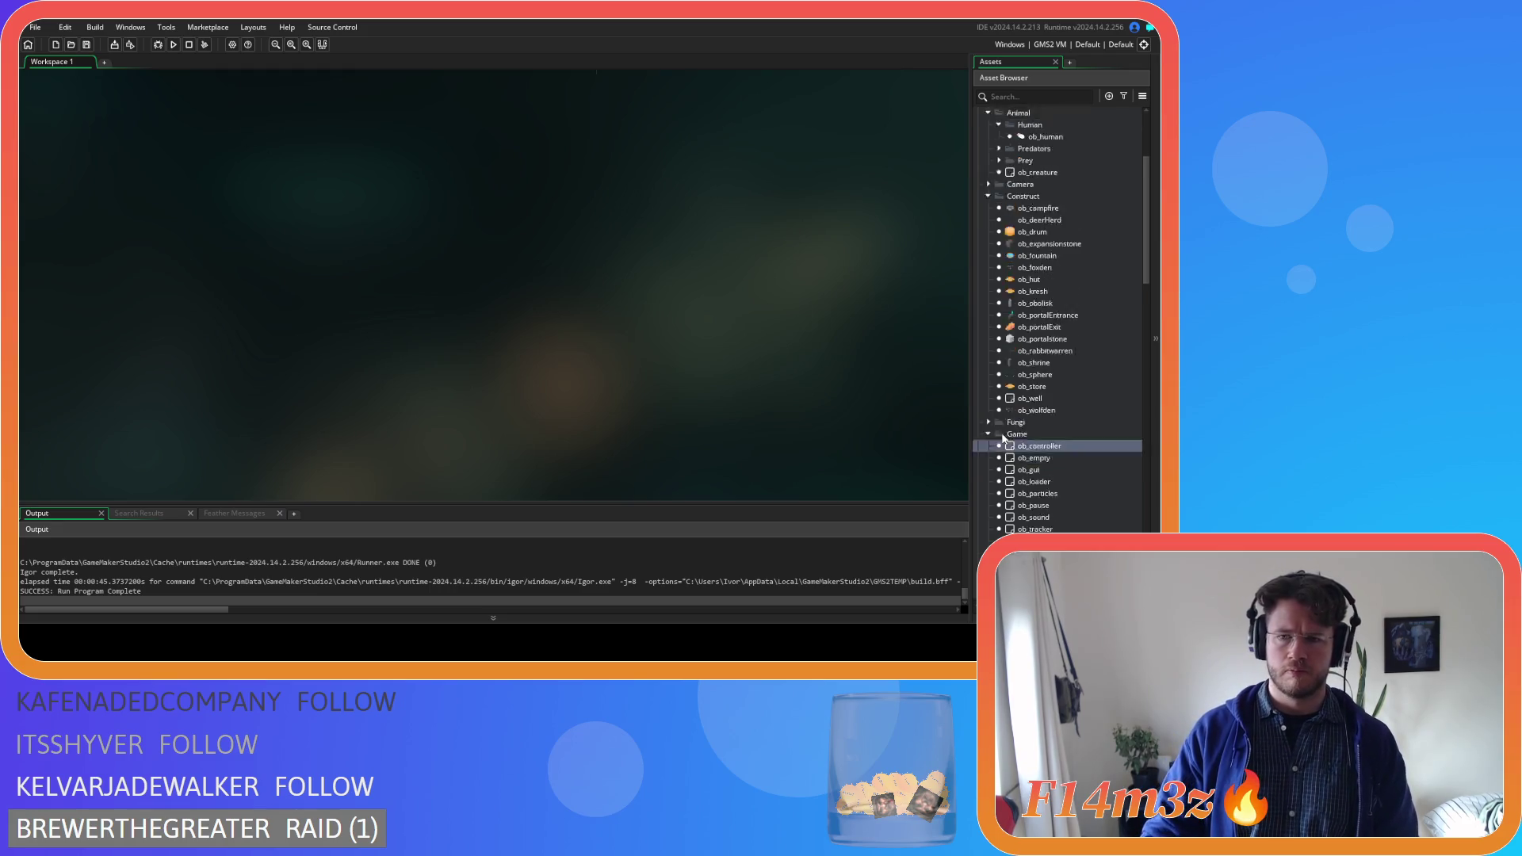
{"action": "double_click", "coordinate": [1035, 433]}
{"action": "double_click", "coordinate": [254, 185]}
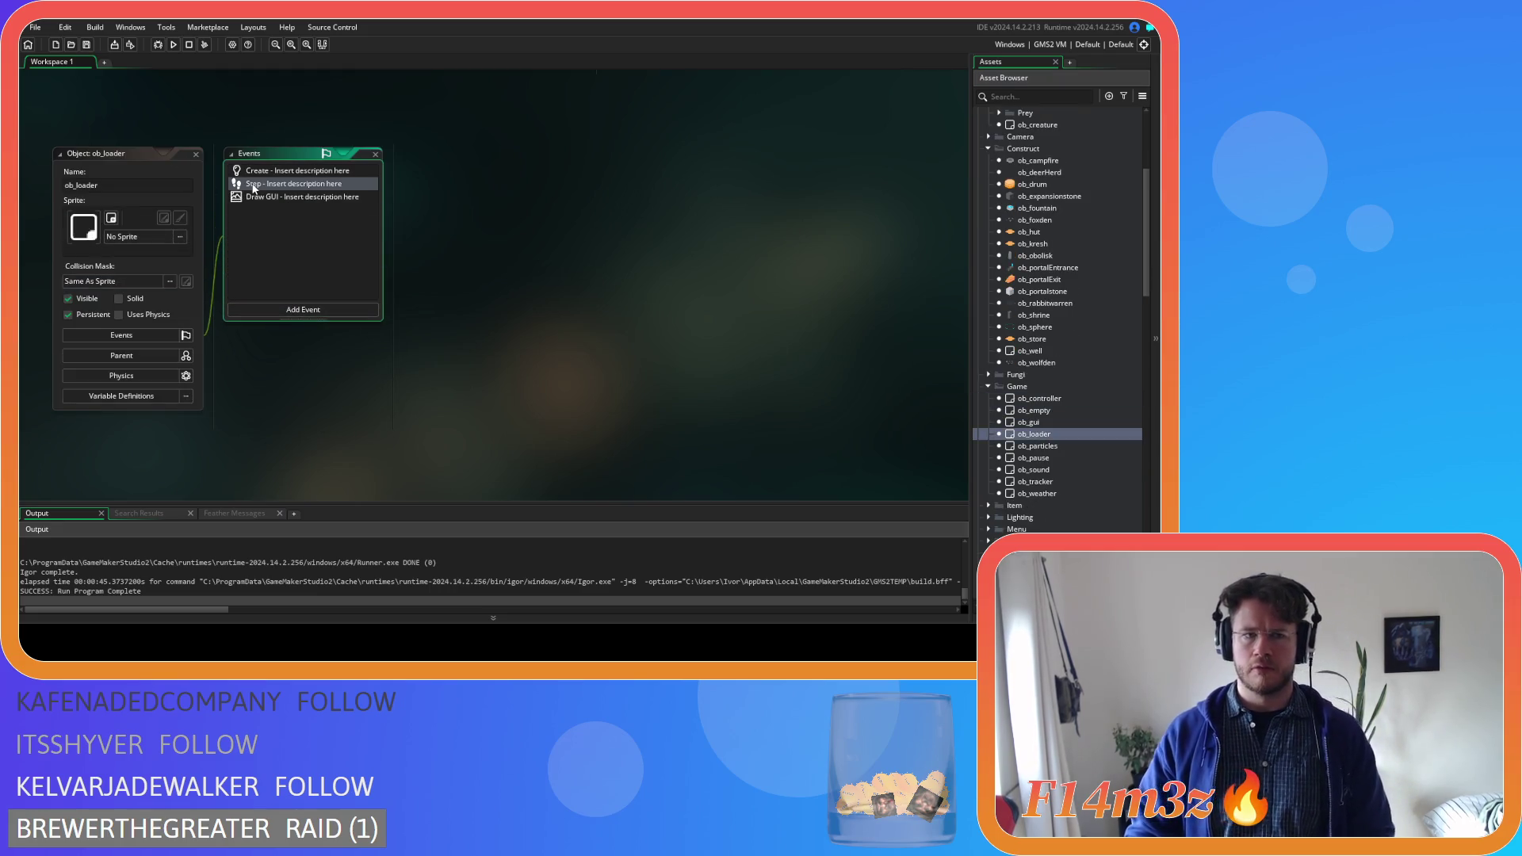
{"action": "scroll", "coordinate": [928, 238], "scroll_direction": "down", "scroll_amount": 12}
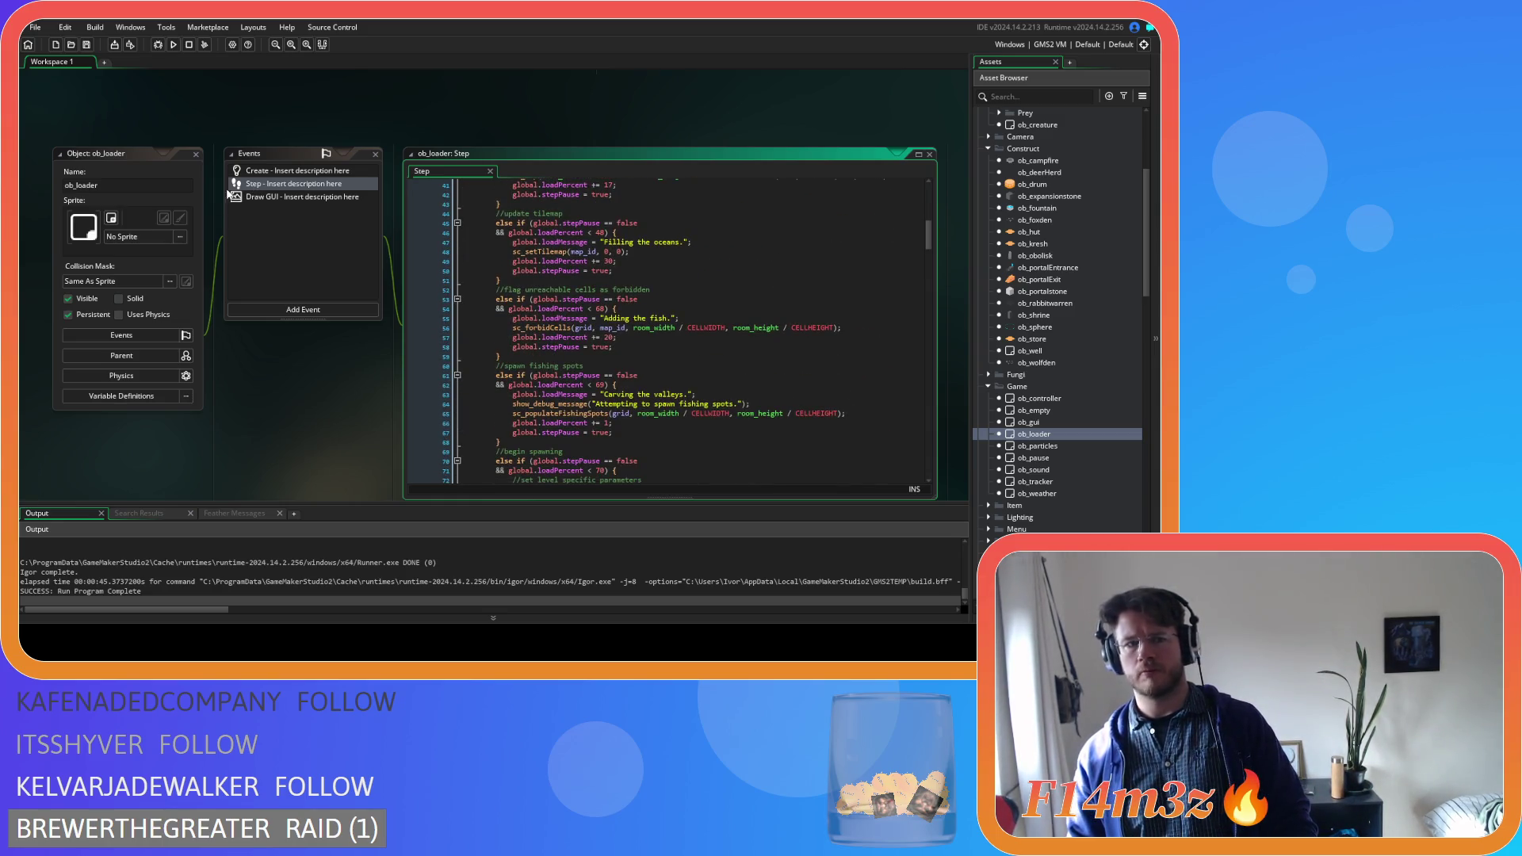
{"action": "double_click", "coordinate": [1007, 428]}
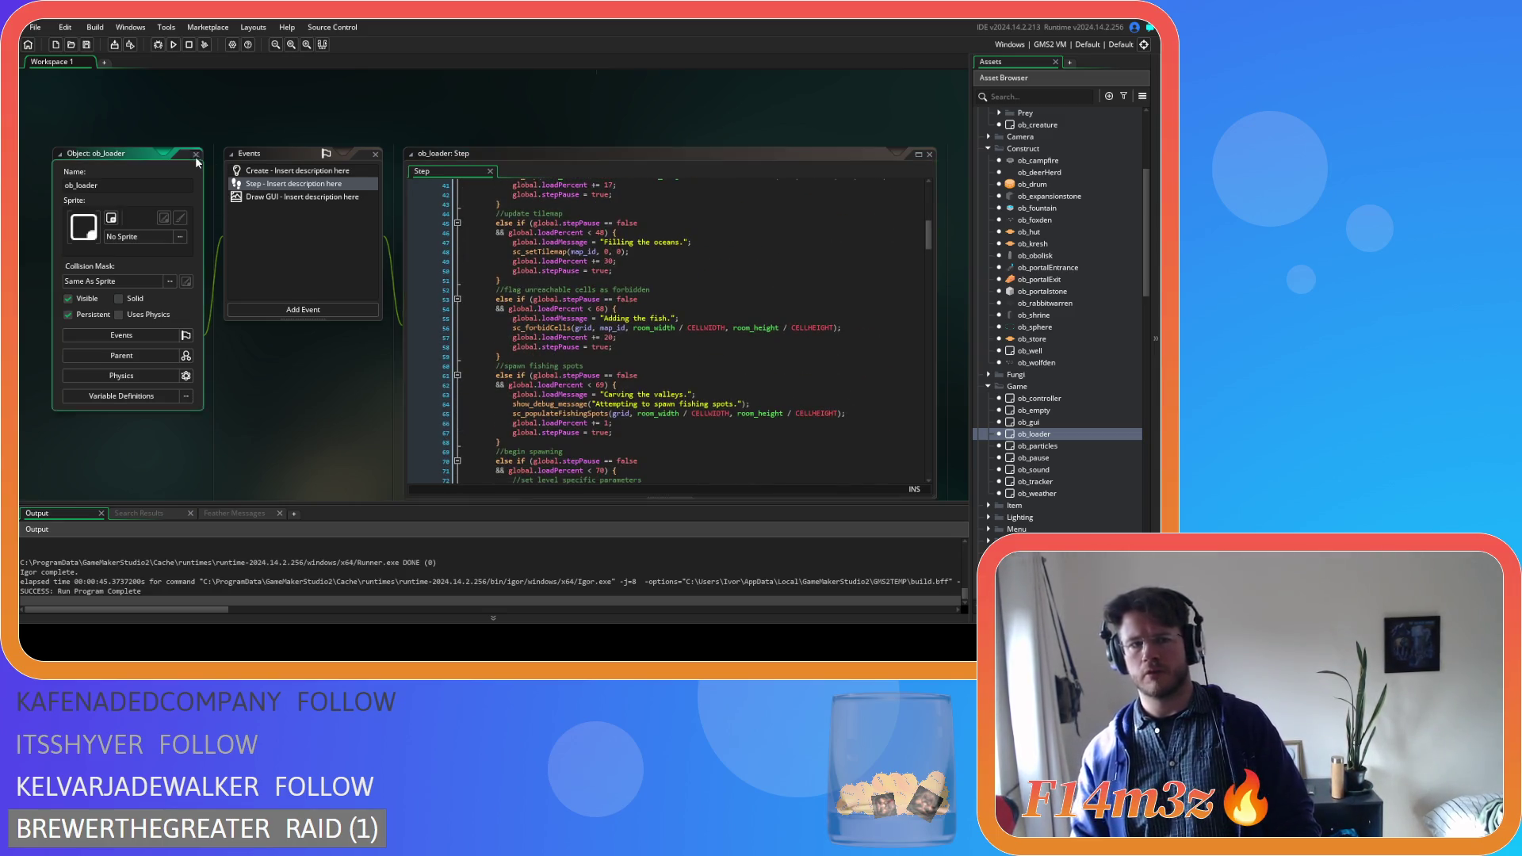
Review ob_tracker's Create and Step code, then close its editor
{"action": "double_click", "coordinate": [1058, 480]}
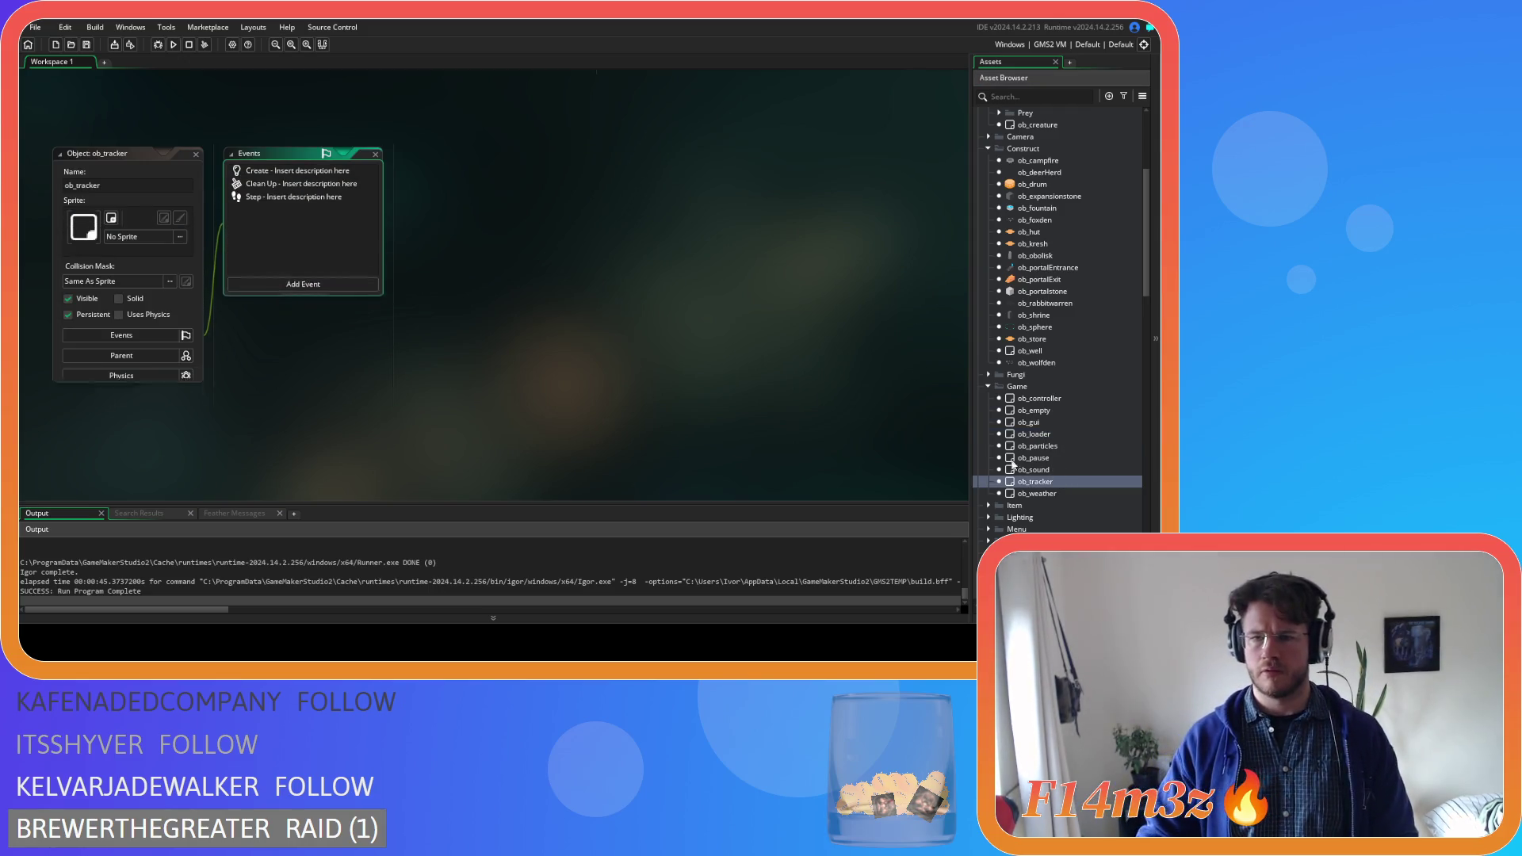
{"action": "left_click", "coordinate": [288, 177]}
{"action": "left_click", "coordinate": [284, 197]}
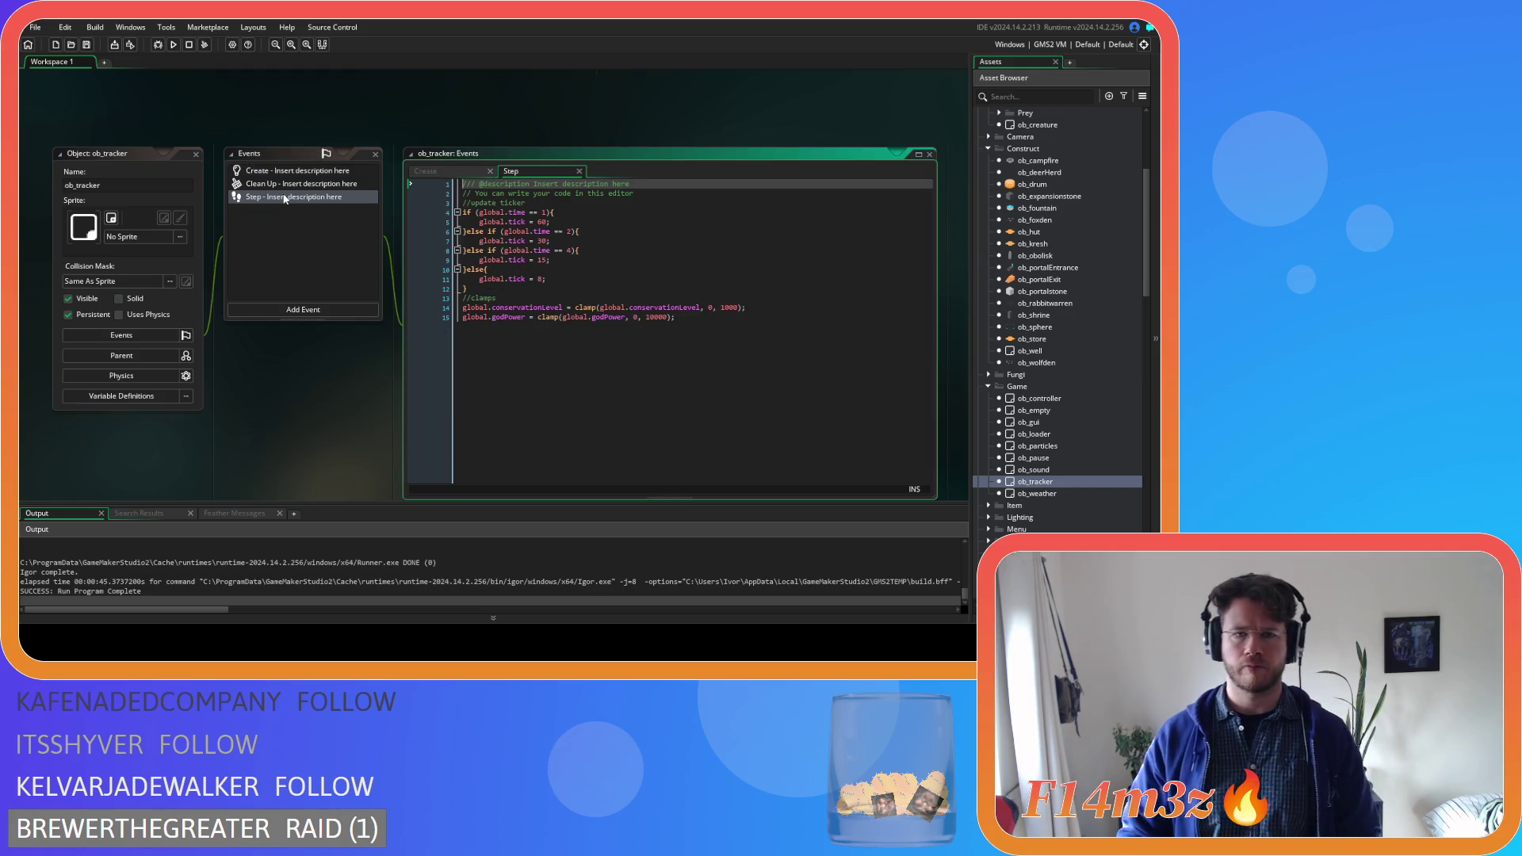
{"action": "left_click", "coordinate": [199, 154]}
{"action": "left_click", "coordinate": [196, 155]}
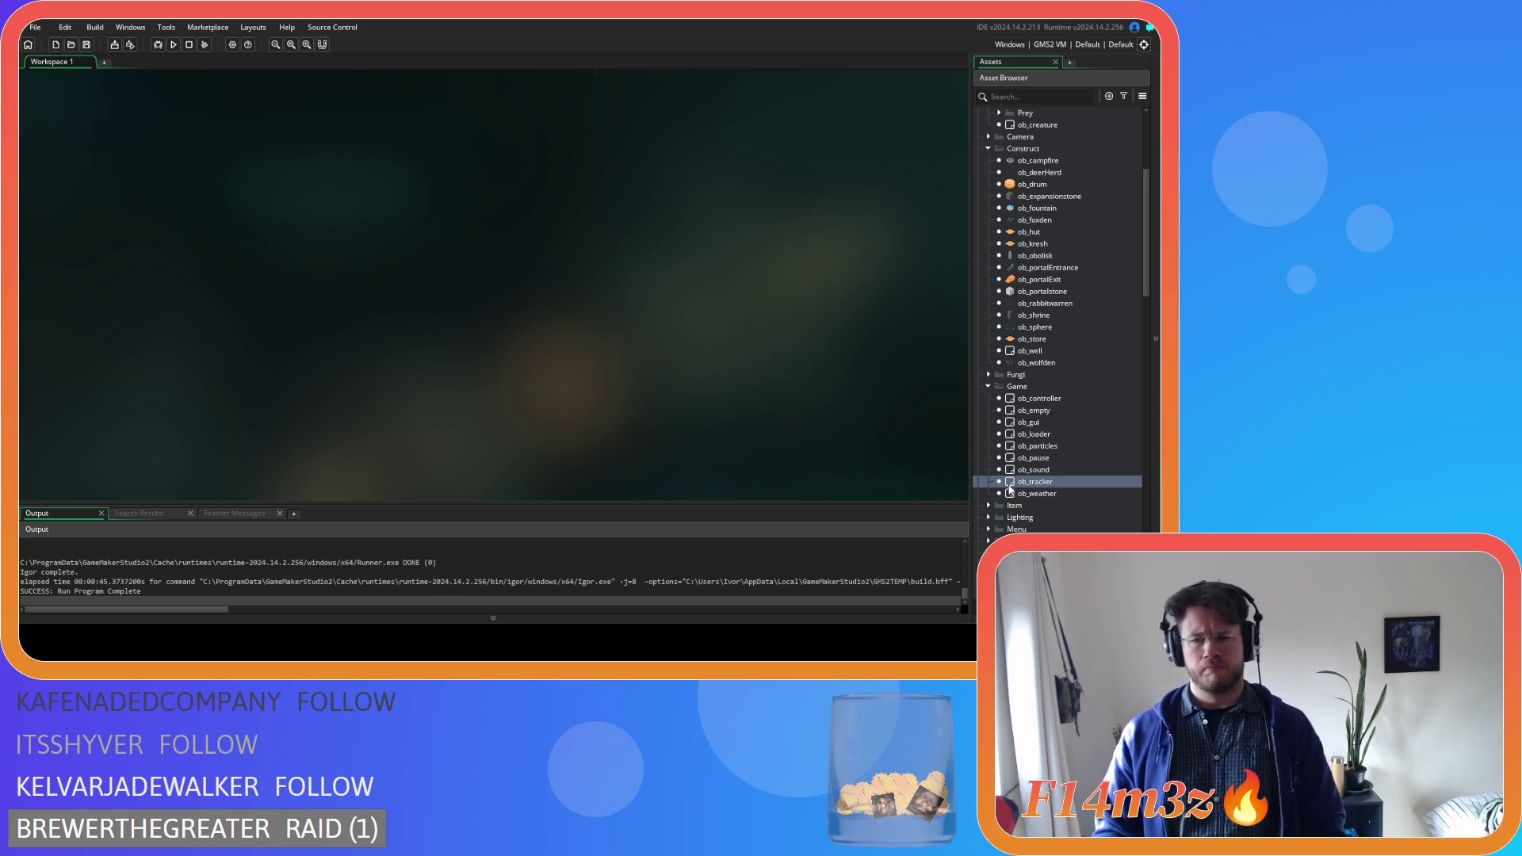
Expand the Save scripts folder and open the sc_saveHumanState script
{"action": "scroll", "coordinate": [999, 436], "scroll_direction": "down", "scroll_amount": 4}
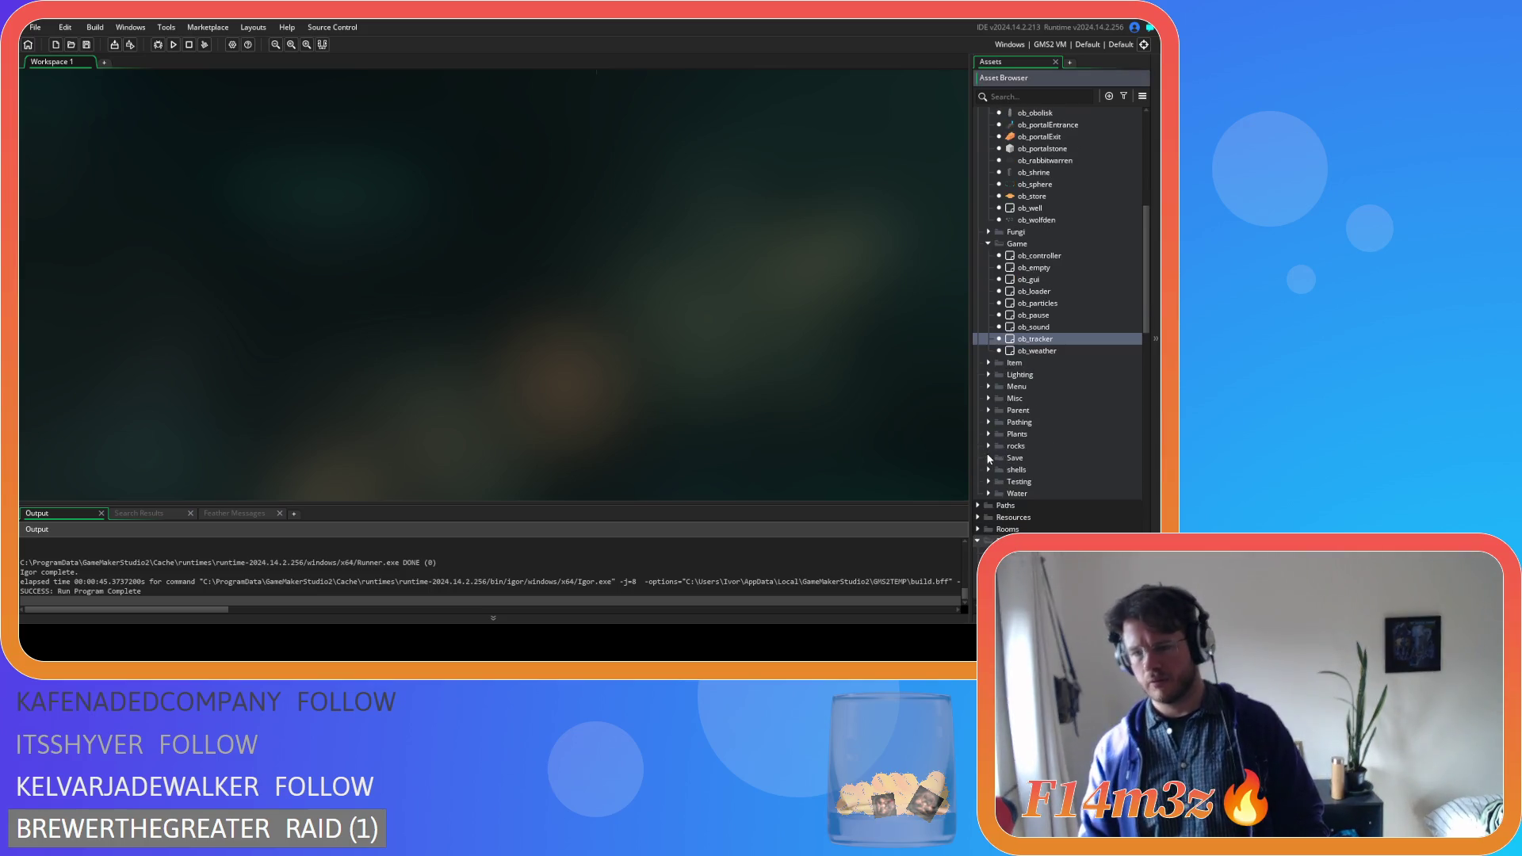
{"action": "scroll", "coordinate": [1039, 427], "scroll_direction": "down", "scroll_amount": 10}
{"action": "scroll", "coordinate": [1041, 397], "scroll_direction": "down", "scroll_amount": 4}
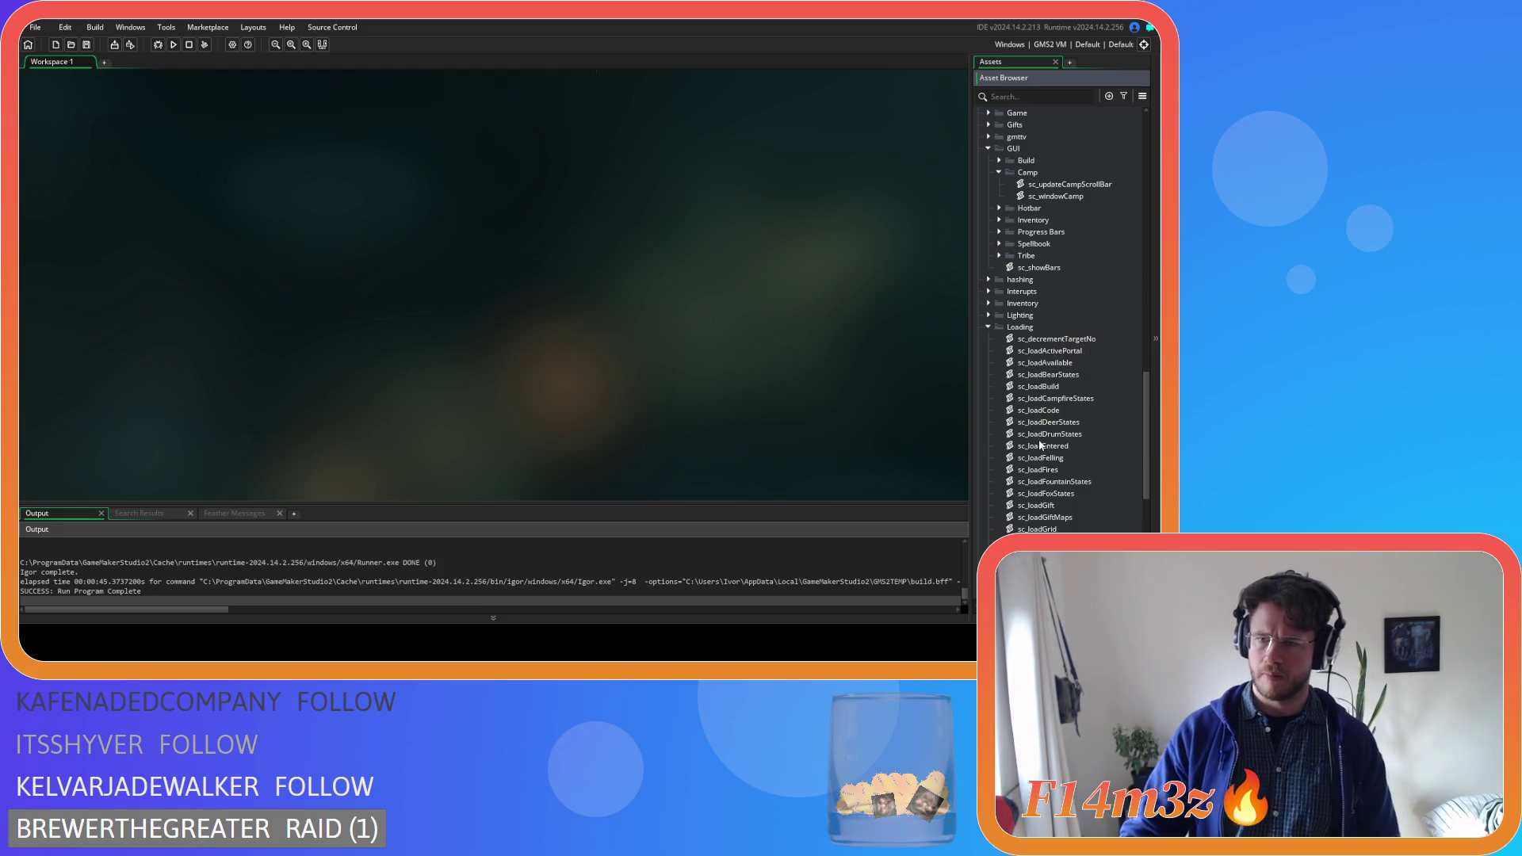
{"action": "scroll", "coordinate": [1007, 428], "scroll_direction": "down", "scroll_amount": 9}
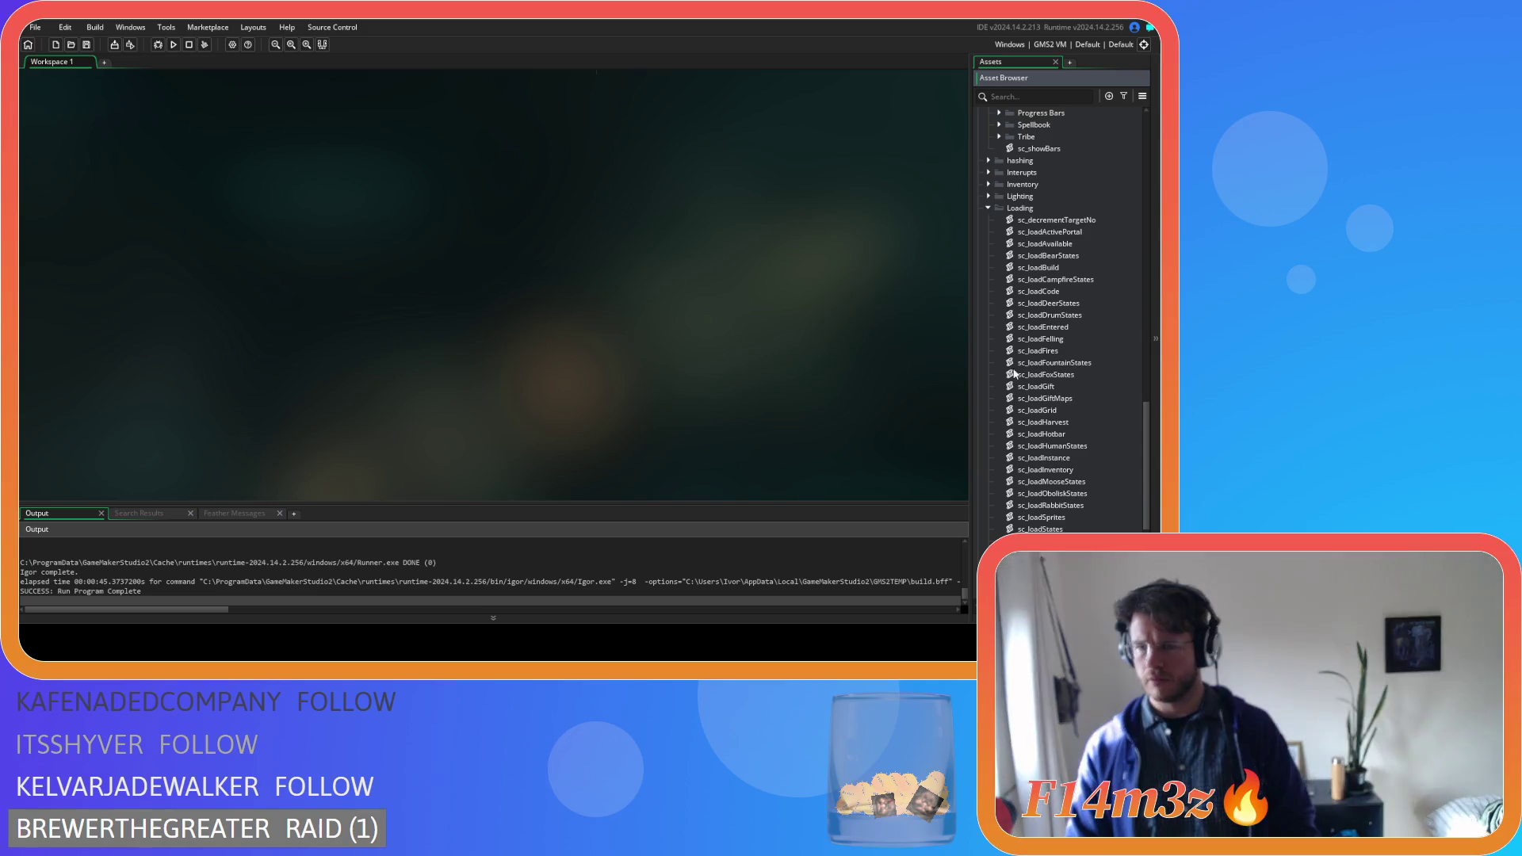
{"action": "scroll", "coordinate": [997, 421], "scroll_direction": "down", "scroll_amount": 1}
{"action": "left_click", "coordinate": [988, 469]}
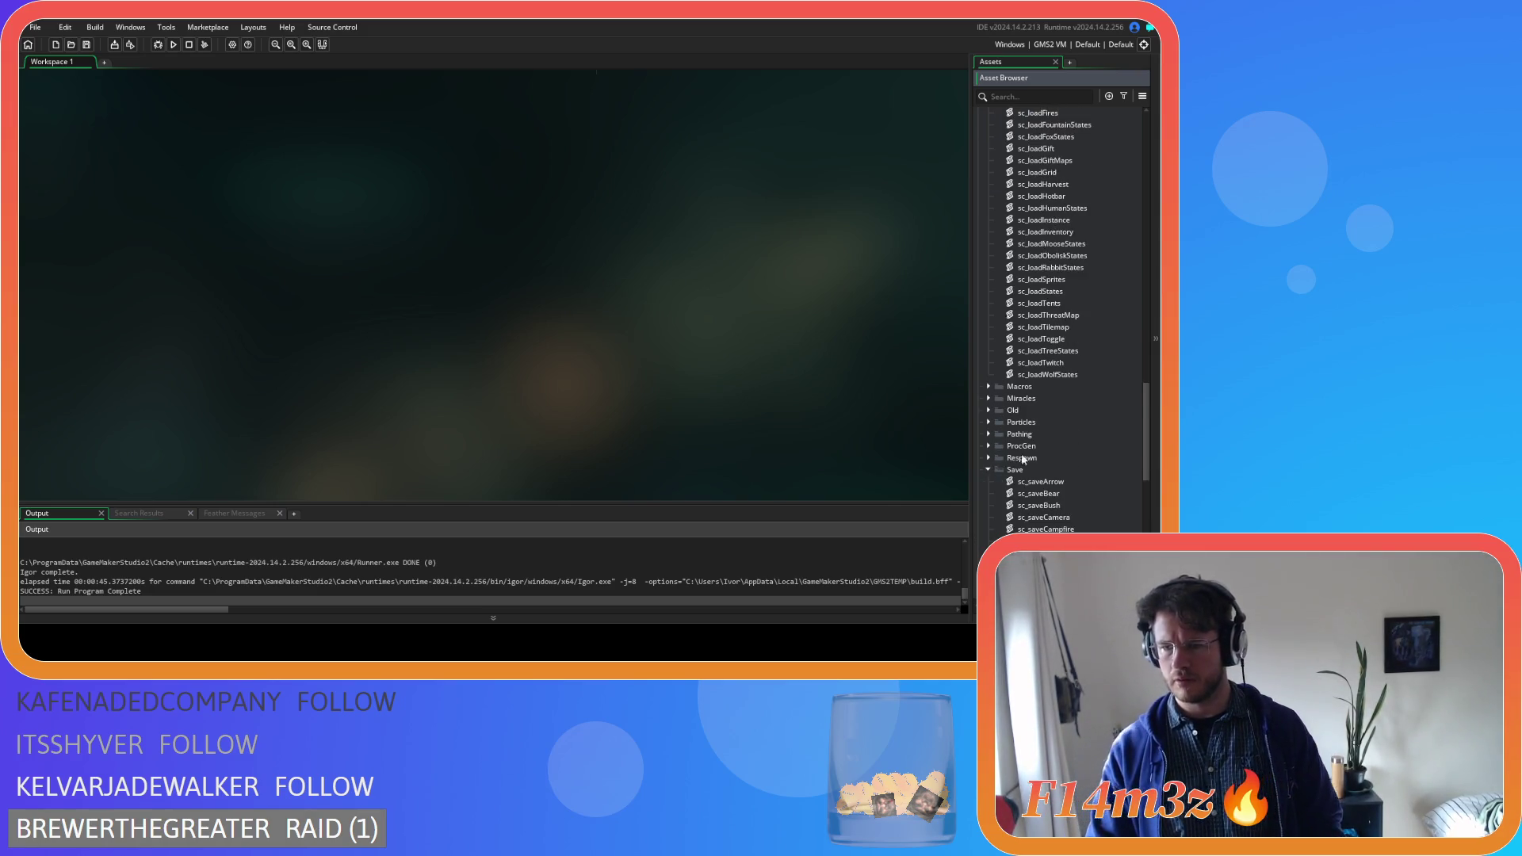
{"action": "scroll", "coordinate": [1110, 433], "scroll_direction": "down", "scroll_amount": 4}
{"action": "scroll", "coordinate": [1090, 433], "scroll_direction": "down", "scroll_amount": 2}
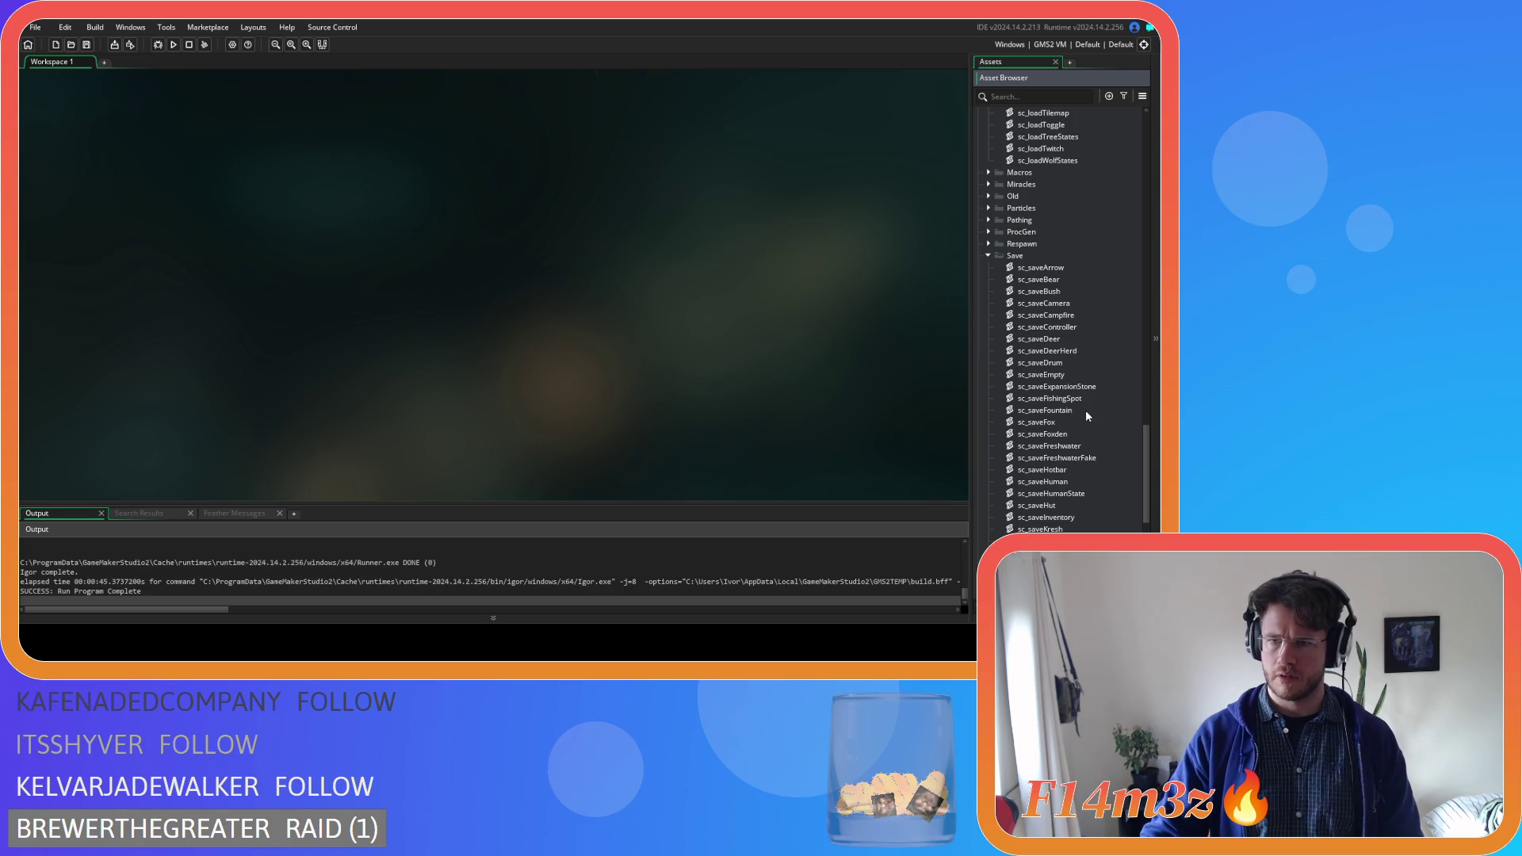
{"action": "scroll", "coordinate": [1086, 411], "scroll_direction": "down", "scroll_amount": 3}
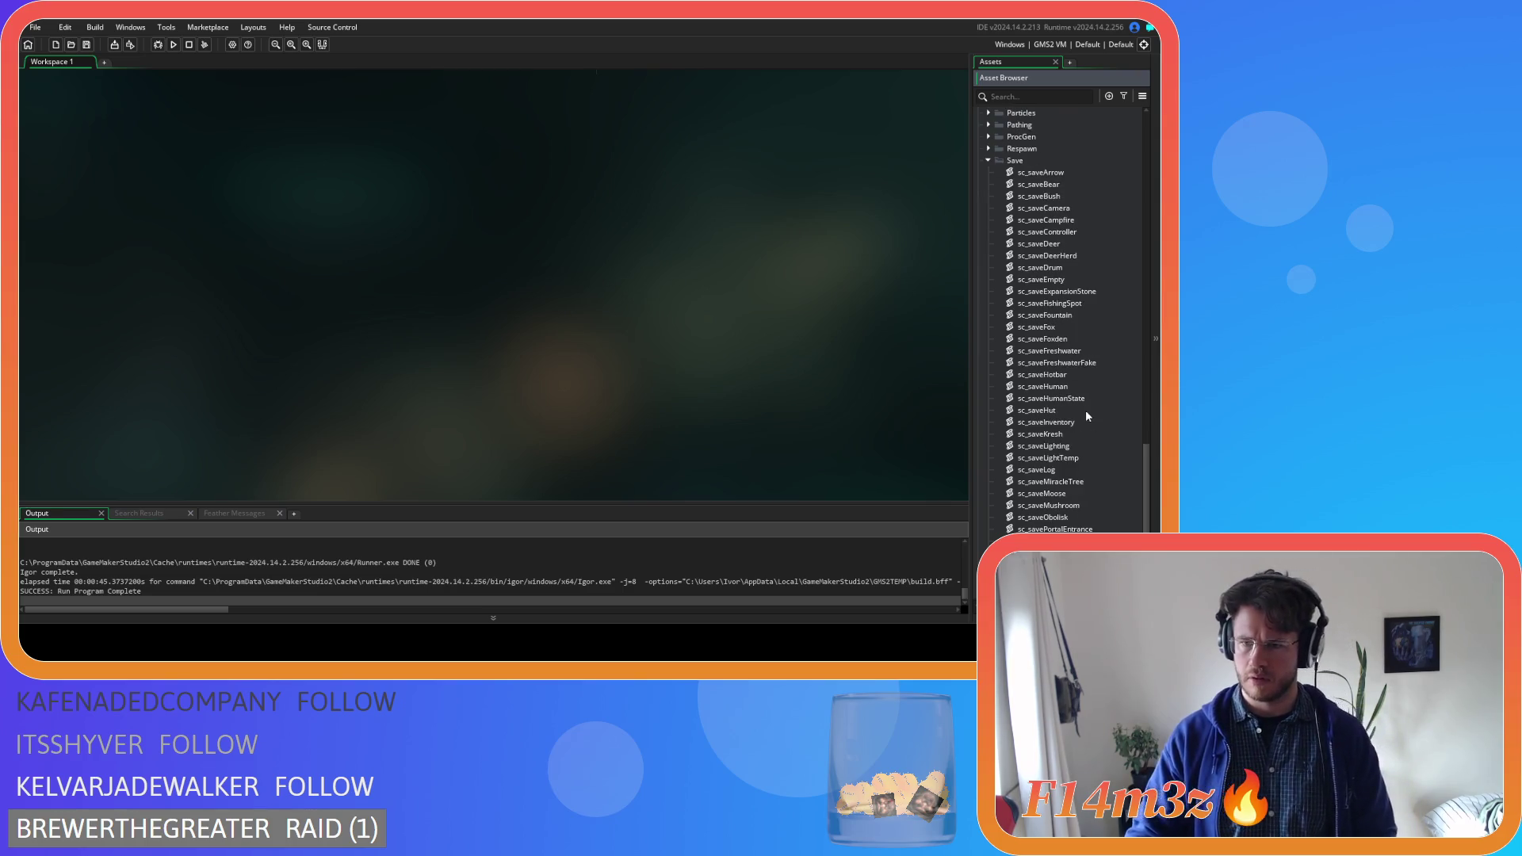
{"action": "double_click", "coordinate": [1083, 398]}
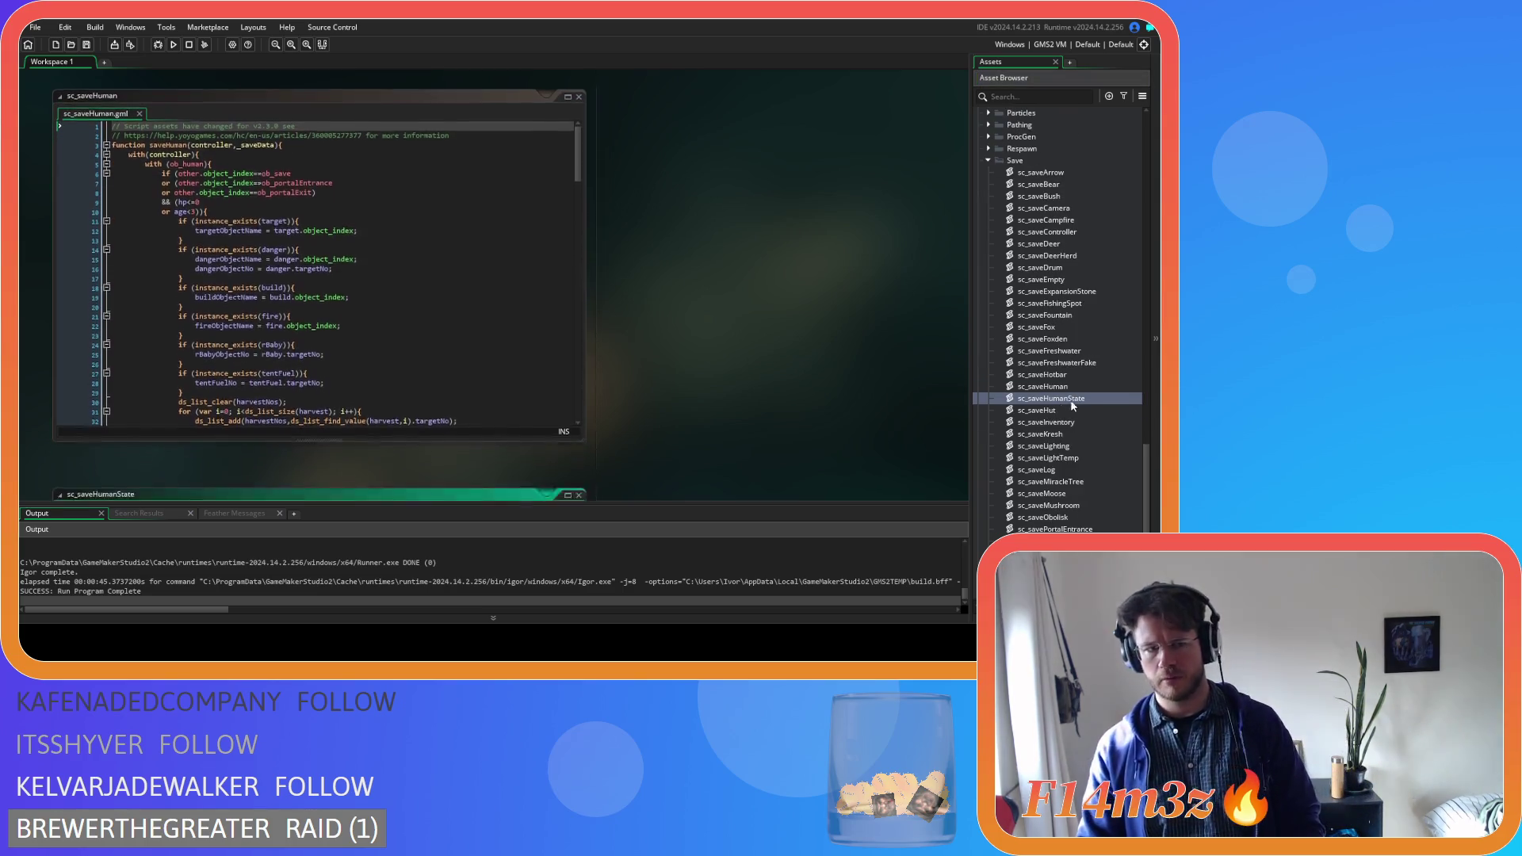
Open sc_saveHuman alongside it, read through its code, then close it
{"action": "mouse_move", "coordinate": [578, 163]}
{"action": "left_mouse_down"}
{"action": "mouse_move", "coordinate": [596, 341]}
{"action": "mouse_move", "coordinate": [576, 426]}
{"action": "left_mouse_up"}
{"action": "middle_click", "coordinate": [575, 426]}
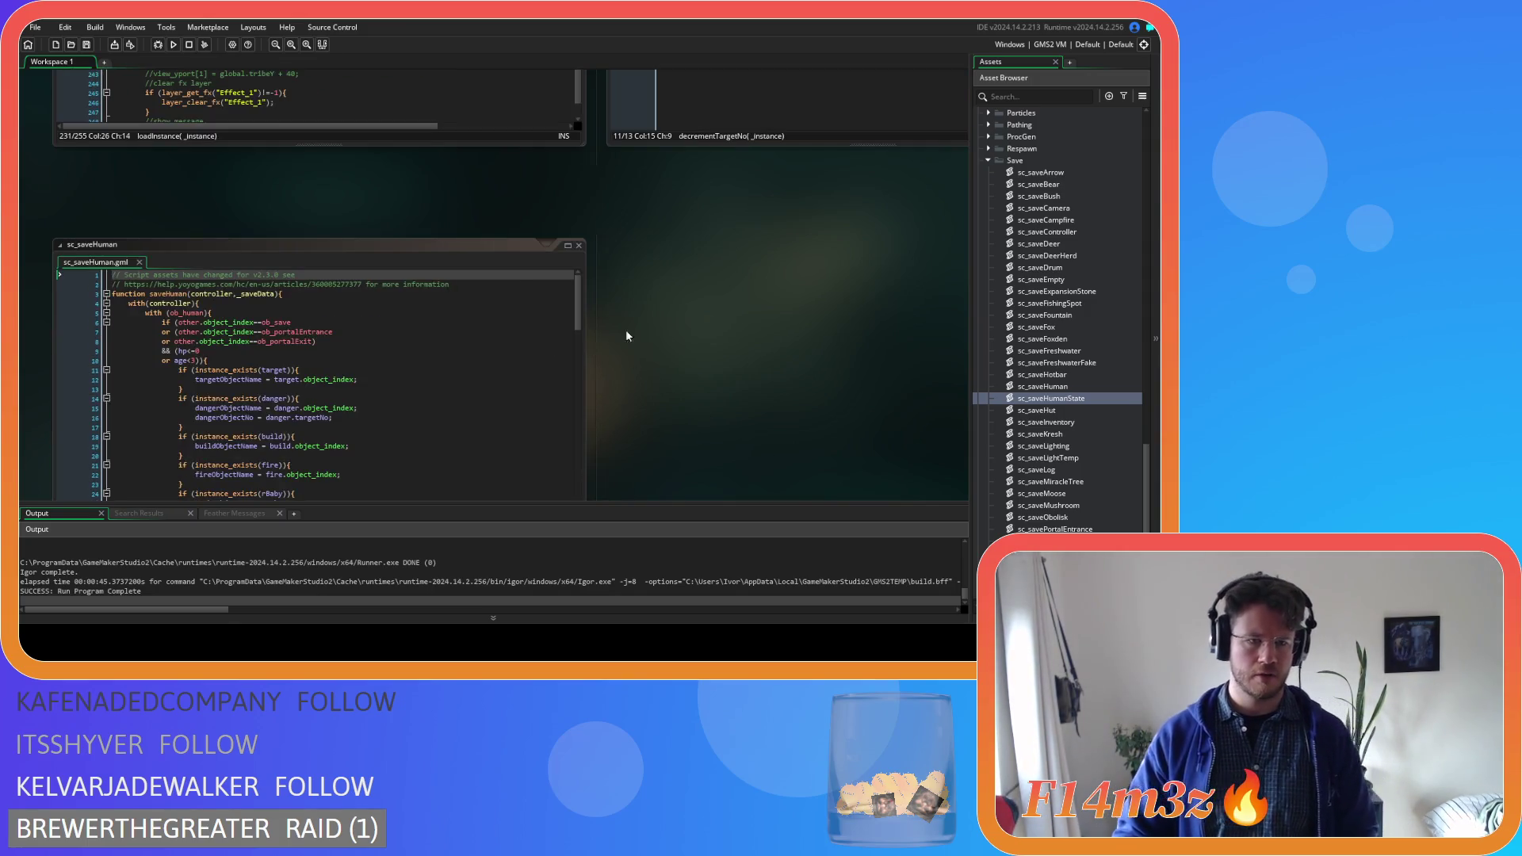
{"action": "mouse_move", "coordinate": [577, 162]}
{"action": "left_mouse_down"}
{"action": "mouse_move", "coordinate": [592, 237]}
{"action": "mouse_move", "coordinate": [571, 364]}
{"action": "mouse_move", "coordinate": [564, 155]}
{"action": "mouse_move", "coordinate": [575, 406]}
{"action": "mouse_move", "coordinate": [592, 135]}
{"action": "left_mouse_up"}
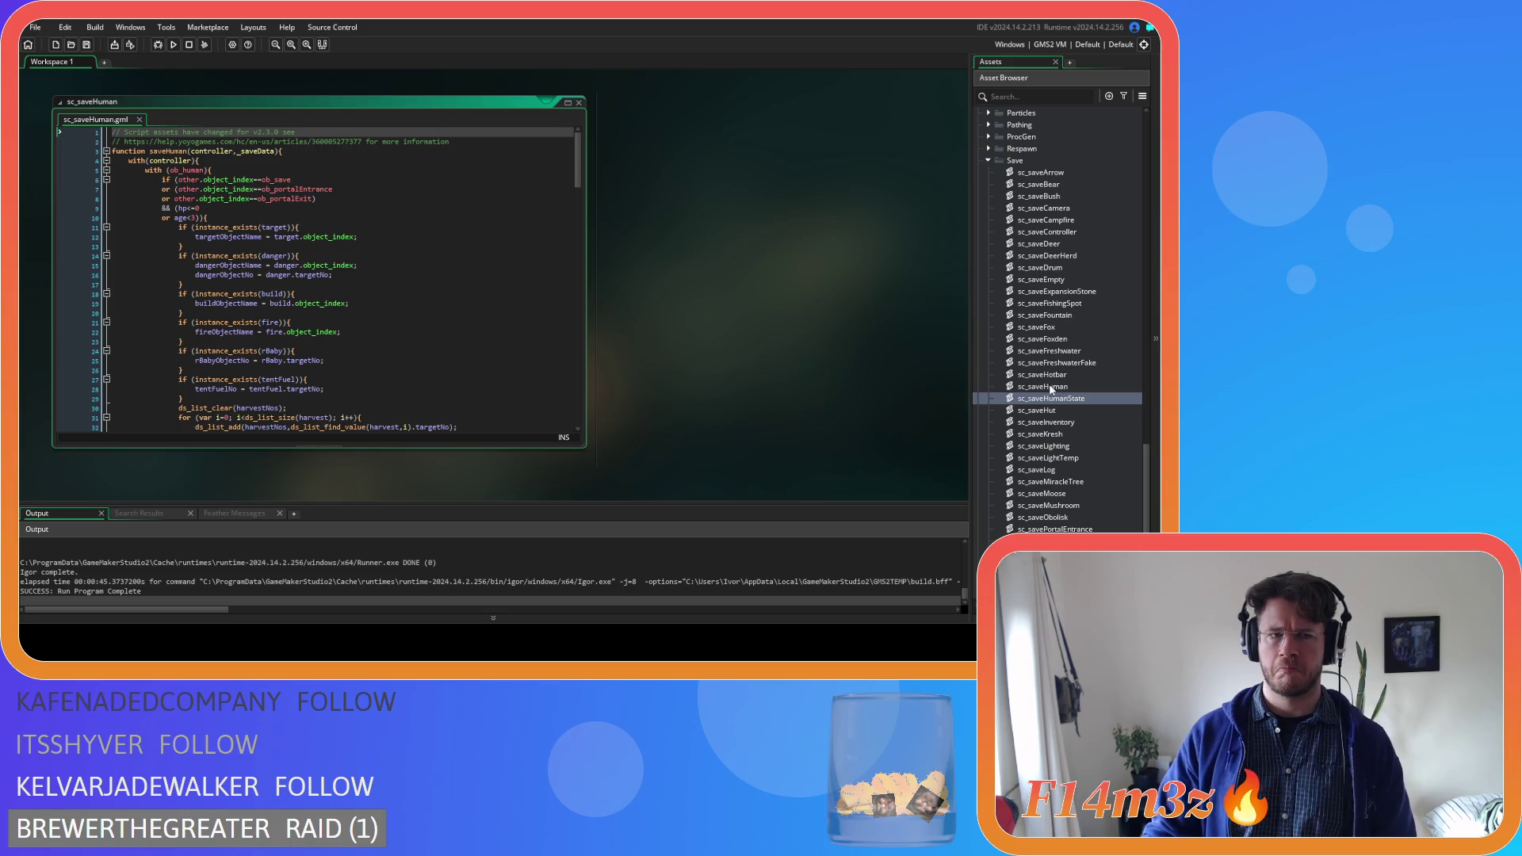
{"action": "left_click", "coordinate": [578, 102]}
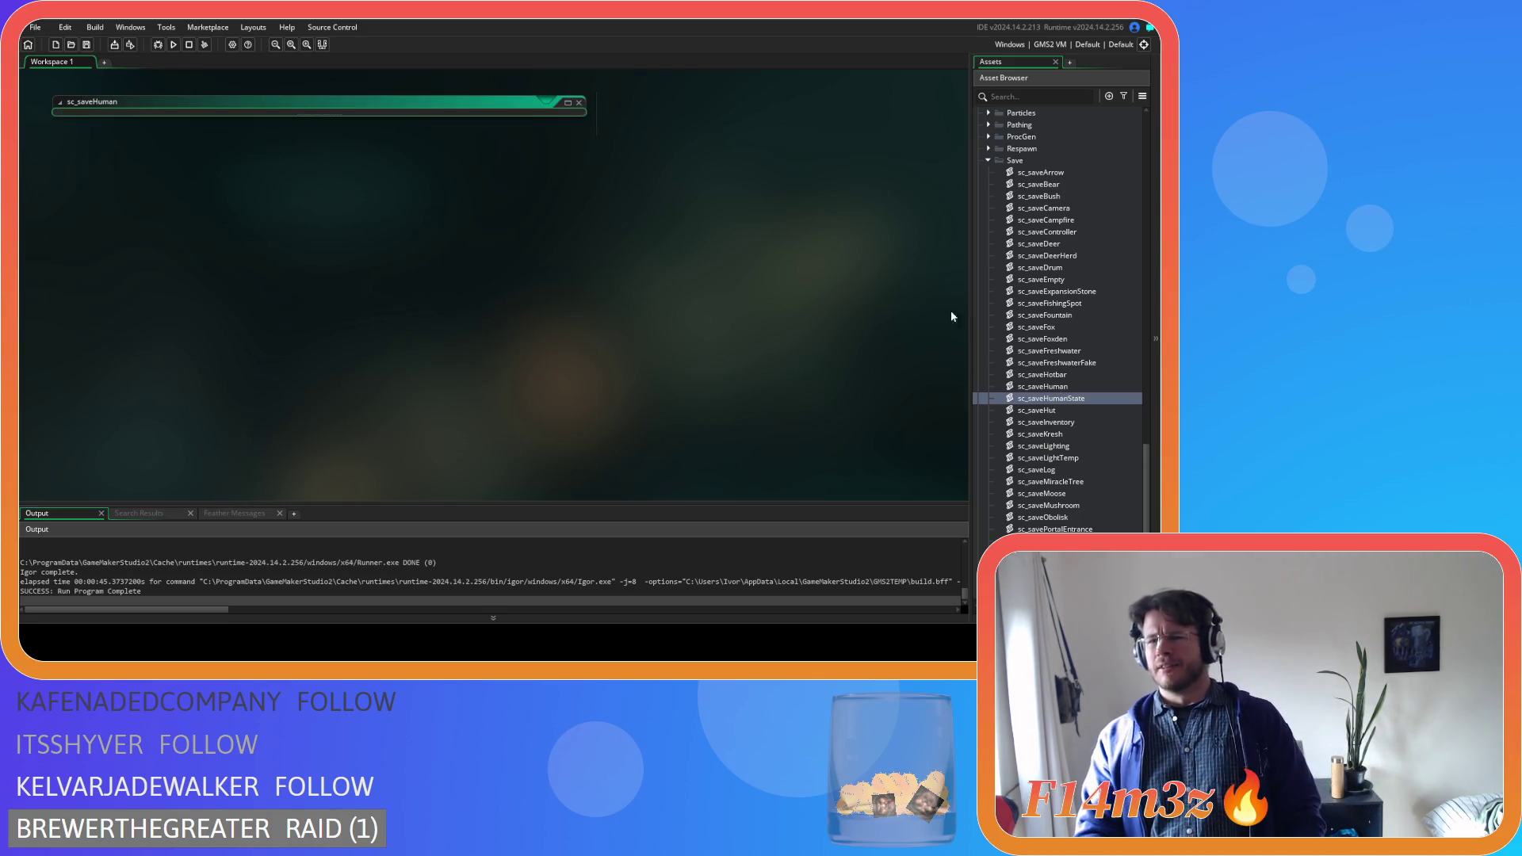
{"action": "scroll", "coordinate": [1097, 405], "scroll_direction": "up", "scroll_amount": 3}
{"action": "scroll", "coordinate": [1096, 405], "scroll_direction": "up", "scroll_amount": 13}
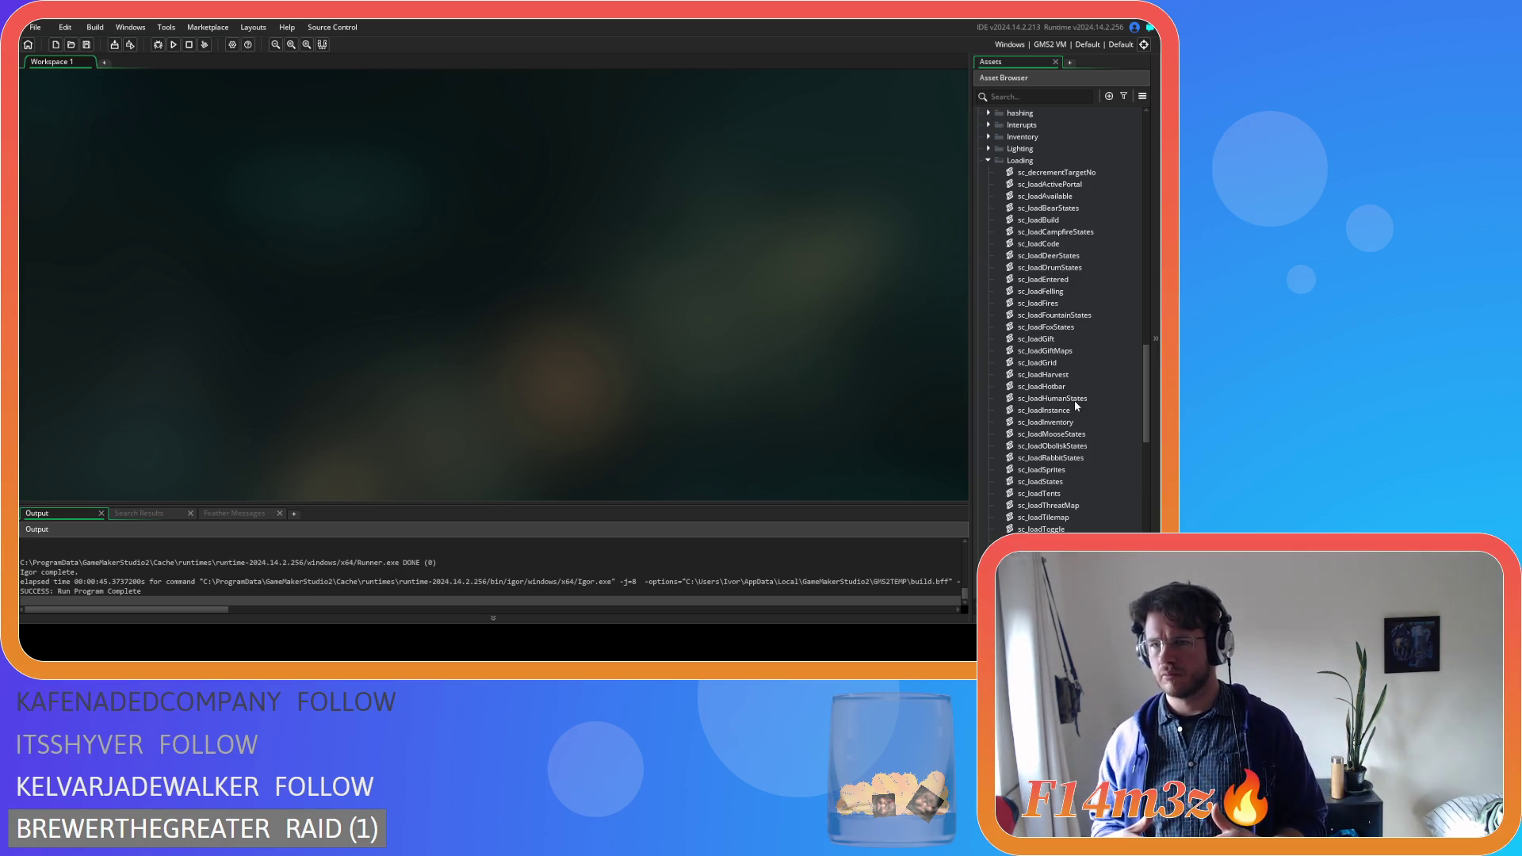
{"action": "double_click", "coordinate": [1044, 196]}
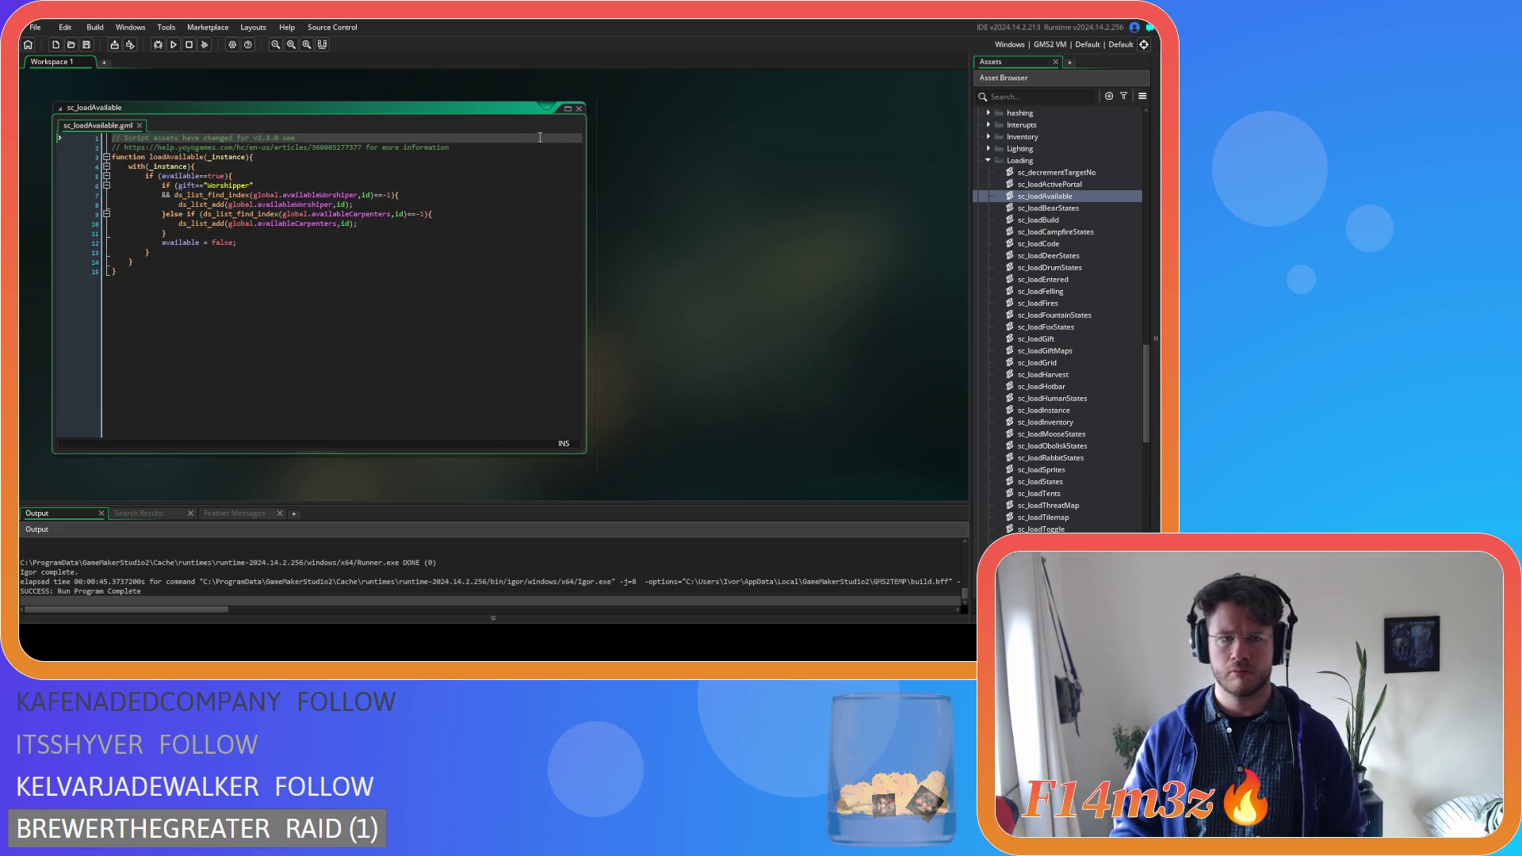
{"action": "left_click", "coordinate": [579, 108]}
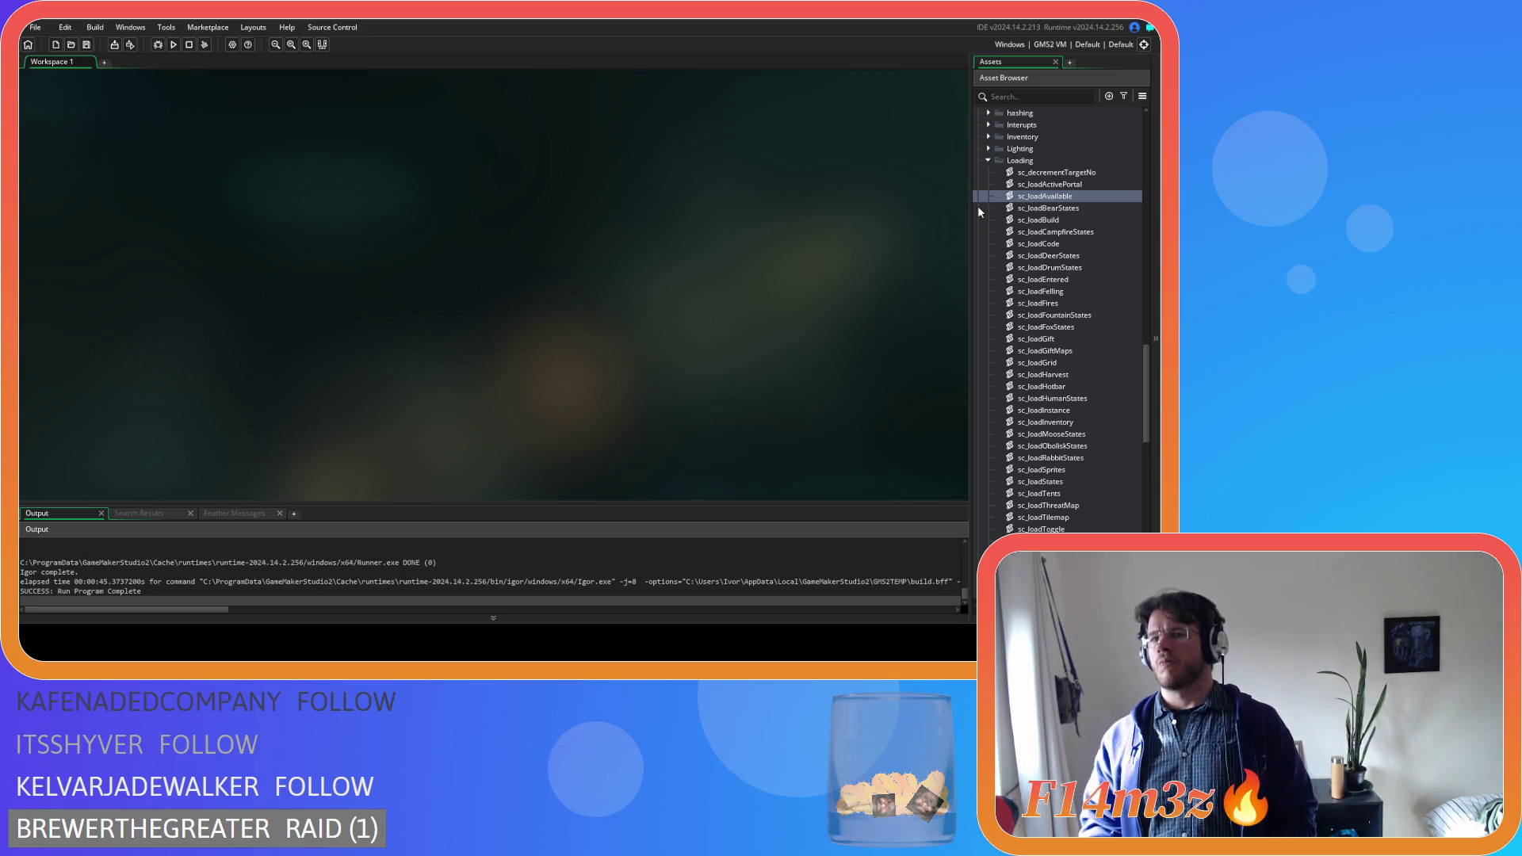
{"action": "left_click", "coordinate": [1063, 196]}
{"action": "double_click", "coordinate": [1070, 197]}
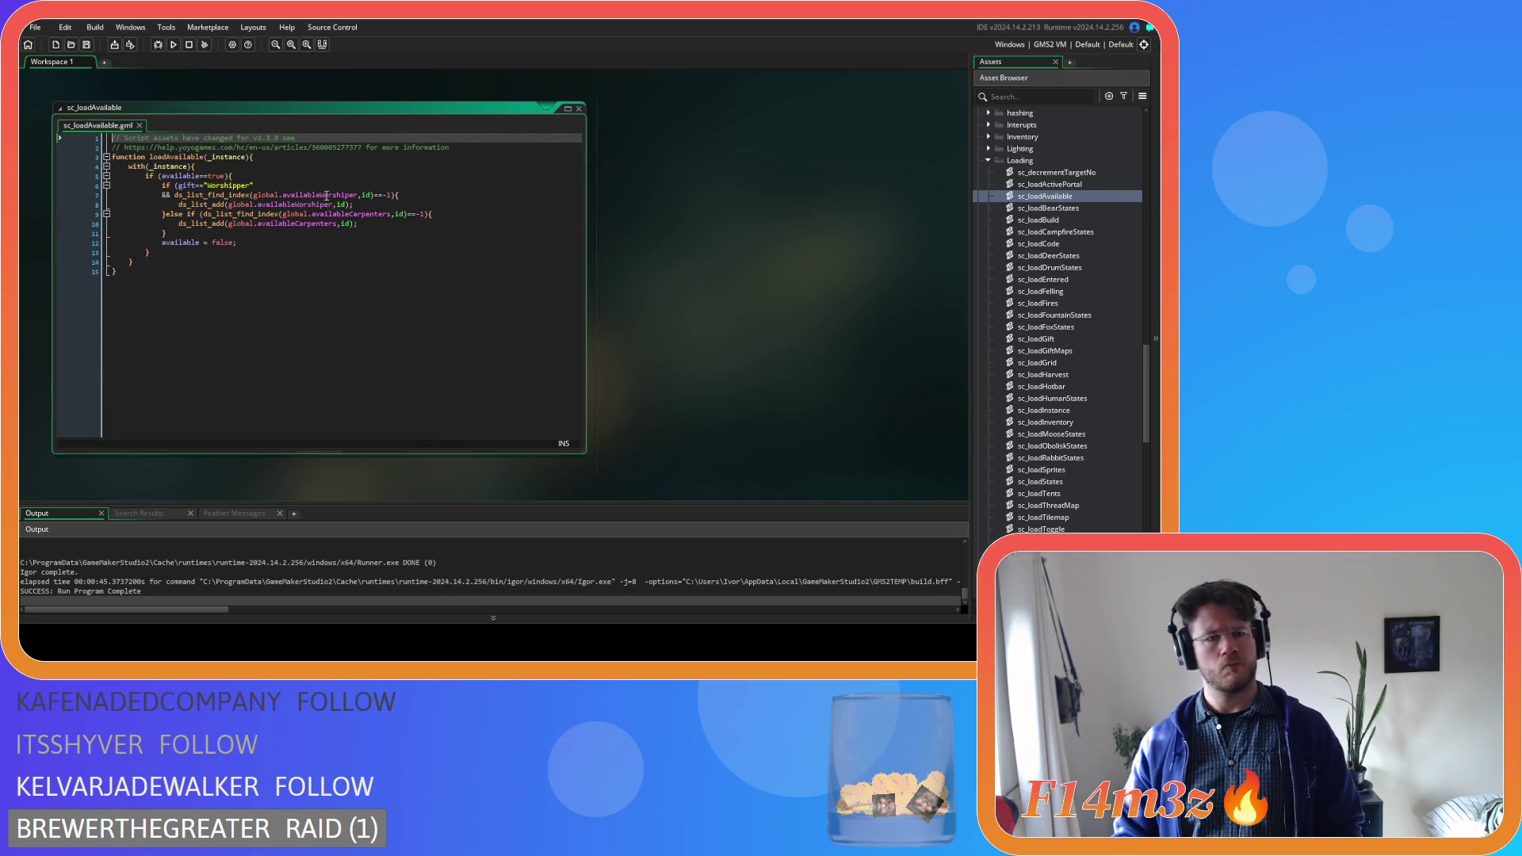
{"action": "left_click", "coordinate": [422, 195]}
{"action": "key", "text": "Left"}
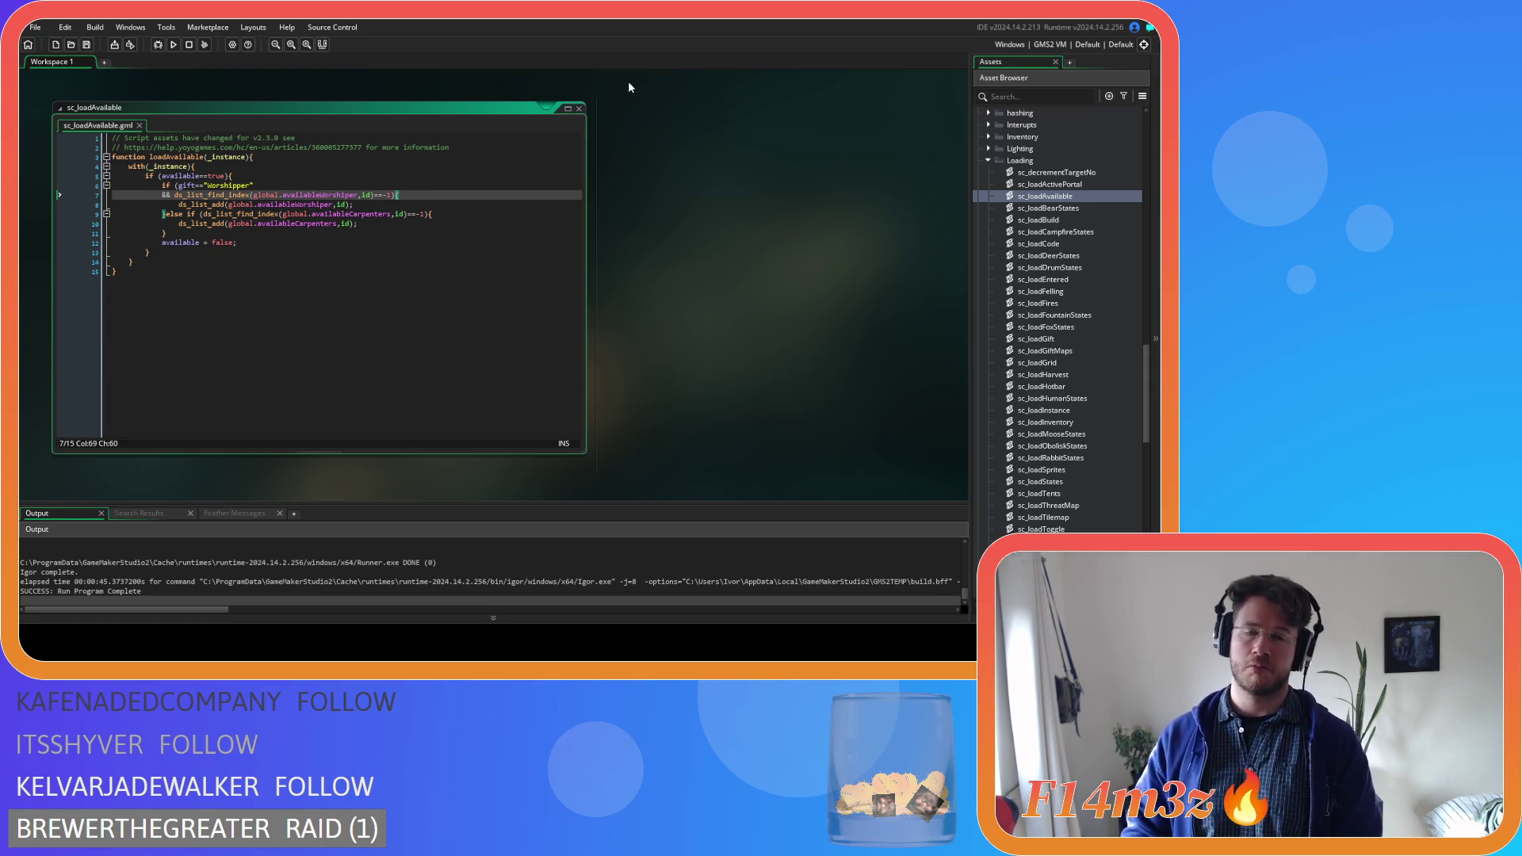
{"action": "left_click", "coordinate": [584, 106]}
{"action": "scroll", "coordinate": [1103, 308], "scroll_direction": "up", "scroll_amount": 2}
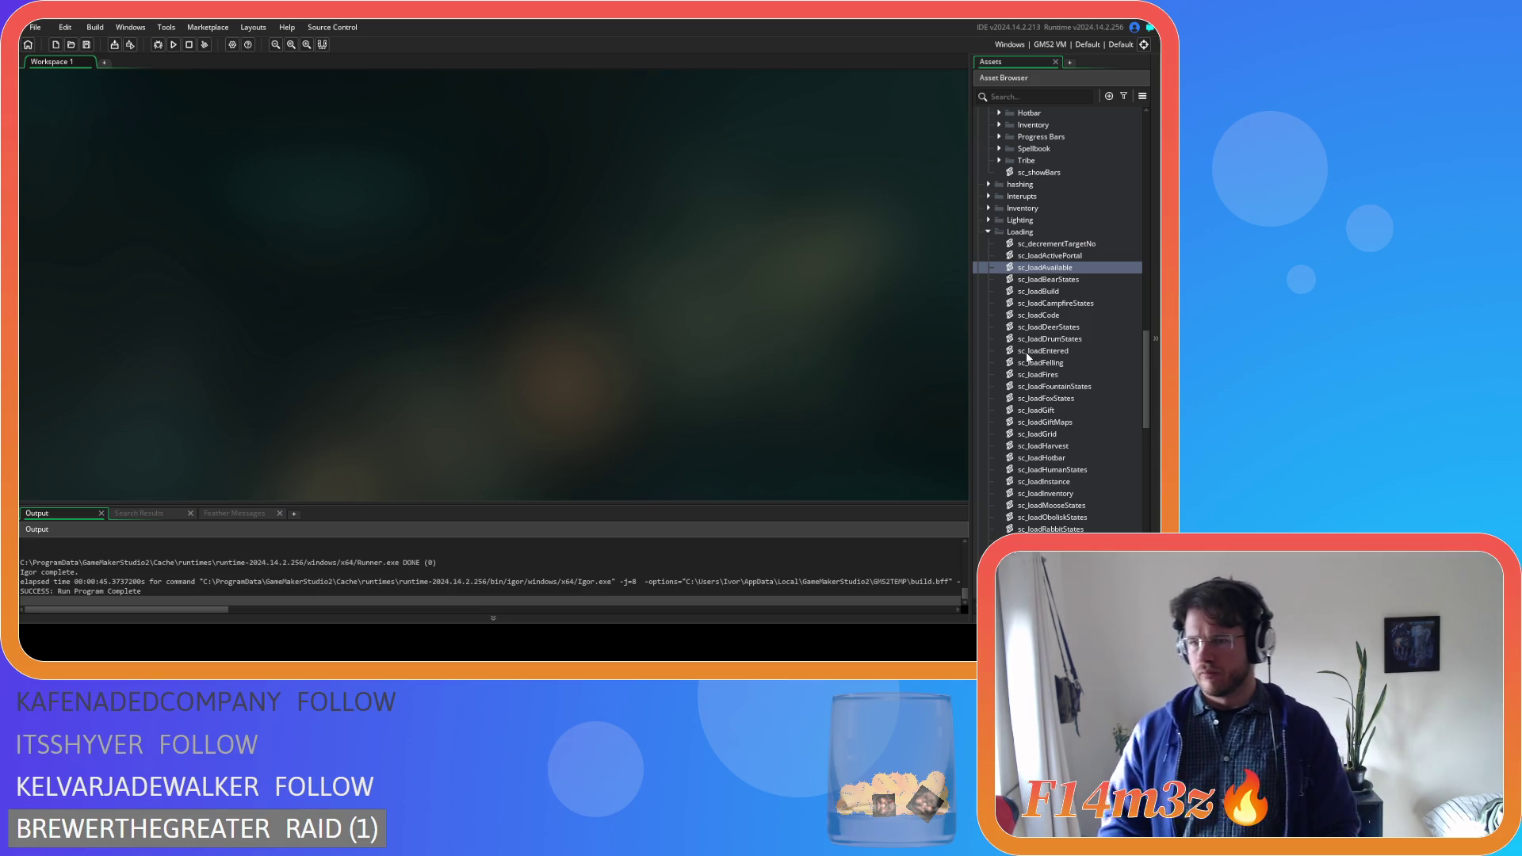
Collapse the Loading and Save folders, then review and close ob_obolisk's Step code
{"action": "left_click", "coordinate": [989, 232]}
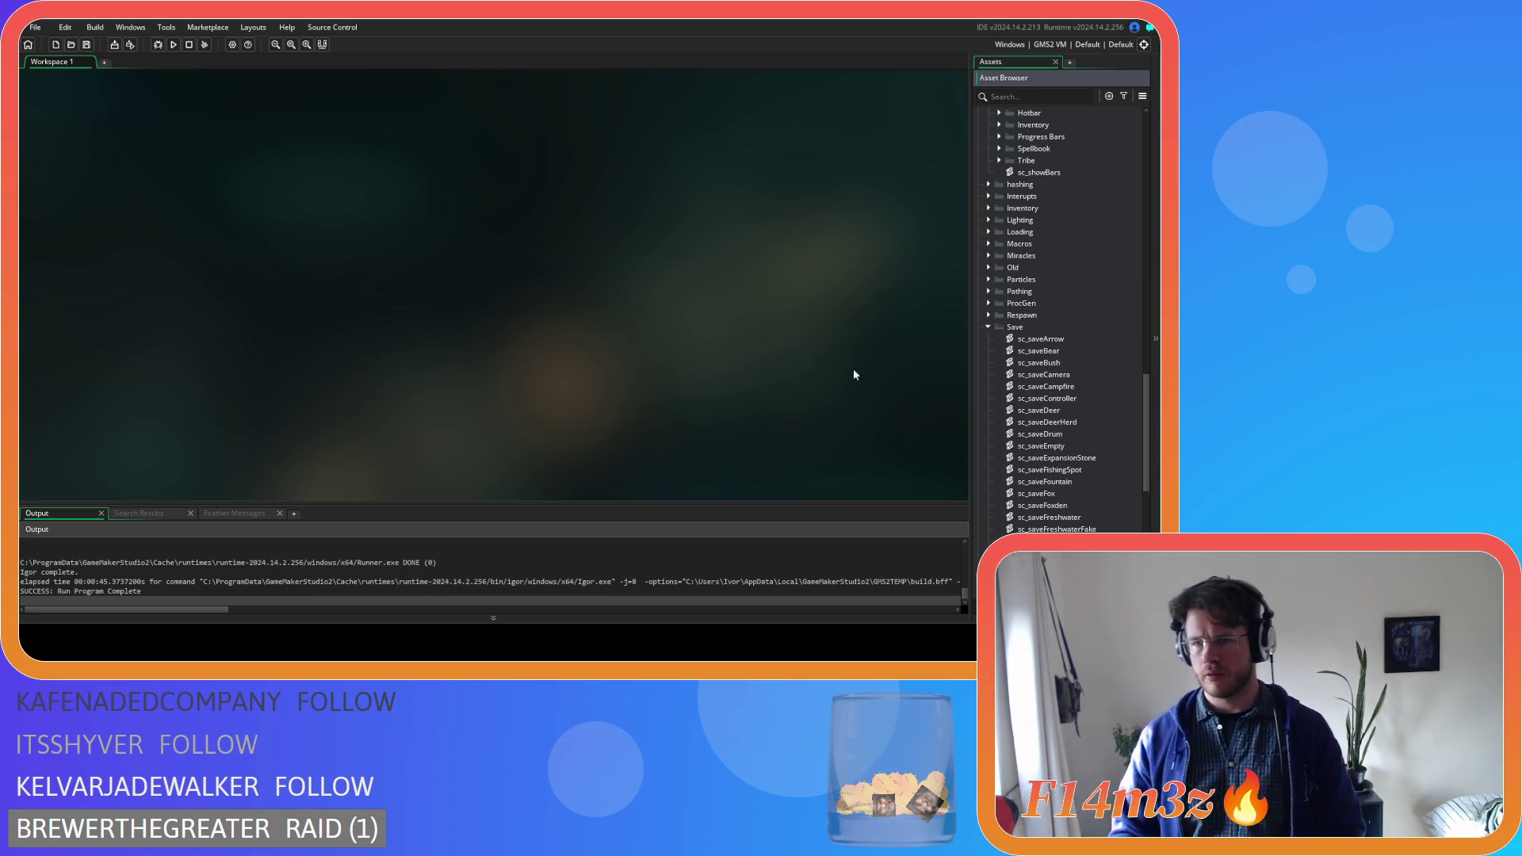
{"action": "left_click", "coordinate": [988, 327]}
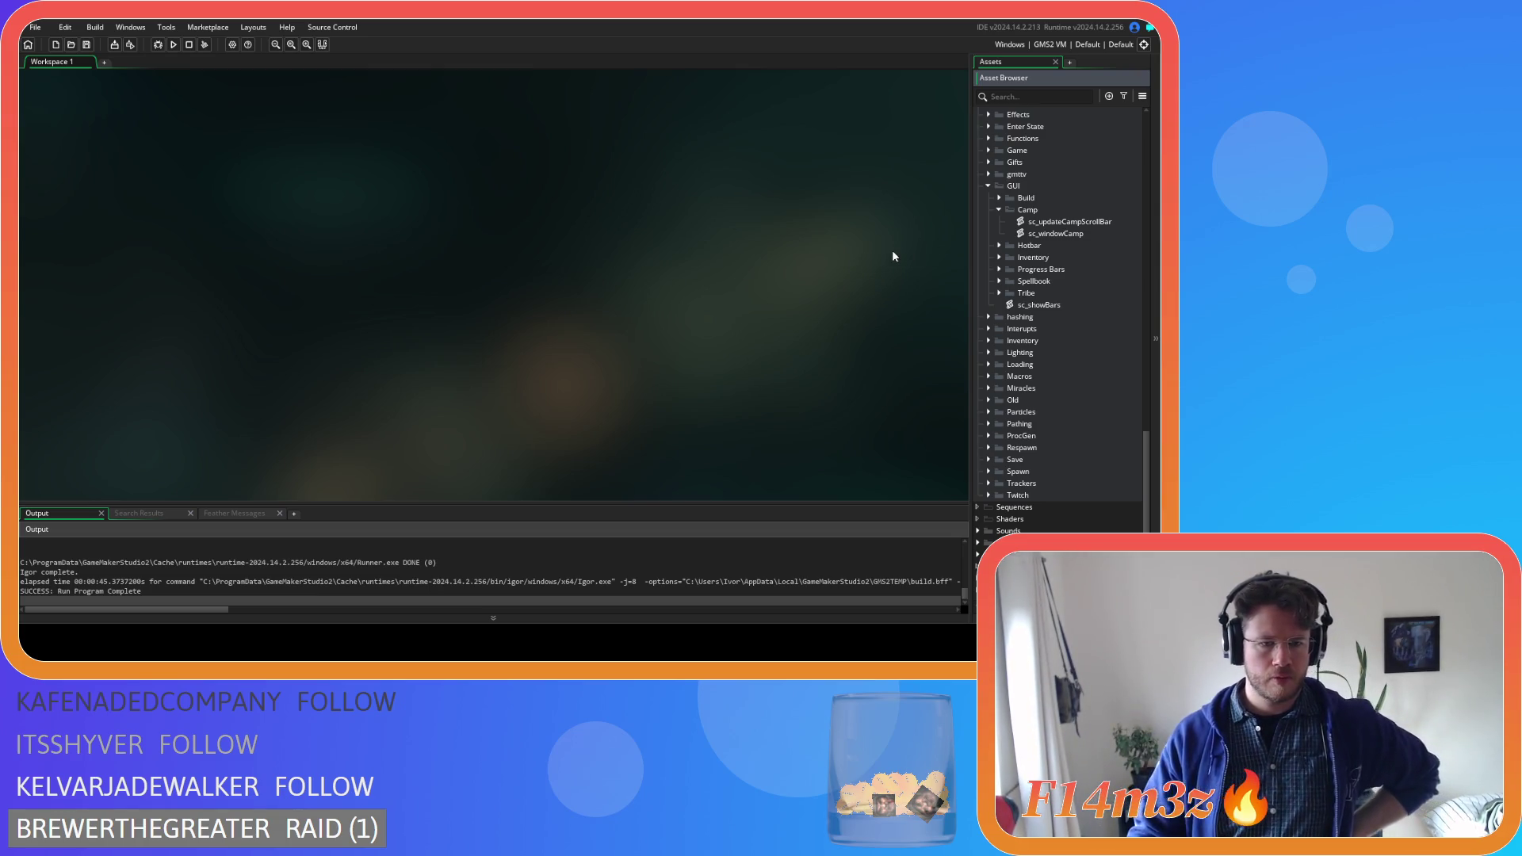
{"action": "scroll", "coordinate": [1108, 311], "scroll_direction": "up", "scroll_amount": 10}
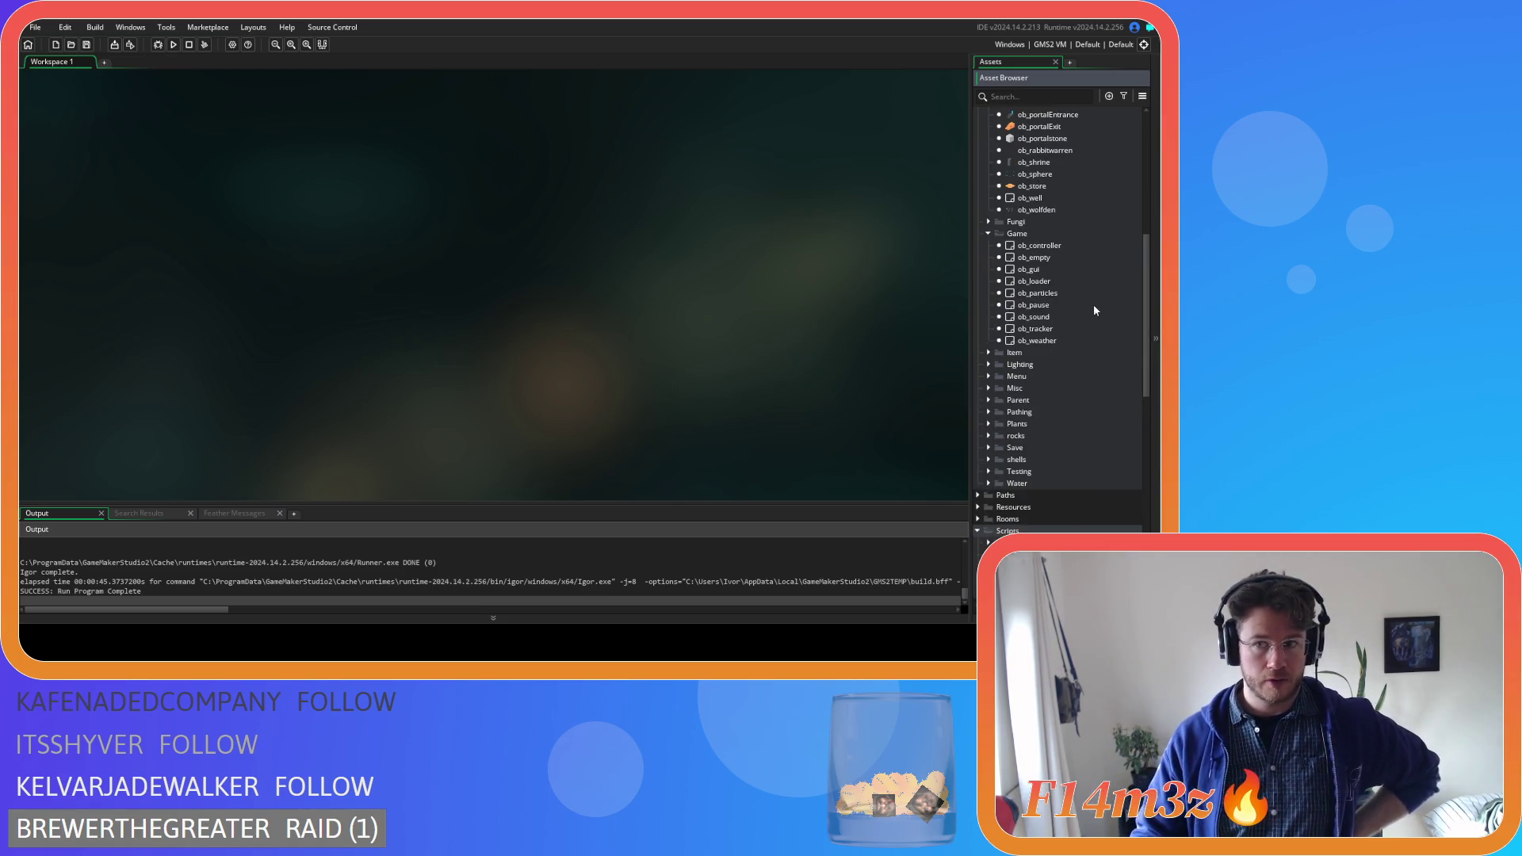
{"action": "scroll", "coordinate": [1092, 305], "scroll_direction": "up", "scroll_amount": 3}
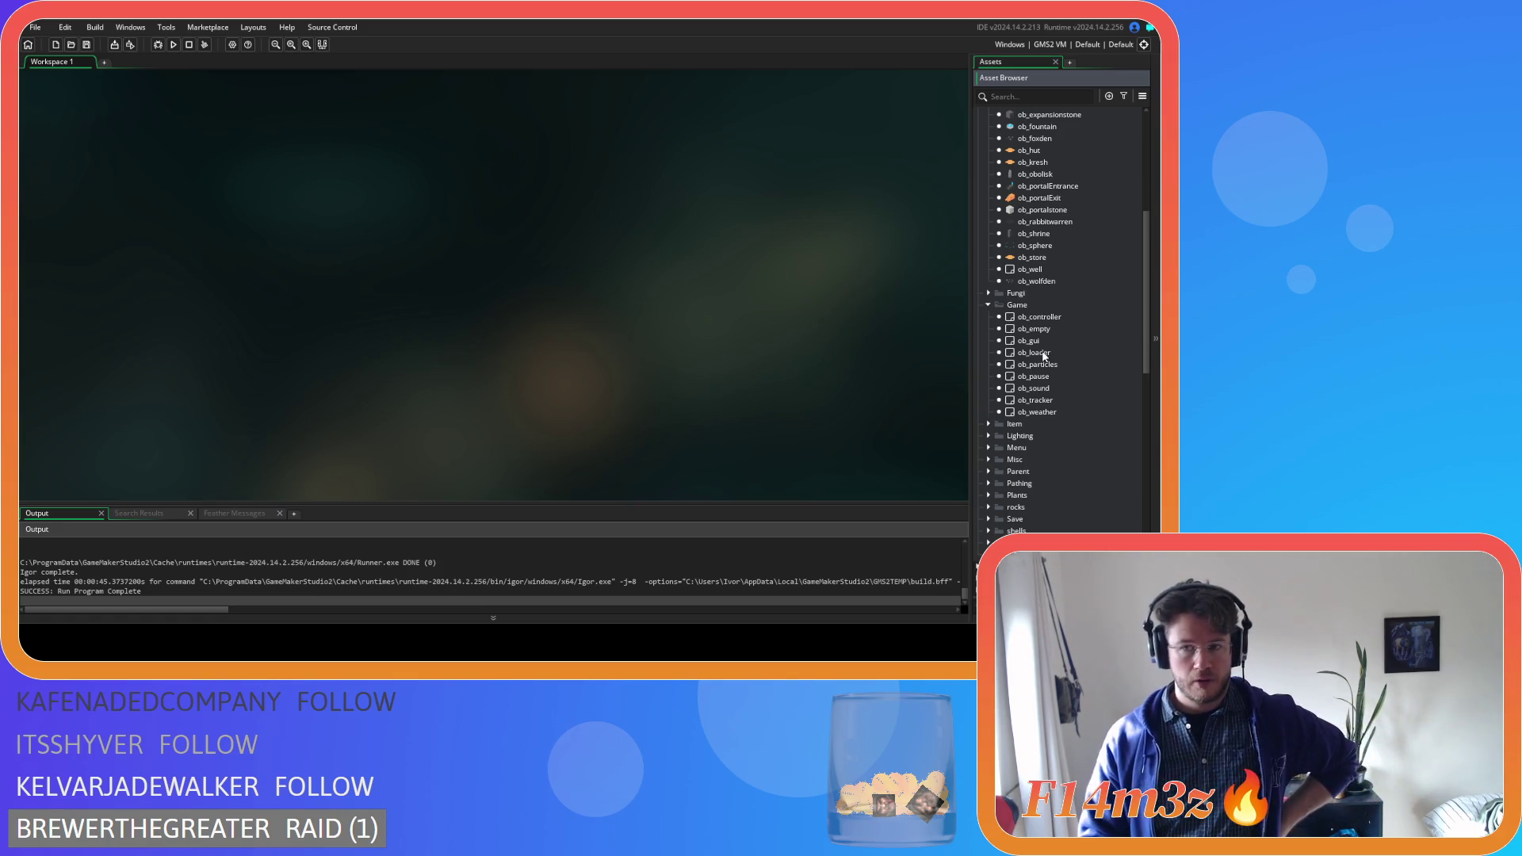
{"action": "scroll", "coordinate": [1044, 356], "scroll_direction": "up", "scroll_amount": 3}
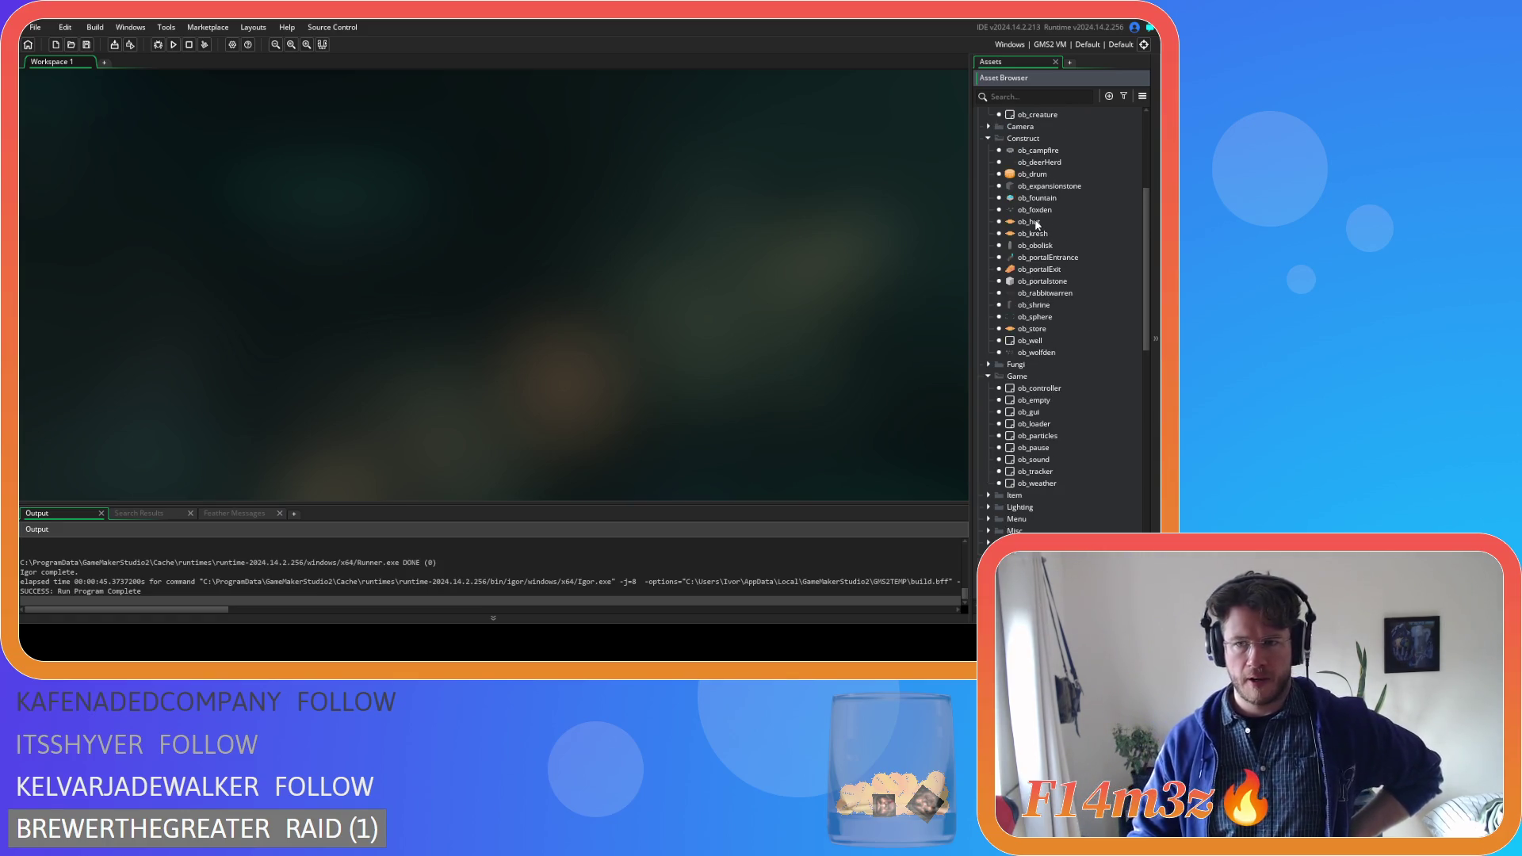
{"action": "double_click", "coordinate": [1059, 245]}
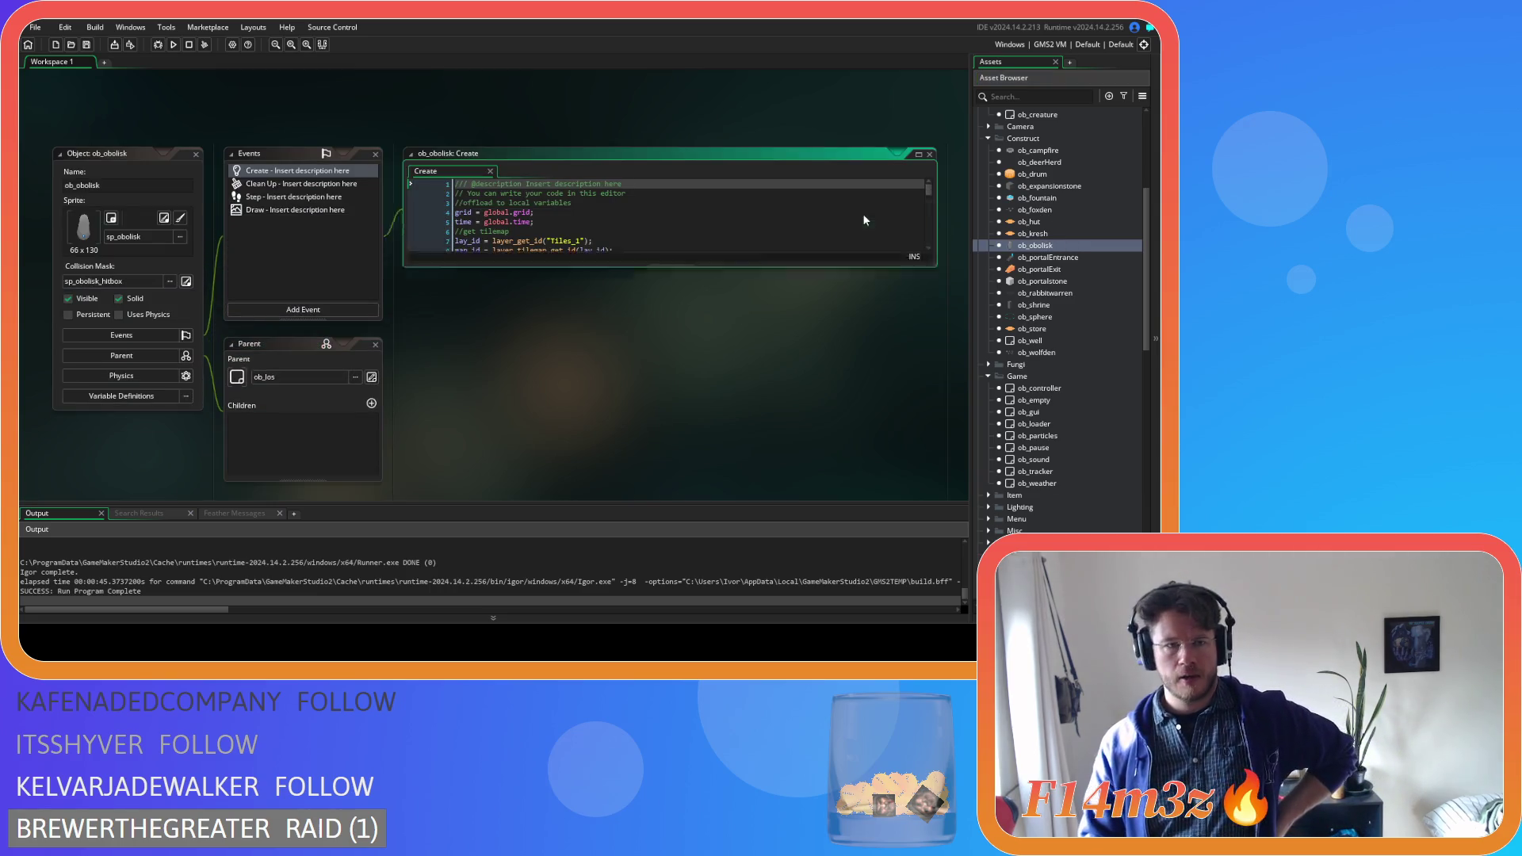
{"action": "left_click", "coordinate": [293, 196]}
{"action": "scroll", "coordinate": [758, 305], "scroll_direction": "down", "scroll_amount": 2}
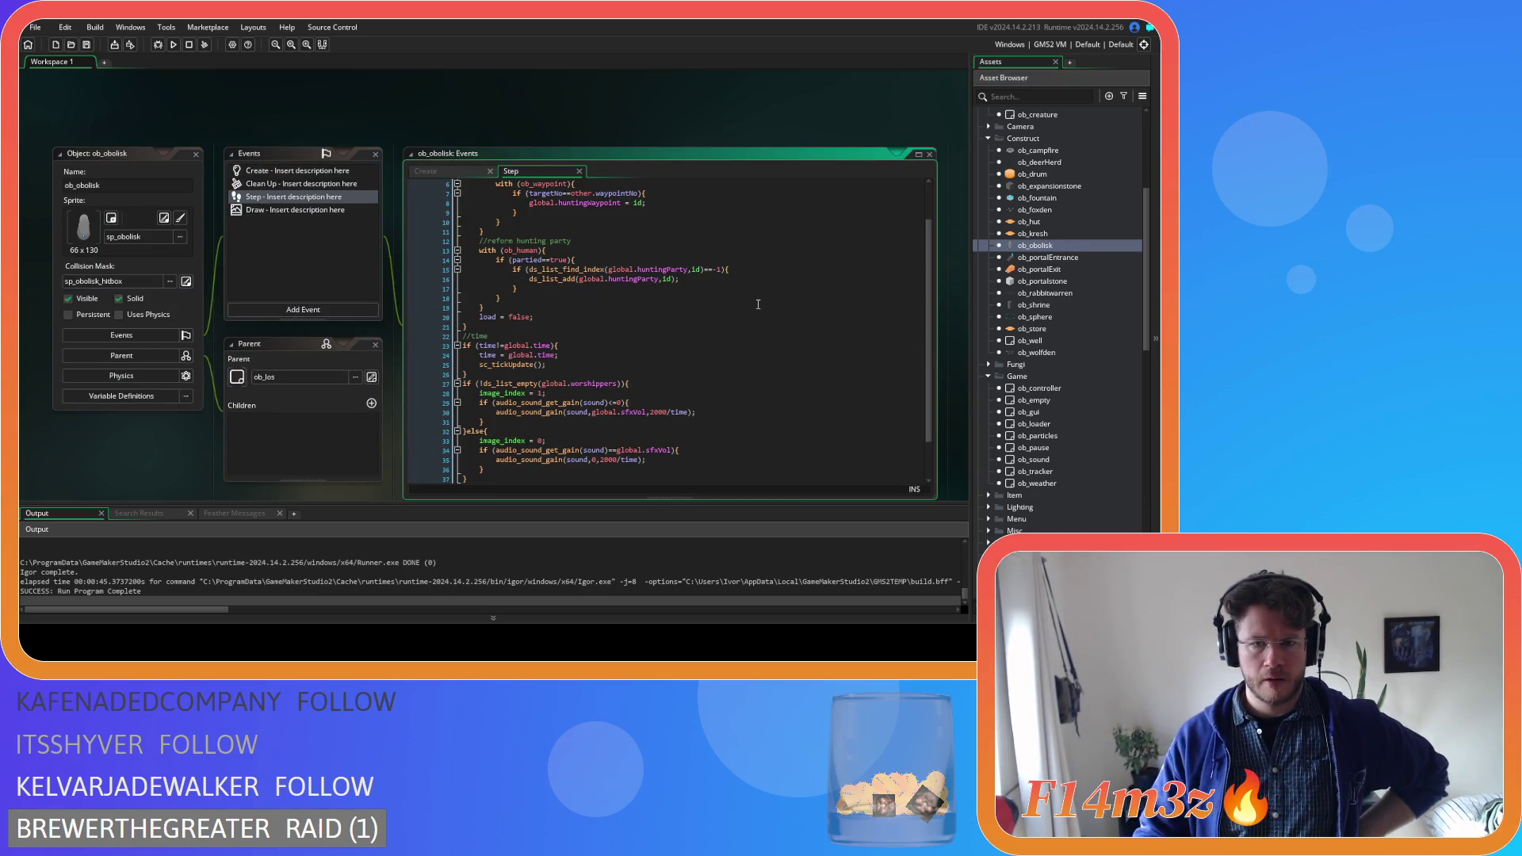
{"action": "scroll", "coordinate": [758, 304], "scroll_direction": "up", "scroll_amount": 2}
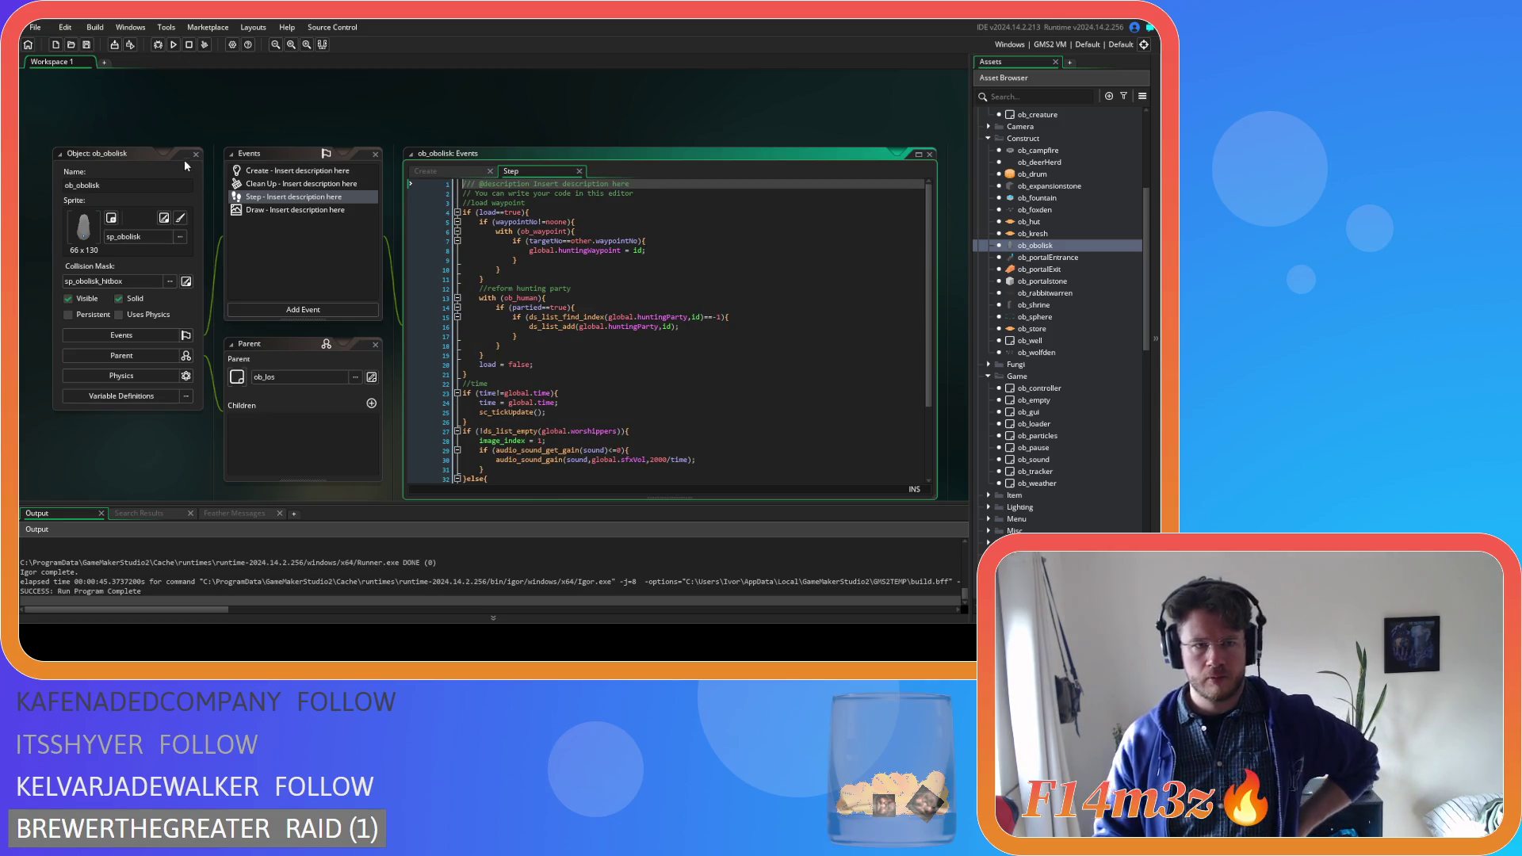
{"action": "left_click", "coordinate": [196, 154]}
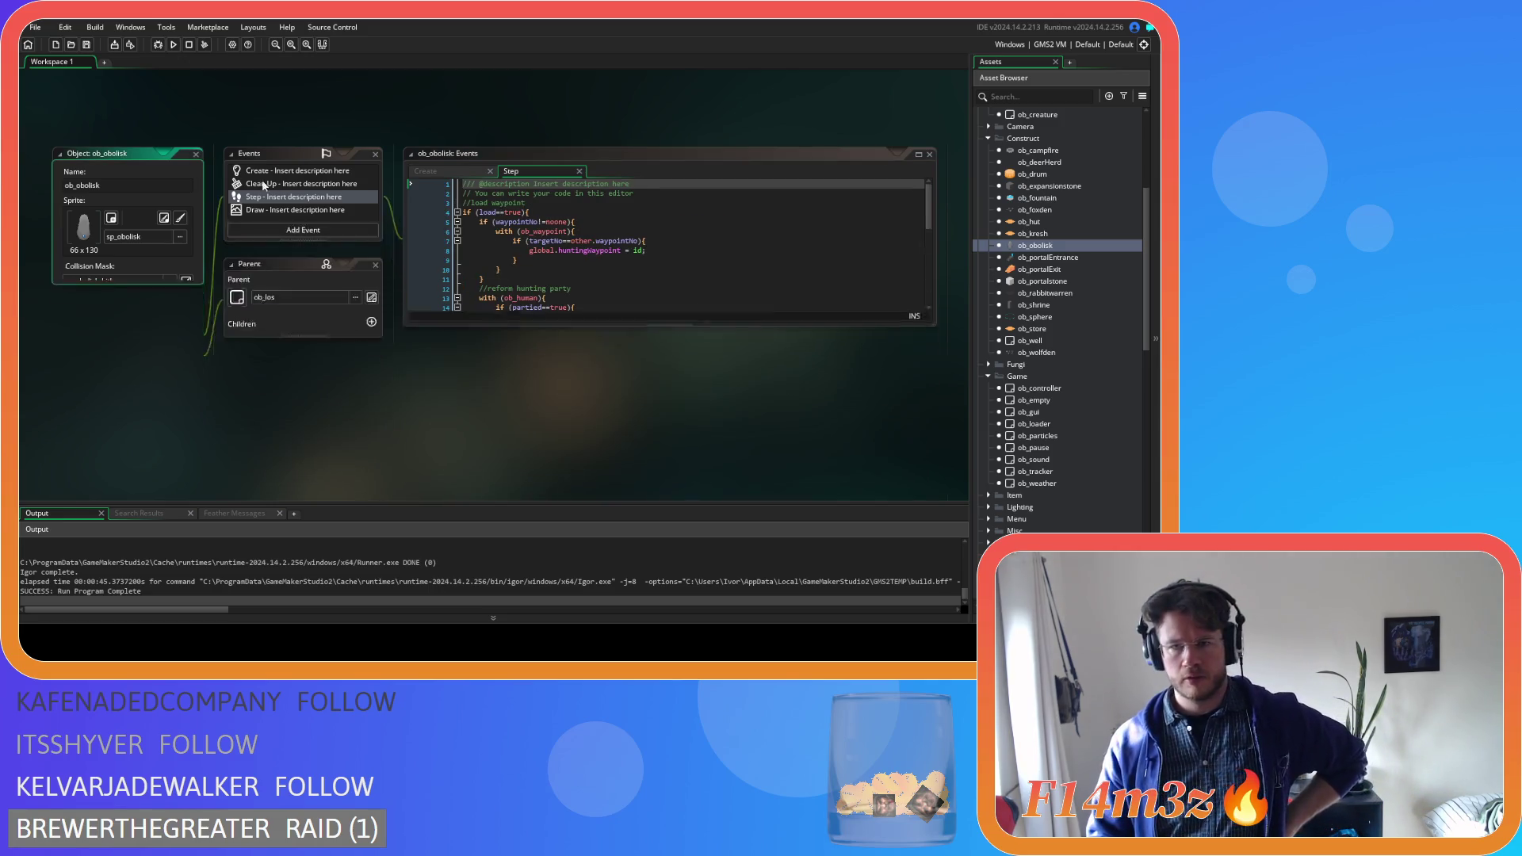
Look over ob_store's Step code covering time ticks, toggling, wind damage and burning
{"action": "double_click", "coordinate": [1046, 329]}
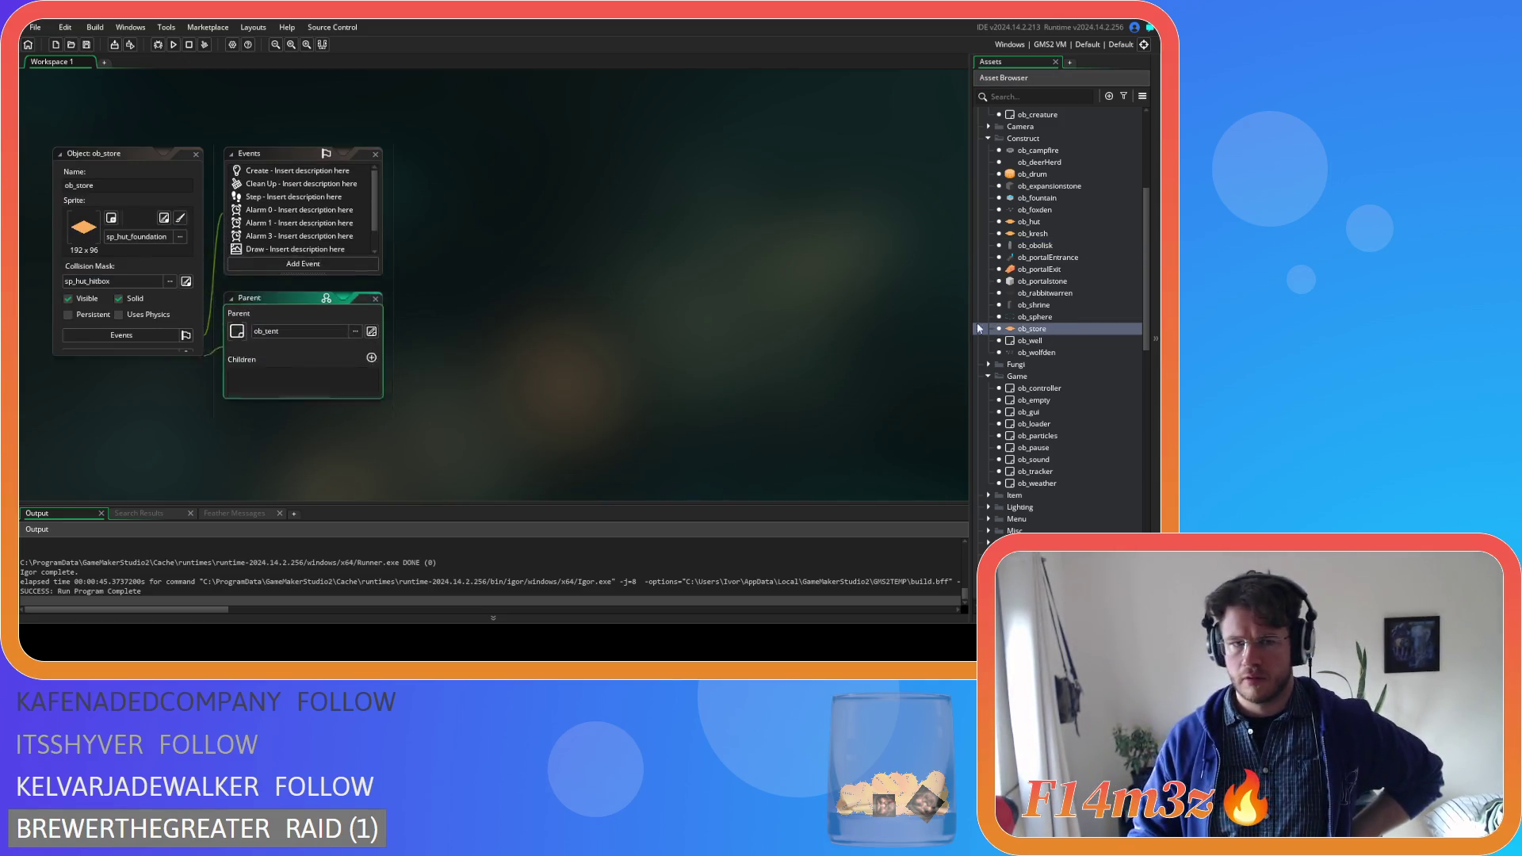
{"action": "double_click", "coordinate": [272, 195]}
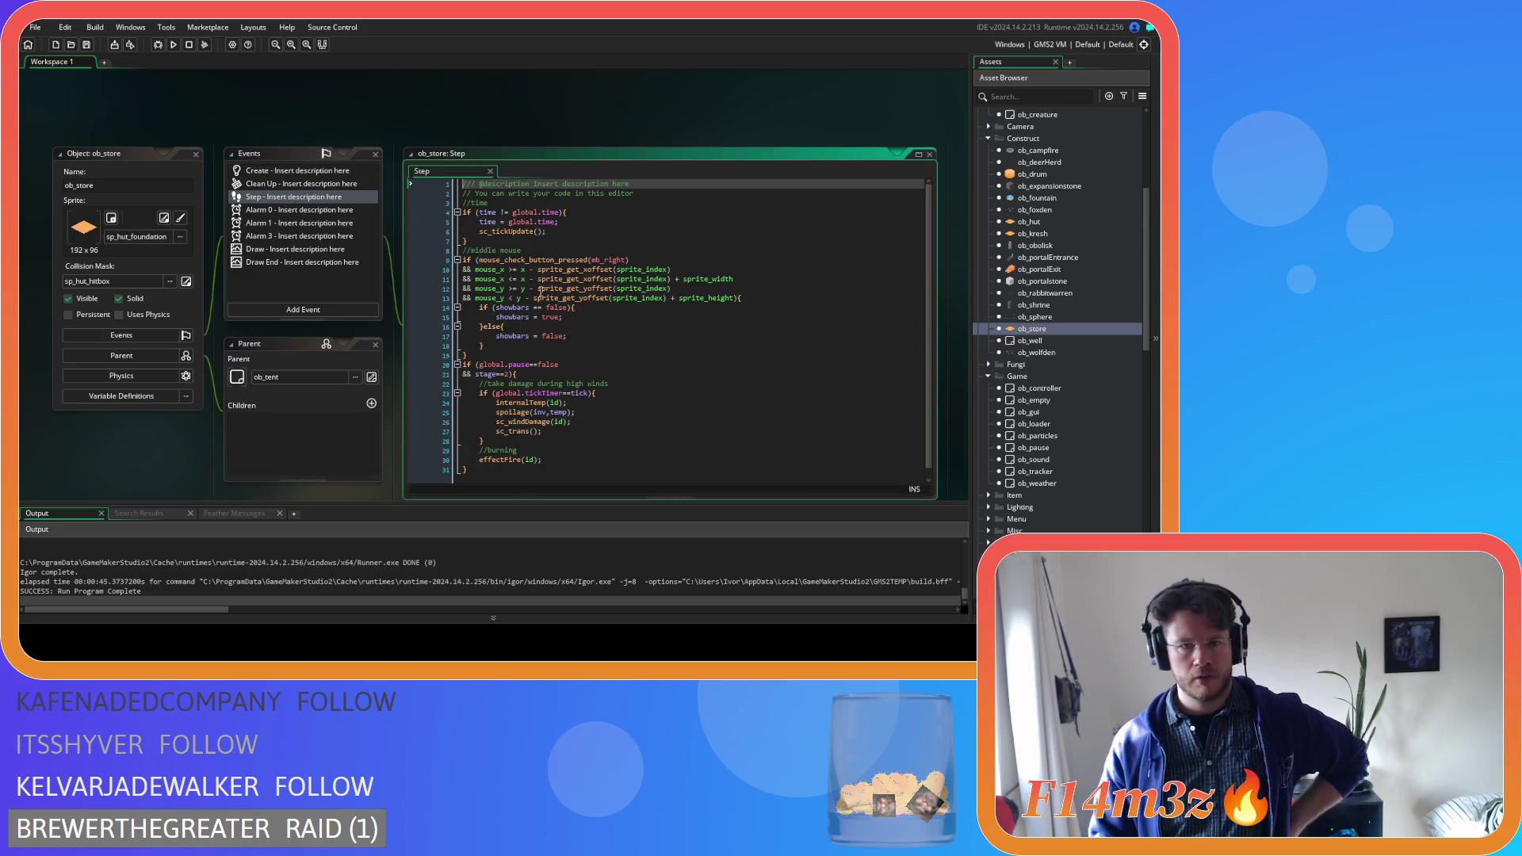
{"action": "scroll", "coordinate": [540, 291], "scroll_direction": "down", "scroll_amount": 1}
{"action": "left_click", "coordinate": [196, 156]}
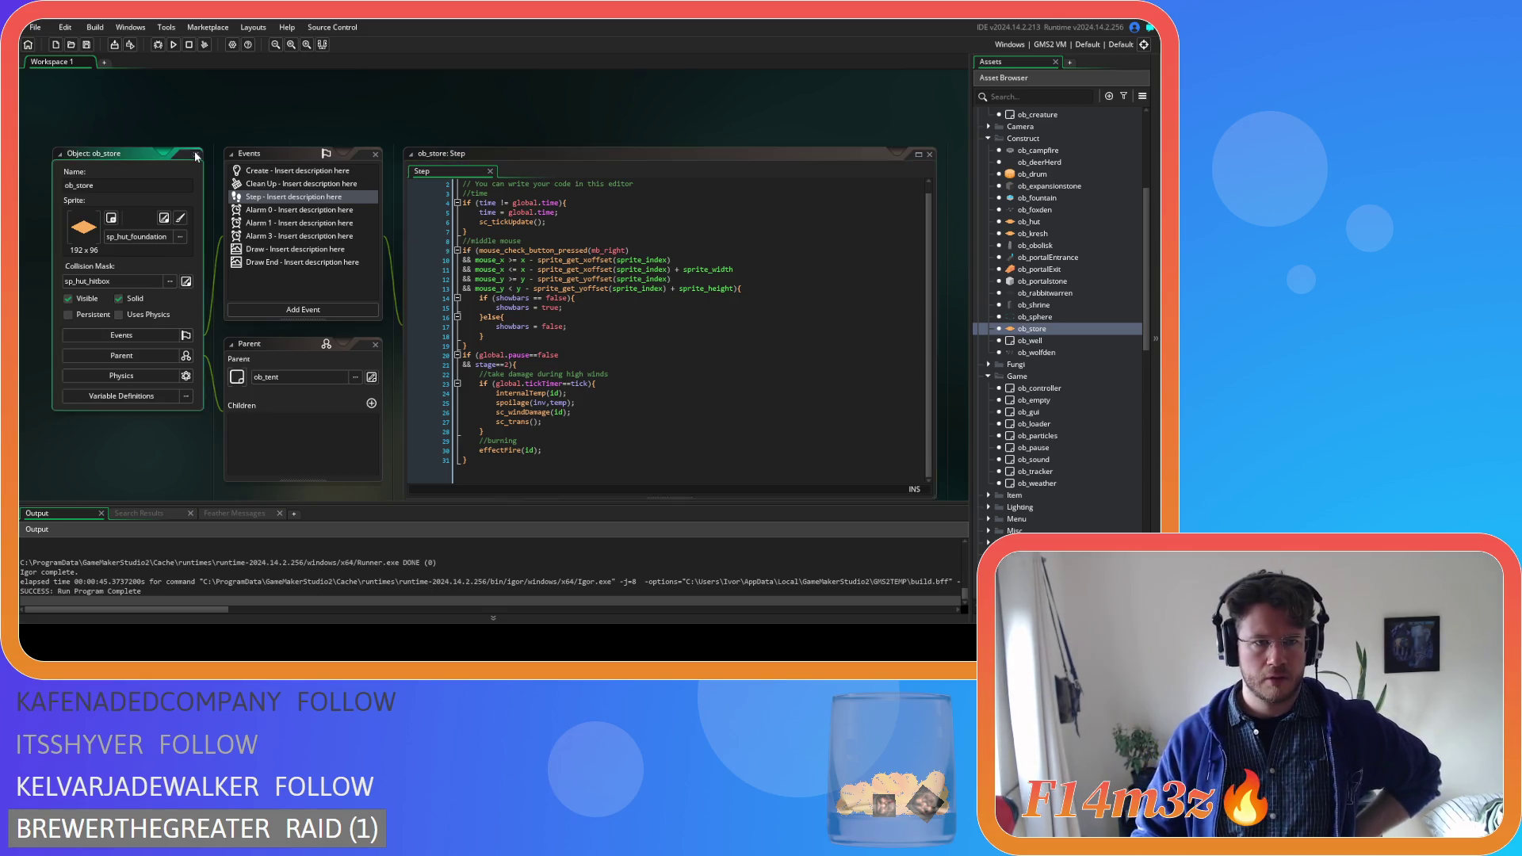
{"action": "left_click", "coordinate": [196, 155]}
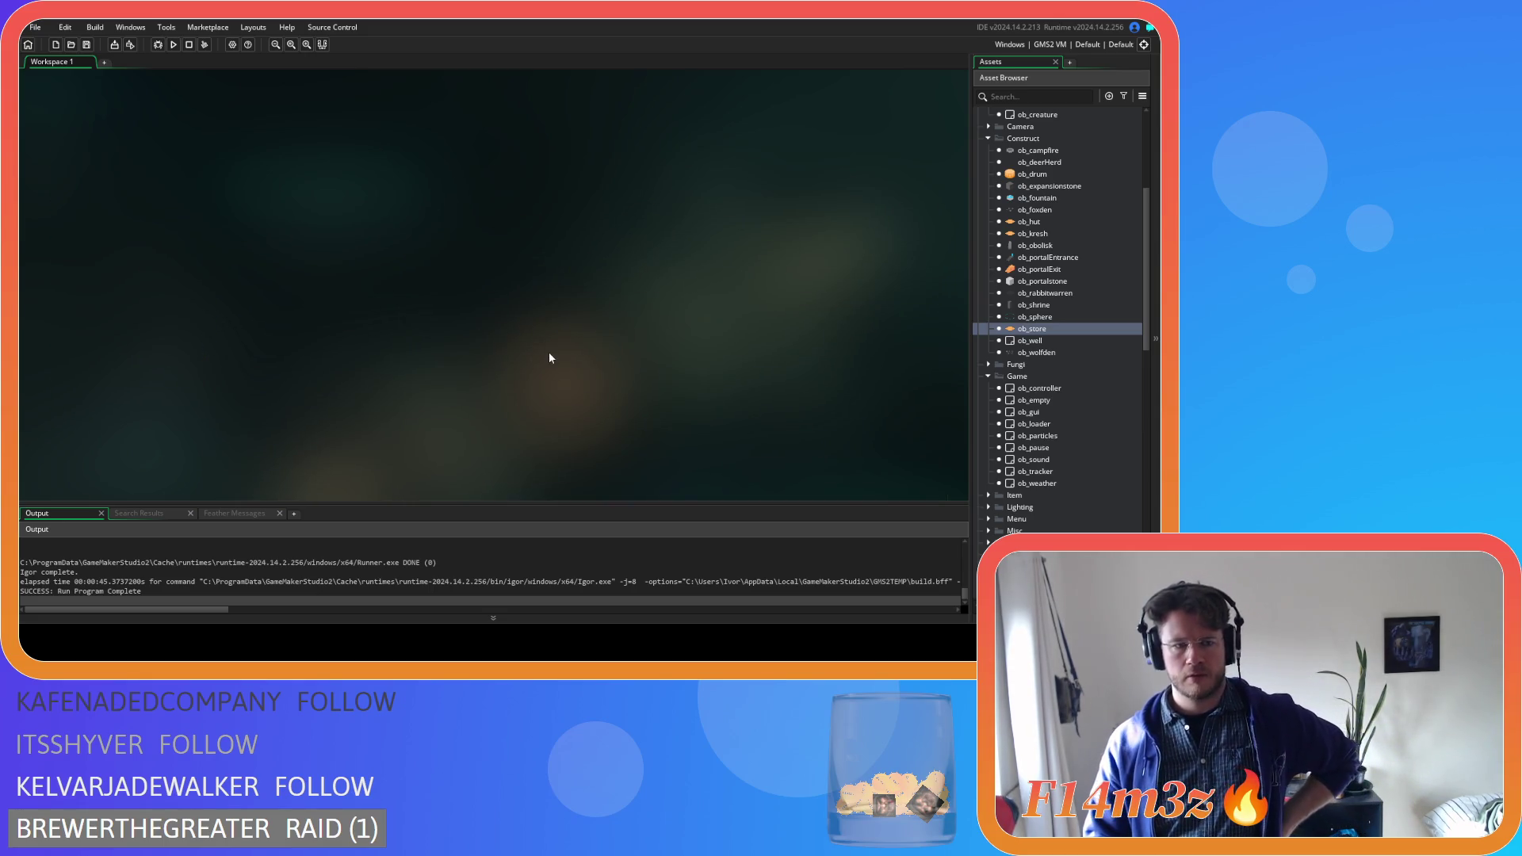
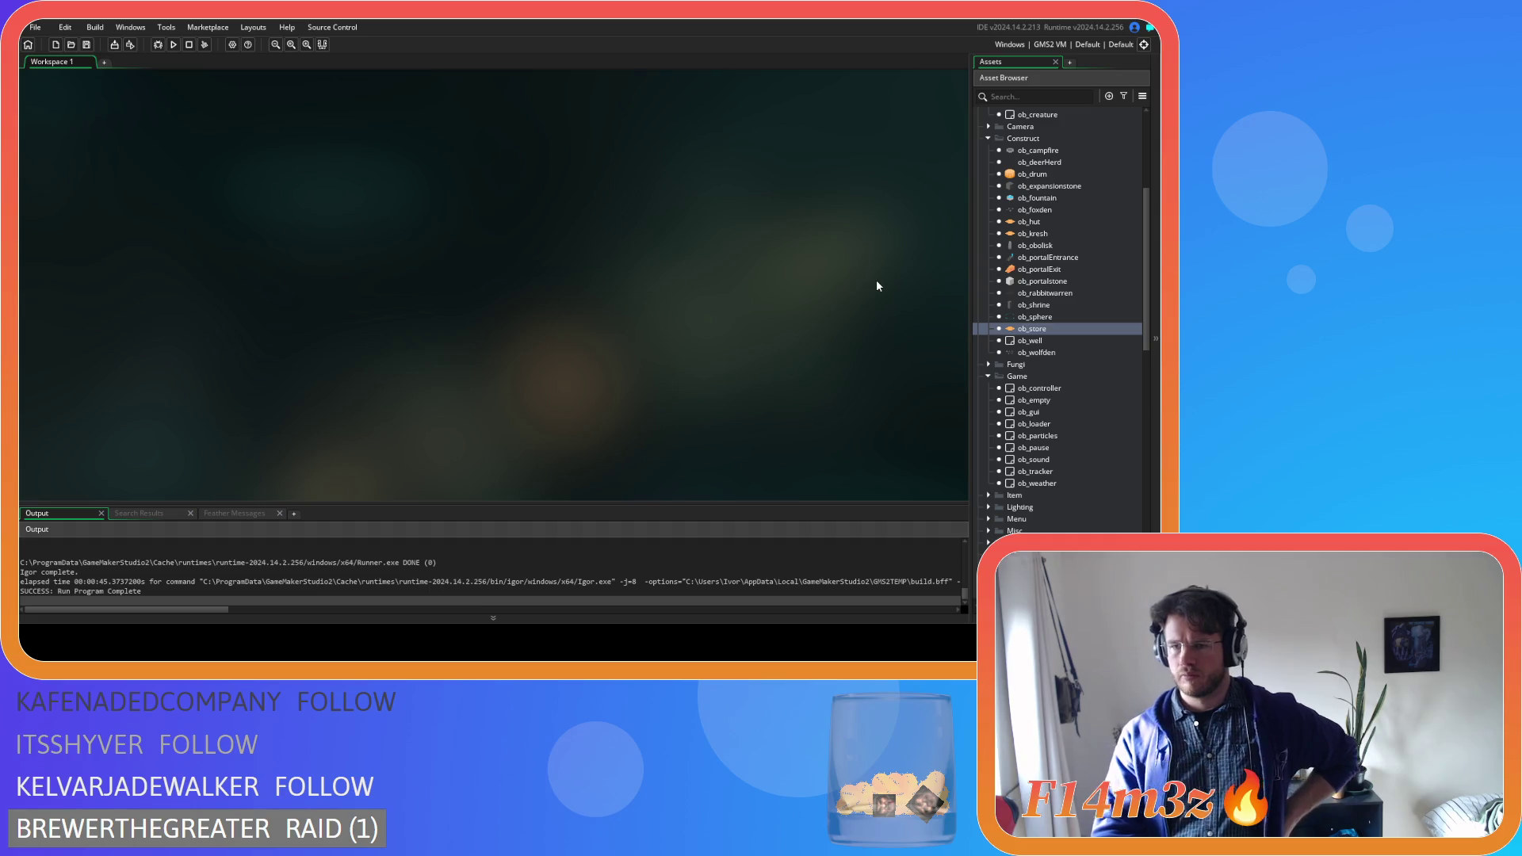
Collapse the Construct, Animal and Conditions folders in the Asset Browser
{"action": "scroll", "coordinate": [1099, 345], "scroll_direction": "up", "scroll_amount": 3}
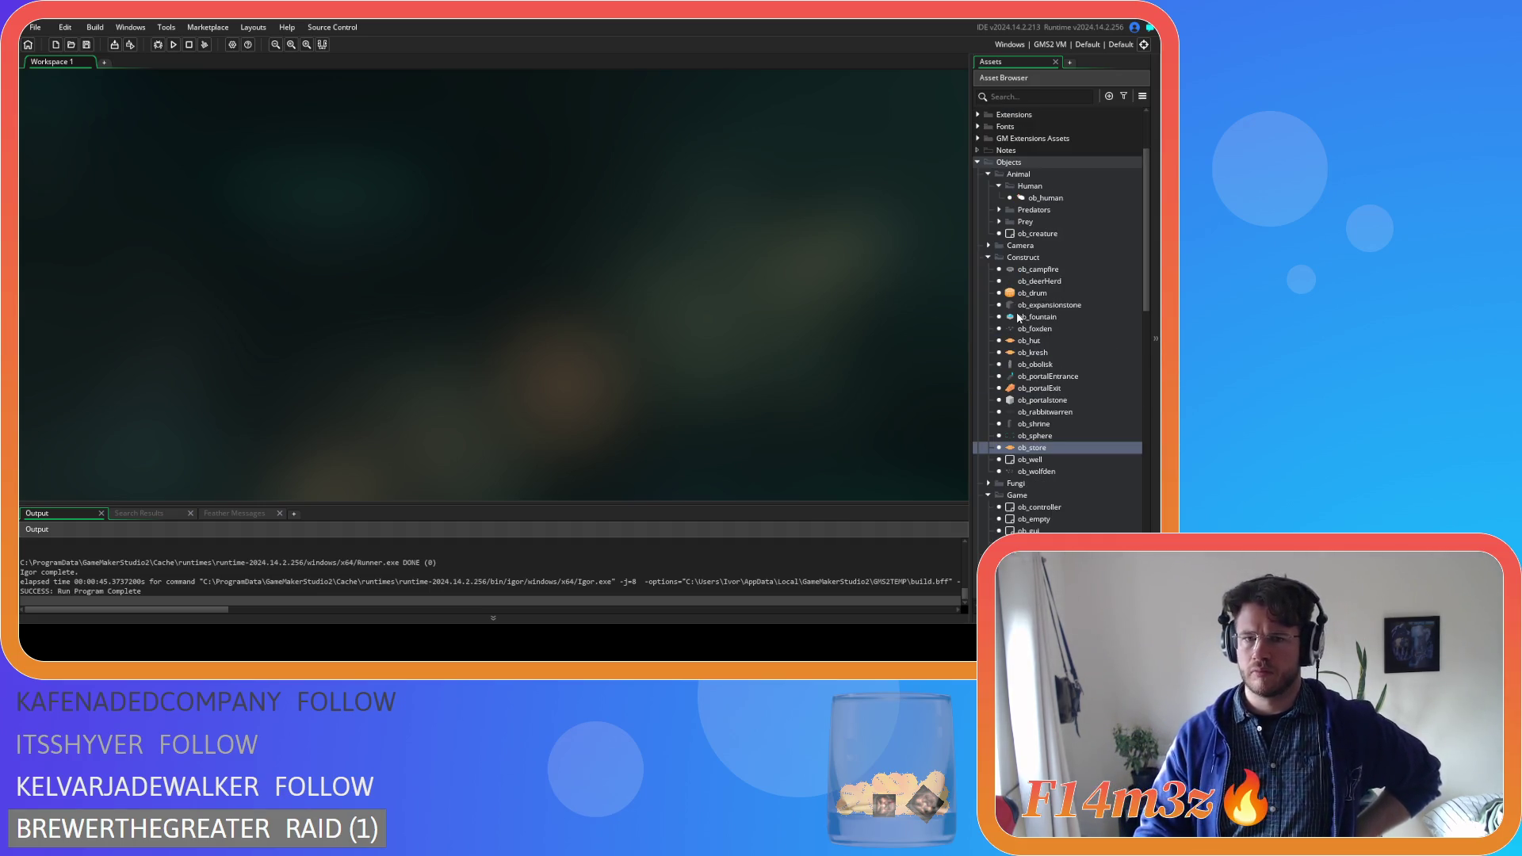
{"action": "left_click", "coordinate": [988, 257]}
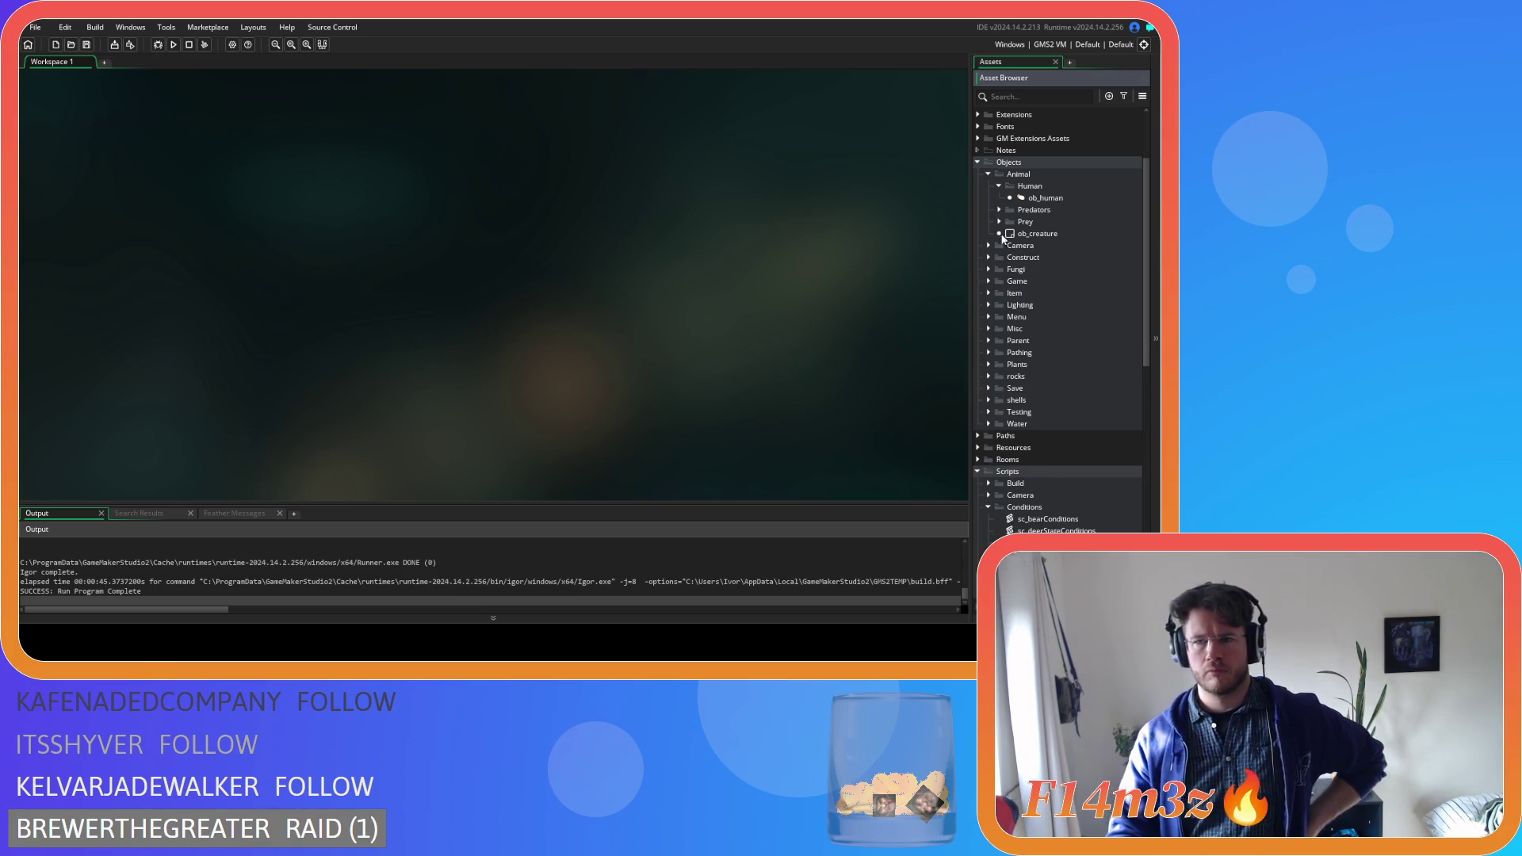
{"action": "left_click", "coordinate": [988, 174]}
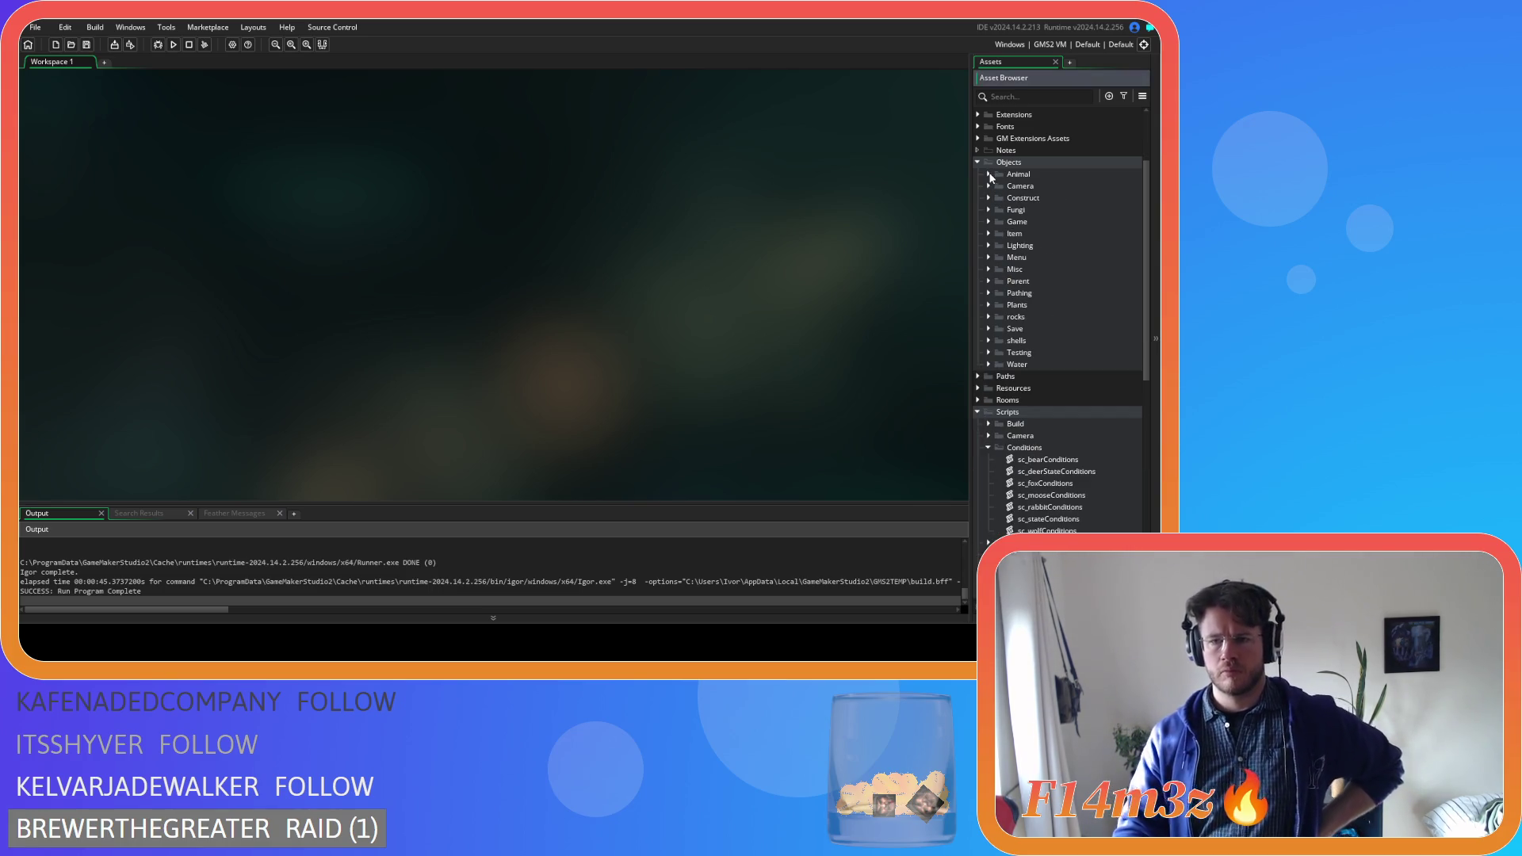
{"action": "left_click", "coordinate": [989, 447]}
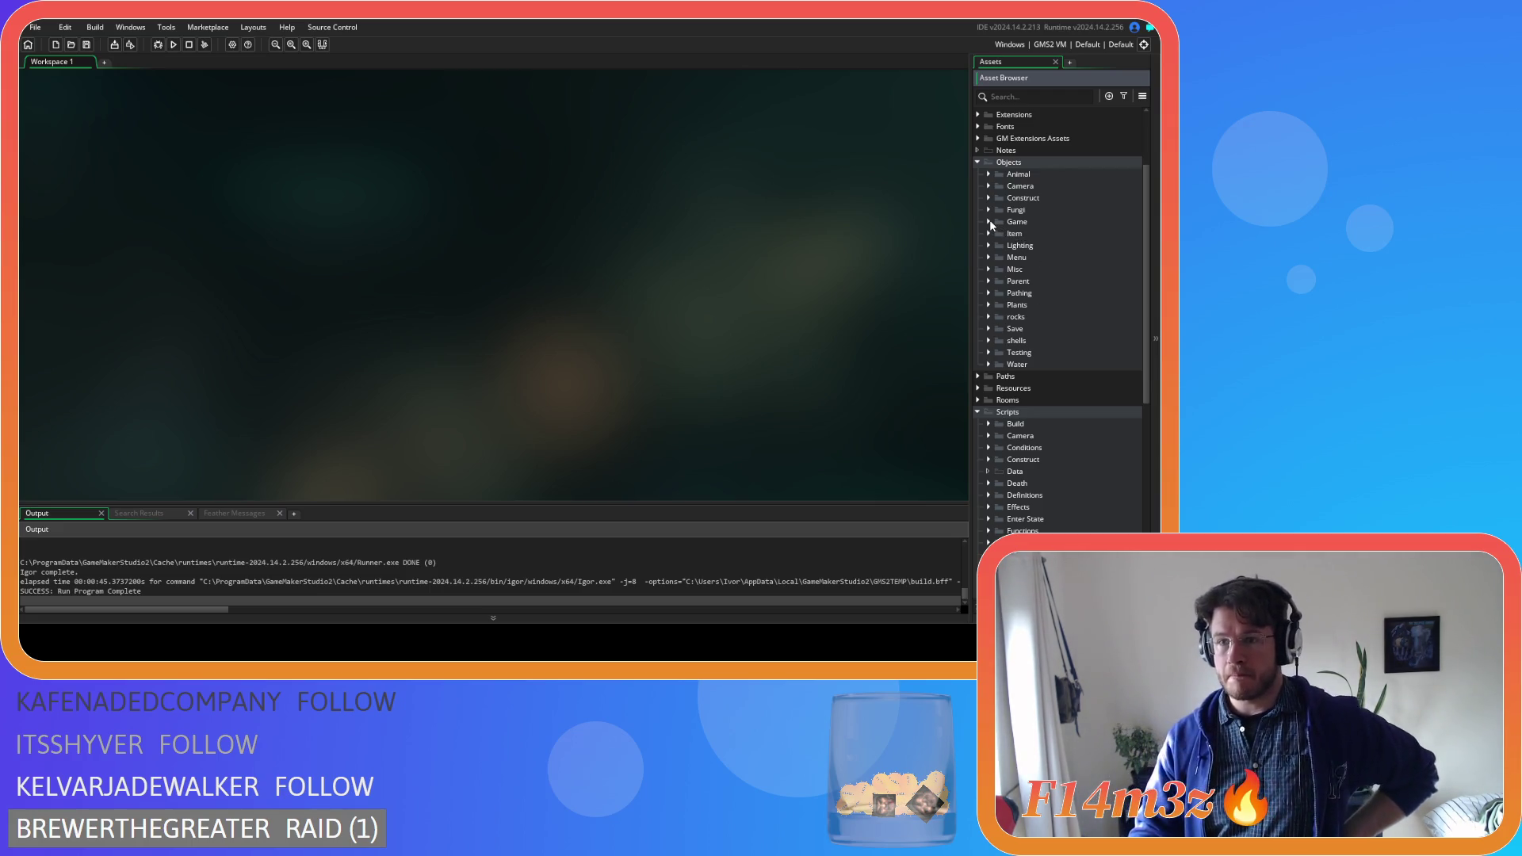
Expand Animal > Human and select the ob_human object
{"action": "left_click", "coordinate": [989, 174]}
{"action": "left_click", "coordinate": [999, 186]}
{"action": "left_click", "coordinate": [1021, 198]}
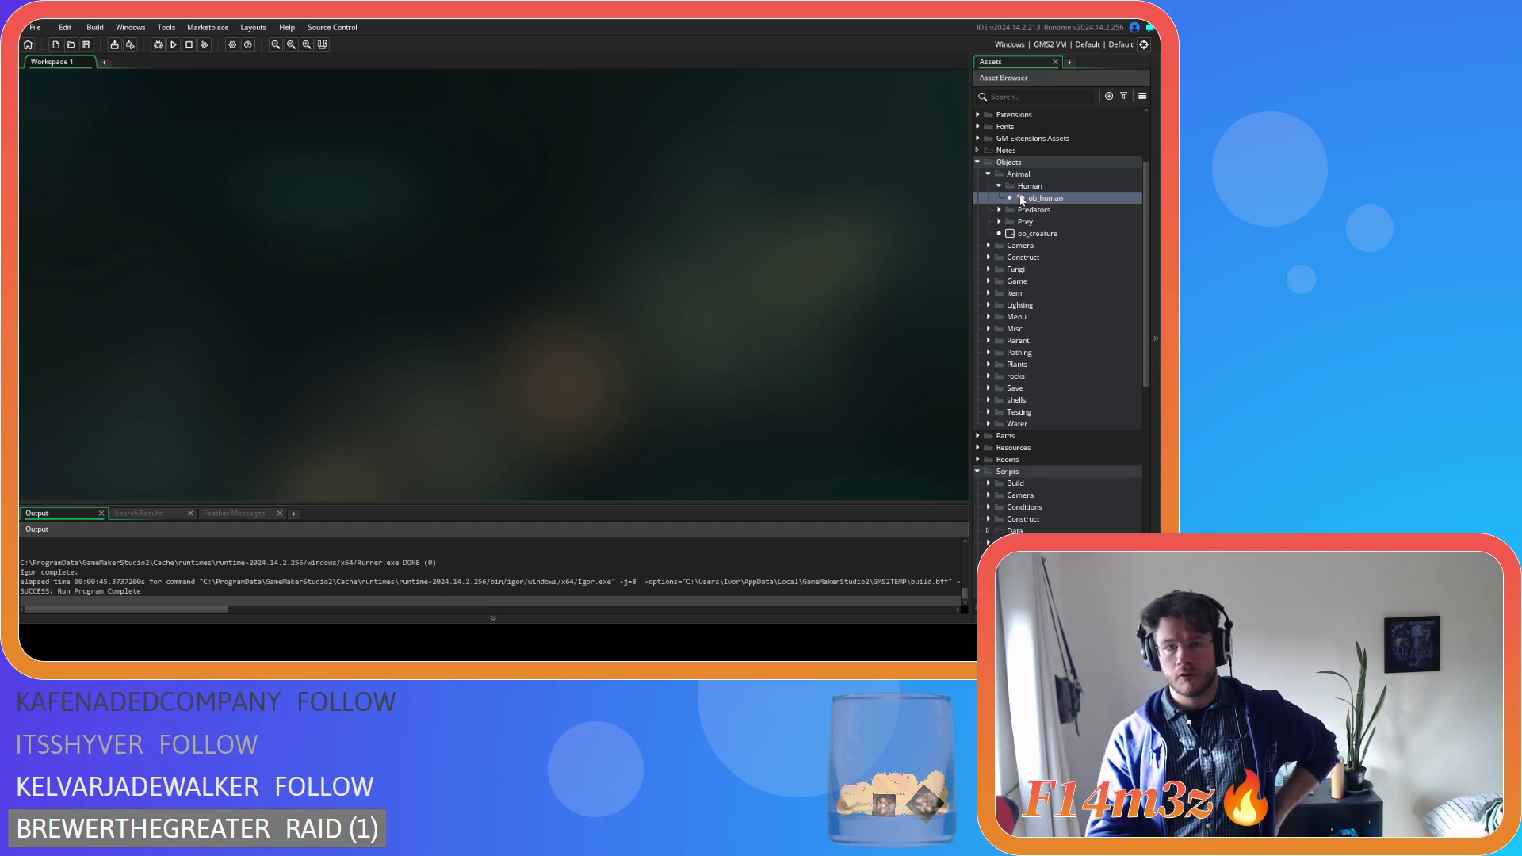
Open ob_human and search the whole project for sc_carpenterAllocation with Find All
{"action": "double_click", "coordinate": [1021, 198]}
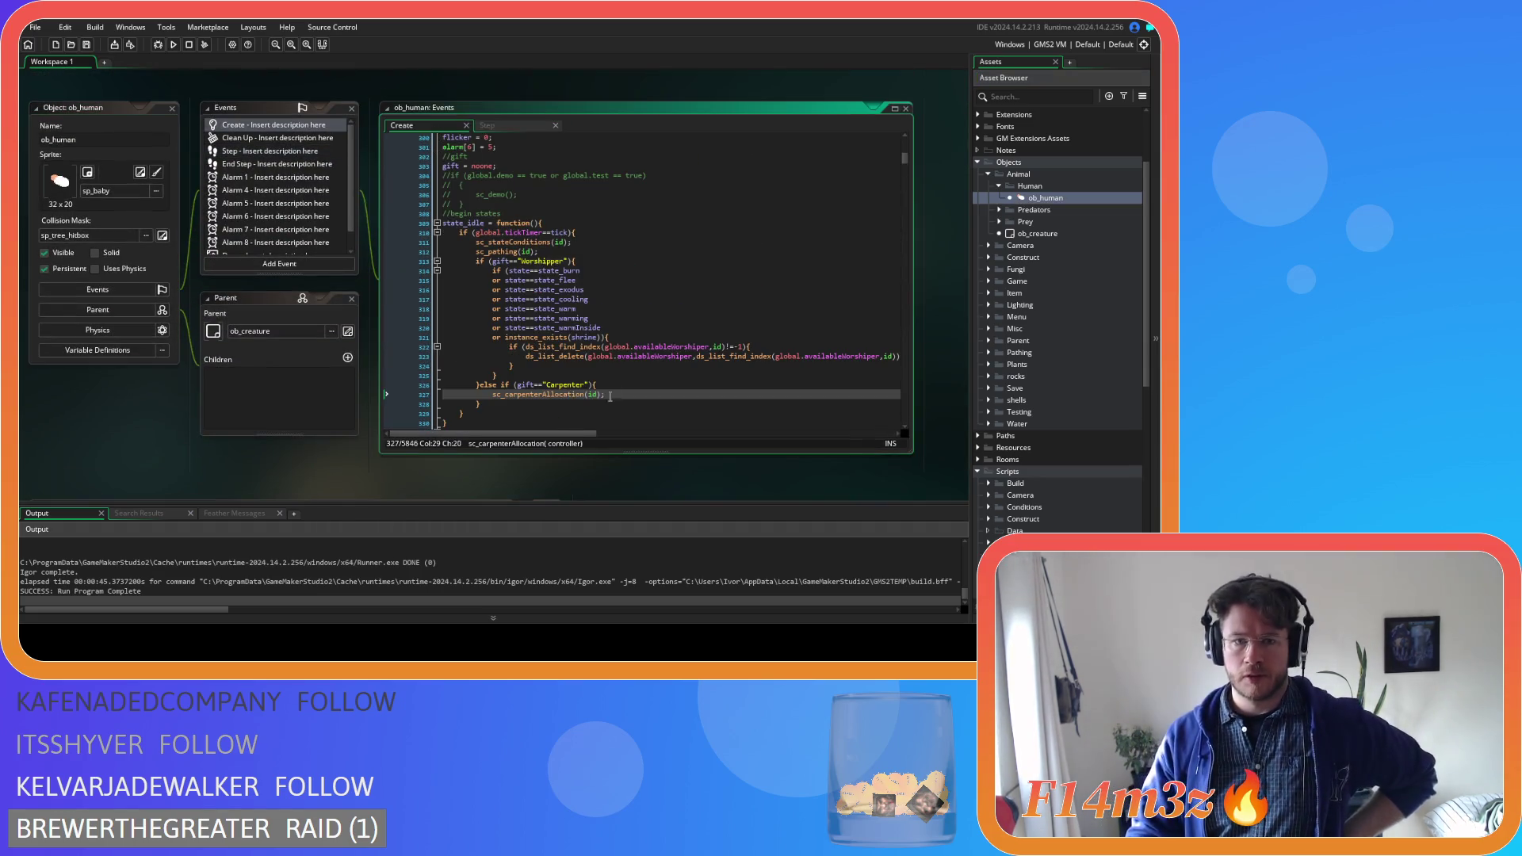
{"action": "double_click", "coordinate": [493, 395]}
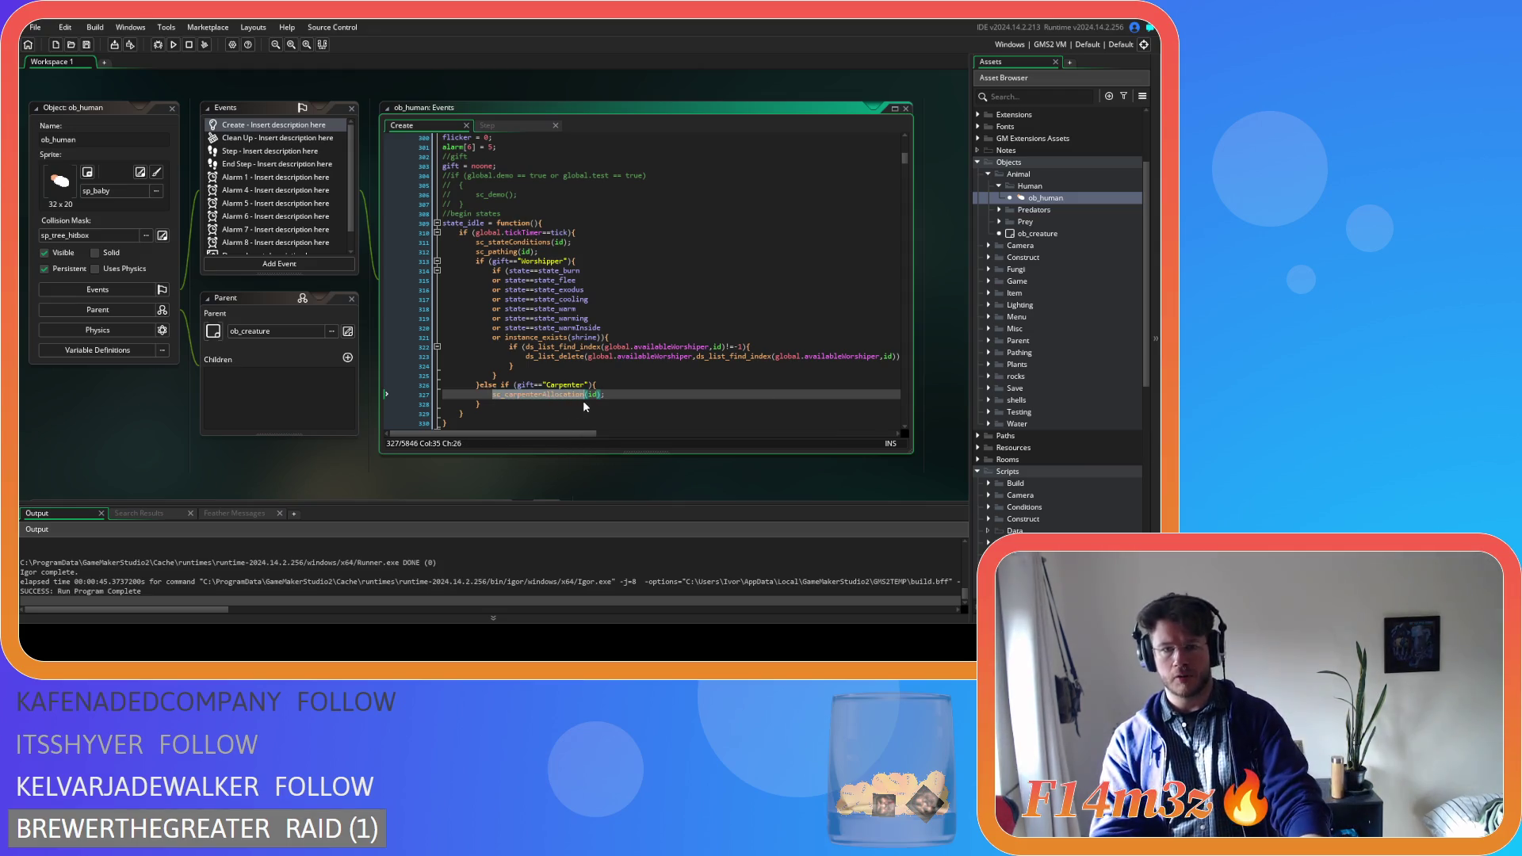
{"action": "key", "text": "ctrl+shift+f"}
{"action": "left_click", "coordinate": [326, 165]}
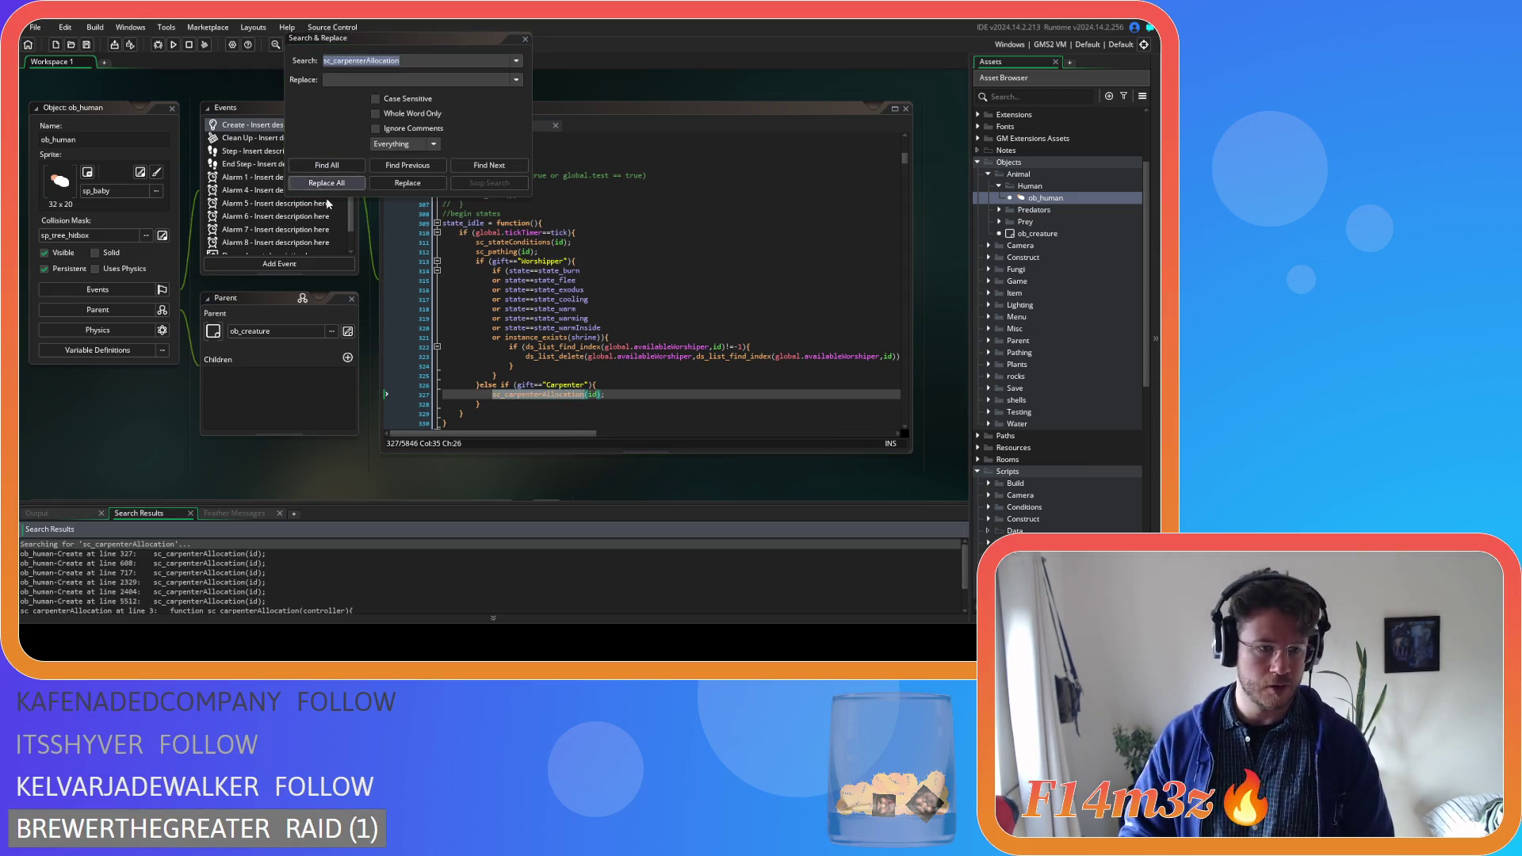
{"action": "scroll", "coordinate": [373, 565], "scroll_direction": "down", "scroll_amount": 1}
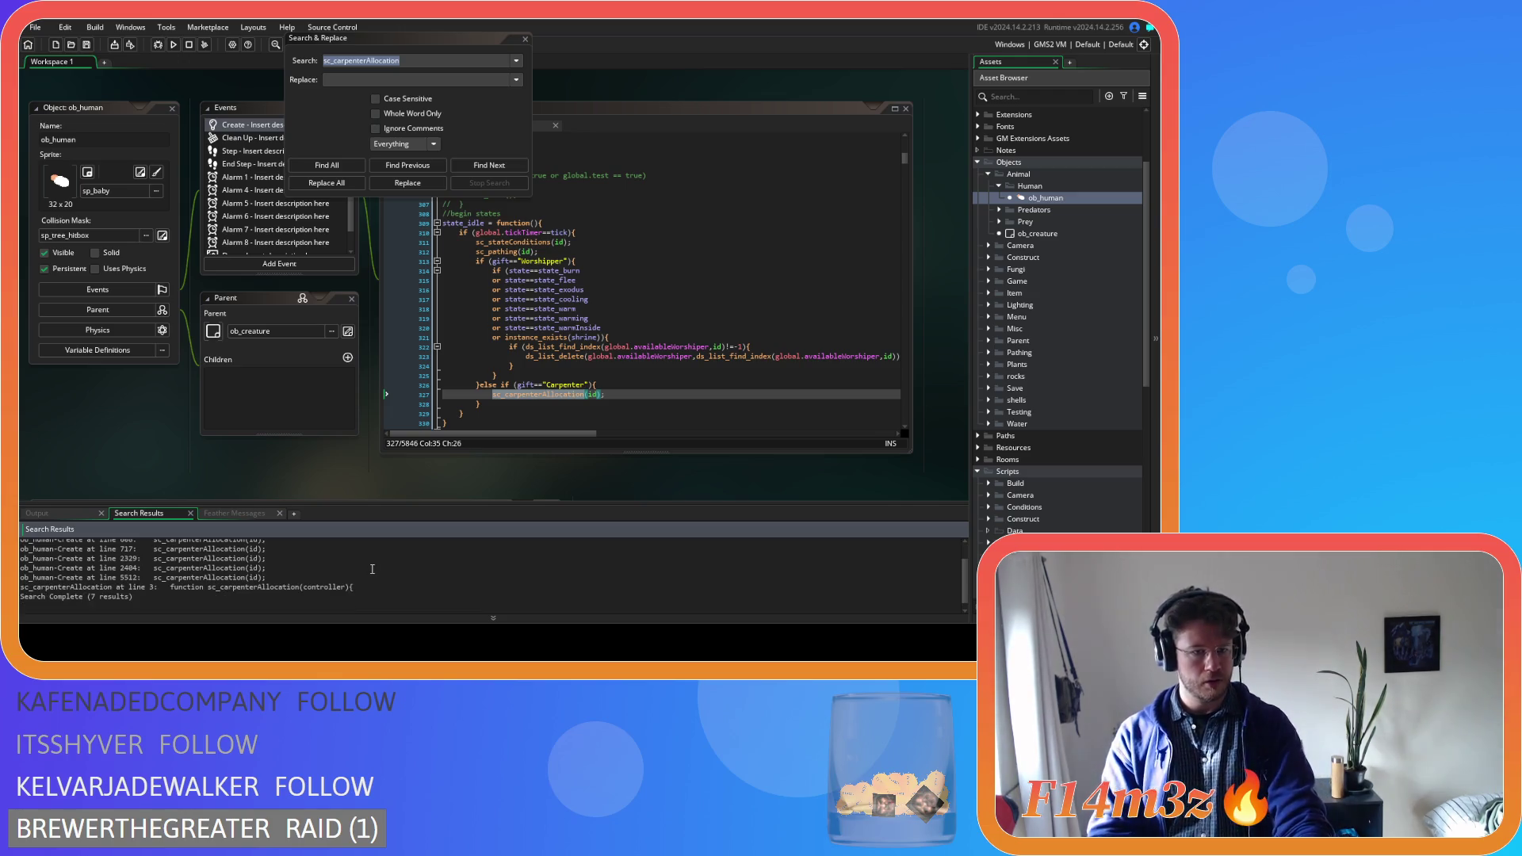
{"action": "scroll", "coordinate": [323, 581], "scroll_direction": "up", "scroll_amount": 1}
Jump to the sc_carpenterAllocation calls at lines 608, 717 and 2329, then move the search box aside
{"action": "left_click", "coordinate": [325, 555]}
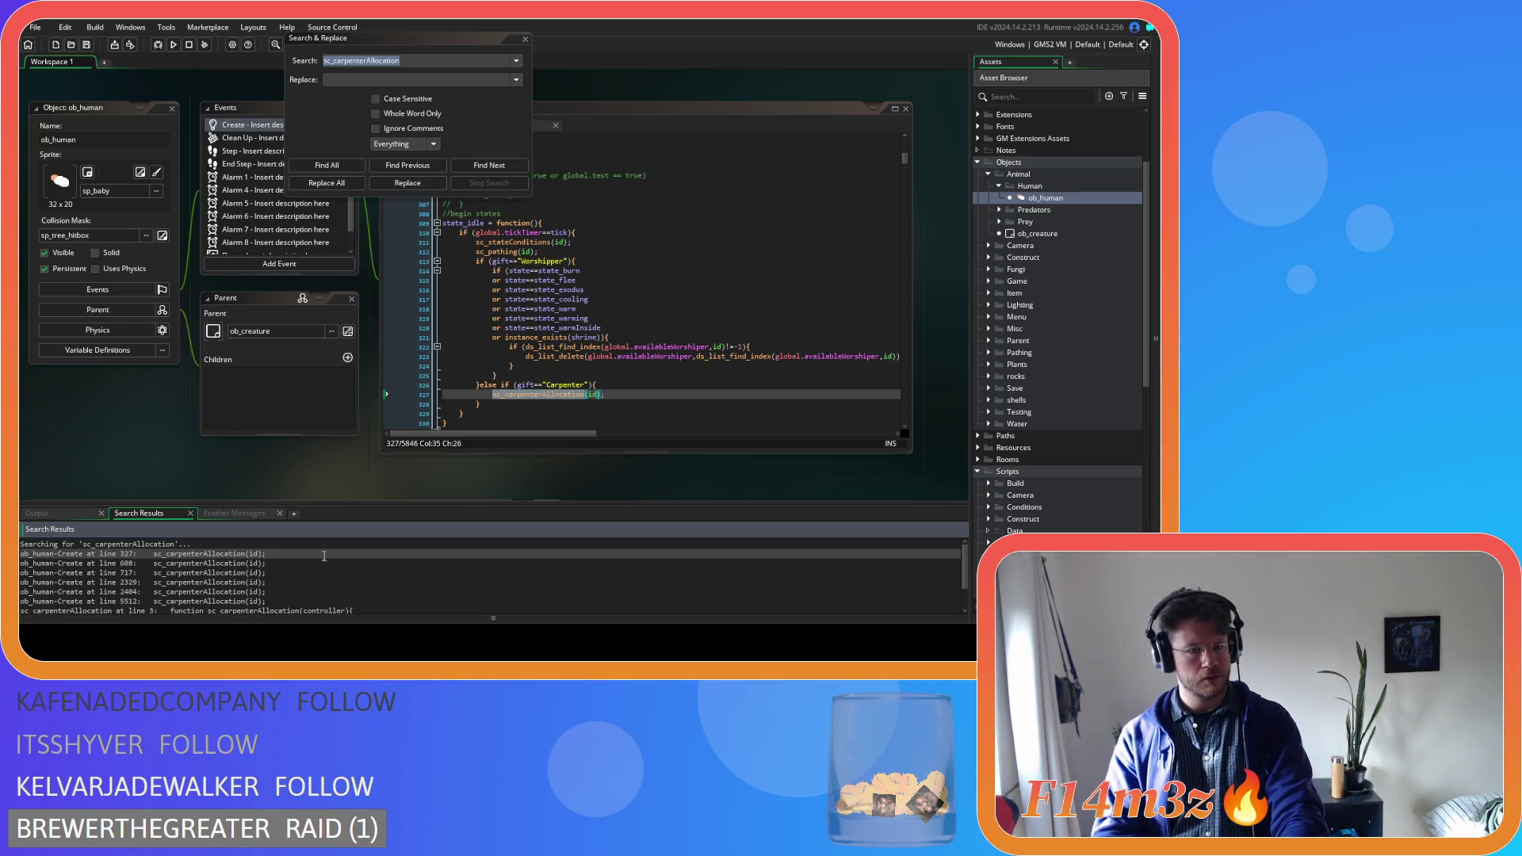
{"action": "double_click", "coordinate": [318, 561]}
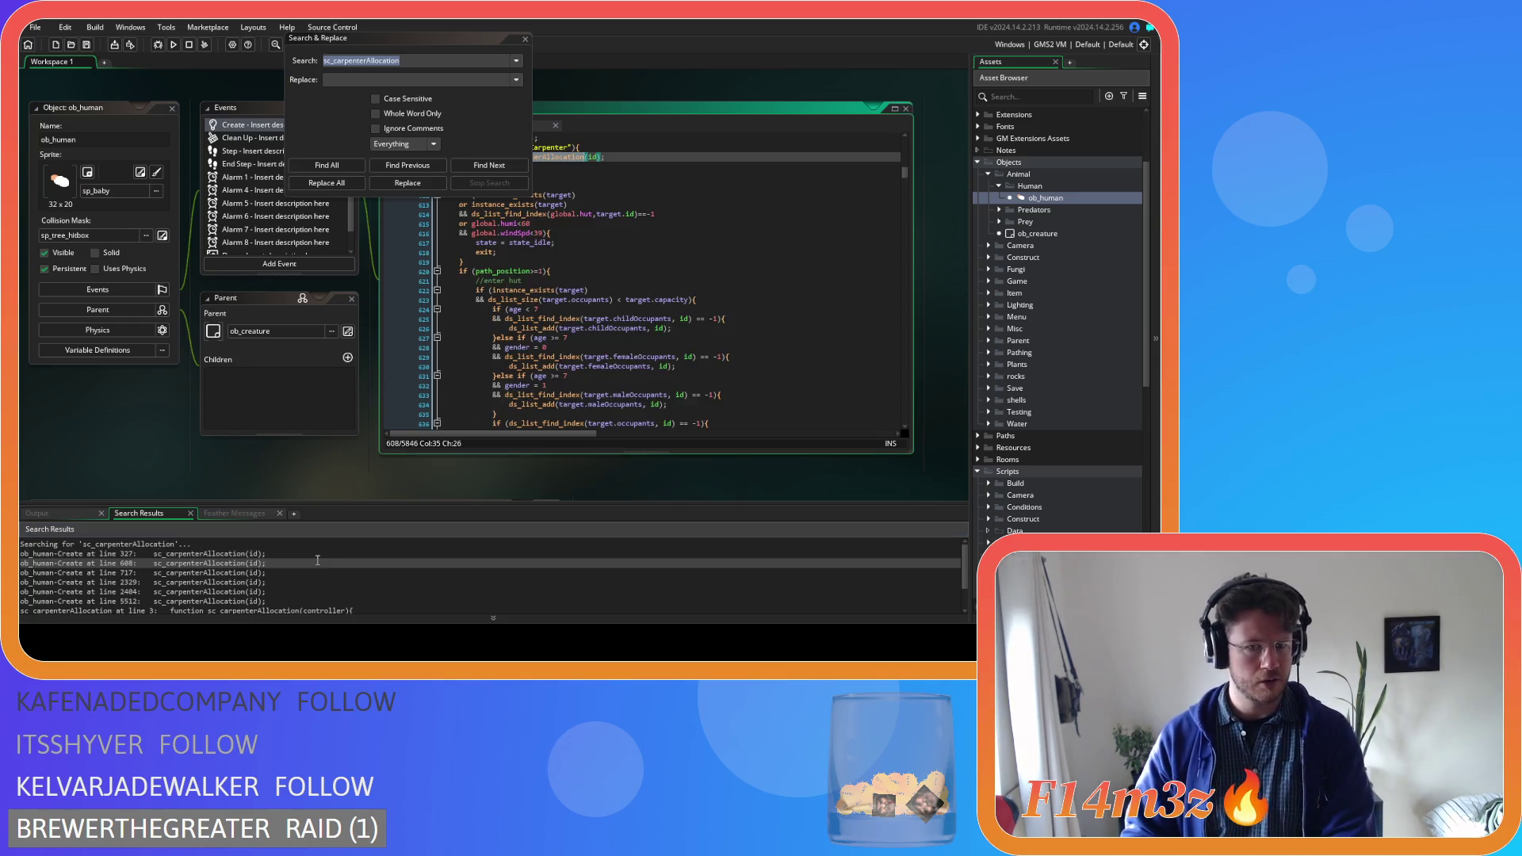
{"action": "scroll", "coordinate": [375, 442], "scroll_direction": "up", "scroll_amount": 2}
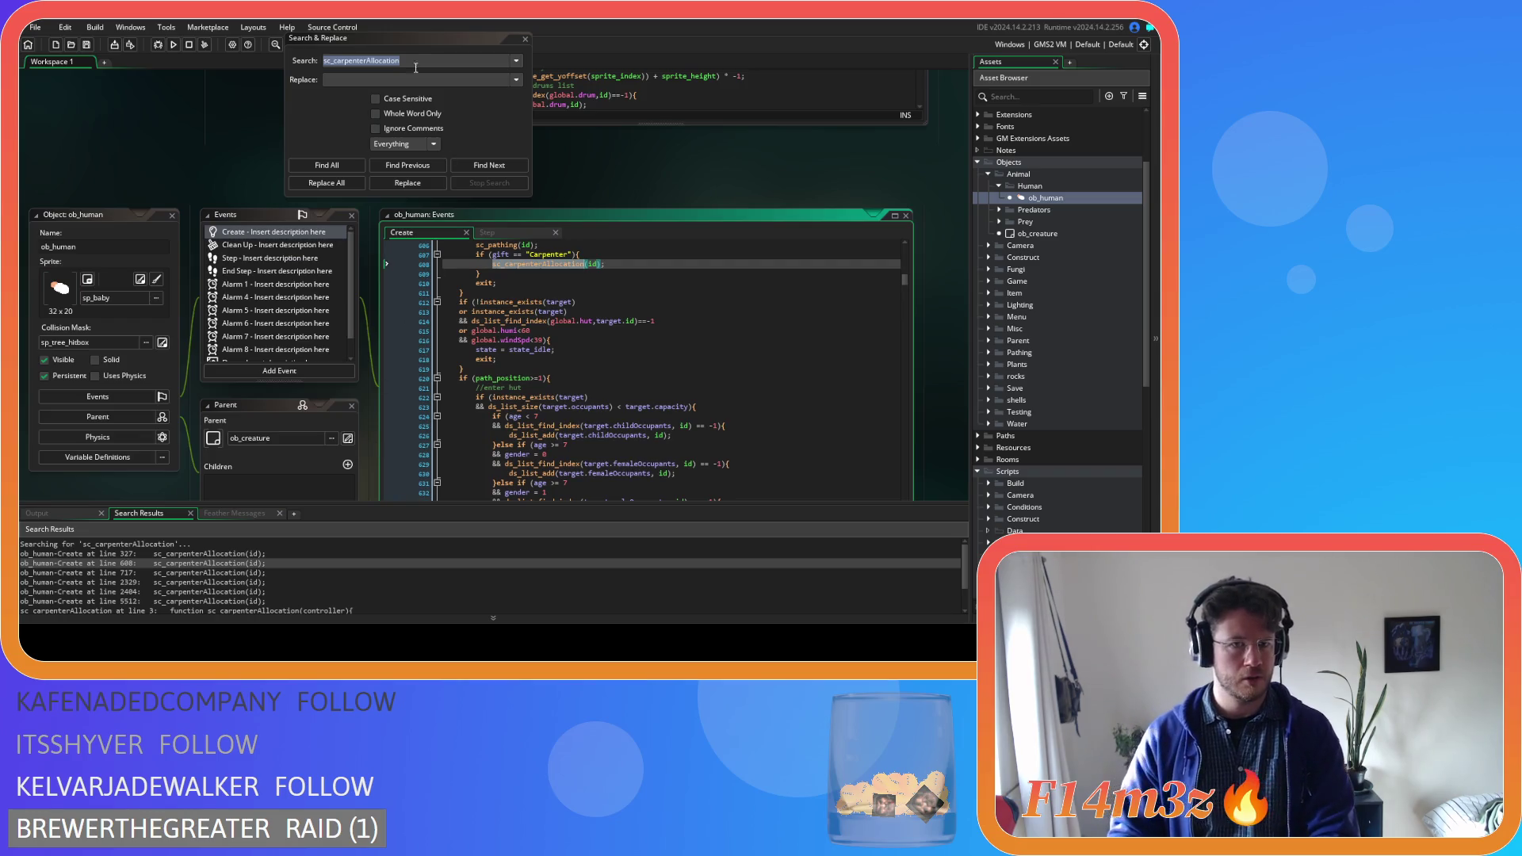
{"action": "left_click_drag", "start_coordinate": [417, 40], "coordinate": [218, 41]}
{"action": "scroll", "coordinate": [712, 390], "scroll_direction": "up", "scroll_amount": 3}
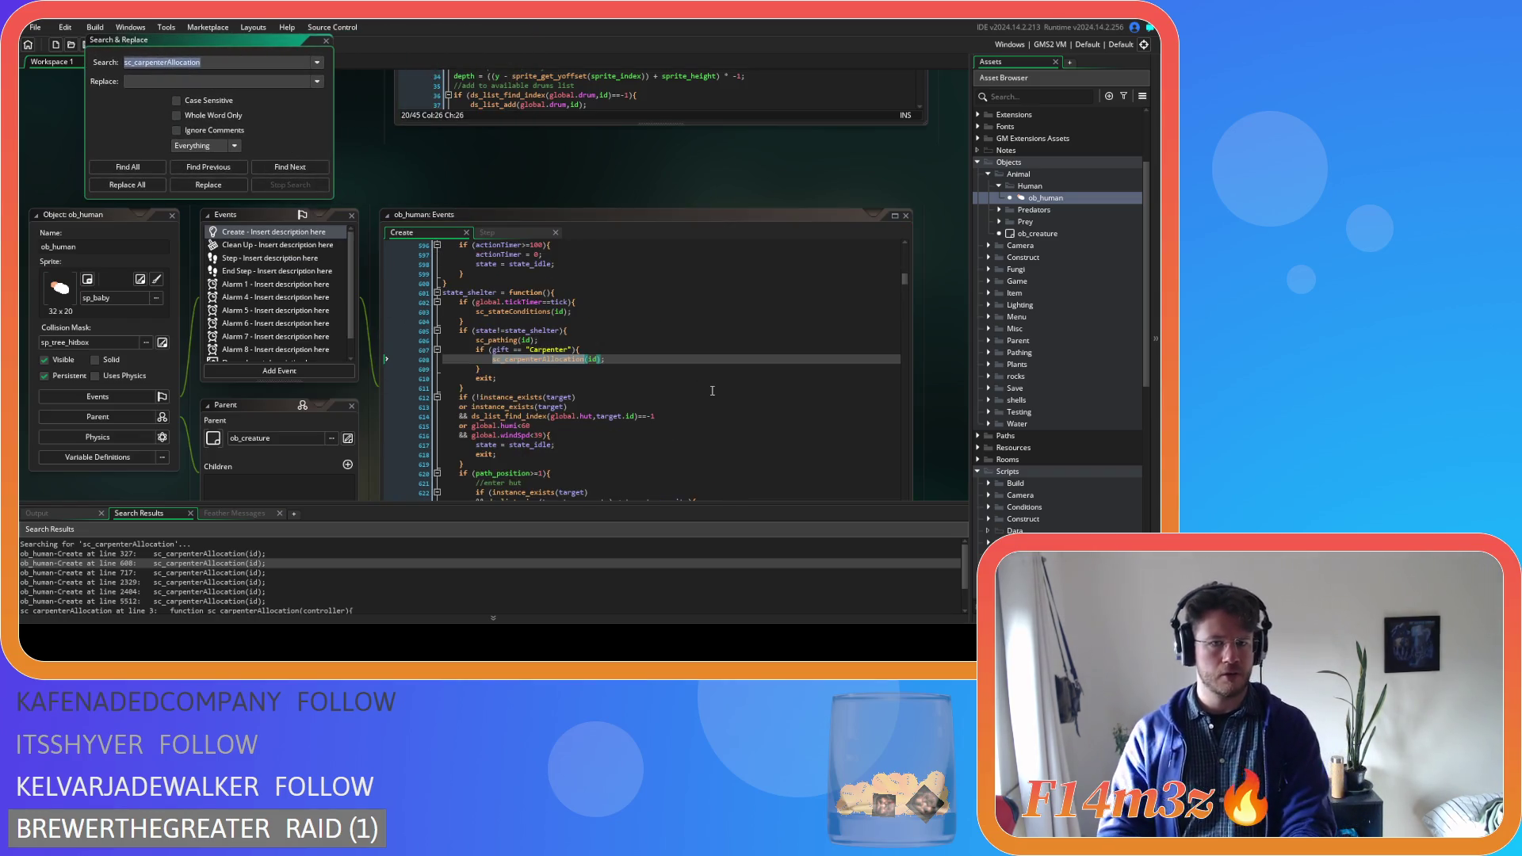
{"action": "scroll", "coordinate": [215, 491], "scroll_direction": "down", "scroll_amount": 3}
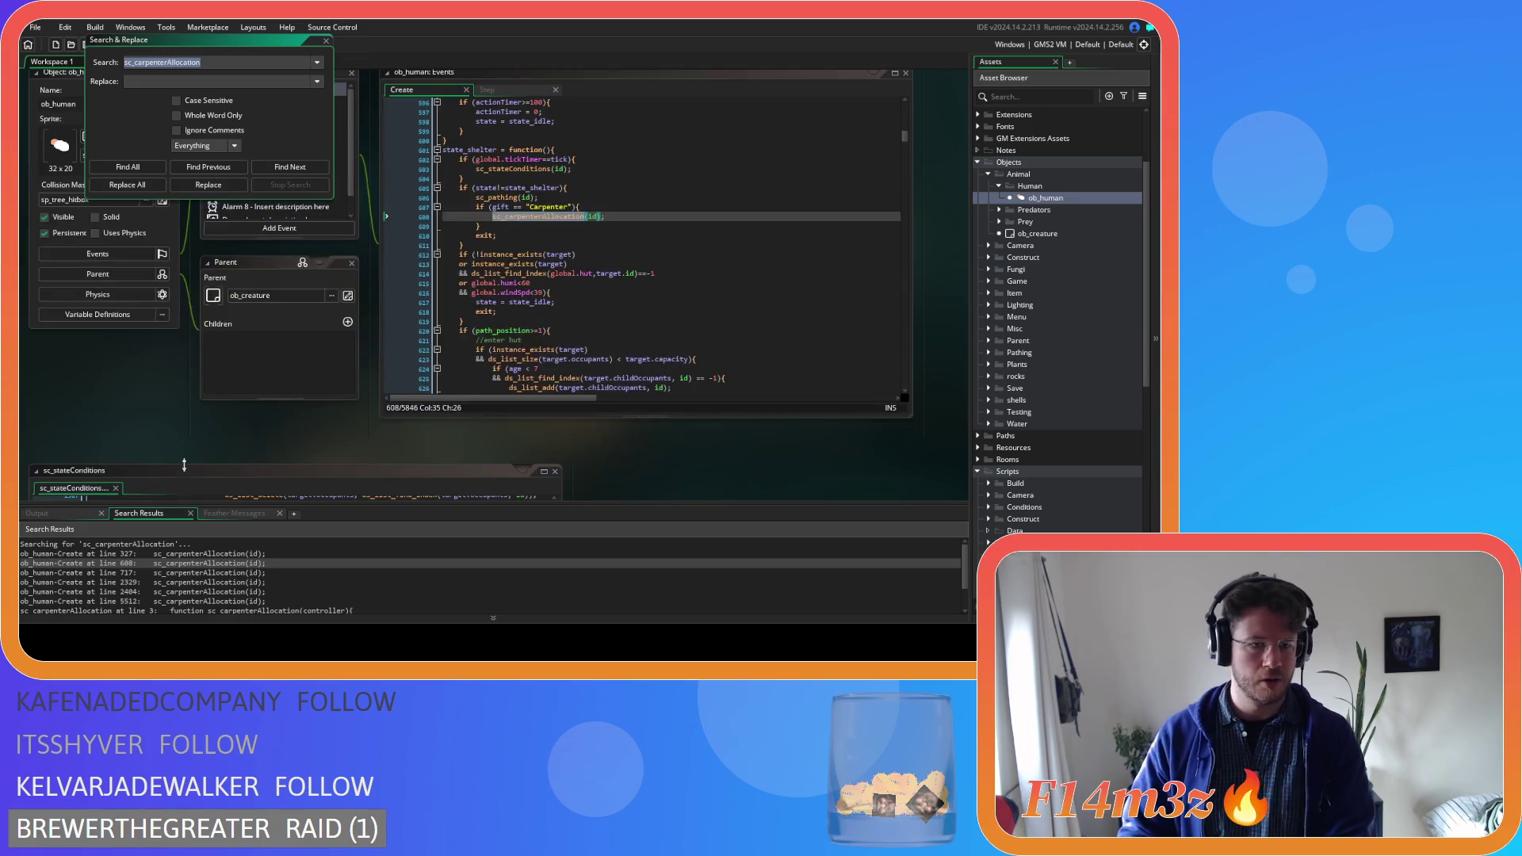
{"action": "double_click", "coordinate": [202, 573]}
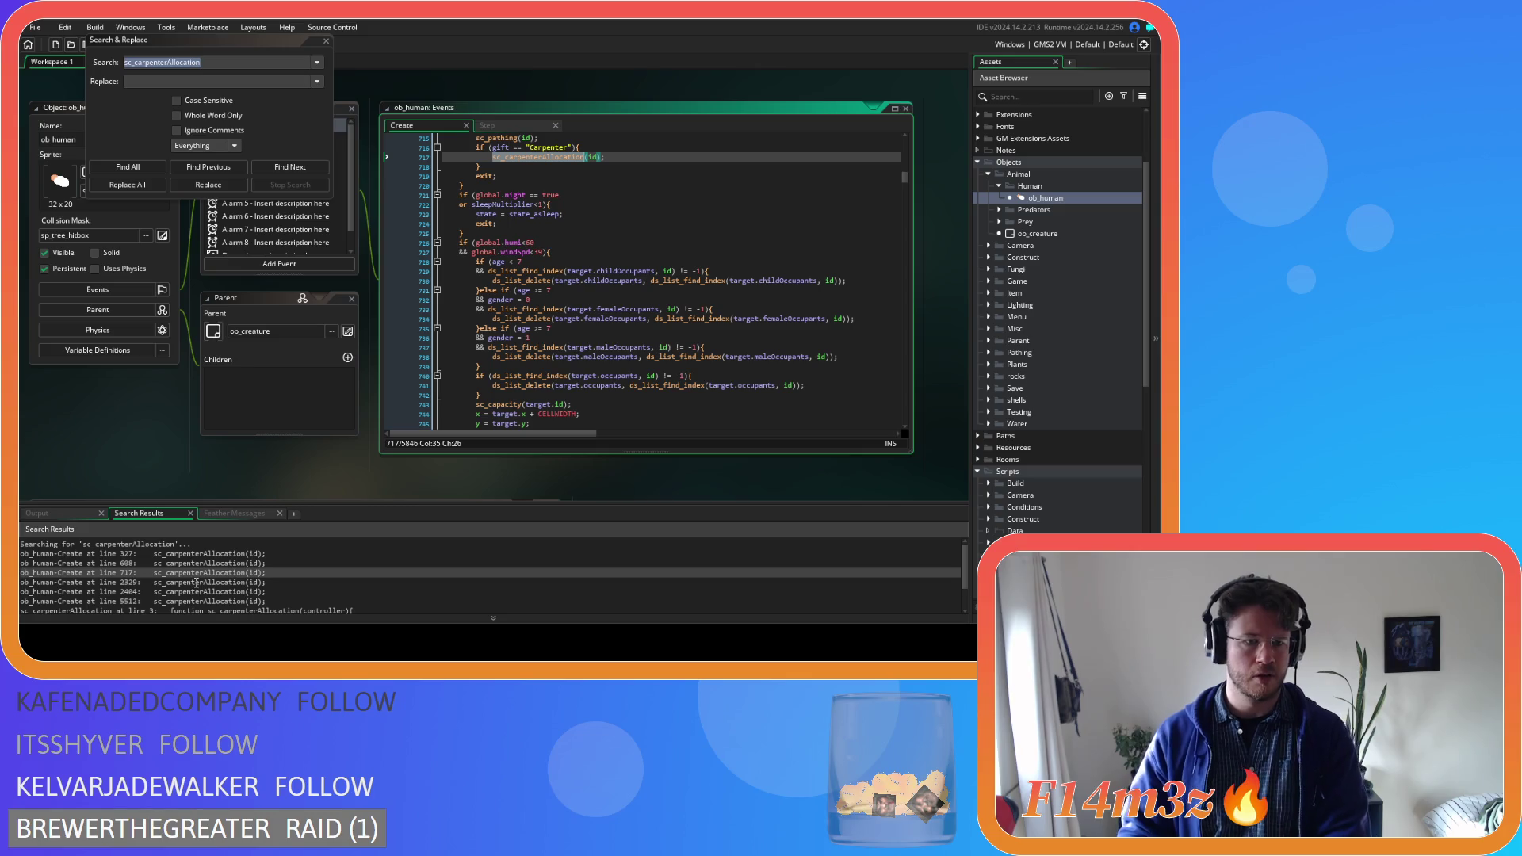
{"action": "left_click", "coordinate": [196, 583]}
{"action": "double_click", "coordinate": [196, 583]}
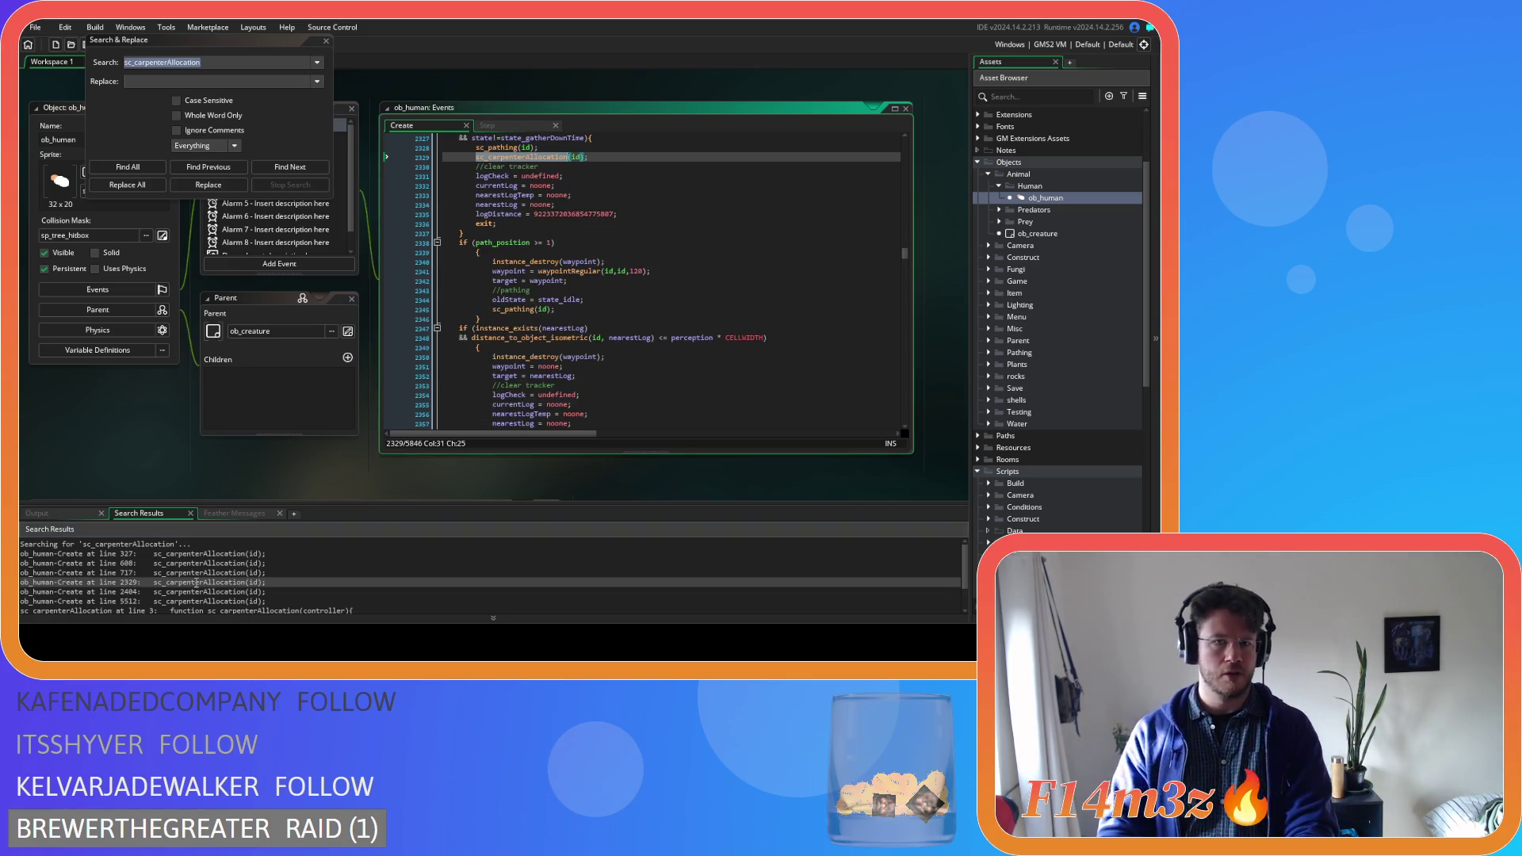
{"action": "scroll", "coordinate": [74, 410], "scroll_direction": "up", "scroll_amount": 4}
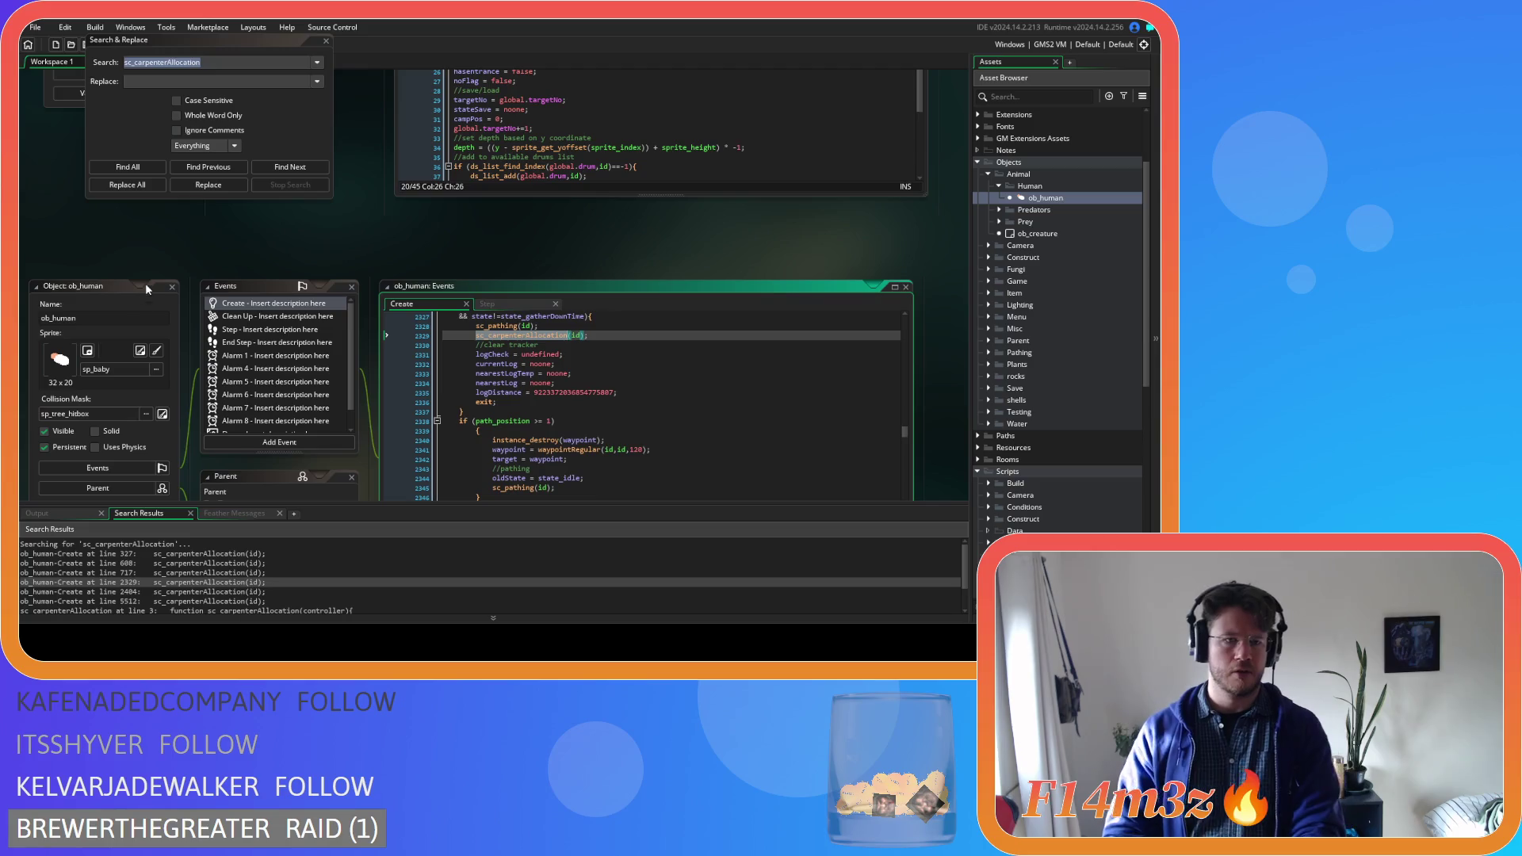
{"action": "scroll", "coordinate": [278, 341], "scroll_direction": "up", "scroll_amount": 4}
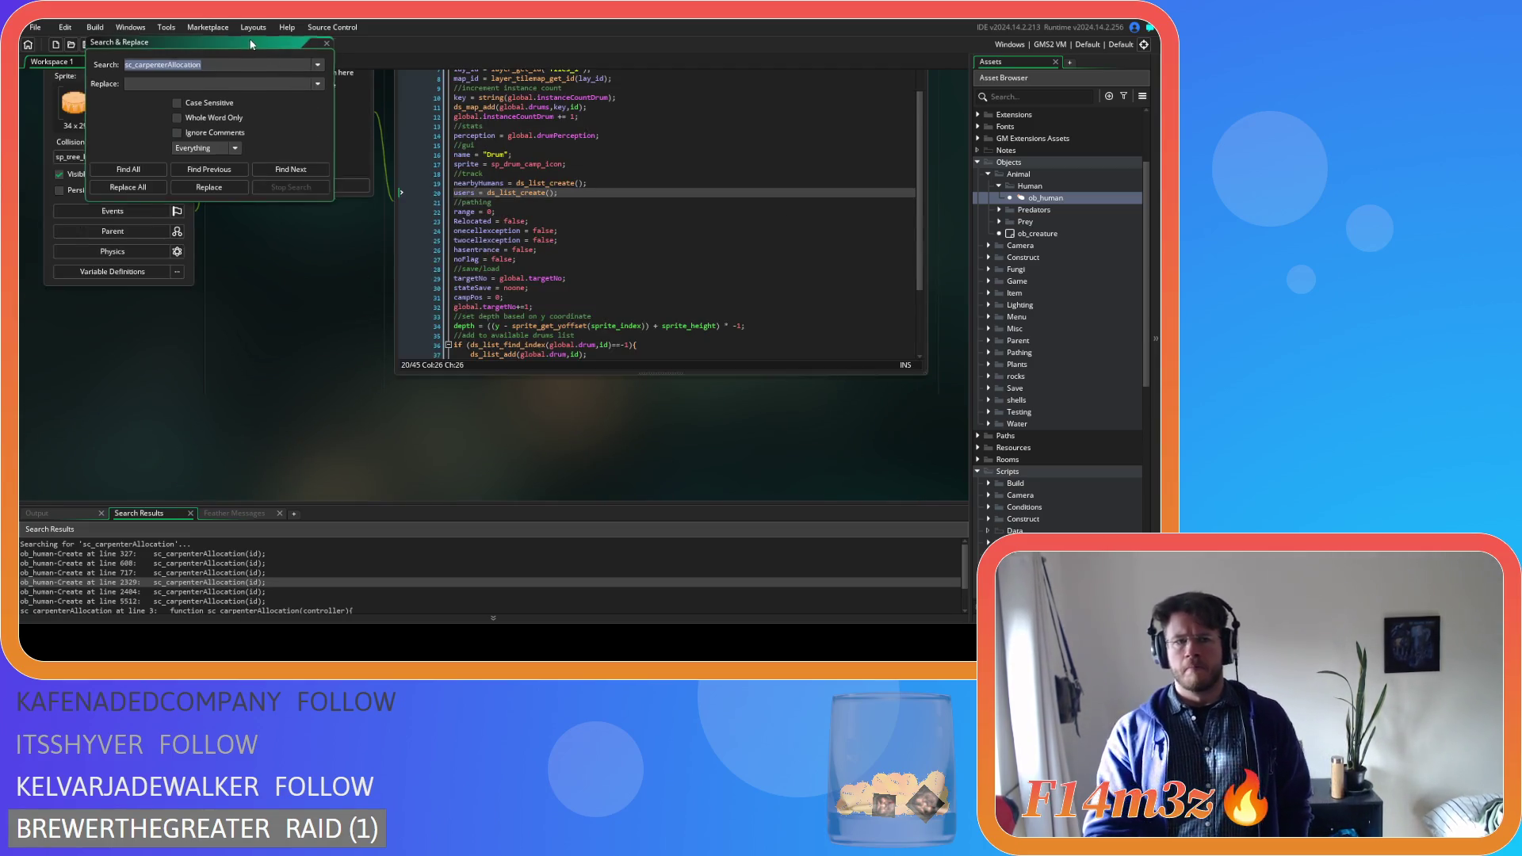
{"action": "left_click_drag", "start_coordinate": [263, 46], "coordinate": [308, 259]}
Close the search box and reopen ob_human, reading through its Step event code
{"action": "left_click", "coordinate": [365, 254]}
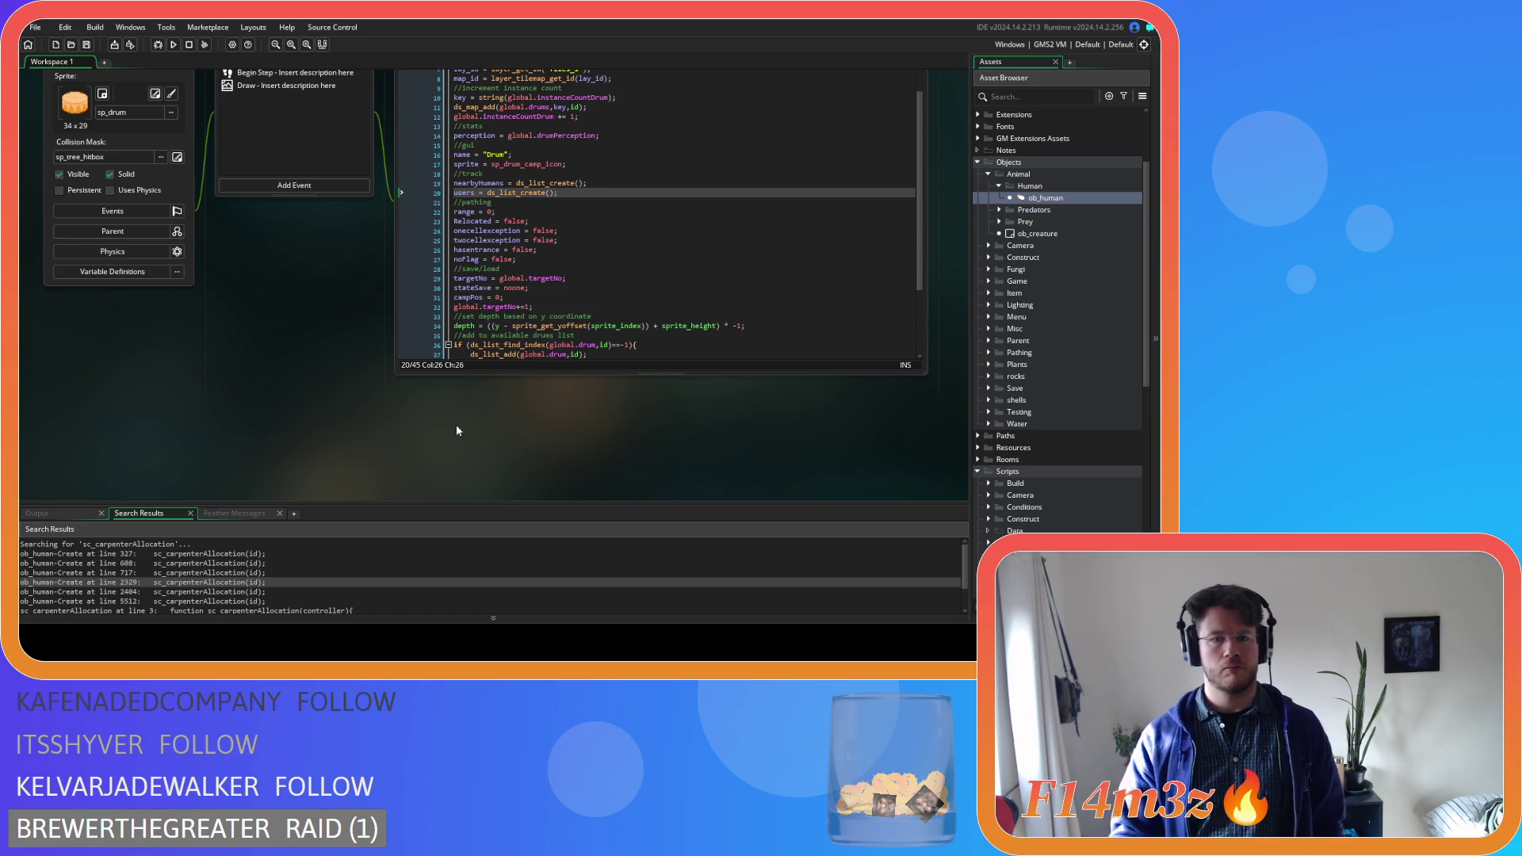
{"action": "left_click", "coordinate": [1089, 202]}
{"action": "double_click", "coordinate": [1090, 202]}
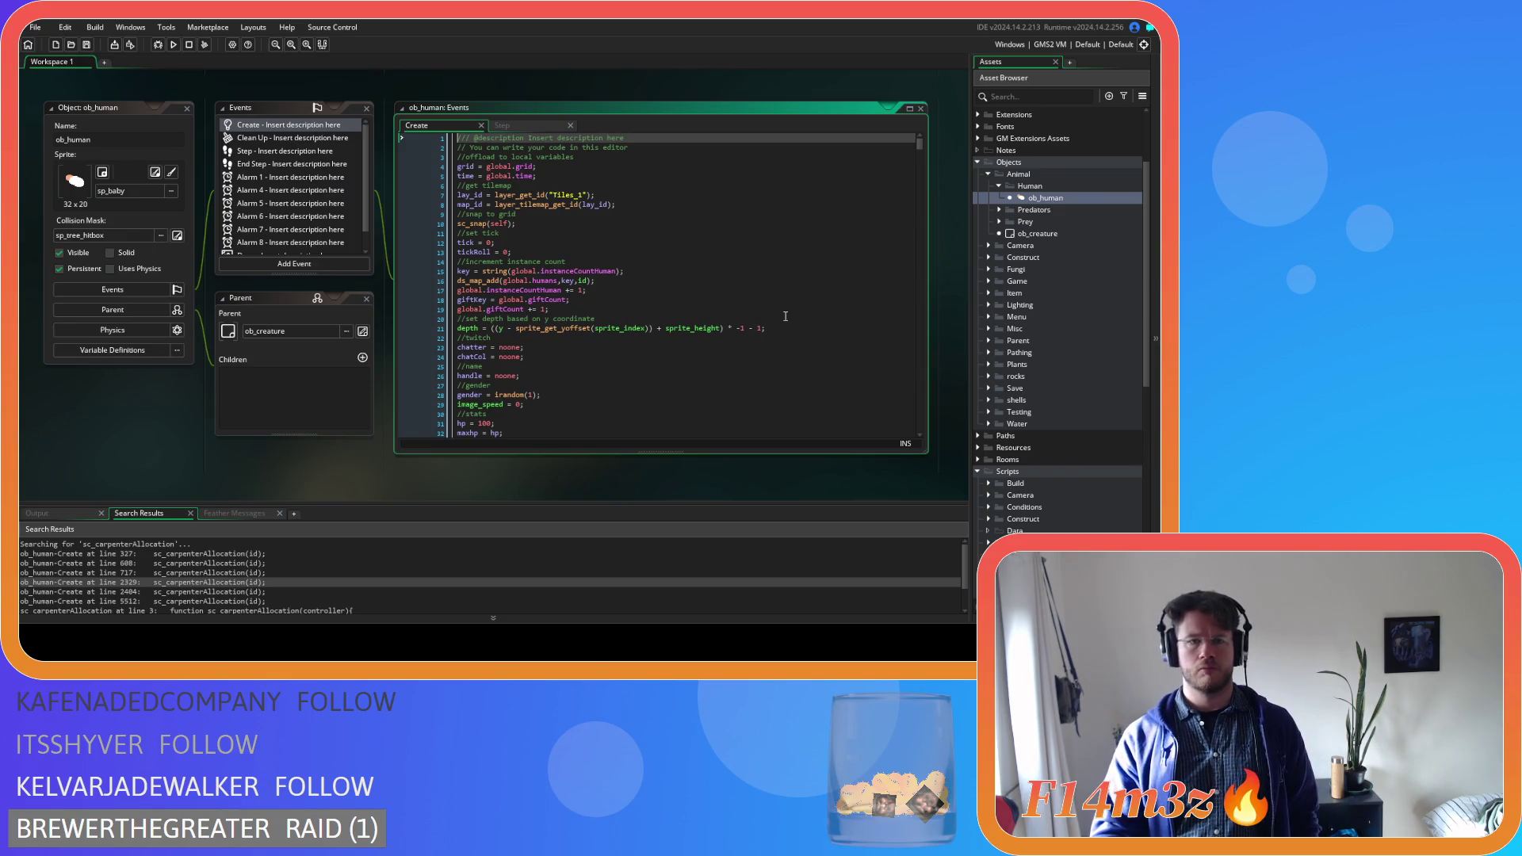
{"action": "left_click", "coordinate": [512, 123]}
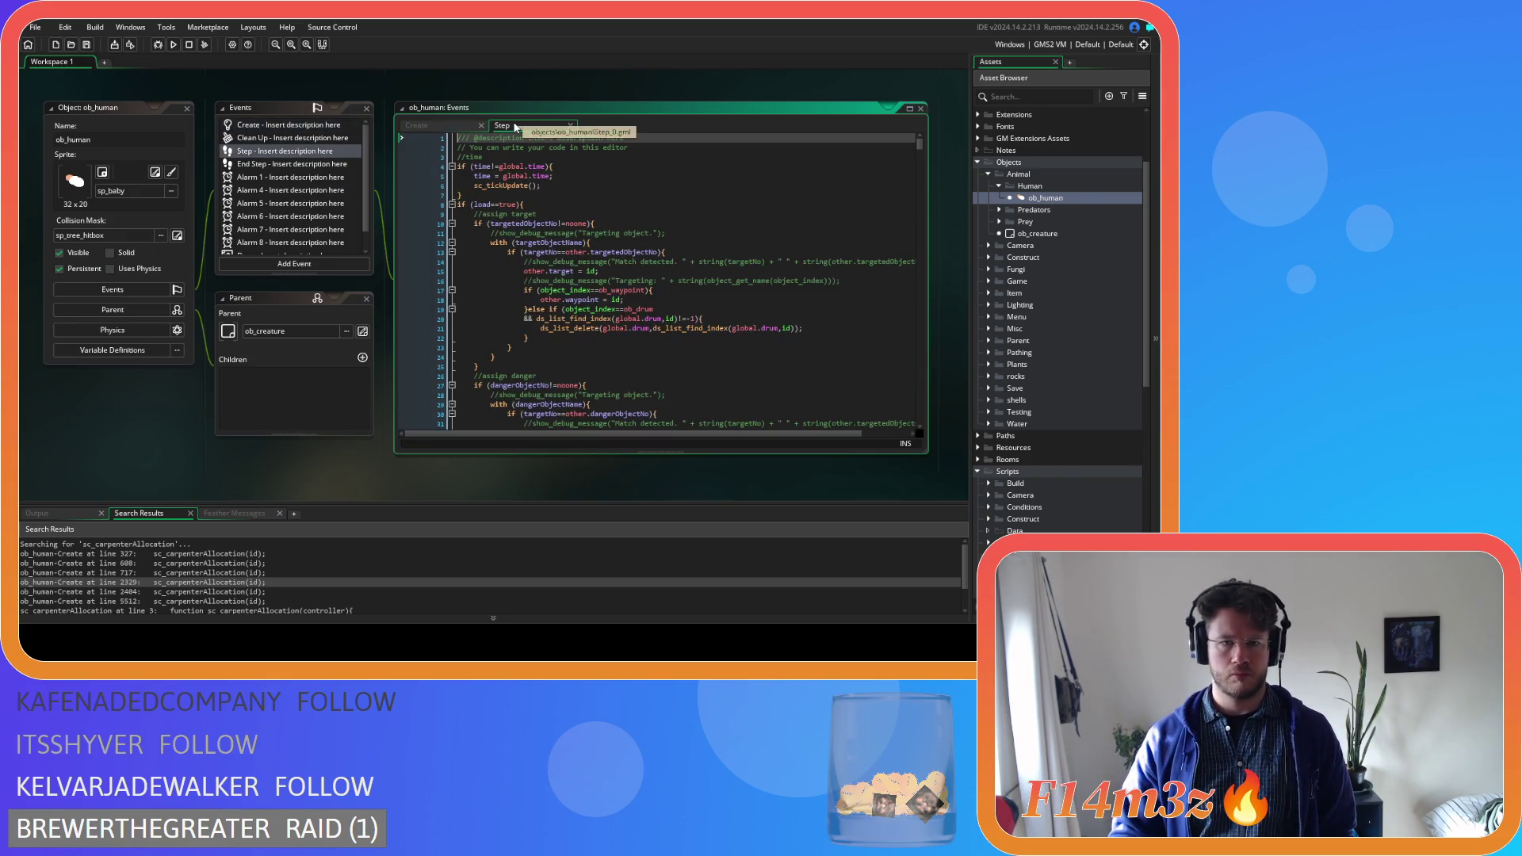
{"action": "scroll", "coordinate": [538, 261], "scroll_direction": "down", "scroll_amount": 5}
{"action": "scroll", "coordinate": [538, 262], "scroll_direction": "down", "scroll_amount": 4}
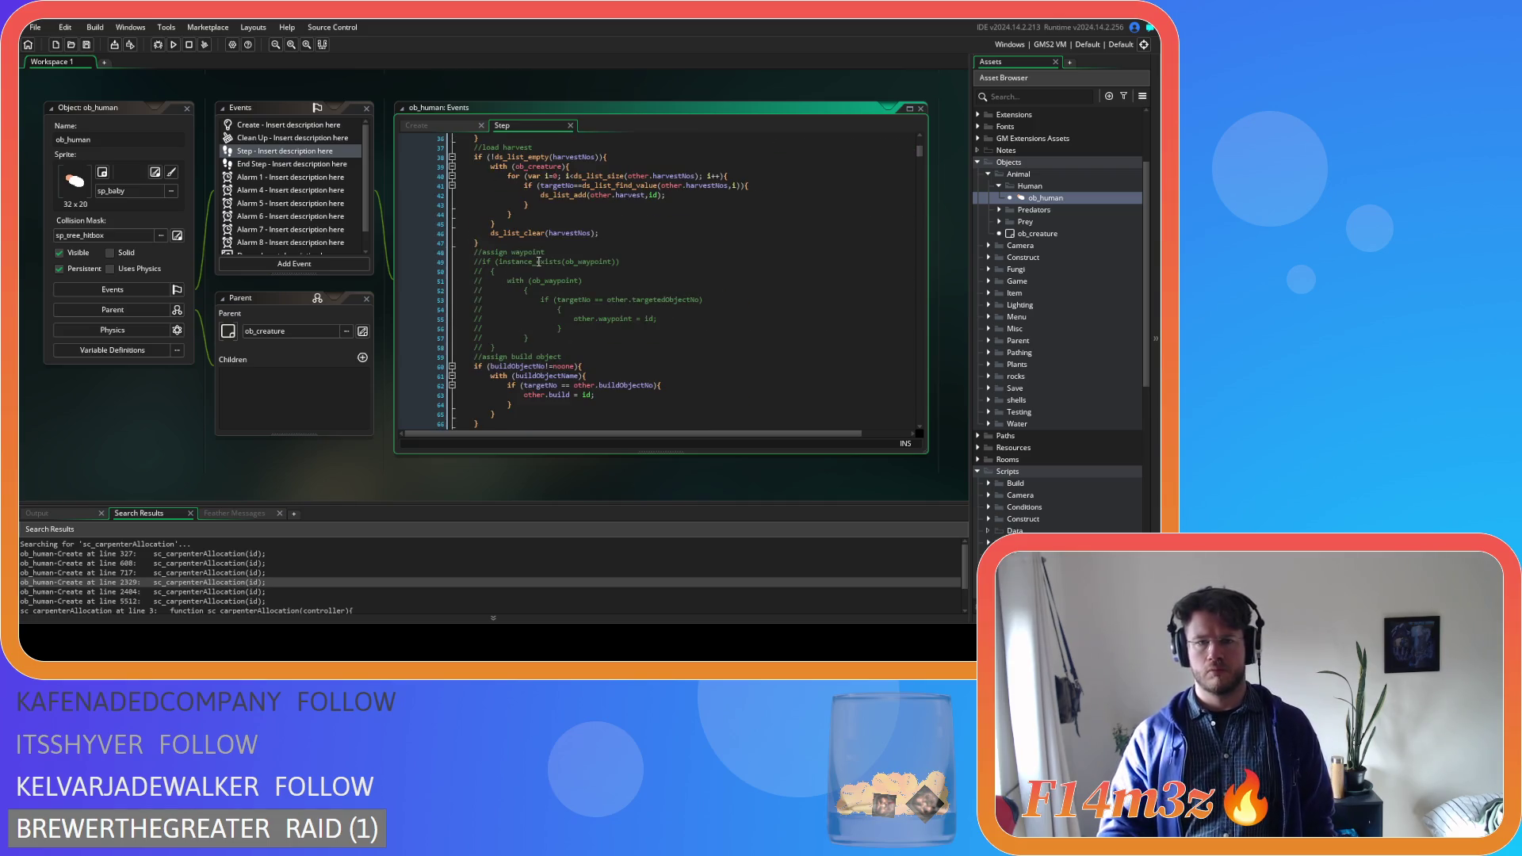
{"action": "scroll", "coordinate": [538, 262], "scroll_direction": "down", "scroll_amount": 20}
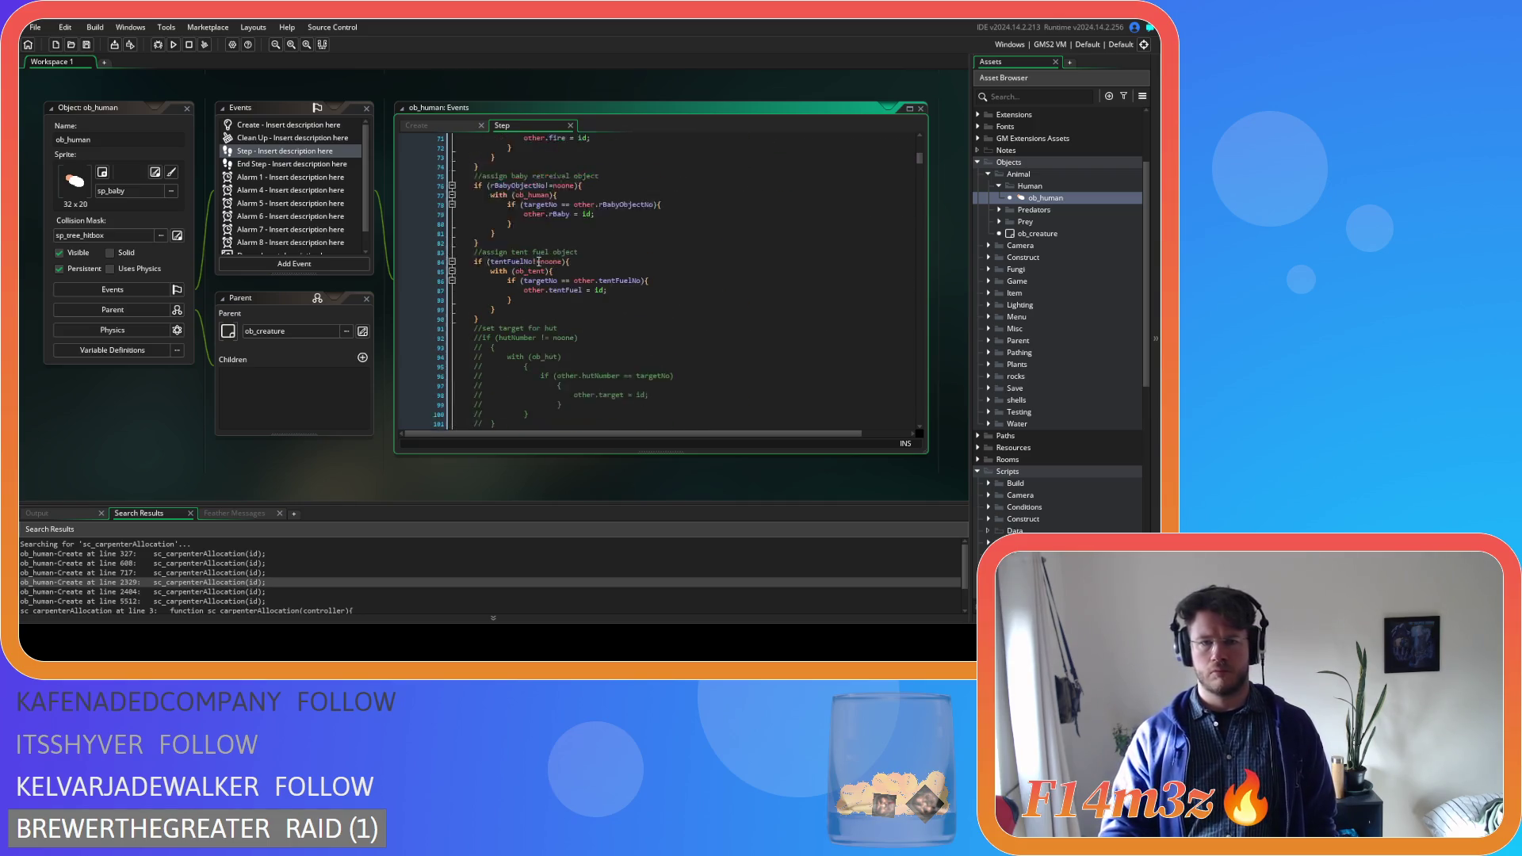
{"action": "scroll", "coordinate": [608, 259], "scroll_direction": "down", "scroll_amount": 20}
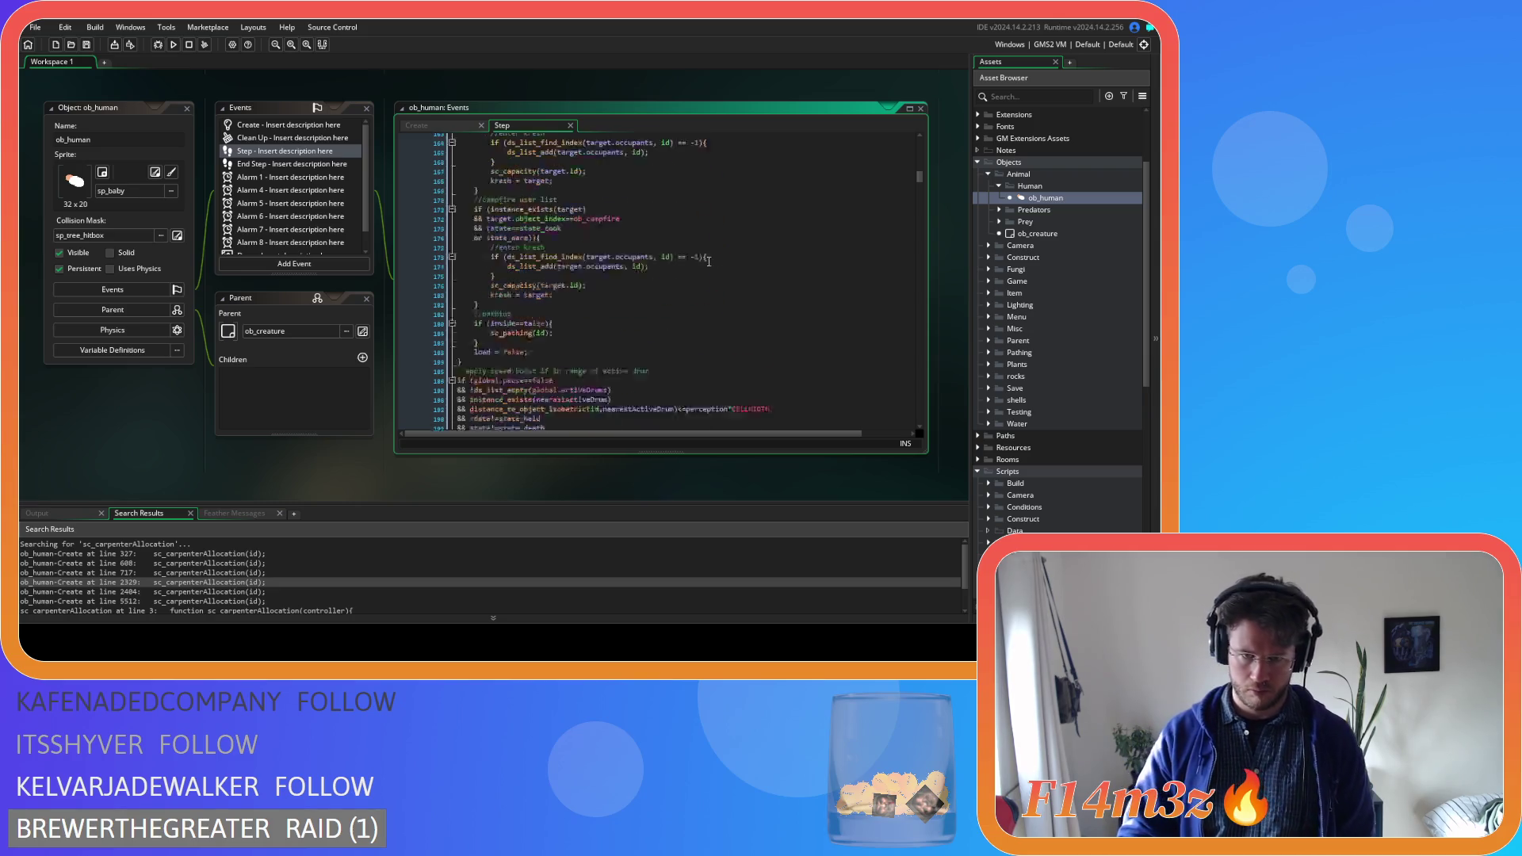
{"action": "scroll", "coordinate": [768, 252], "scroll_direction": "up", "scroll_amount": 12}
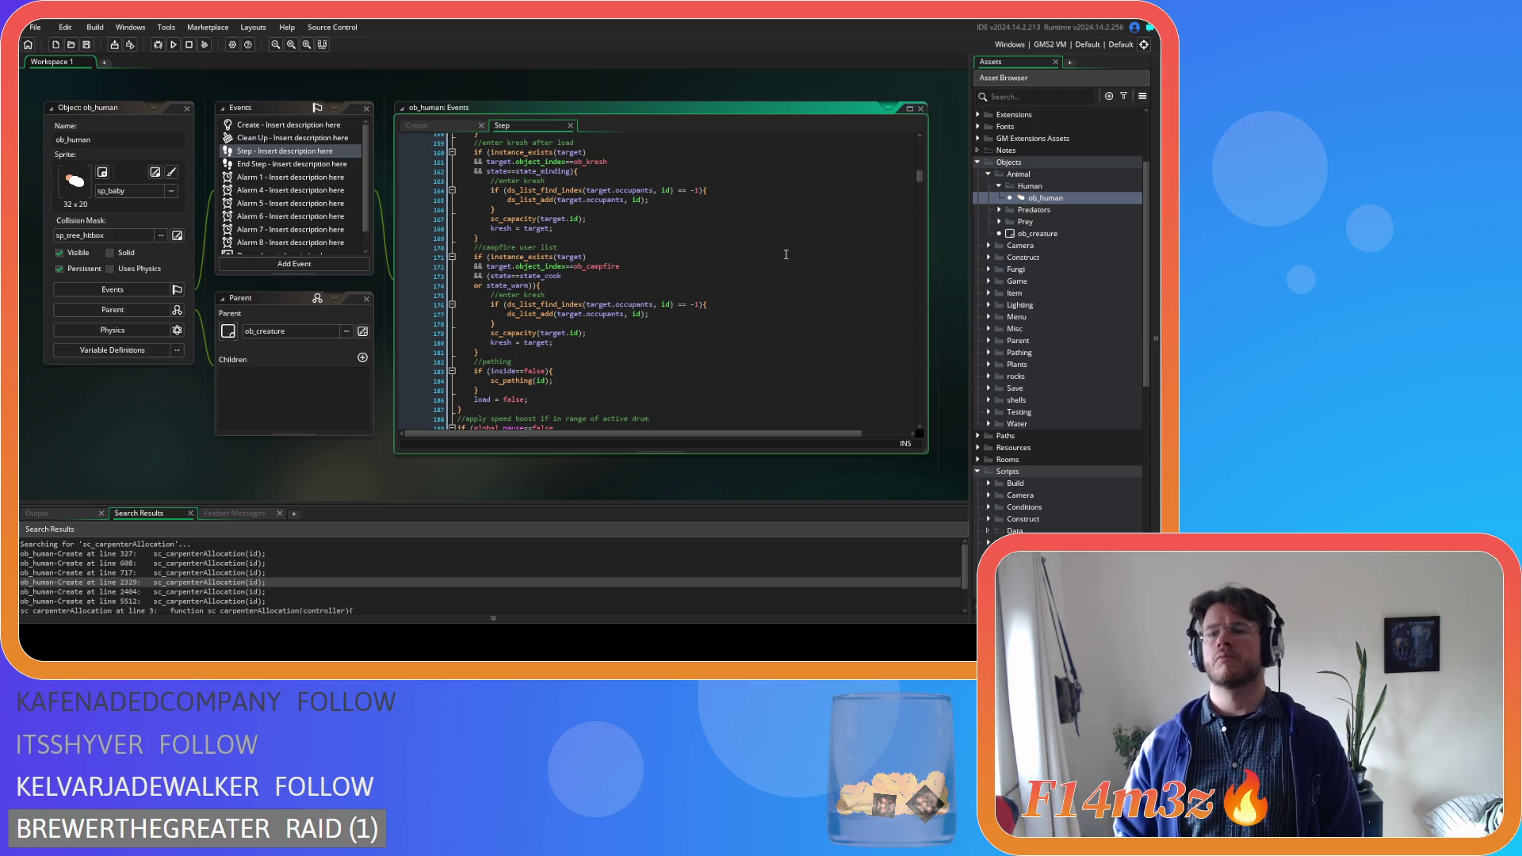
{"action": "scroll", "coordinate": [1096, 473], "scroll_direction": "down", "scroll_amount": 12}
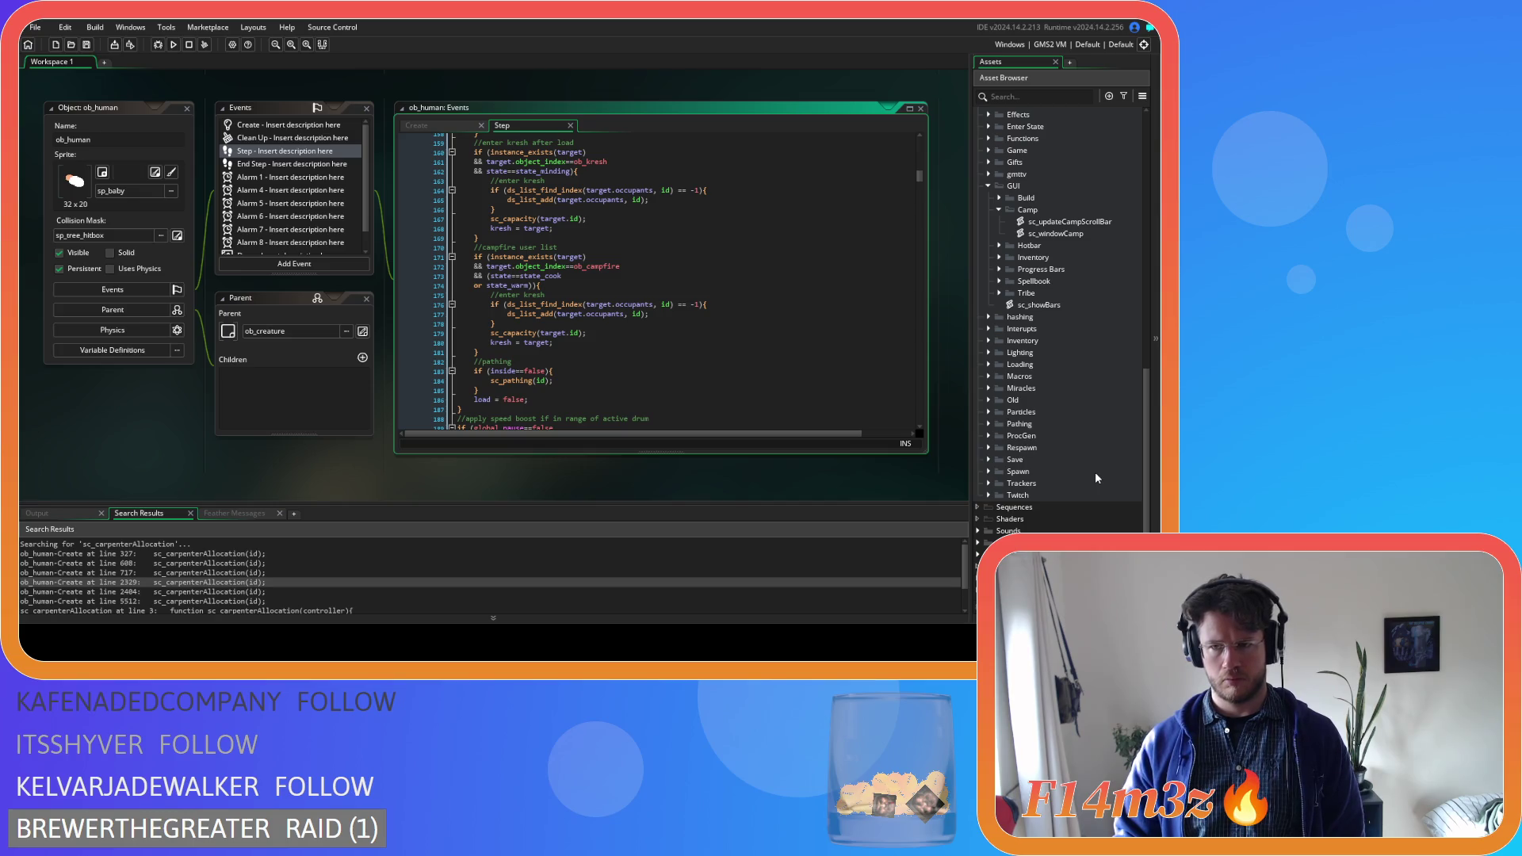
Expand the Loading scripts folder in the Asset Browser
{"action": "left_click", "coordinate": [989, 364]}
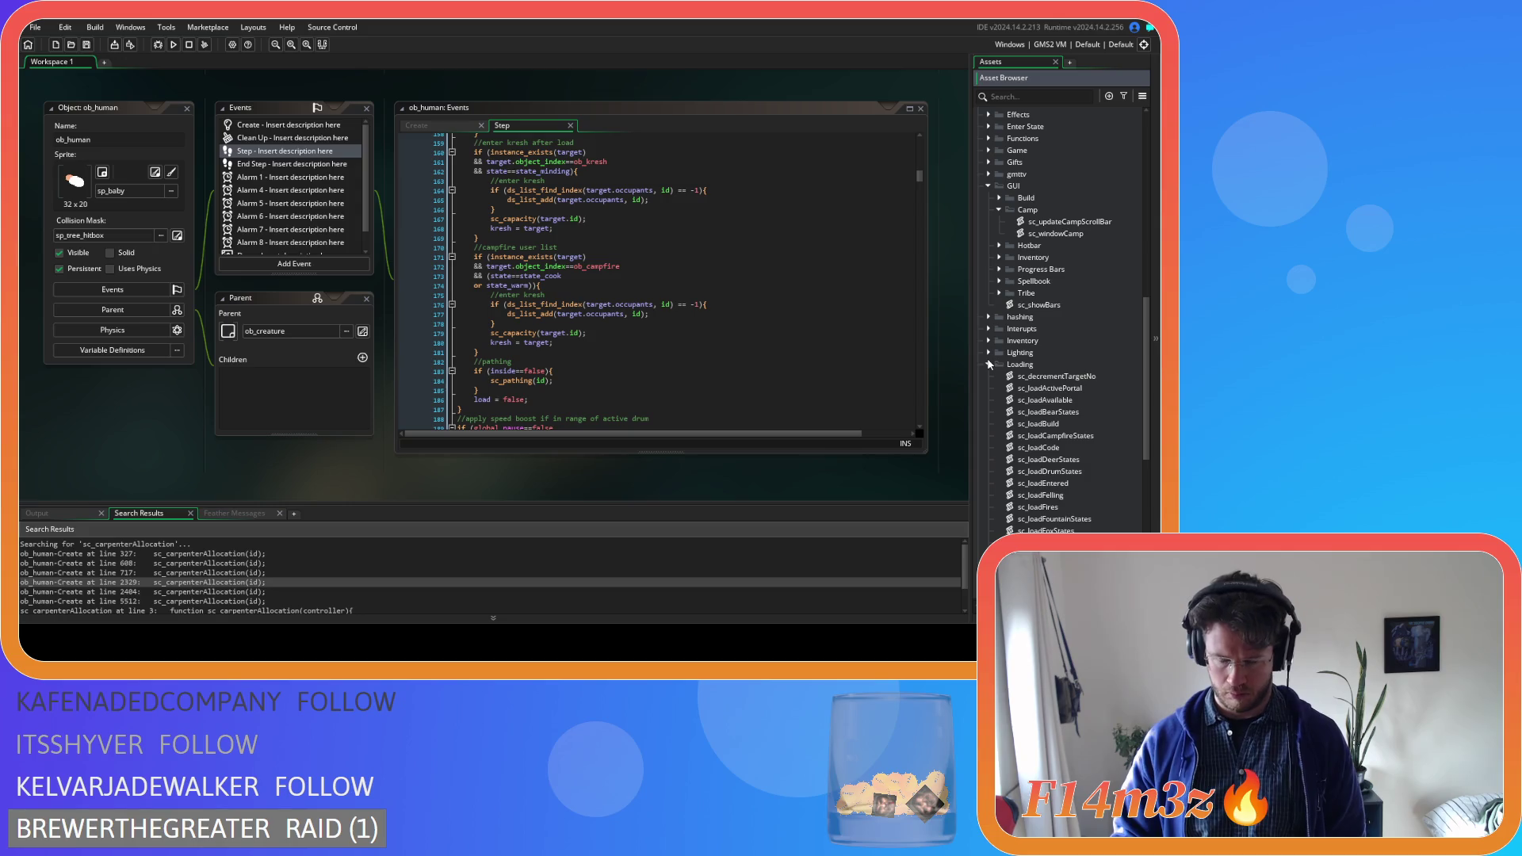
{"action": "scroll", "coordinate": [1039, 351], "scroll_direction": "up", "scroll_amount": 3}
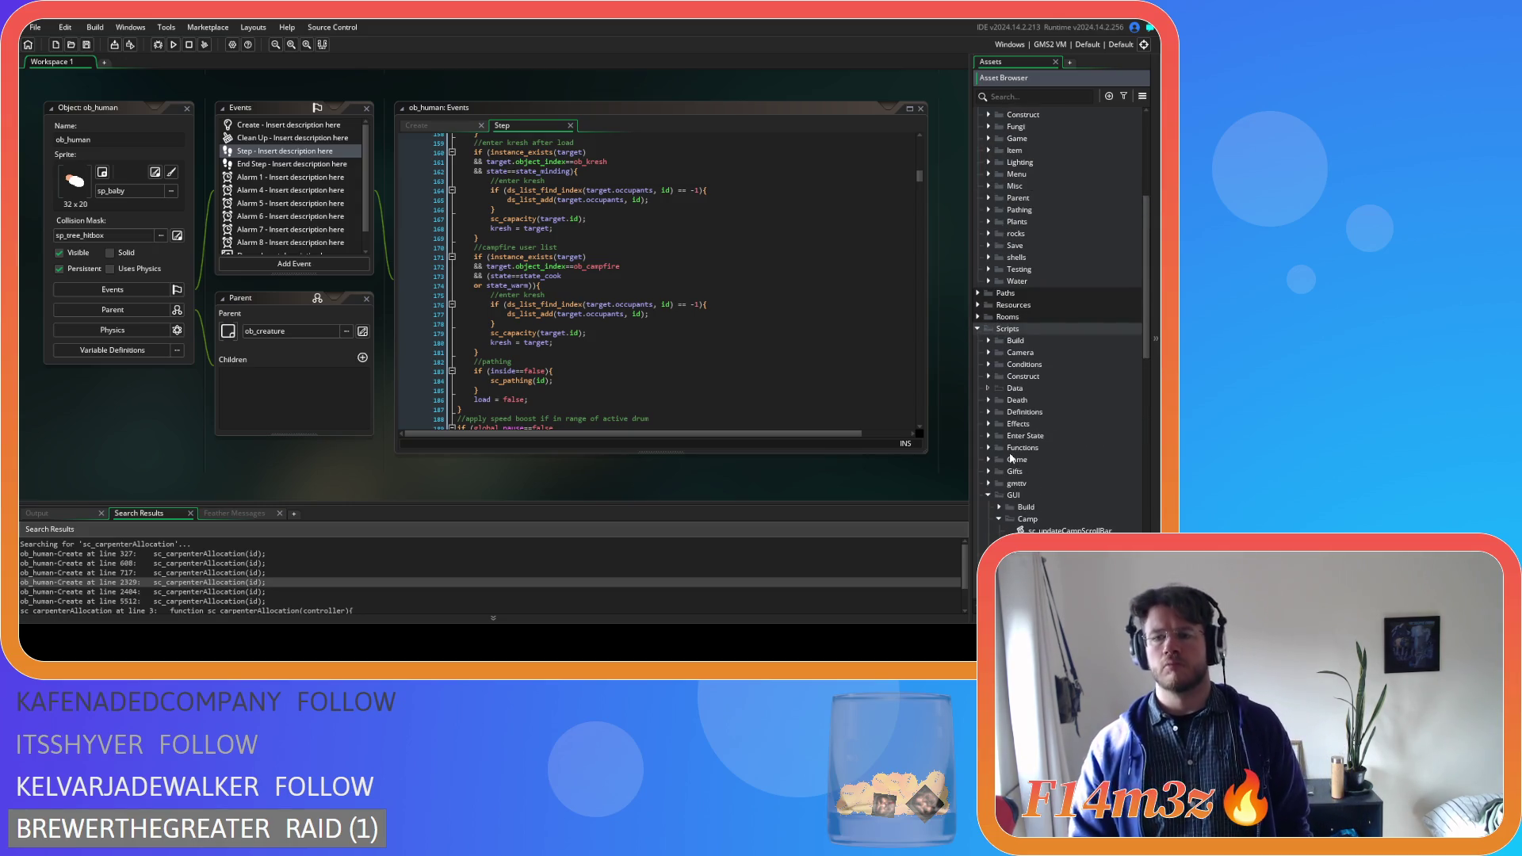
{"action": "scroll", "coordinate": [1012, 459], "scroll_direction": "up", "scroll_amount": 10}
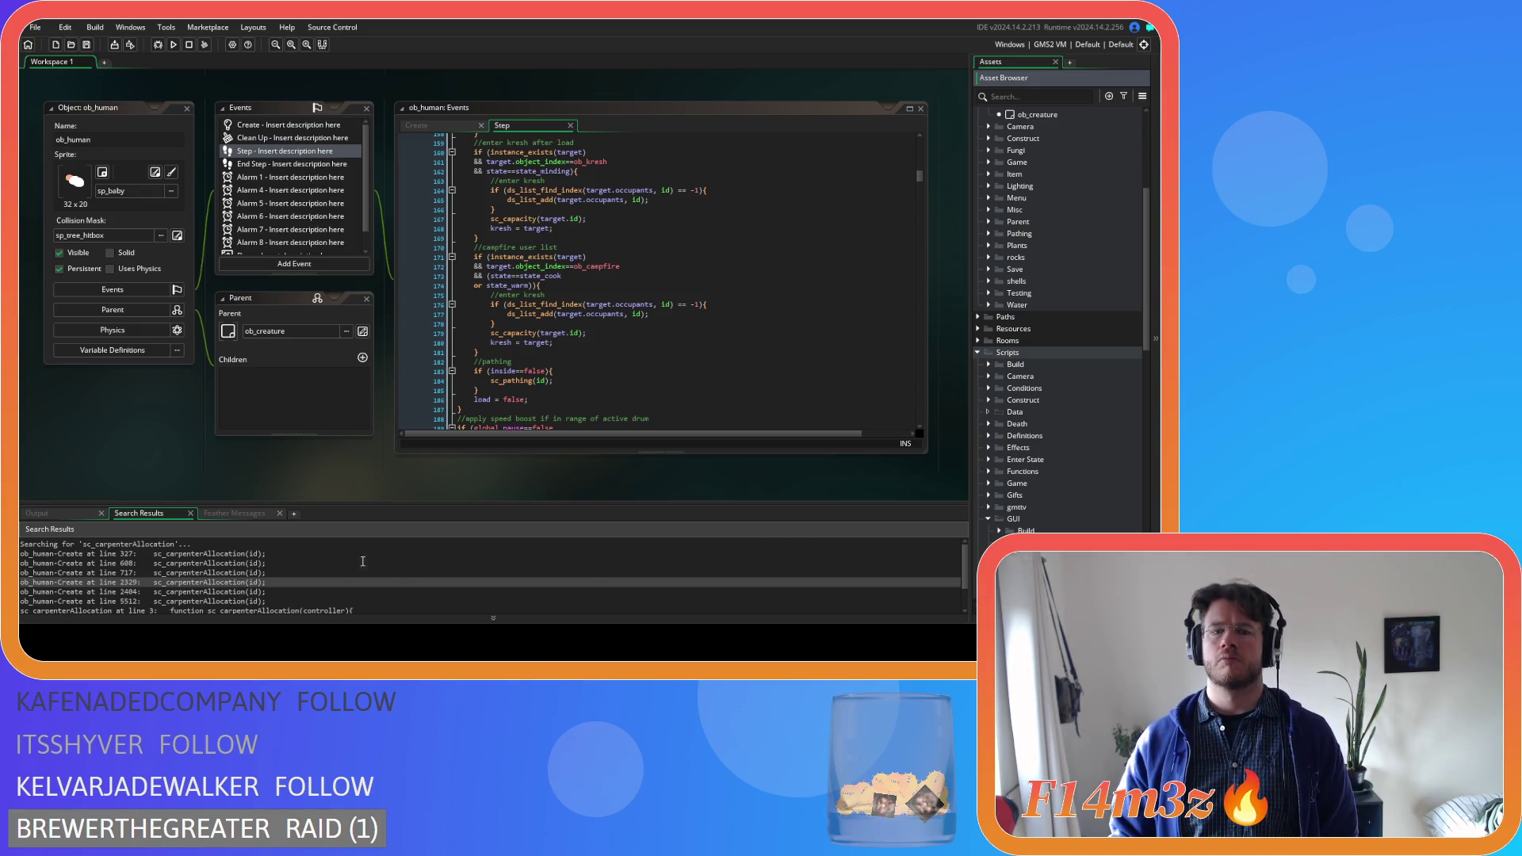
Jump from the line 2404 call to the sc_carpenterAllocation definition, then close ob_human's editors
{"action": "double_click", "coordinate": [275, 591]}
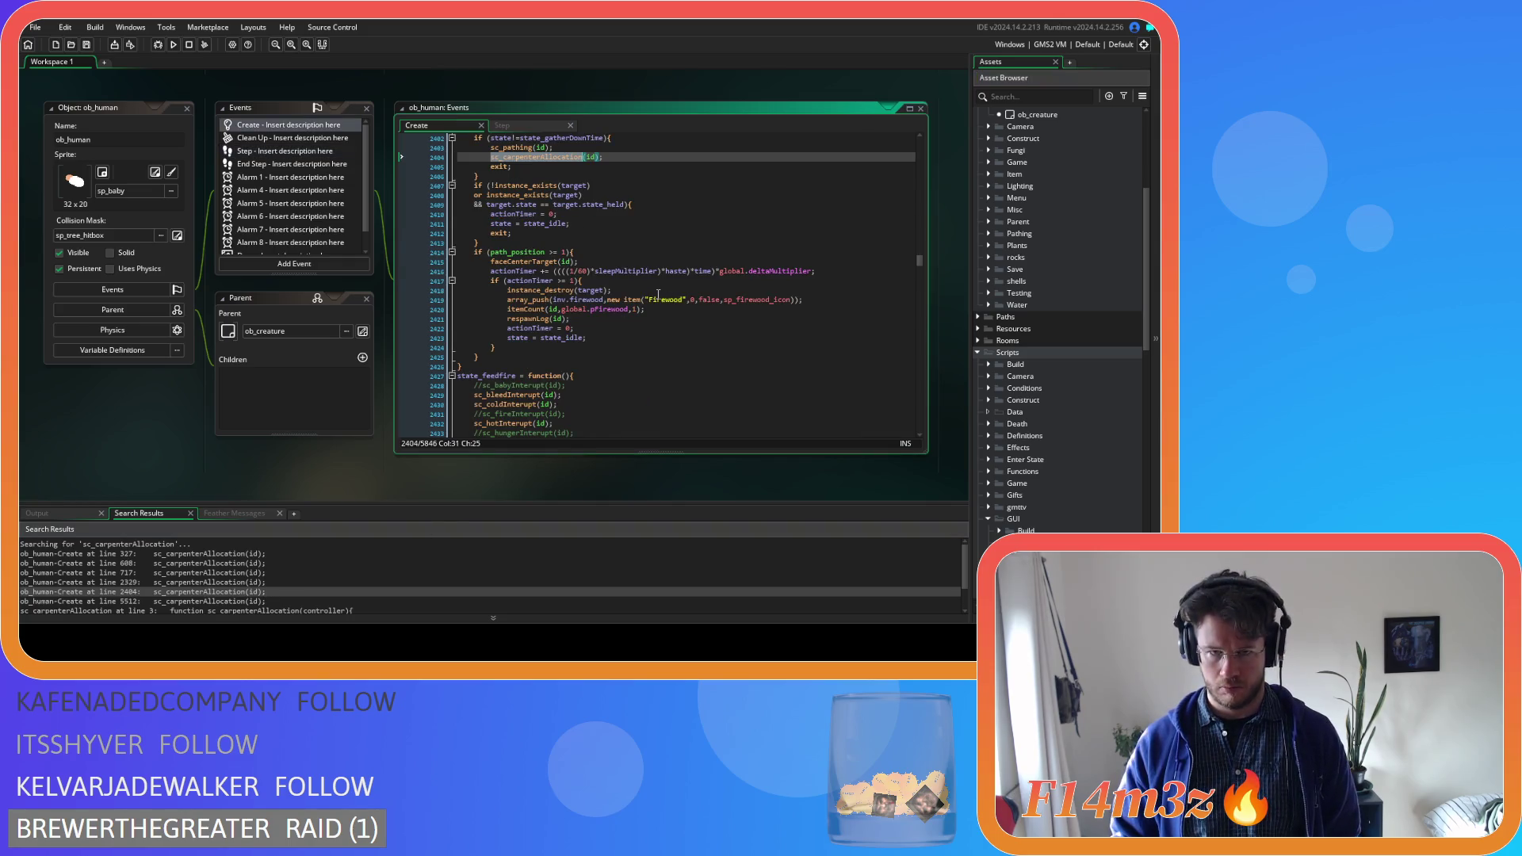
{"action": "key", "text": "F12"}
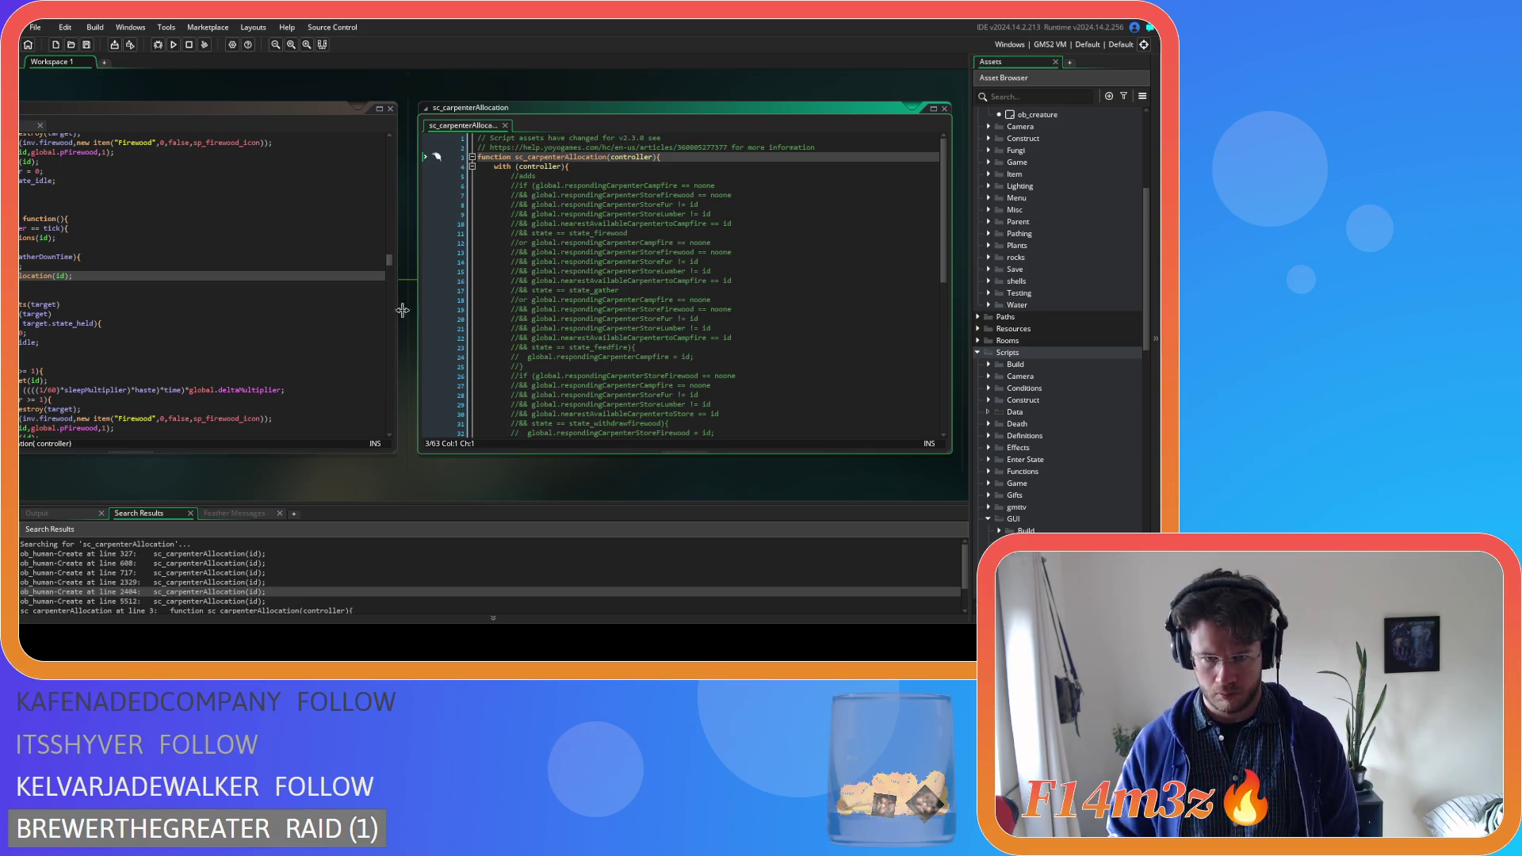
{"action": "left_click_drag", "start_coordinate": [325, 89], "coordinate": [700, 99]}
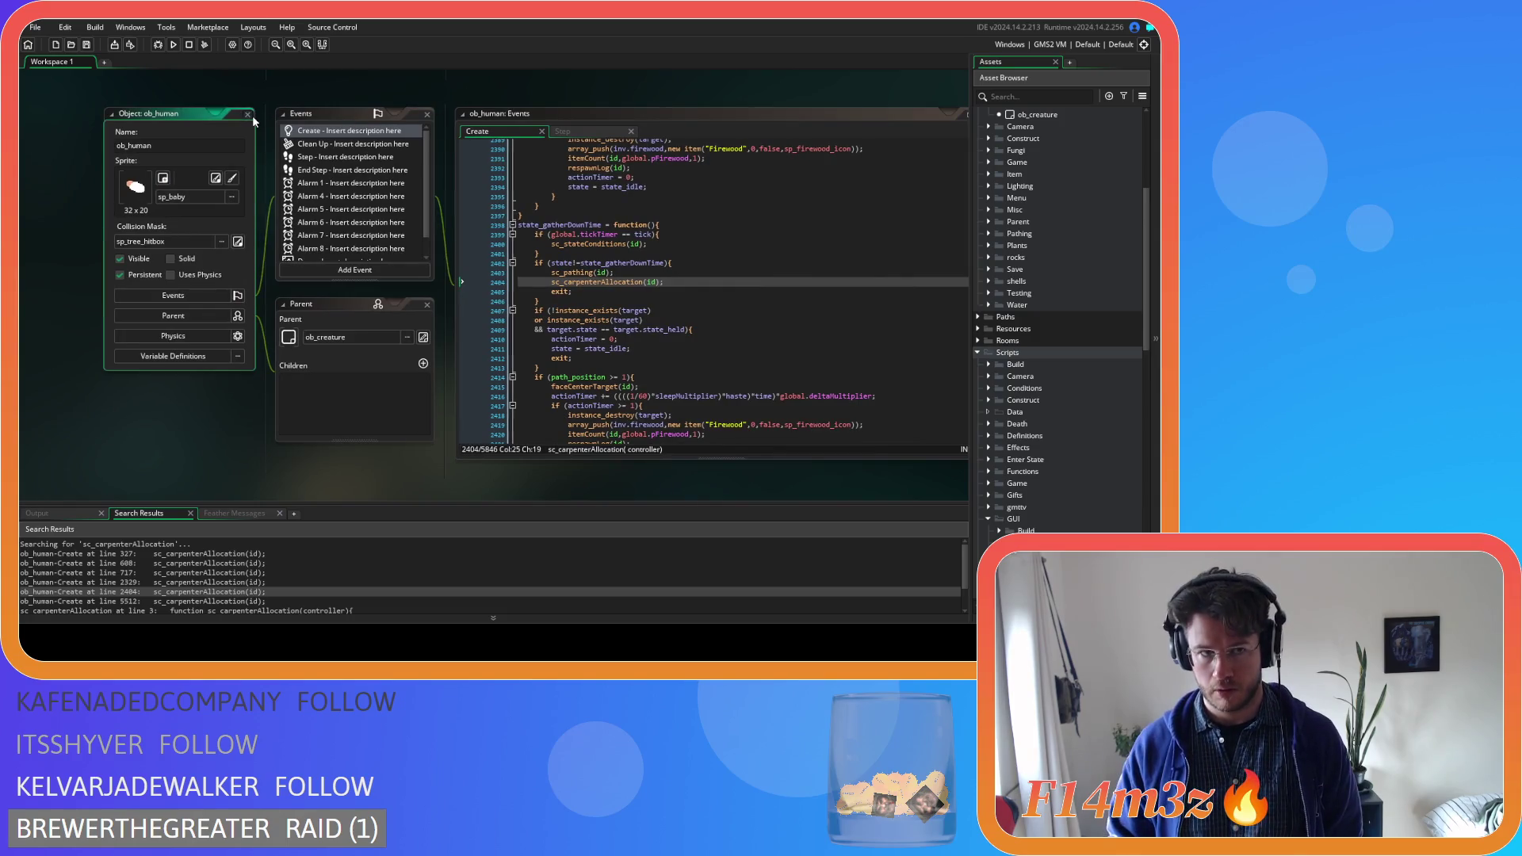
{"action": "left_click", "coordinate": [245, 115]}
{"action": "scroll", "coordinate": [1062, 396], "scroll_direction": "down", "scroll_amount": 10}
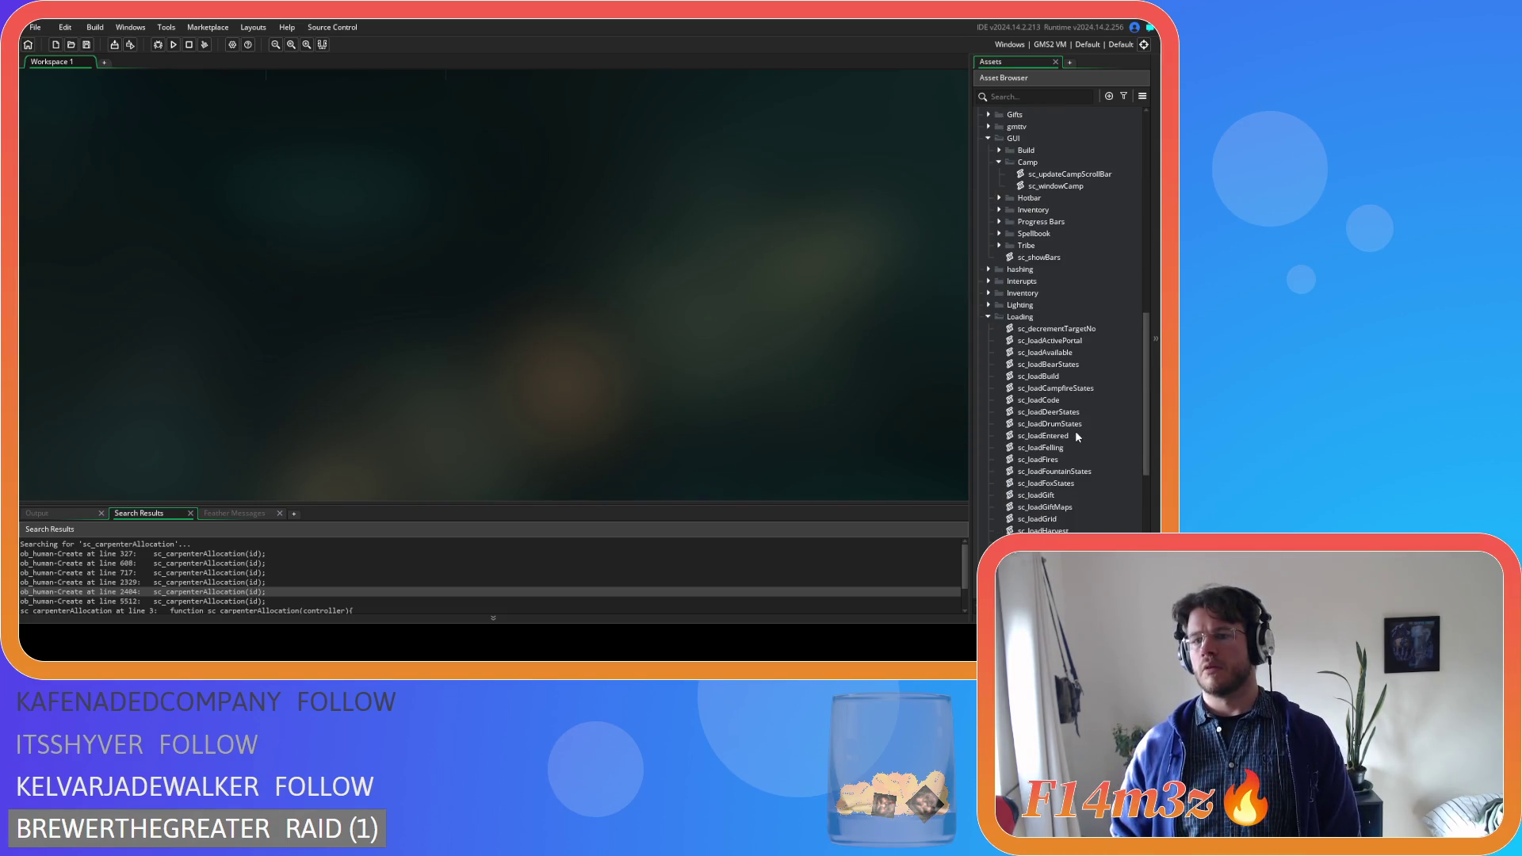
Collapse the Loading folder, then expand, browse and collapse the Save scripts folder
{"action": "scroll", "coordinate": [1077, 377], "scroll_direction": "down", "scroll_amount": 5}
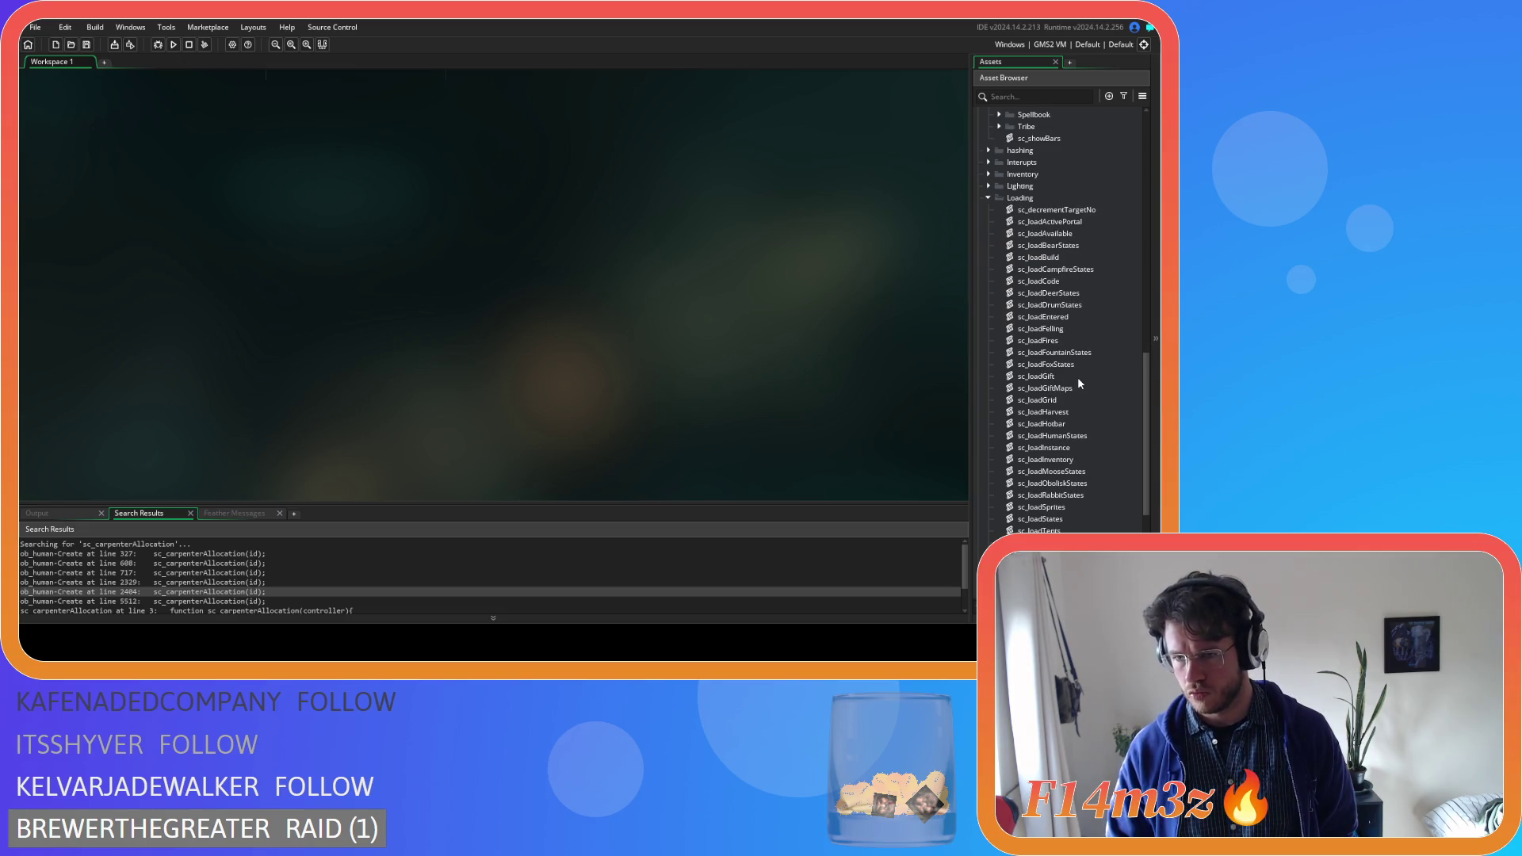
{"action": "left_click", "coordinate": [1086, 497]}
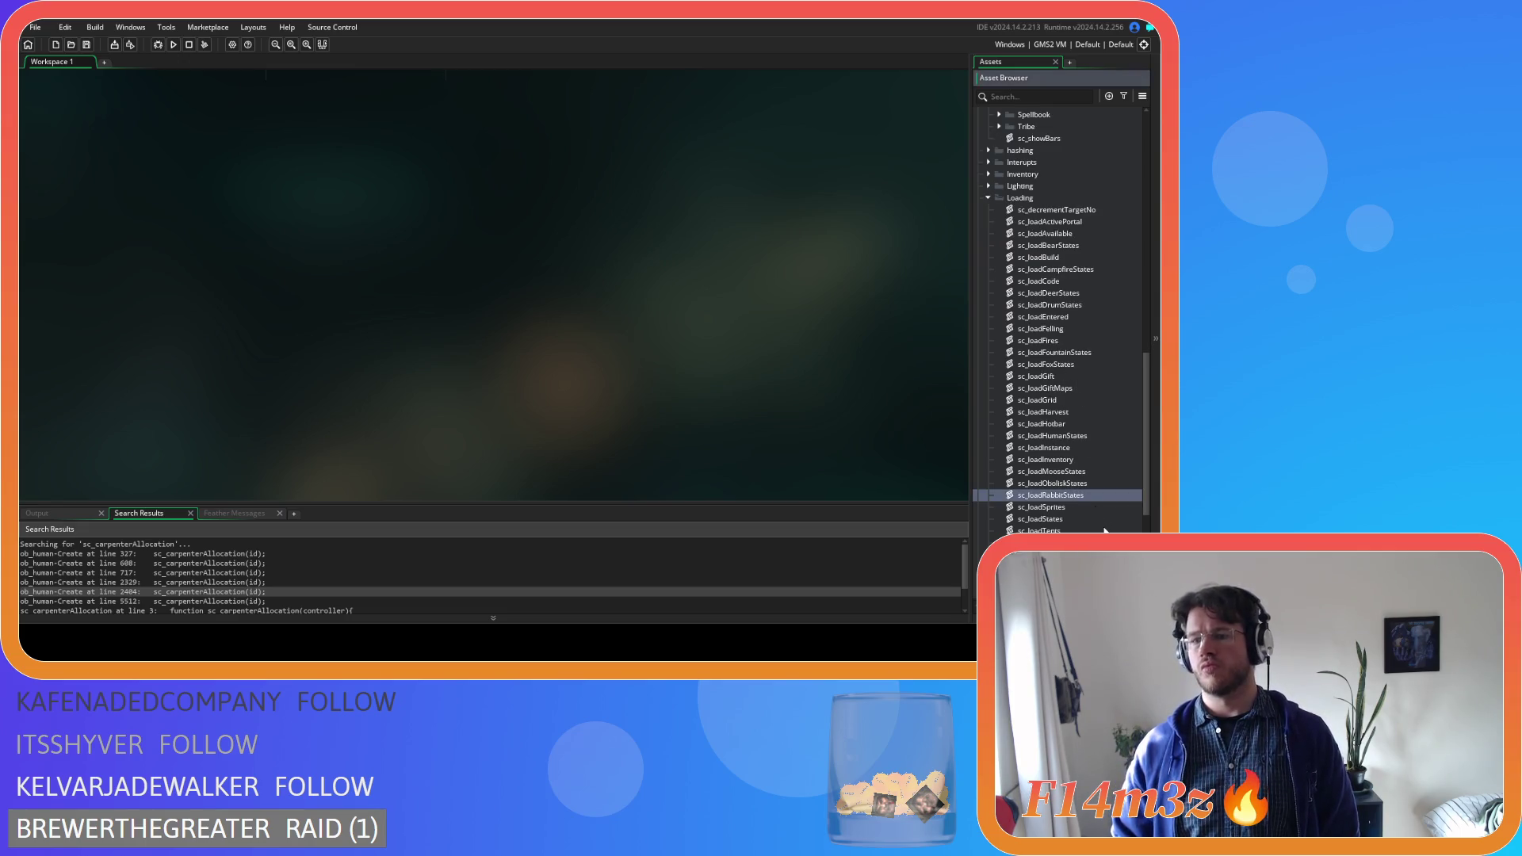
{"action": "left_click", "coordinate": [988, 198]}
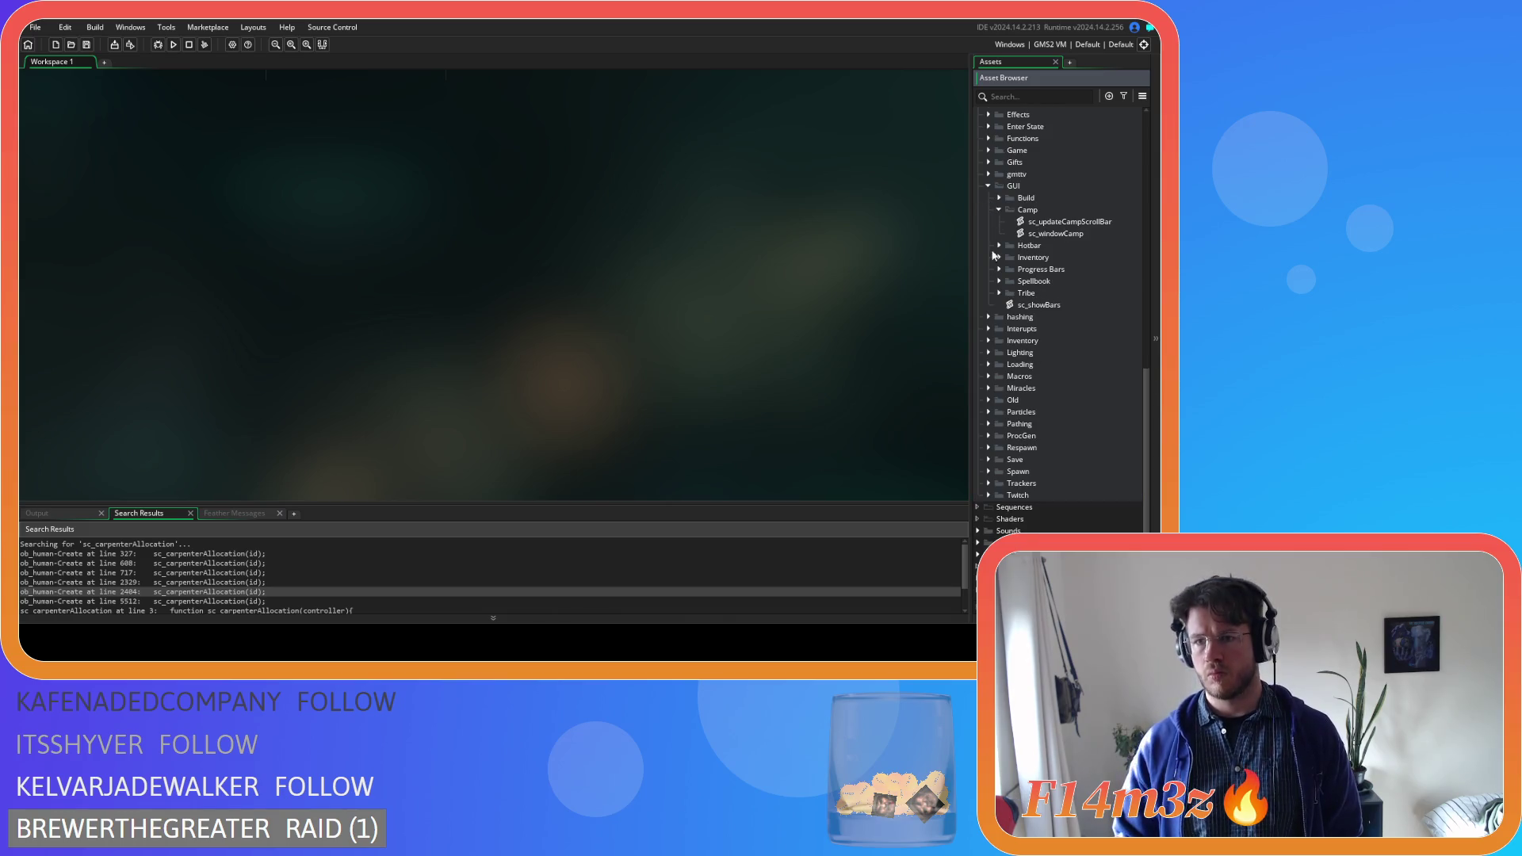
{"action": "left_click", "coordinate": [990, 460]}
{"action": "scroll", "coordinate": [995, 466], "scroll_direction": "down", "scroll_amount": 5}
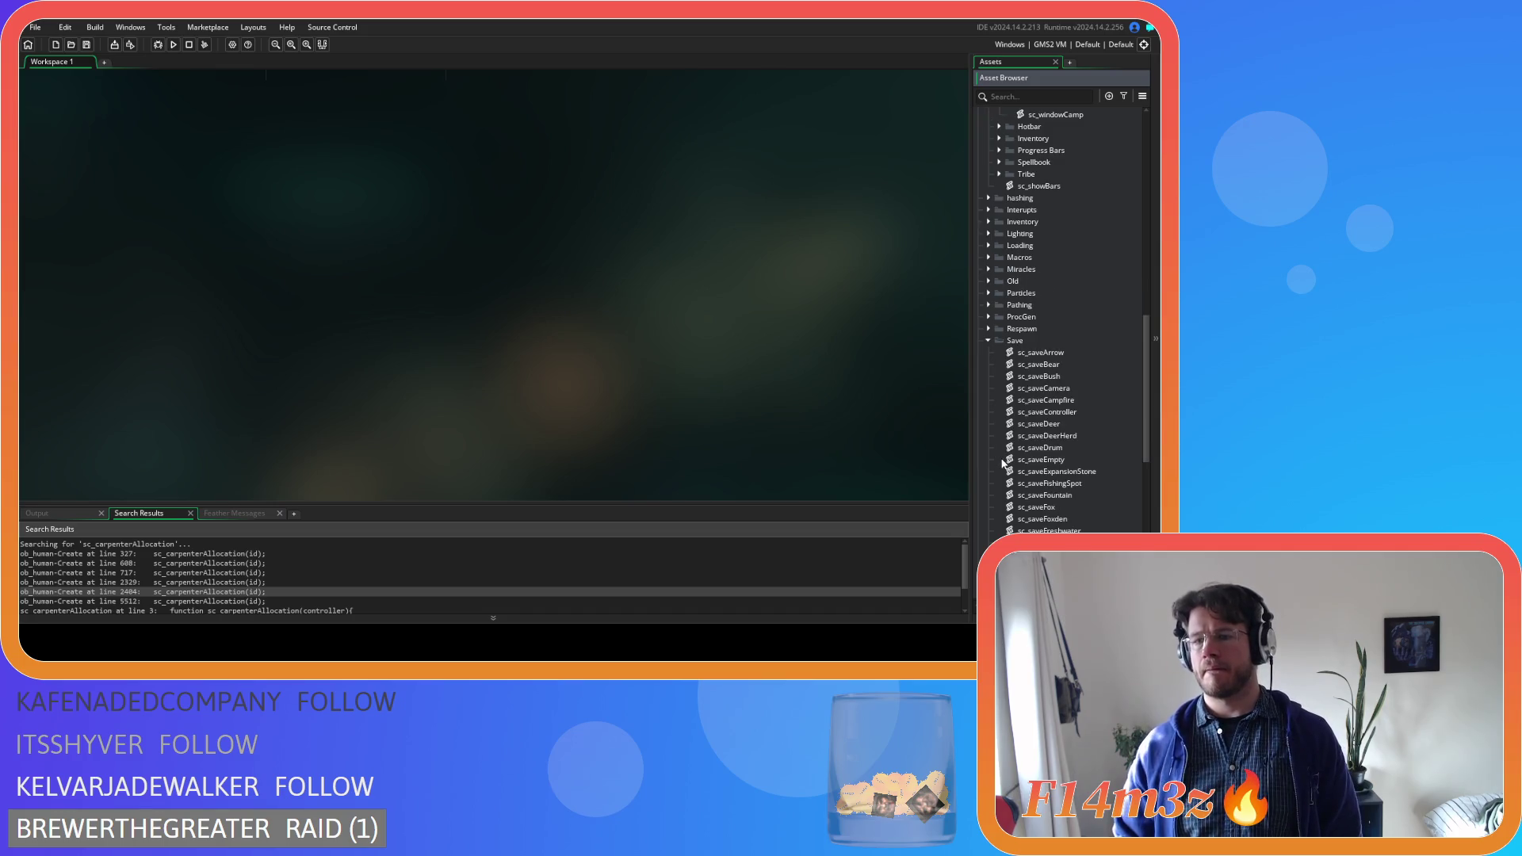
{"action": "scroll", "coordinate": [1002, 464], "scroll_direction": "down", "scroll_amount": 7}
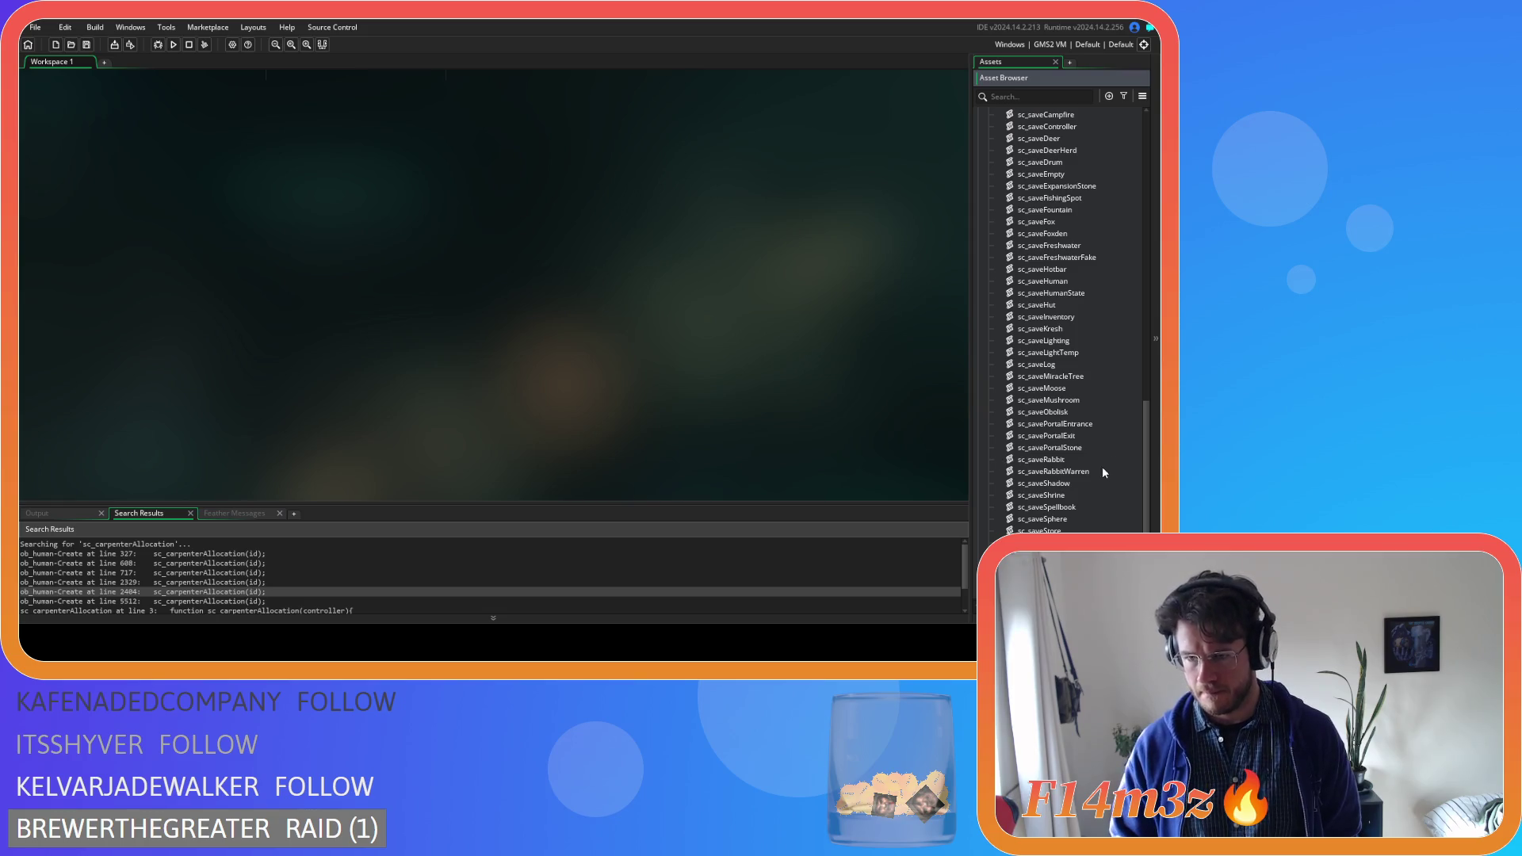
{"action": "scroll", "coordinate": [1008, 336], "scroll_direction": "up", "scroll_amount": 3}
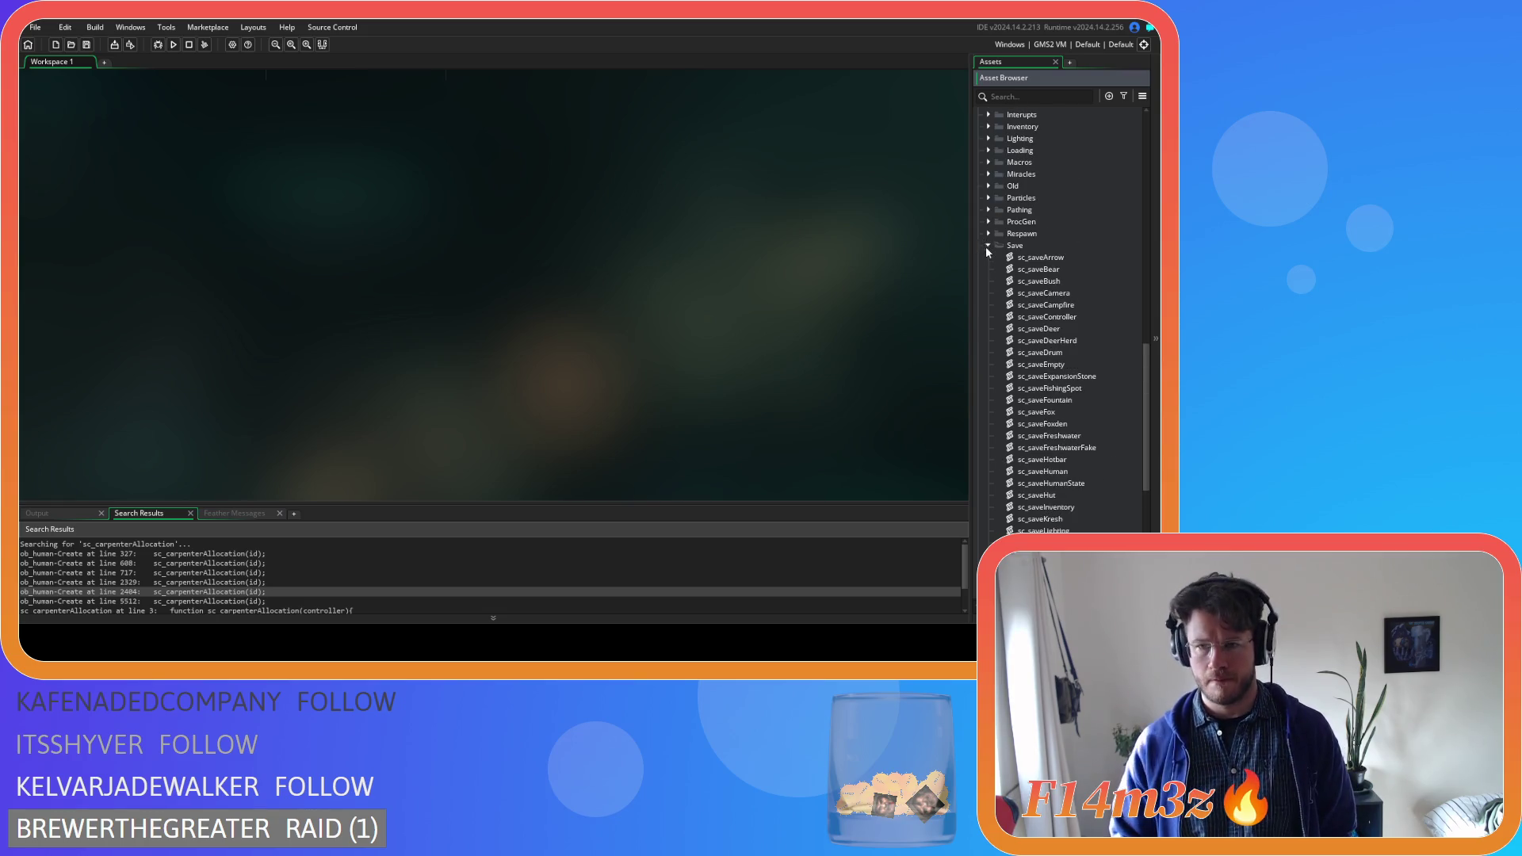
{"action": "left_click", "coordinate": [988, 249]}
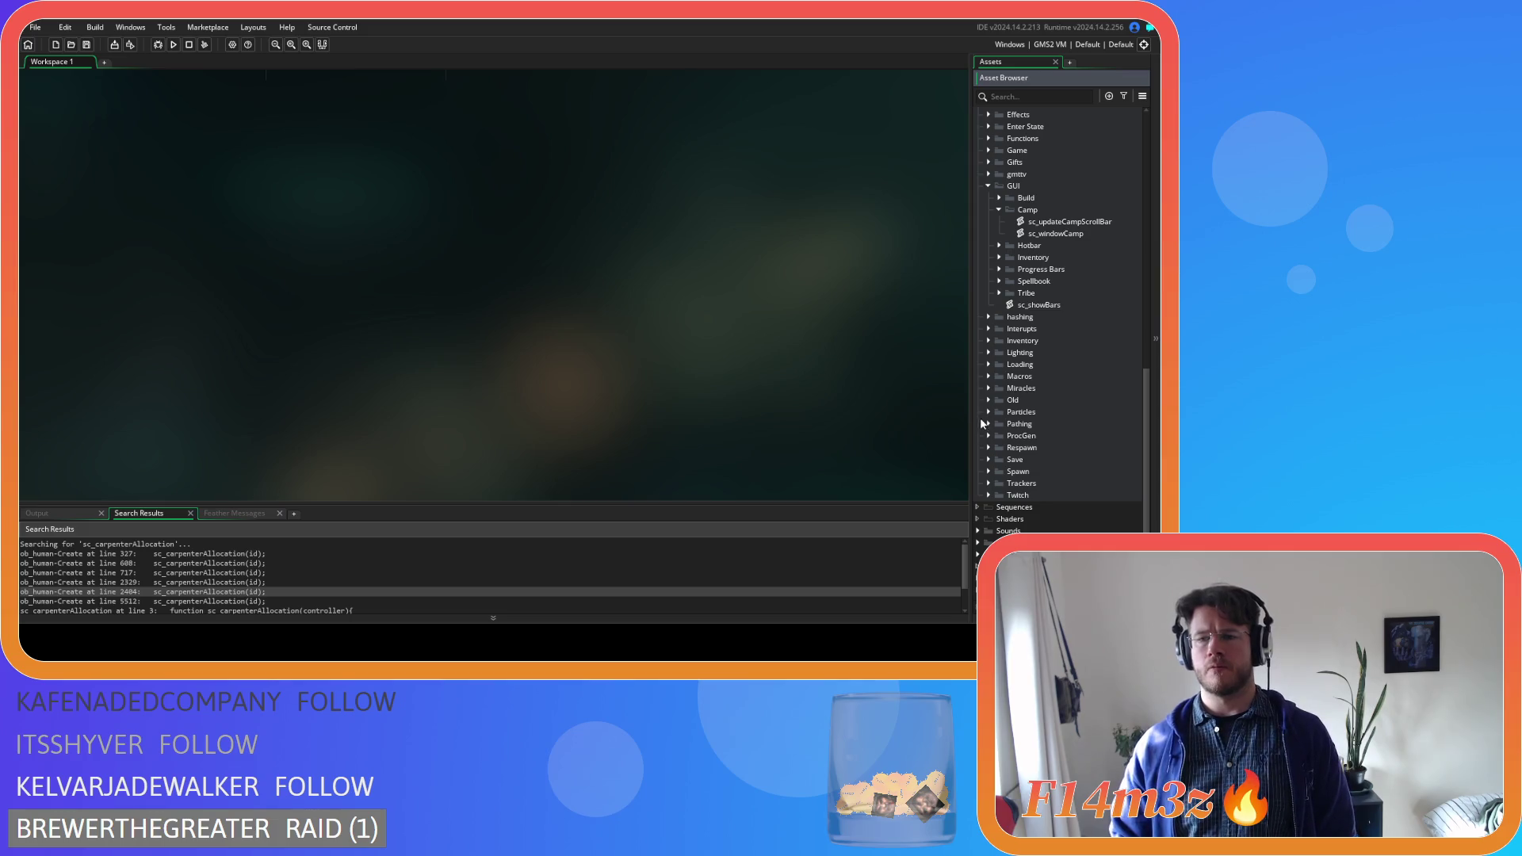
Re-expand Loading and open, then close, the sc_loadRabbitStates script
{"action": "left_click", "coordinate": [998, 365]}
{"action": "double_click", "coordinate": [998, 366]}
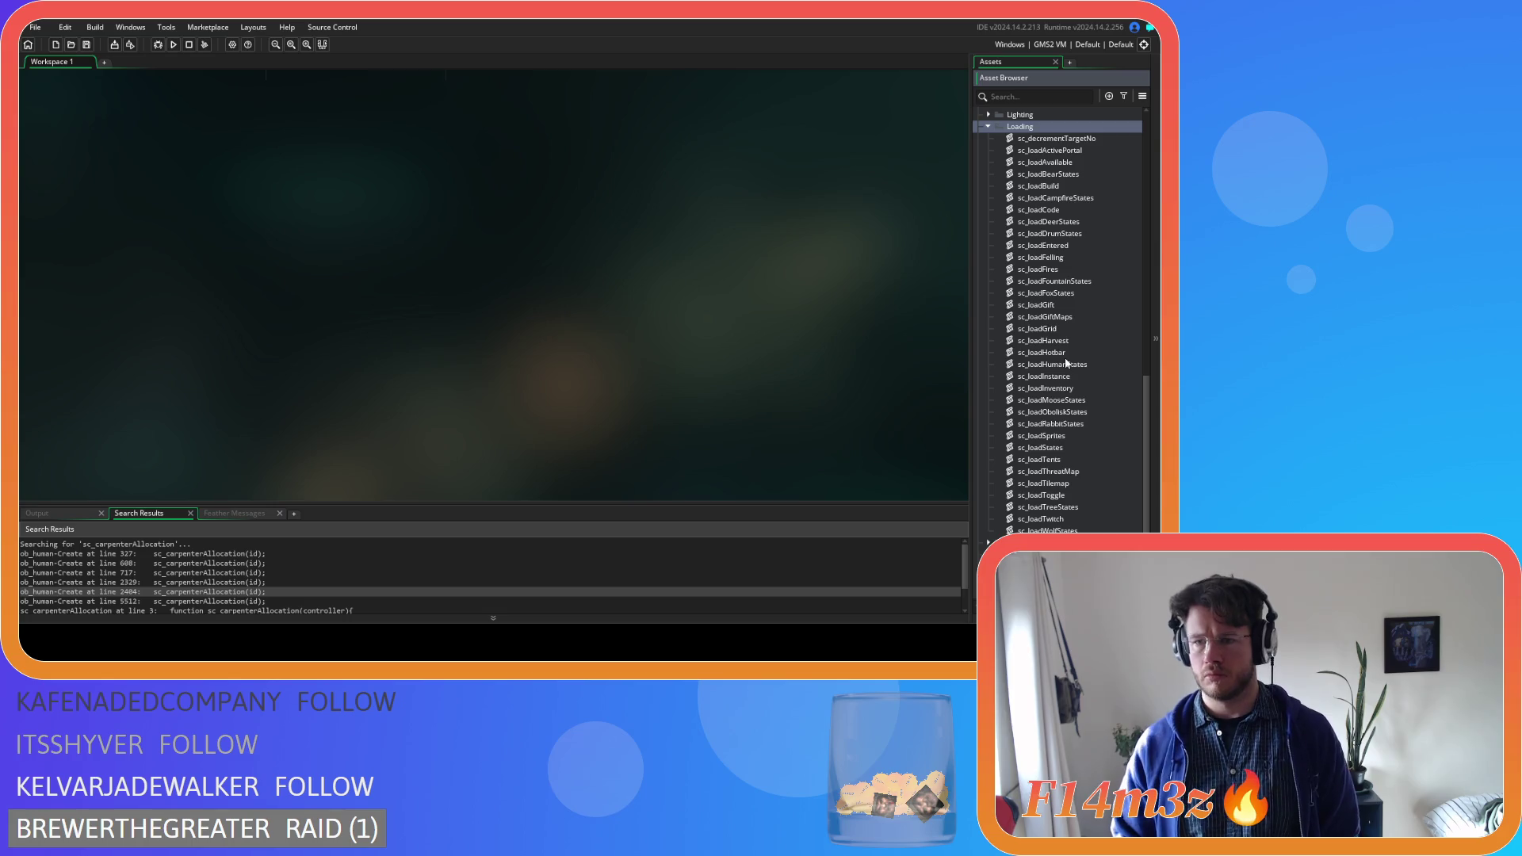
{"action": "left_click", "coordinate": [1054, 424]}
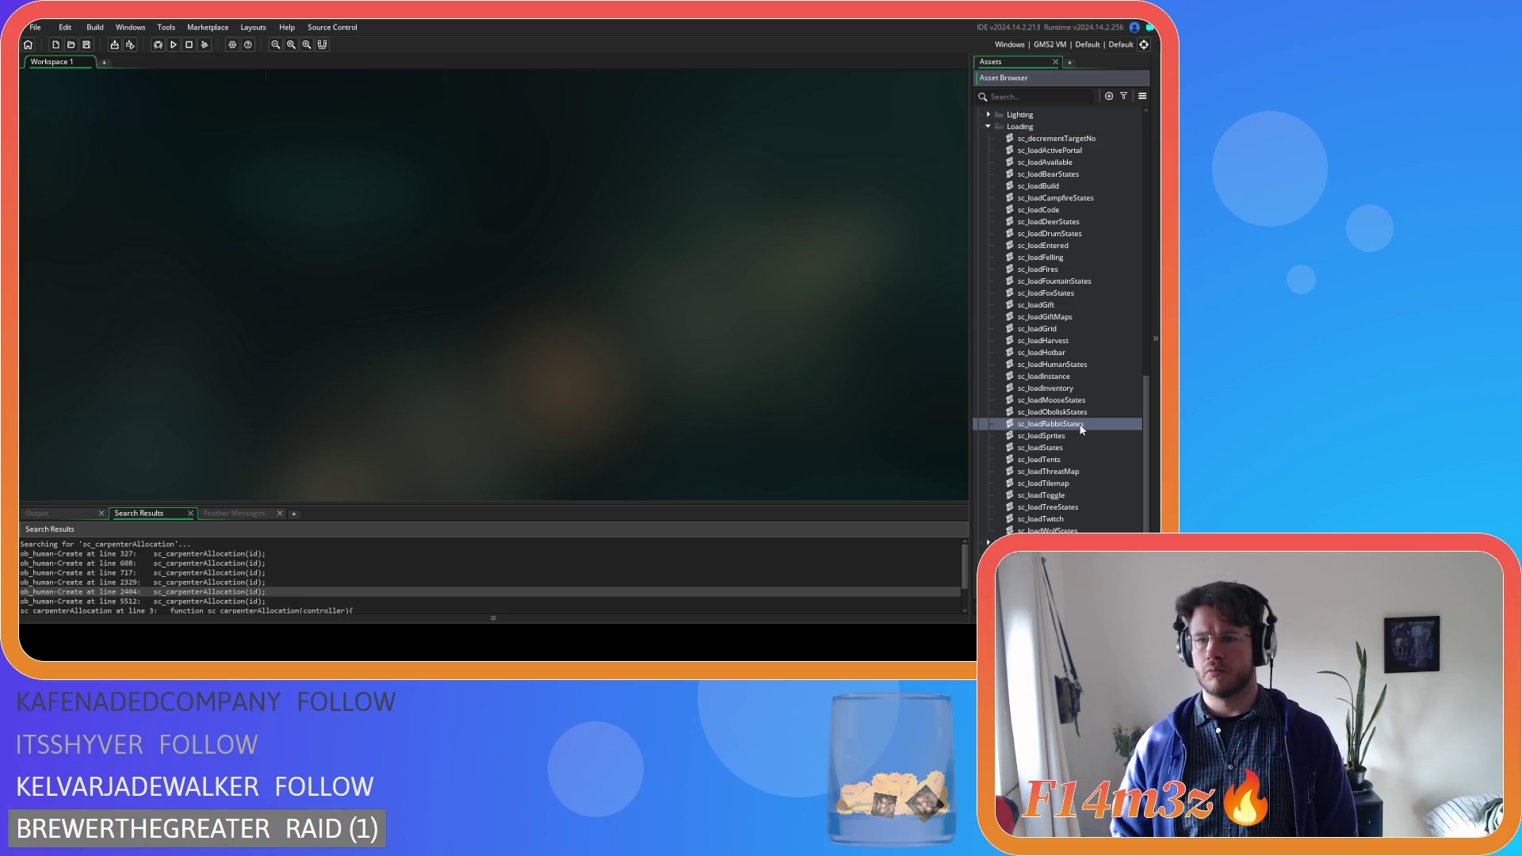
{"action": "double_click", "coordinate": [1055, 424]}
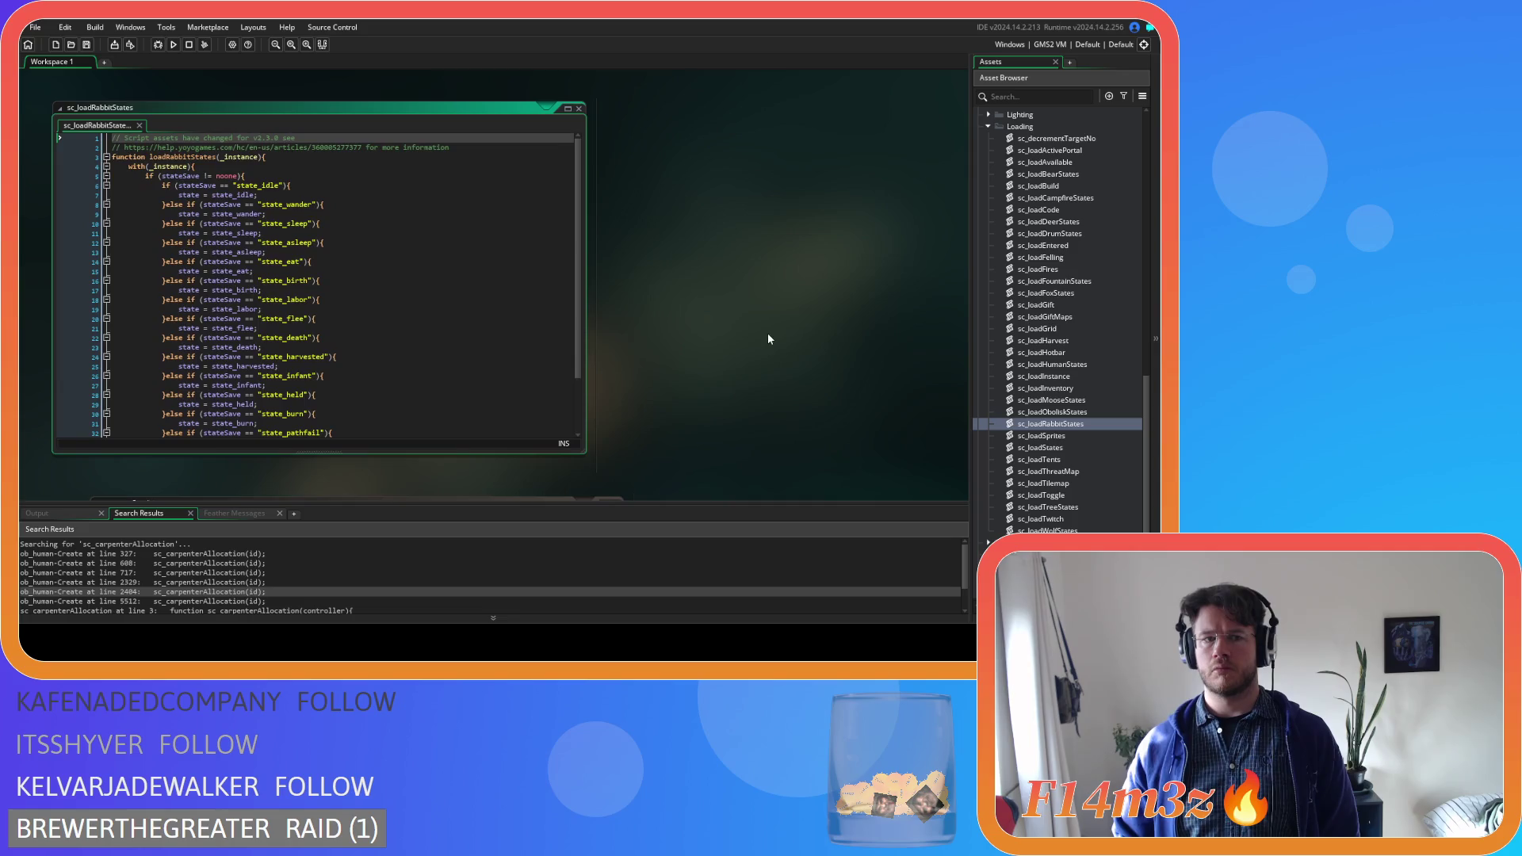
{"action": "left_click", "coordinate": [579, 108]}
Collapse Loading and expand Objects > Game to list ob_controller through ob_weather
{"action": "scroll", "coordinate": [1084, 440], "scroll_direction": "up", "scroll_amount": 2}
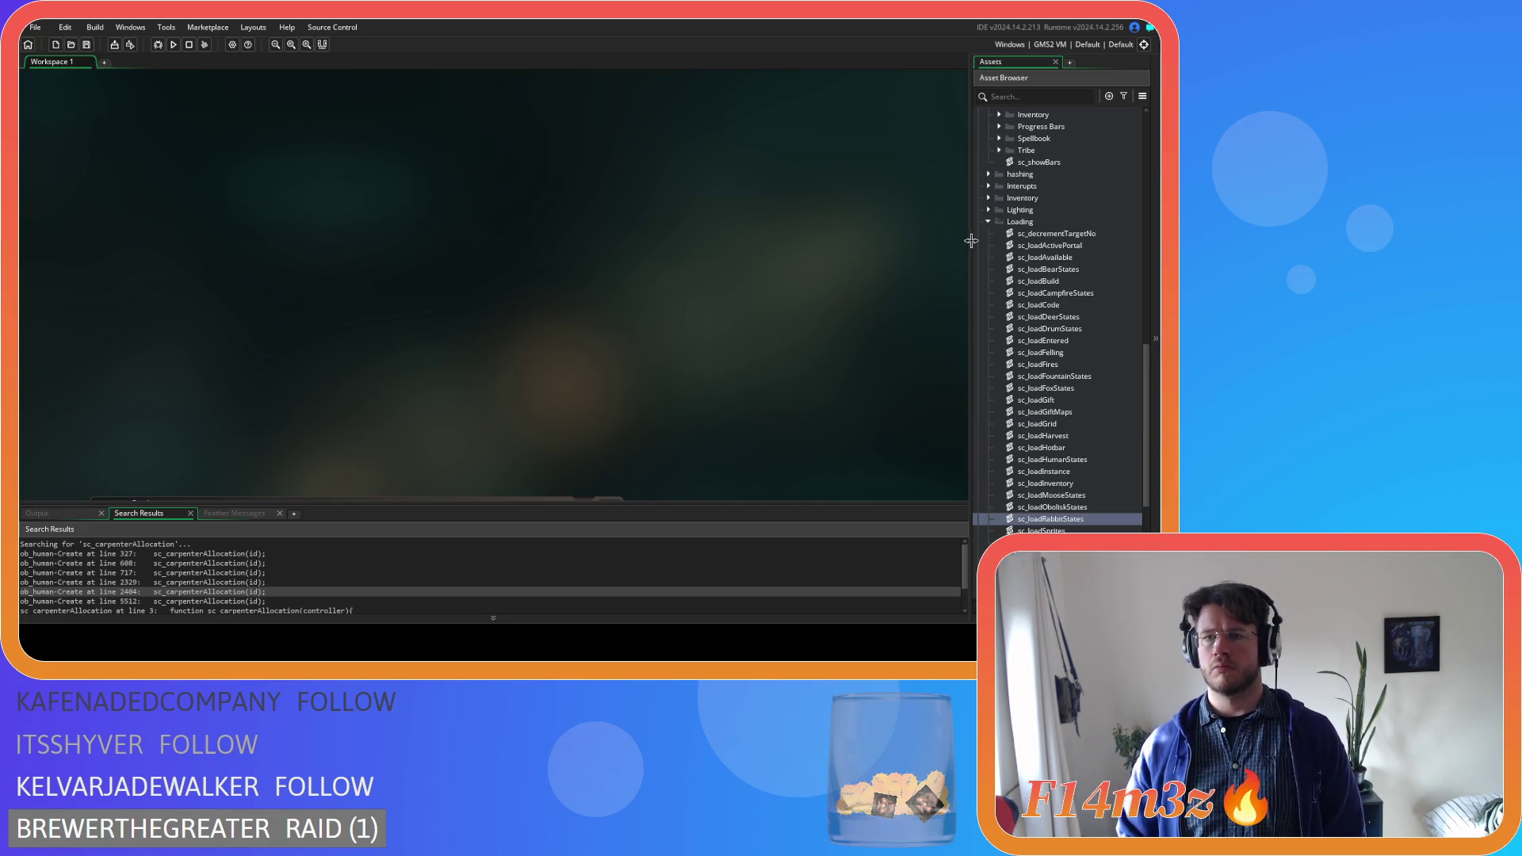
{"action": "left_click", "coordinate": [987, 222]}
{"action": "scroll", "coordinate": [1003, 301], "scroll_direction": "up", "scroll_amount": 10}
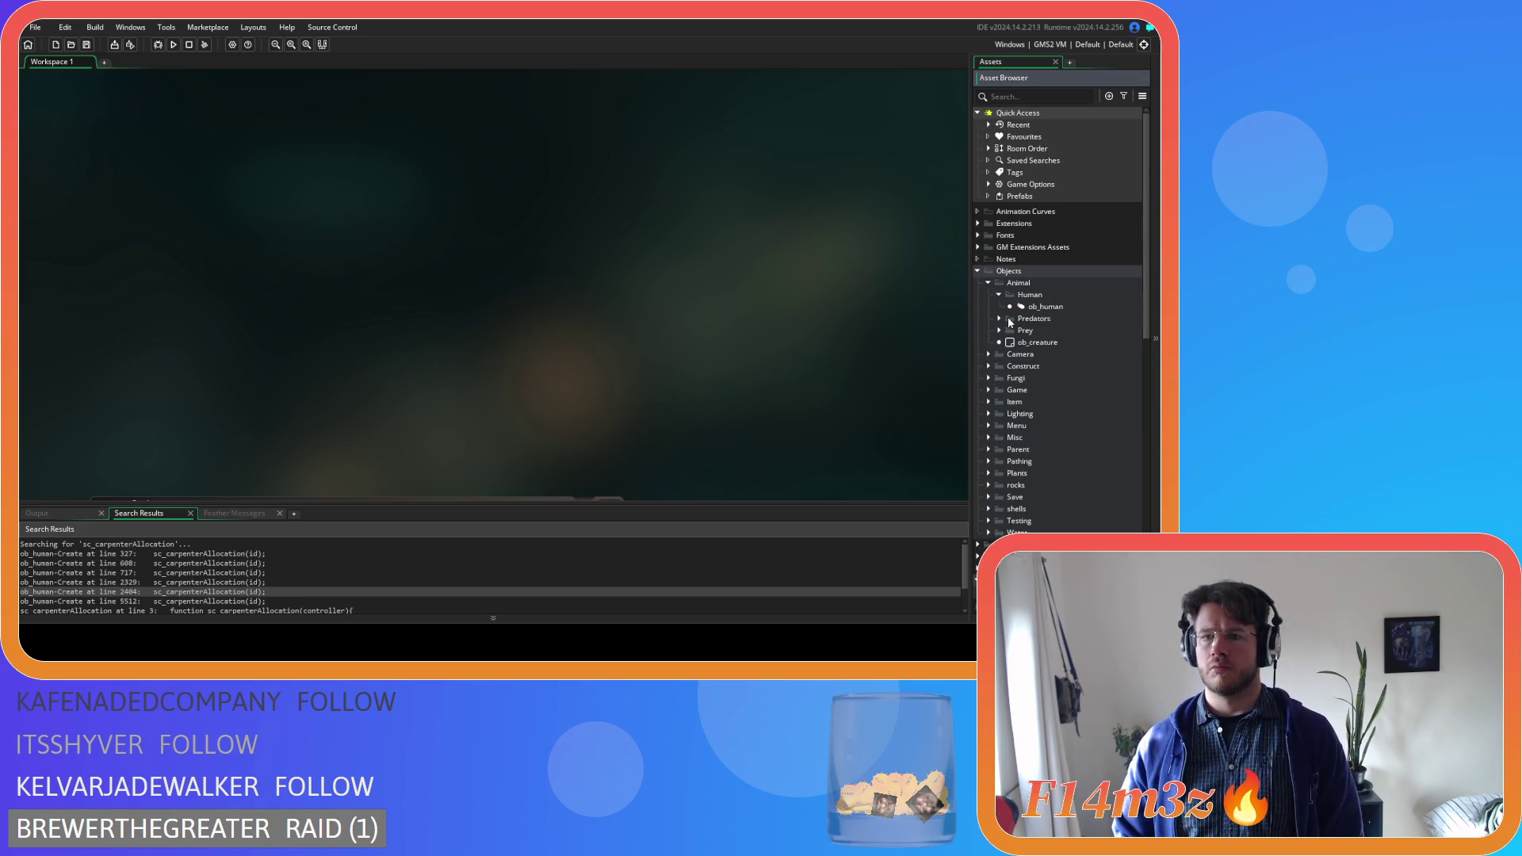
{"action": "left_click", "coordinate": [989, 390]}
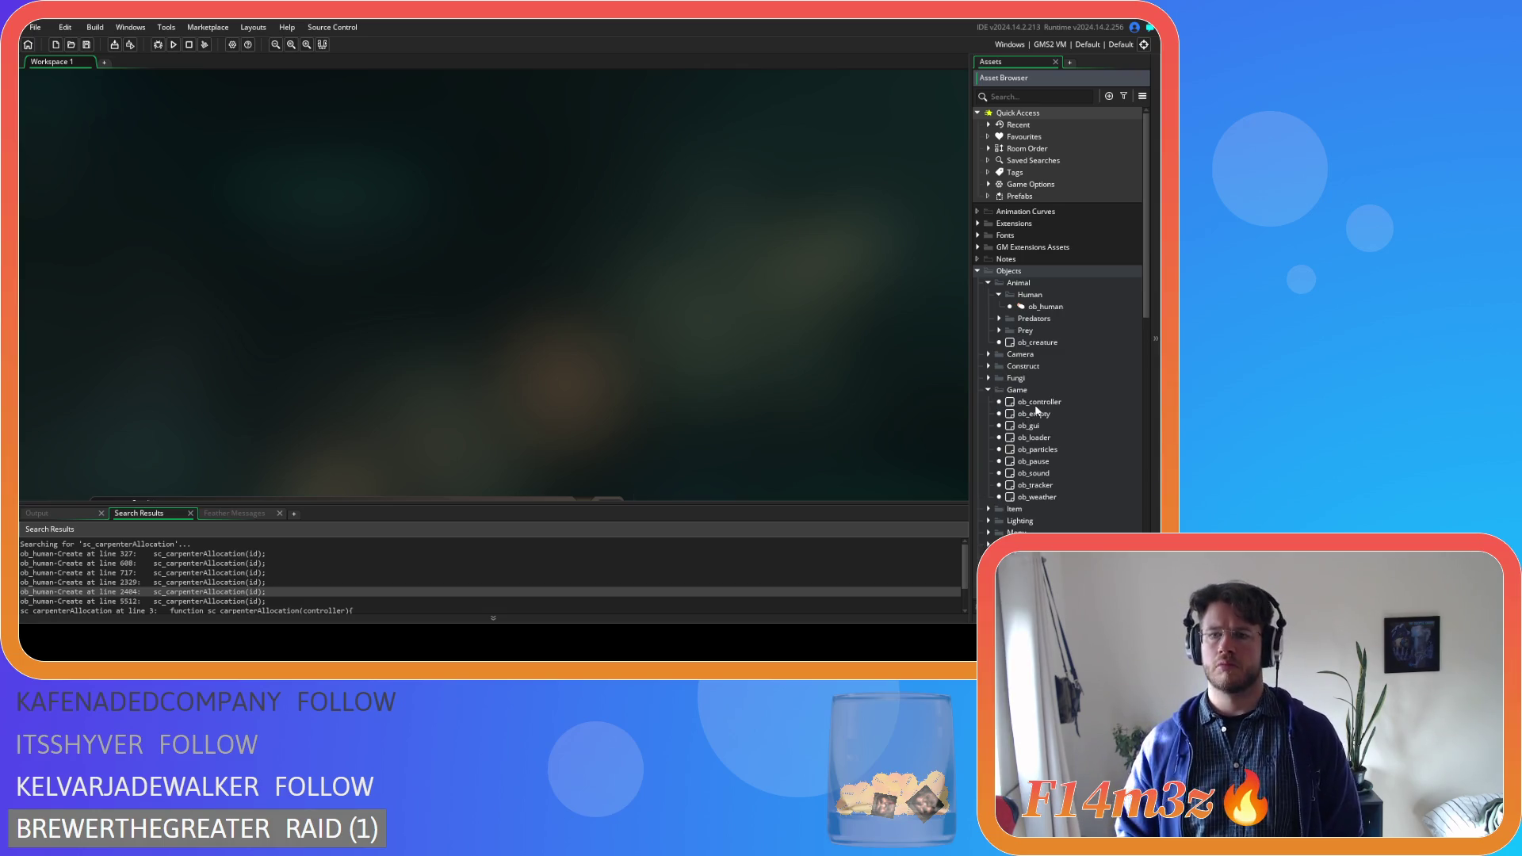
Collapse the Game folder, expand the Save objects folder and open ob_save
{"action": "left_click", "coordinate": [989, 390]}
{"action": "left_click", "coordinate": [988, 497]}
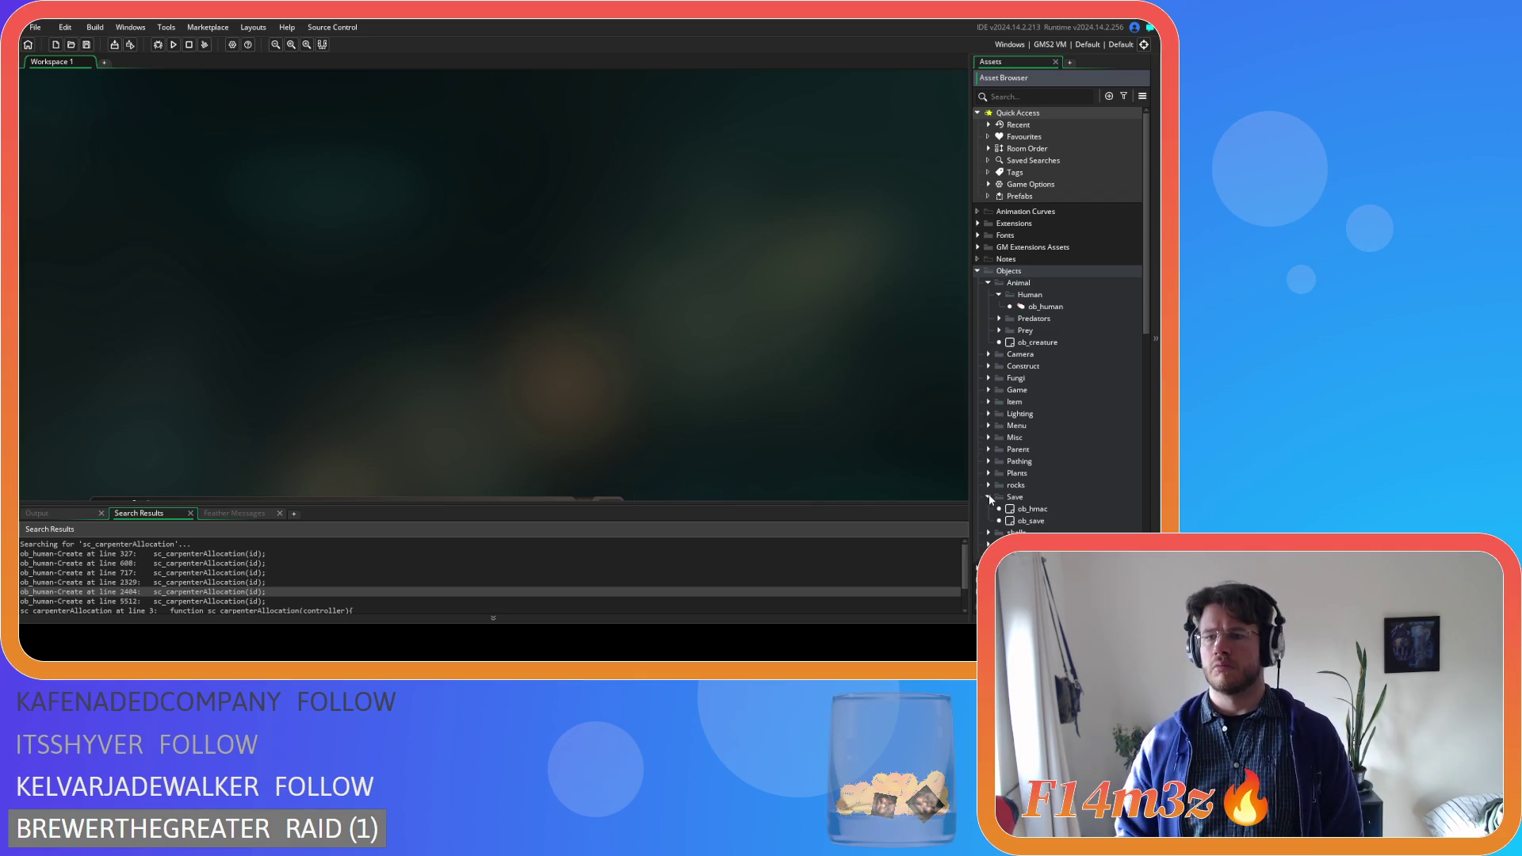
{"action": "double_click", "coordinate": [1031, 521]}
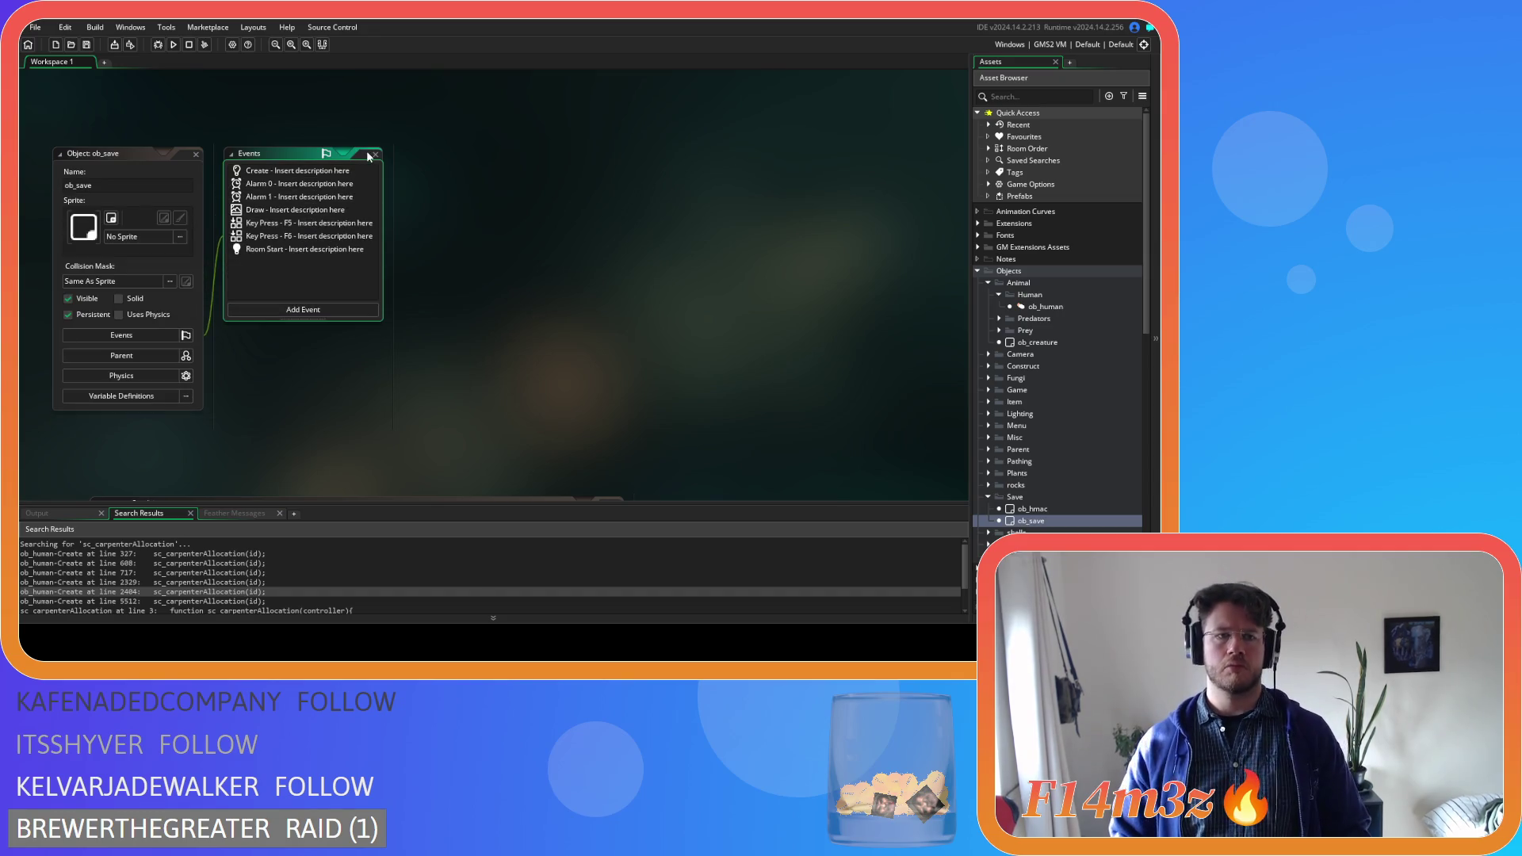
Open ob_save's Key Press - F5 and F6 events and read the F5 save code
{"action": "double_click", "coordinate": [291, 224]}
{"action": "double_click", "coordinate": [292, 237]}
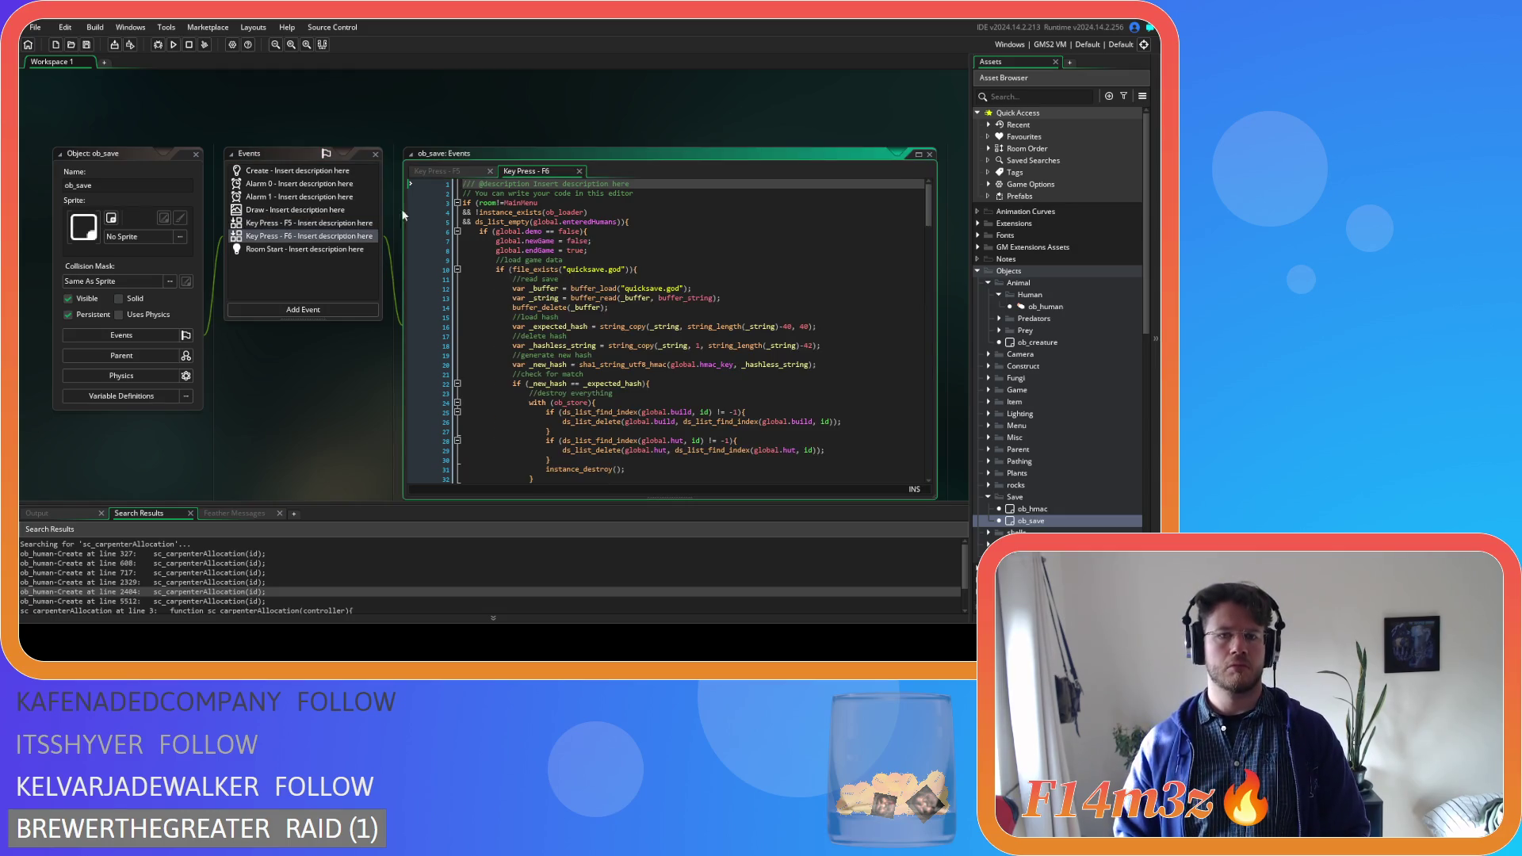
{"action": "left_click", "coordinate": [441, 173]}
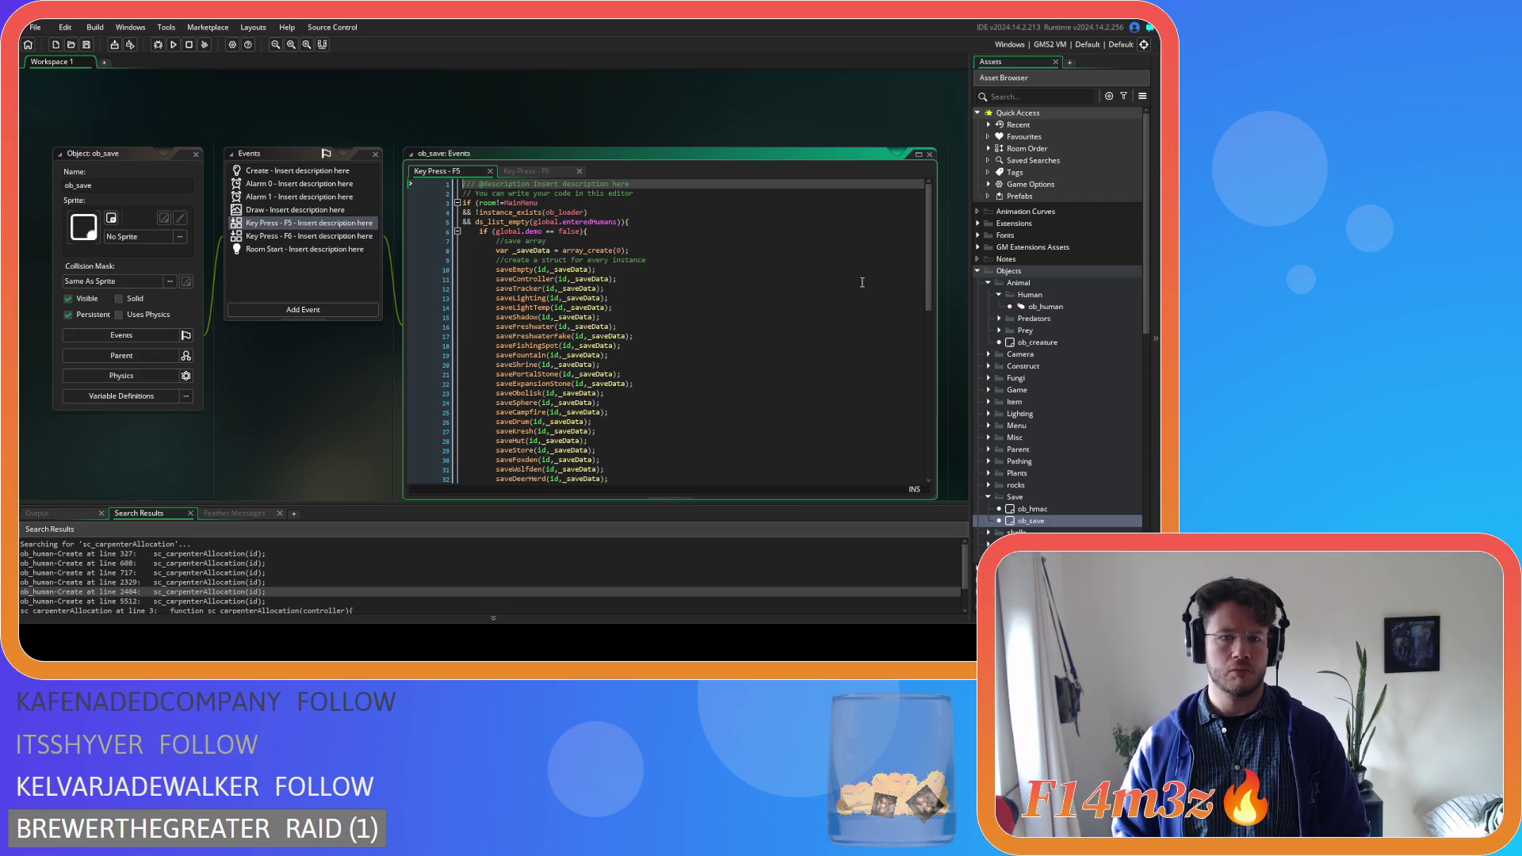
{"action": "left_click_drag", "start_coordinate": [932, 287], "coordinate": [929, 464]}
Read the F6 load code and jump to the sc_loadCode definition with F12
{"action": "left_click", "coordinate": [512, 172]}
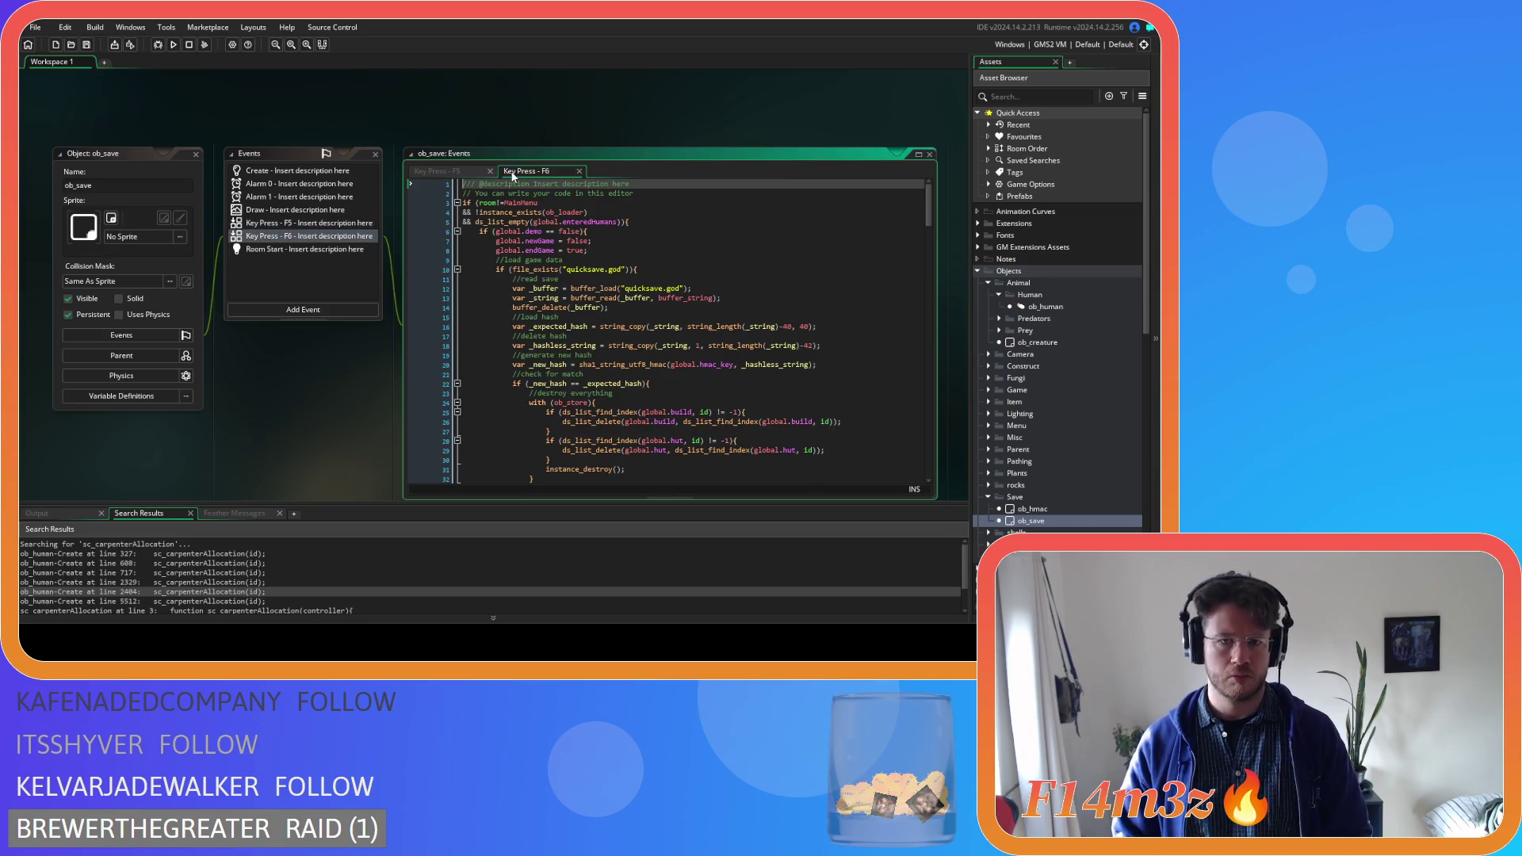
{"action": "scroll", "coordinate": [670, 288], "scroll_direction": "down", "scroll_amount": 20}
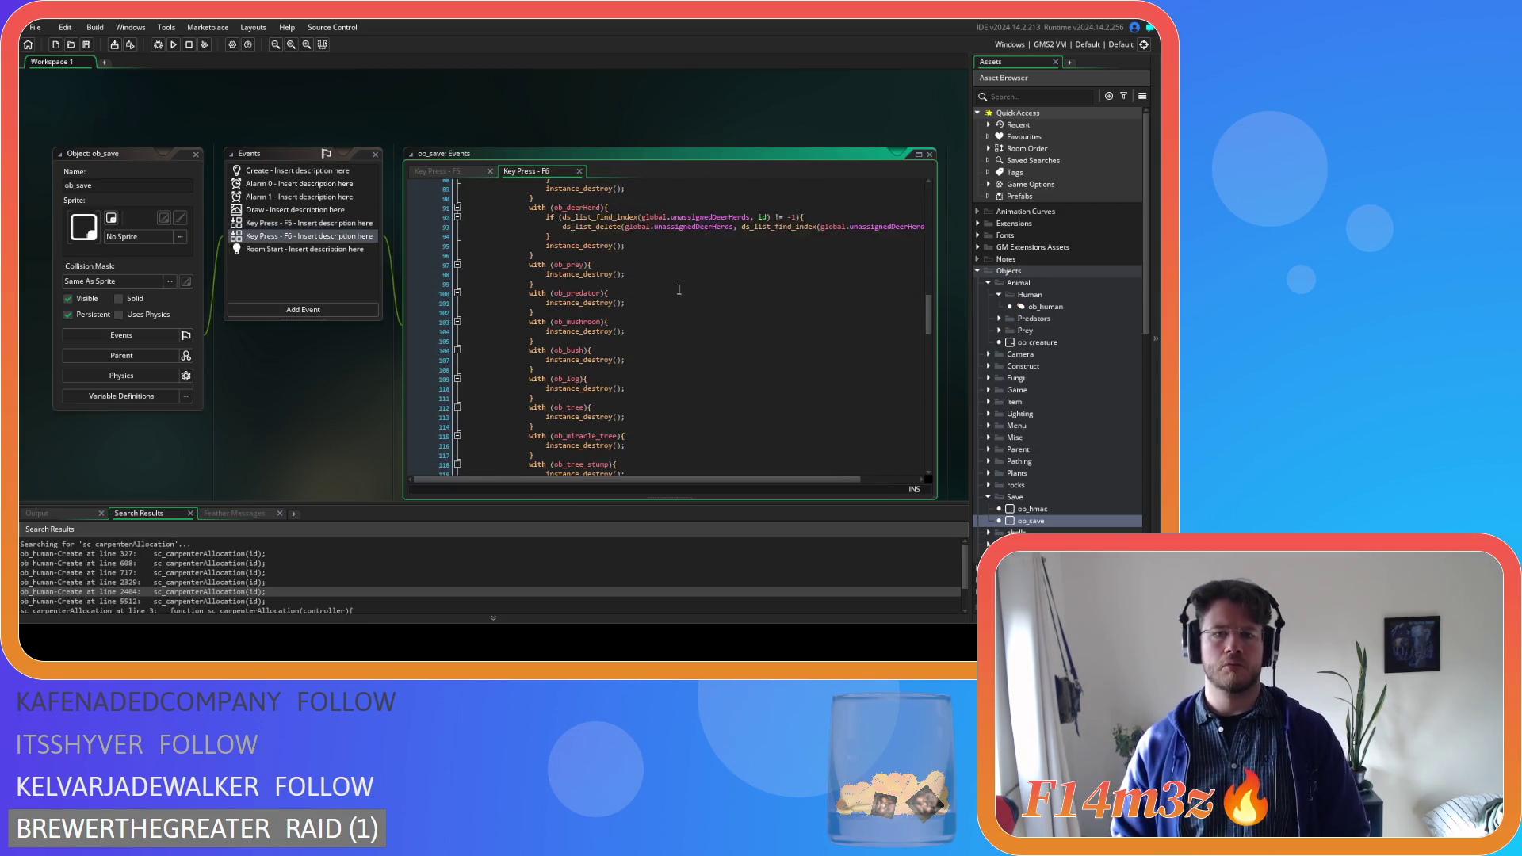
{"action": "scroll", "coordinate": [671, 288], "scroll_direction": "down", "scroll_amount": 20}
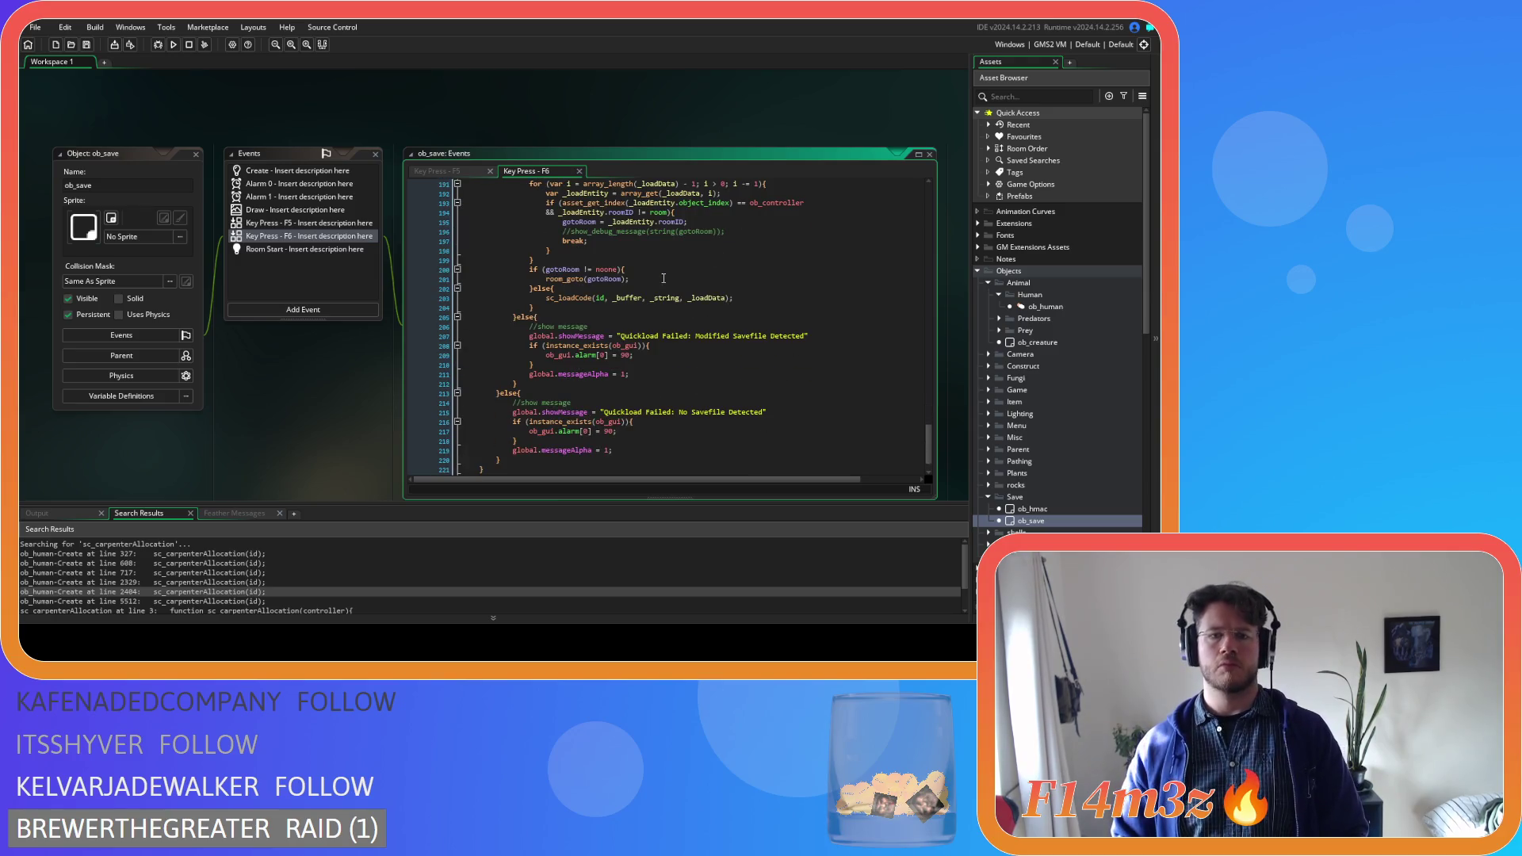
{"action": "scroll", "coordinate": [663, 278], "scroll_direction": "up", "scroll_amount": 4}
{"action": "scroll", "coordinate": [596, 348], "scroll_direction": "up", "scroll_amount": 1}
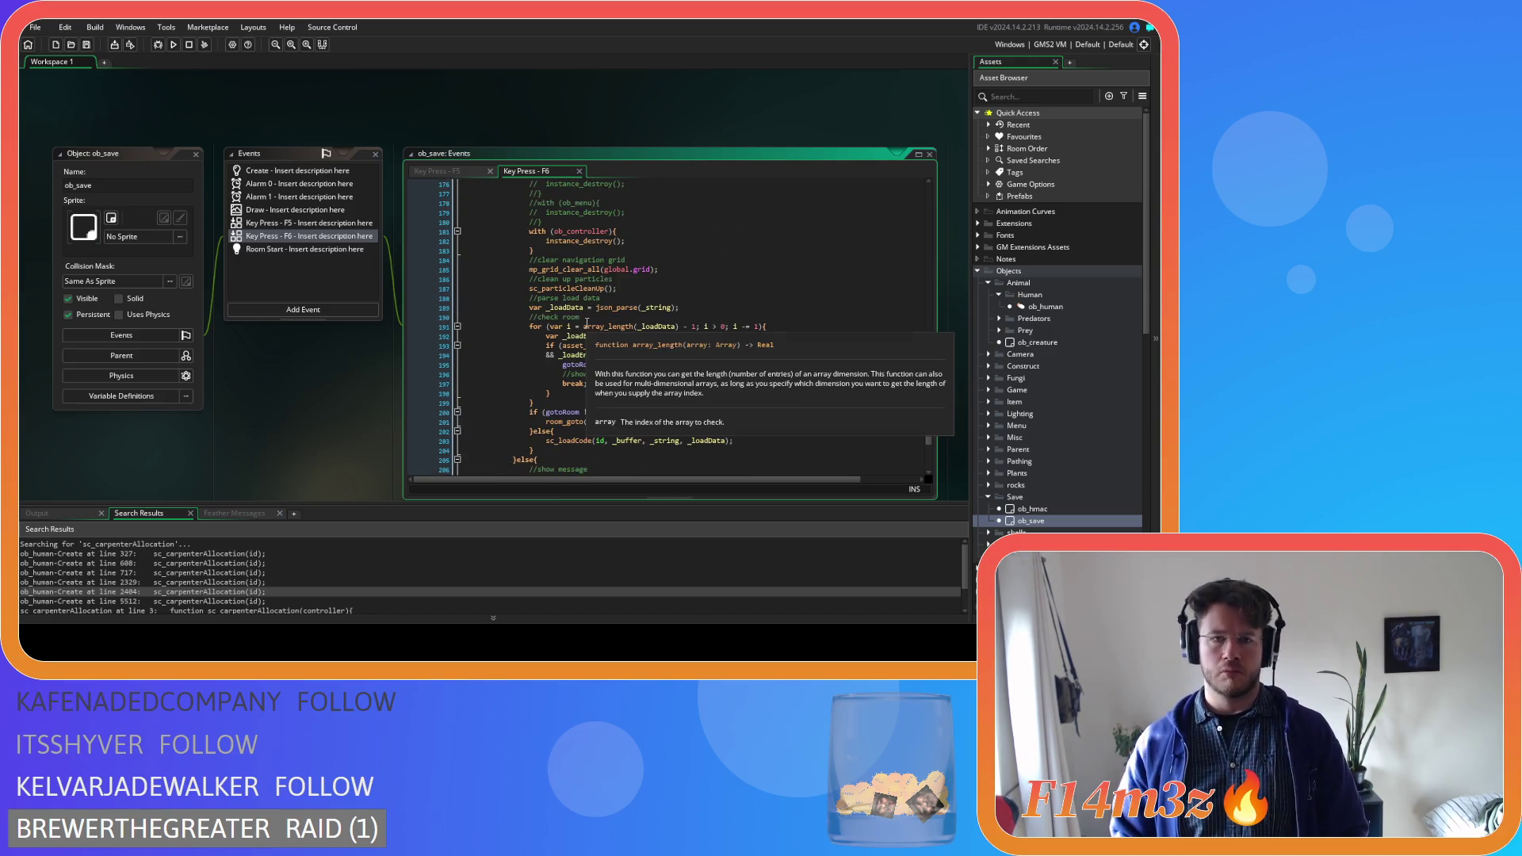
{"action": "scroll", "coordinate": [713, 376], "scroll_direction": "down", "scroll_amount": 2}
{"action": "left_click", "coordinate": [571, 393]}
{"action": "key", "text": "F12"}
{"action": "mouse_move", "coordinate": [946, 157]}
{"action": "left_mouse_down"}
{"action": "mouse_move", "coordinate": [959, 394]}
{"action": "mouse_move", "coordinate": [948, 335]}
{"action": "mouse_move", "coordinate": [925, 416]}
{"action": "left_mouse_up"}
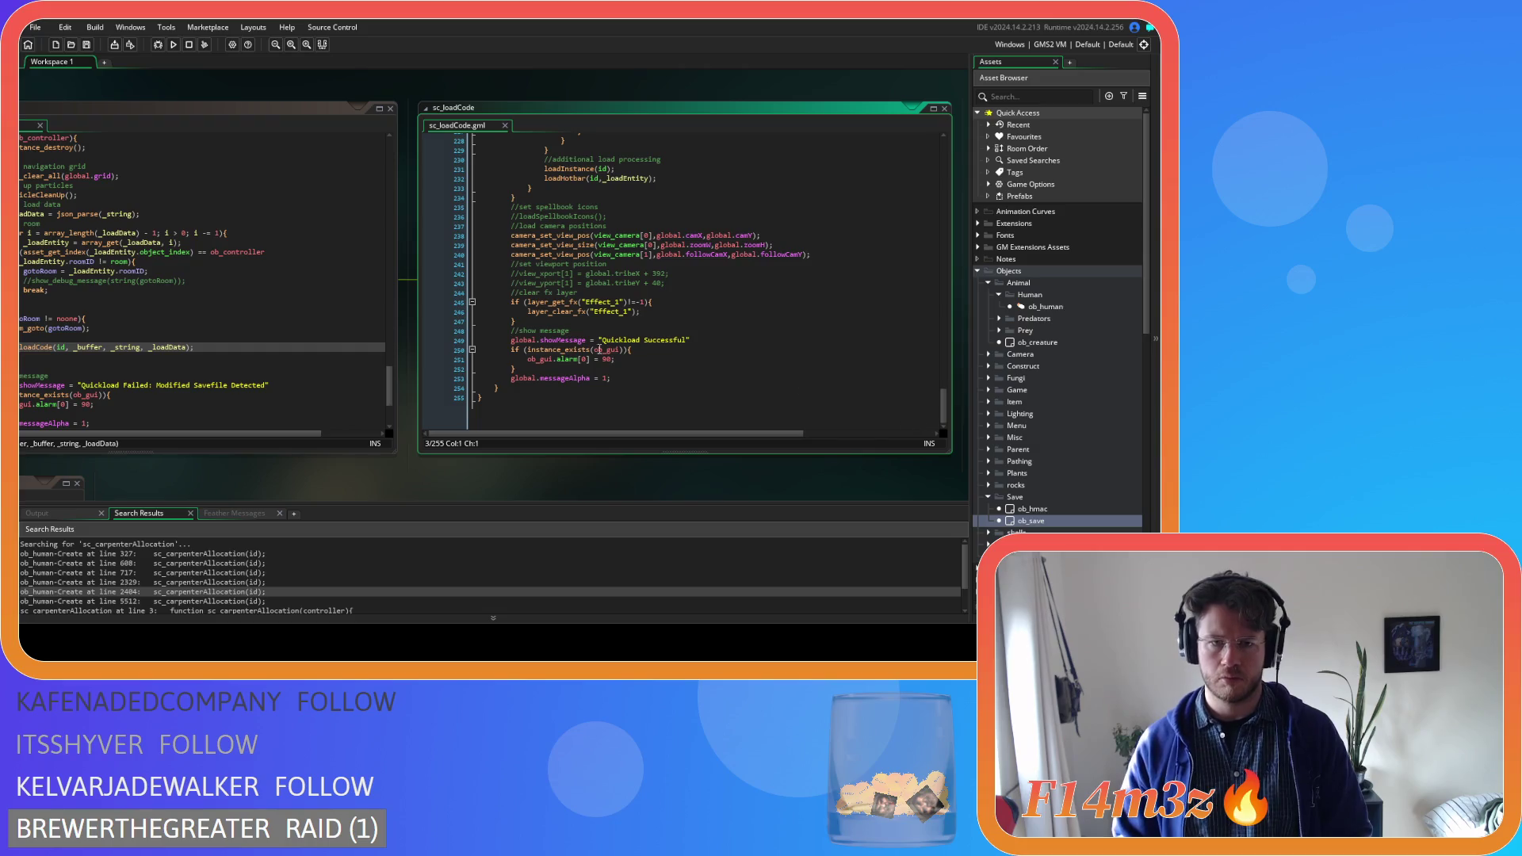
Jump from sc_loadCode into sc_loadInstance, then into the sc_loadStates definition
{"action": "scroll", "coordinate": [578, 341], "scroll_direction": "up", "scroll_amount": 6}
{"action": "middle_click", "coordinate": [575, 339]}
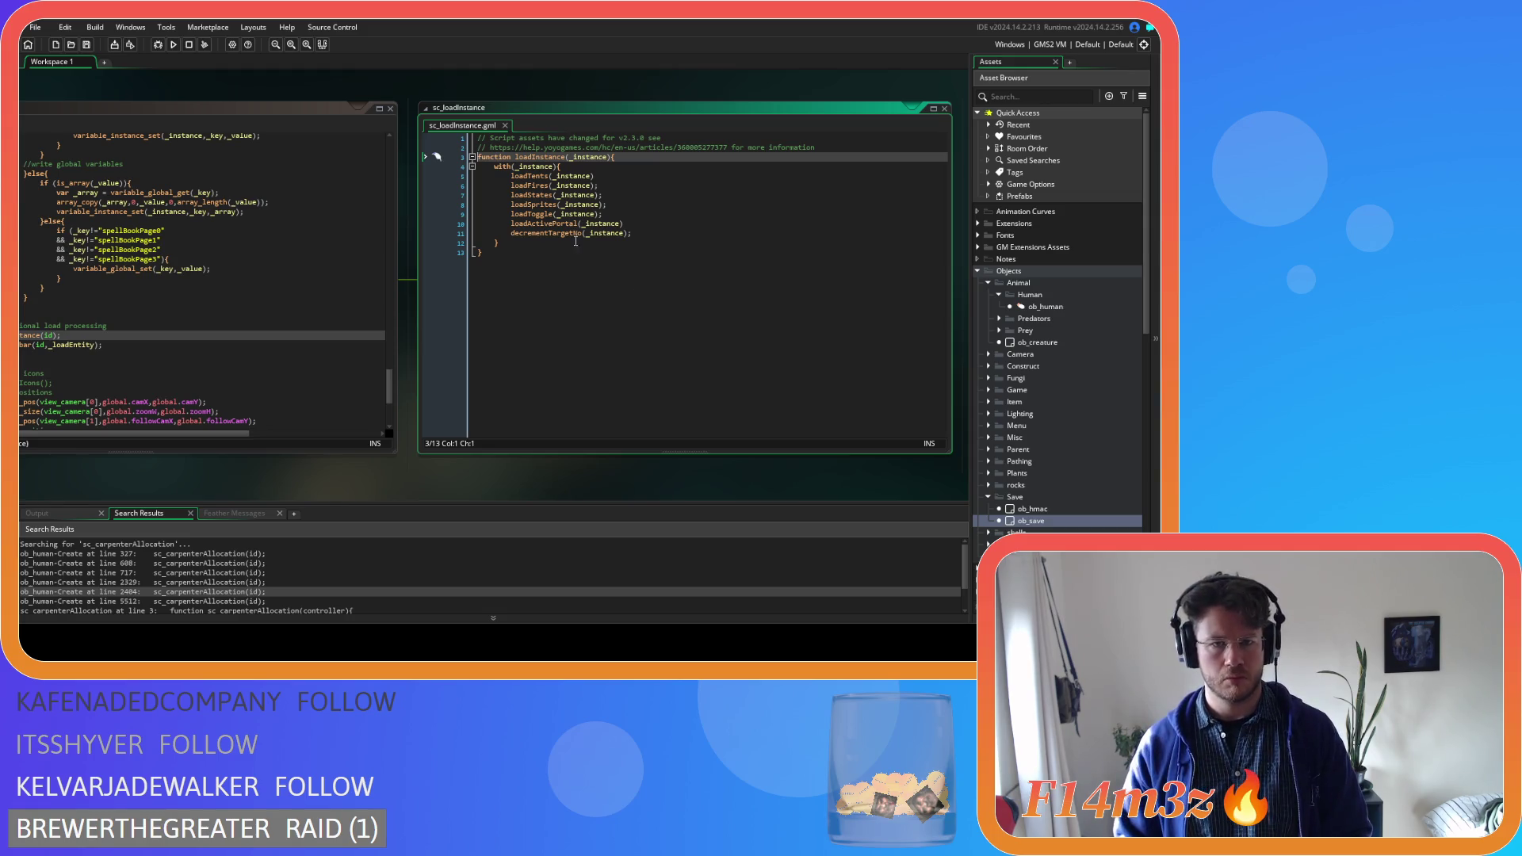
{"action": "left_click", "coordinate": [529, 195]}
{"action": "middle_click", "coordinate": [528, 197]}
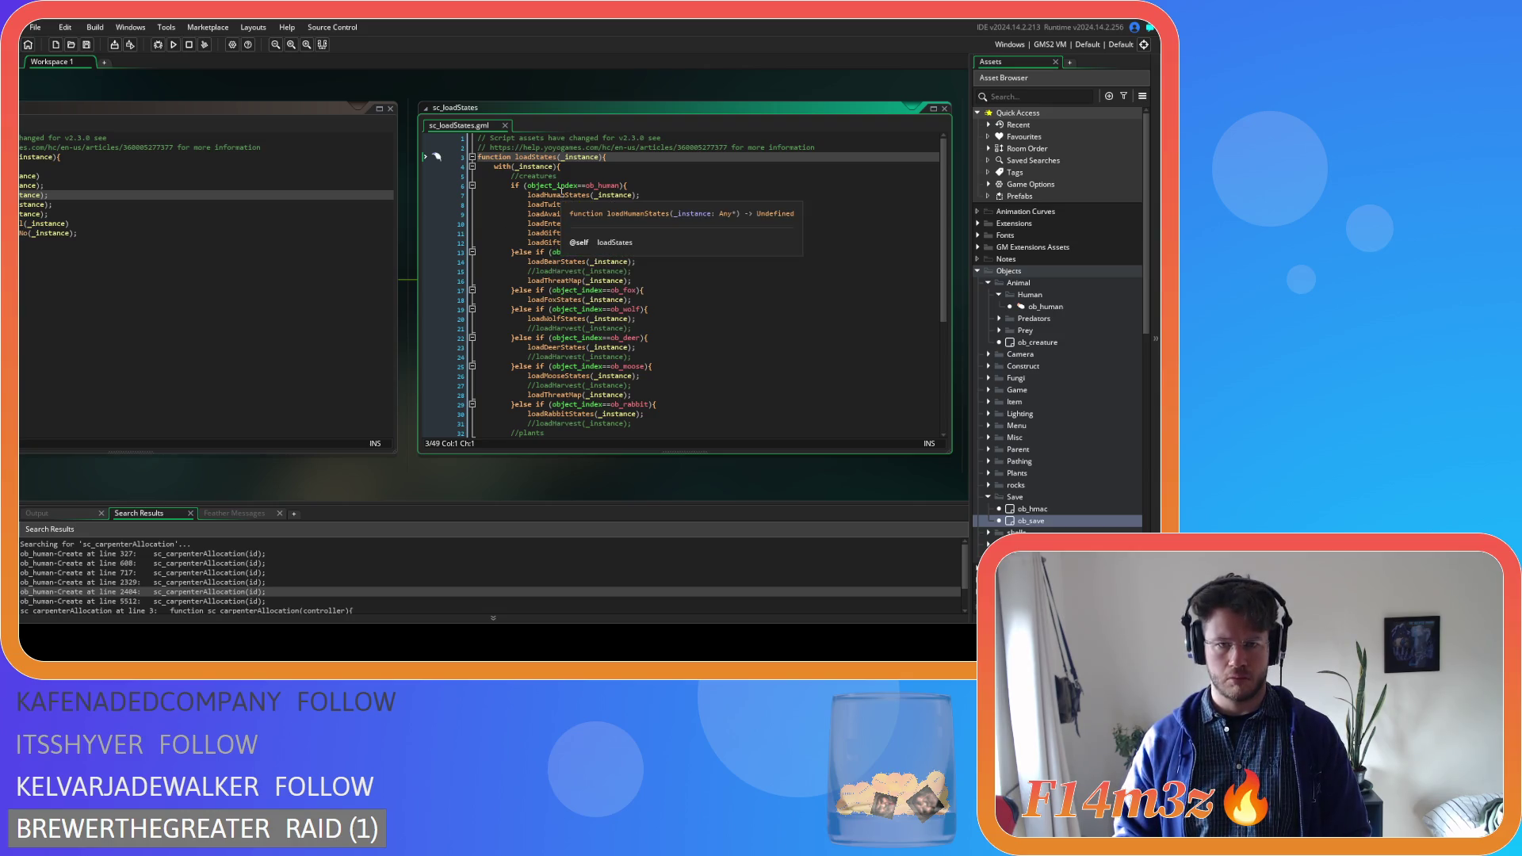
Open and close sc_loadHumanStates, sc_loadAvailable and sc_loadTwitch, then close sc_loadStates
{"action": "middle_click", "coordinate": [562, 194]}
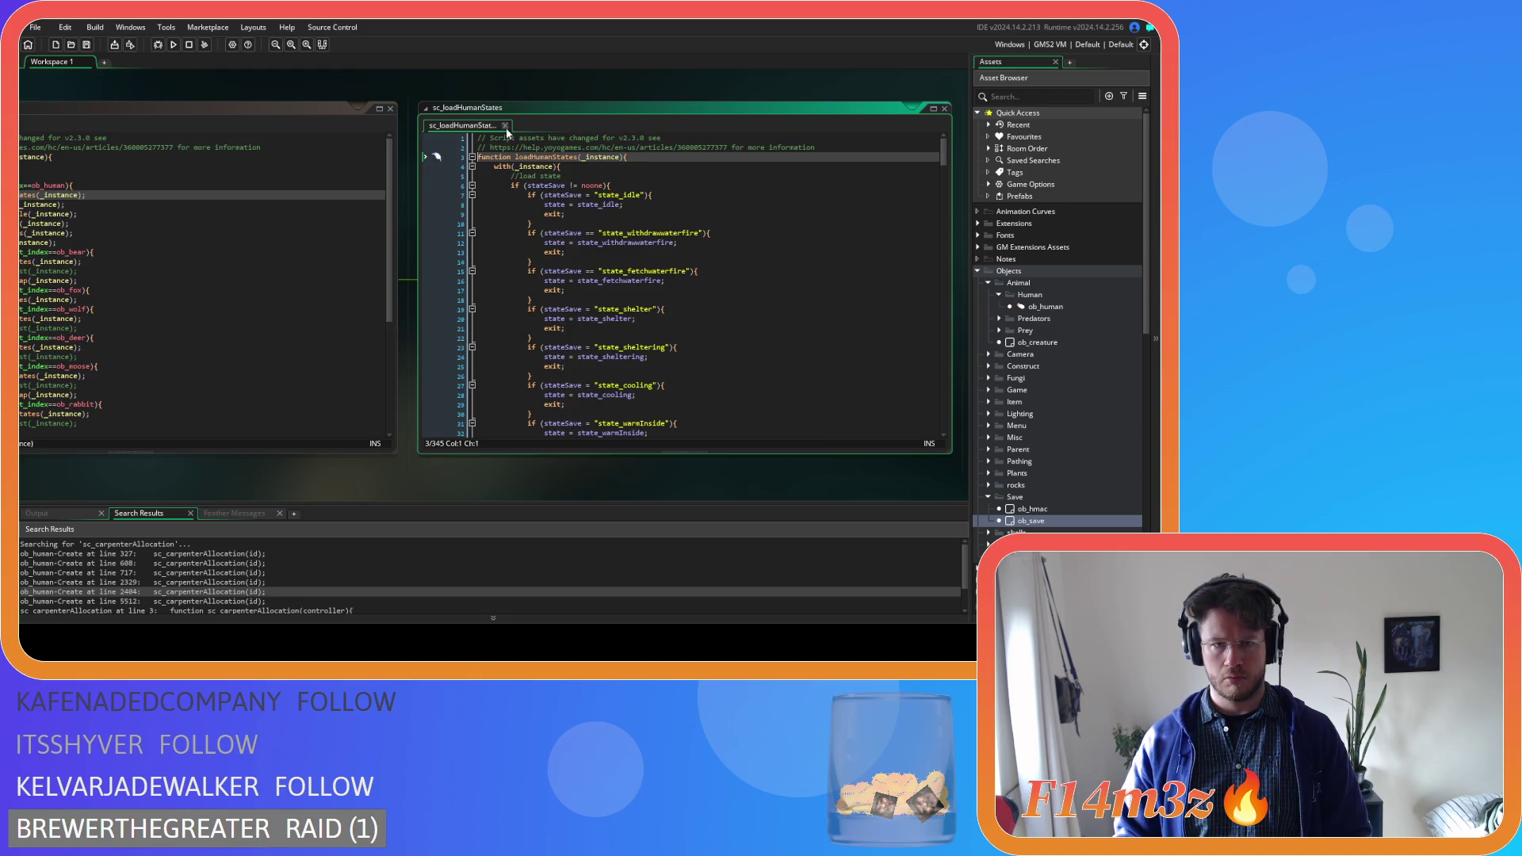
{"action": "left_click", "coordinate": [505, 125]}
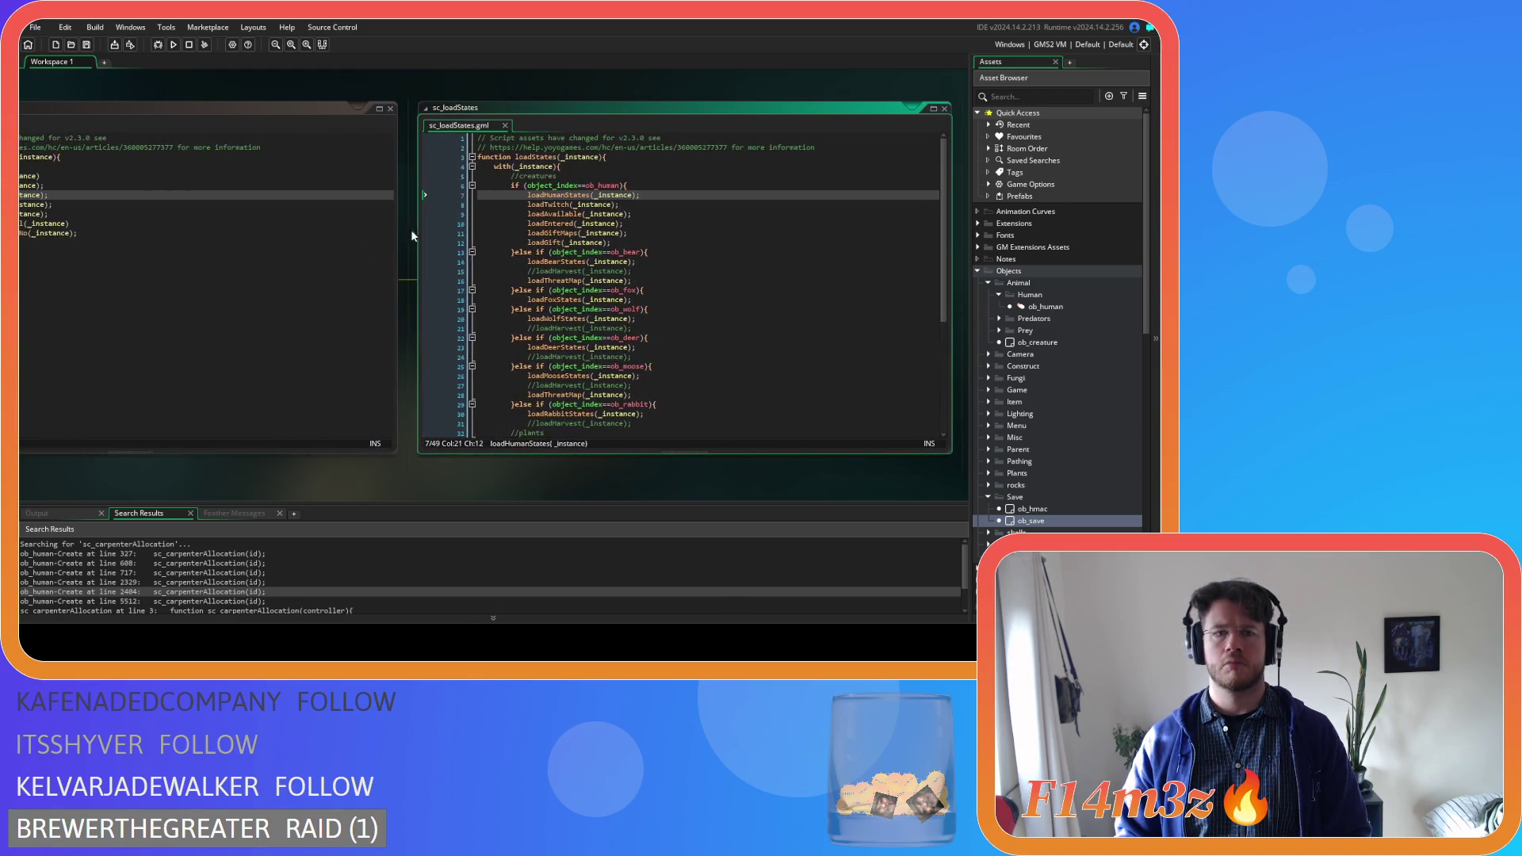
{"action": "middle_click", "coordinate": [528, 216]}
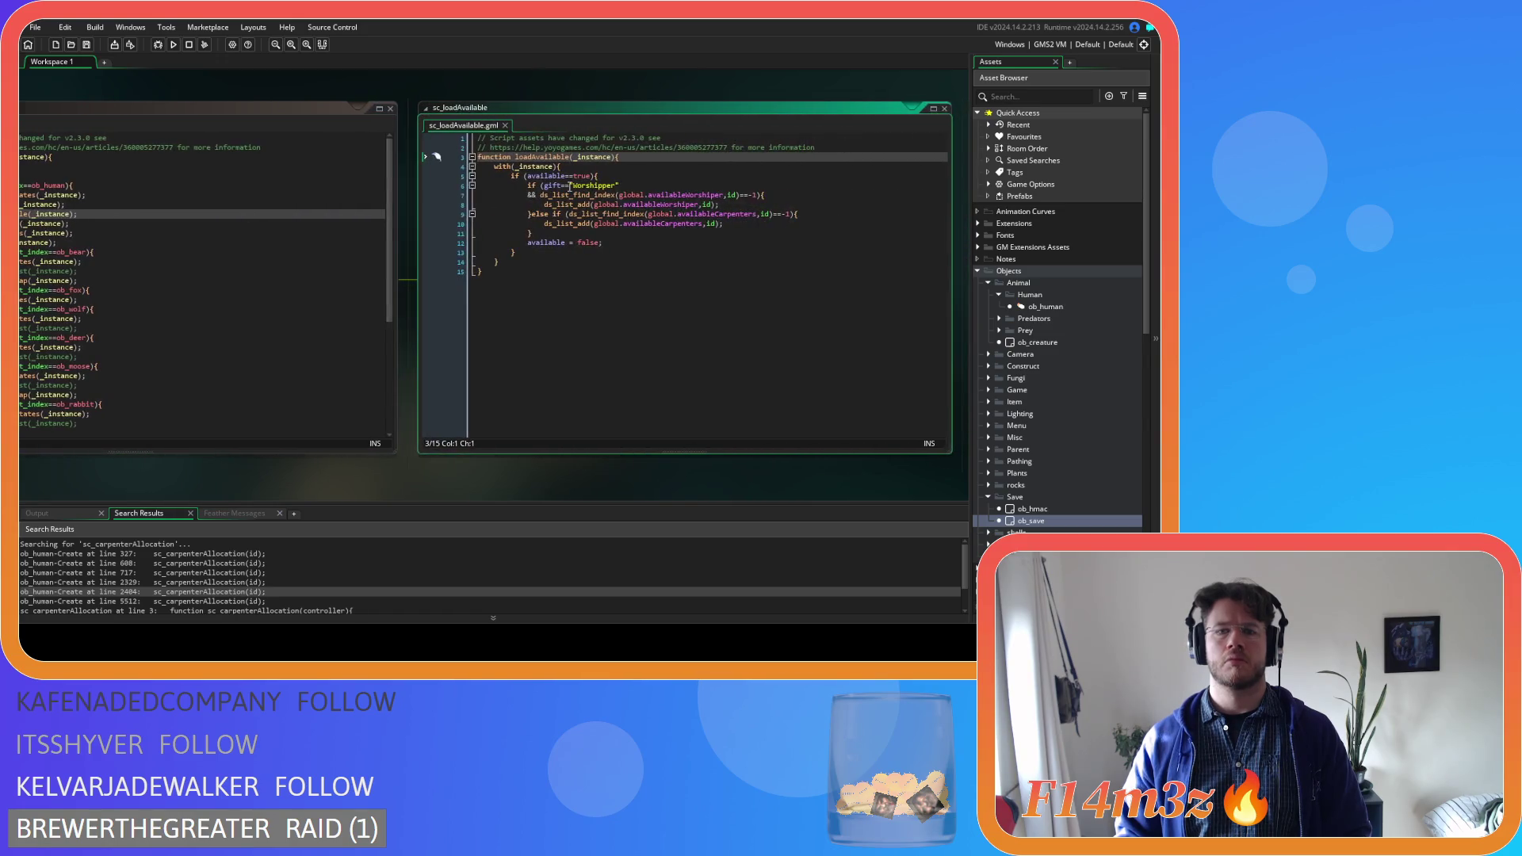
{"action": "left_click", "coordinate": [505, 126]}
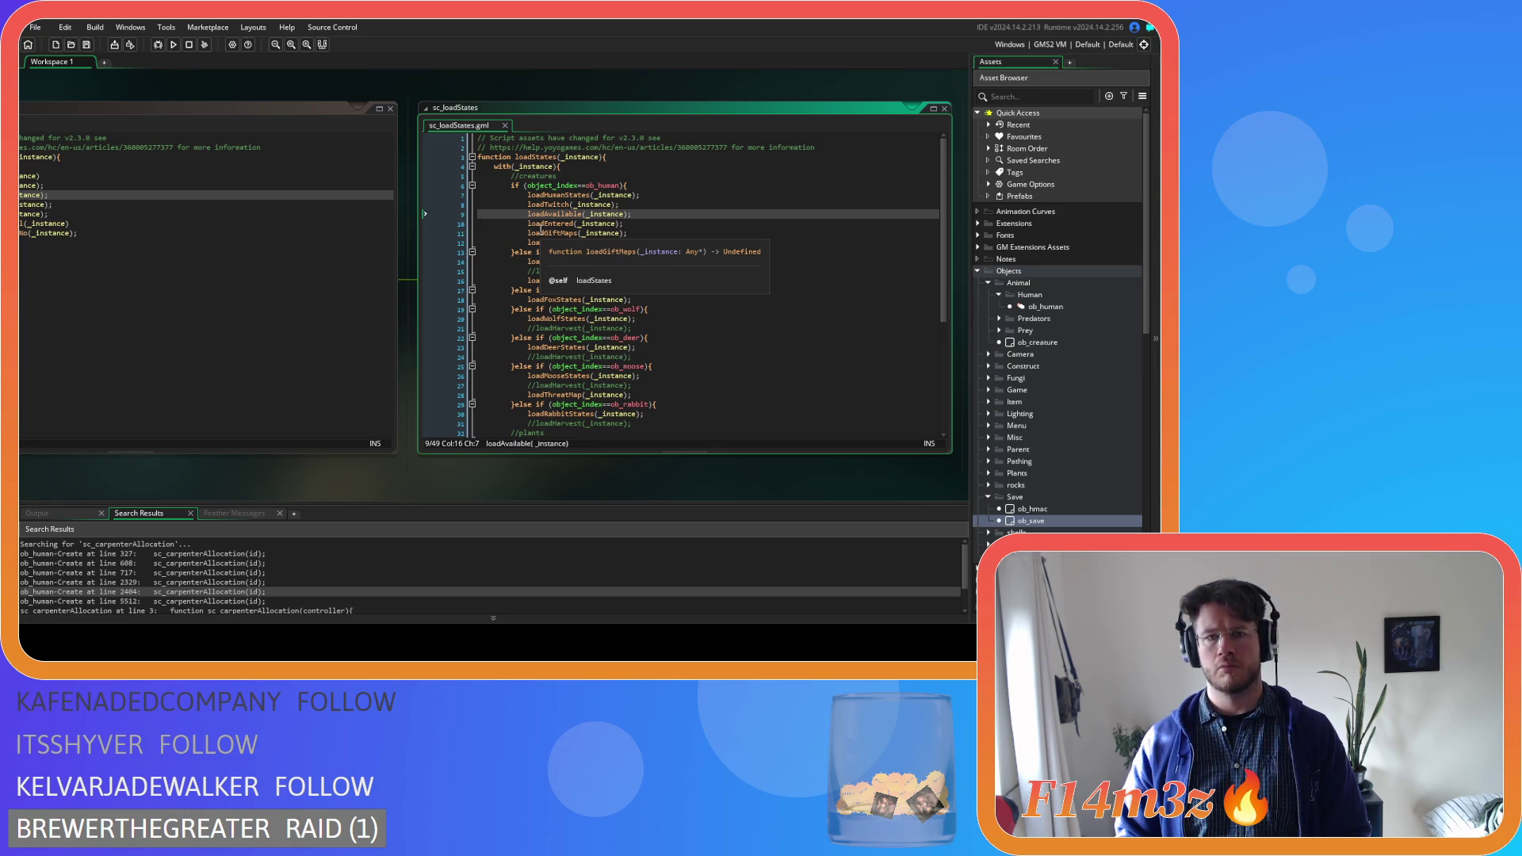
{"action": "middle_click", "coordinate": [547, 205]}
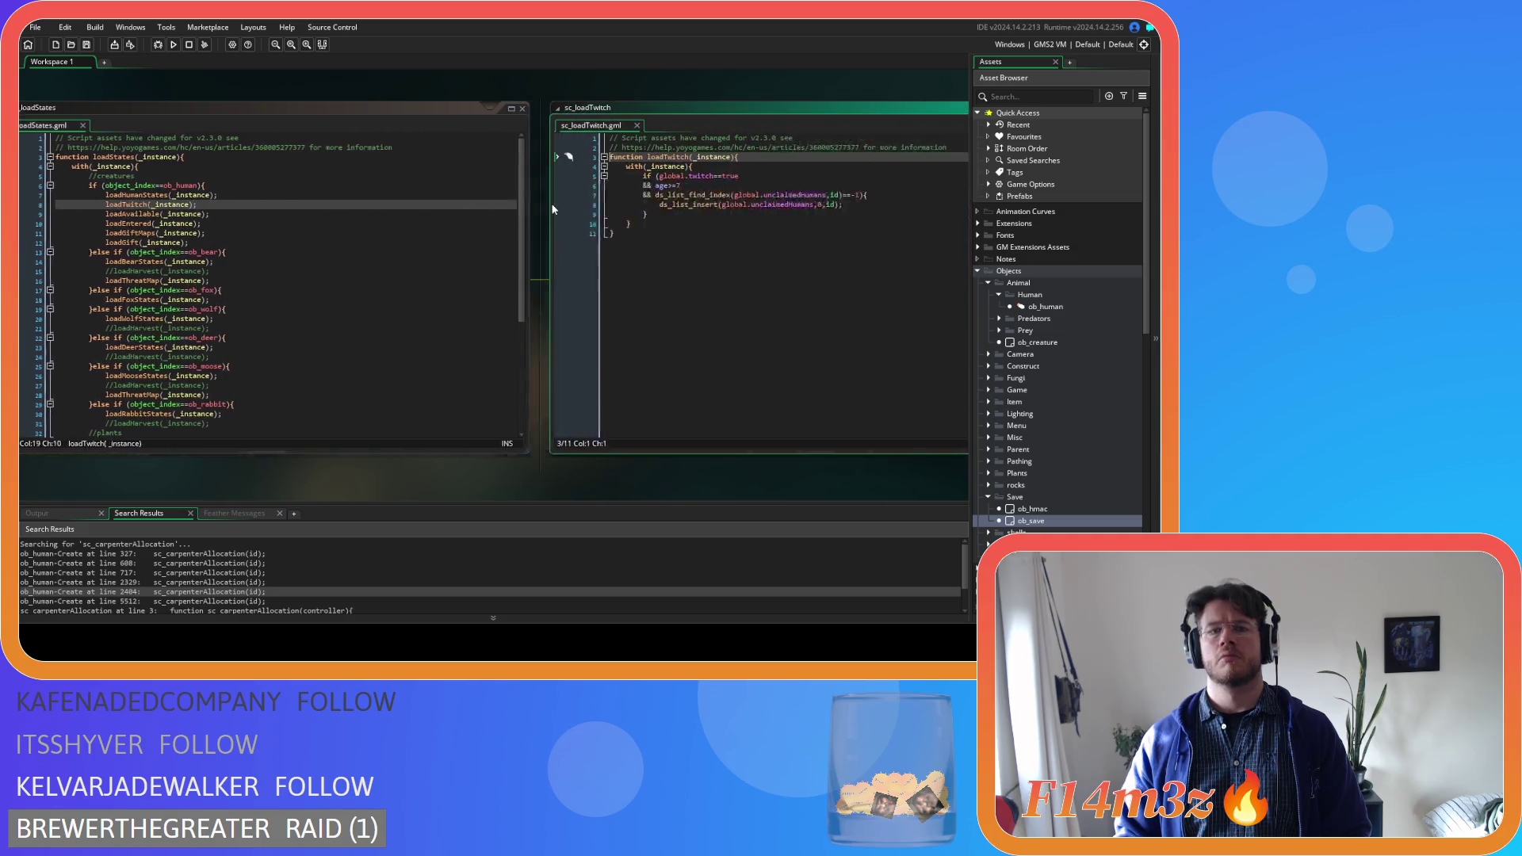
{"action": "left_click", "coordinate": [505, 125]}
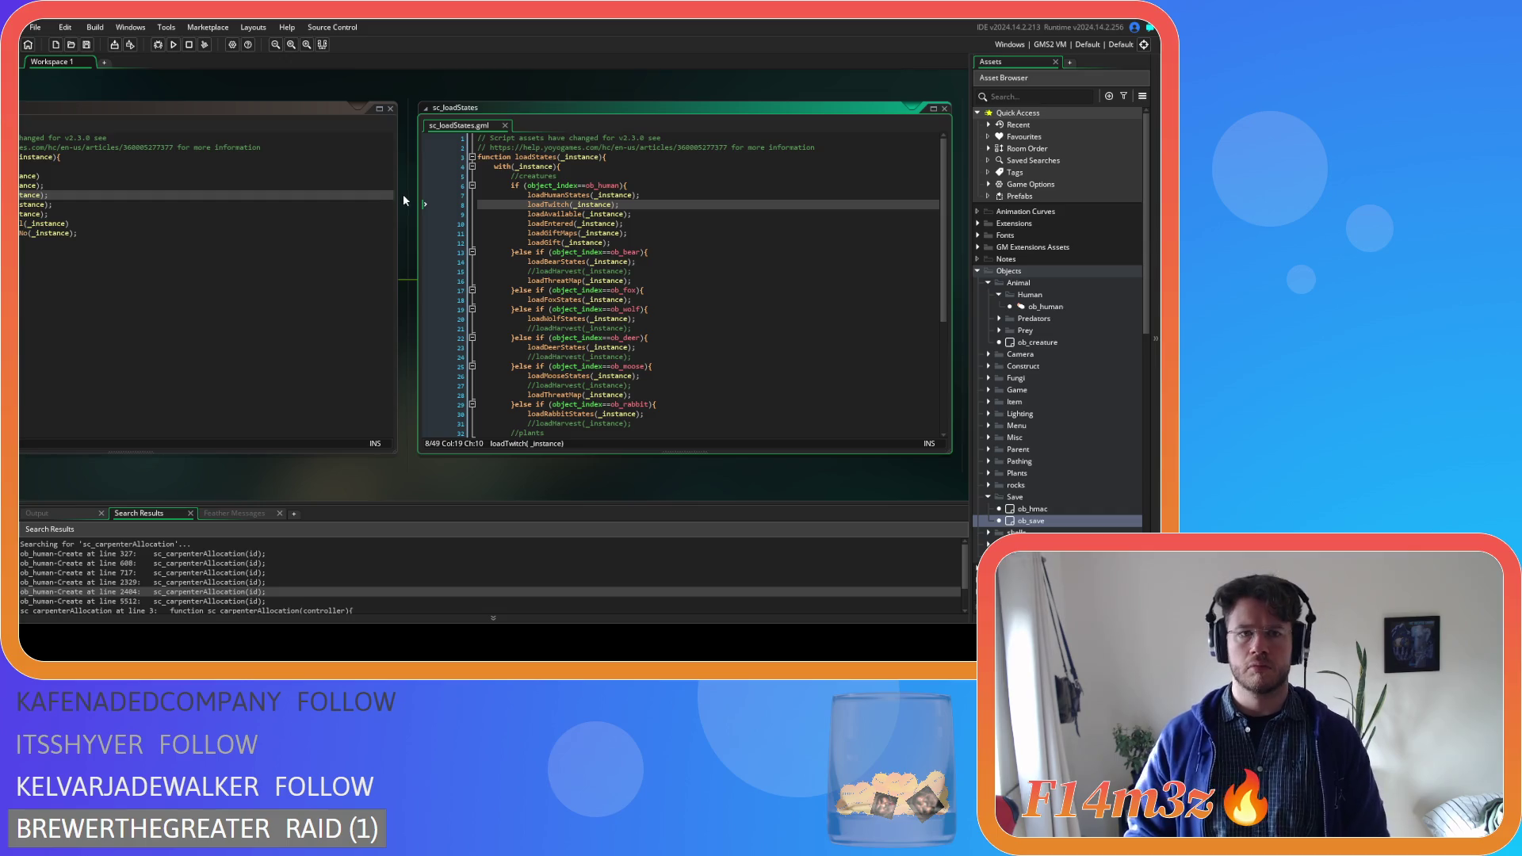
{"action": "left_click", "coordinate": [504, 125]}
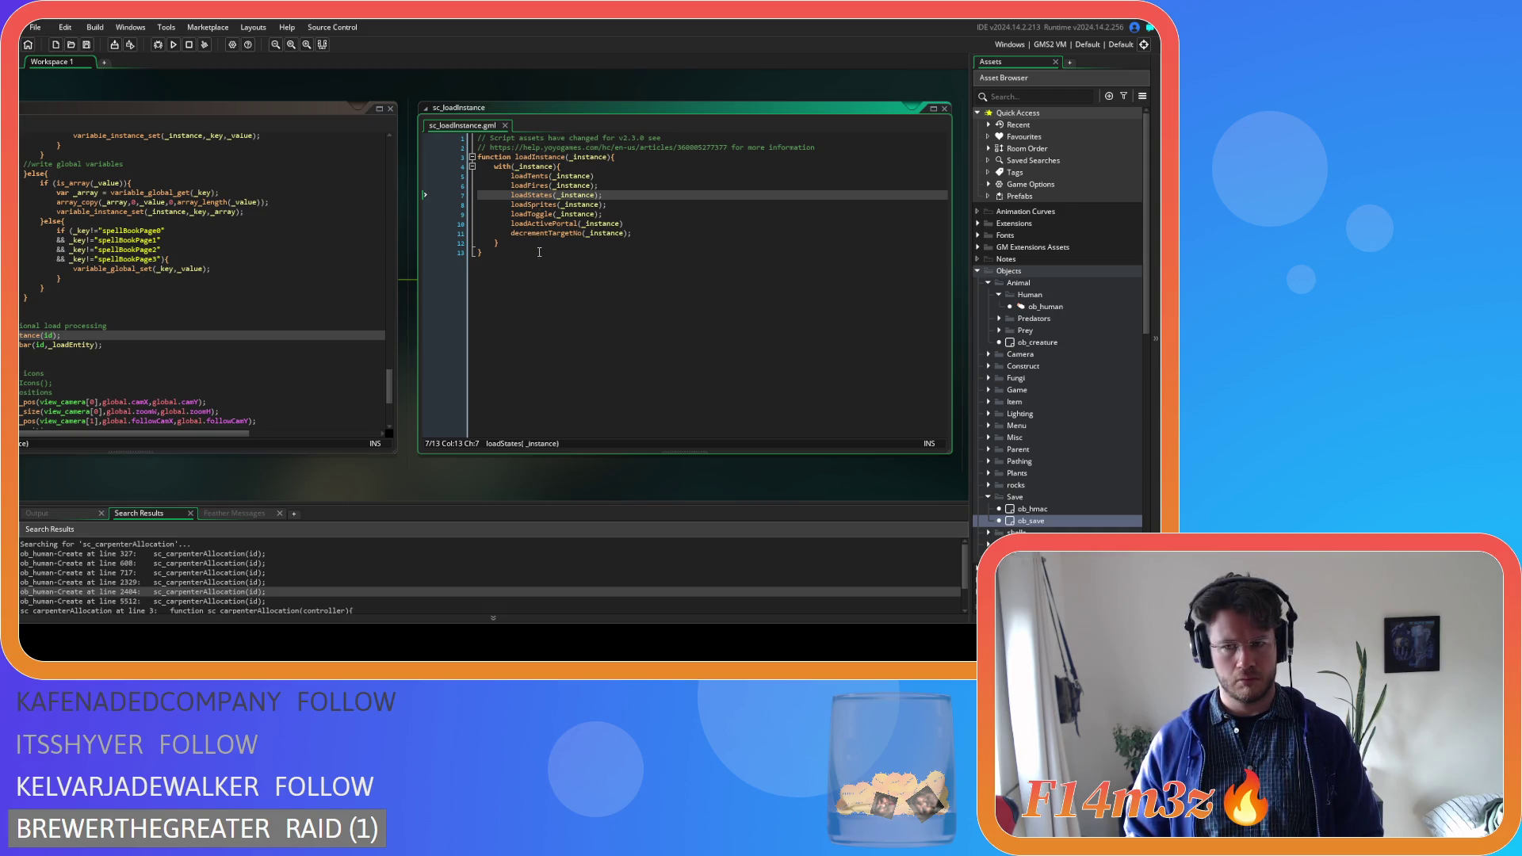
Reopen loadStates, open sc_loadHumanStates, search it for 'respond', then close it
{"action": "middle_click", "coordinate": [520, 195]}
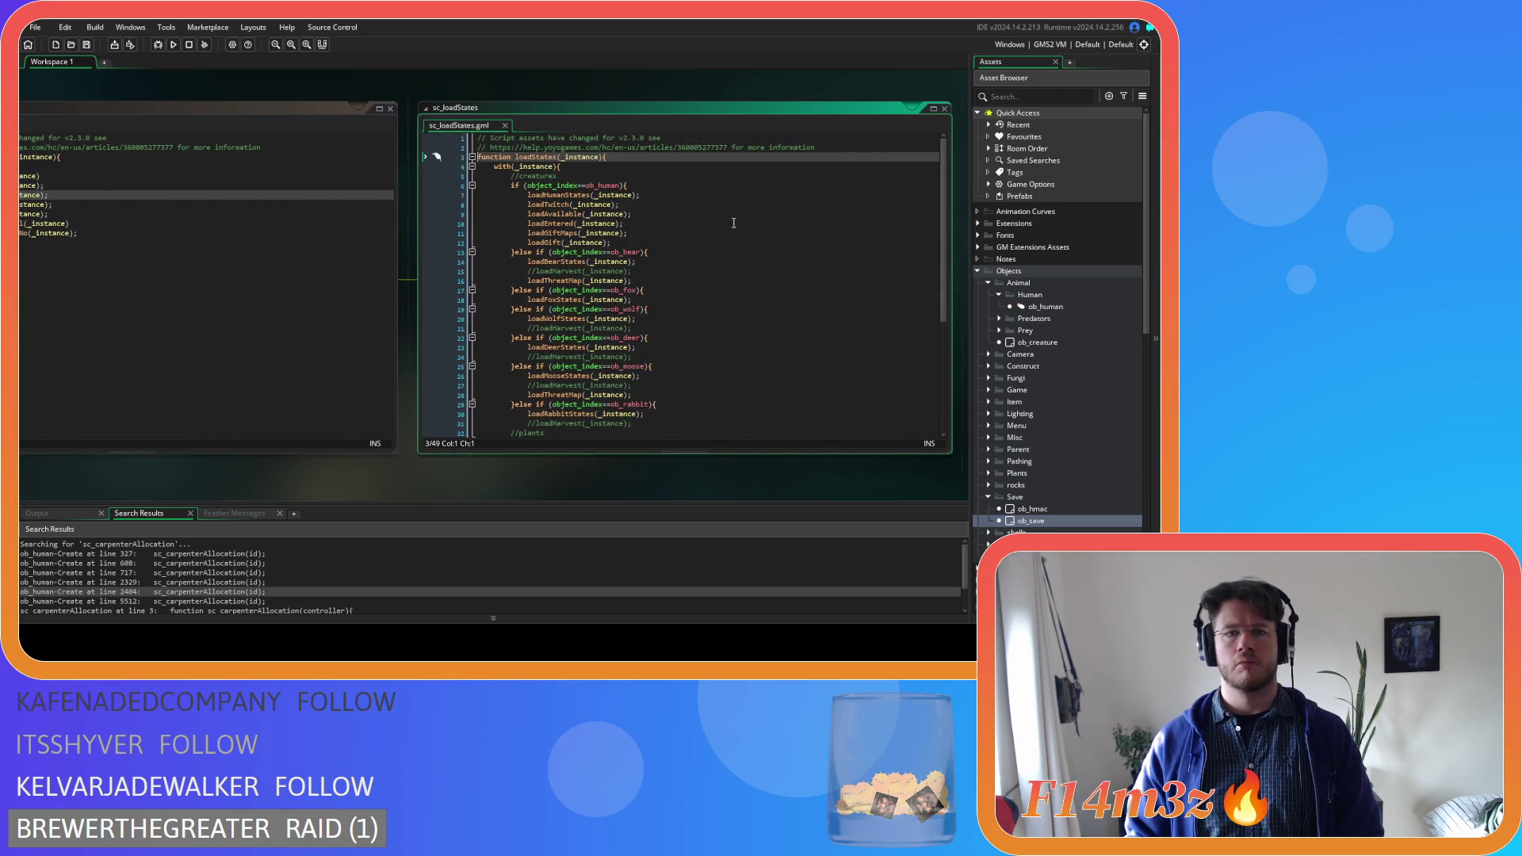
{"action": "mouse_move", "coordinate": [947, 230]}
{"action": "left_mouse_down"}
{"action": "mouse_move", "coordinate": [947, 279]}
{"action": "mouse_move", "coordinate": [919, 238]}
{"action": "left_mouse_up"}
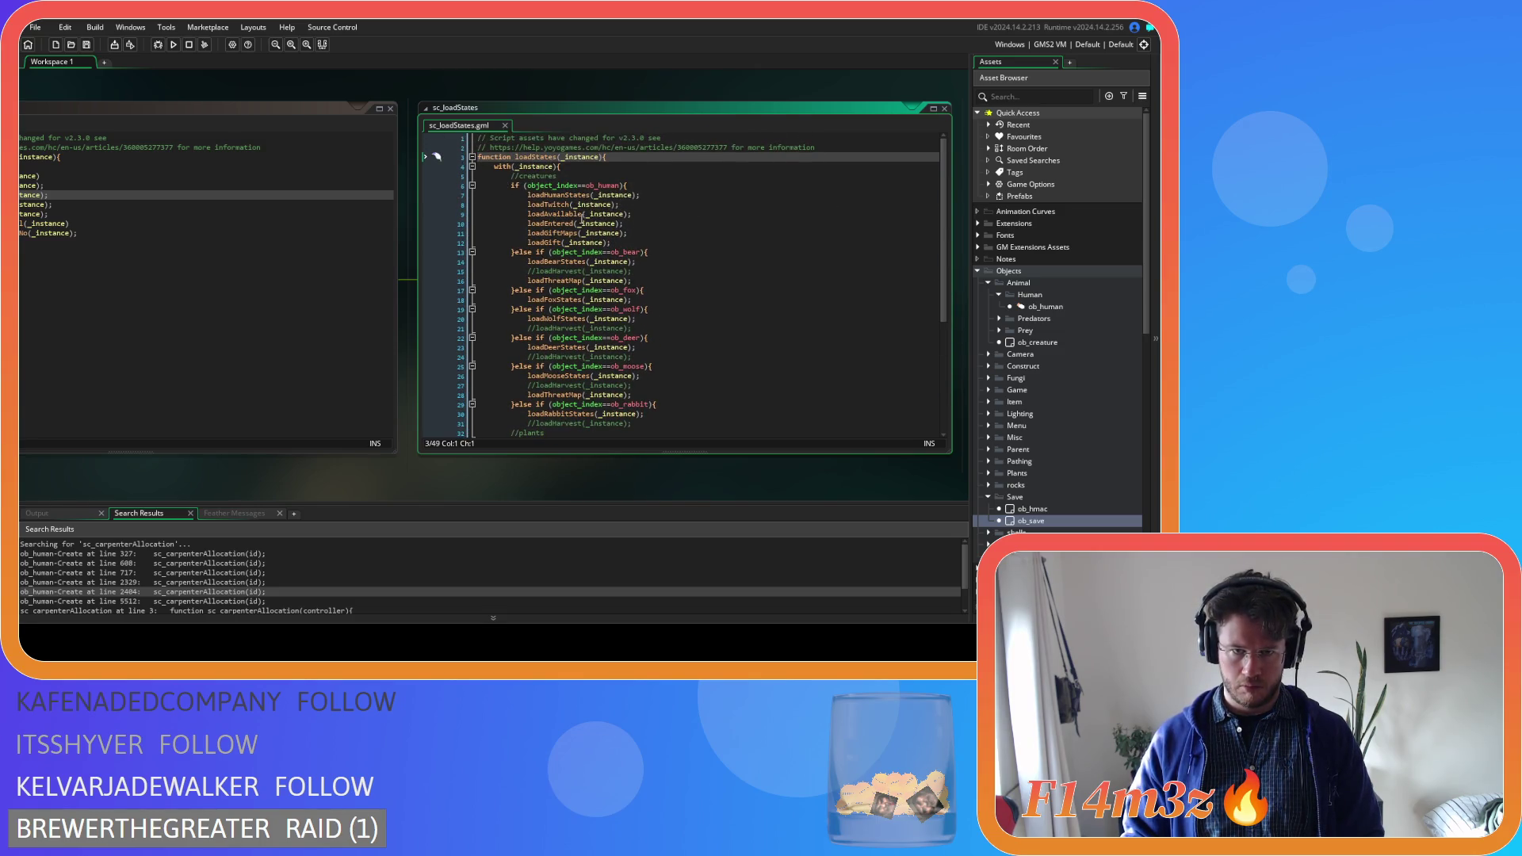
{"action": "middle_click", "coordinate": [558, 195]}
{"action": "key", "text": "ctrl+f"}
{"action": "type", "text": "respond"}
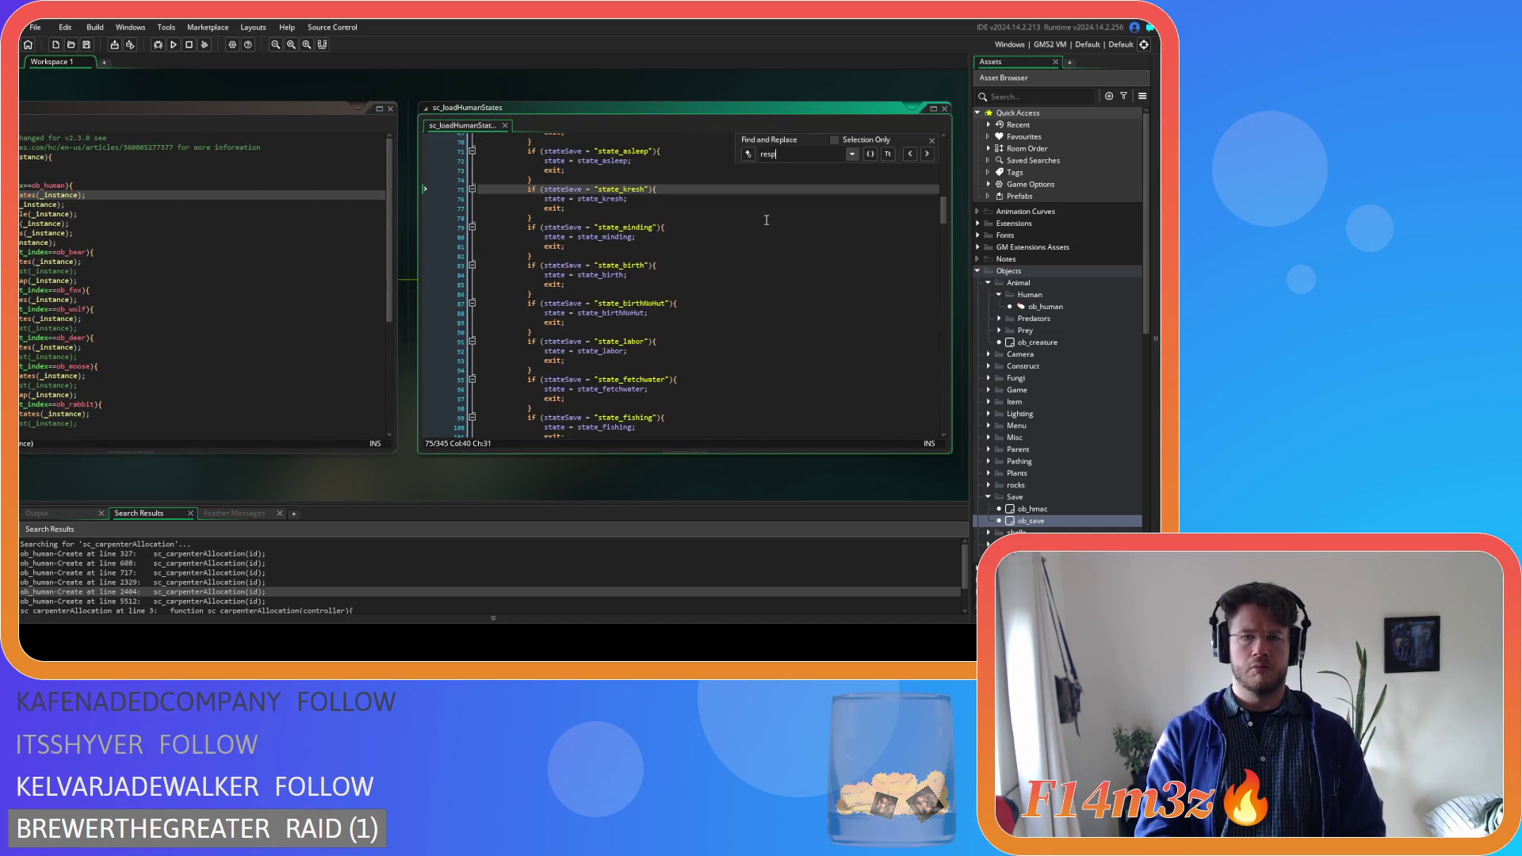
{"action": "left_click", "coordinate": [932, 140]}
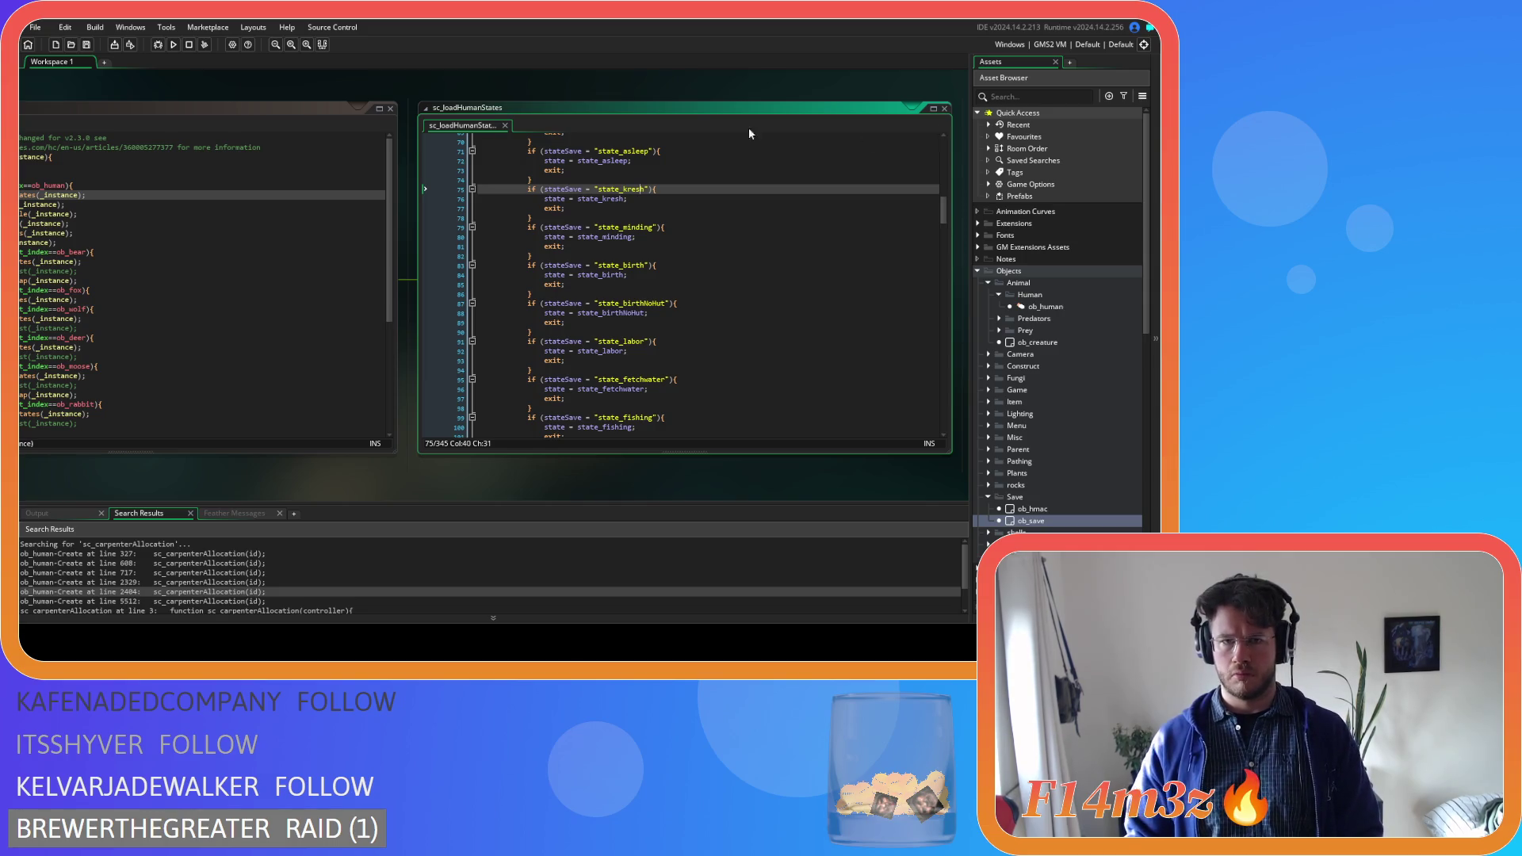
{"action": "left_click", "coordinate": [504, 125]}
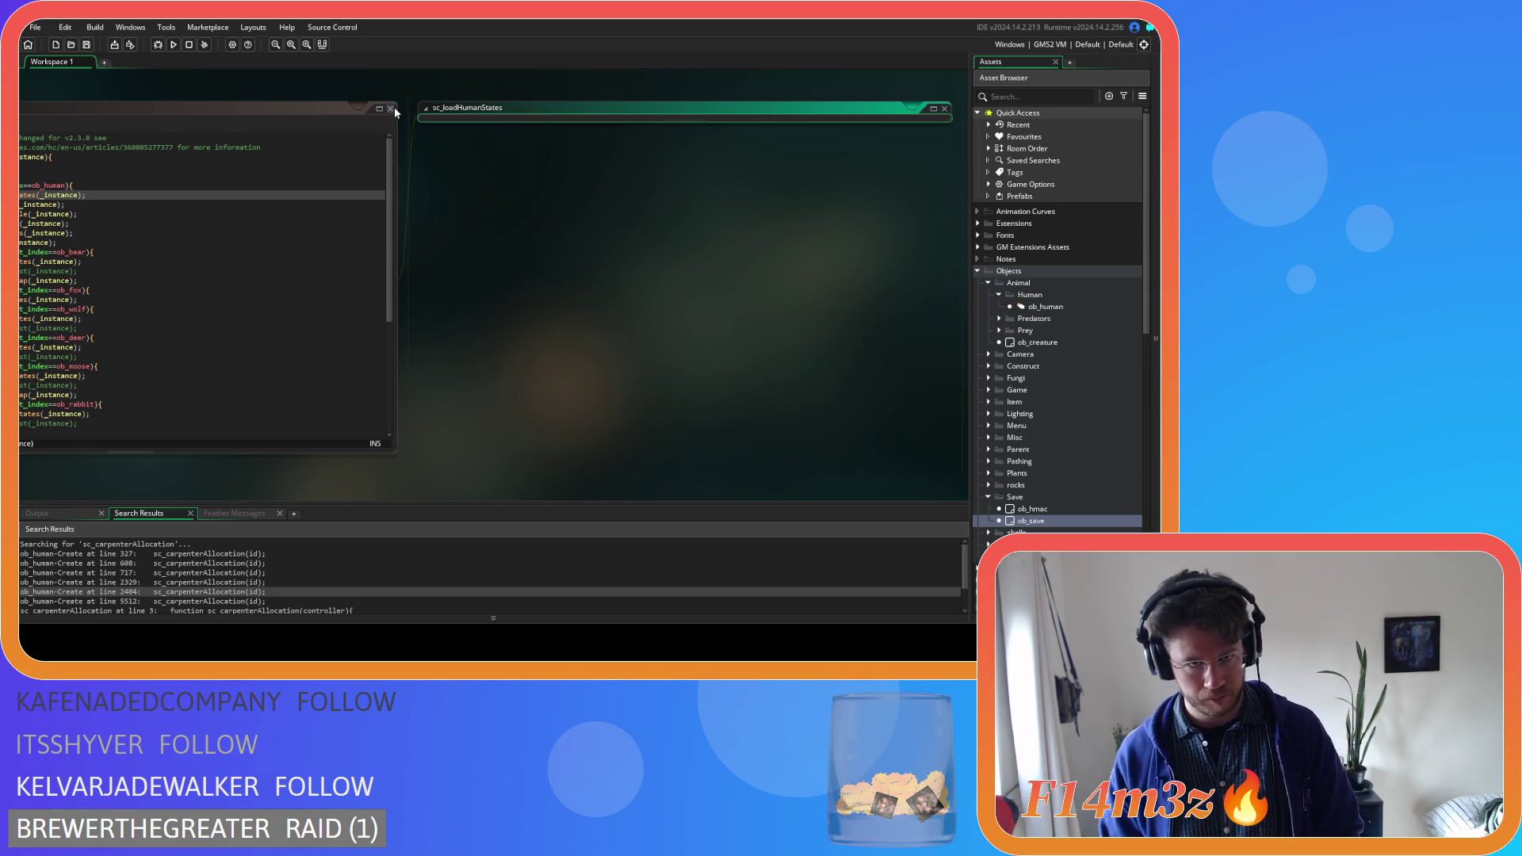
Close the last editor, open Search & Replace, and open sc_carpenterAllocation from Scripts > Game
{"action": "left_click", "coordinate": [390, 108]}
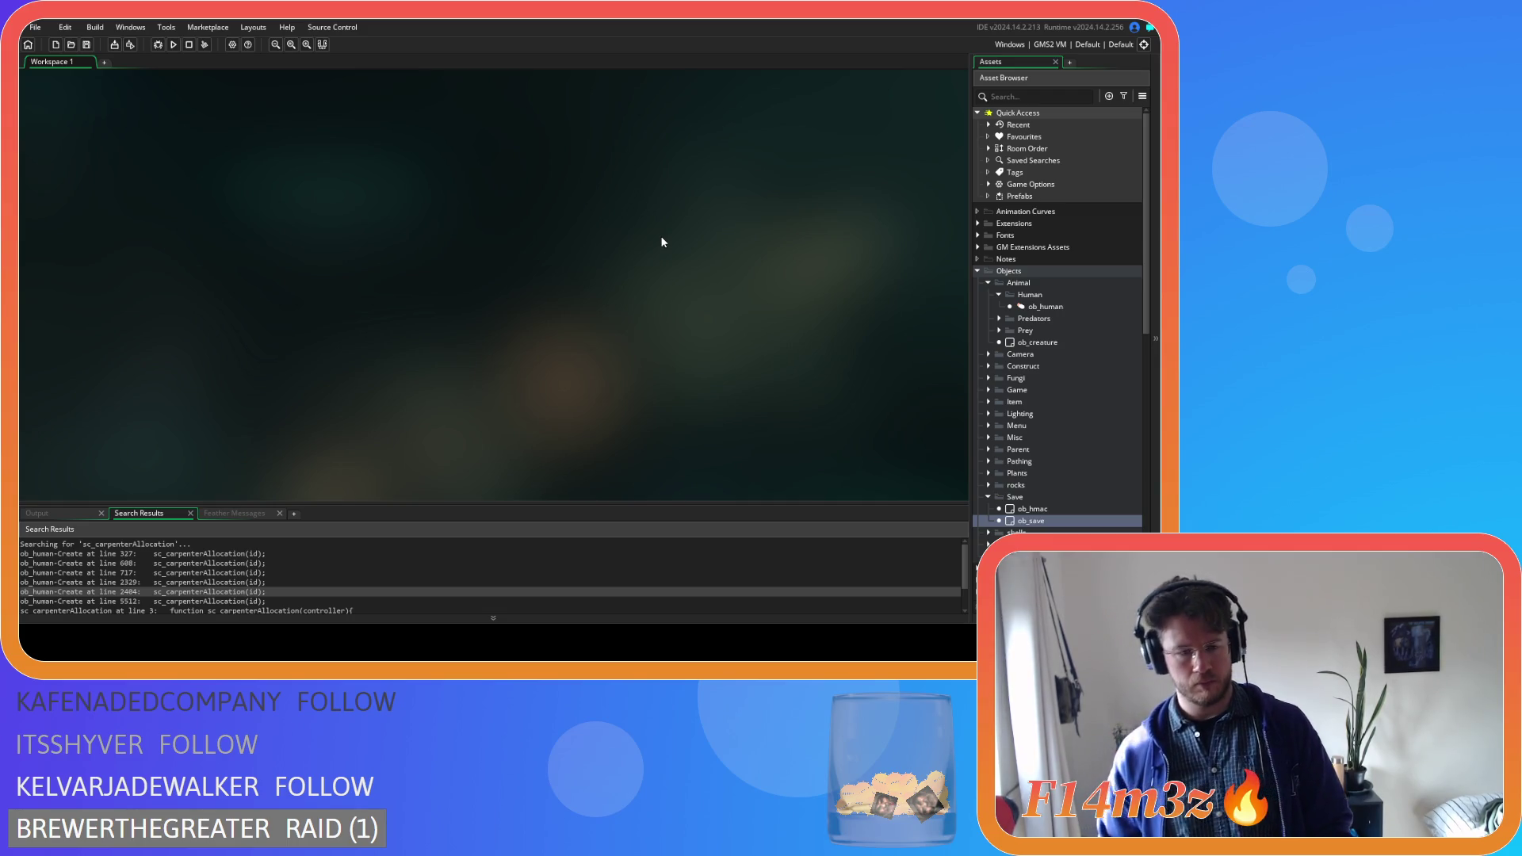
{"action": "key", "text": "ctrl+shift+f"}
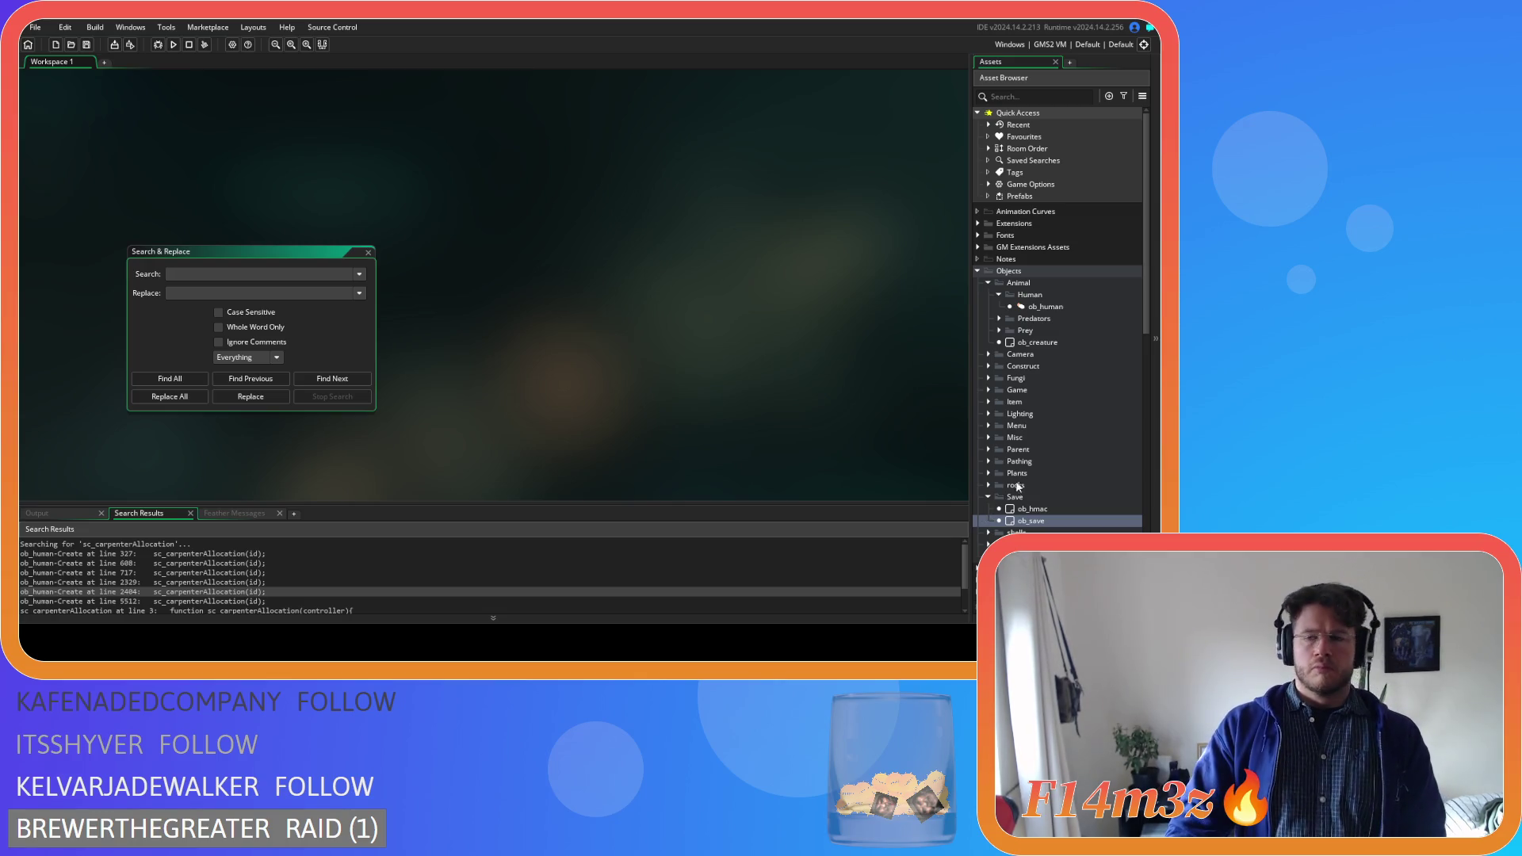
{"action": "scroll", "coordinate": [1017, 487], "scroll_direction": "down", "scroll_amount": 10}
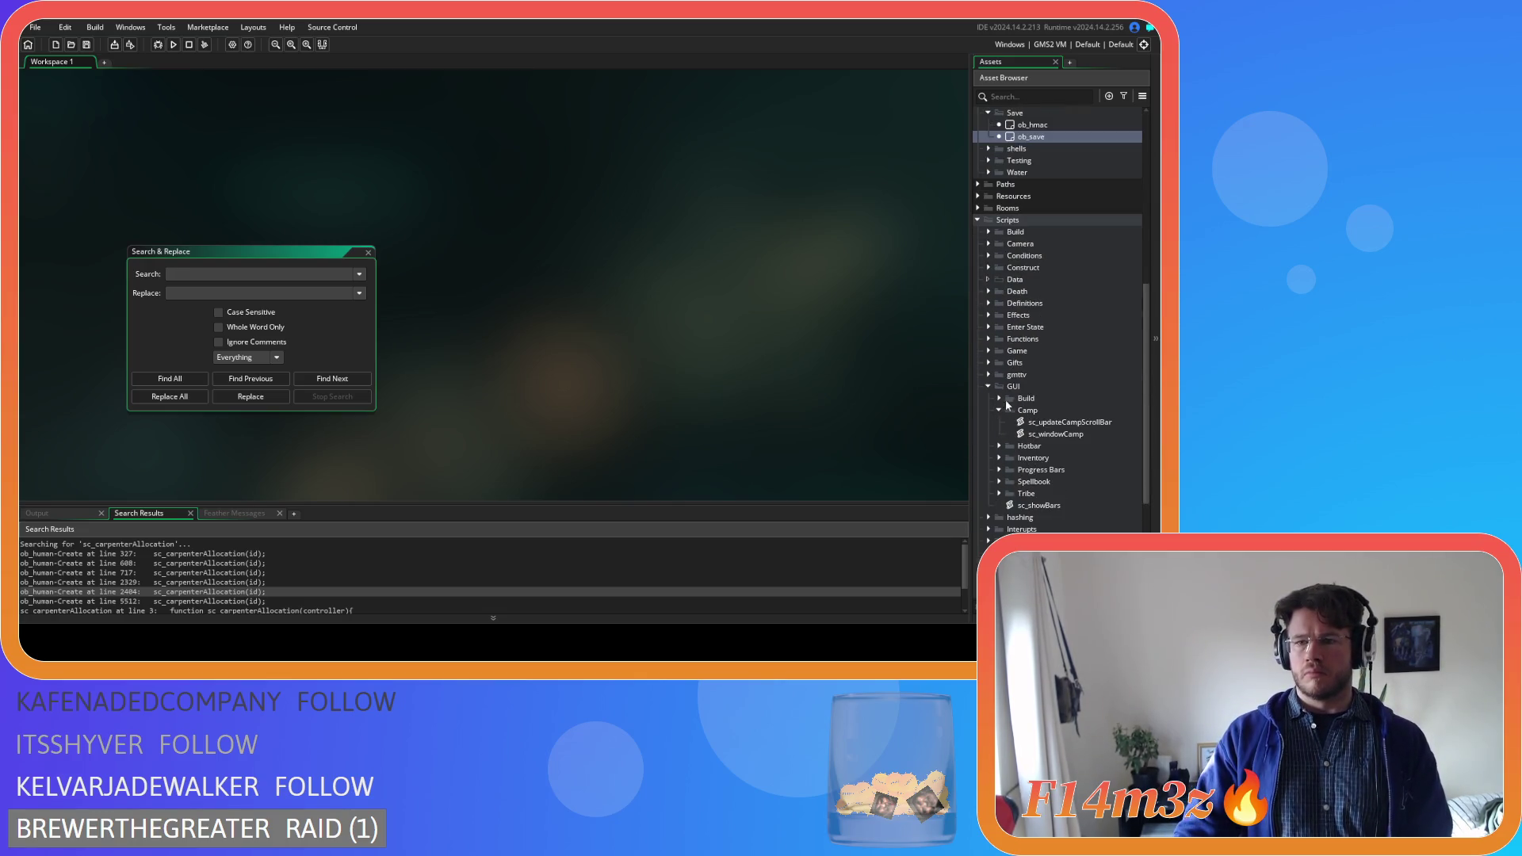
{"action": "left_click", "coordinate": [995, 350]}
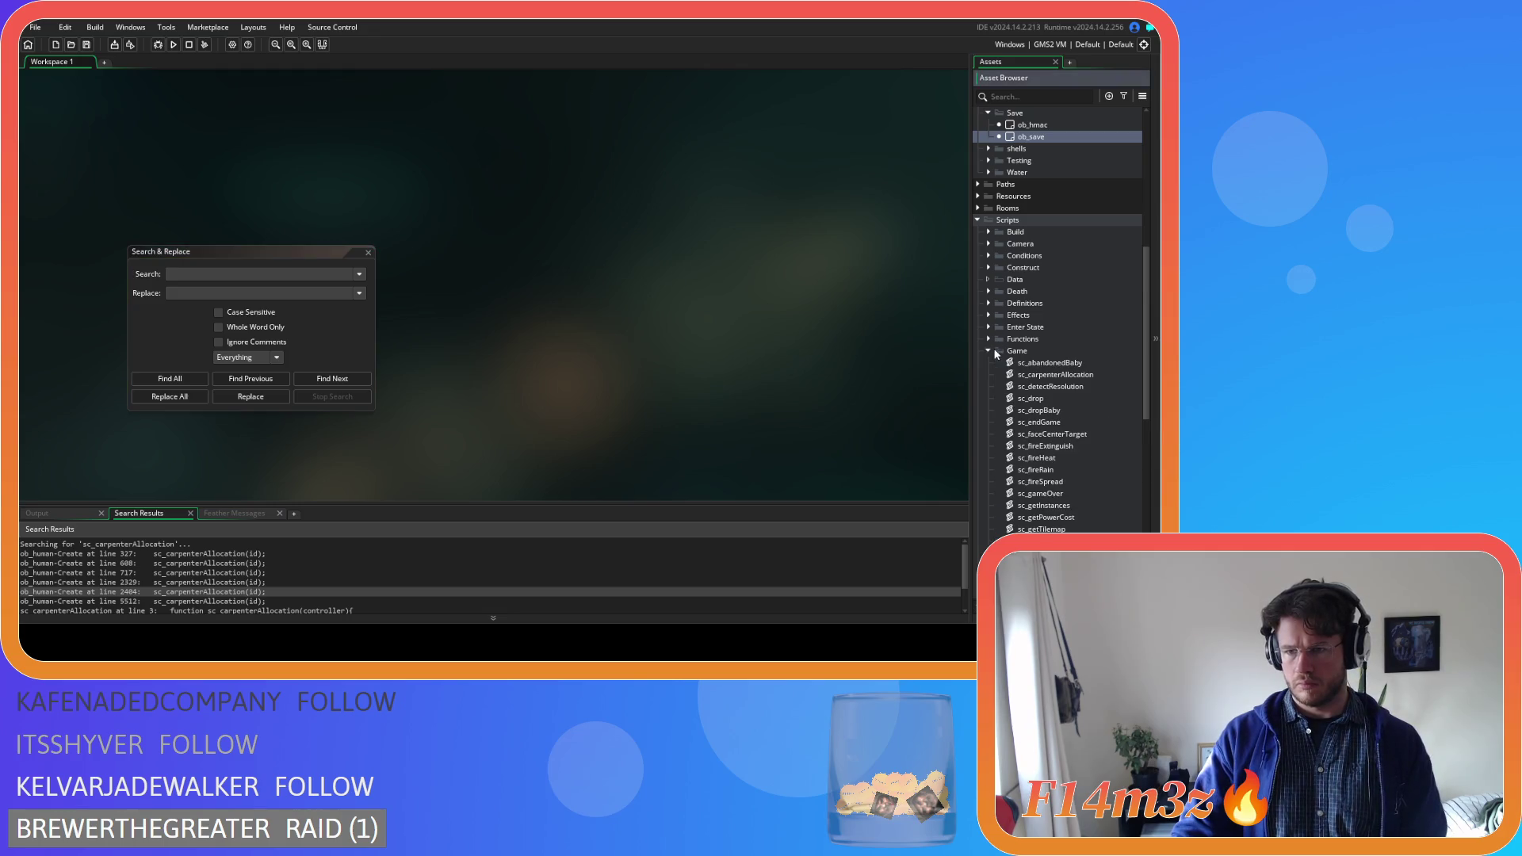
{"action": "double_click", "coordinate": [1045, 374]}
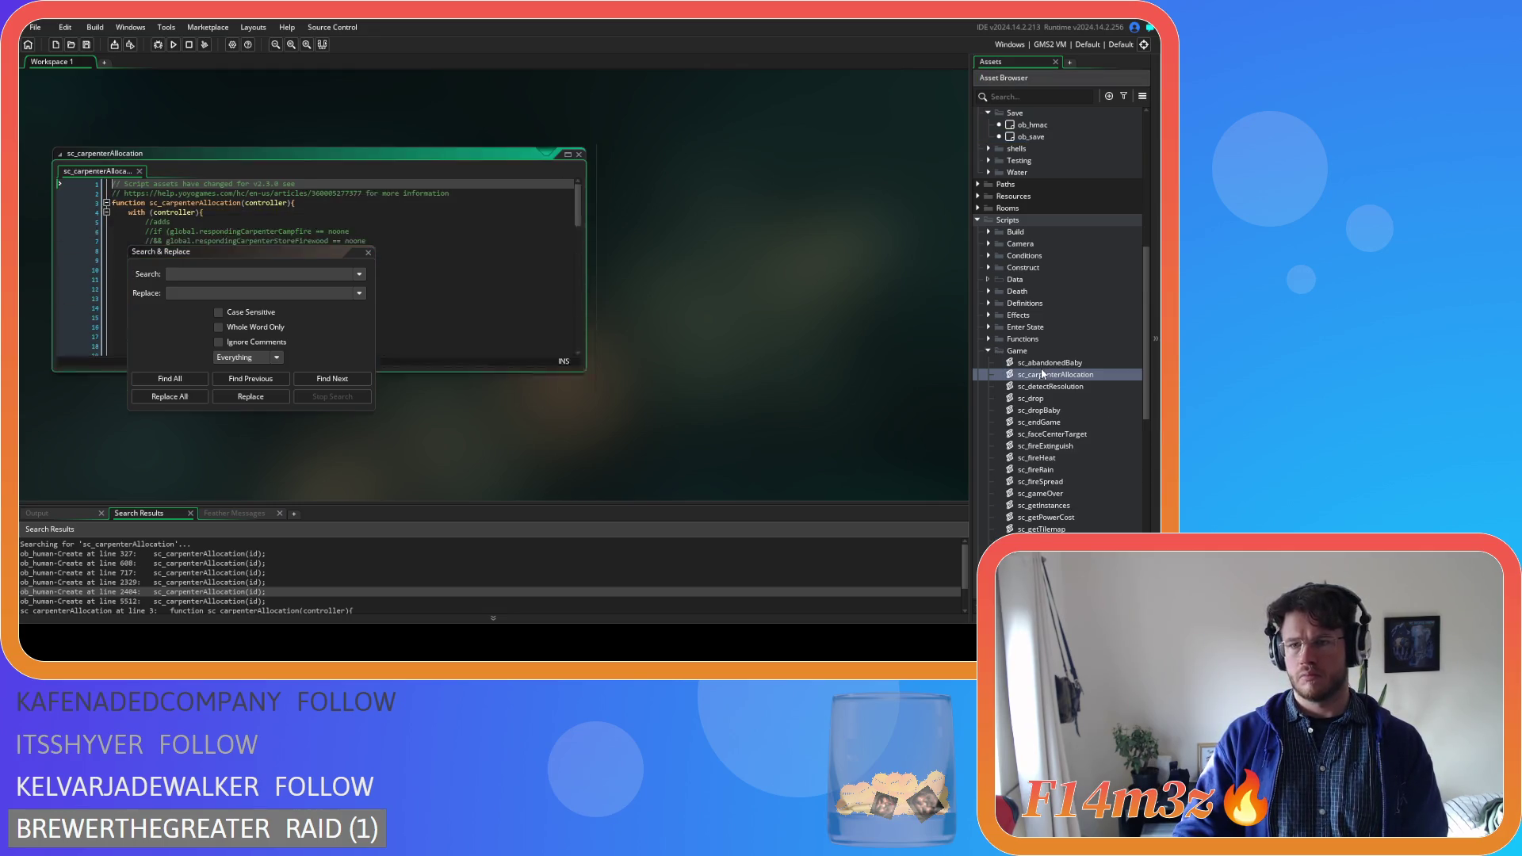
Find all project matches of global.respondingCarpenterCampfire: sc_carpenterAllocation lines 6, 12, 18, 24, 27, 35, 43
{"action": "mouse_move", "coordinate": [279, 251]}
{"action": "left_mouse_down"}
{"action": "mouse_move", "coordinate": [738, 192]}
{"action": "mouse_move", "coordinate": [789, 160]}
{"action": "left_mouse_up"}
{"action": "left_click_drag", "start_coordinate": [303, 357], "coordinate": [164, 363]}
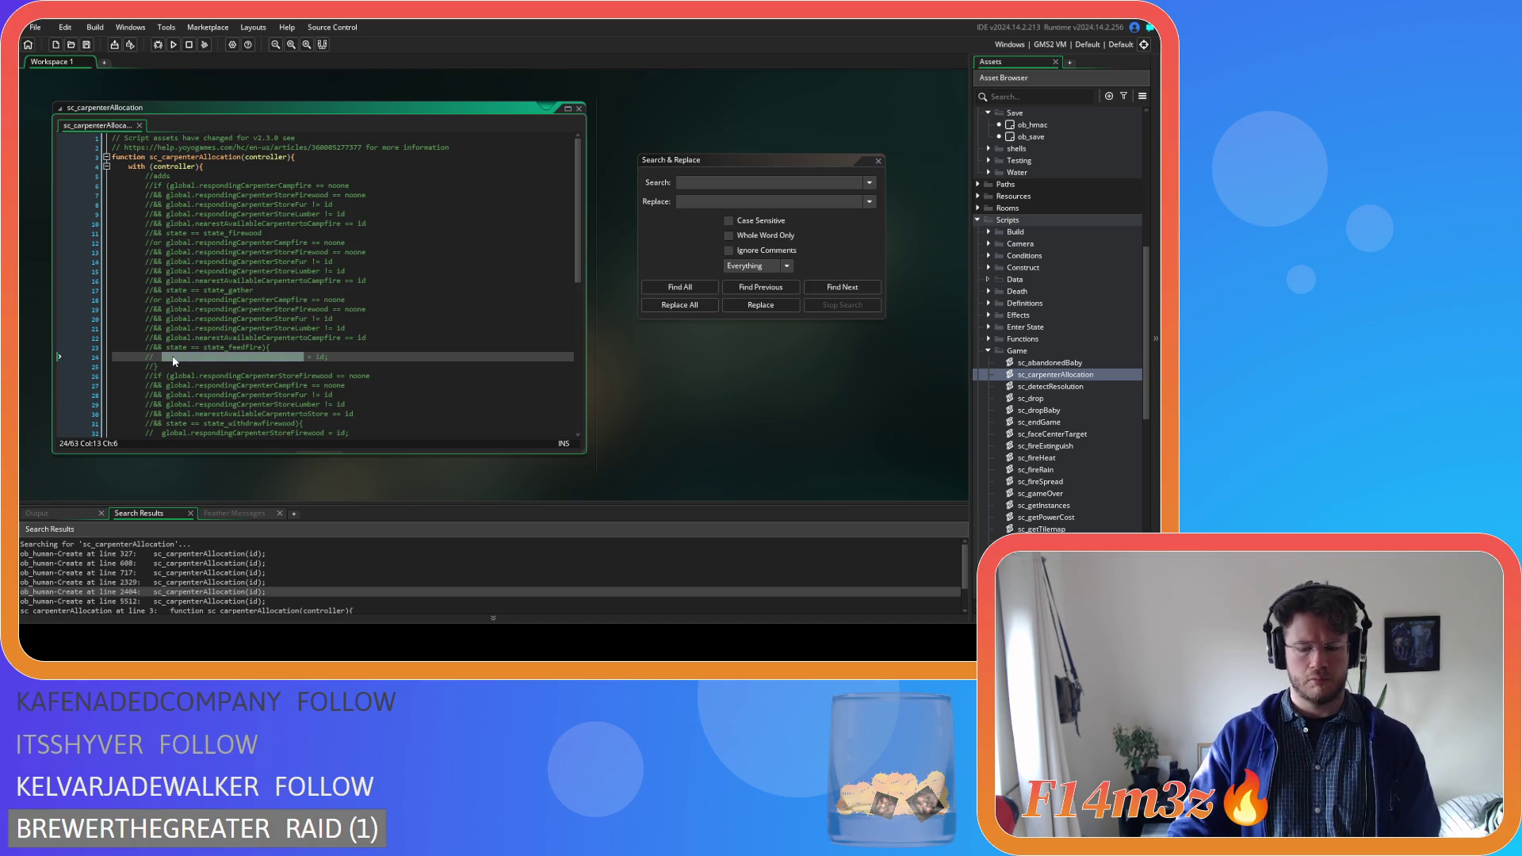
{"action": "key", "text": "ctrl+f"}
{"action": "left_click", "coordinate": [679, 287]}
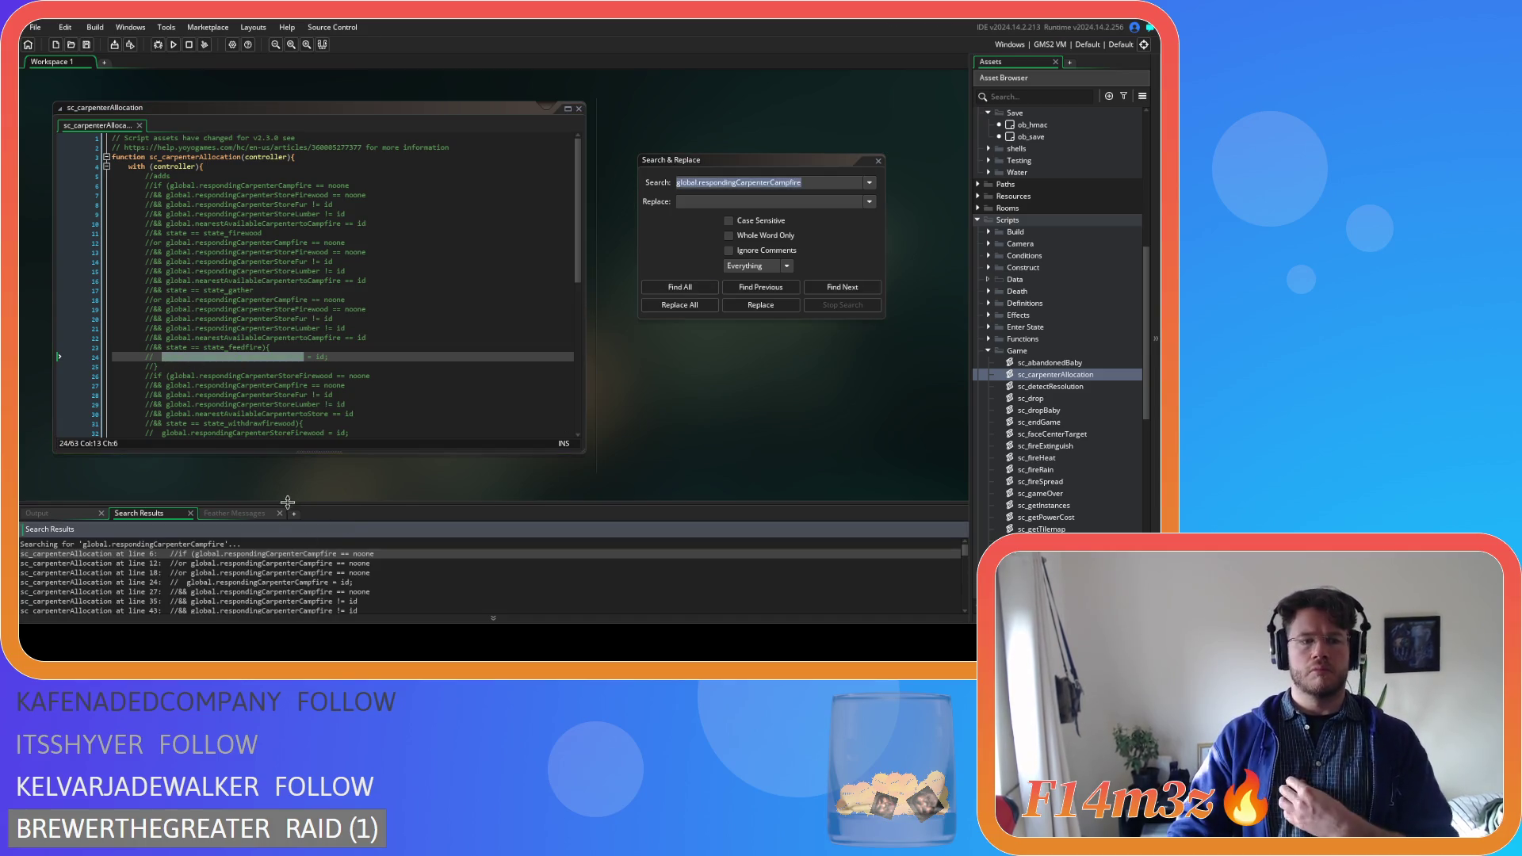
{"action": "scroll", "coordinate": [252, 583], "scroll_direction": "down", "scroll_amount": 1}
{"action": "scroll", "coordinate": [252, 583], "scroll_direction": "down", "scroll_amount": 2}
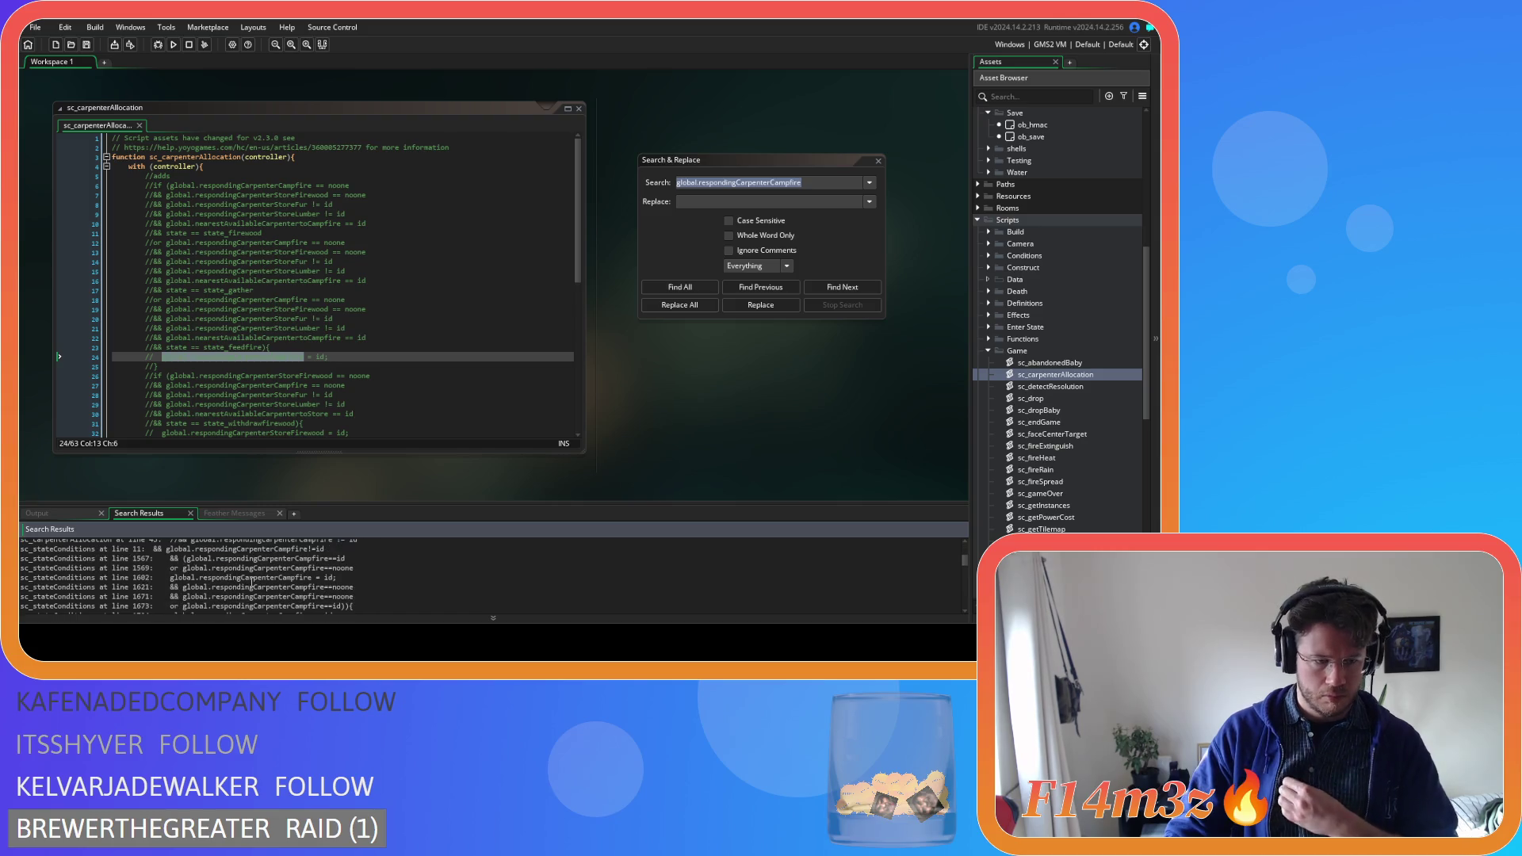
{"action": "scroll", "coordinate": [252, 583], "scroll_direction": "down", "scroll_amount": 3}
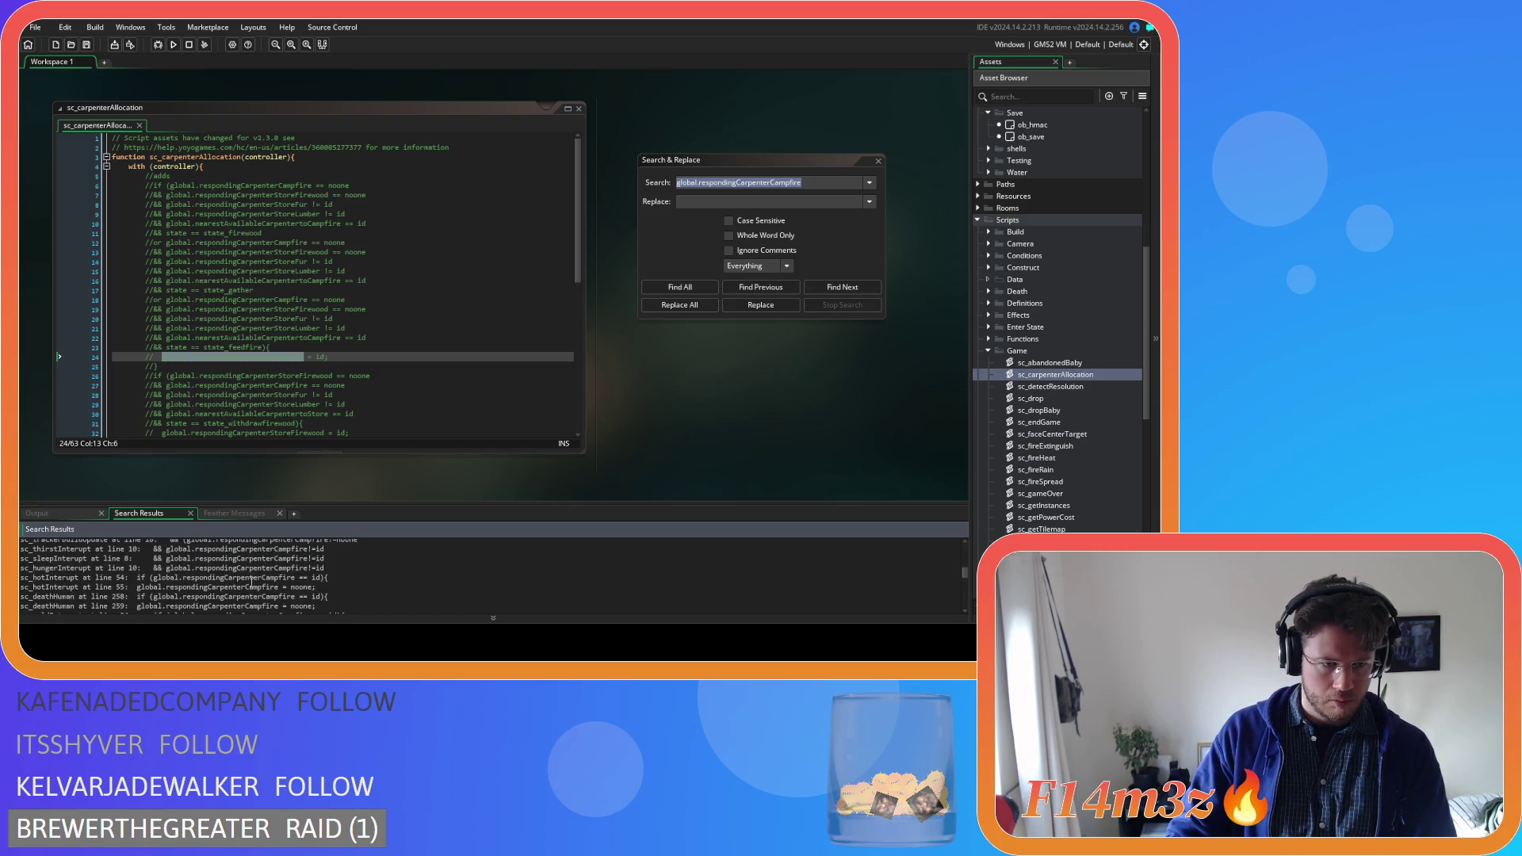
{"action": "scroll", "coordinate": [252, 583], "scroll_direction": "down", "scroll_amount": 1}
{"action": "scroll", "coordinate": [252, 583], "scroll_direction": "down", "scroll_amount": 1}
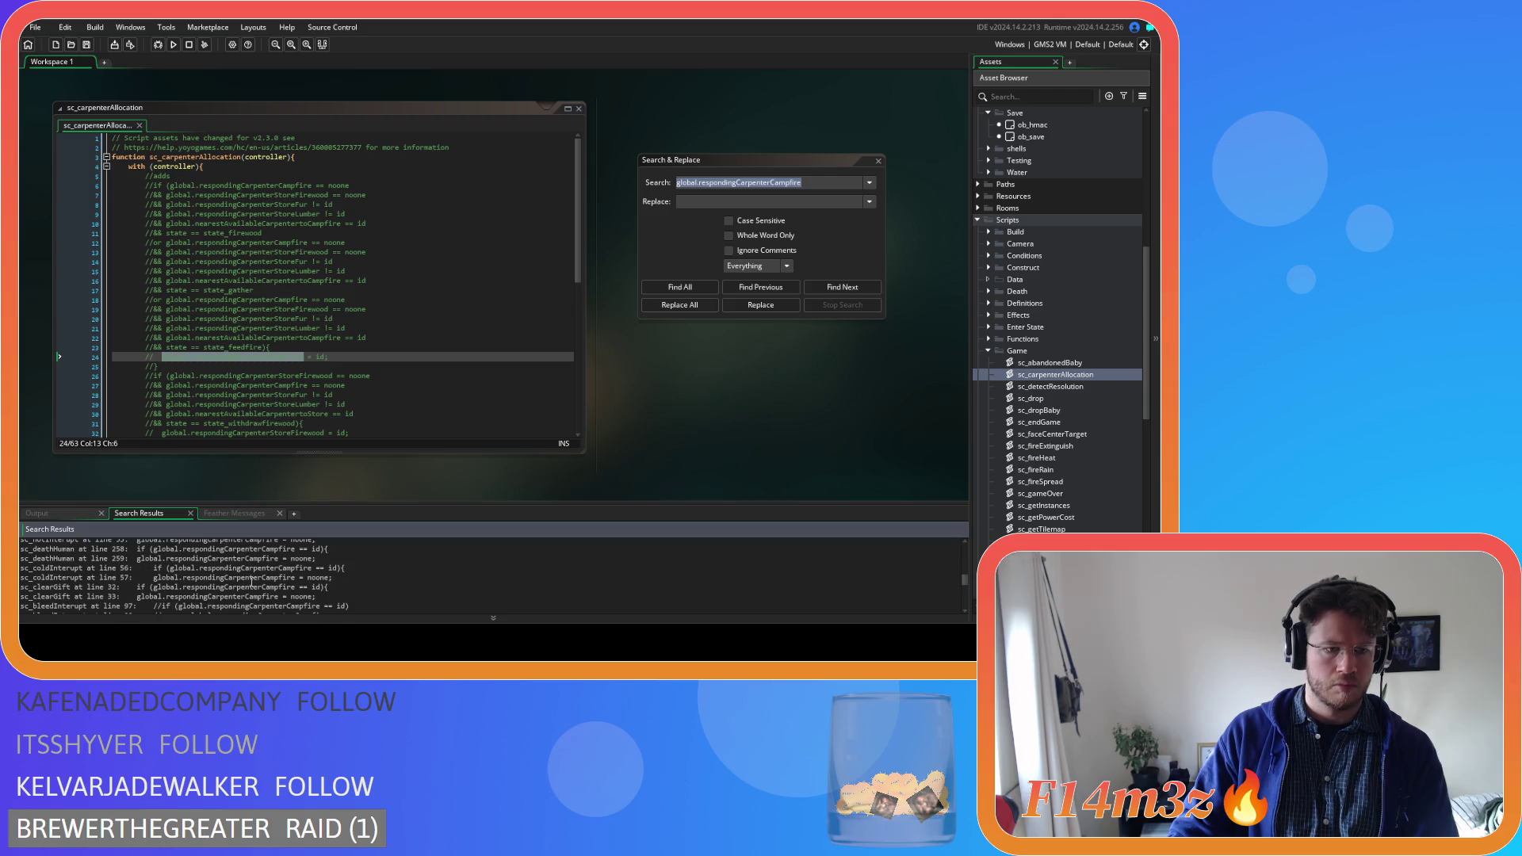
{"action": "scroll", "coordinate": [252, 582], "scroll_direction": "down", "scroll_amount": 1}
{"action": "scroll", "coordinate": [252, 583], "scroll_direction": "down", "scroll_amount": 3}
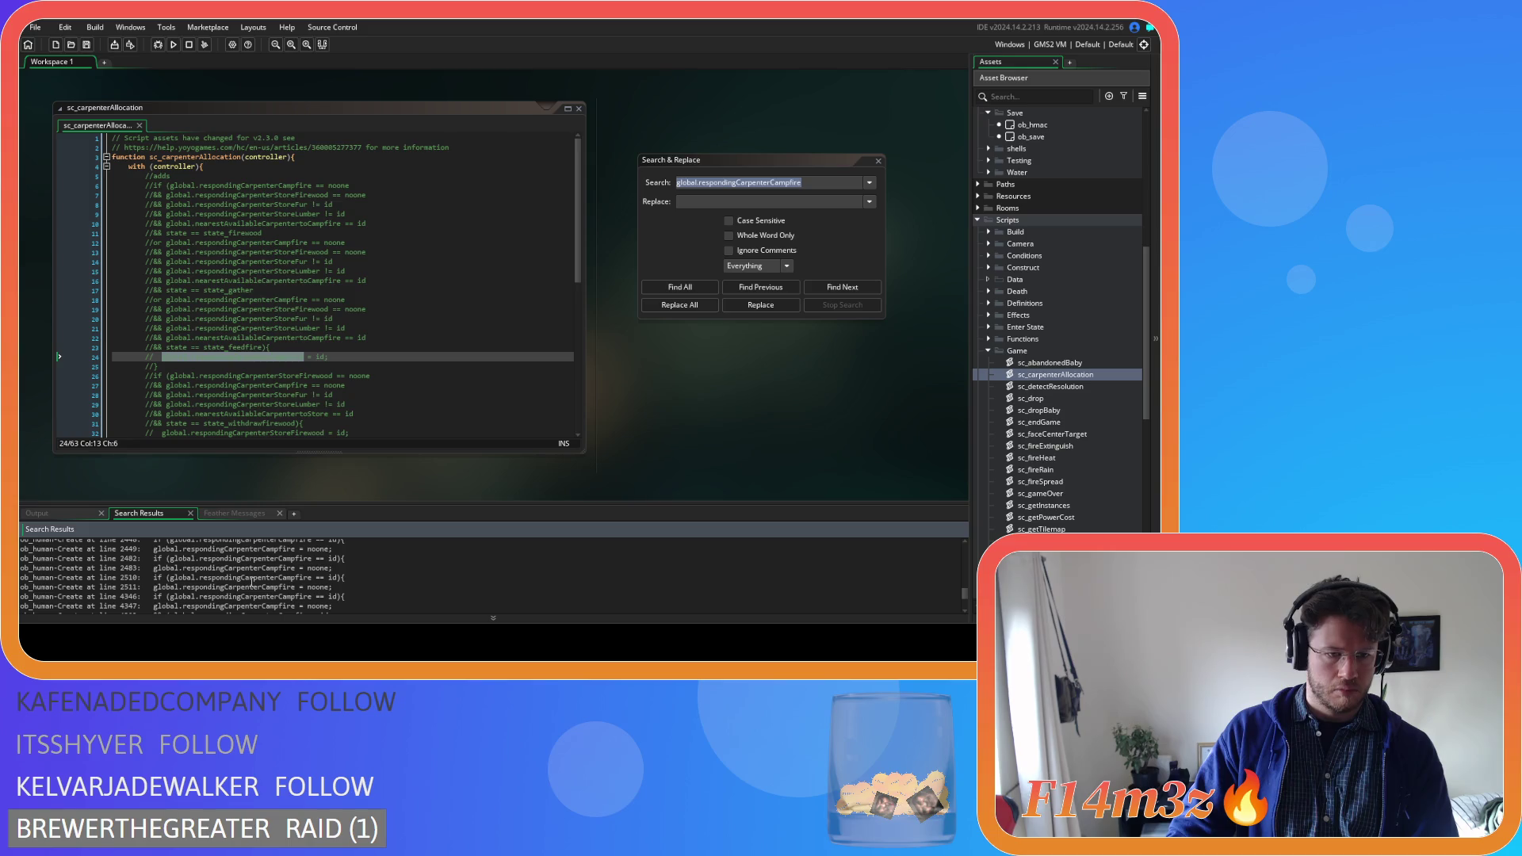
{"action": "scroll", "coordinate": [253, 583], "scroll_direction": "down", "scroll_amount": 3}
{"action": "left_click", "coordinate": [252, 583]}
{"action": "scroll", "coordinate": [252, 582], "scroll_direction": "up", "scroll_amount": 10}
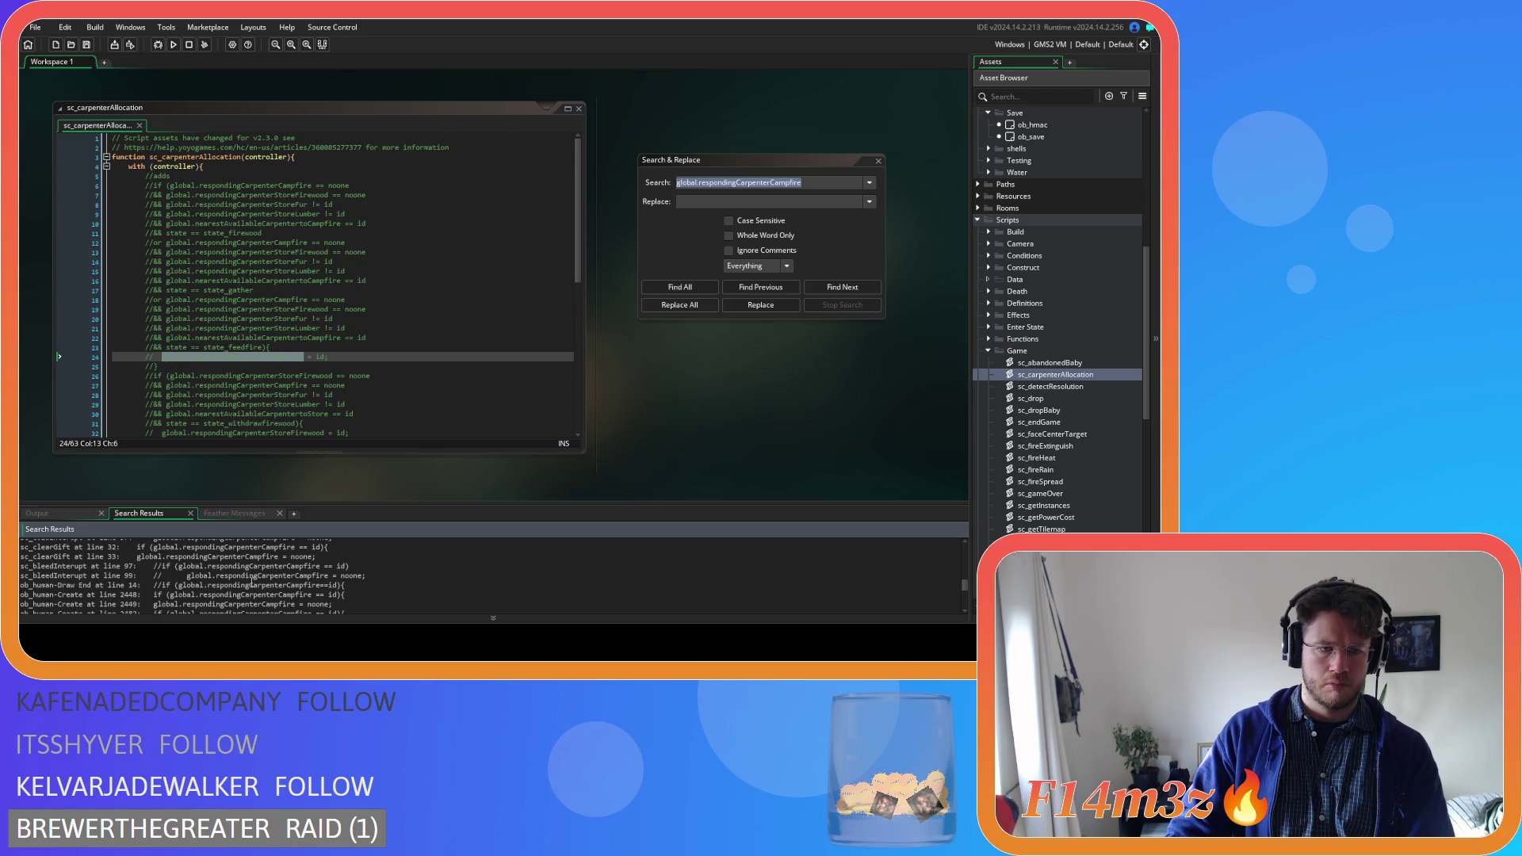
{"action": "scroll", "coordinate": [252, 583], "scroll_direction": "up", "scroll_amount": 6}
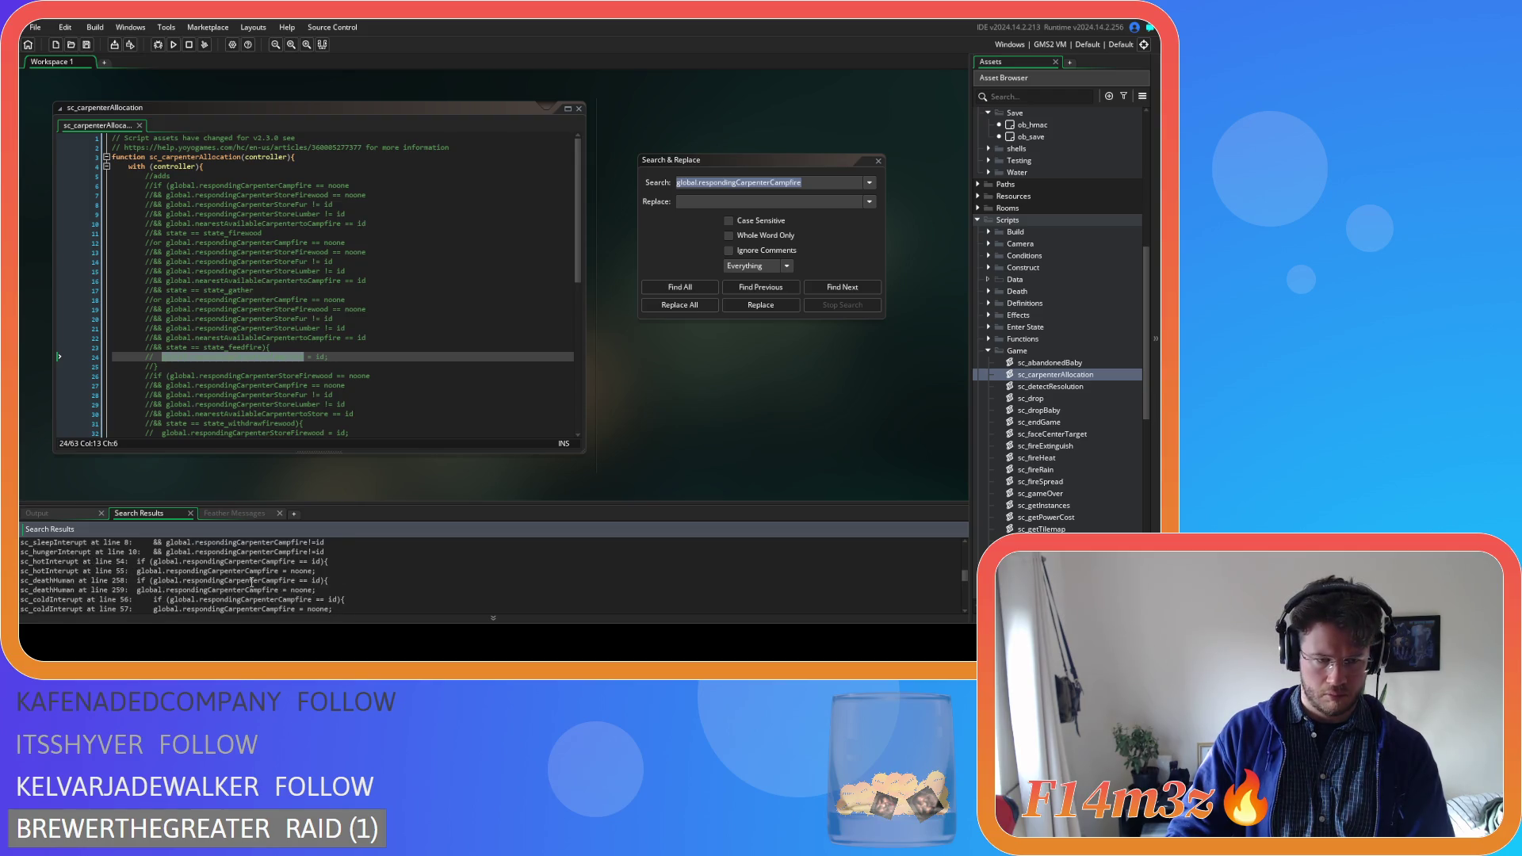
{"action": "scroll", "coordinate": [252, 583], "scroll_direction": "up", "scroll_amount": 2}
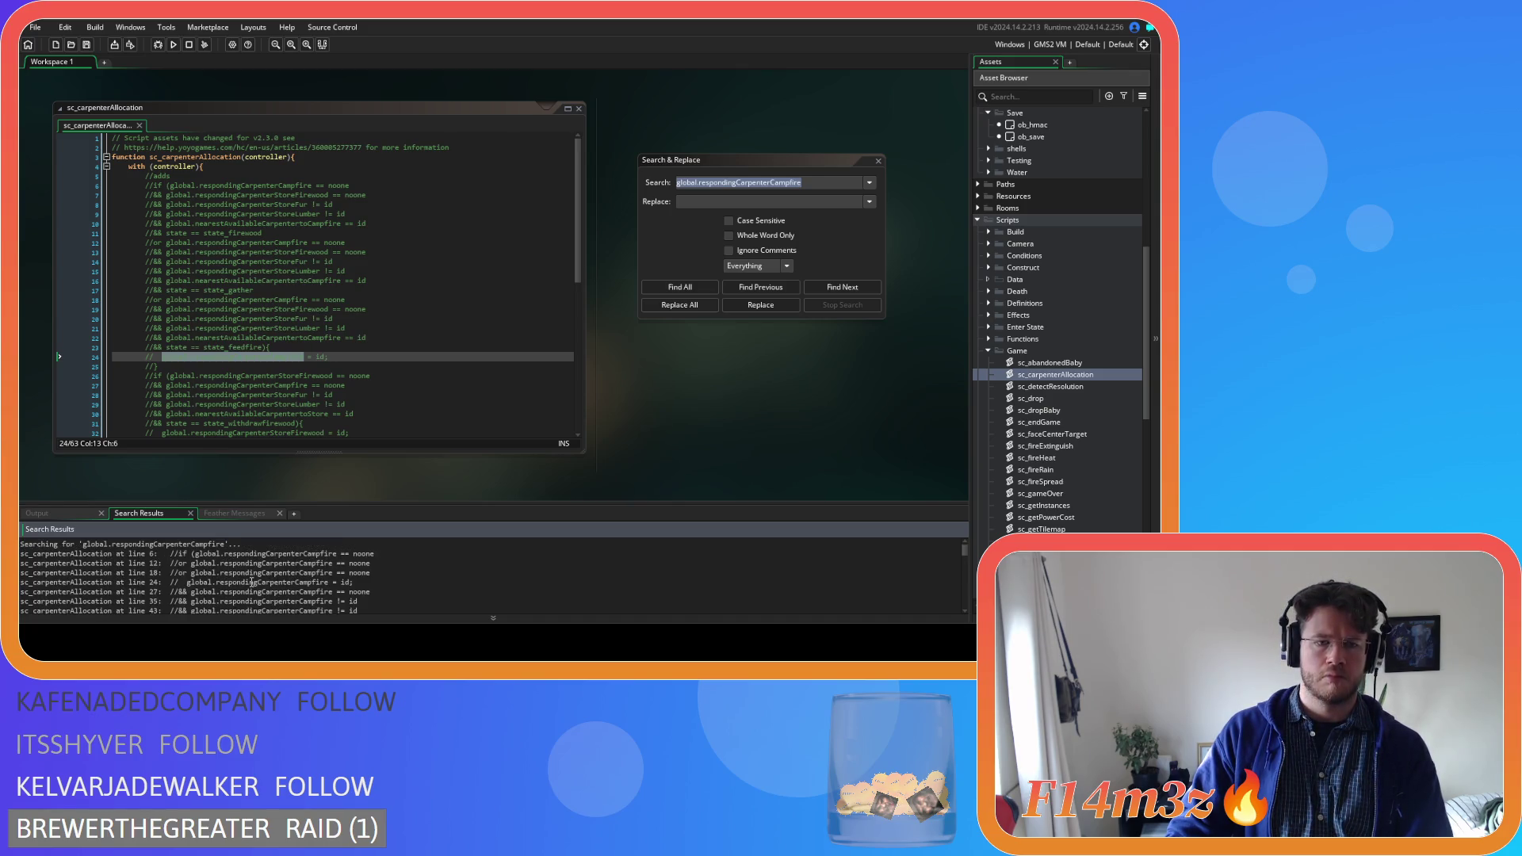
{"action": "scroll", "coordinate": [252, 582], "scroll_direction": "down", "scroll_amount": 3}
{"action": "scroll", "coordinate": [252, 582], "scroll_direction": "down", "scroll_amount": 2}
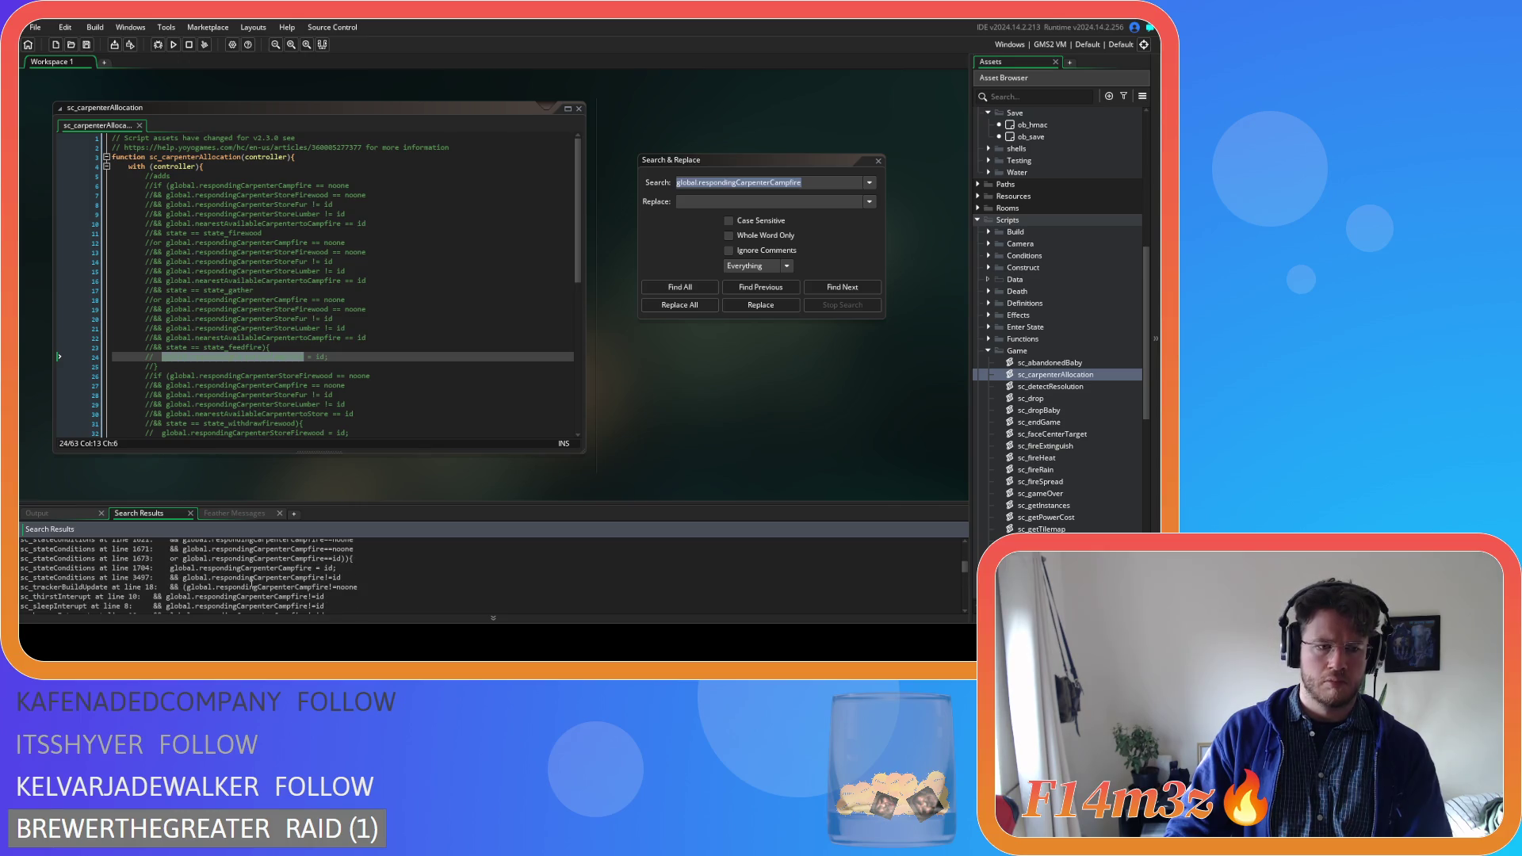
{"action": "right_click", "coordinate": [252, 583]}
{"action": "left_click", "coordinate": [164, 587]}
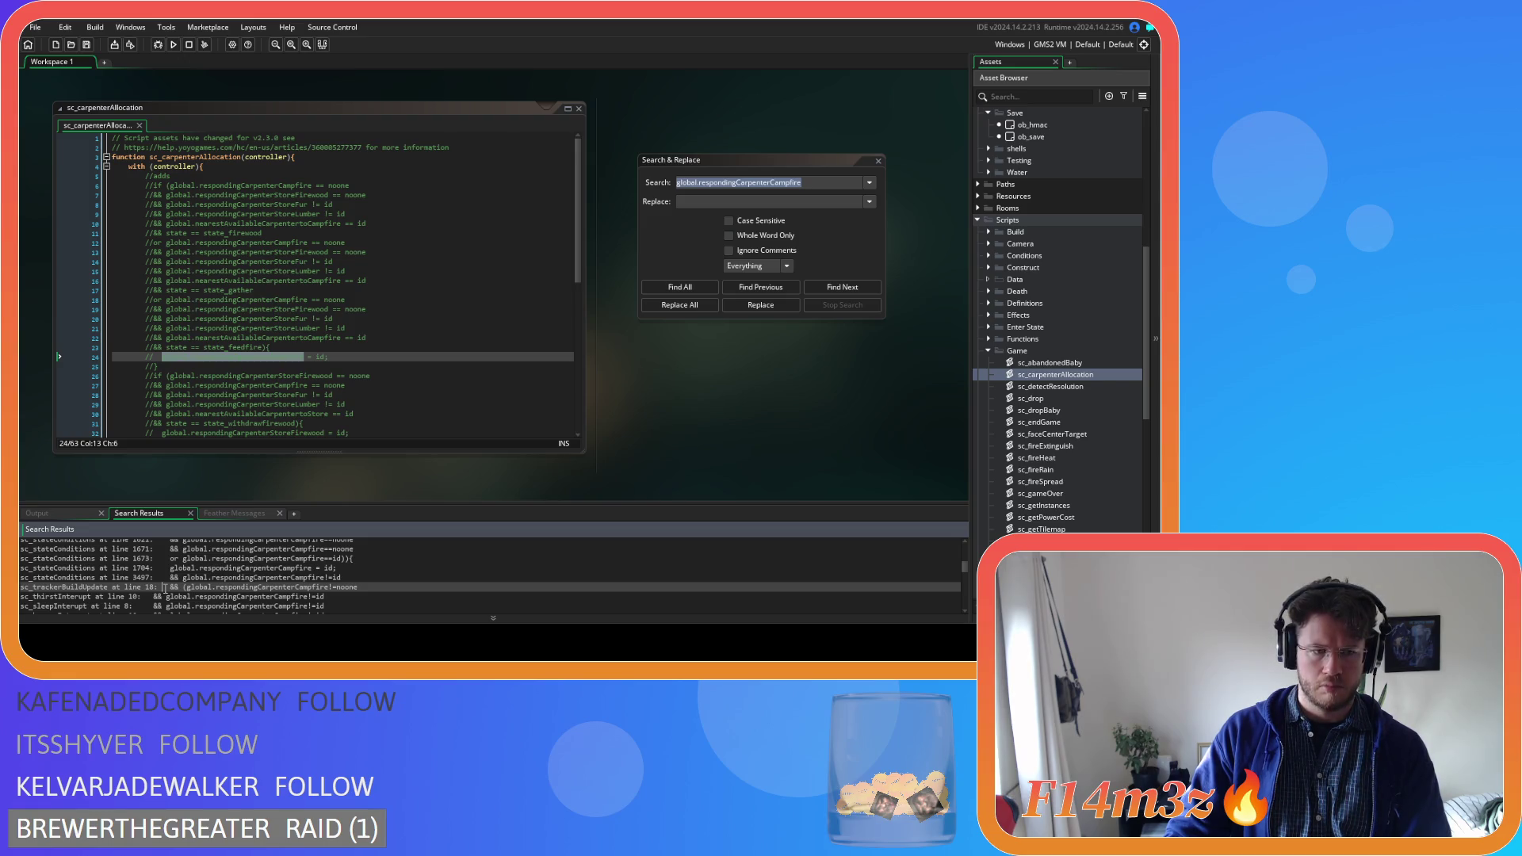
{"action": "scroll", "coordinate": [165, 588], "scroll_direction": "down", "scroll_amount": 1}
{"action": "scroll", "coordinate": [165, 588], "scroll_direction": "down", "scroll_amount": 1}
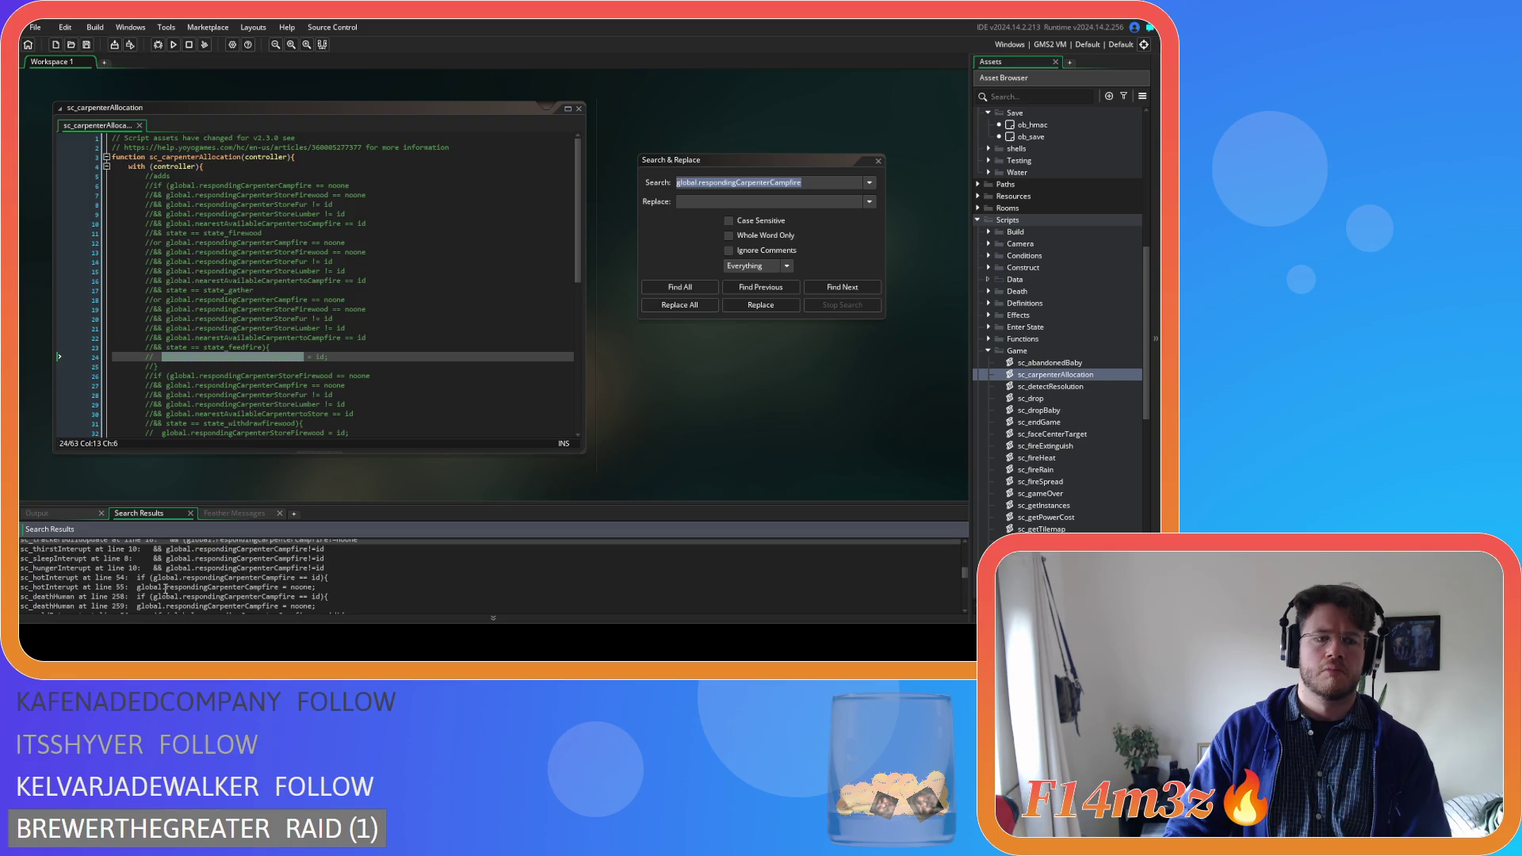
{"action": "scroll", "coordinate": [164, 588], "scroll_direction": "down", "scroll_amount": 1}
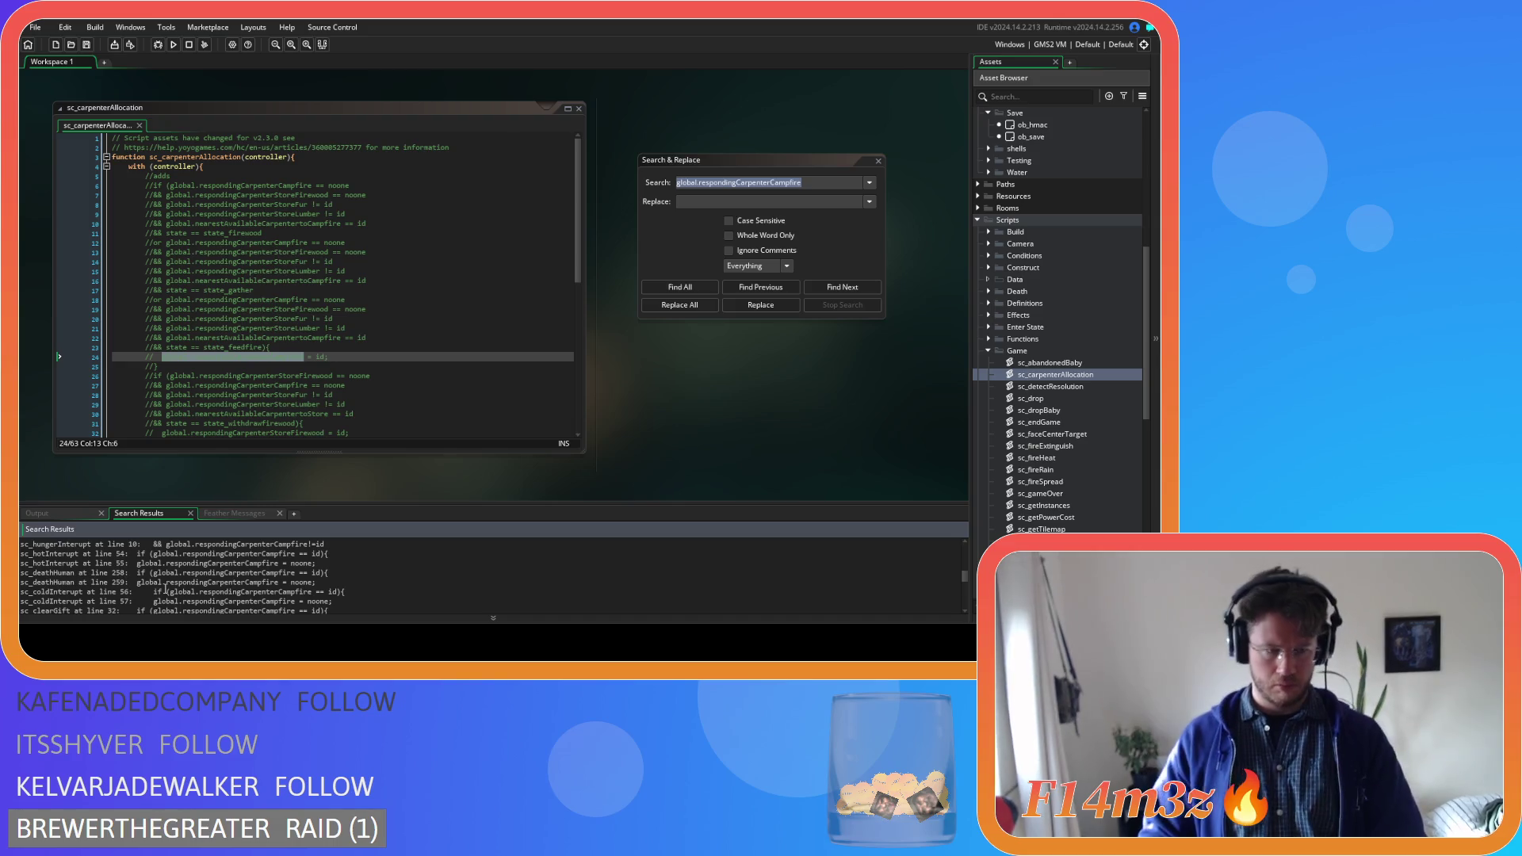
{"action": "scroll", "coordinate": [165, 589], "scroll_direction": "down", "scroll_amount": 1}
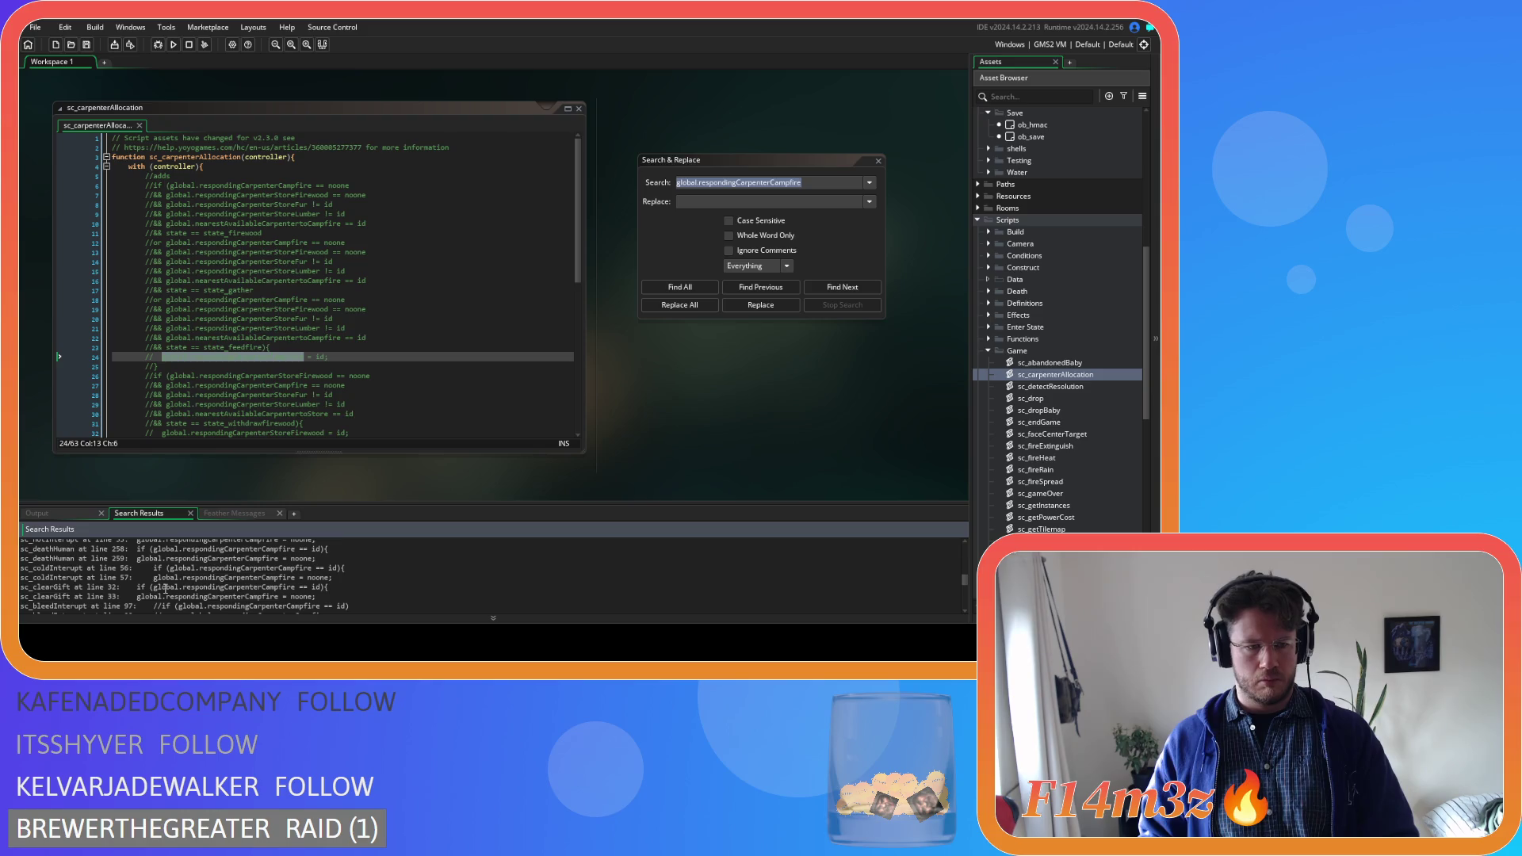
{"action": "scroll", "coordinate": [165, 588], "scroll_direction": "down", "scroll_amount": 1}
{"action": "scroll", "coordinate": [165, 588], "scroll_direction": "down", "scroll_amount": 1}
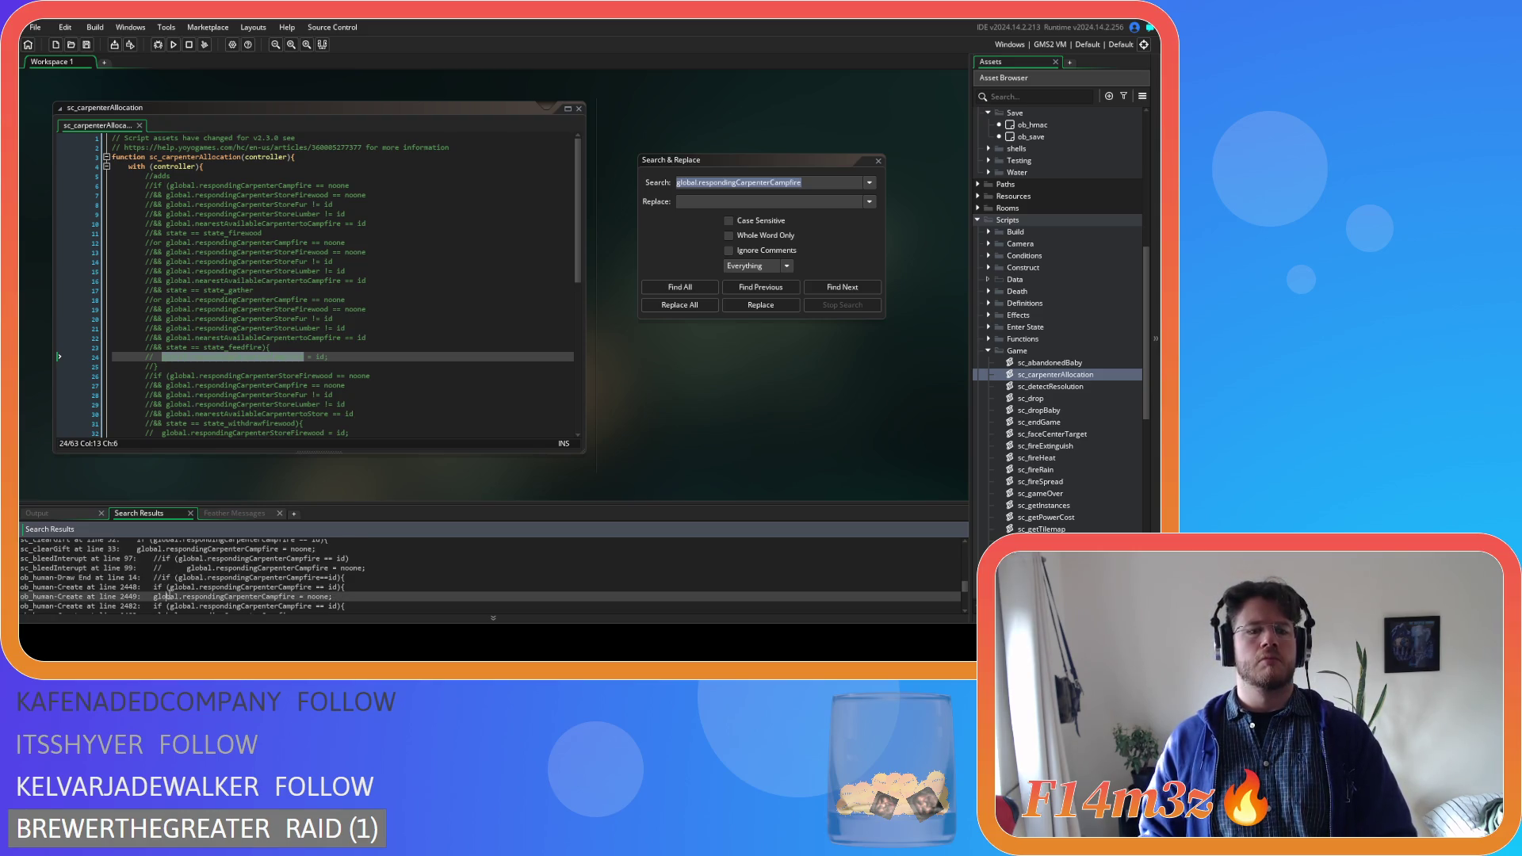
{"action": "scroll", "coordinate": [169, 591], "scroll_direction": "down", "scroll_amount": 1}
{"action": "scroll", "coordinate": [169, 591], "scroll_direction": "down", "scroll_amount": 1}
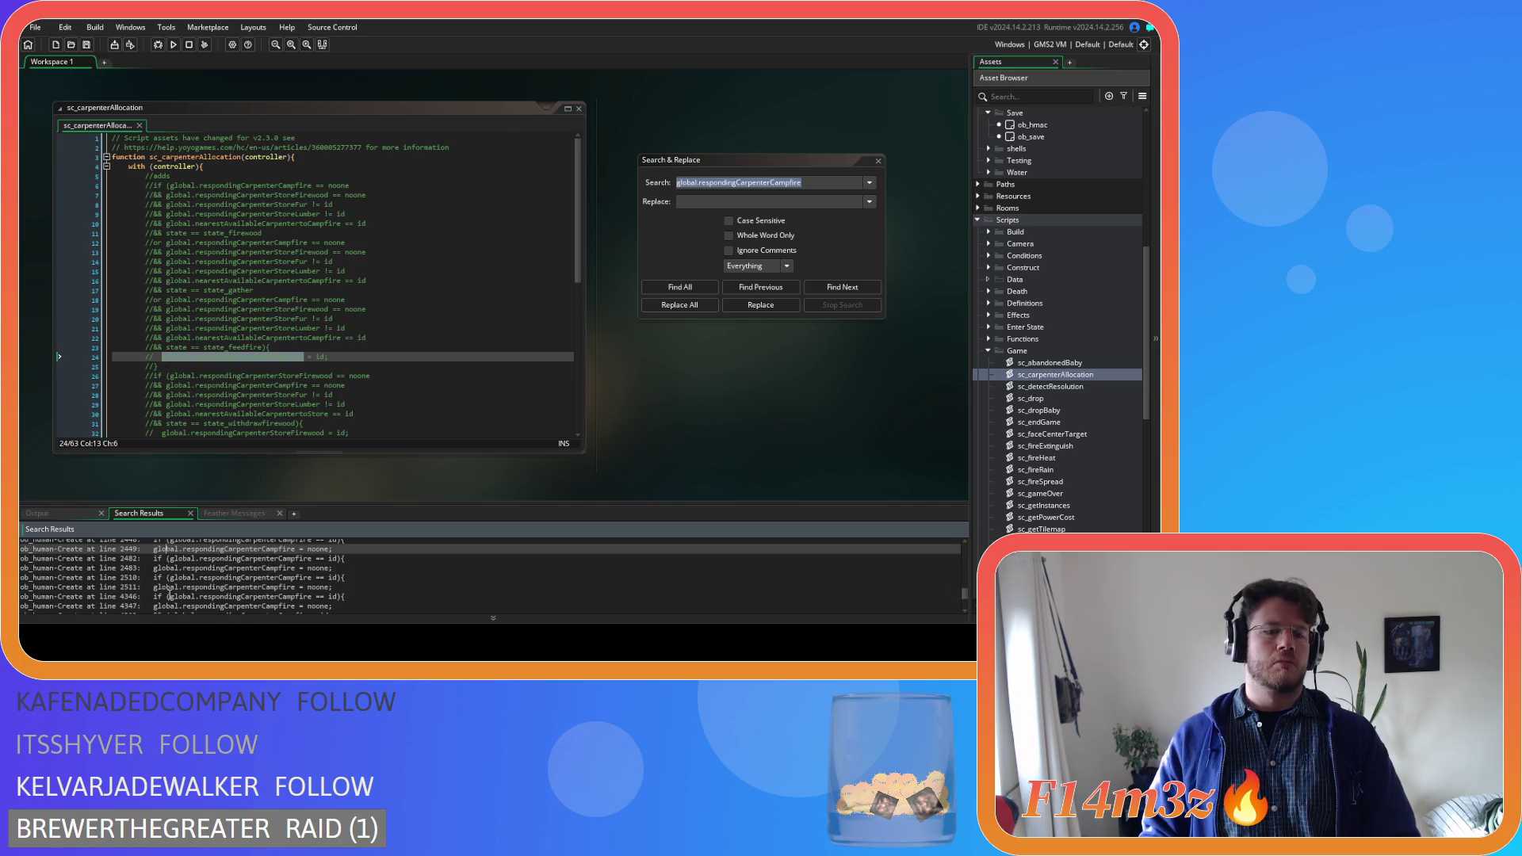
{"action": "scroll", "coordinate": [168, 595], "scroll_direction": "down", "scroll_amount": 1}
{"action": "scroll", "coordinate": [170, 595], "scroll_direction": "down", "scroll_amount": 1}
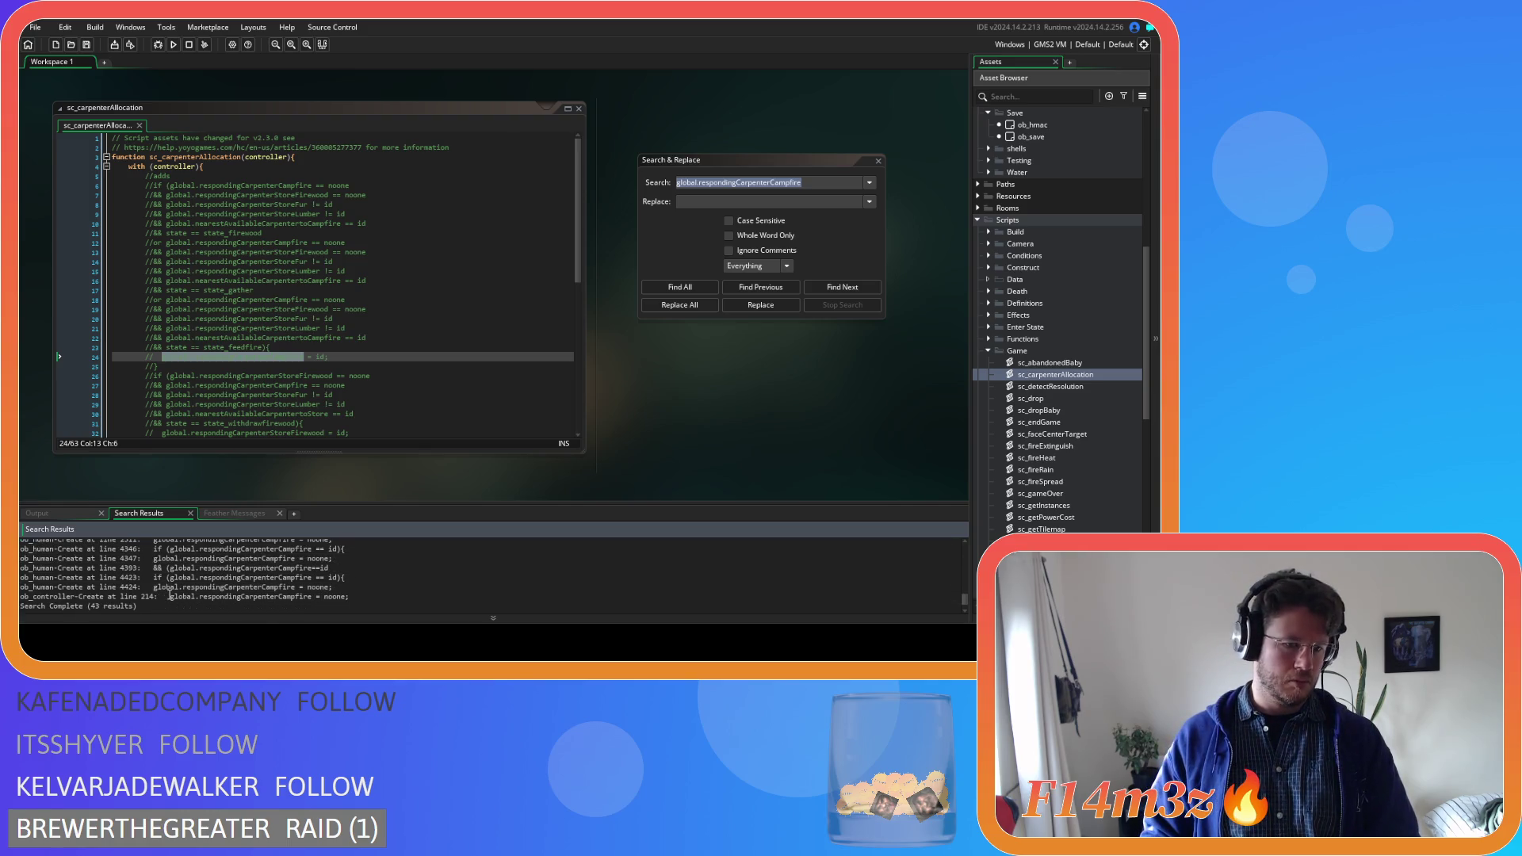